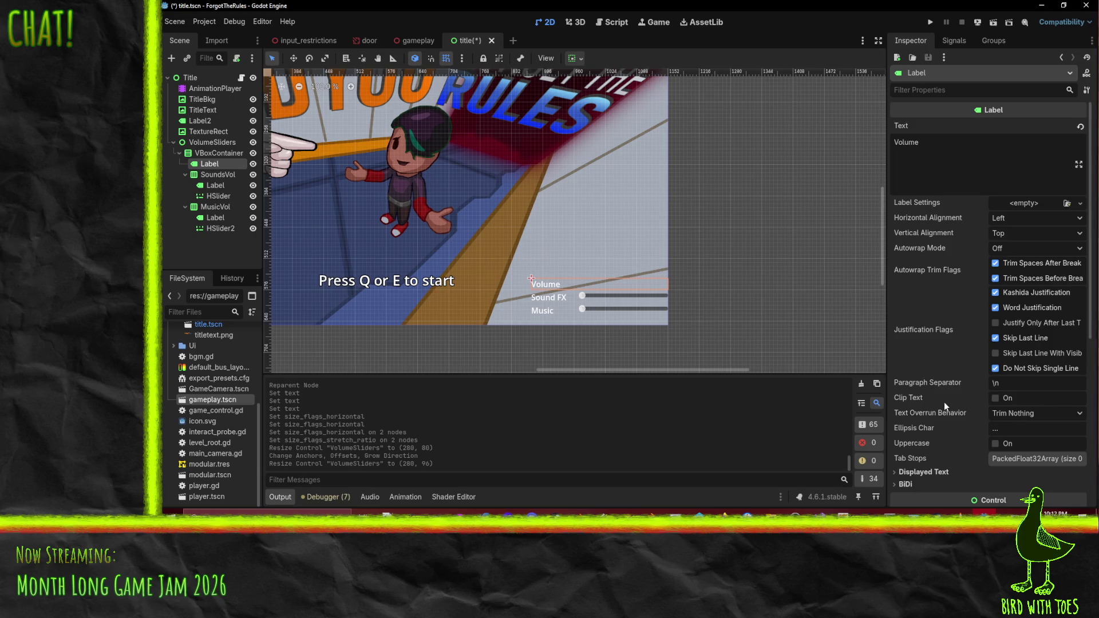
# Enable a Font Size theme override on the Volume label and raise it to 24 px
pyautogui.scroll(-5, 959, 374)
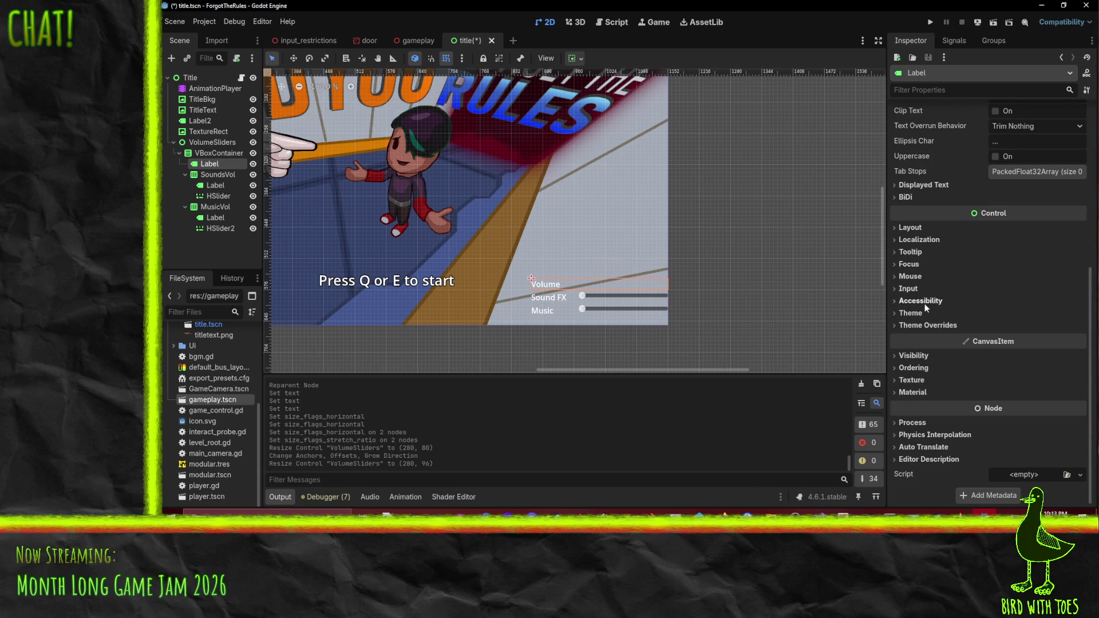
pyautogui.click(923, 324)
pyautogui.click(922, 373)
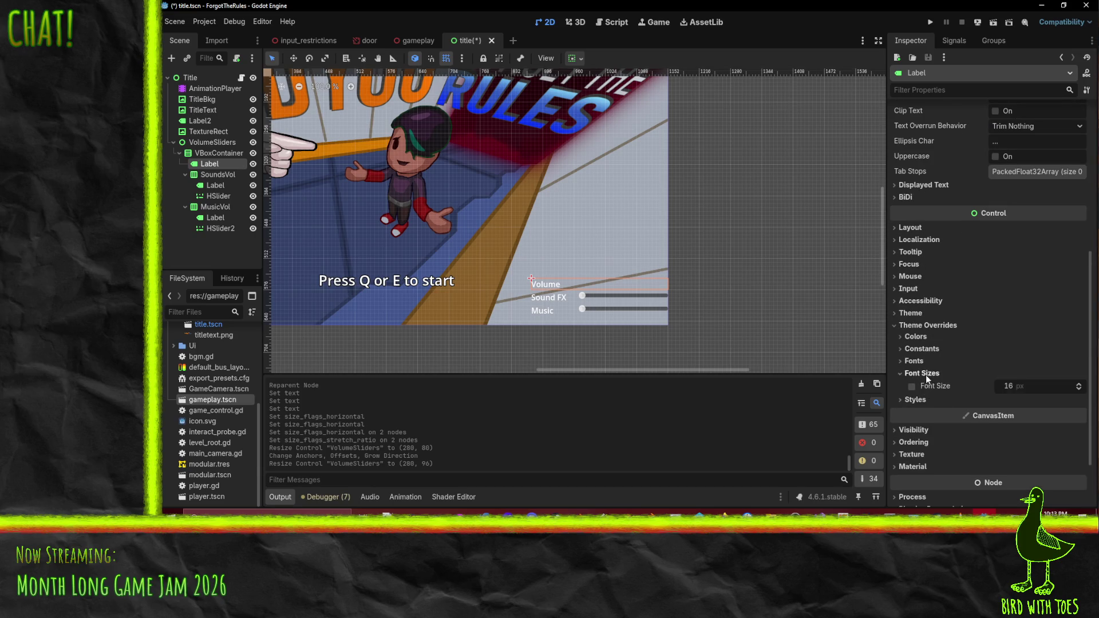
pyautogui.click(1078, 384)
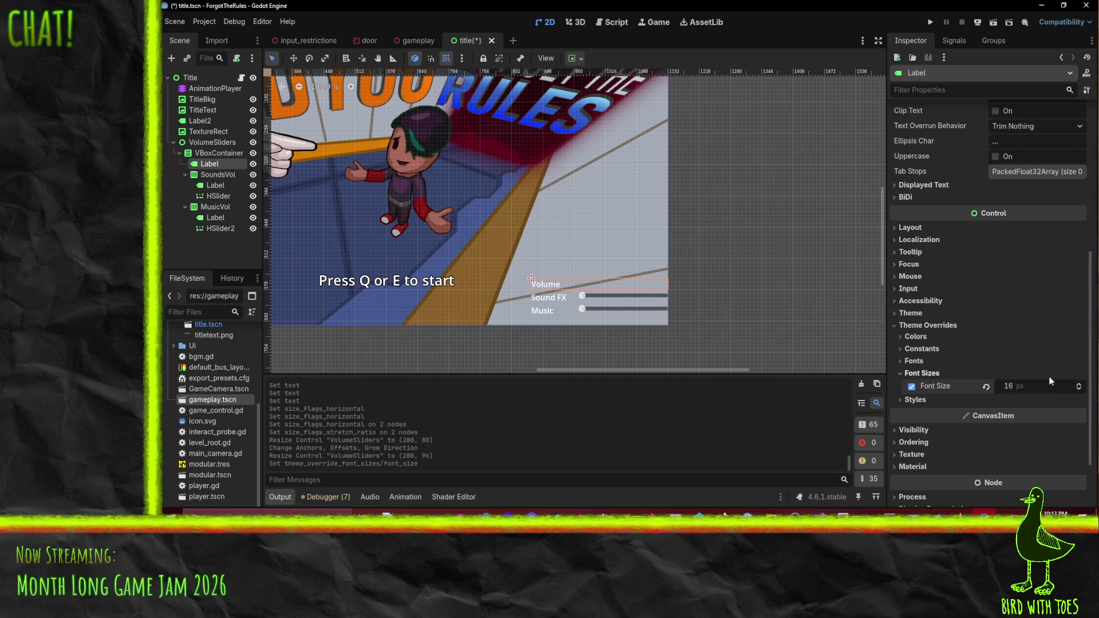
pyautogui.click(1083, 383)
pyautogui.click(1083, 383)
pyautogui.click(1083, 383)
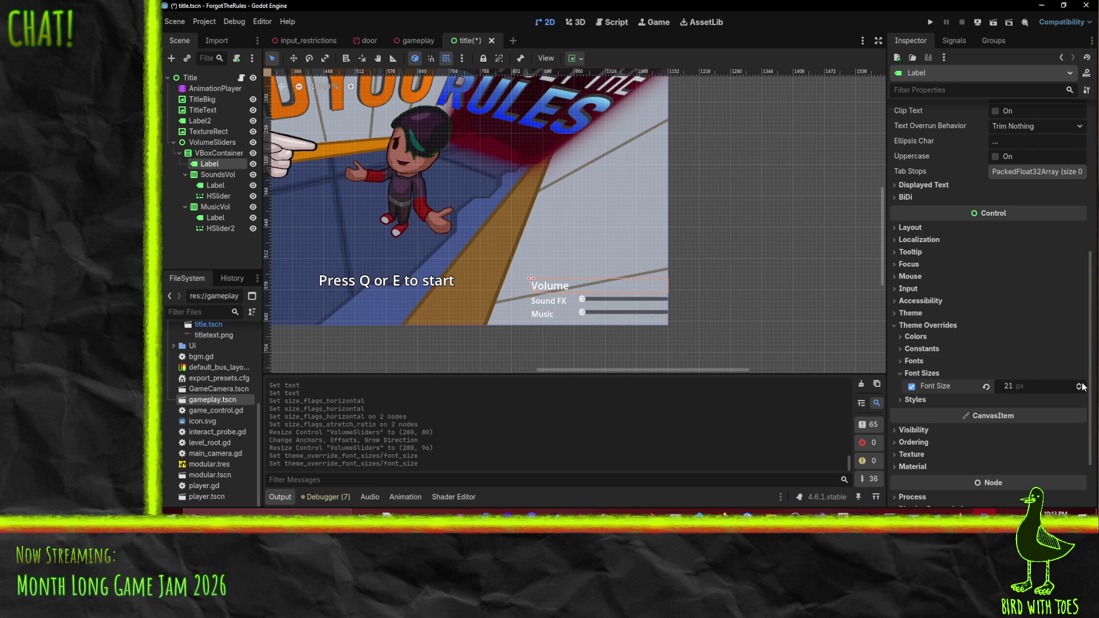
pyautogui.click(1082, 383)
pyautogui.click(1082, 383)
pyautogui.click(1082, 383)
pyautogui.click(1081, 383)
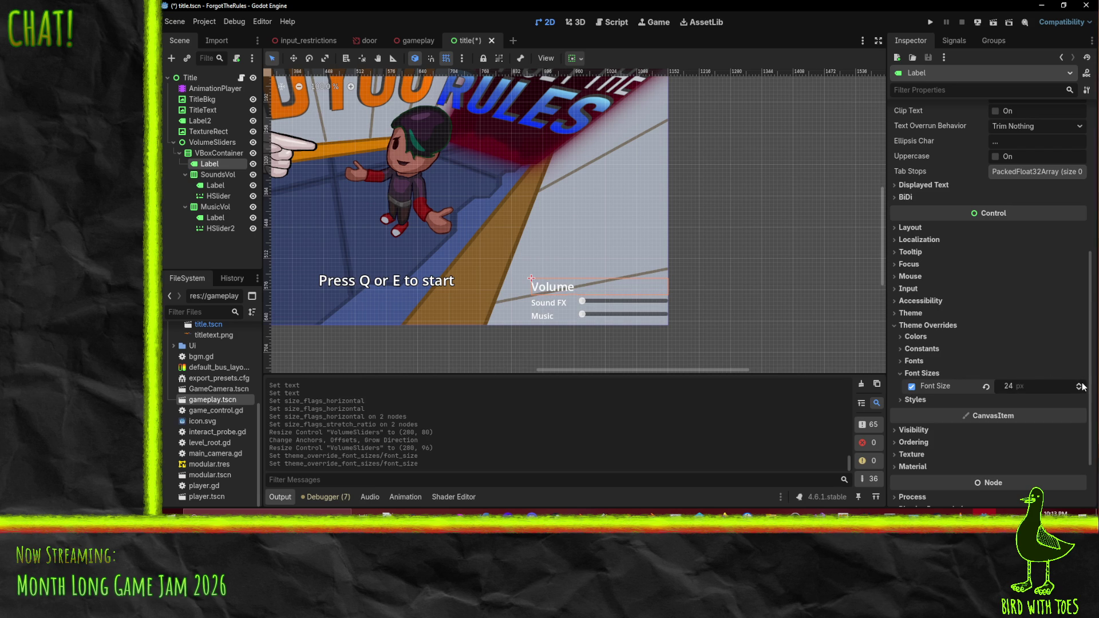
pyautogui.click(718, 280)
pyautogui.scroll(-3, 738, 287)
pyautogui.scroll(-1, 738, 288)
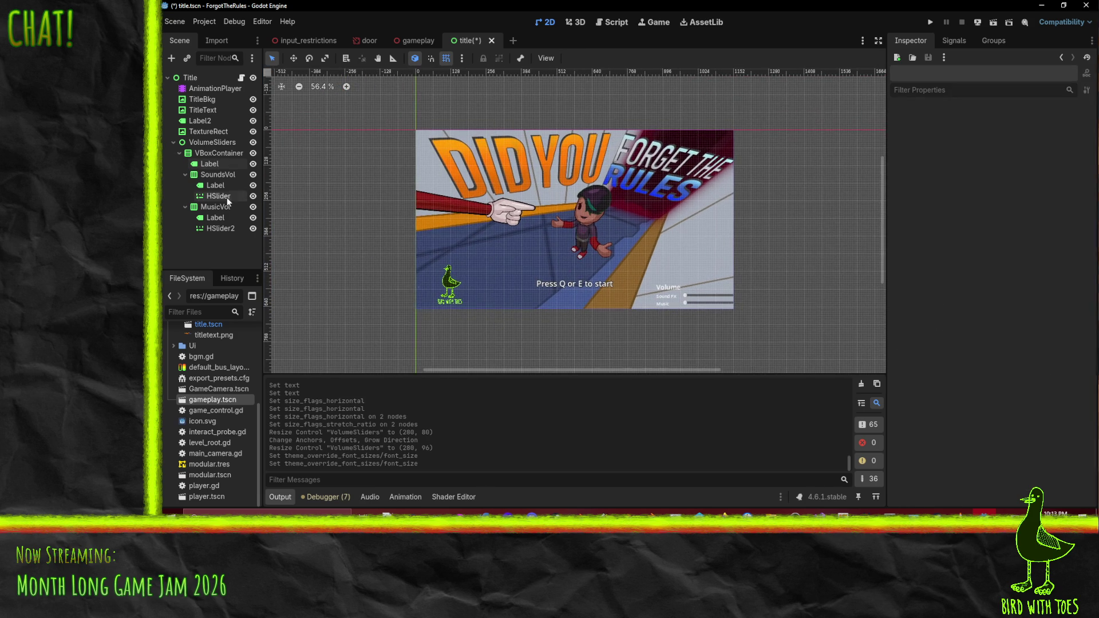
# Select the Music, Sound FX and Volume labels and enable their Font Outline Color override
pyautogui.click(215, 219)
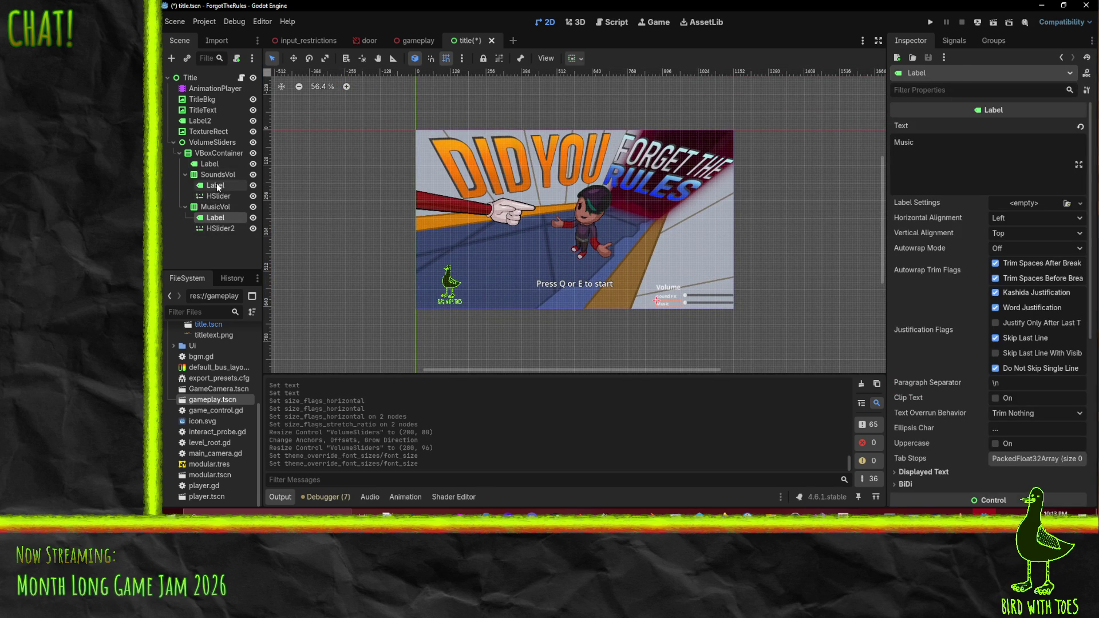
pyautogui.keyDown('ctrl'); pyautogui.click(216, 184); pyautogui.keyUp('ctrl')
pyautogui.keyDown('ctrl'); pyautogui.click(210, 164); pyautogui.keyUp('ctrl')
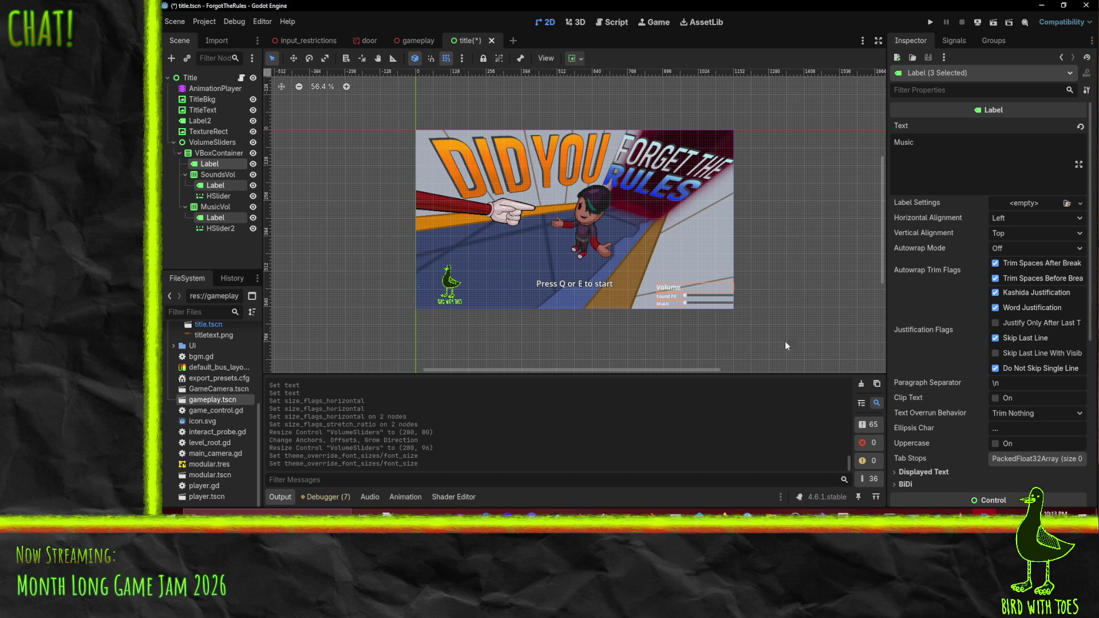
pyautogui.scroll(-5, 990, 370)
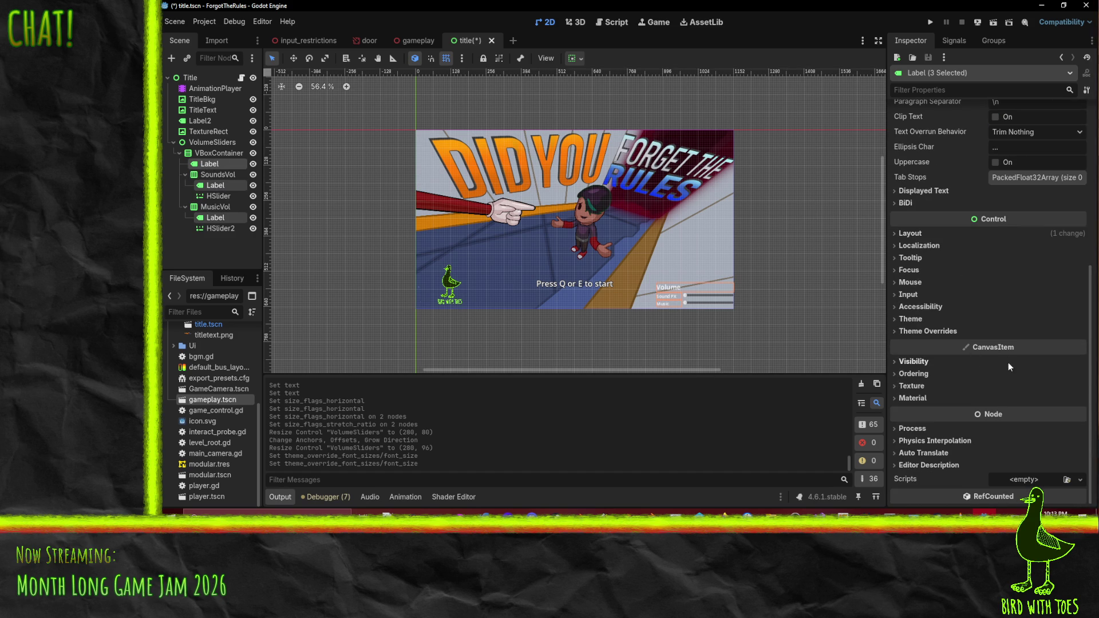
pyautogui.click(939, 331)
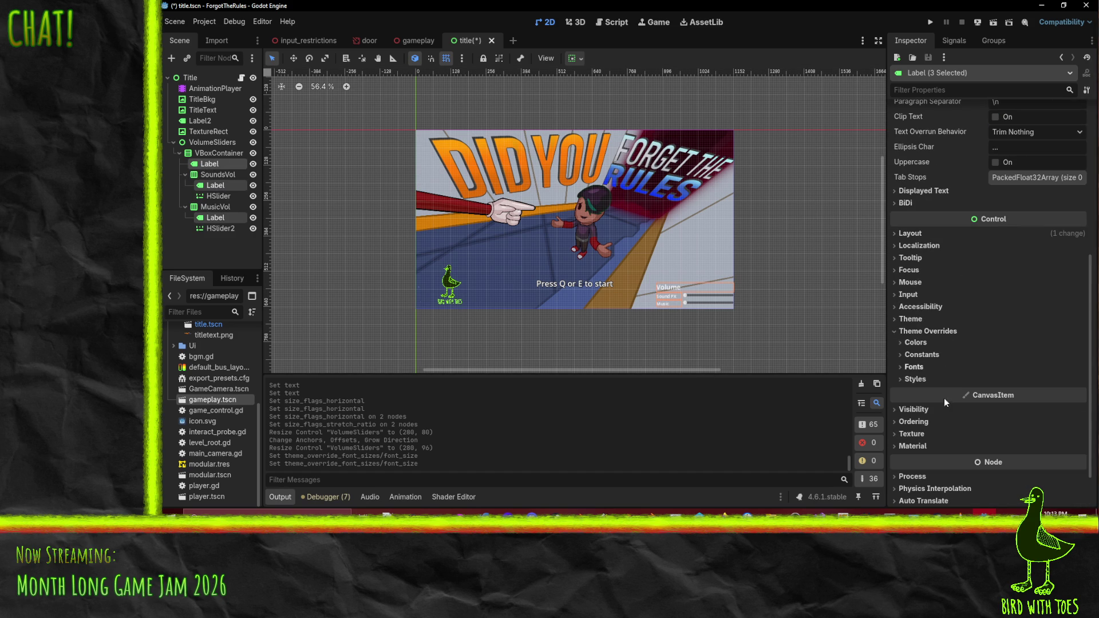
pyautogui.click(921, 343)
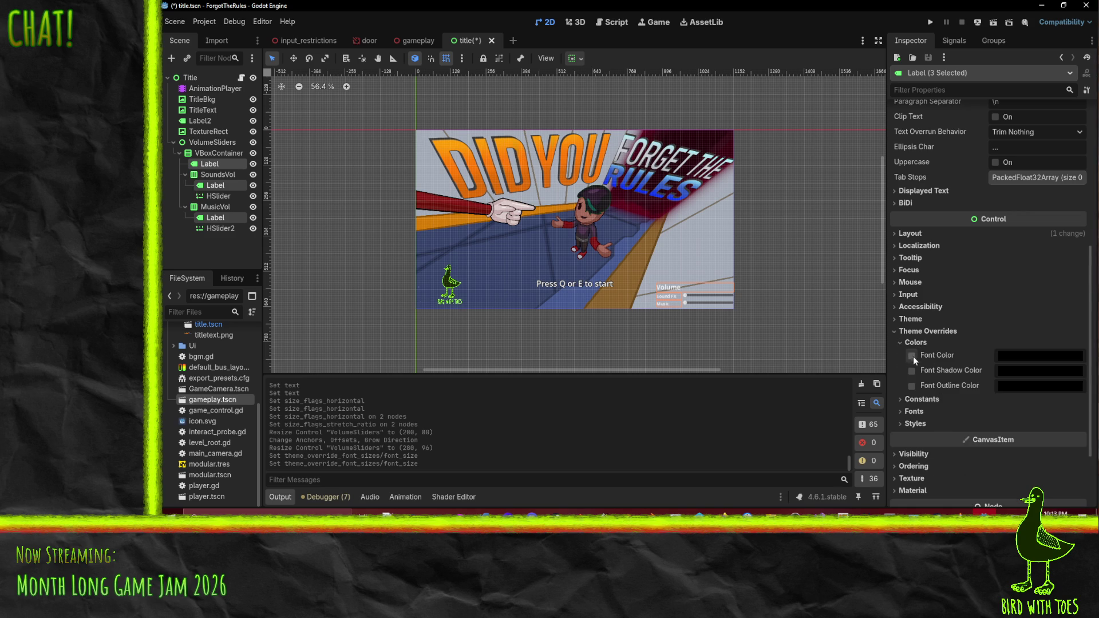
pyautogui.click(912, 386)
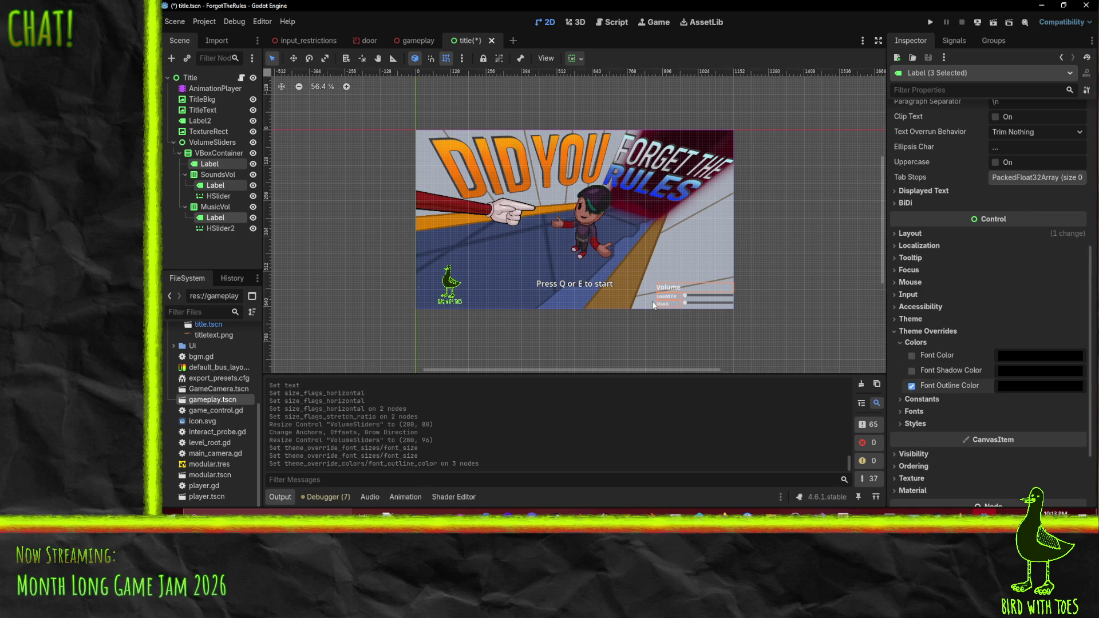
pyautogui.scroll(3, 664, 292)
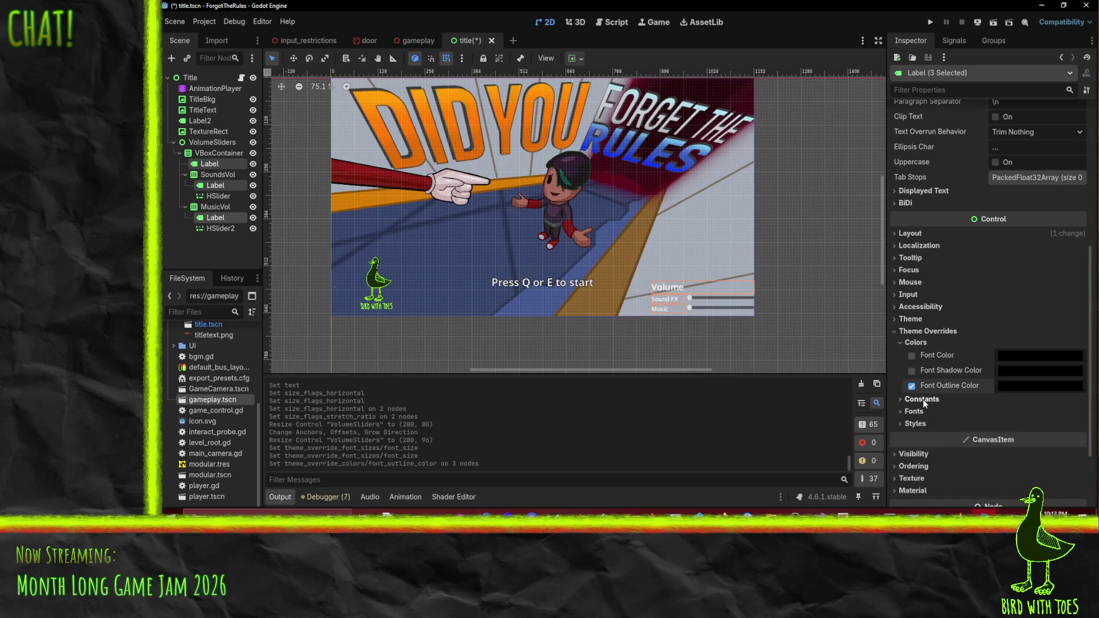
# Enable the Outline Size override on the three labels and set it to 2
pyautogui.click(922, 400)
pyautogui.click(913, 473)
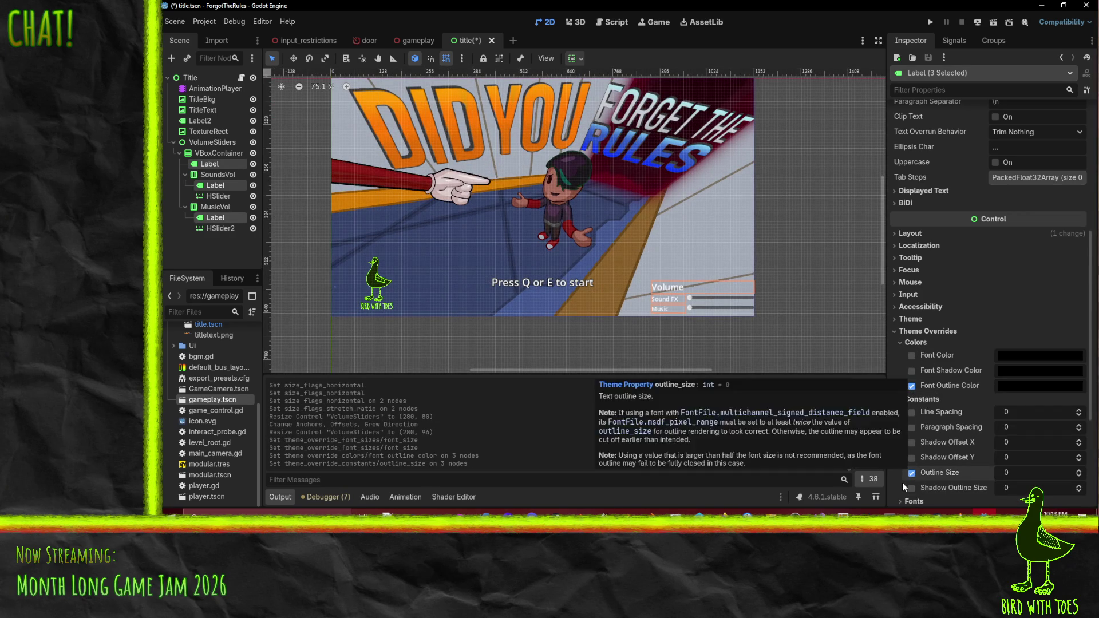
pyautogui.click(1078, 471)
pyautogui.click(1079, 472)
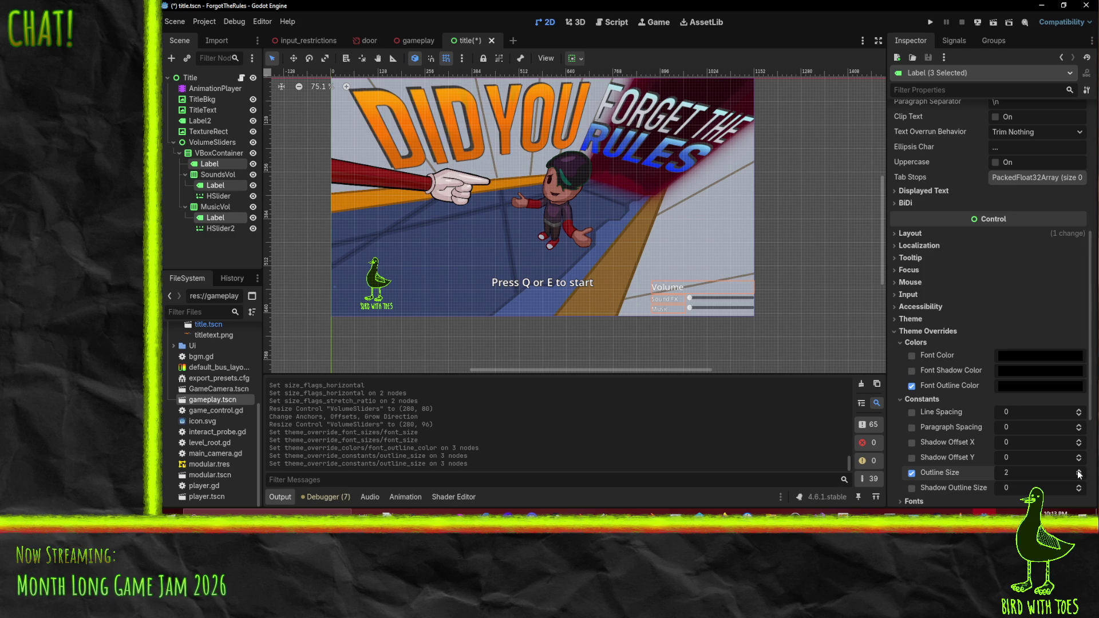
pyautogui.click(1079, 472)
pyautogui.click(1078, 476)
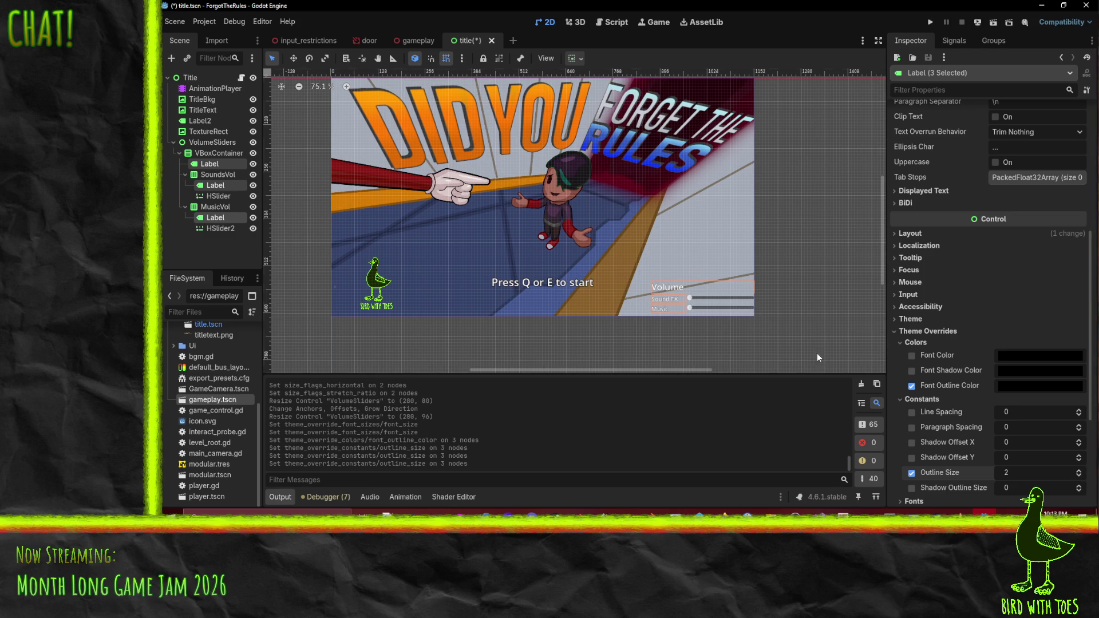
pyautogui.scroll(5, 816, 352)
pyautogui.scroll(2, 617, 239)
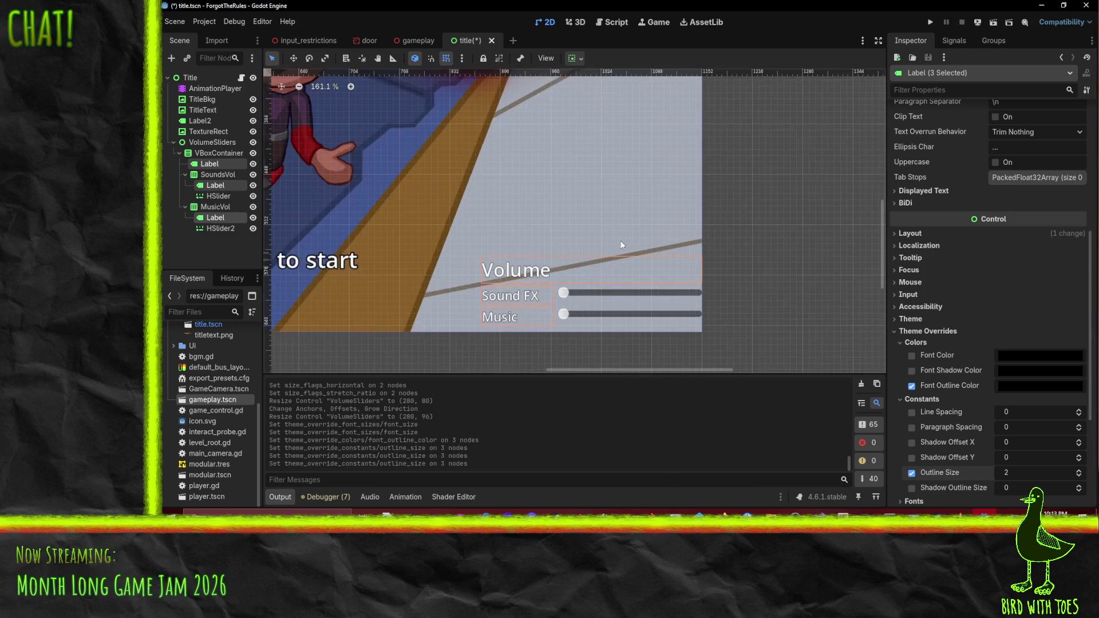
pyautogui.scroll(-4, 619, 242)
pyautogui.moveTo(508, 189); pyautogui.dragTo(635, 197)
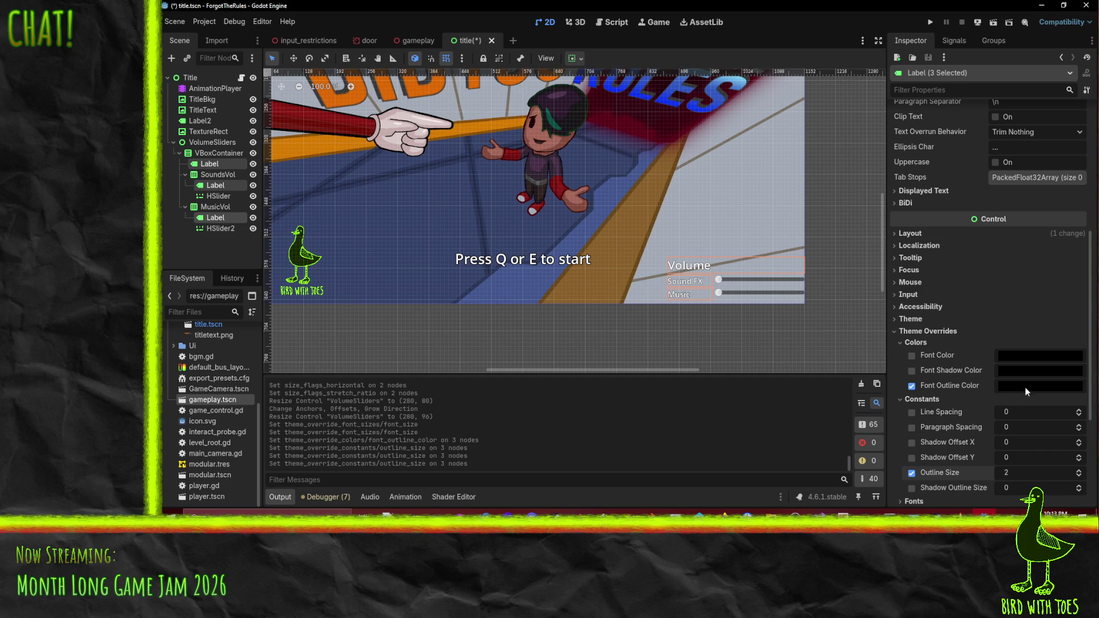
pyautogui.click(1040, 355)
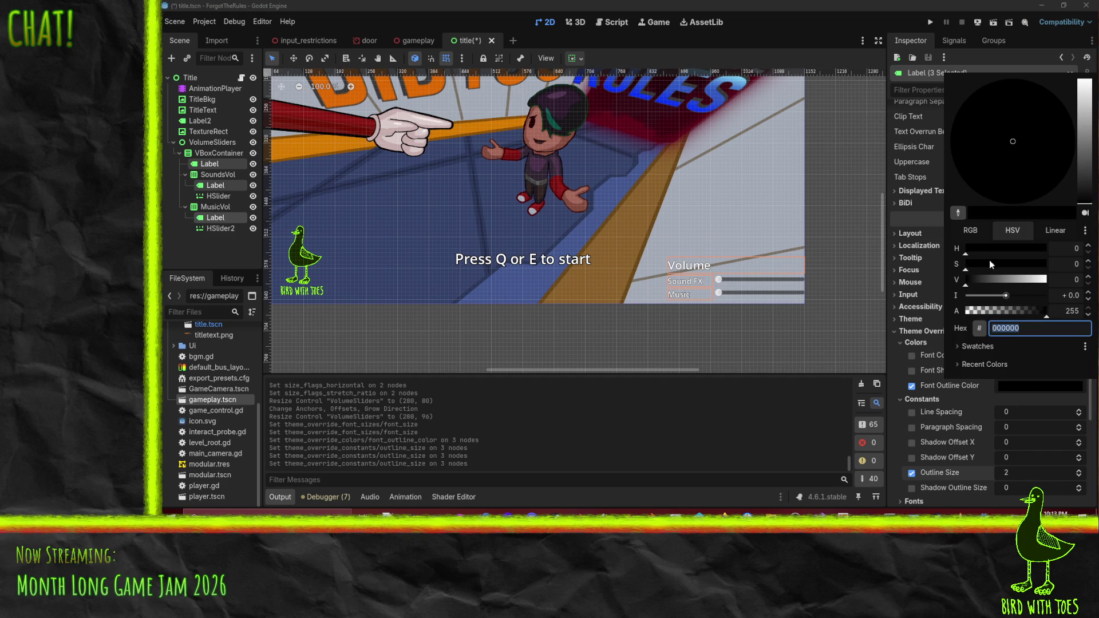
# Lighten the labels' outline colour from black to dark grey 525252
pyautogui.moveTo(998, 280)
pyautogui.mouseDown()
pyautogui.moveTo(978, 280)
pyautogui.moveTo(1000, 285)
pyautogui.moveTo(991, 280)
pyautogui.mouseUp()
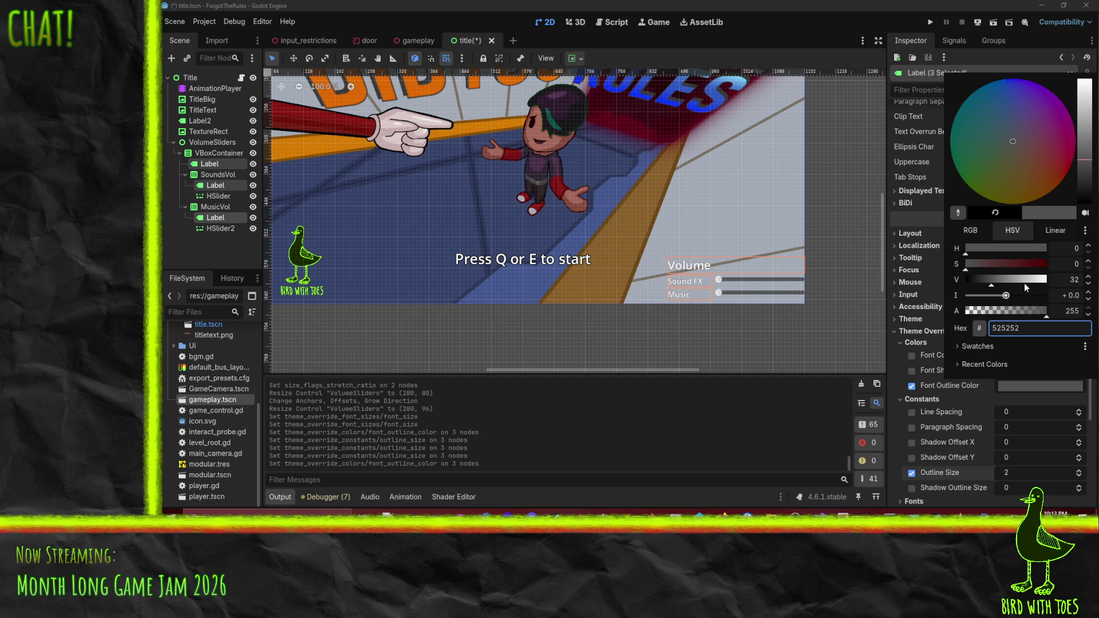
pyautogui.click(772, 401)
pyautogui.scroll(-2, 575, 301)
pyautogui.scroll(1, 575, 301)
pyautogui.scroll(-1, 690, 300)
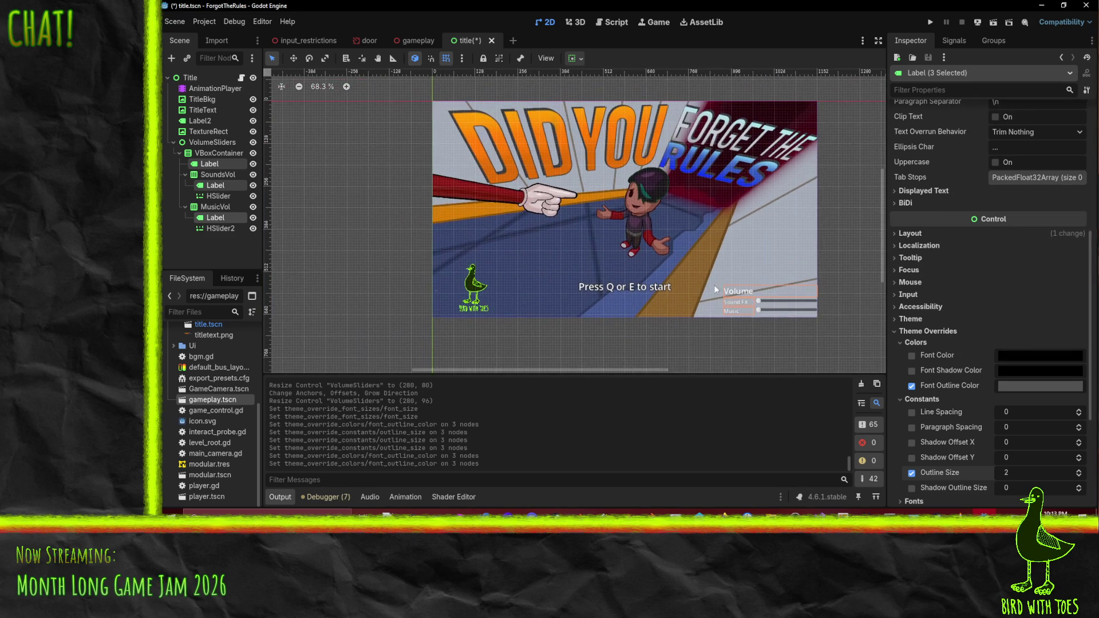
pyautogui.scroll(-1, 635, 287)
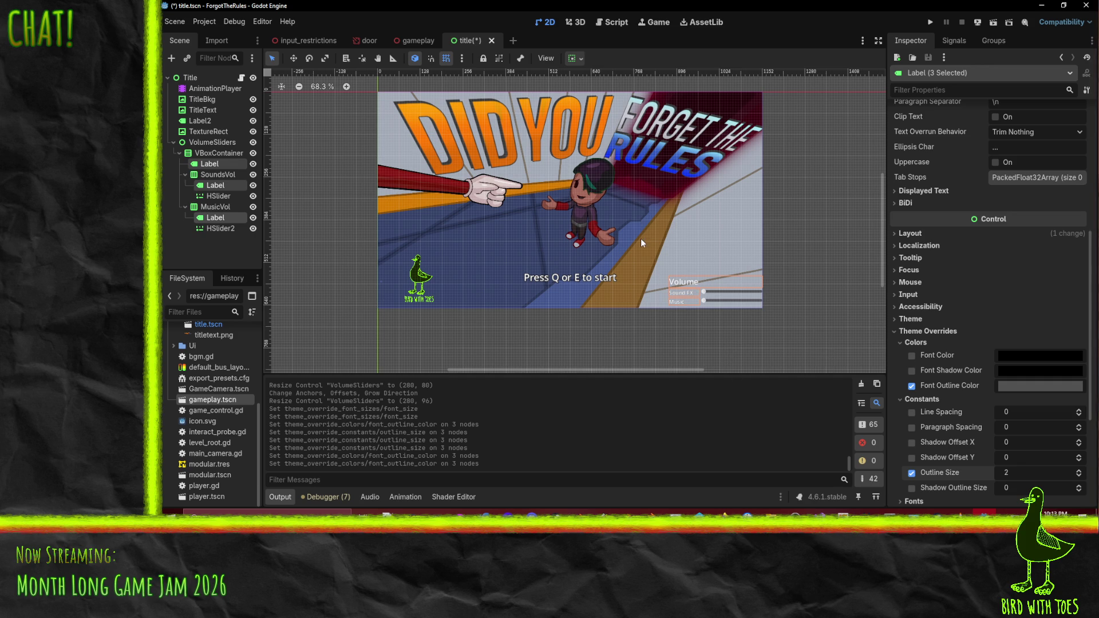
pyautogui.scroll(4, 713, 275)
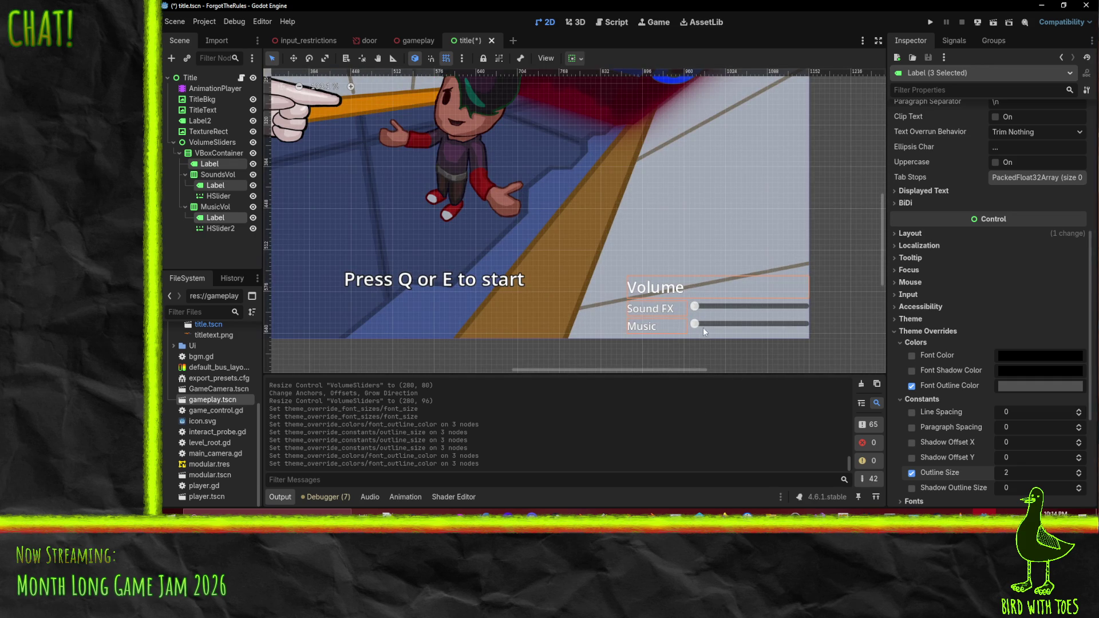
pyautogui.scroll(4, 673, 290)
pyautogui.scroll(3, 673, 290)
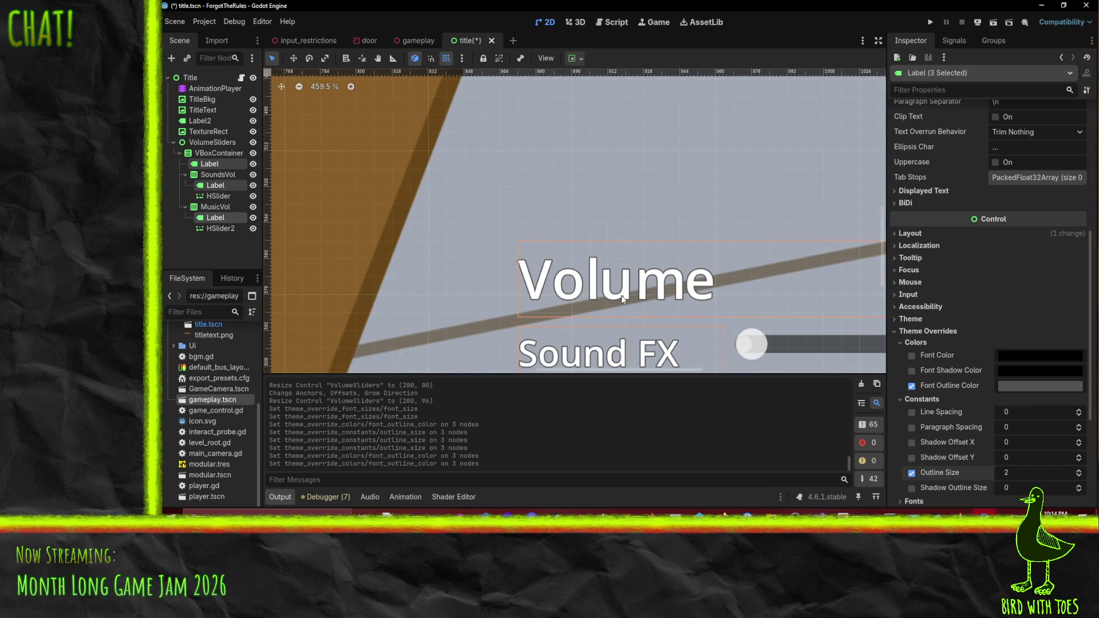
pyautogui.scroll(-4, 648, 298)
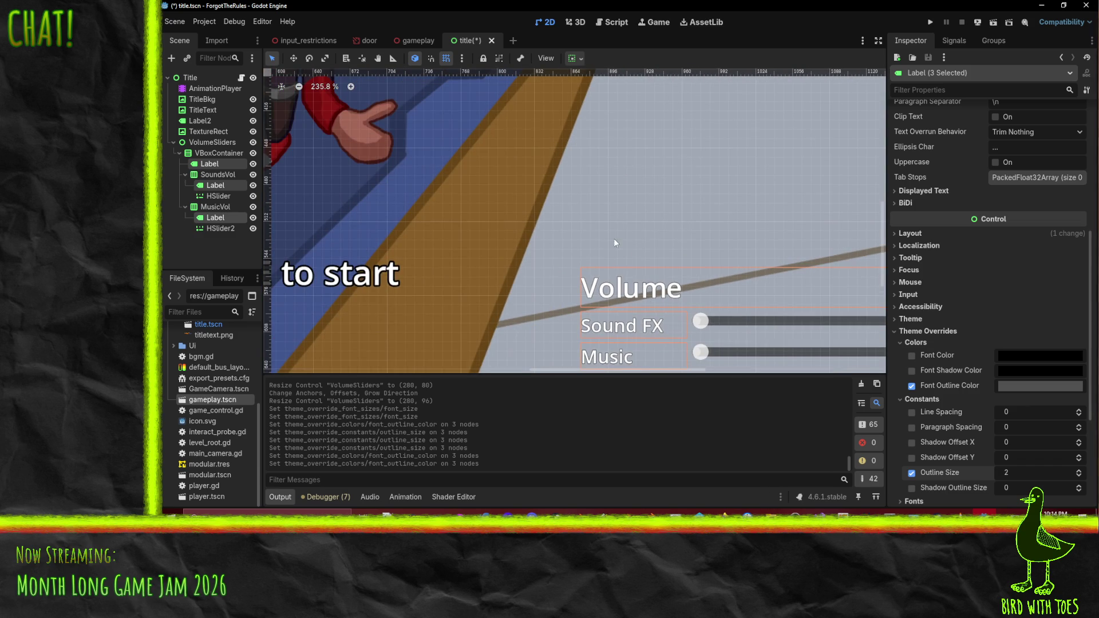
pyautogui.scroll(-3, 611, 270)
pyautogui.scroll(-1, 528, 246)
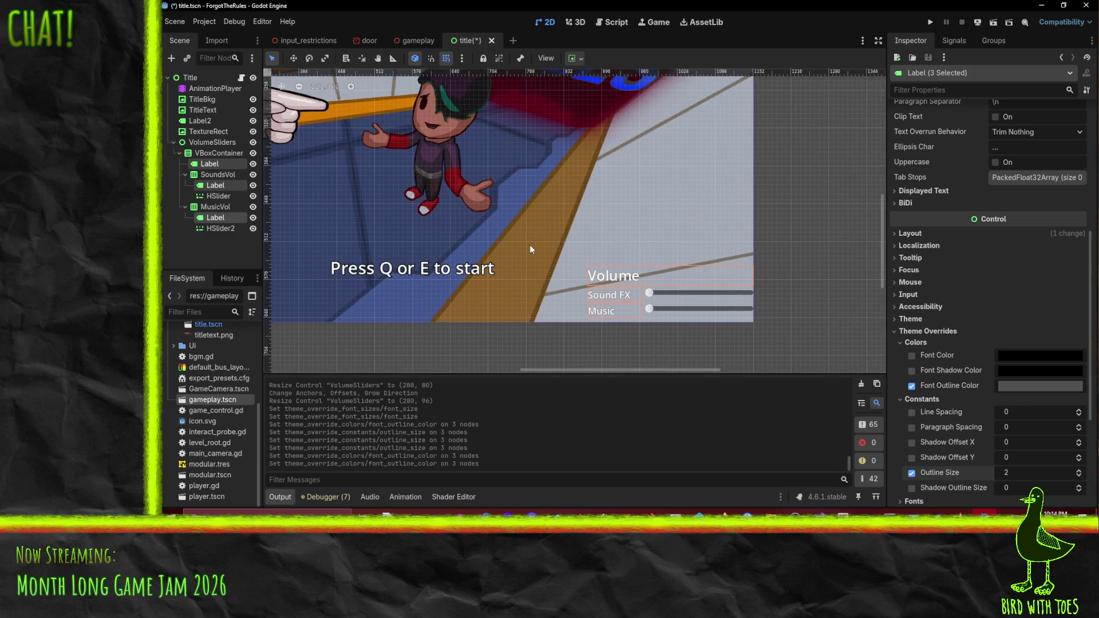
pyautogui.moveTo(530, 245); pyautogui.dragTo(601, 285)
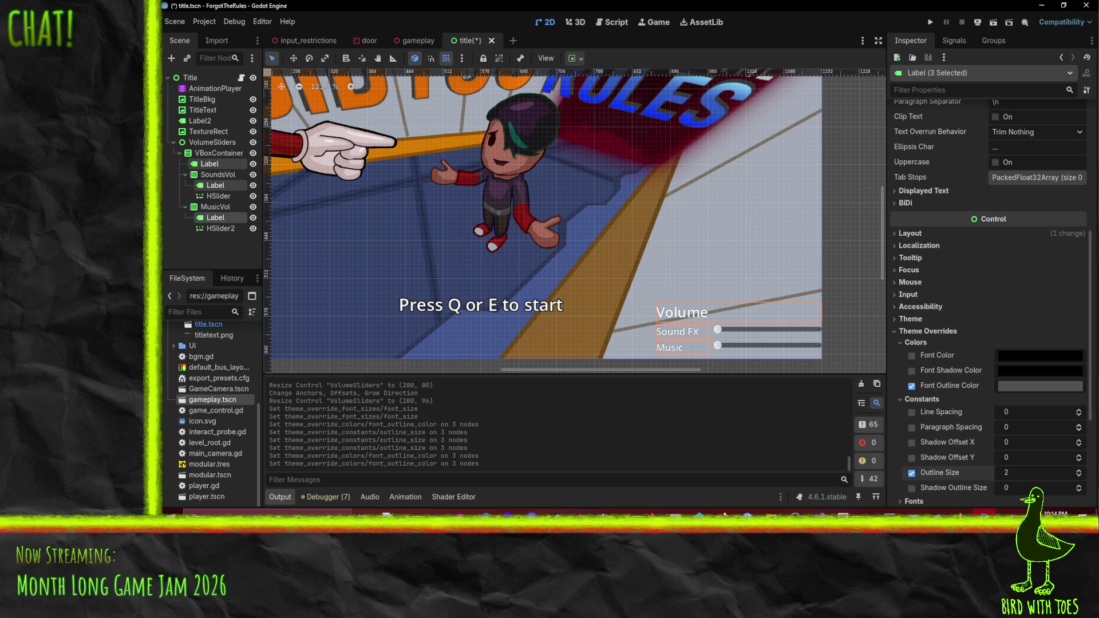
pyautogui.scroll(-3, 698, 258)
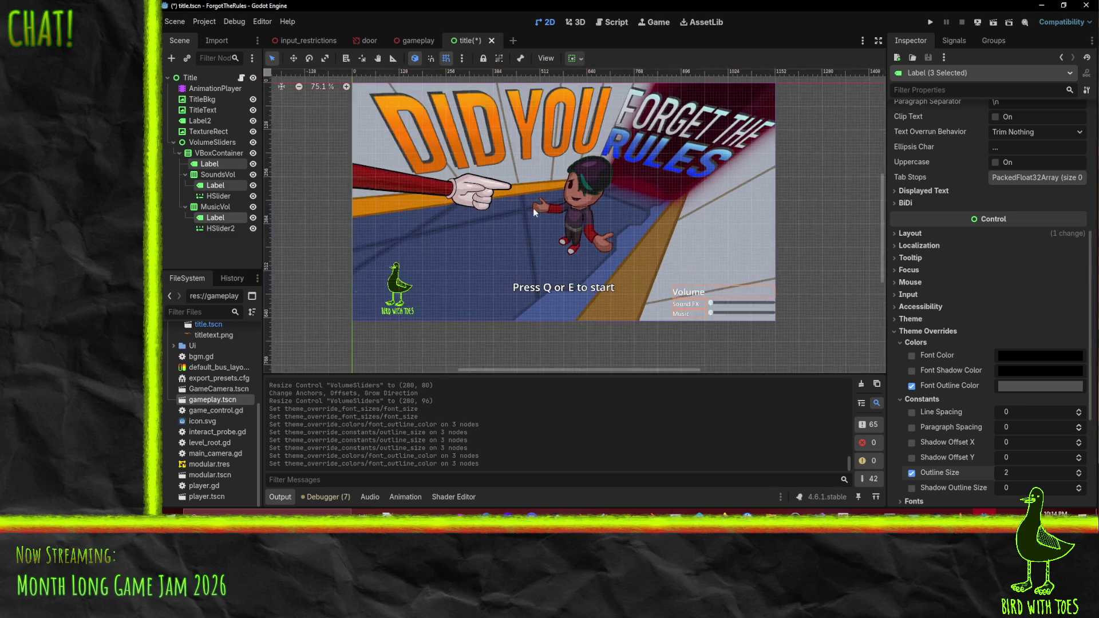
pyautogui.scroll(1, 579, 241)
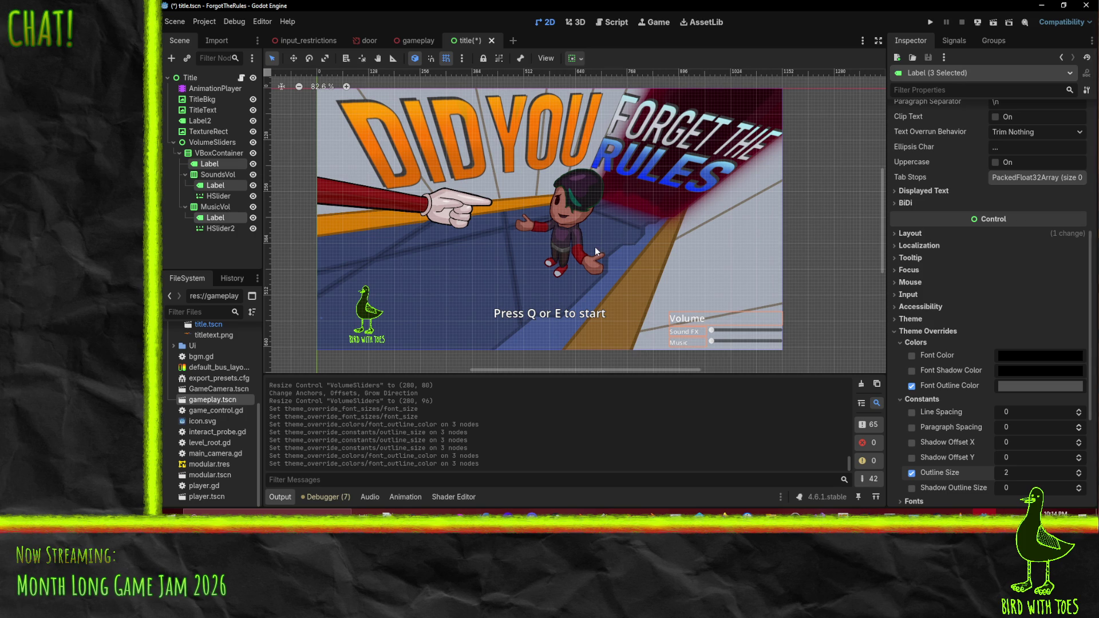
pyautogui.click(823, 220)
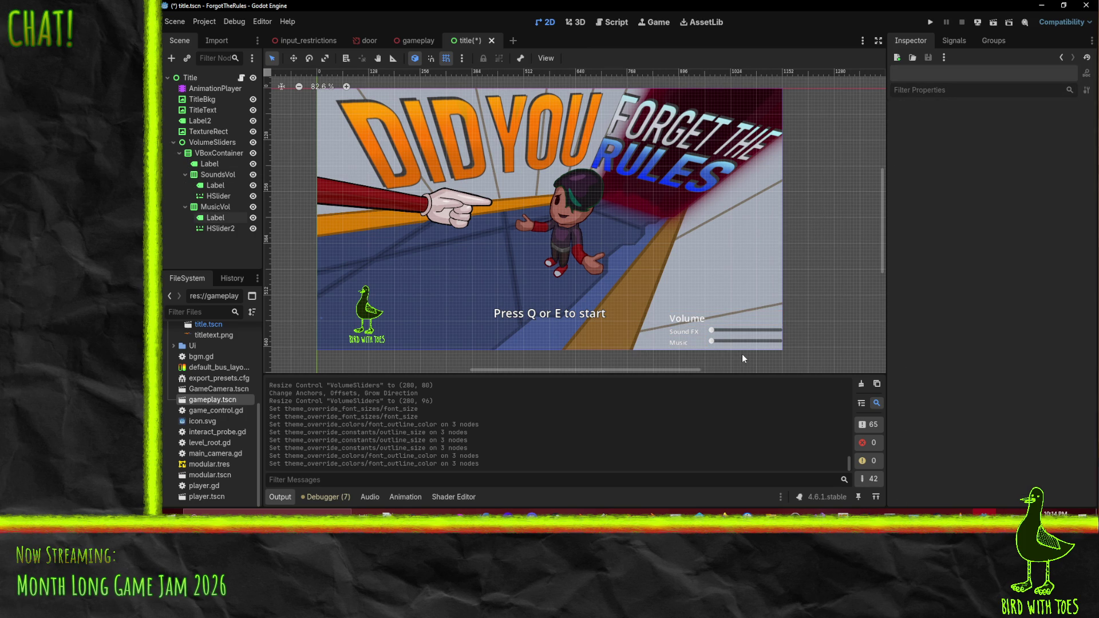
# Save the title scene and select the VolumeSliders node
pyautogui.hotkey('ctrl', 's')
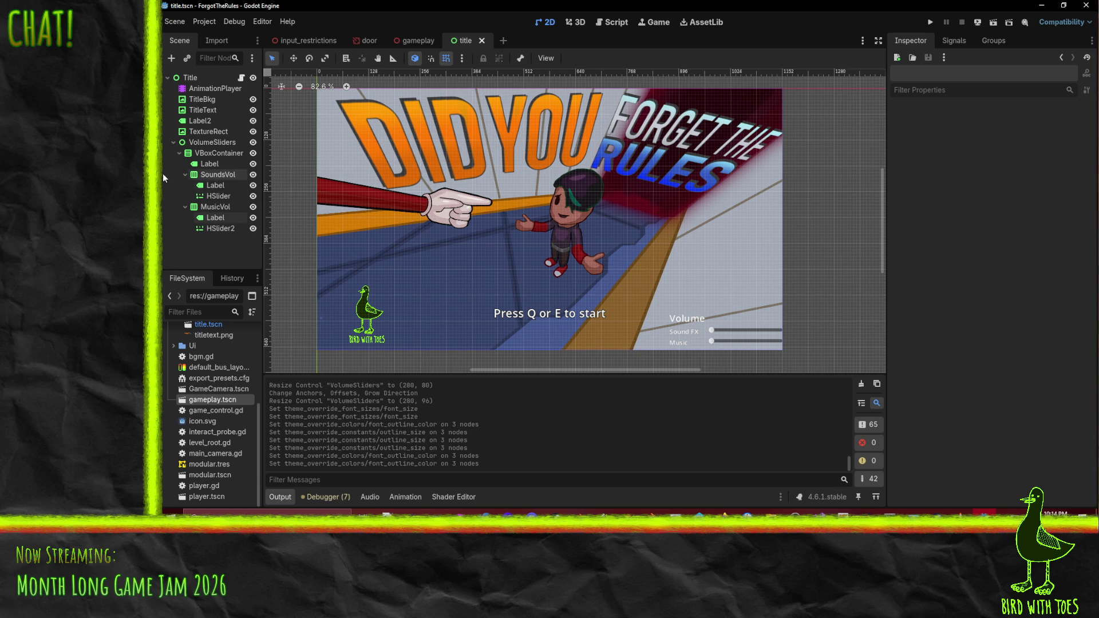
pyautogui.click(211, 142)
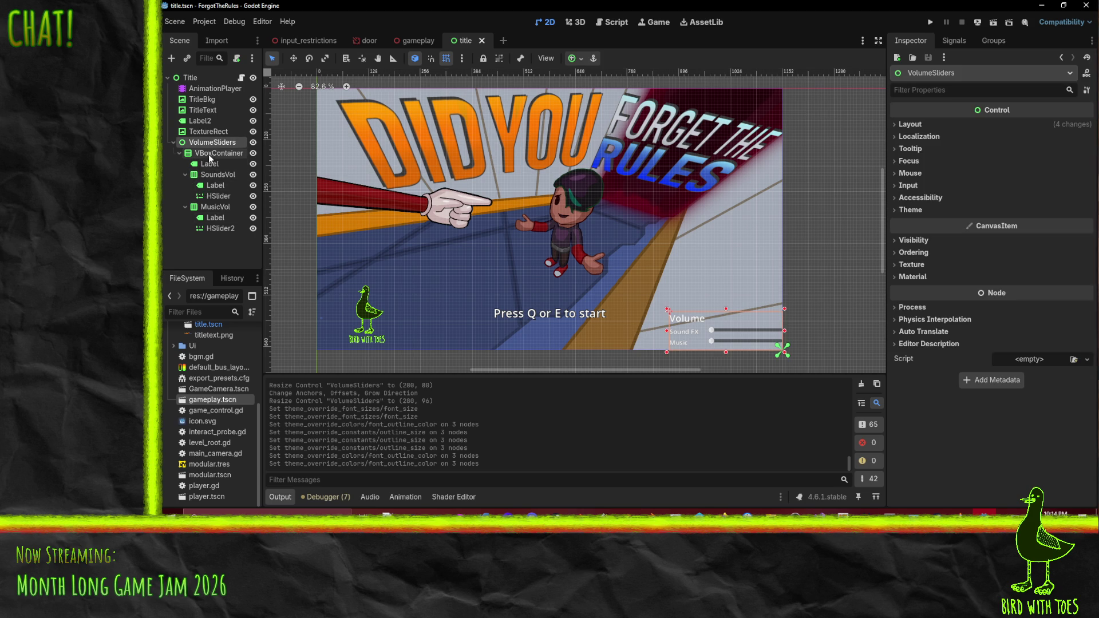
pyautogui.click(209, 155)
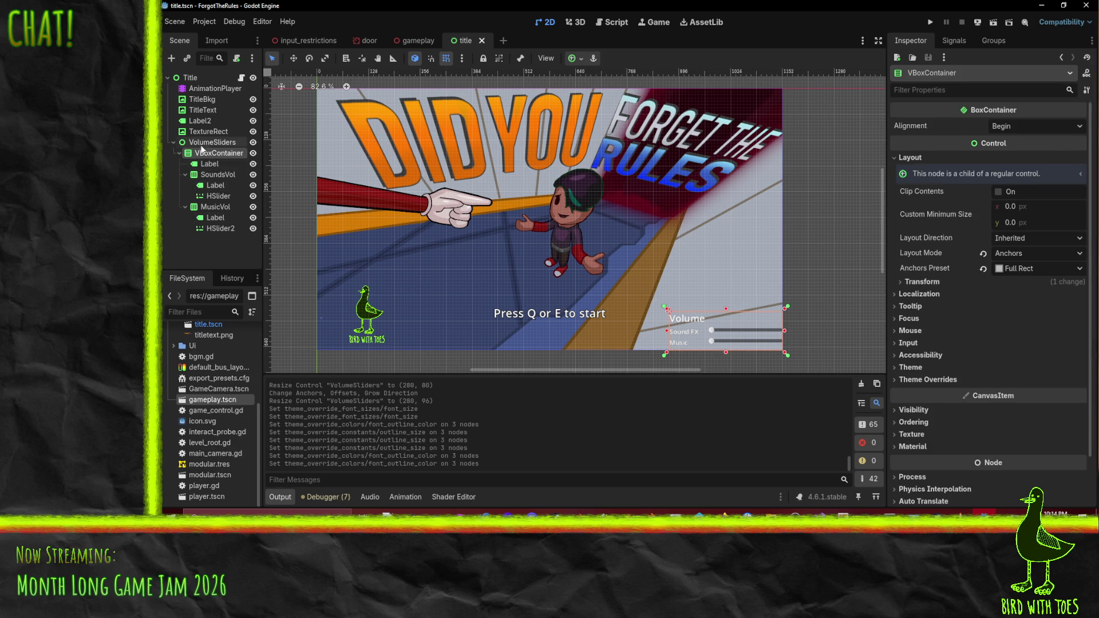
# Save the VolumeSliders branch as volume_sliders.tscn in the Ui folder
pyautogui.rightClick(202, 143)
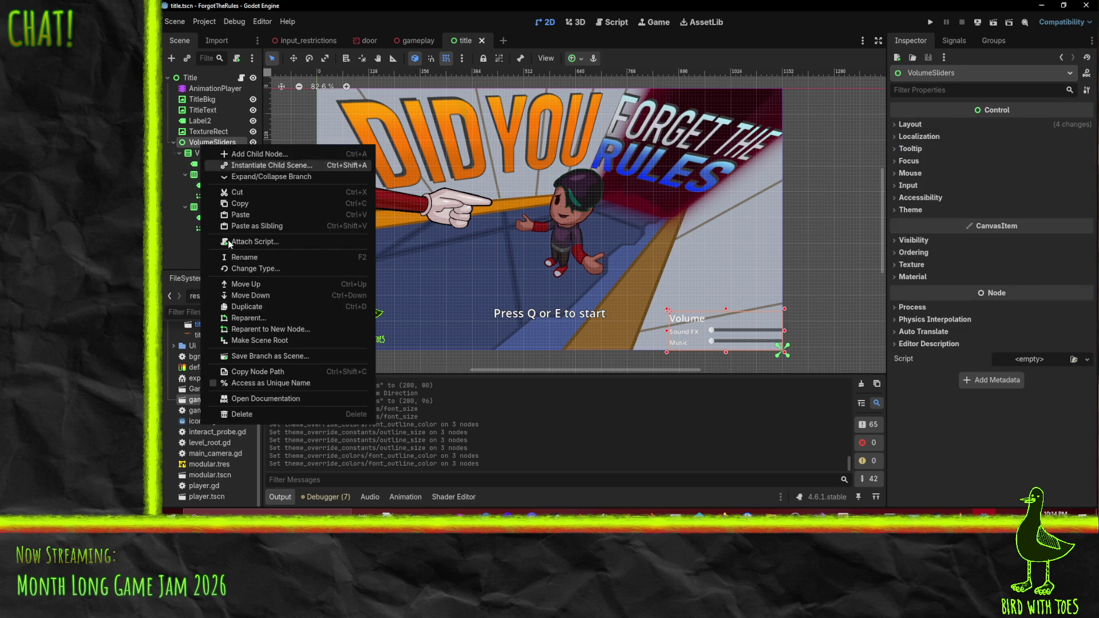
pyautogui.click(283, 356)
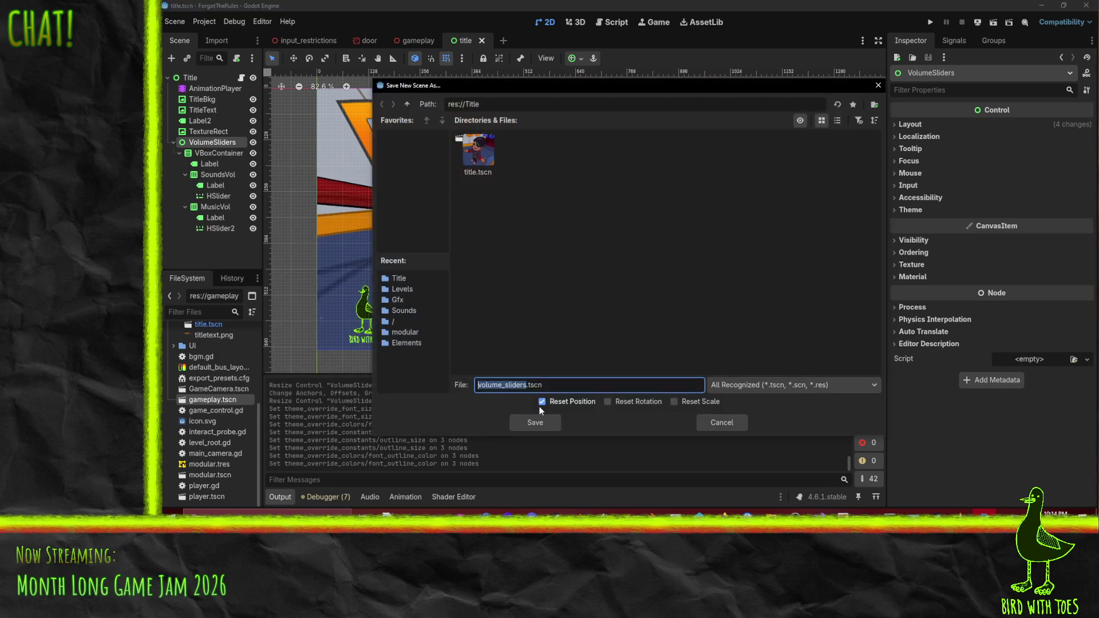
pyautogui.click(406, 100)
pyautogui.doubleClick(527, 211)
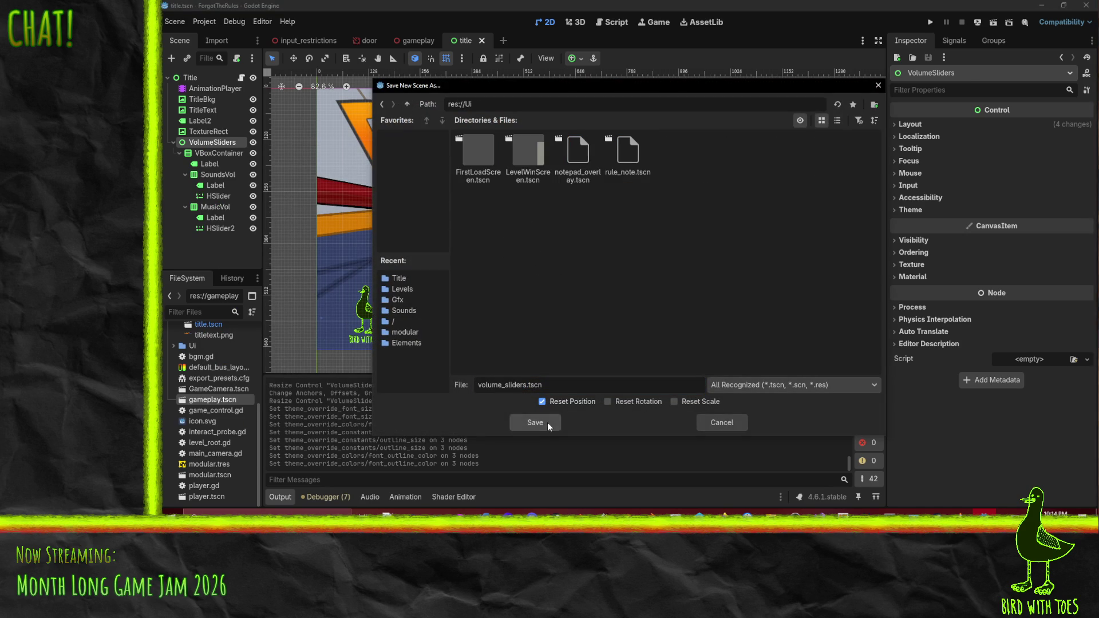
pyautogui.click(547, 423)
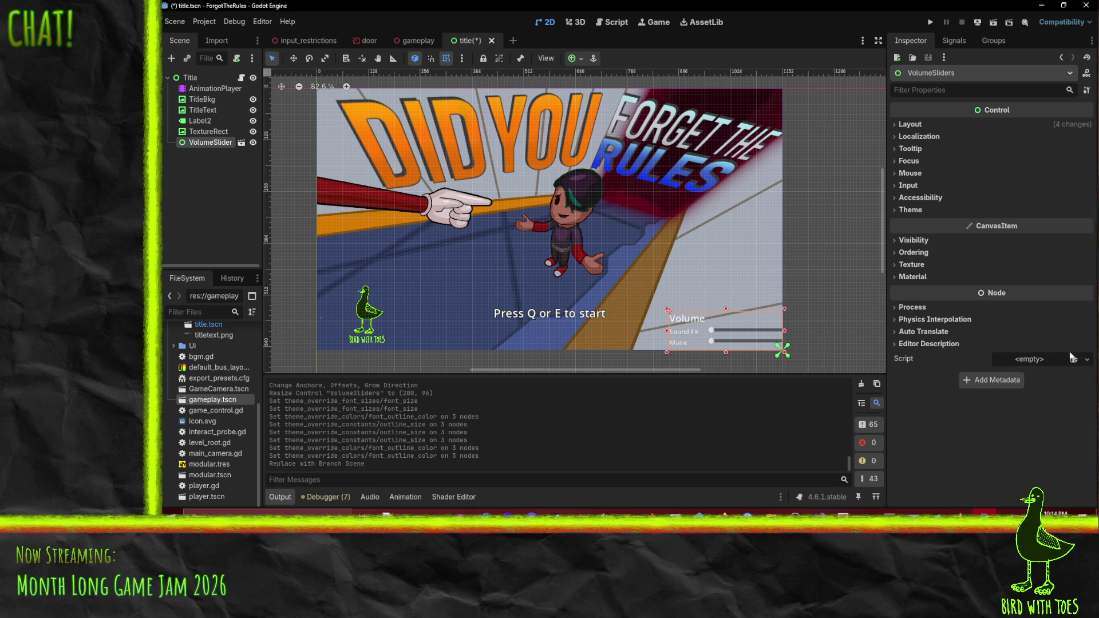
# Attach a new script res://Ui/volume_sliders.gd to VolumeSliders and open it
pyautogui.click(1086, 359)
pyautogui.click(1055, 377)
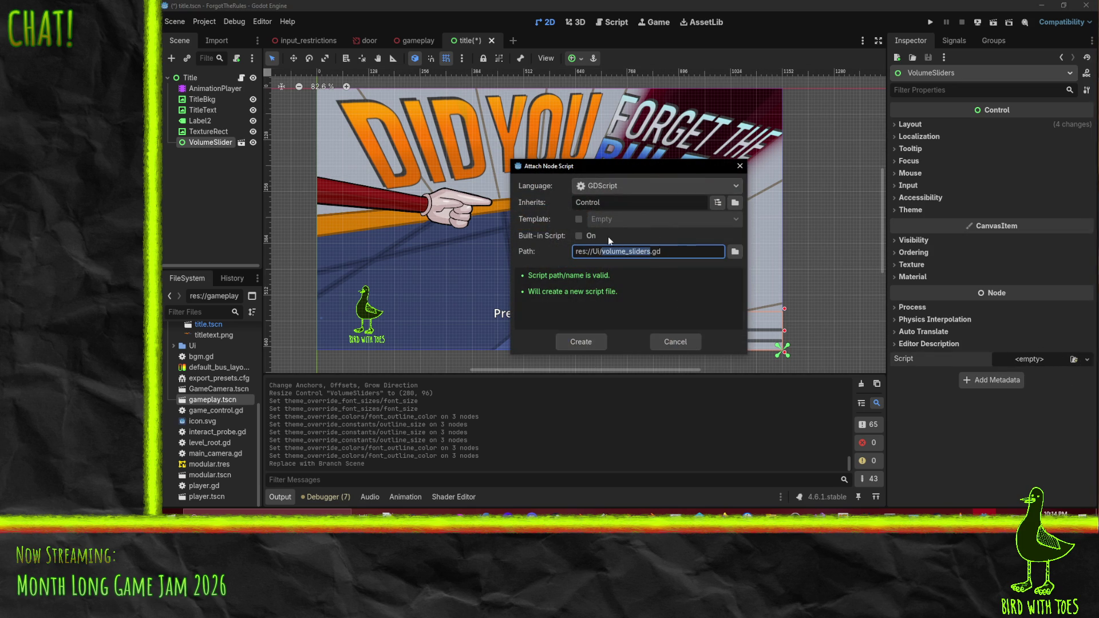
pyautogui.click(606, 251)
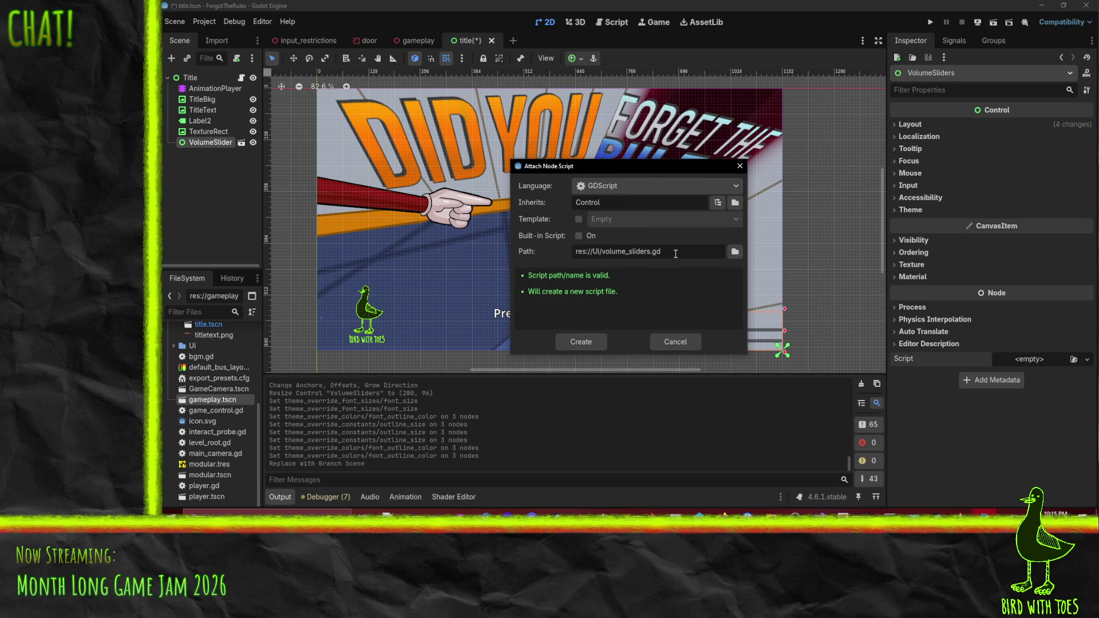
pyautogui.press('Return')
pyautogui.click(483, 121)
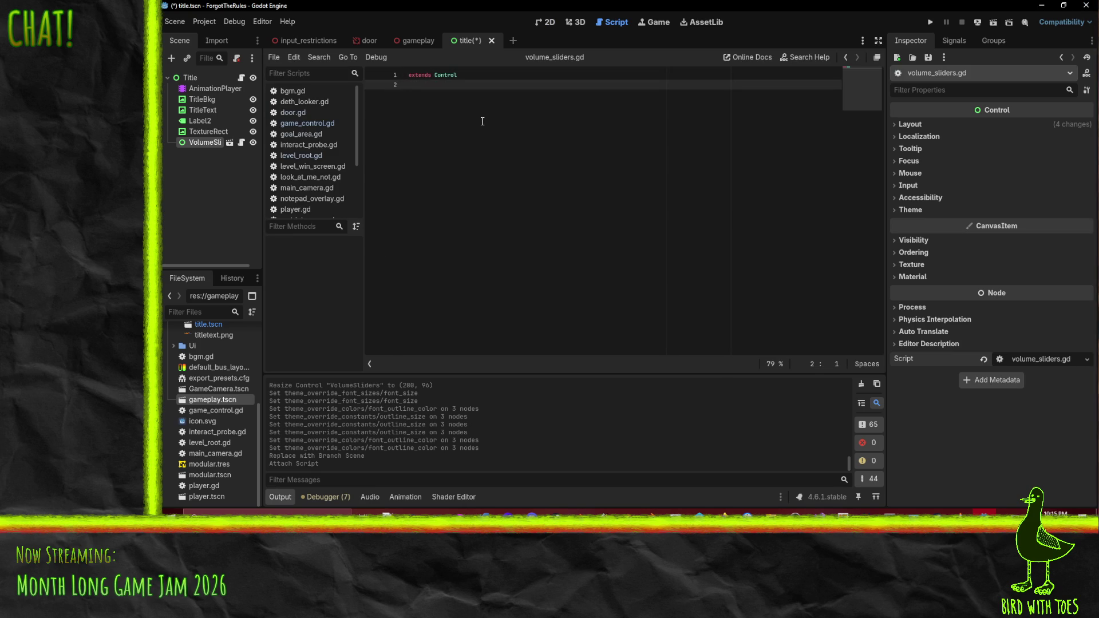
pyautogui.press('Return')
pyautogui.write('@x')
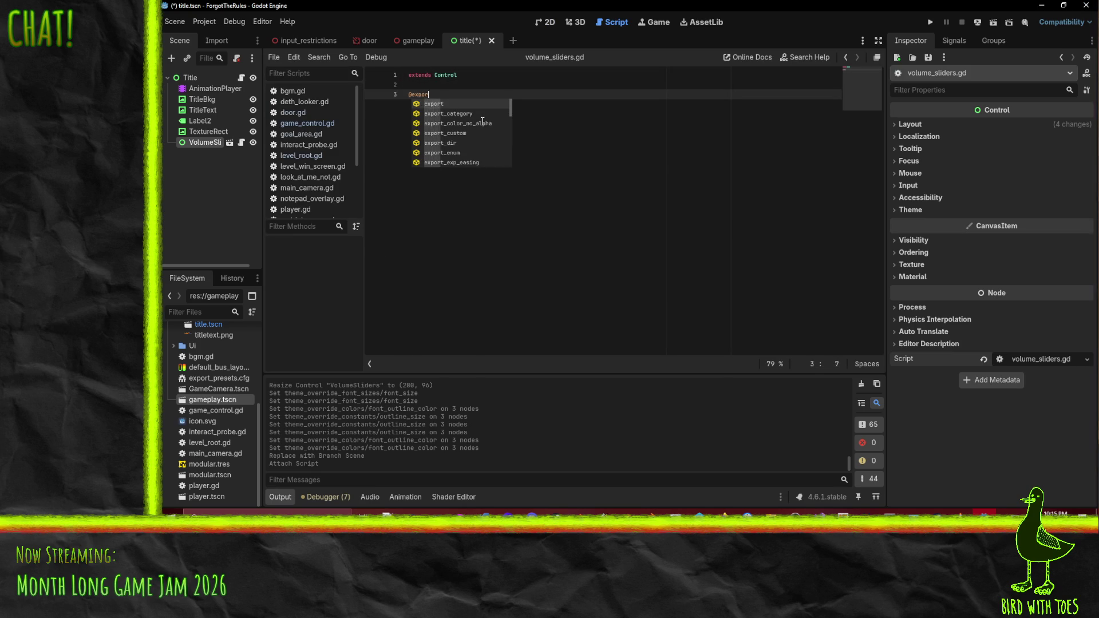
pyautogui.press('Return')
pyautogui.press('Return')
pyautogui.write('var ')
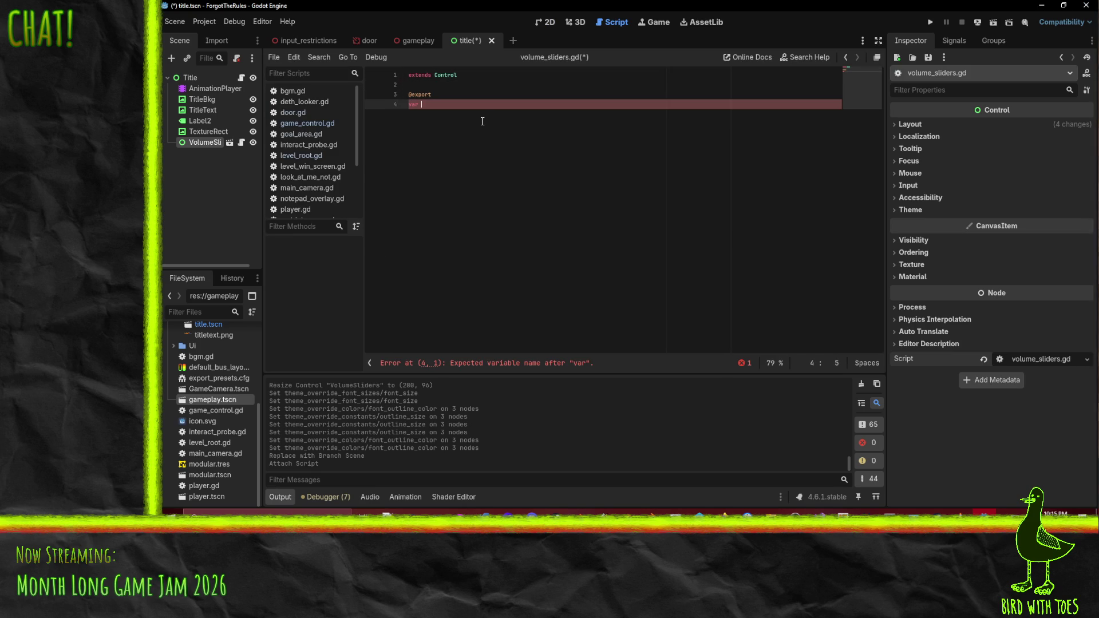
pyautogui.write('soundV')
pyautogui.write('ol : ')
pyautogui.write('slider')
pyautogui.press('Down')
pyautogui.press('Down')
pyautogui.press('Return')
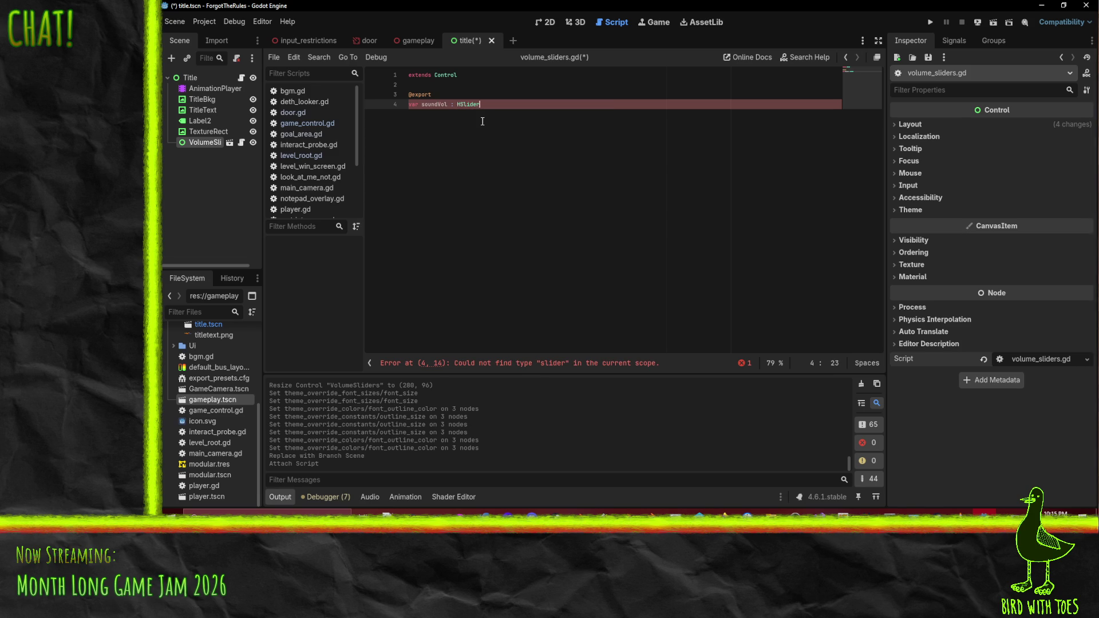
pyautogui.press('Return')
pyautogui.write('@export')
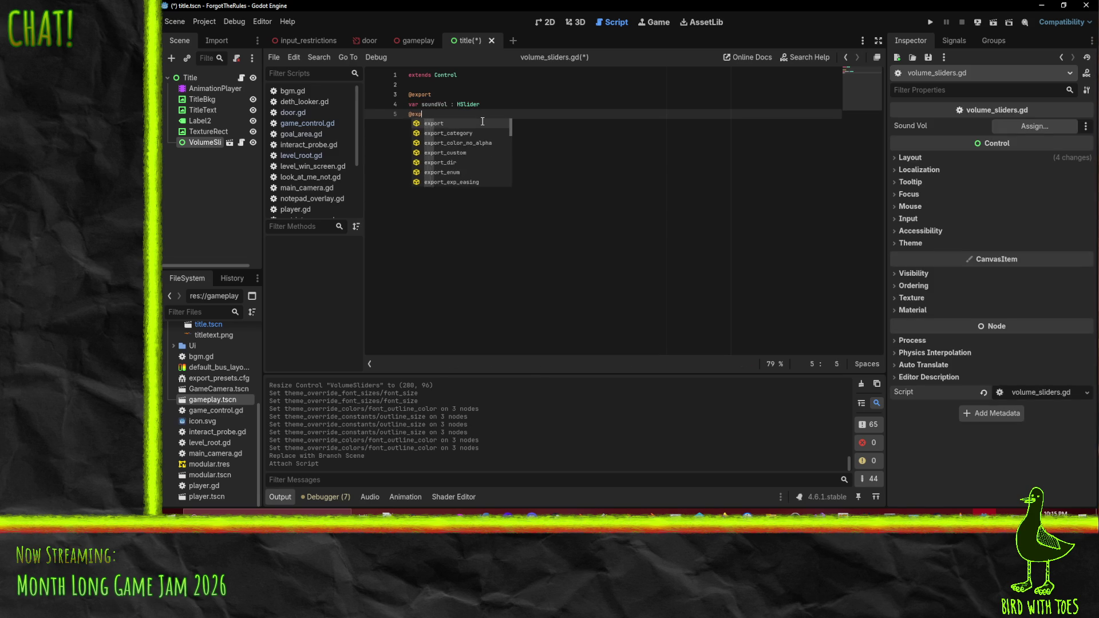
pyautogui.press('Return')
pyautogui.press('Return')
pyautogui.write('var m')
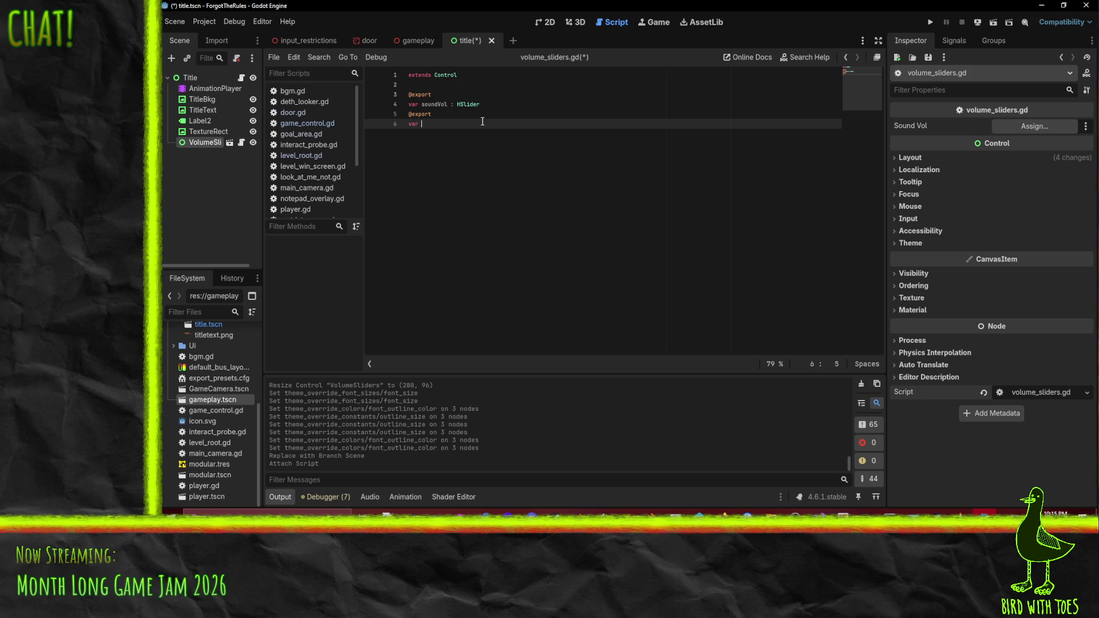
pyautogui.write('usicVol : H')
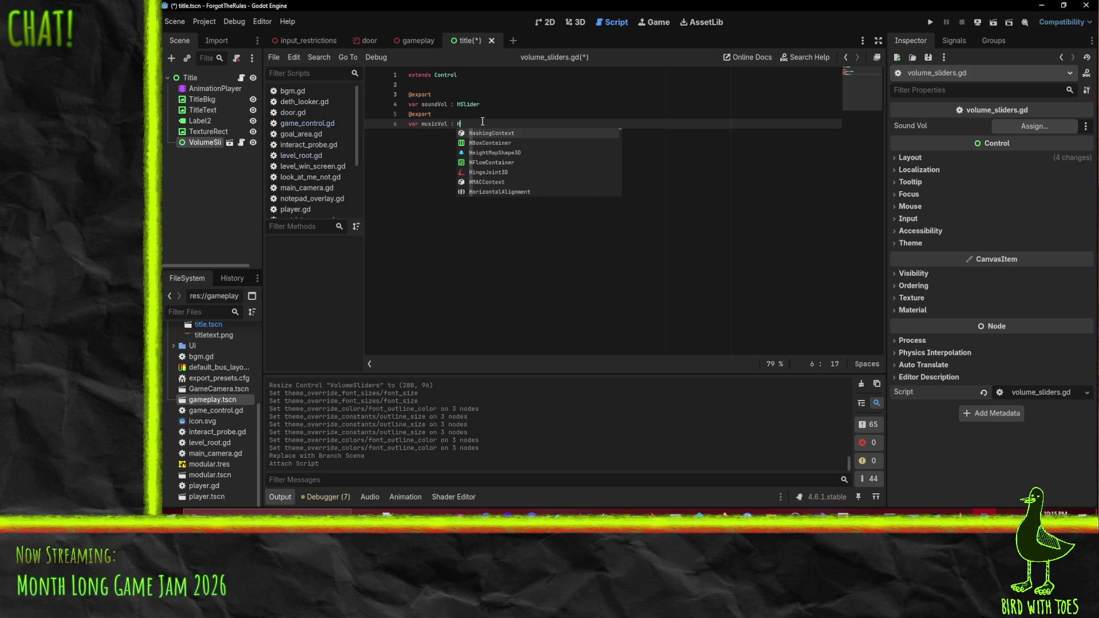
pyautogui.write('Slider')
pyautogui.press('Return')
pyautogui.press('Return')
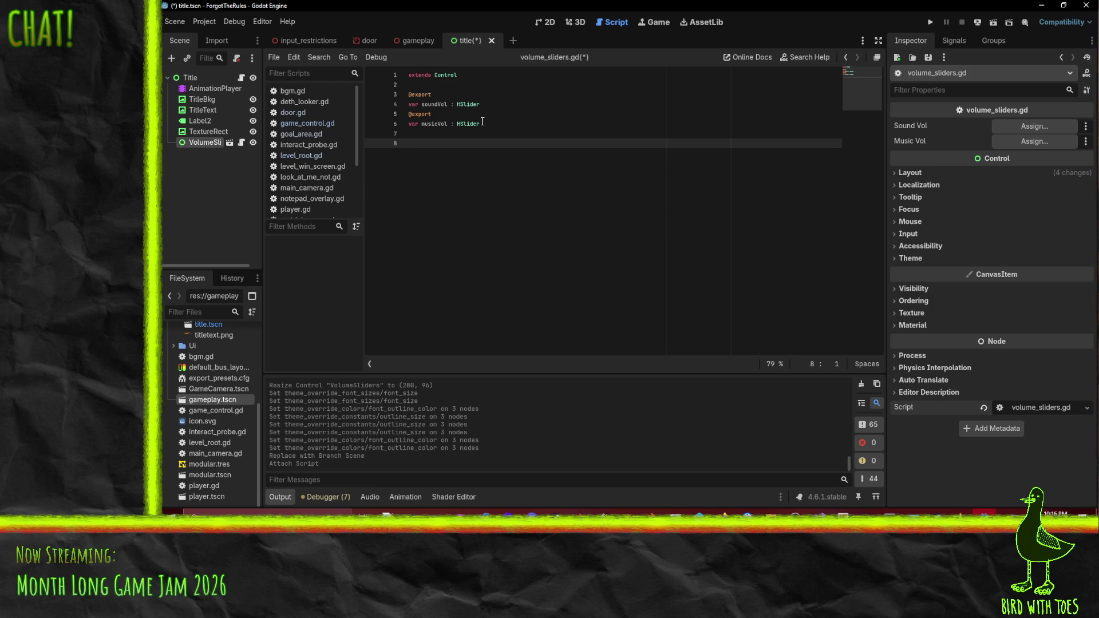
# Write func _ready() with soundVol = AudioServer.get_bus_volume_linear(...)
pyautogui.write('func _re')
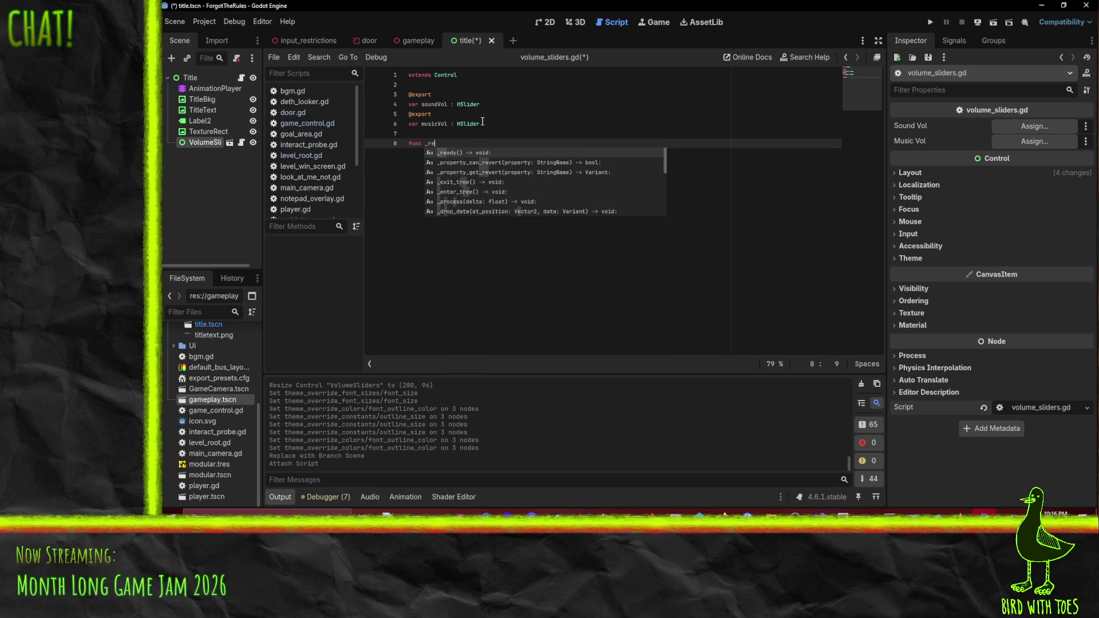
pyautogui.press('Return')
pyautogui.press('Return')
pyautogui.write('soundVol = ')
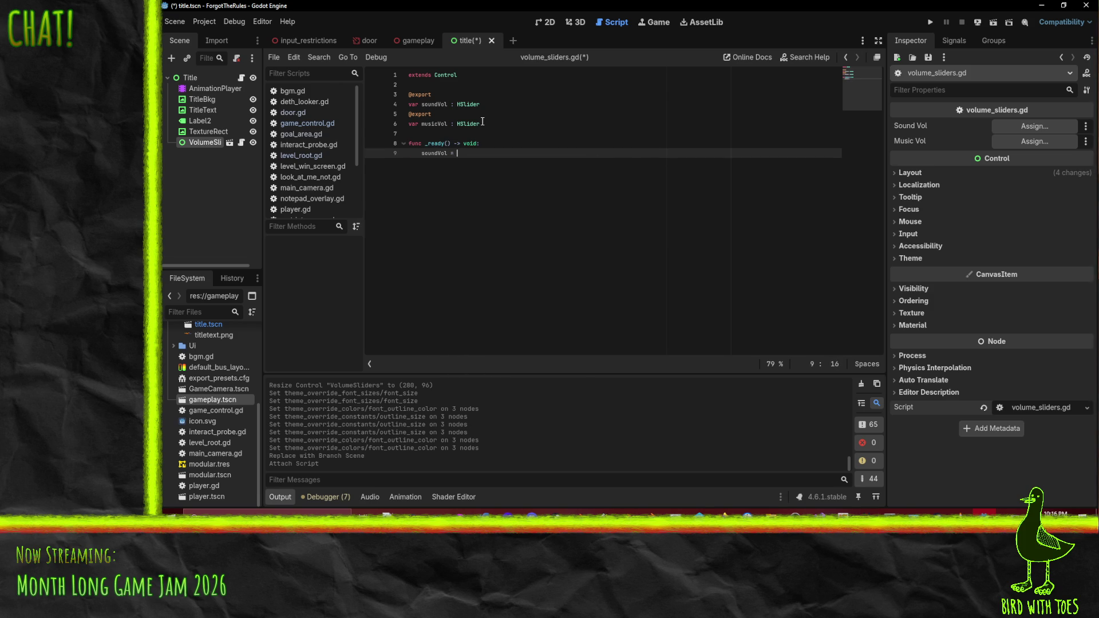
pyautogui.write('Volum')
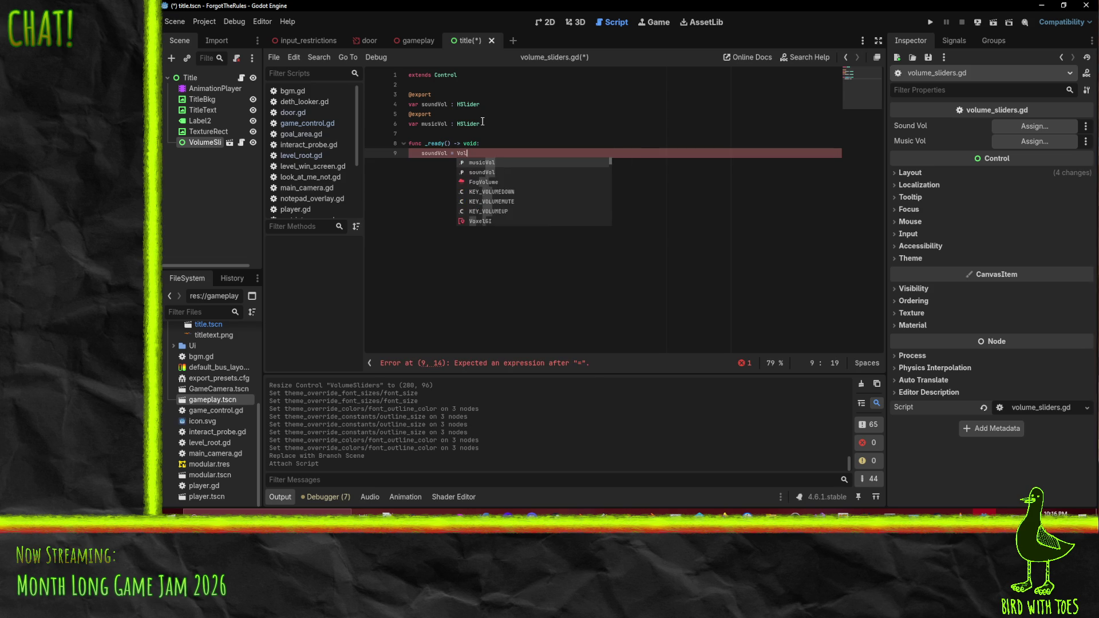
pyautogui.press('BackSpace')
pyautogui.press('BackSpace')
pyautogui.press('BackSpace')
pyautogui.write('Mixe')
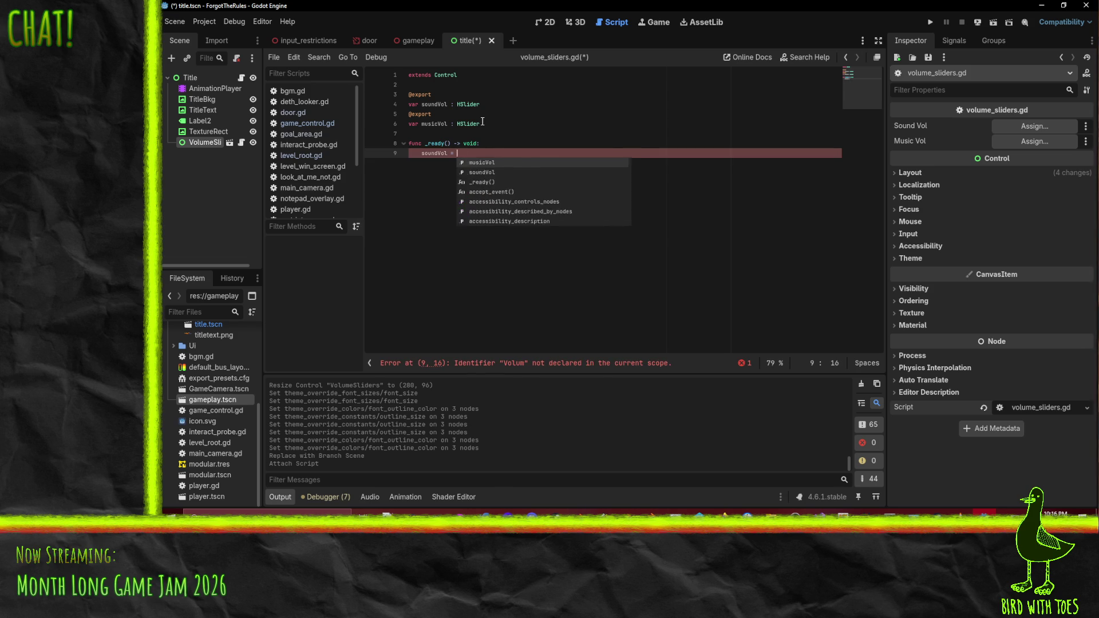
pyautogui.press('BackSpace')
pyautogui.press('BackSpace')
pyautogui.press('BackSpace')
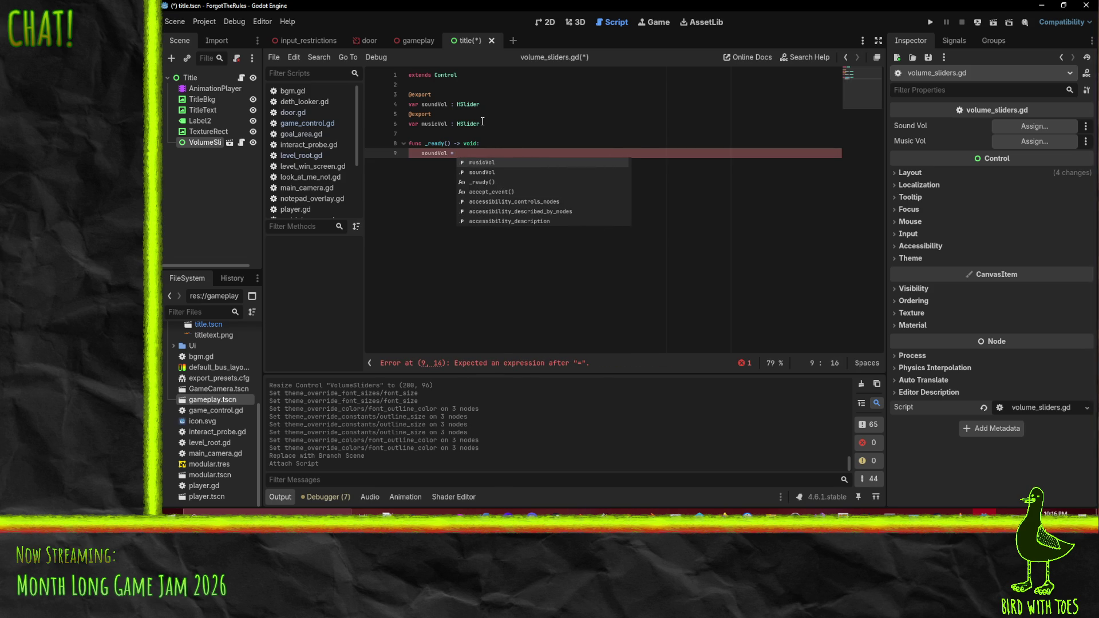
pyautogui.write('ioS')
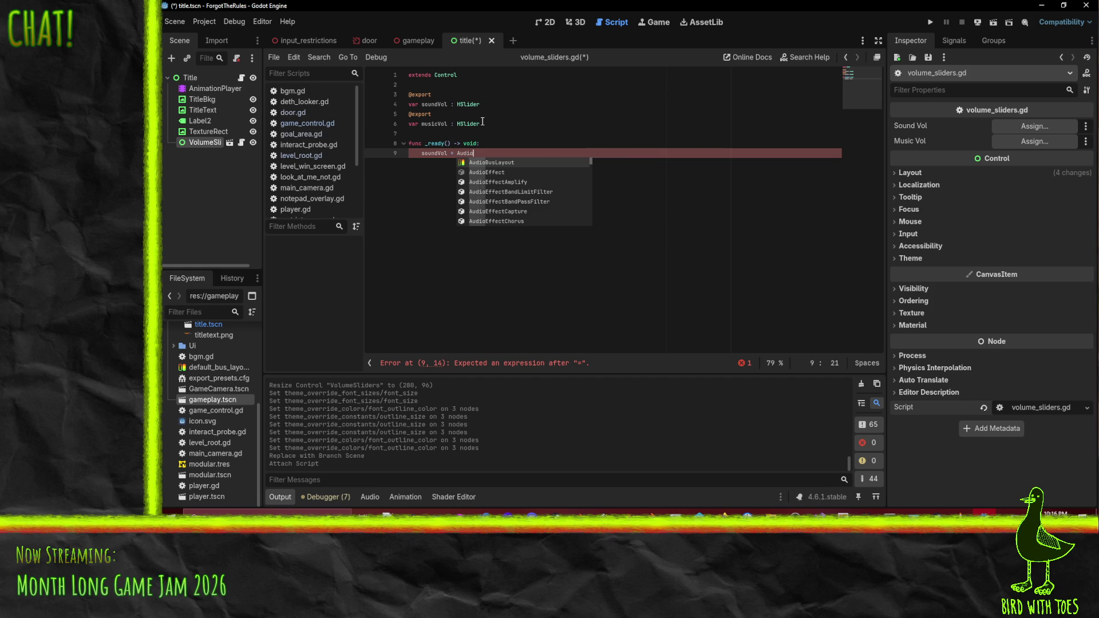
pyautogui.write('erver.')
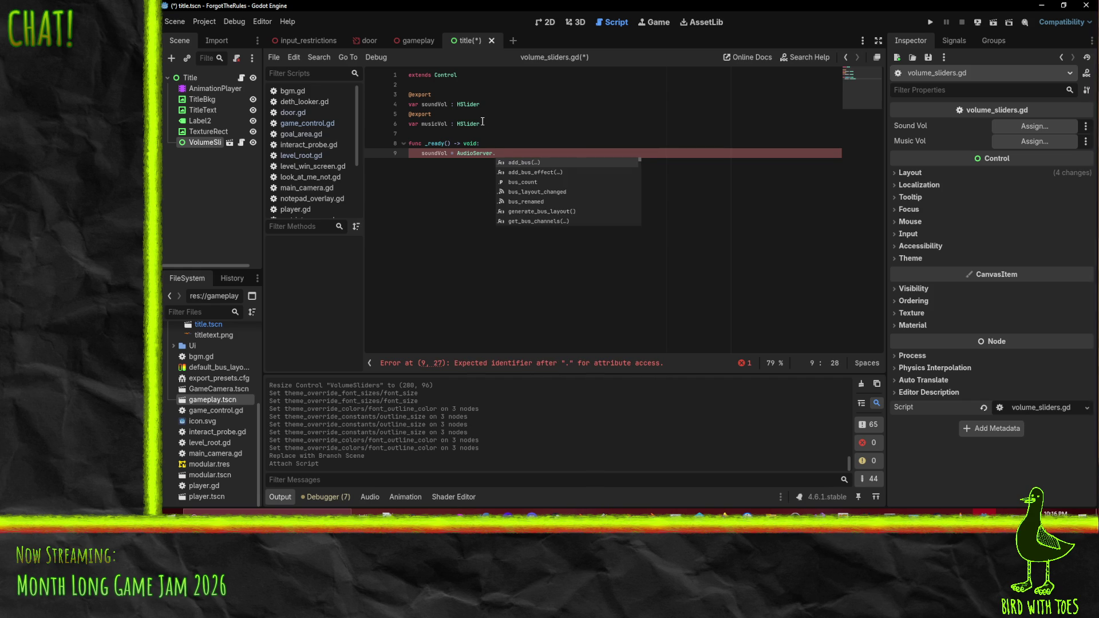
pyautogui.write('get_bus')
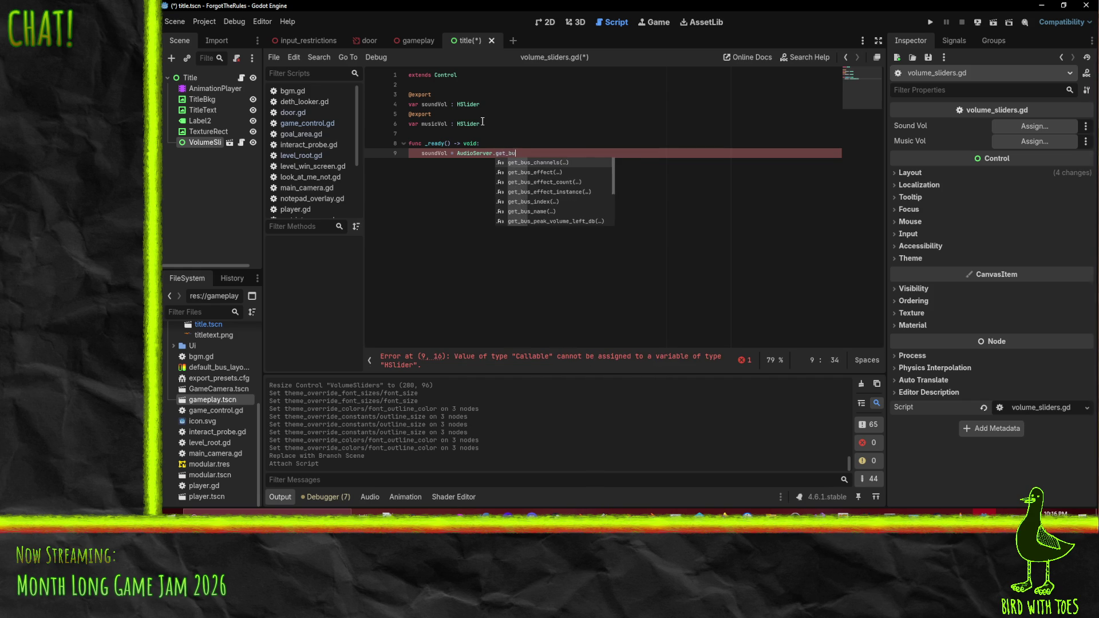
pyautogui.write('_vo')
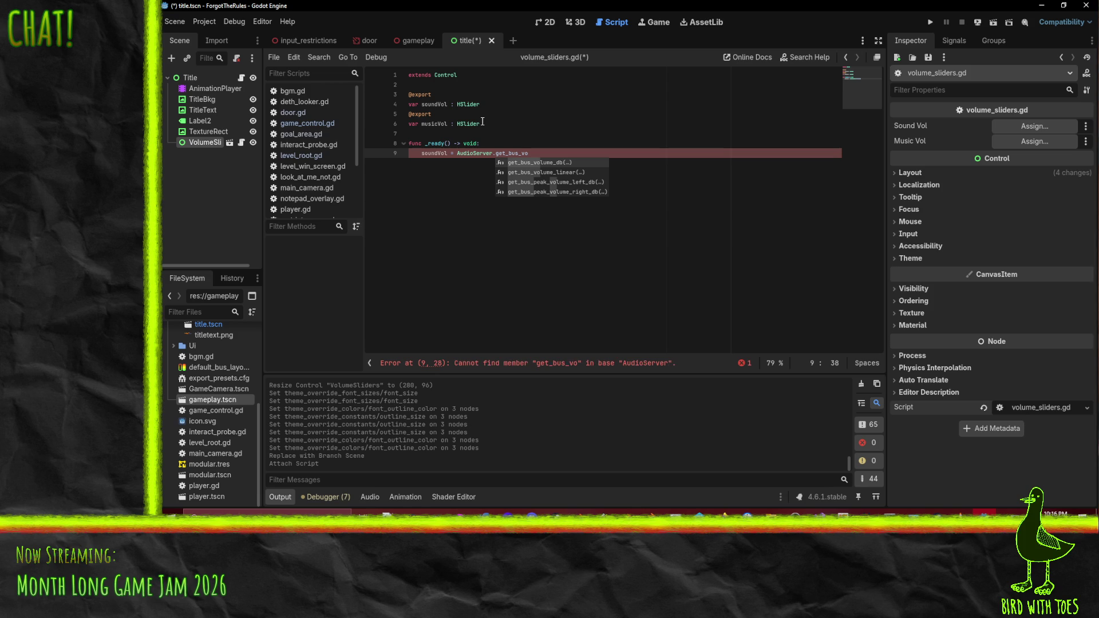
pyautogui.press('Down')
pyautogui.press('Return')
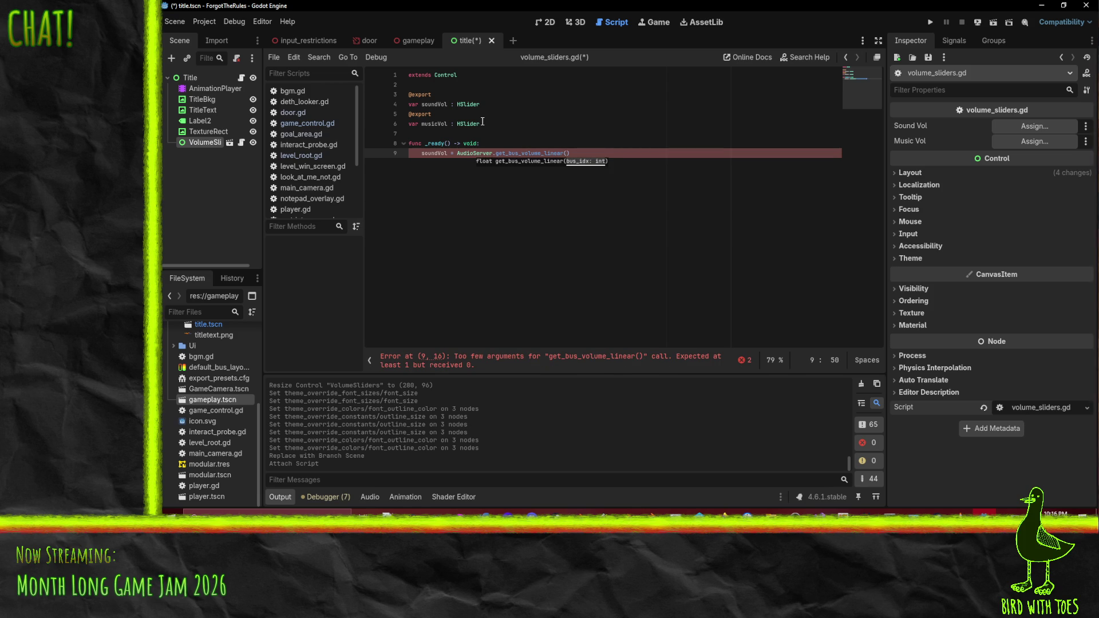
# Duplicate the assignment, set the first line's bus index to 1, and start renaming the copy
pyautogui.press('Home')
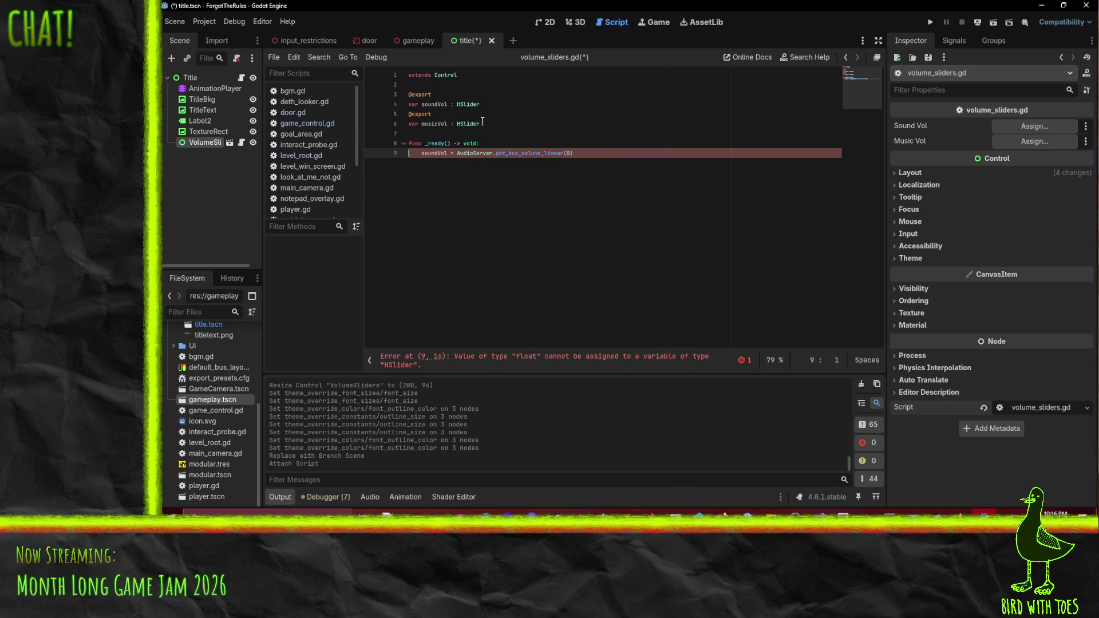
pyautogui.hotkey('ctrl', 'shift', 'd')
pyautogui.press('Up')
pyautogui.press('End')
pyautogui.press('Left')
pyautogui.press('BackSpace')
pyautogui.write('1')
pyautogui.press('Down')
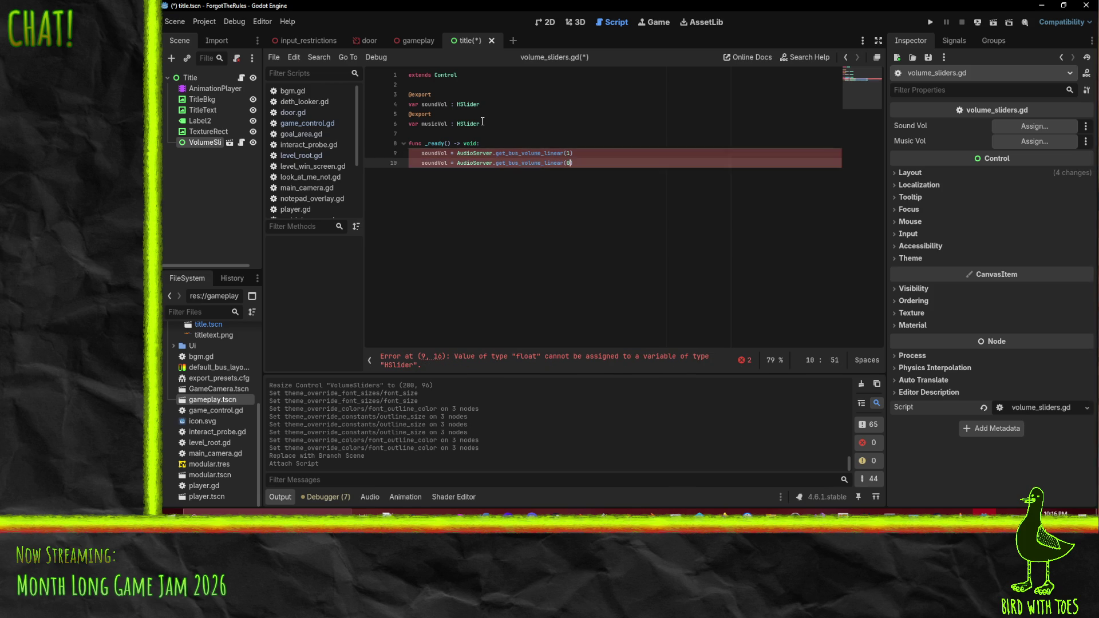
pyautogui.press('Home')
pyautogui.press('Delete')
pyautogui.press('Delete')
pyautogui.press('Delete')
# Turn the copied line into musicVol.set_value_no_signal(AudioServer.get_bus_volume_linear(...))
pyautogui.write('music')
pyautogui.click(463, 155)
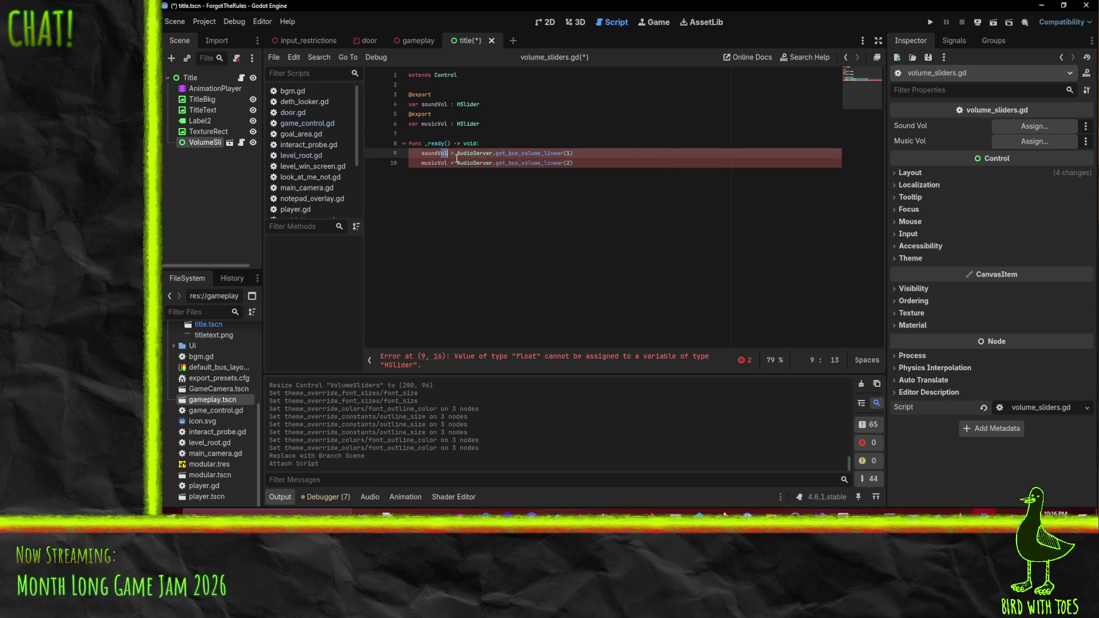
pyautogui.press('Left')
pyautogui.write('.value')
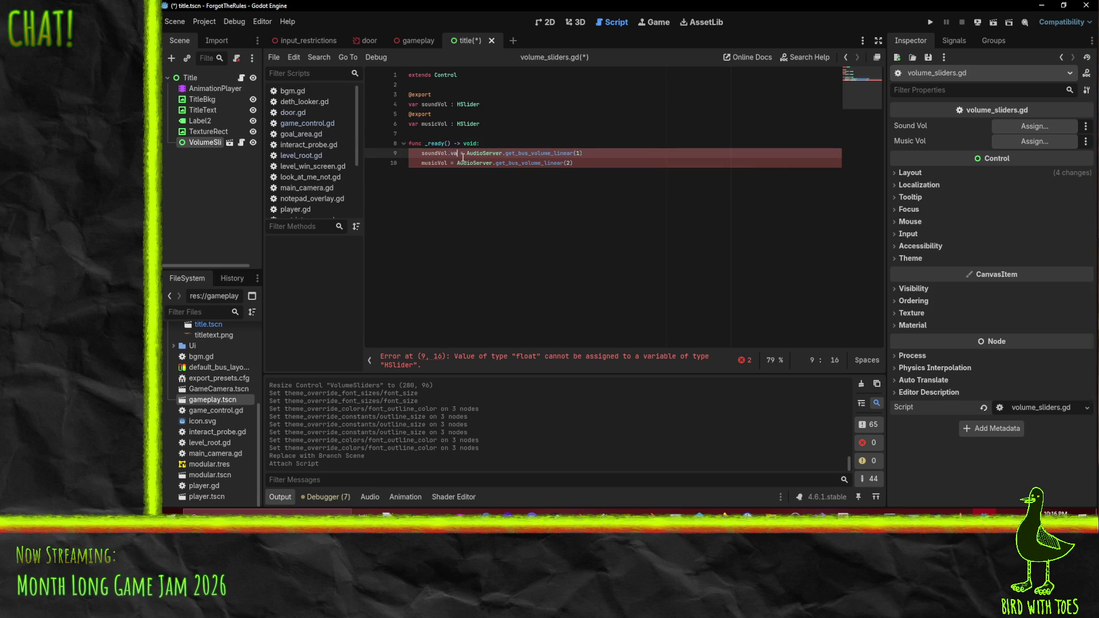
pyautogui.press('Escape')
pyautogui.press('Down')
pyautogui.press('Left')
pyautogui.press('Left')
pyautogui.press('Left')
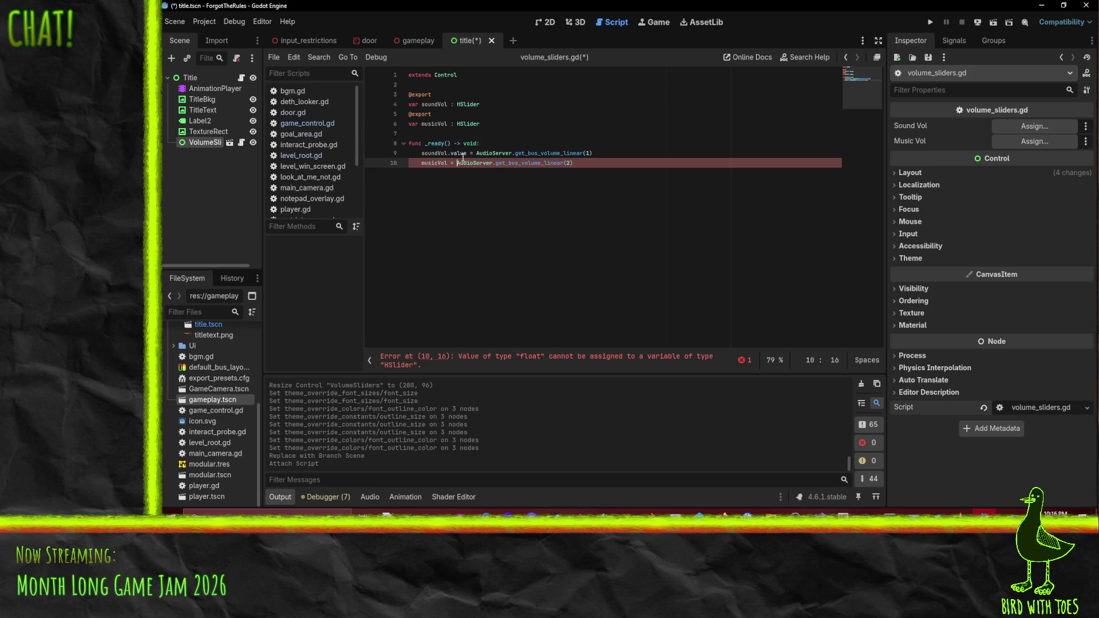
pyautogui.write('.se')
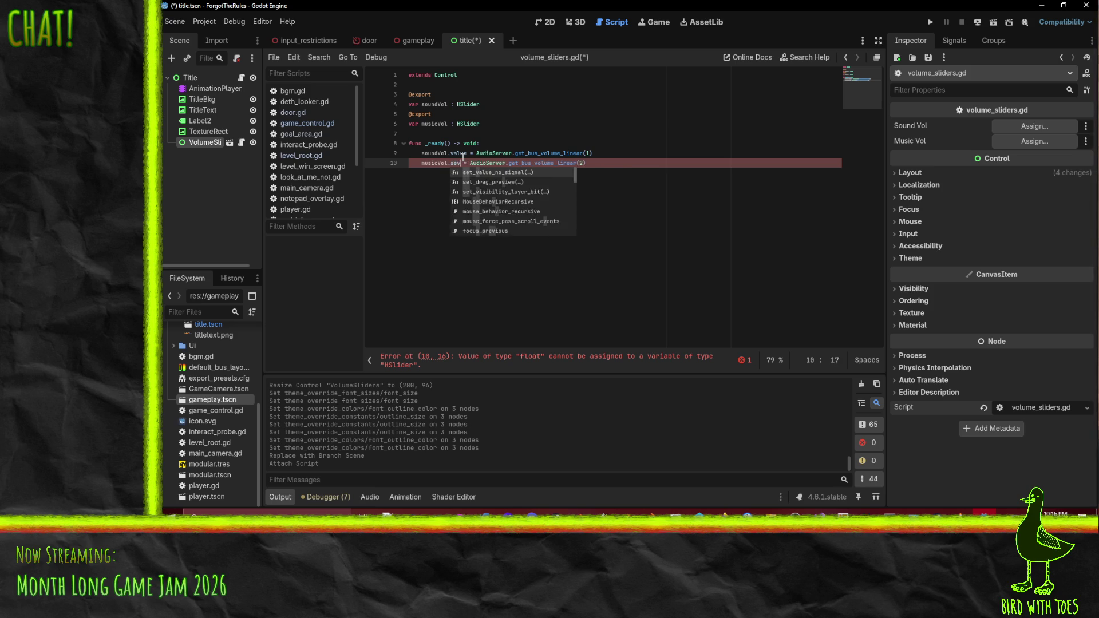
pyautogui.press('Return')
pyautogui.press('Delete')
pyautogui.press('Delete')
pyautogui.press('Delete')
pyautogui.press('End')
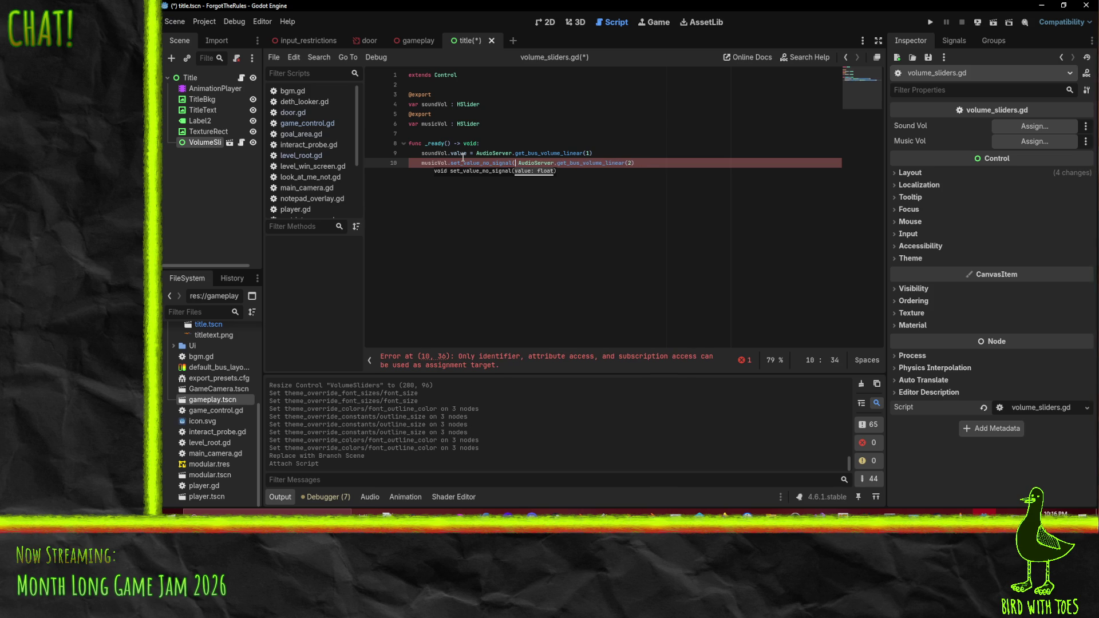
pyautogui.write(')')
# Convert line 9 to soundVol.set_value_no_signal(...) and change the music line's bus index to 1
pyautogui.press('Up')
pyautogui.press('Home')
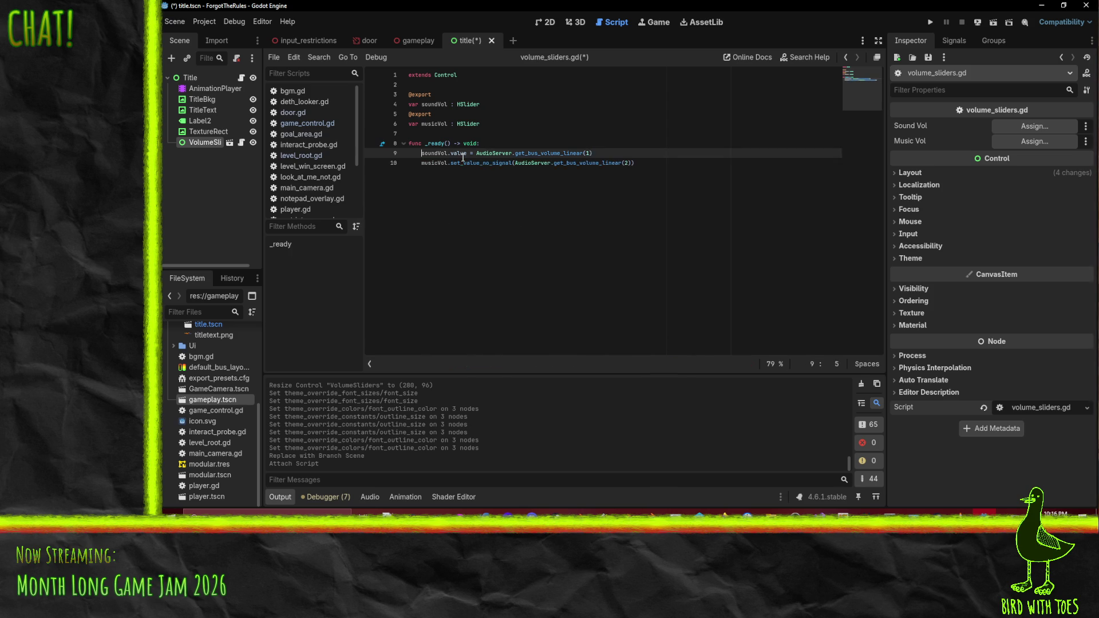
pyautogui.doubleClick(469, 161)
pyautogui.hotkey('ctrl', 'c')
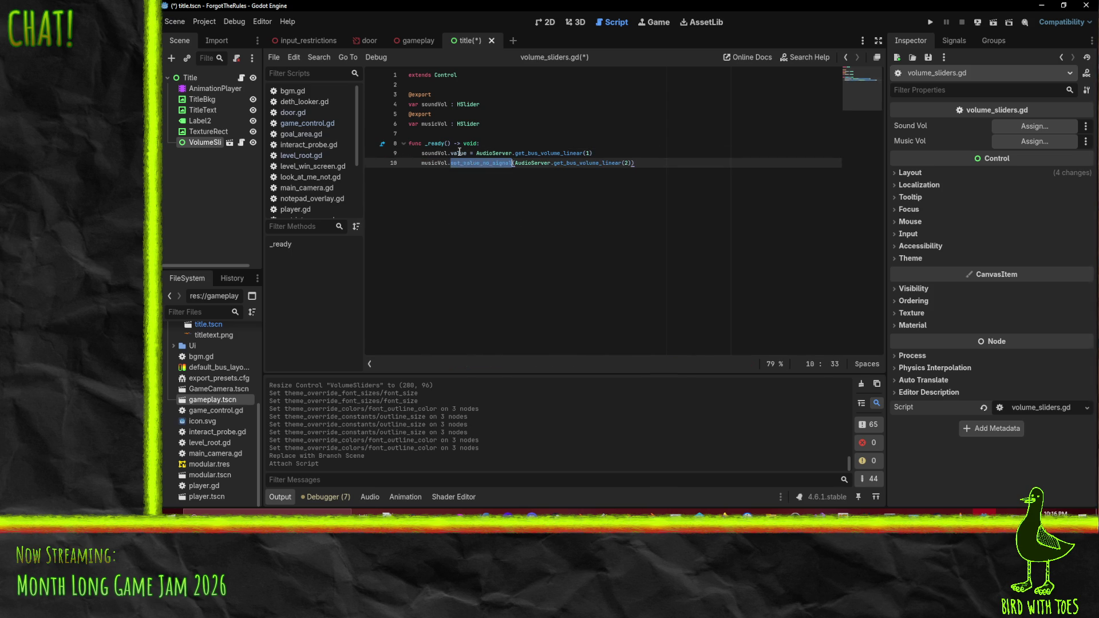
pyautogui.doubleClick(459, 152)
pyautogui.hotkey('ctrl', 'v')
pyautogui.press('Delete')
pyautogui.press('Delete')
pyautogui.press('Delete')
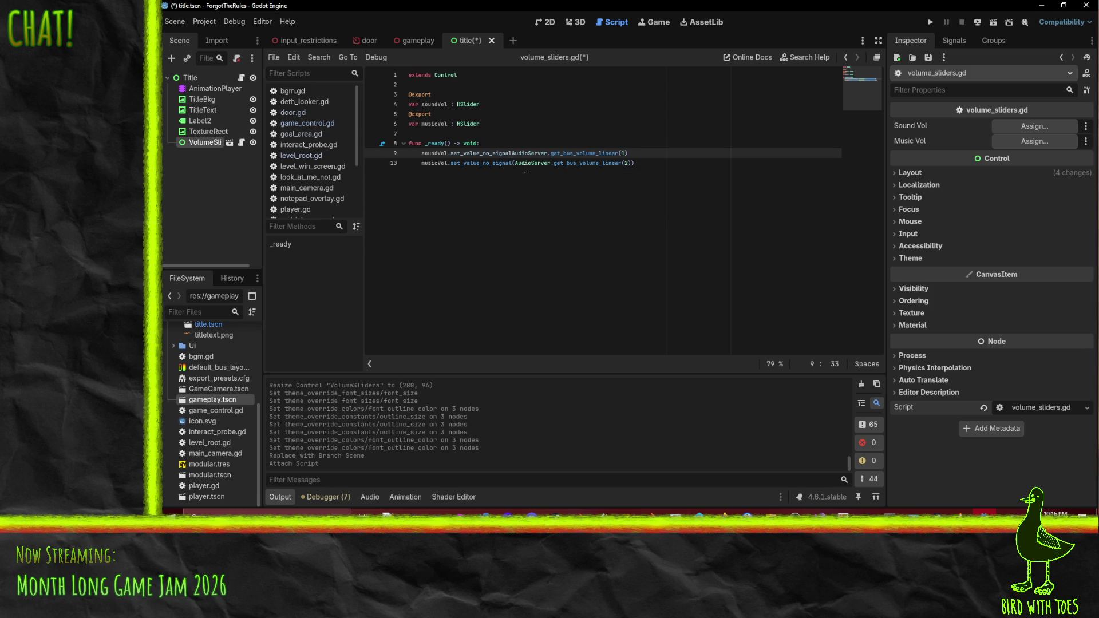
pyautogui.write('(')
pyautogui.press('End')
pyautogui.write(')')
pyautogui.press('Left')
pyautogui.press('Left')
pyautogui.press('Down')
pyautogui.press('BackSpace')
pyautogui.write('1')
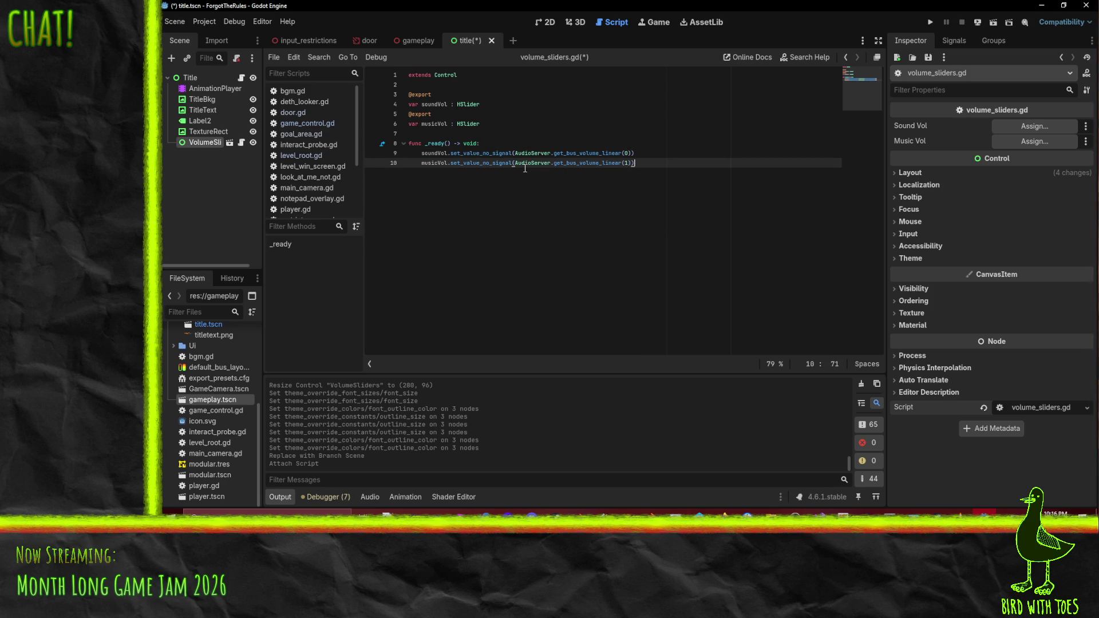
pyautogui.press('Home')
pyautogui.press('End')
pyautogui.press('Home')
pyautogui.press('Return')
pyautogui.press('Return')
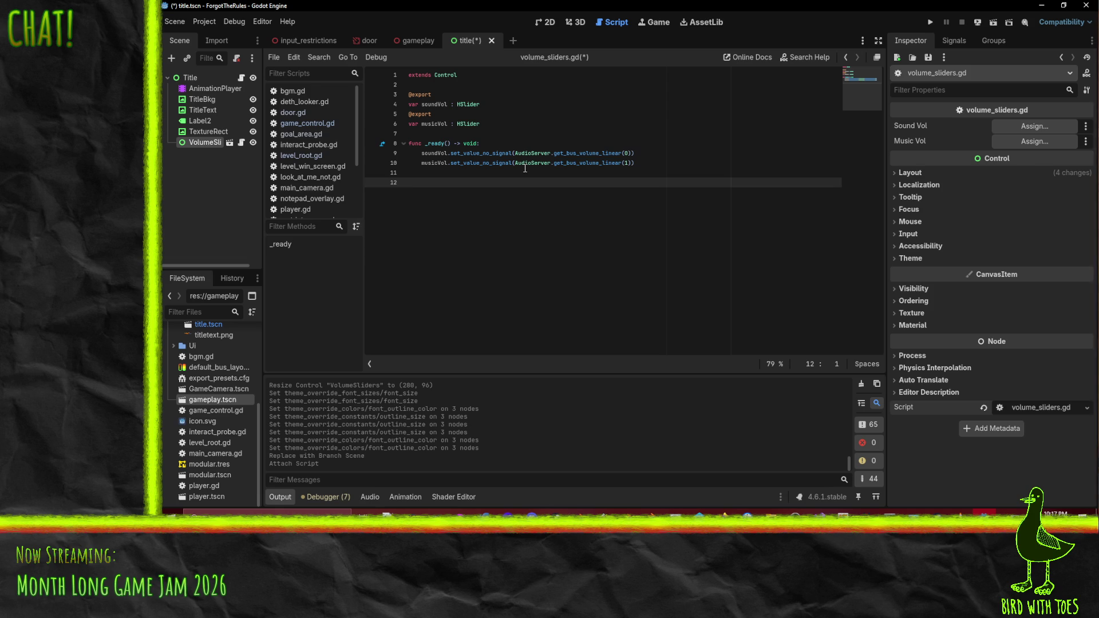
# Add soundVol.value_changed.connect() on a new line above the musicVol line
pyautogui.press('BackSpace')
pyautogui.press('BackSpace')
pyautogui.hotkey('ctrl', 'shift', 'Return')
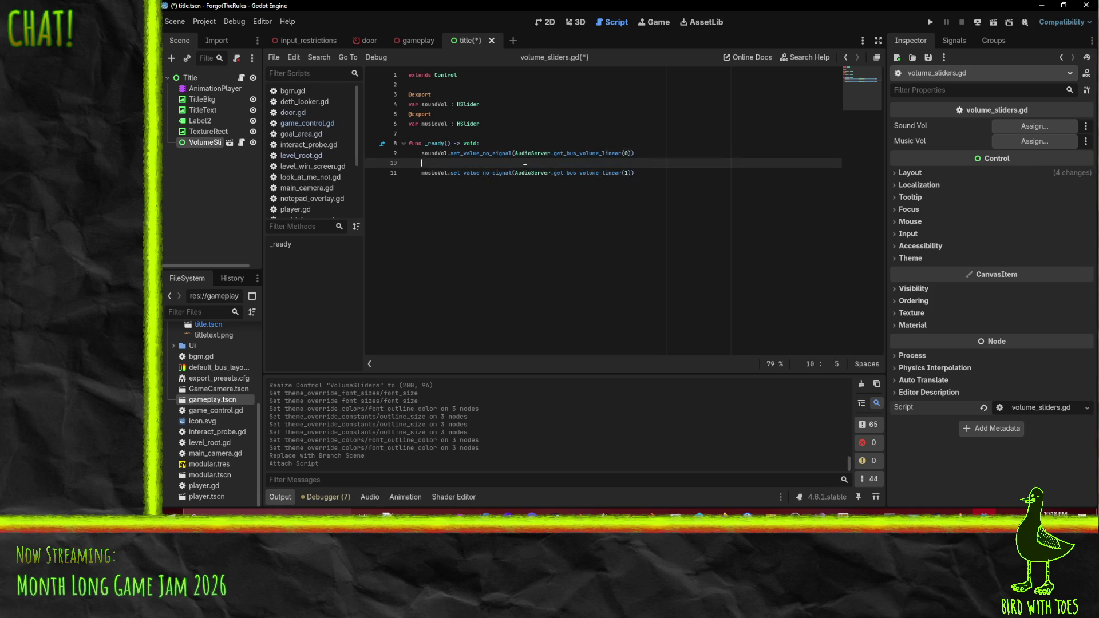
pyautogui.write('soundVol.')
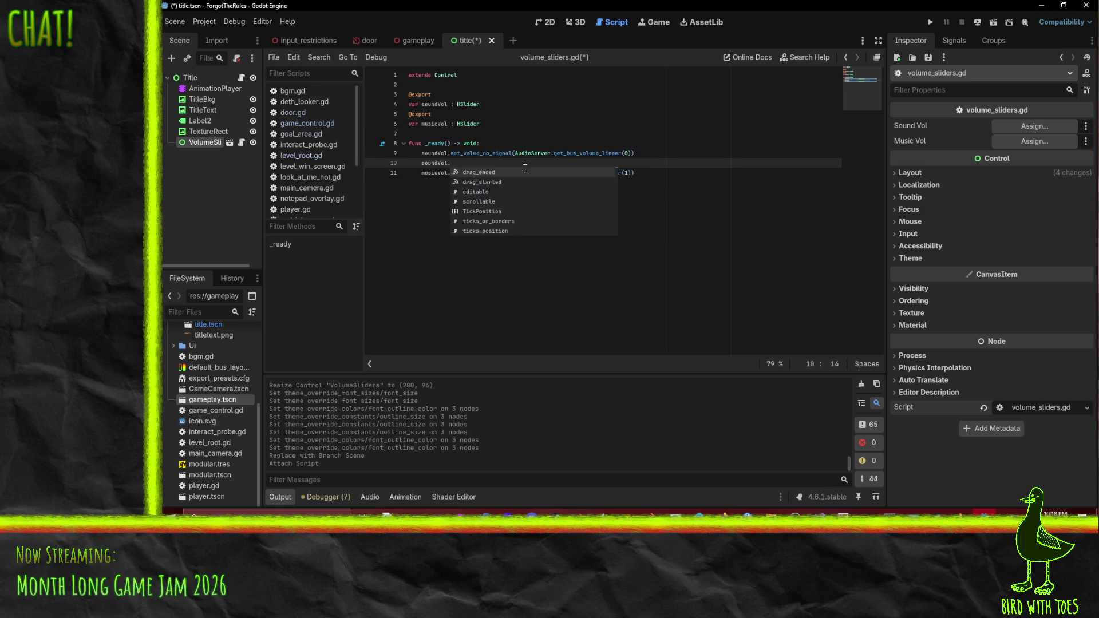
pyautogui.write('chan')
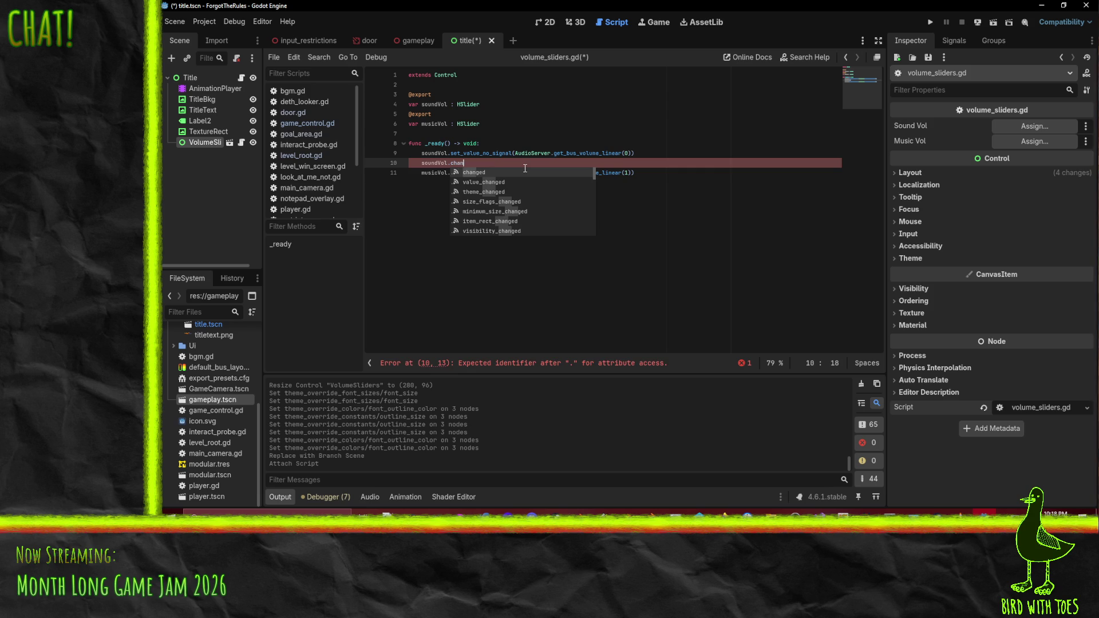
pyautogui.press('Down')
pyautogui.press('Return')
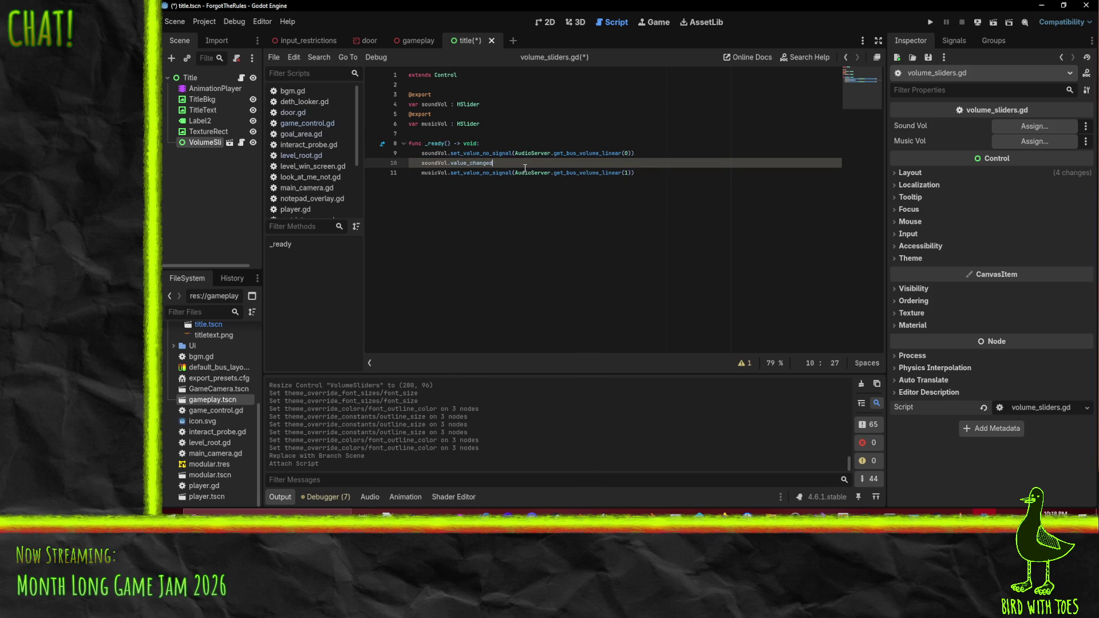
pyautogui.write('.connect')
pyautogui.press('Return')
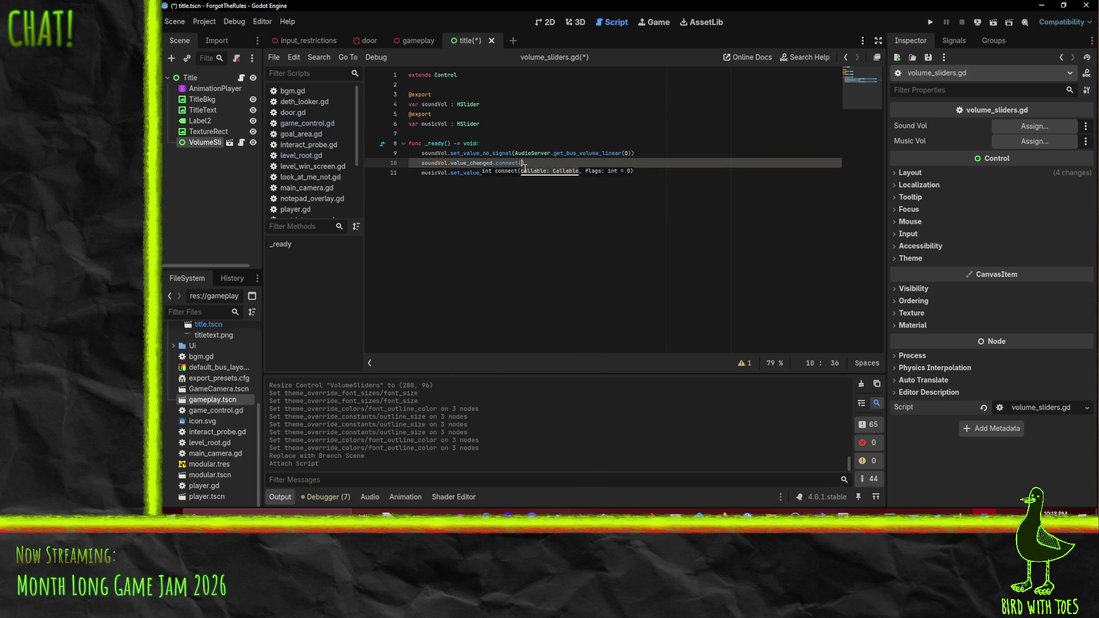
pyautogui.write(')')
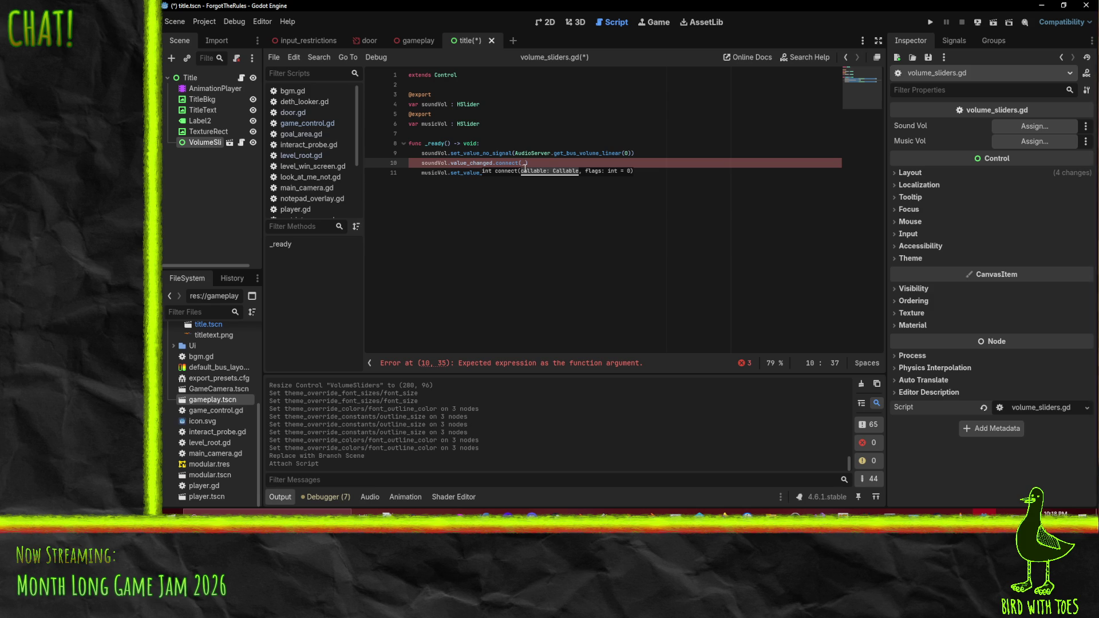
pyautogui.press('Up')
pyautogui.press('Up')
pyautogui.press('Return')
pyautogui.press('Return')
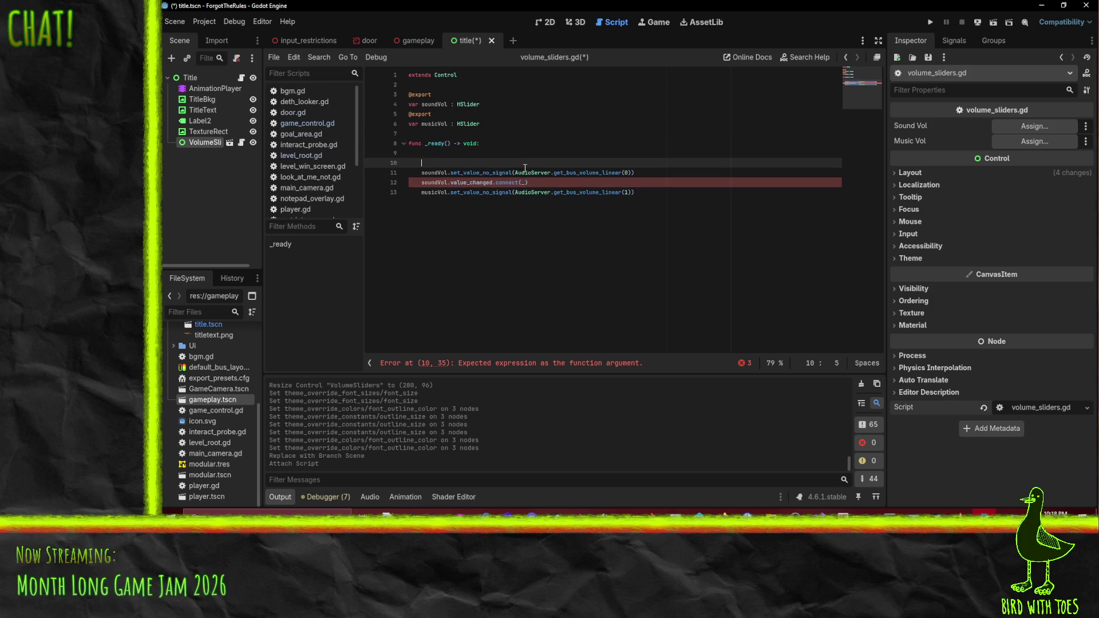
pyautogui.press('Up')
pyautogui.write('_sound_')
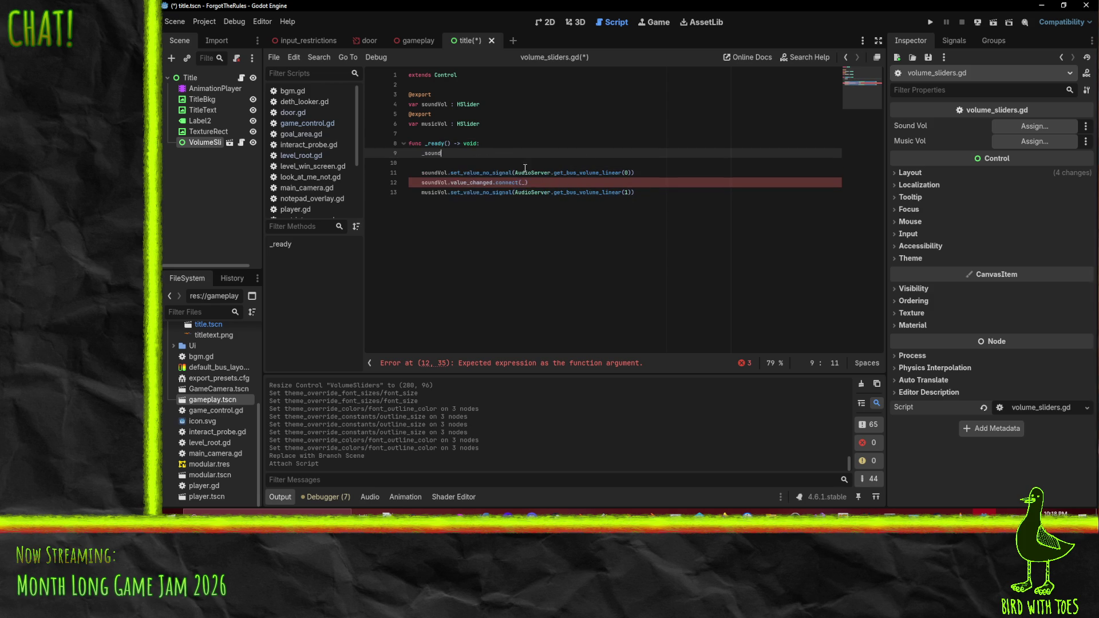
pyautogui.write('vol')
pyautogui.write('_changed()')
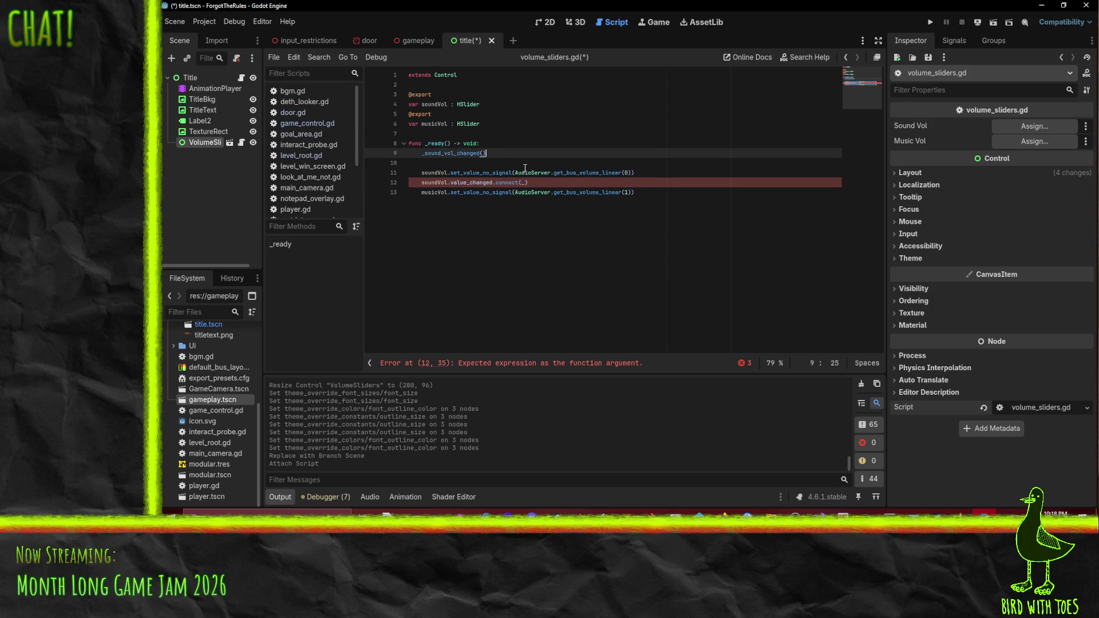
pyautogui.write(':')
pyautogui.press('Return')
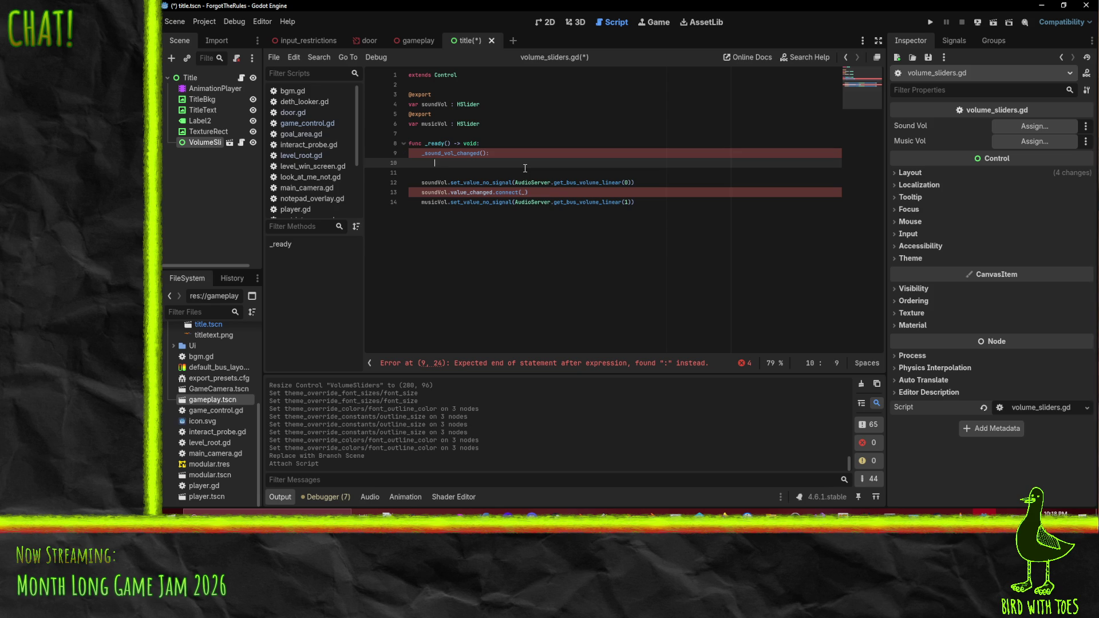
pyautogui.write('# do stuff')
pyautogui.press('Up')
pyautogui.press('Home')
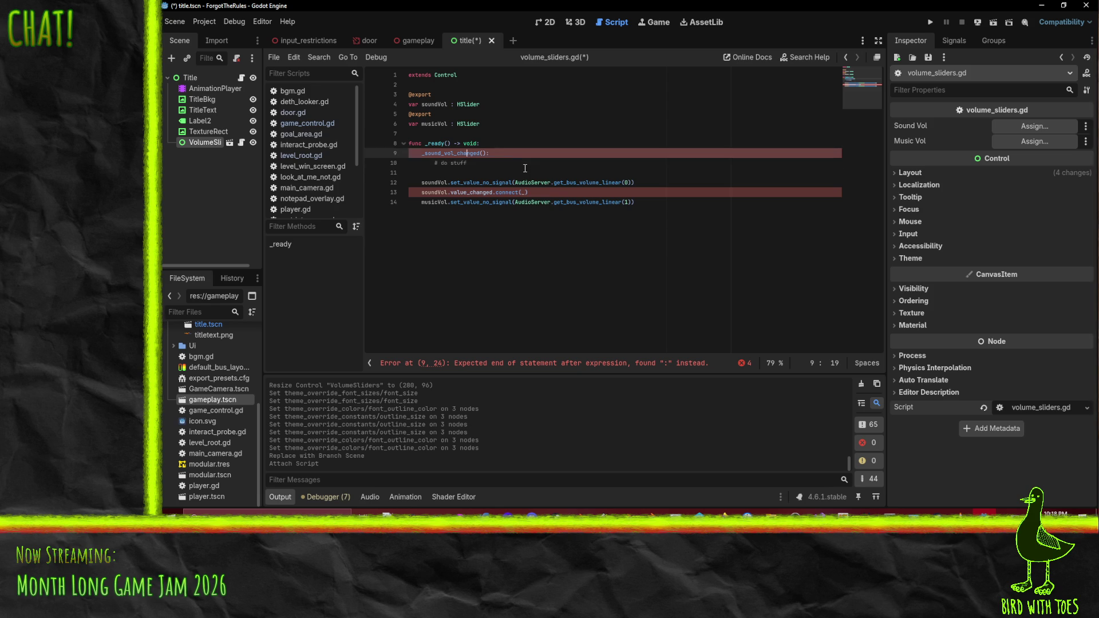
pyautogui.hotkey('shift', 'Down')
pyautogui.hotkey('shift', 'End')
pyautogui.press('BackSpace')
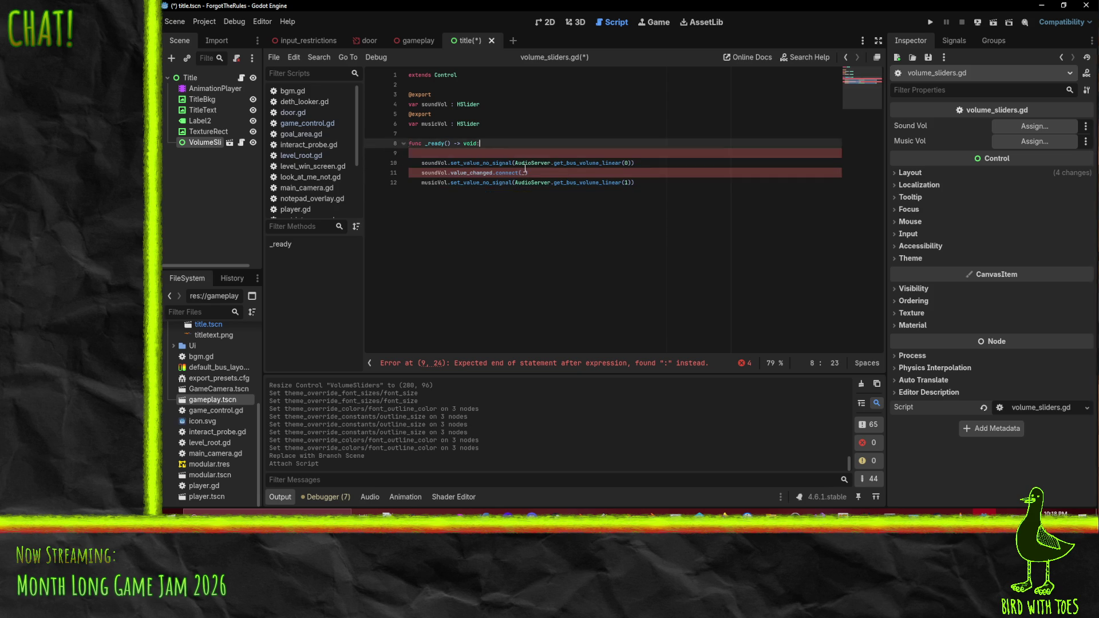
pyautogui.press('Tab')
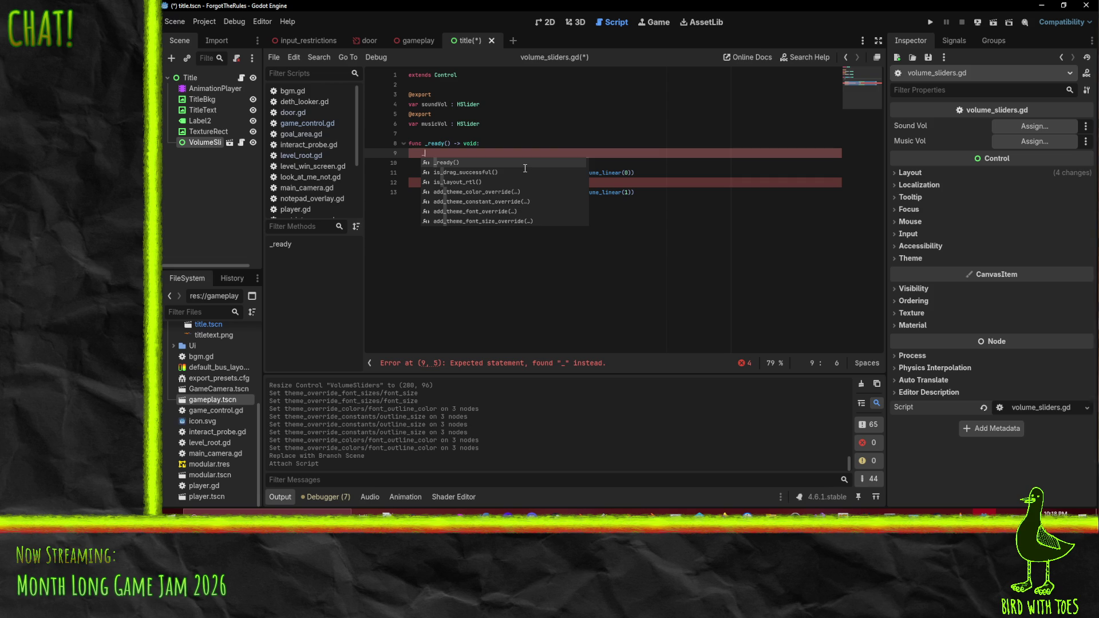
pyautogui.write('channel_vol')
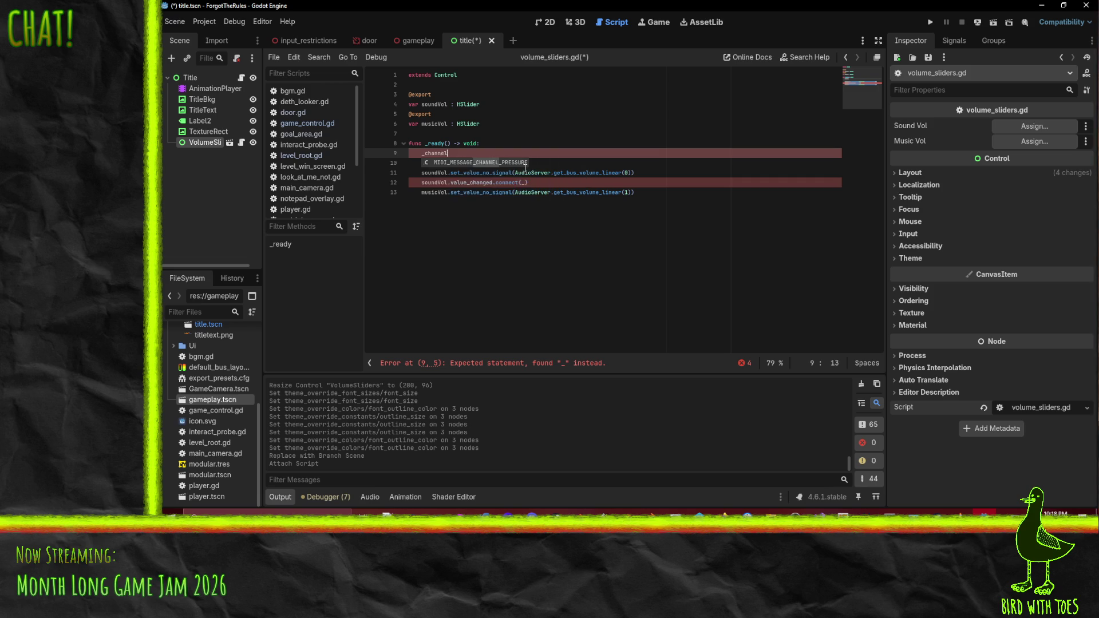
pyautogui.write('_chan')
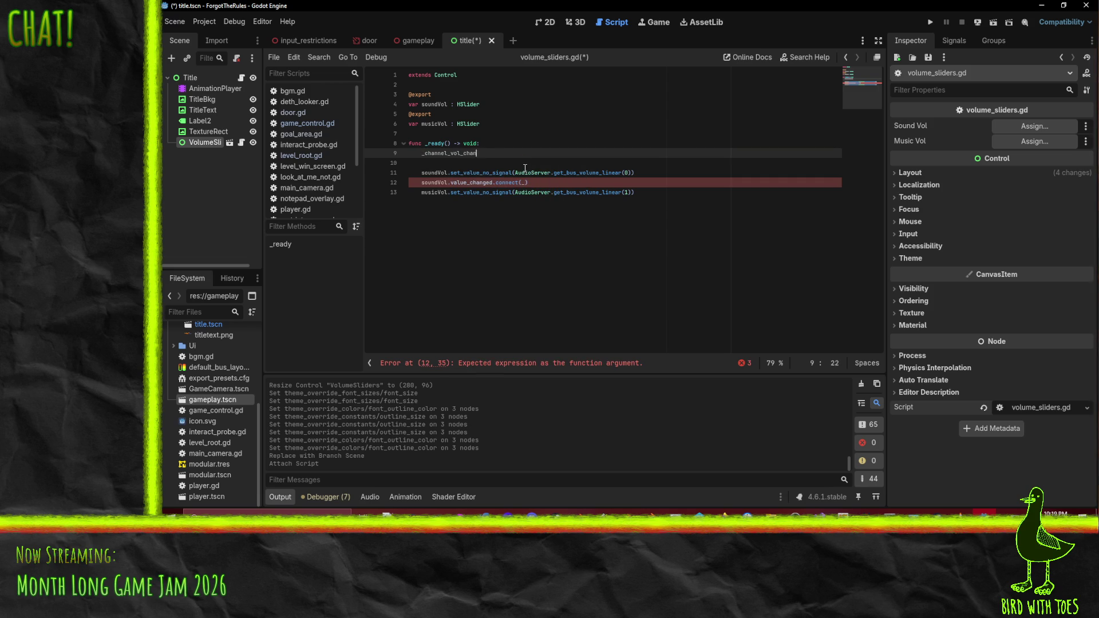
pyautogui.write('ged')
pyautogui.write('_func(')
pyautogui.write('channelI')
pyautogui.write('ndex):')
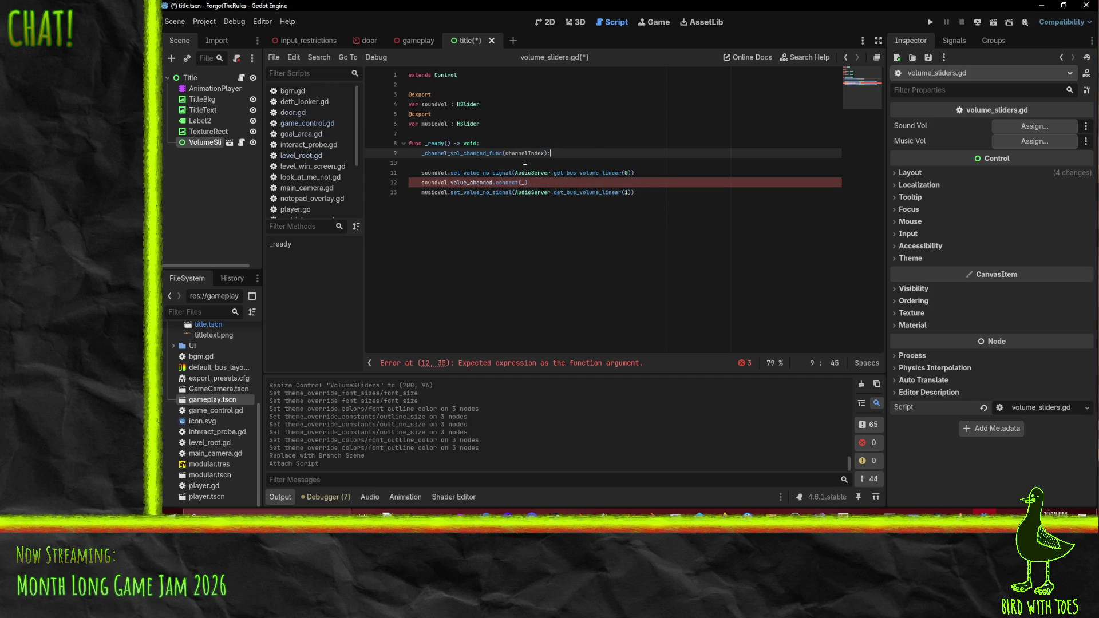
pyautogui.press('Return')
pyautogui.write('return ')
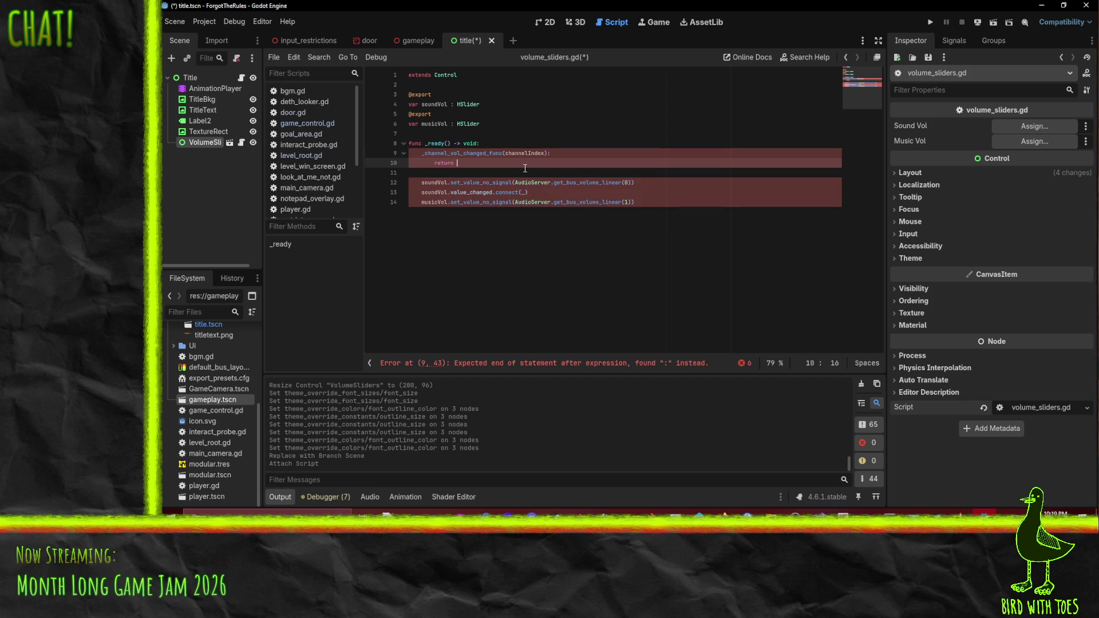
pyautogui.write('_channel_')
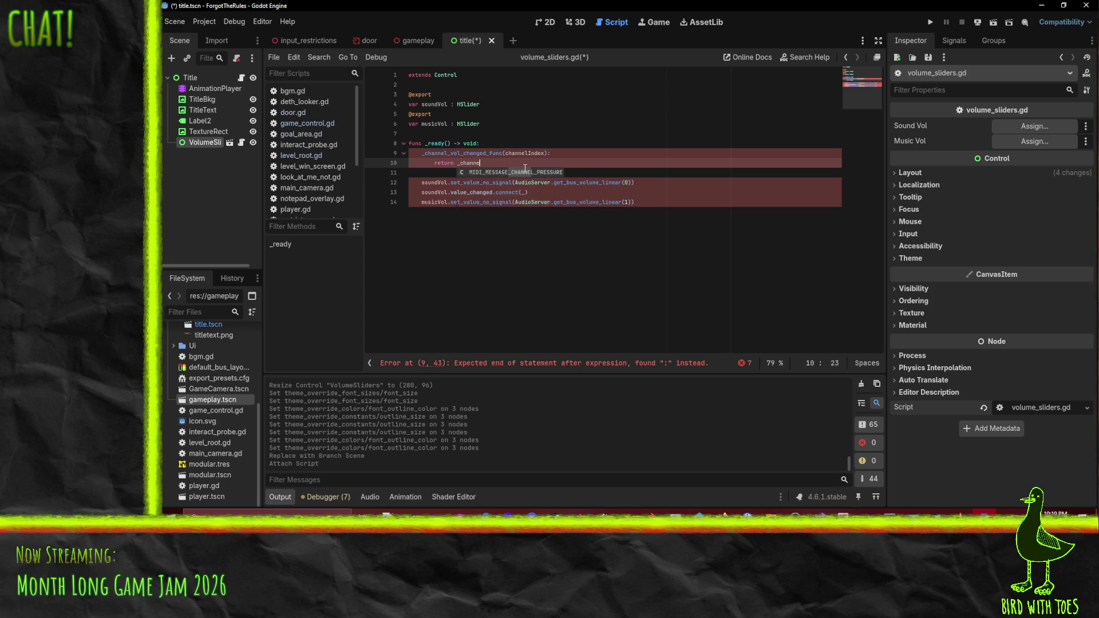
pyautogui.write('vol_changed')
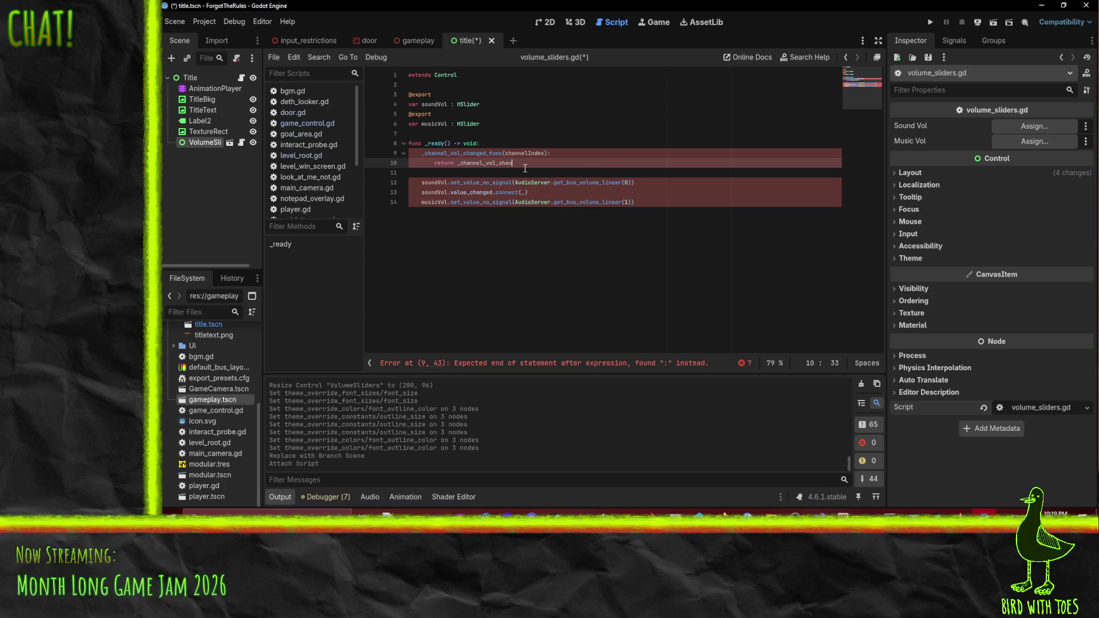
pyautogui.write('()')
pyautogui.write(':')
pyautogui.press('BackSpace')
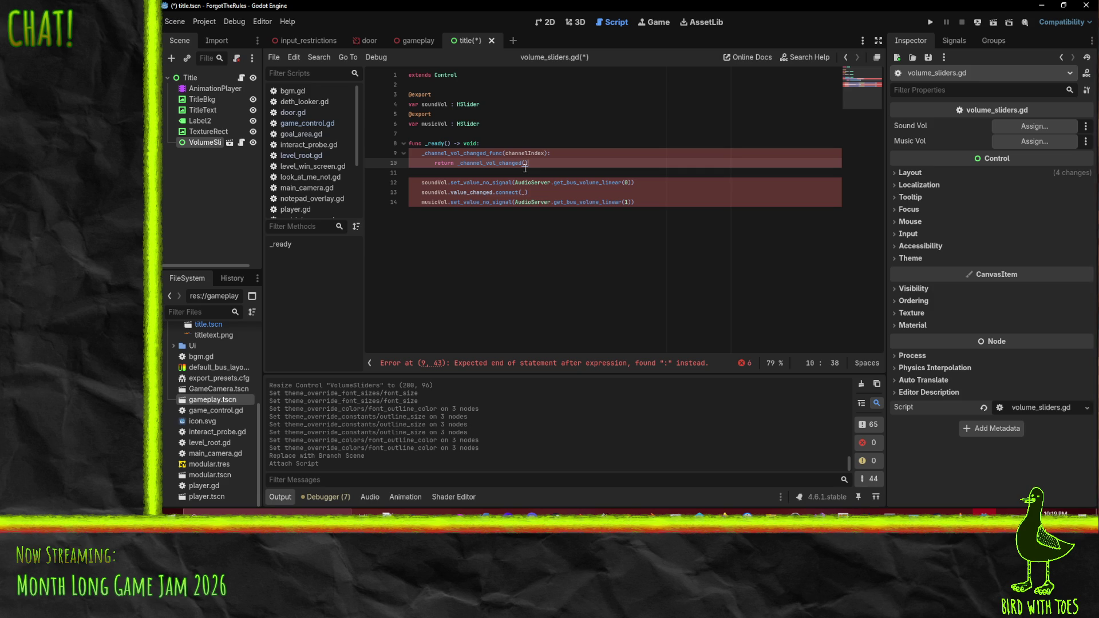
pyautogui.write(':')
pyautogui.write('func')
pyautogui.press('End')
pyautogui.press('Return')
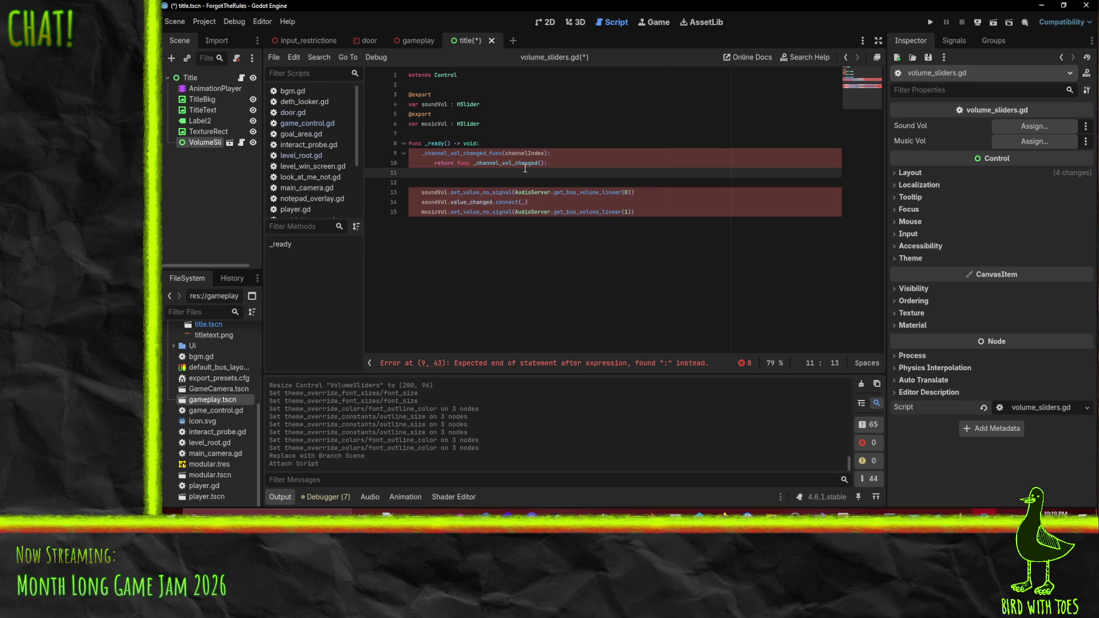
pyautogui.write('stuff i')
pyautogui.press('BackSpace')
pyautogui.write('with chann')
pyautogui.write('els')
pyautogui.write('dex')
pyautogui.press('Up')
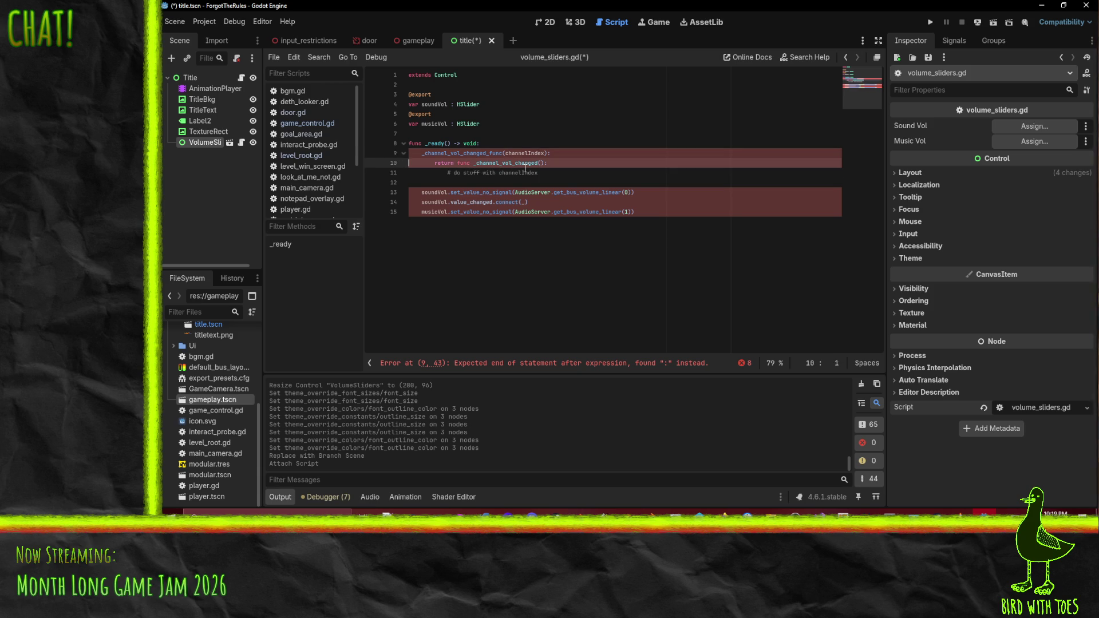
pyautogui.click(507, 154)
pyautogui.click(528, 173)
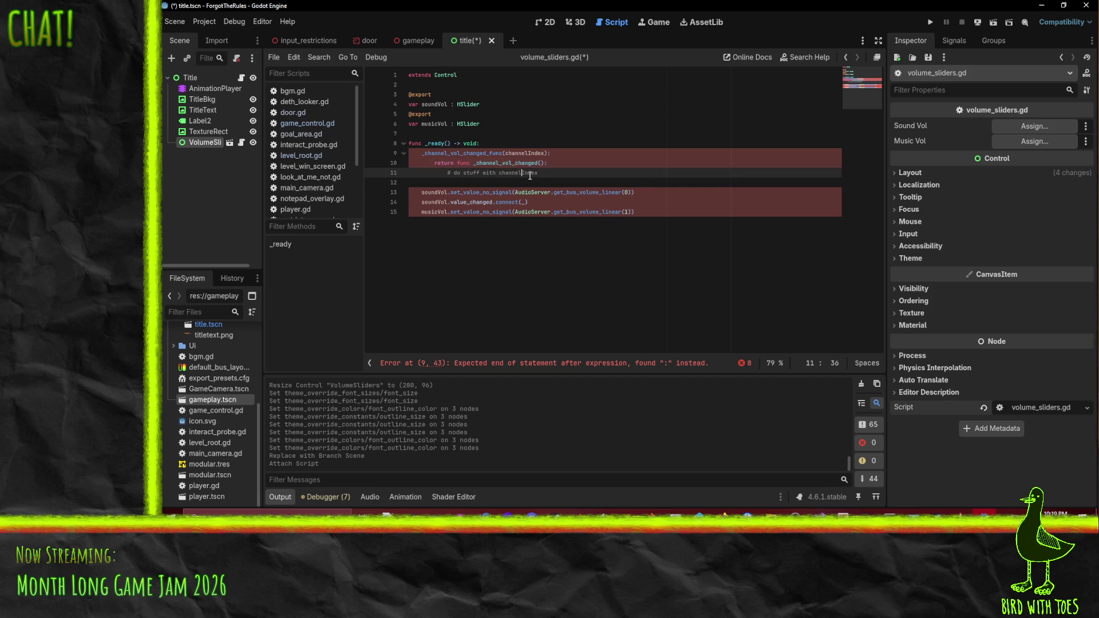
pyautogui.click(435, 152)
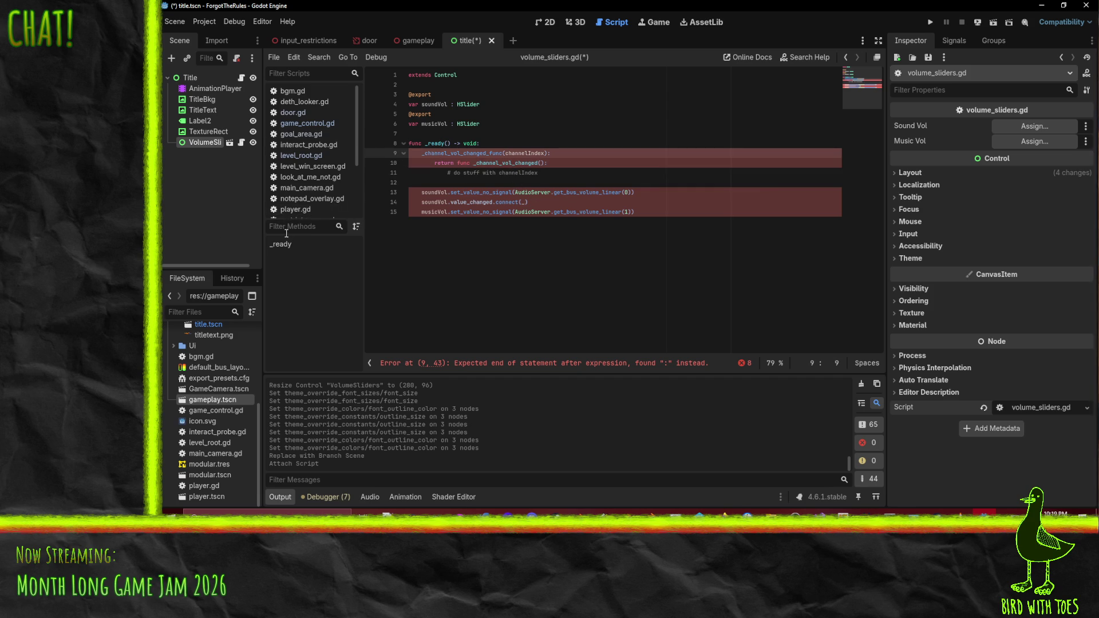
pyautogui.click(495, 154)
pyautogui.press('Home')
pyautogui.hotkey('shift', 'Down')
pyautogui.hotkey('shift', 'Down')
pyautogui.hotkey('shift', 'Down')
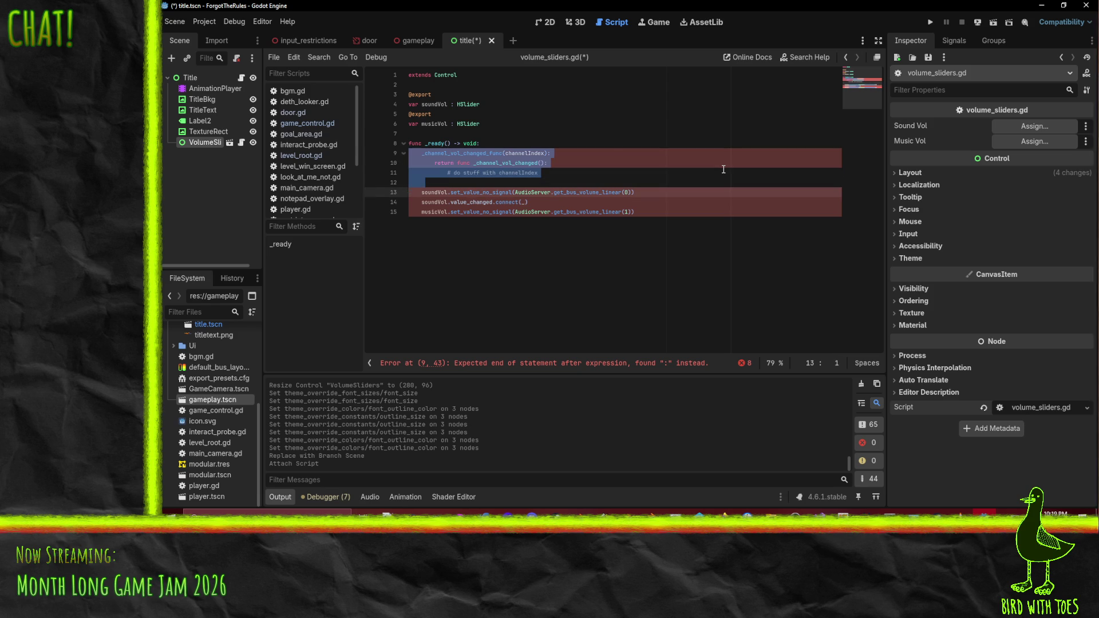
pyautogui.press('Delete')
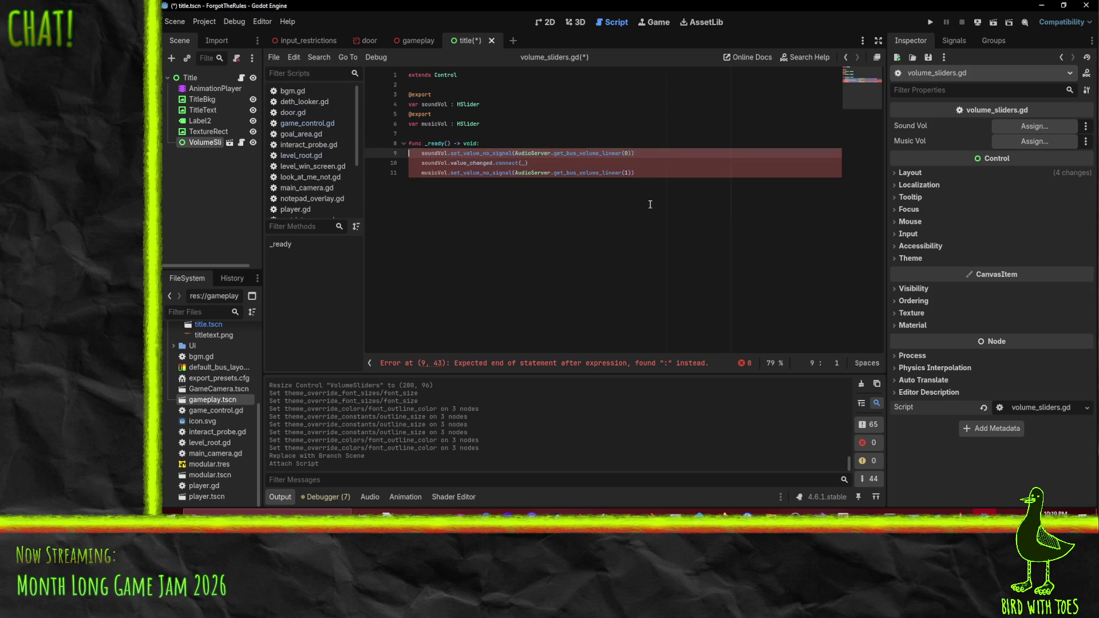
# Pass _soundVolChanged as the argument of the soundVol connect call
pyautogui.click(526, 163)
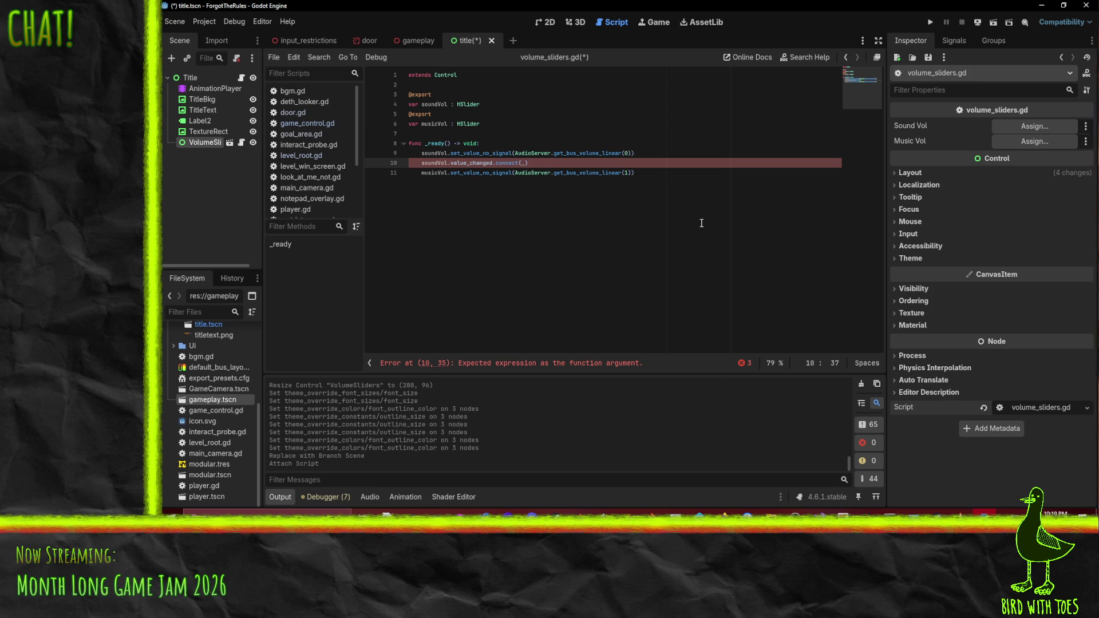
pyautogui.write('soundChanged')
pyautogui.press('Left')
pyautogui.press('Left')
pyautogui.press('Left')
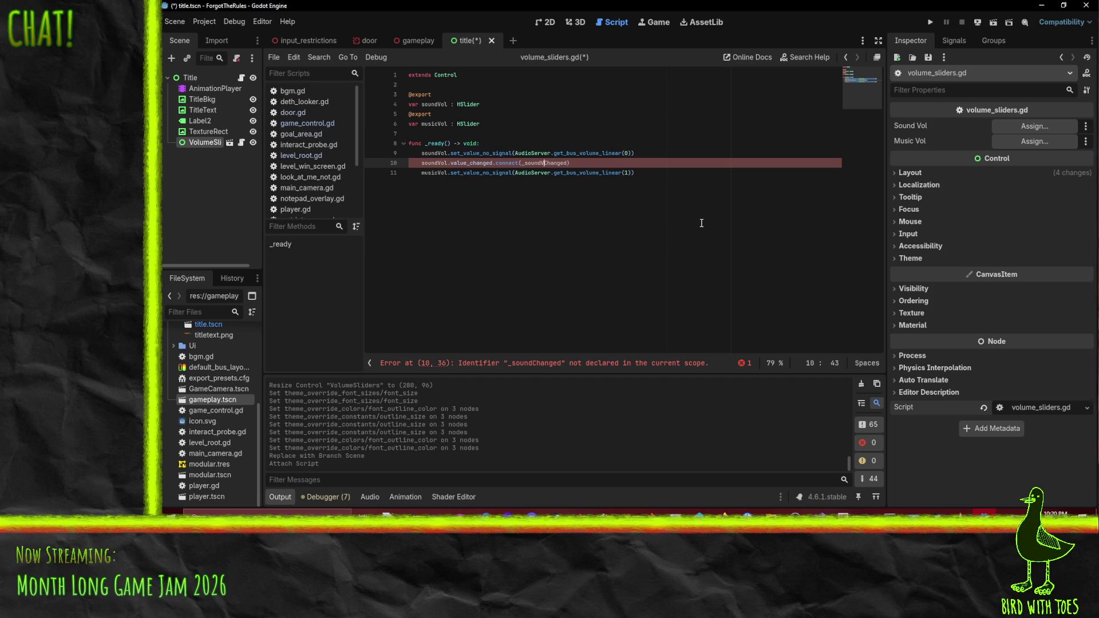
pyautogui.write('Vol')
pyautogui.press('Home')
# Add a copy of the connect line reading musicVol.value_changed.connect(_musicVolChanged)
pyautogui.press('Down')
pyautogui.press('End')
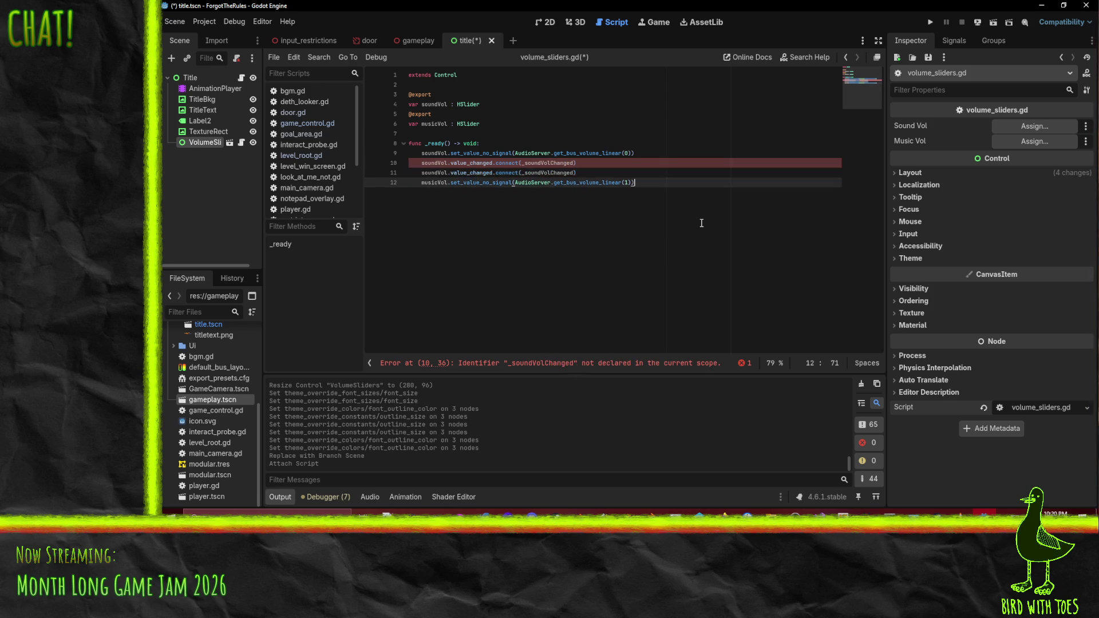
pyautogui.press('Return')
pyautogui.write('soundVol.value_changed.connect(_soundVolChanged)')
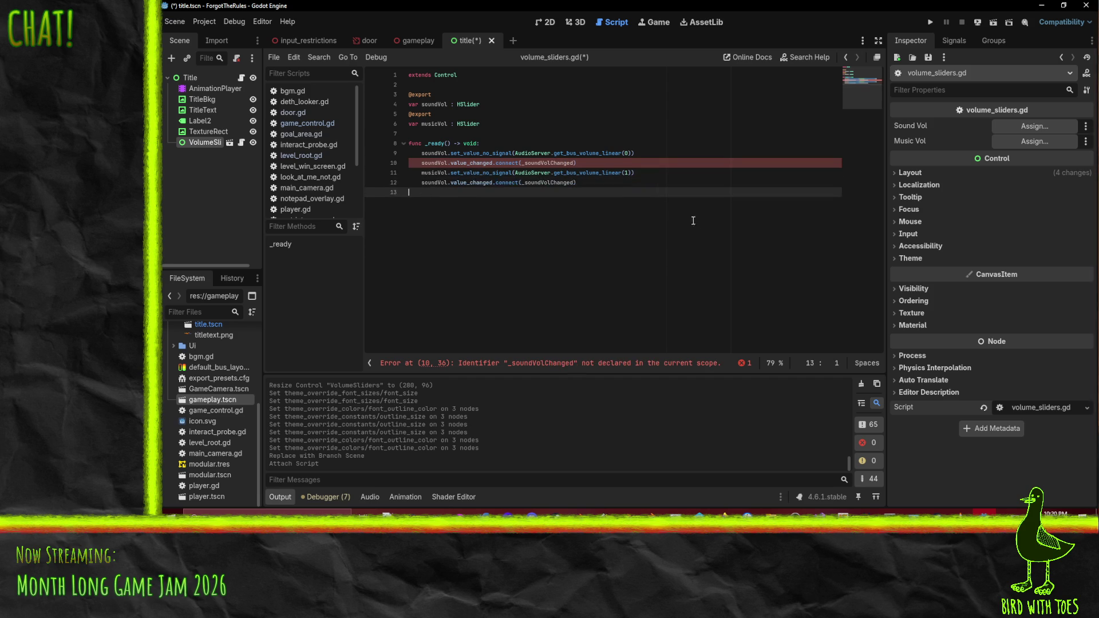
pyautogui.doubleClick(446, 174)
pyautogui.hotkey('ctrl', 'c')
pyautogui.doubleClick(434, 183)
pyautogui.hotkey('ctrl', 'v')
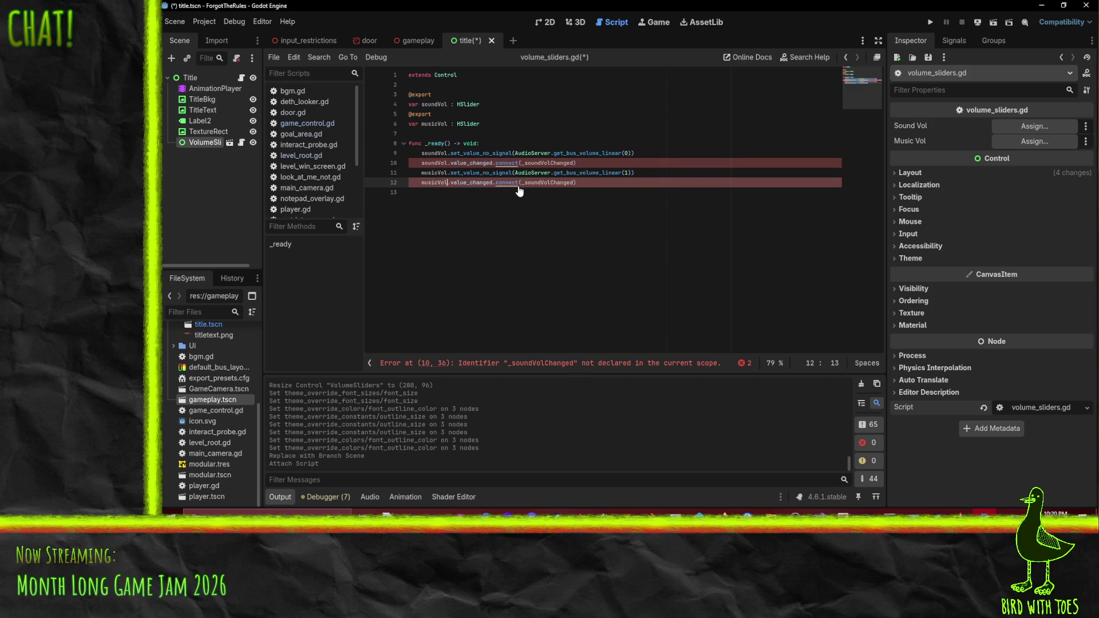
pyautogui.click(527, 183)
pyautogui.hotkey('shift', 'Right')
pyautogui.hotkey('shift', 'Right')
pyautogui.hotkey('shift', 'Right')
pyautogui.write('music')
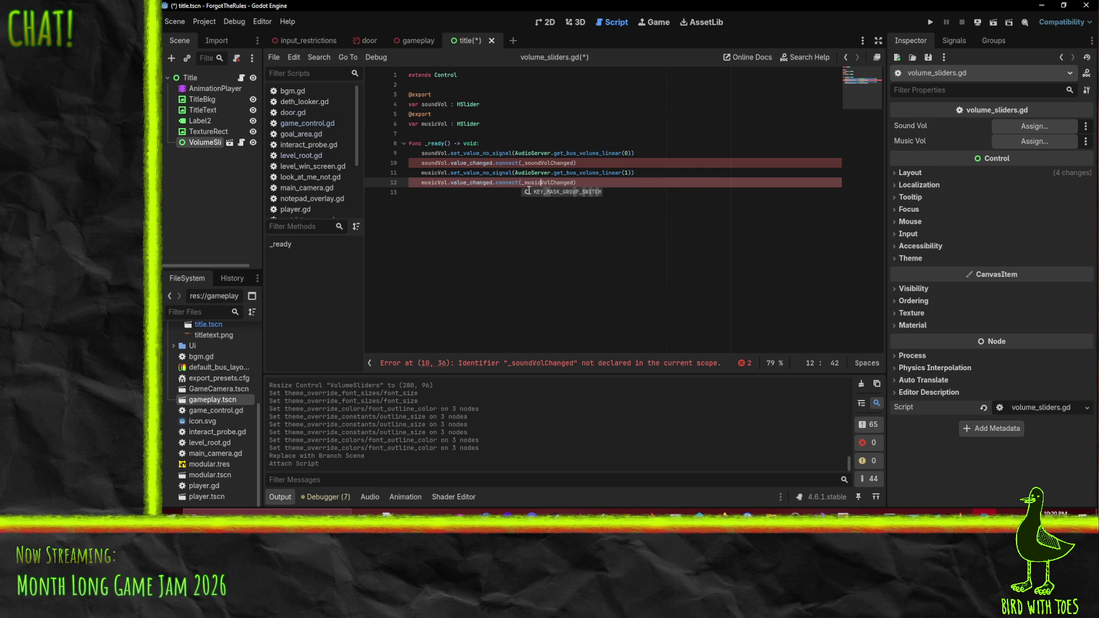
pyautogui.click(529, 191)
# Start a func _soundVolChanged() declaration below _ready
pyautogui.press('Return')
pyautogui.press('Return')
pyautogui.press('BackSpace')
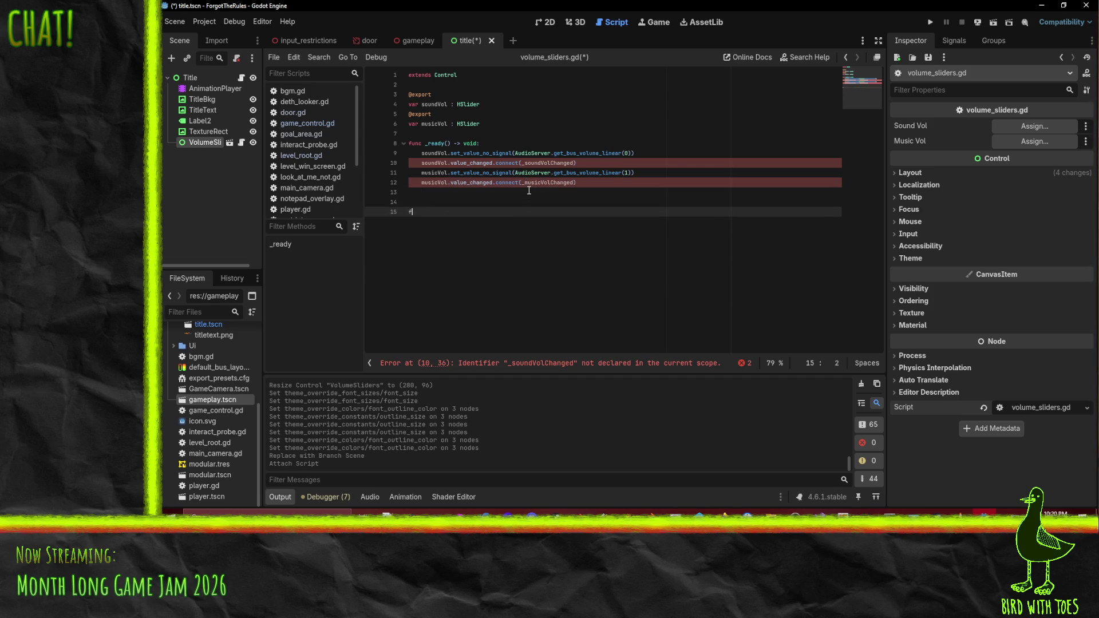
pyautogui.write('unc _soundVolCha')
pyautogui.write('nged(')
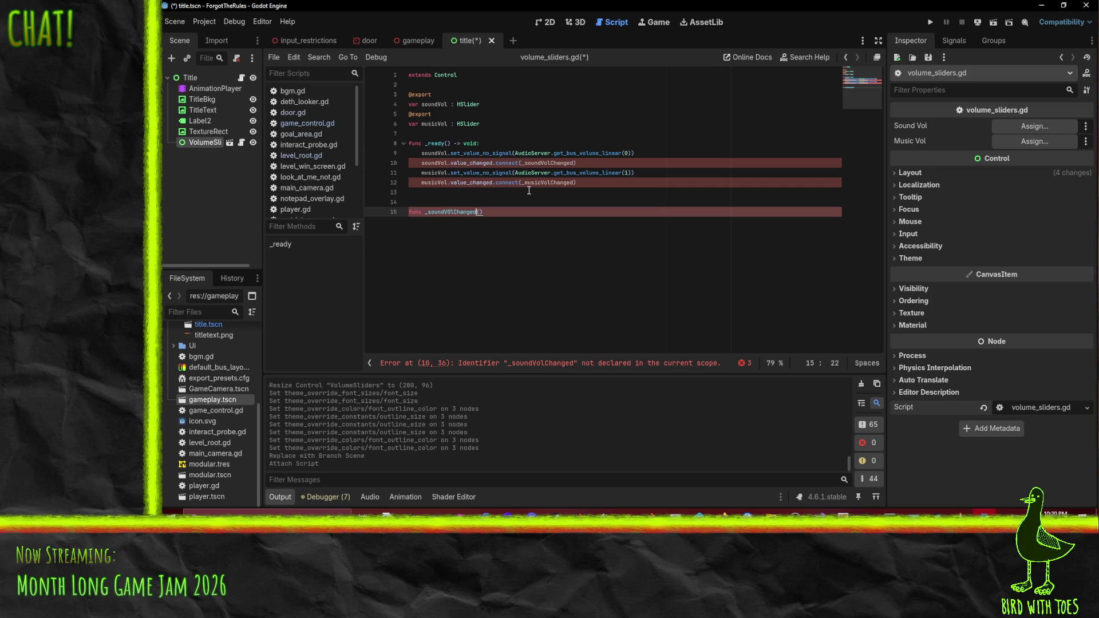
# Give _soundVolChanged a value parameter and start its body with AudioServer
pyautogui.press('End')
pyautogui.press('Left')
pyautogui.write('value')
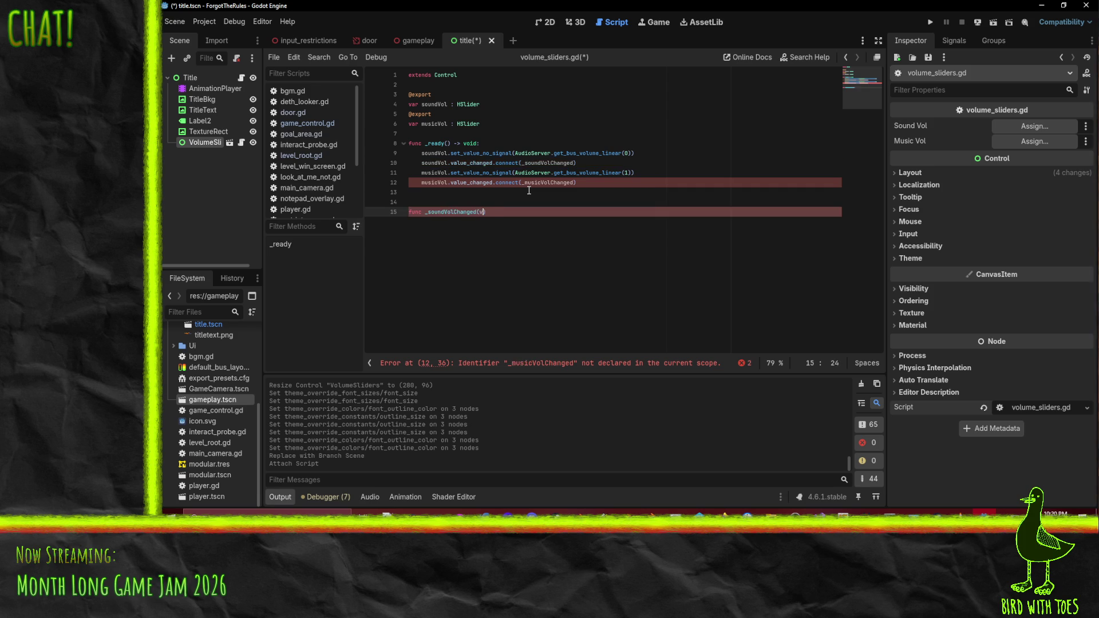
pyautogui.write('):')
pyautogui.press('Return')
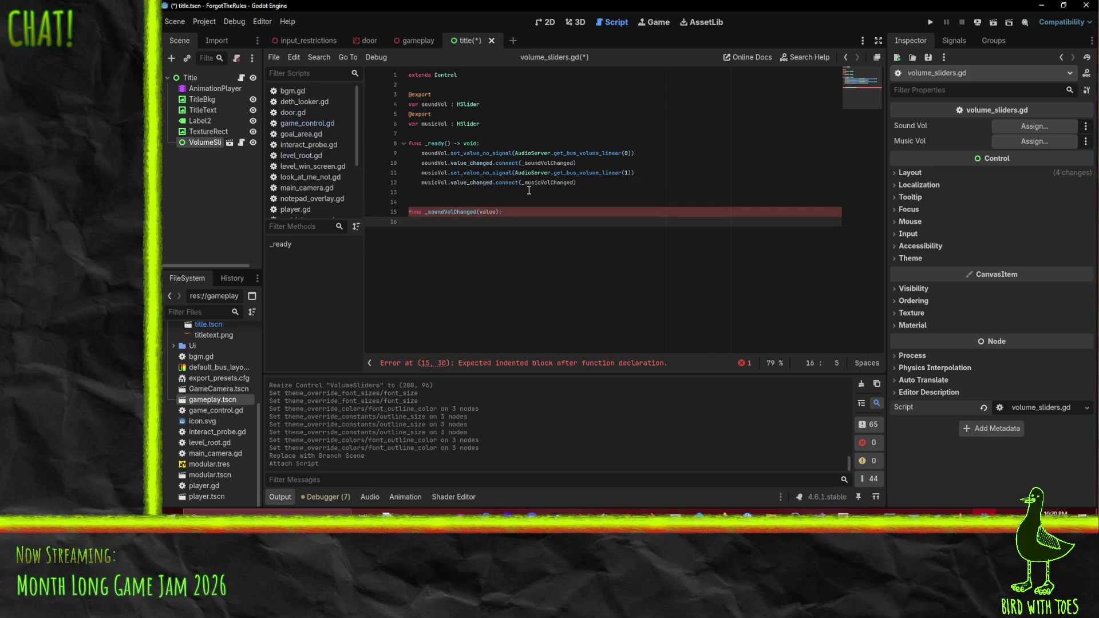
pyautogui.write('AUdioServe')
pyautogui.press('Right')
pyautogui.press('Right')
pyautogui.press('BackSpace')
pyautogui.write('u')
pyautogui.press('End')
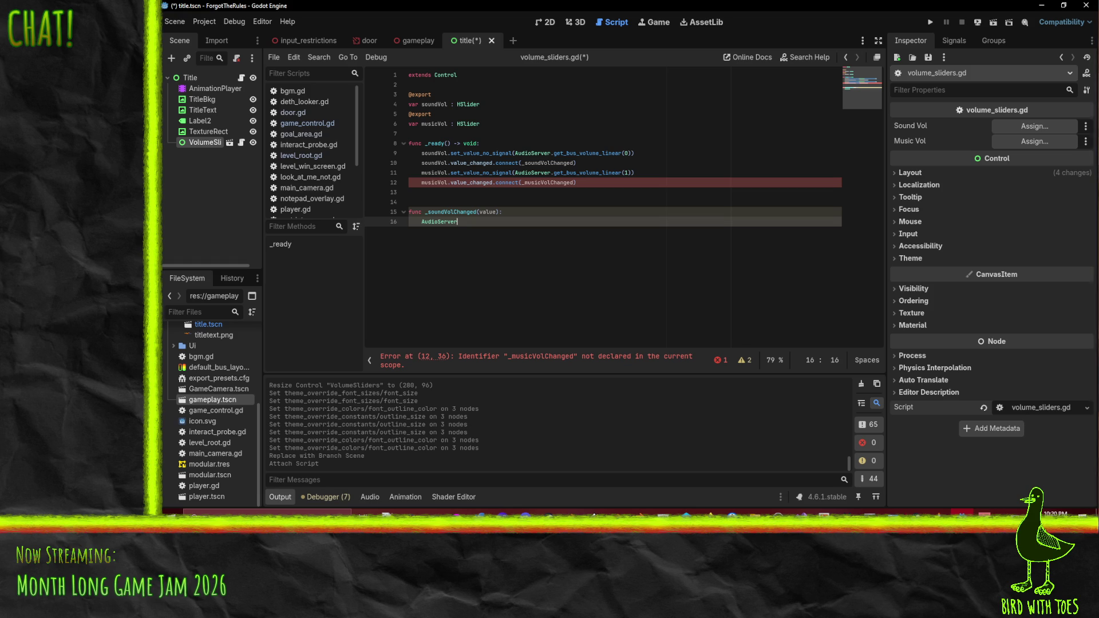
# Complete the body as AudioServer.set_bus_volume_linear(value)
pyautogui.click(592, 188)
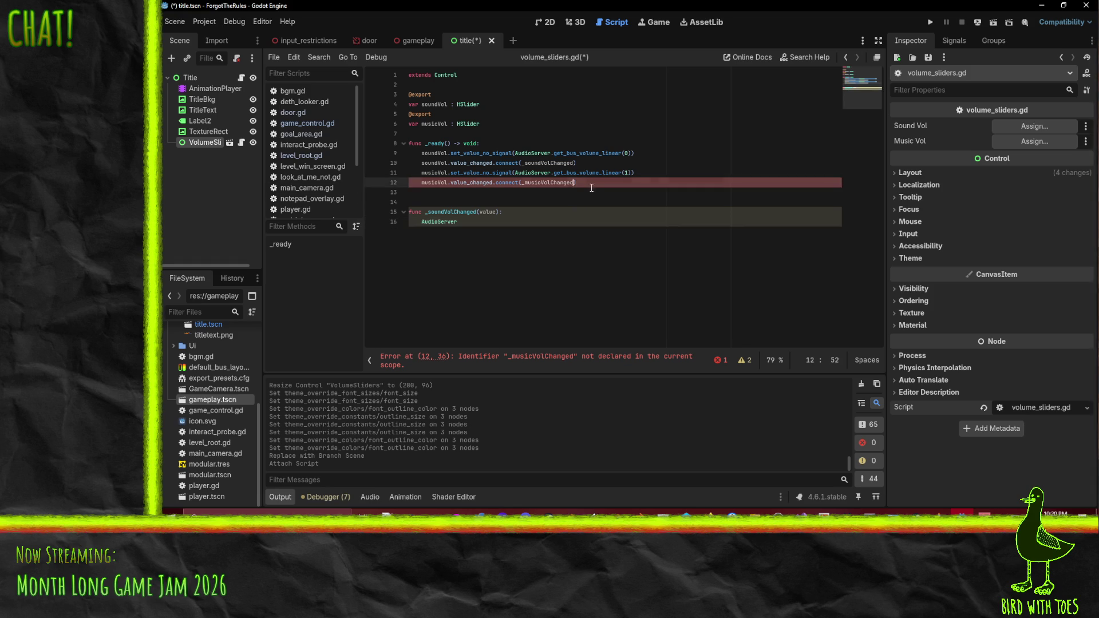
pyautogui.click(587, 183)
pyautogui.click(460, 221)
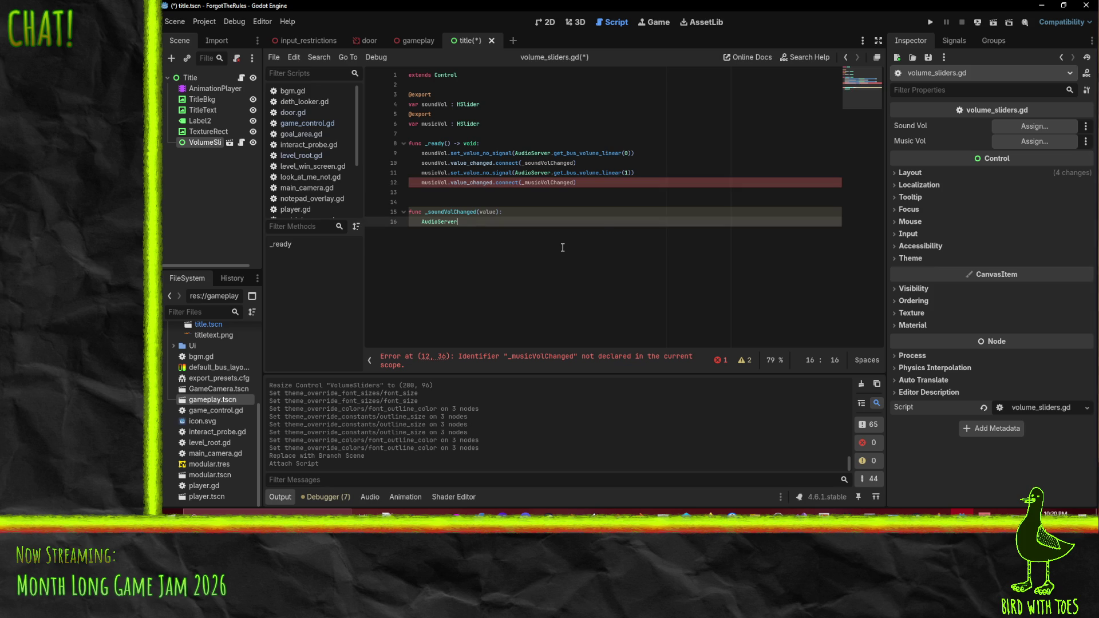
pyautogui.write('.')
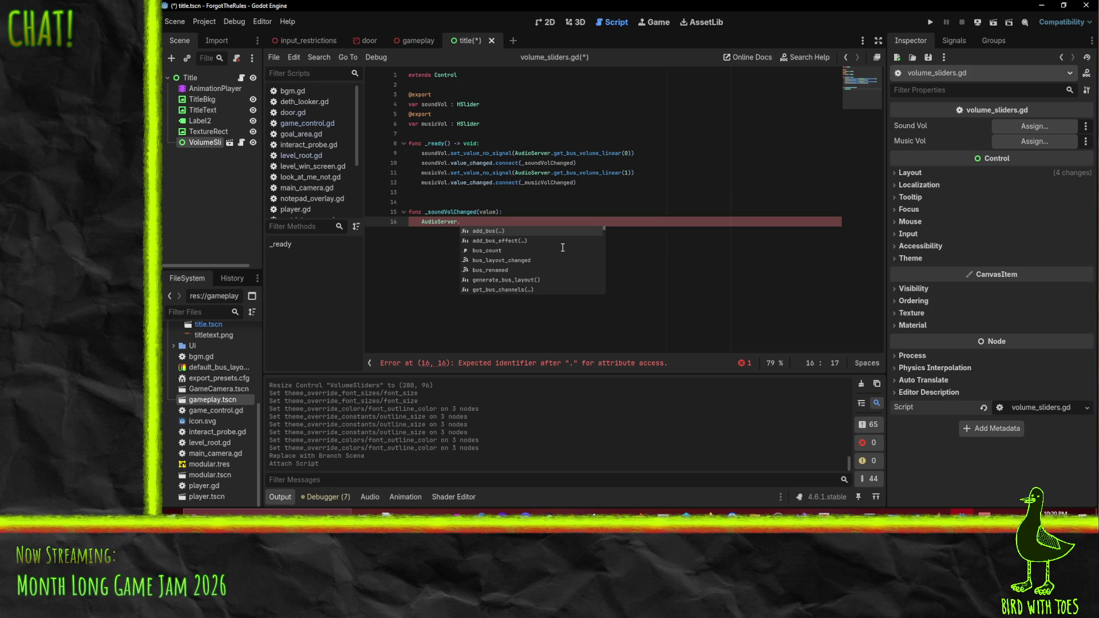
pyautogui.write('set')
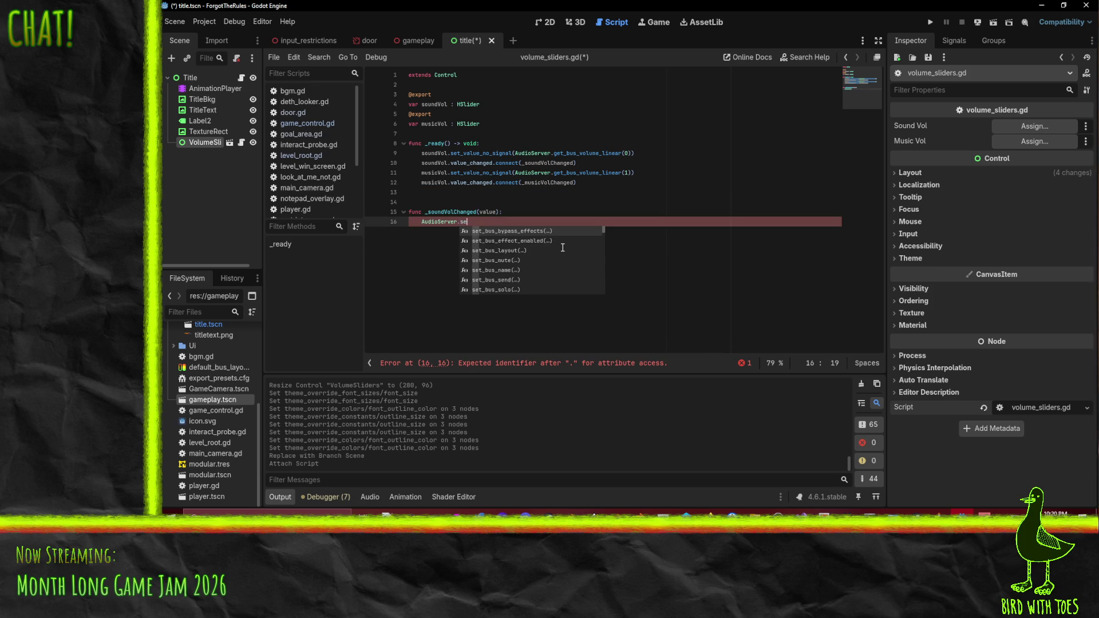
pyautogui.write('_bus_v')
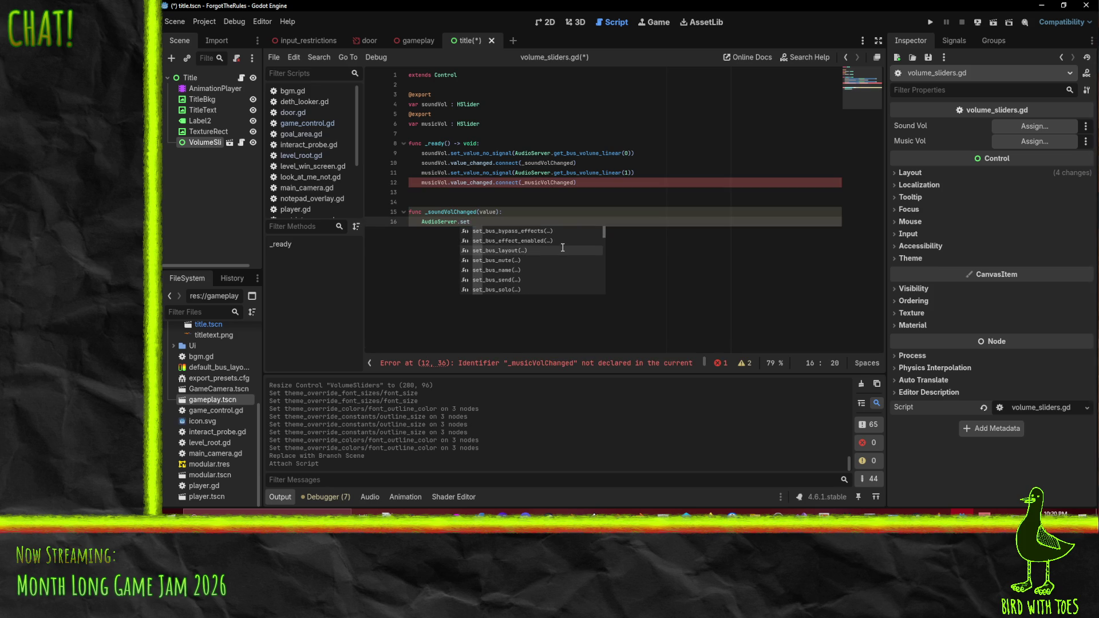
pyautogui.write('olume')
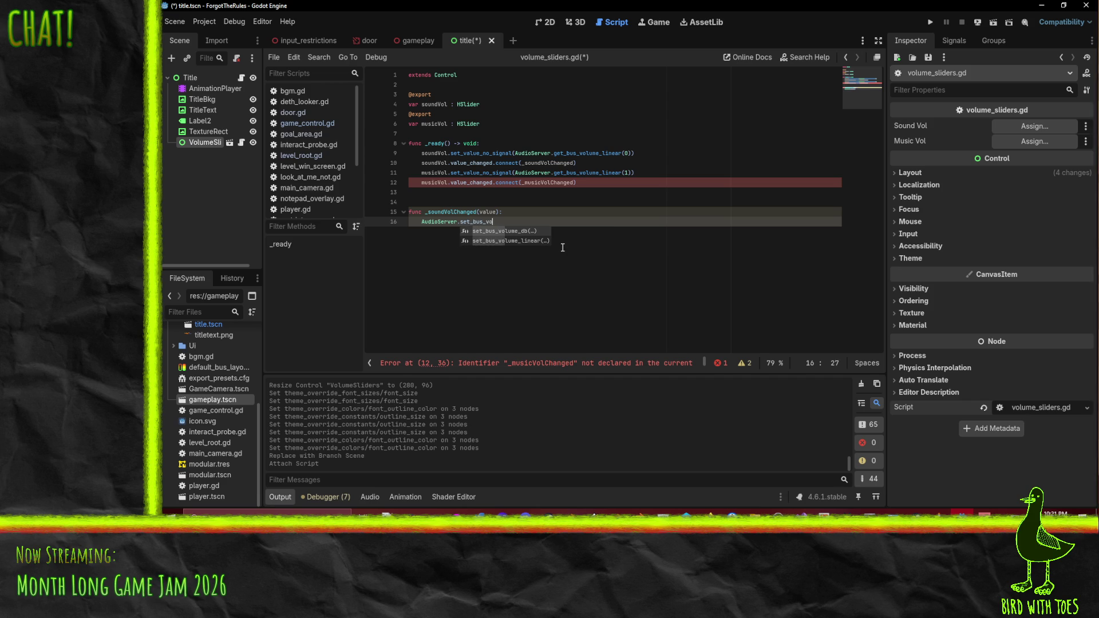
pyautogui.press('Down')
pyautogui.press('Return')
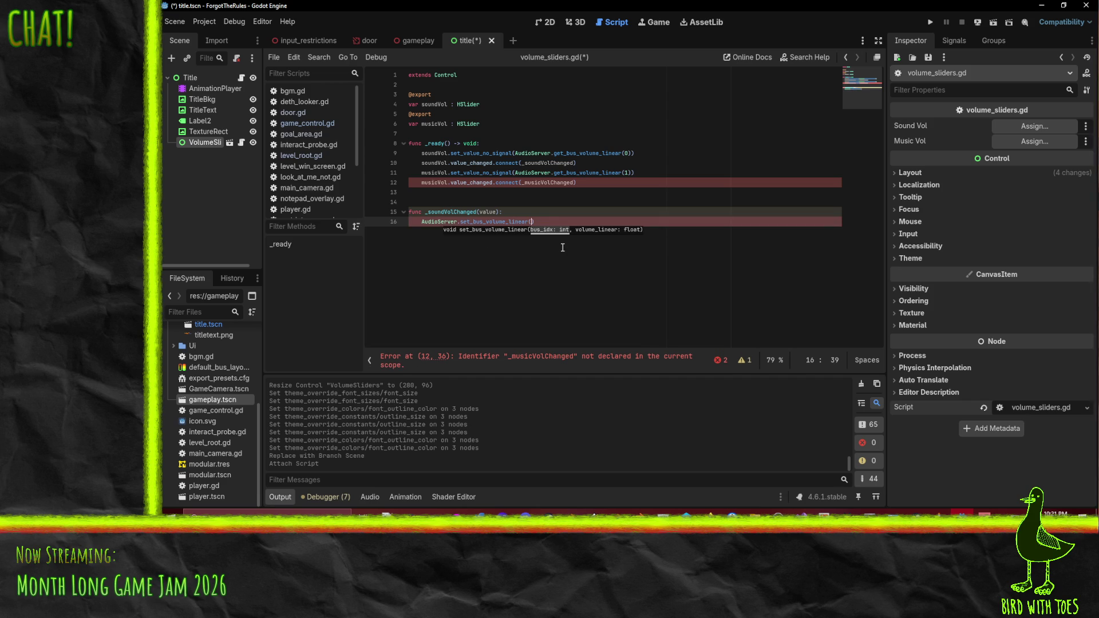
pyautogui.write('value')
# Duplicate the sound handler below itself and rename the copy _musicVolChanged
pyautogui.press('Escape')
pyautogui.press('Home')
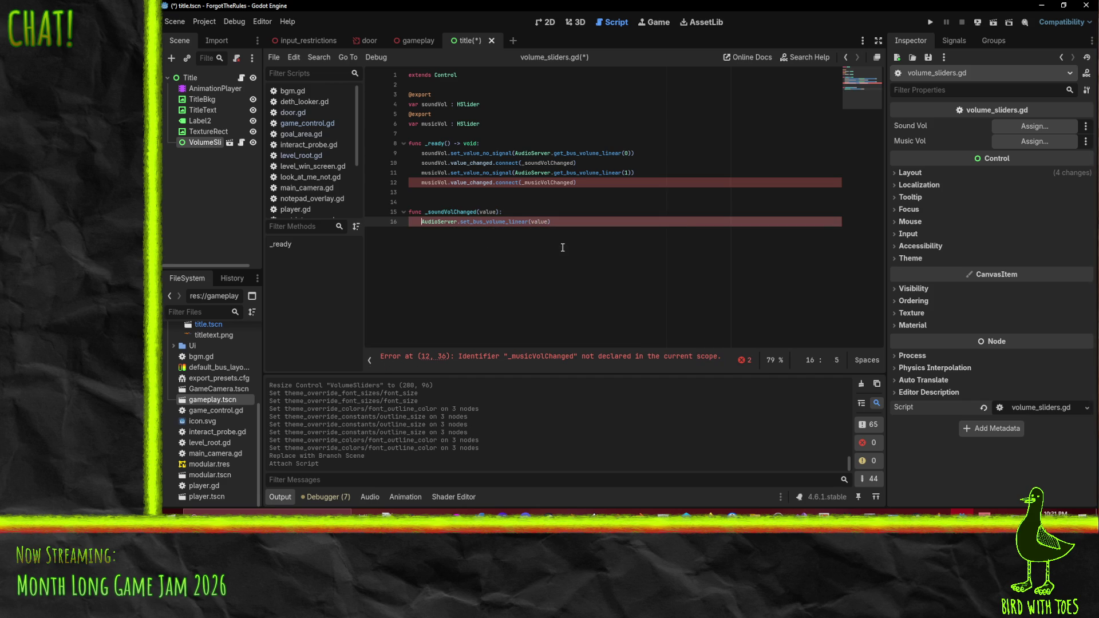
pyautogui.hotkey('shift', 'End')
pyautogui.hotkey('ctrl', 'c')
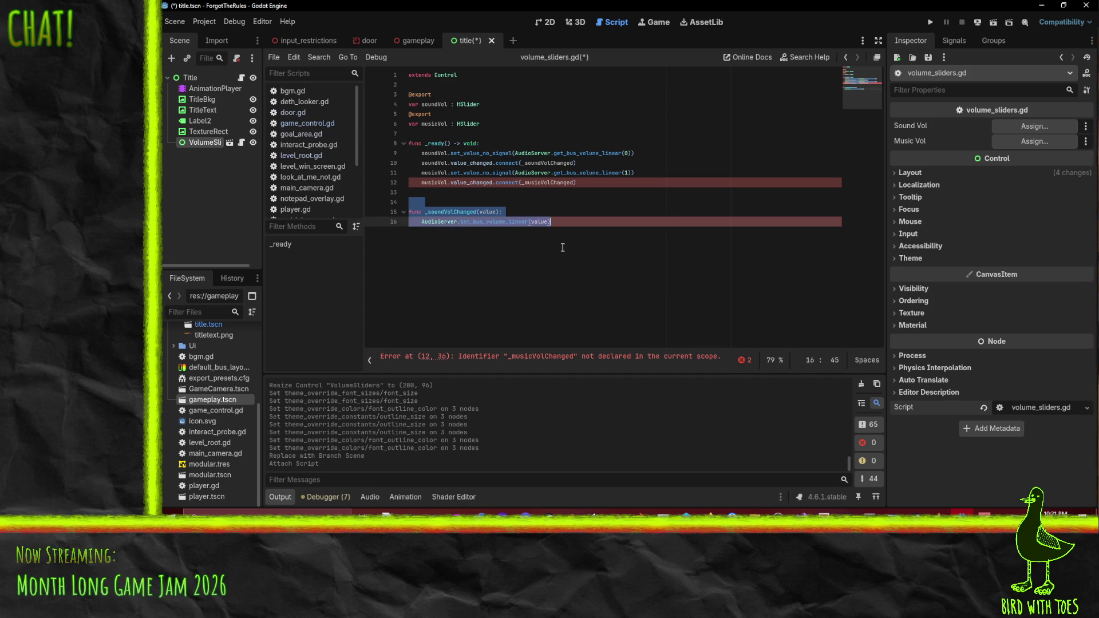
pyautogui.press('Right')
pyautogui.press('Return')
pyautogui.press('Return')
pyautogui.hotkey('ctrl', 'v')
pyautogui.press('Up')
pyautogui.press('Up')
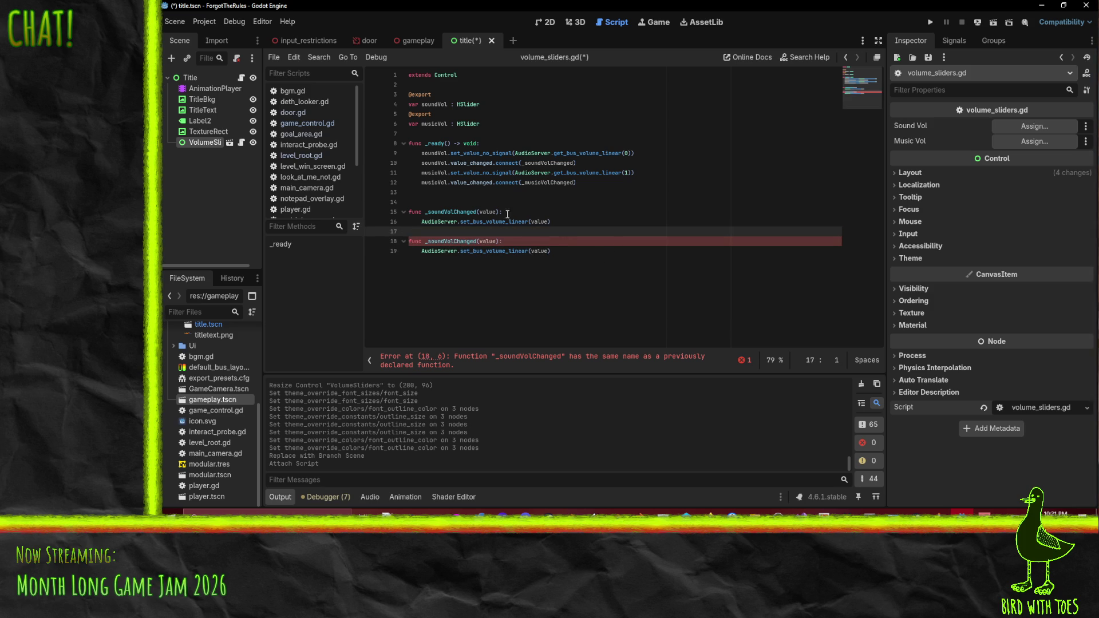
pyautogui.click(602, 173)
pyautogui.press('Down')
pyautogui.doubleClick(534, 182)
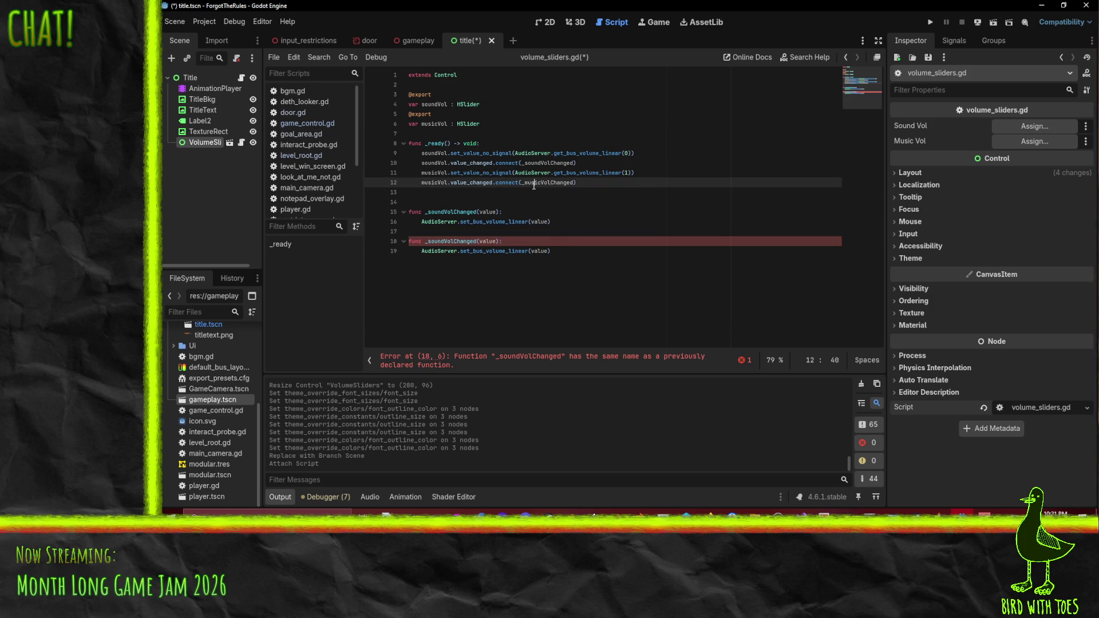
pyautogui.hotkey('ctrl', 'c')
pyautogui.click(452, 241)
pyautogui.doubleClick(452, 241)
pyautogui.hotkey('ctrl', 'v')
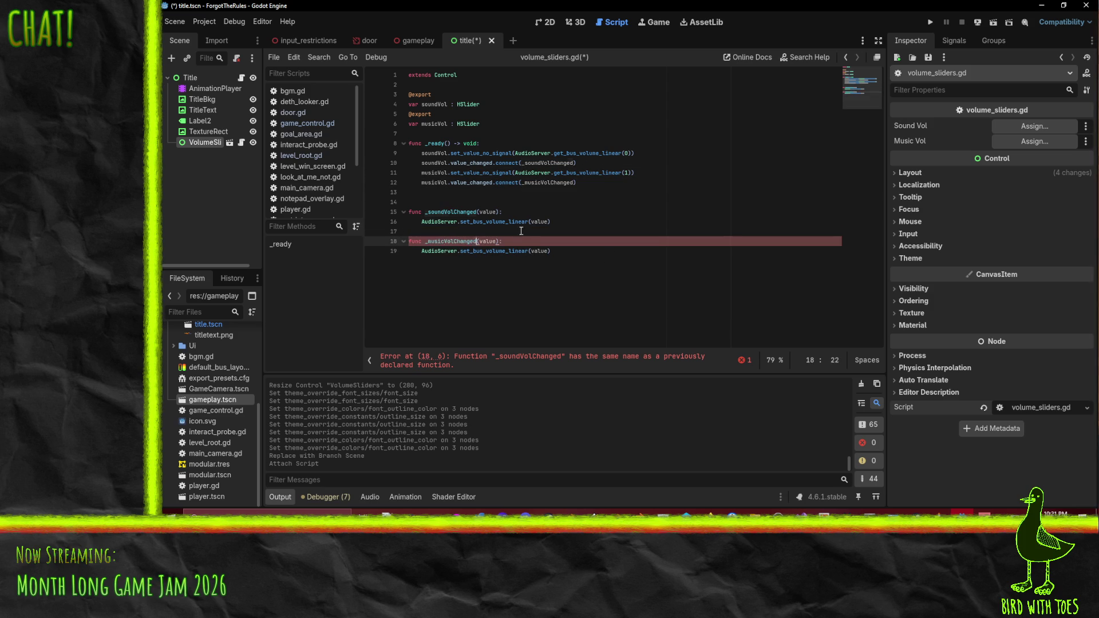
# Pass bus 0 in the sound handler and bus 1 in the music handler, then save
pyautogui.click(531, 222)
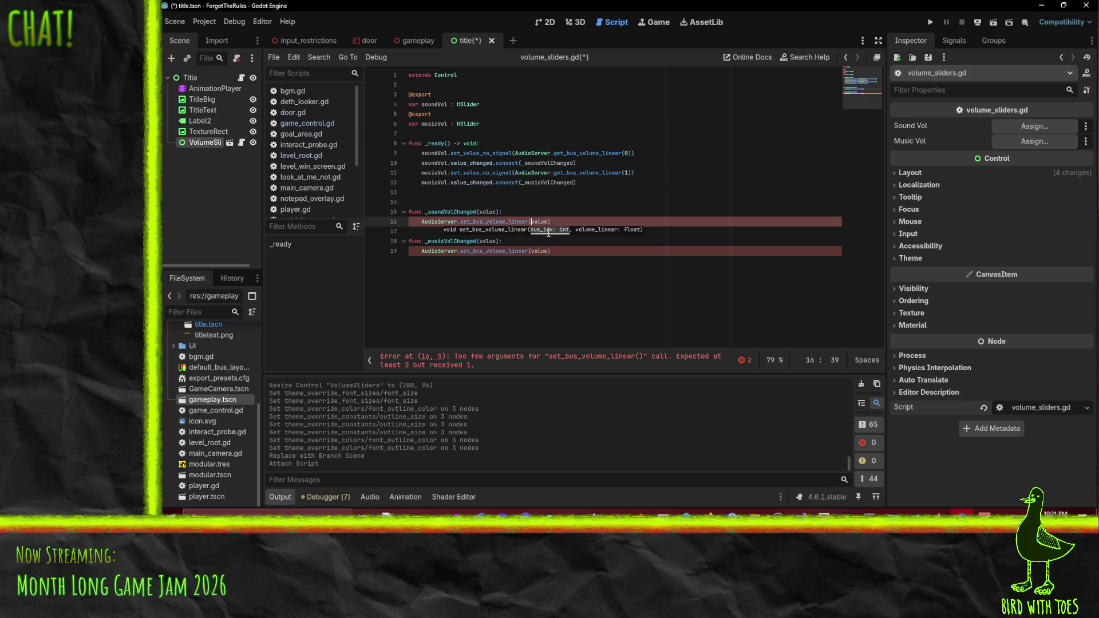
pyautogui.write('0,')
pyautogui.click(533, 252)
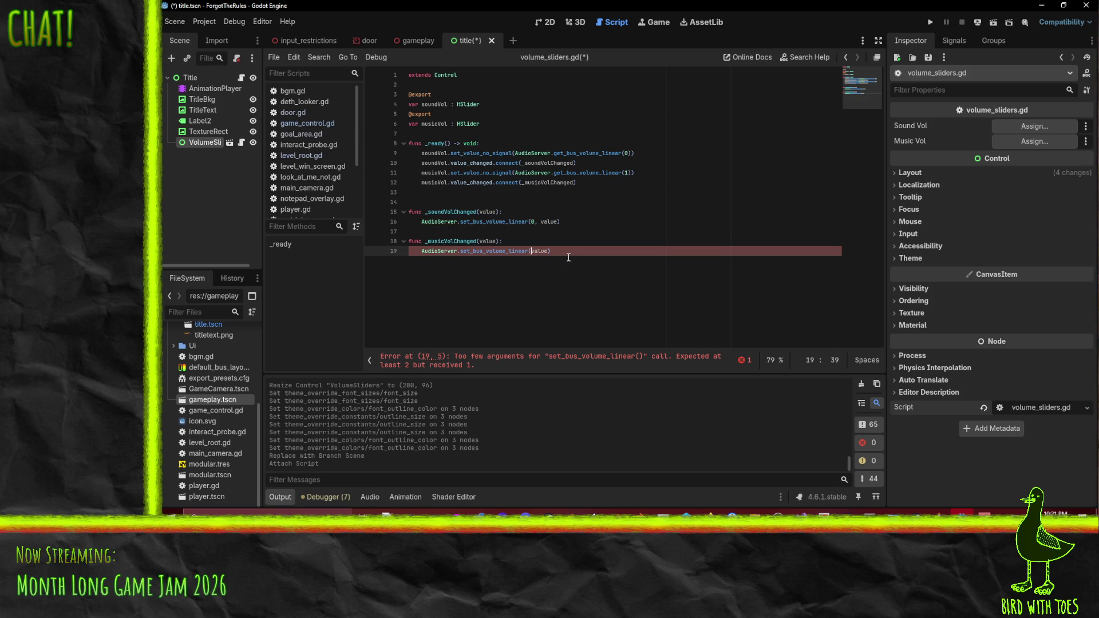
pyautogui.write('1,')
pyautogui.click(603, 191)
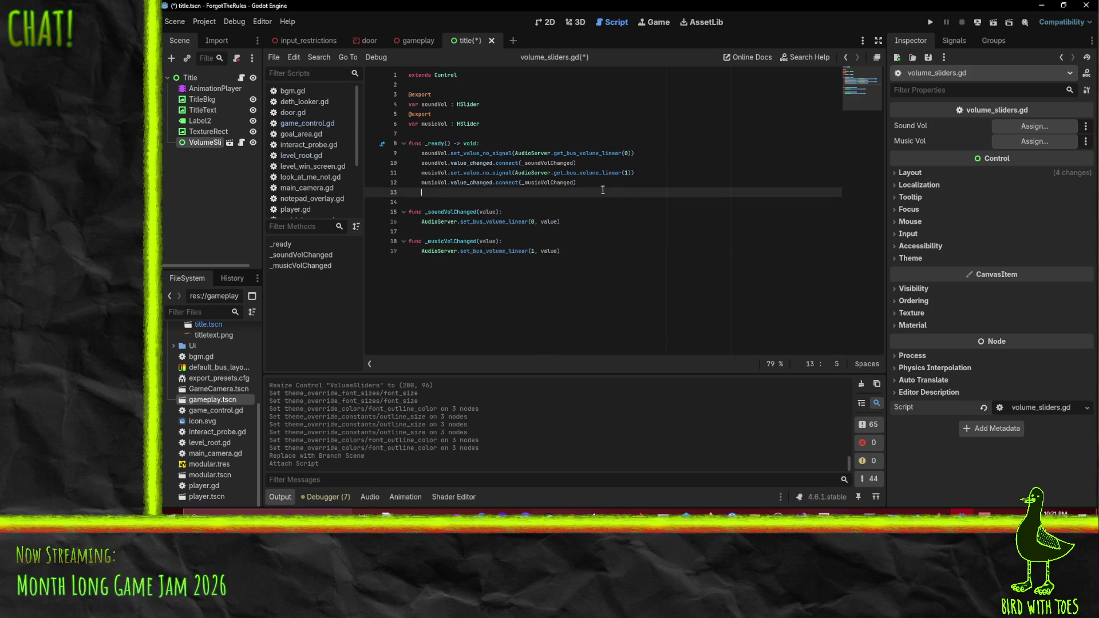
pyautogui.hotkey('ctrl', 's')
pyautogui.click(630, 241)
pyautogui.click(533, 192)
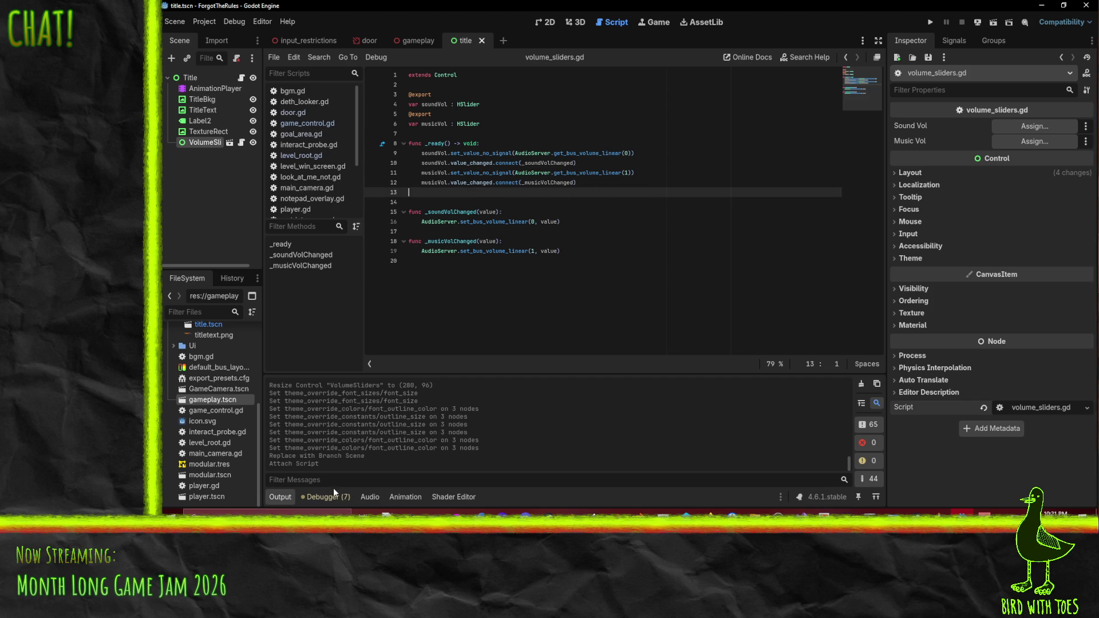
# Open the Audio bus layout and add a second bus
pyautogui.click(369, 498)
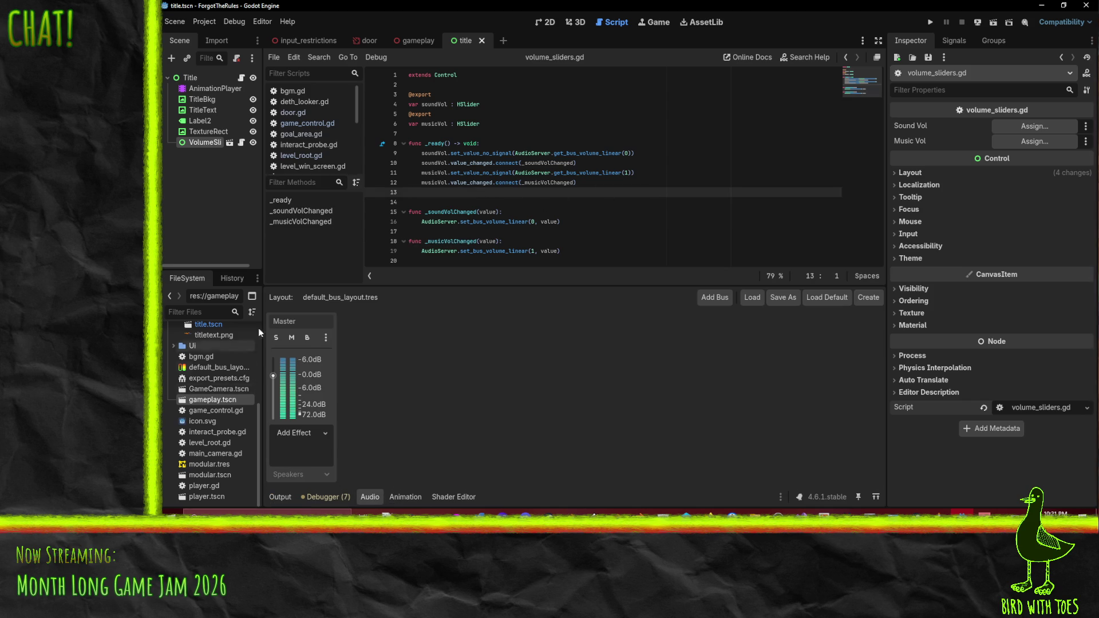
pyautogui.doubleClick(300, 322)
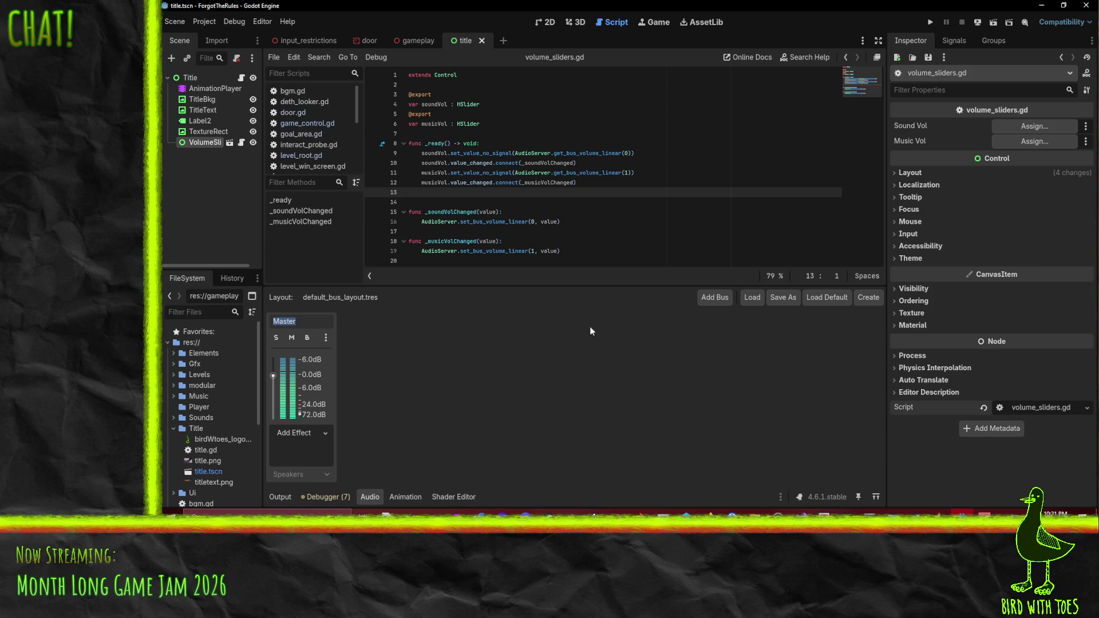
pyautogui.click(715, 298)
pyautogui.doubleClick(375, 321)
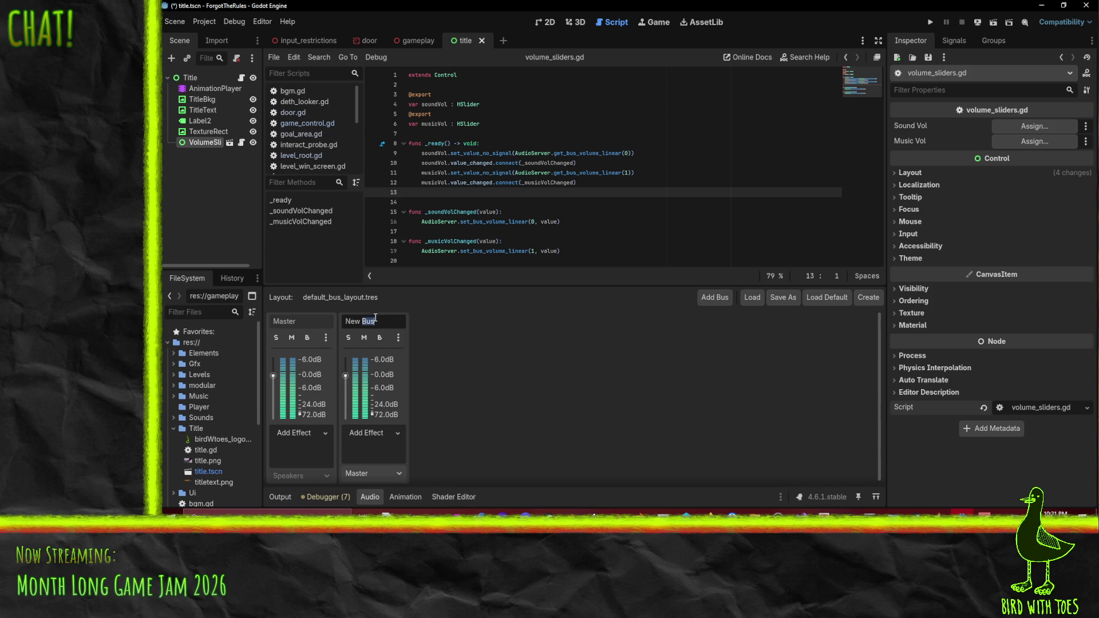
pyautogui.click(601, 135)
# Update the script's bus indices so the sound handler uses bus 1 and music bus 2
pyautogui.click(627, 153)
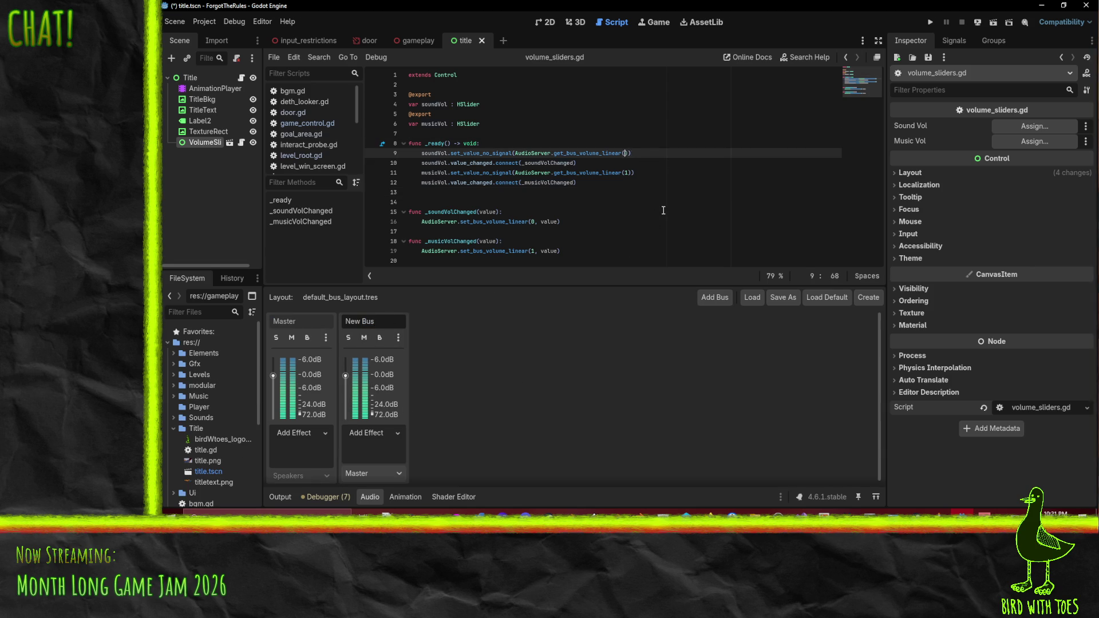
pyautogui.write('1')
pyautogui.click(624, 173)
pyautogui.press('Delete')
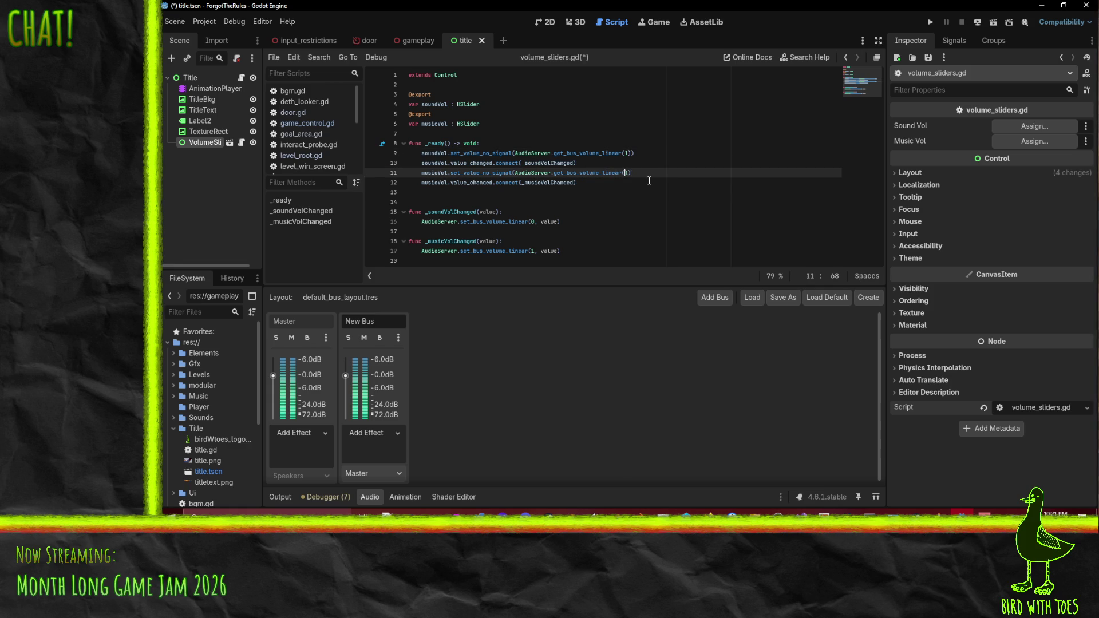
pyautogui.write('0')
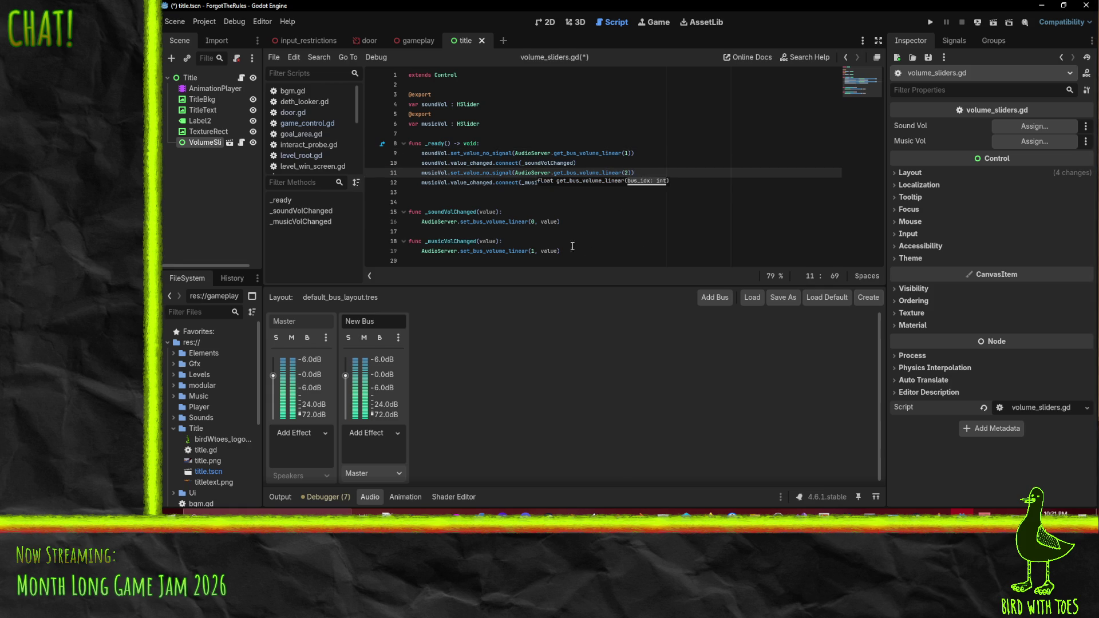
pyautogui.click(530, 222)
pyautogui.press('Delete')
pyautogui.write('1')
pyautogui.click(530, 250)
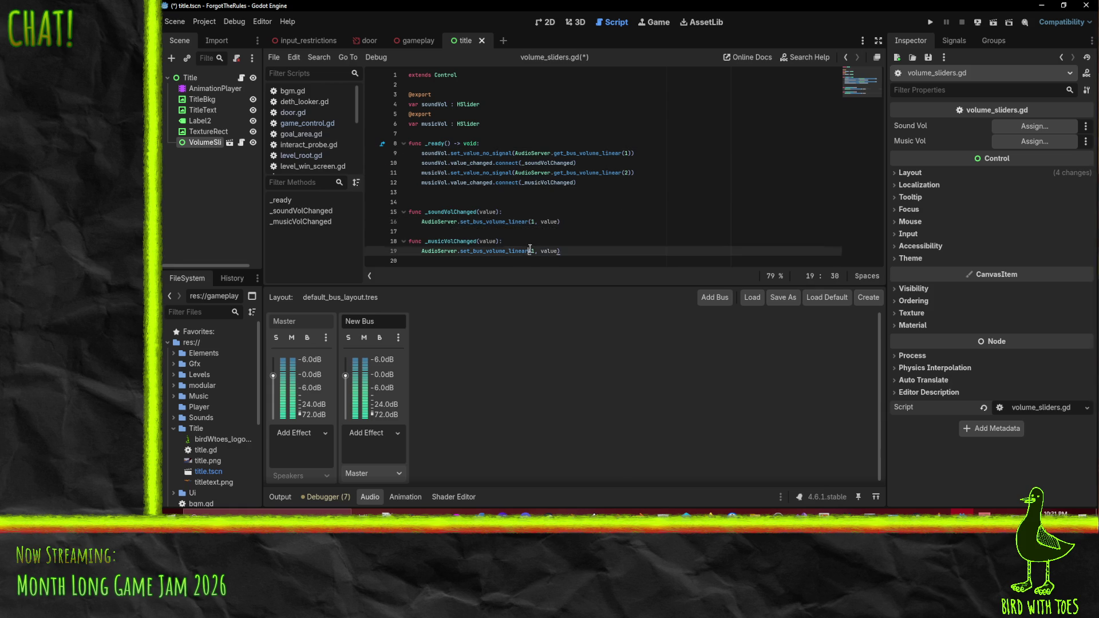
pyautogui.press('Delete')
pyautogui.write('2')
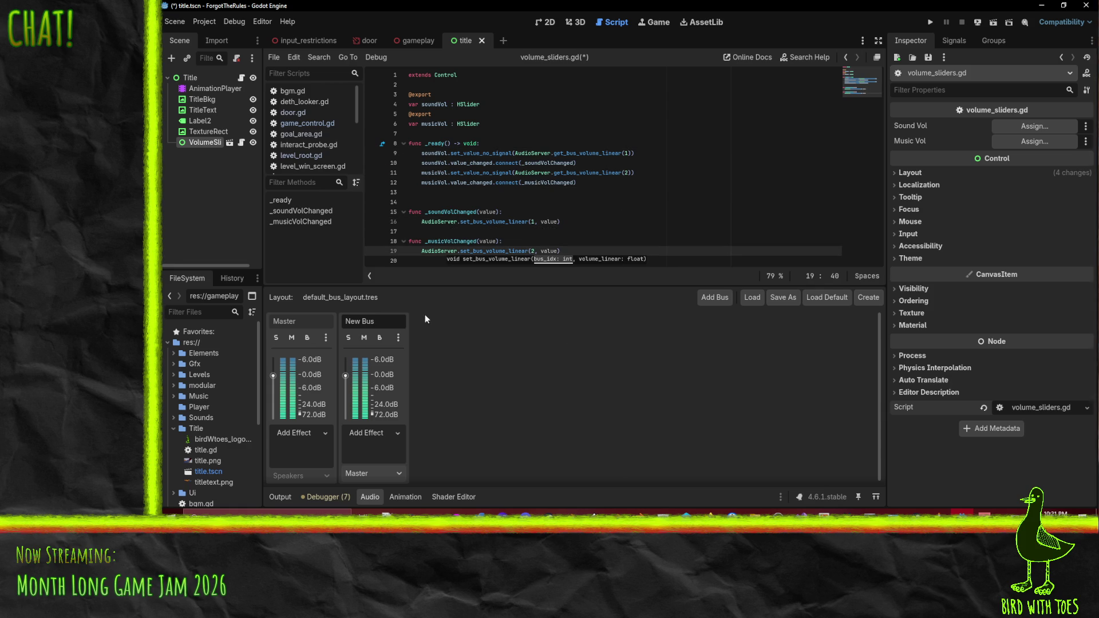
# Name the second bus Sounds, add a third bus named Music, and save
pyautogui.hotkey('ctrl', 'a')
pyautogui.write('Sounds')
pyautogui.press('Return')
pyautogui.click(715, 297)
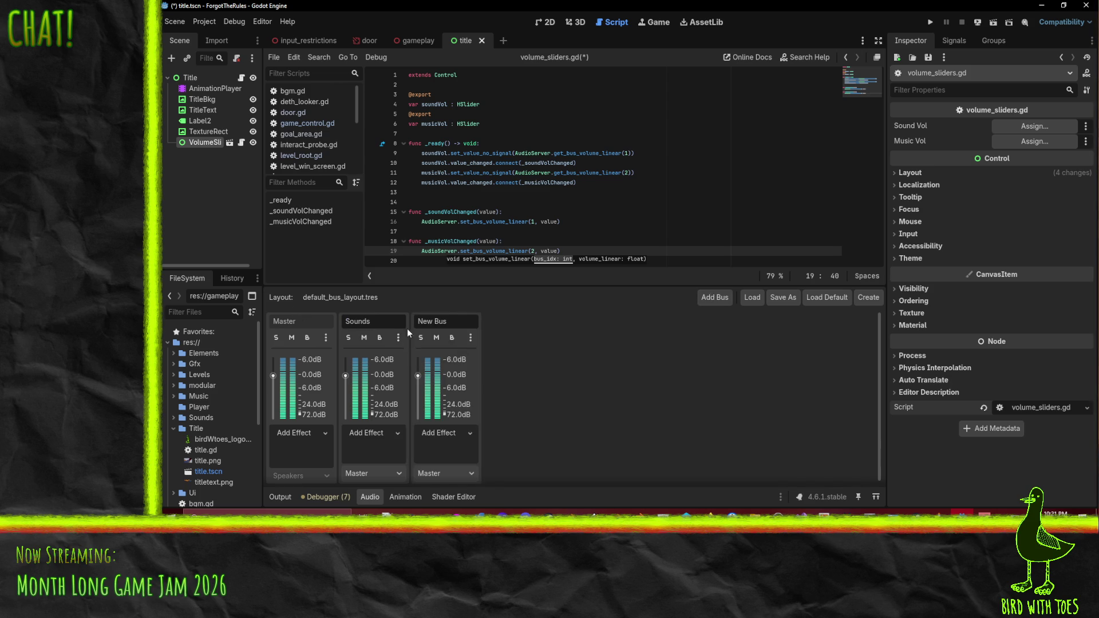
pyautogui.doubleClick(443, 321)
pyautogui.hotkey('ctrl', 'a')
pyautogui.write('Music')
pyautogui.hotkey('ctrl', 's')
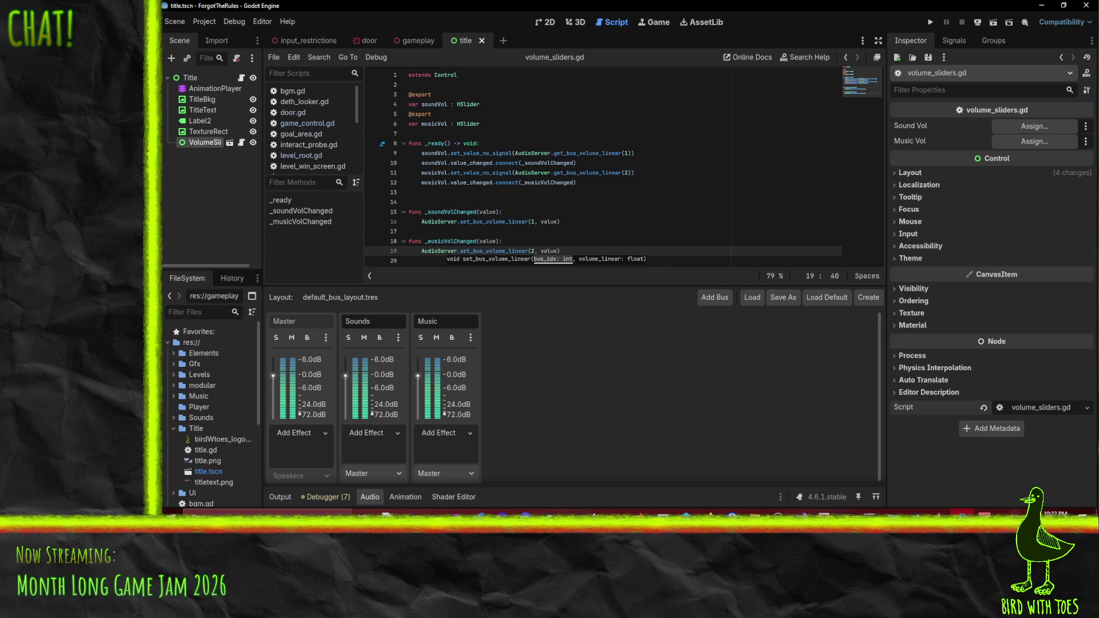
# Move to the gameplay scene
pyautogui.click(685, 194)
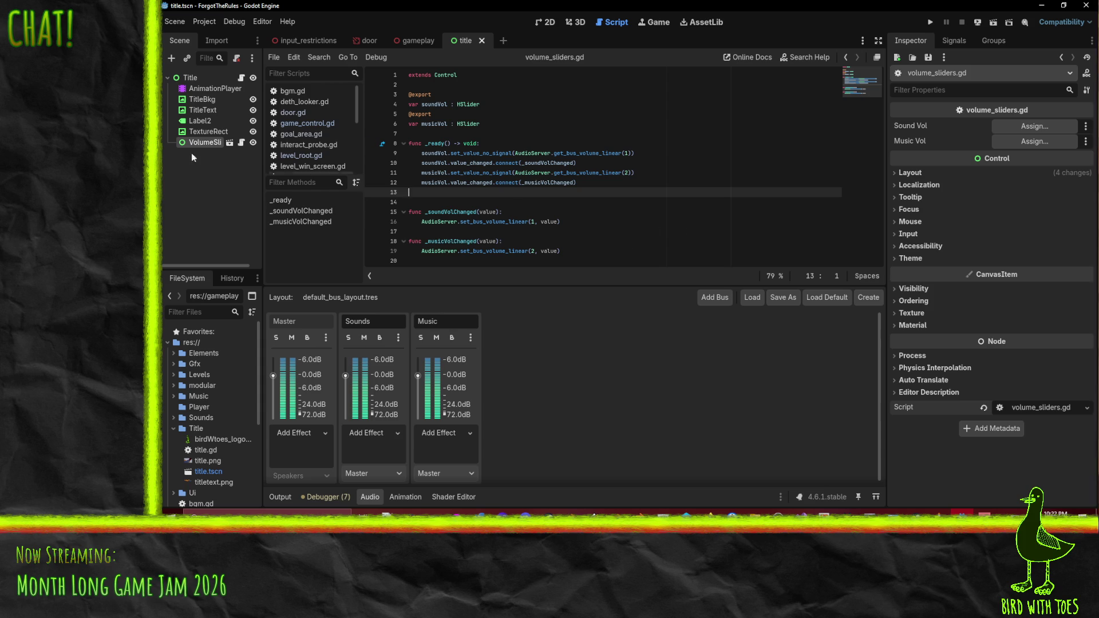
pyautogui.click(648, 137)
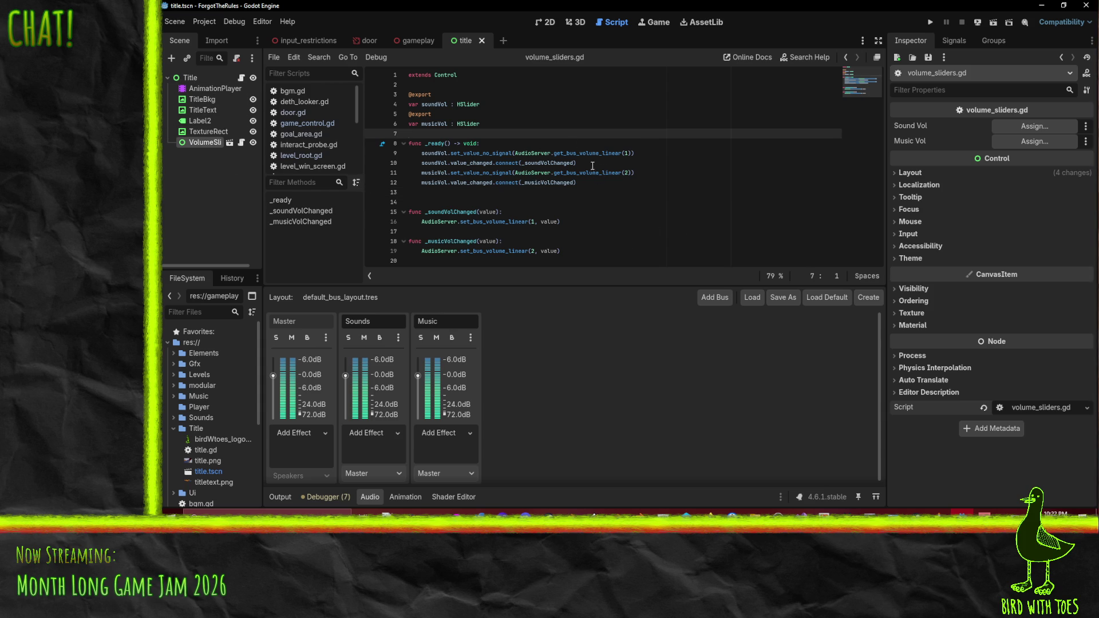
pyautogui.click(417, 41)
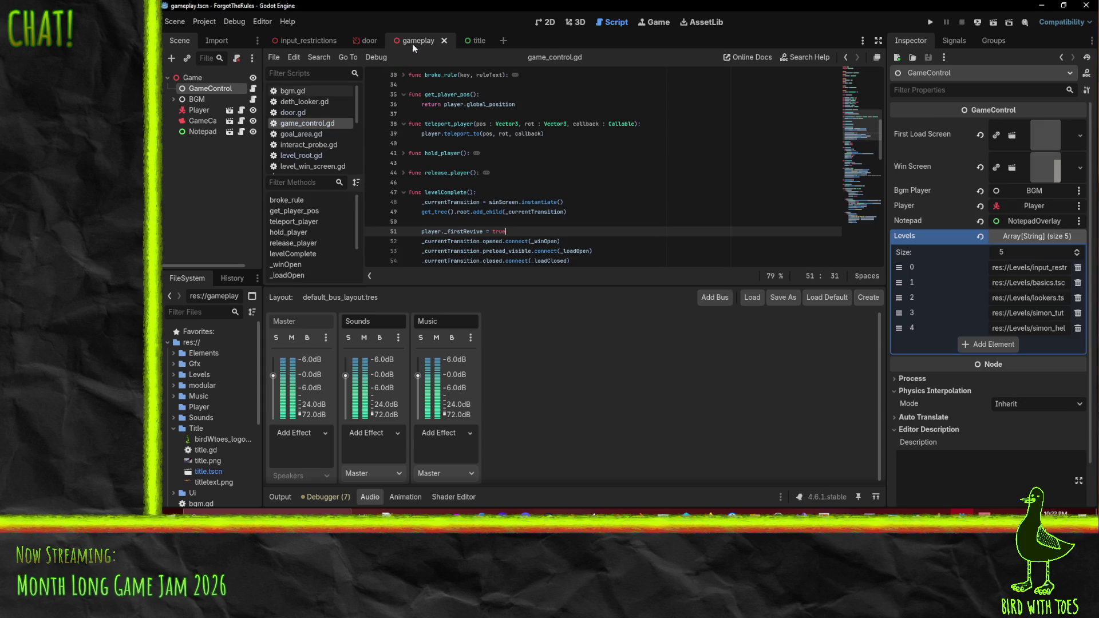
# Set MusicTrack1 and MusicTrack2 under BGM to the Music bus, then go to the door scene
pyautogui.click(201, 99)
pyautogui.click(174, 99)
pyautogui.click(215, 121)
pyautogui.keyDown('shift'); pyautogui.click(215, 131); pyautogui.keyUp('shift')
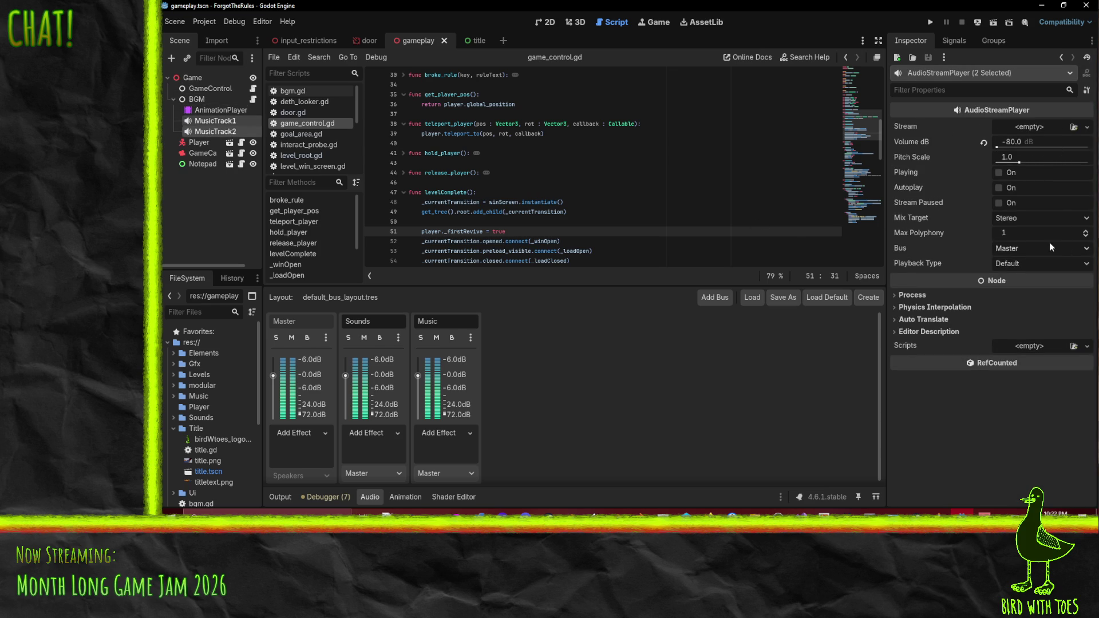
pyautogui.click(1076, 249)
pyautogui.click(1013, 290)
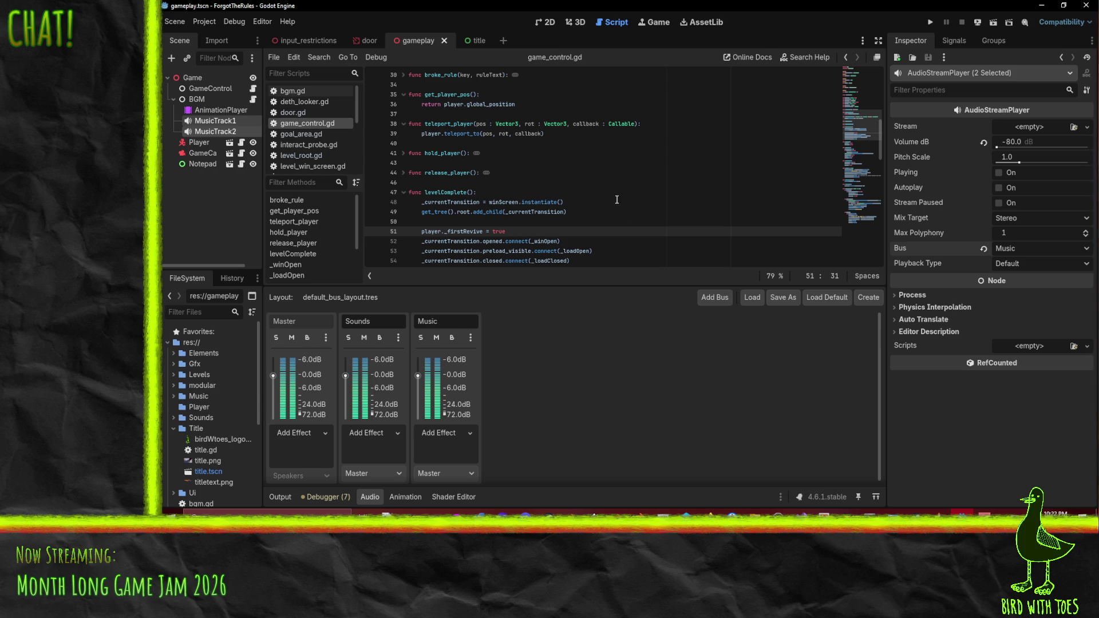
pyautogui.click(367, 41)
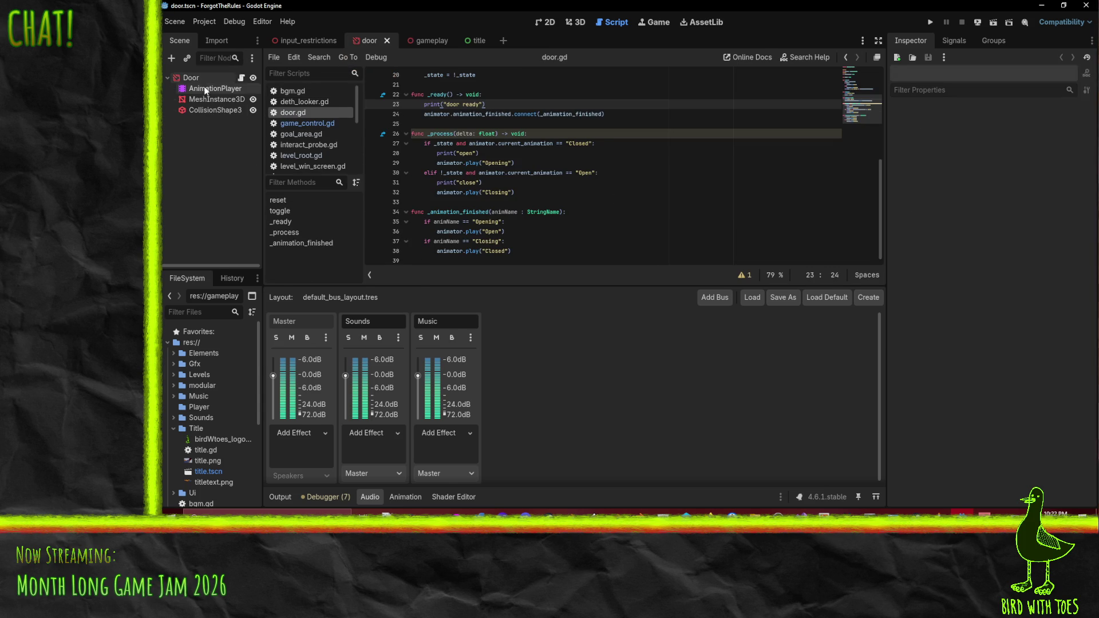
# Add an AudioStreamPlayer3D child node to the Door
pyautogui.click(205, 89)
pyautogui.rightClick(194, 78)
pyautogui.click(237, 105)
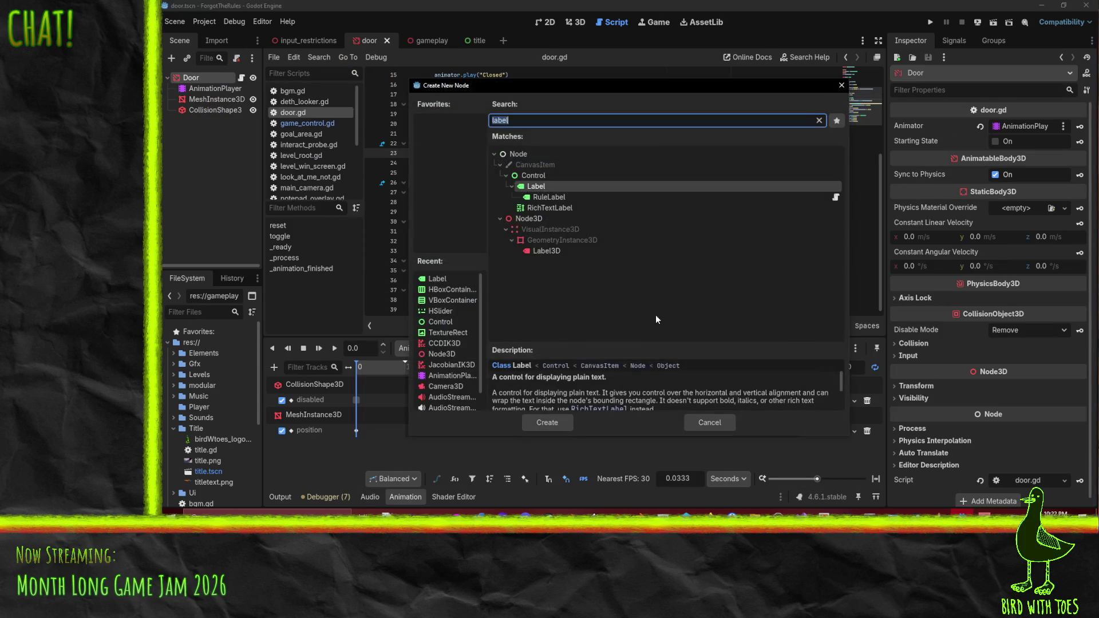
pyautogui.write('audio')
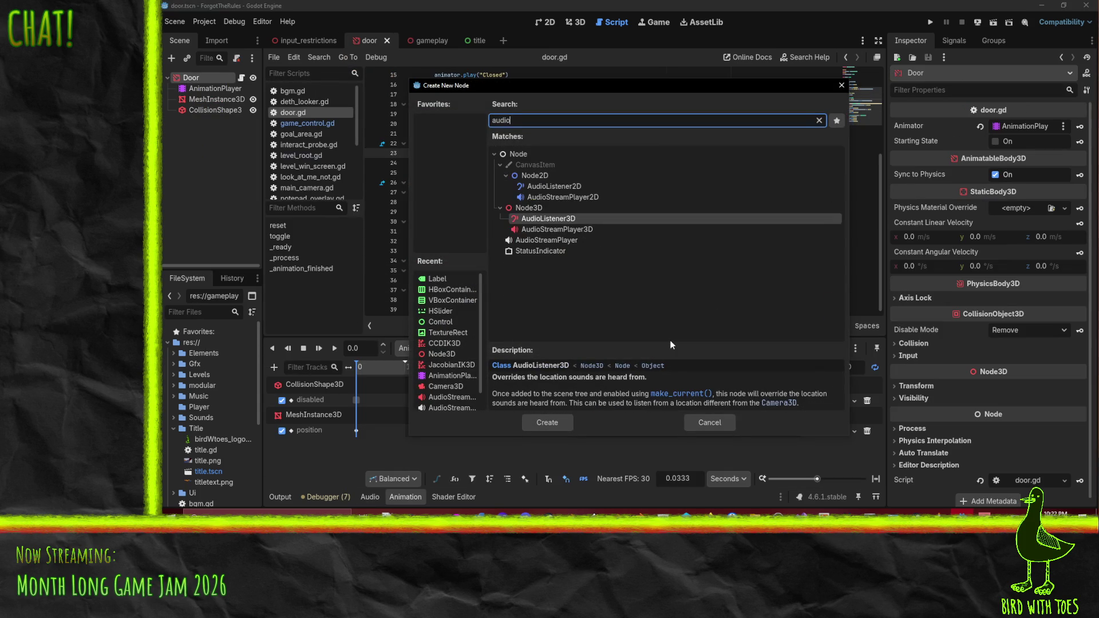
pyautogui.click(573, 229)
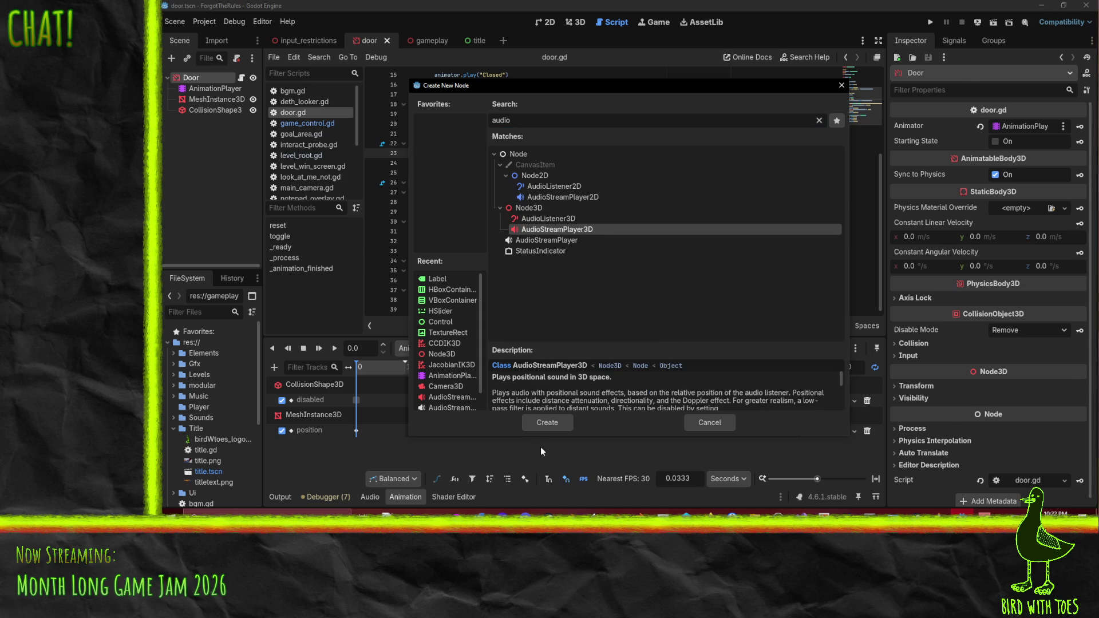
pyautogui.click(546, 423)
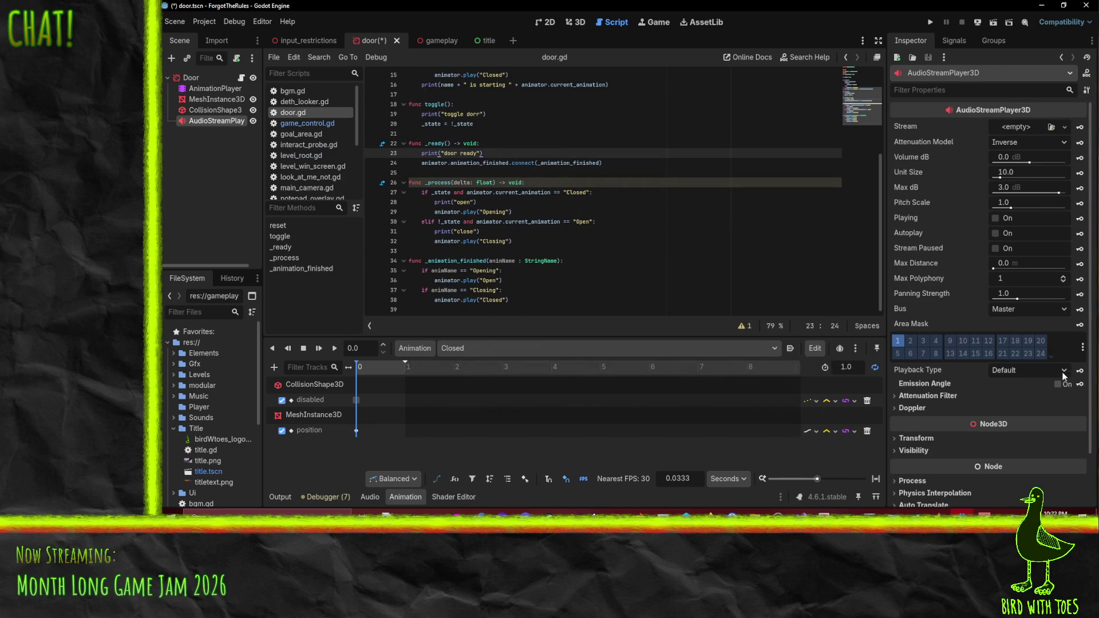
# Set the player's Bus to Sounds, move it under AnimationPlayer, save, and return to title
pyautogui.click(1064, 129)
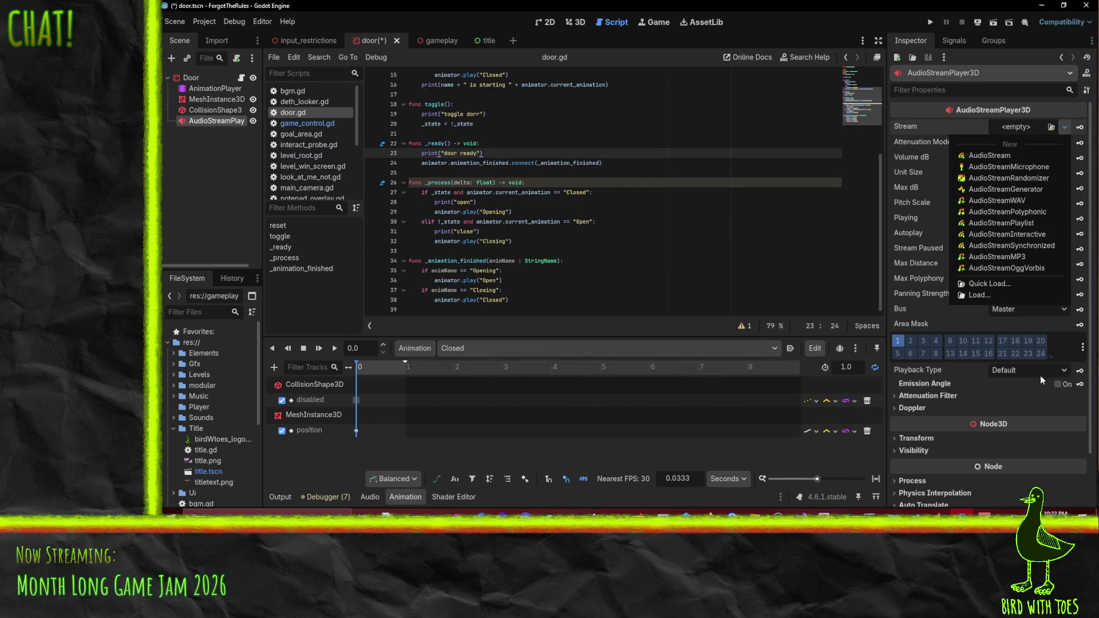
pyautogui.click(1056, 319)
pyautogui.click(1056, 314)
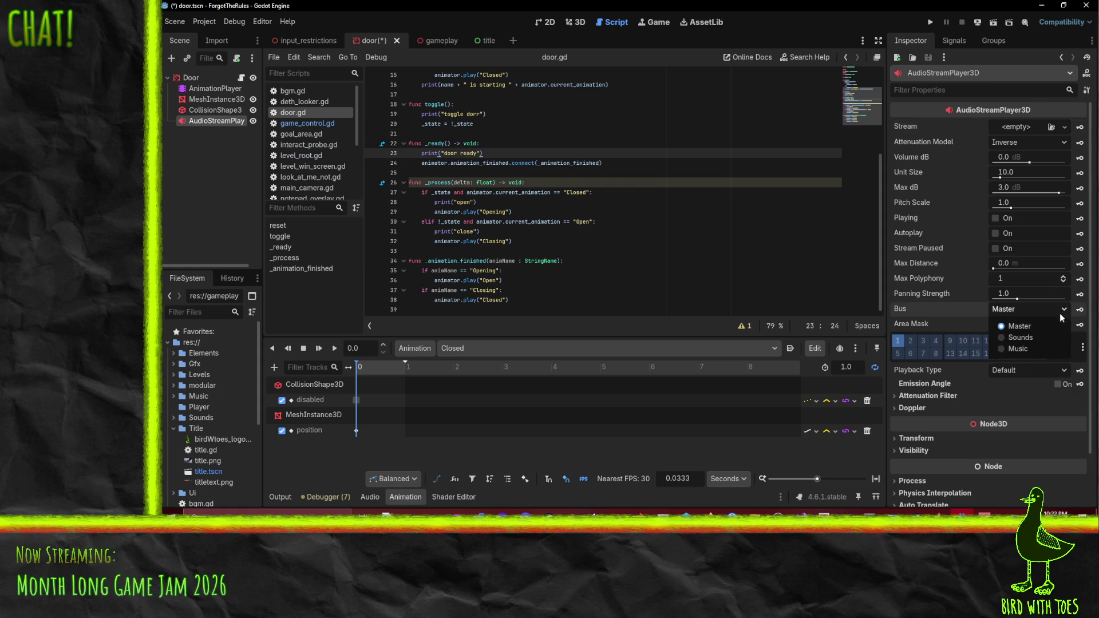
pyautogui.click(1018, 339)
pyautogui.moveTo(203, 126); pyautogui.dragTo(201, 94)
pyautogui.hotkey('ctrl', 's')
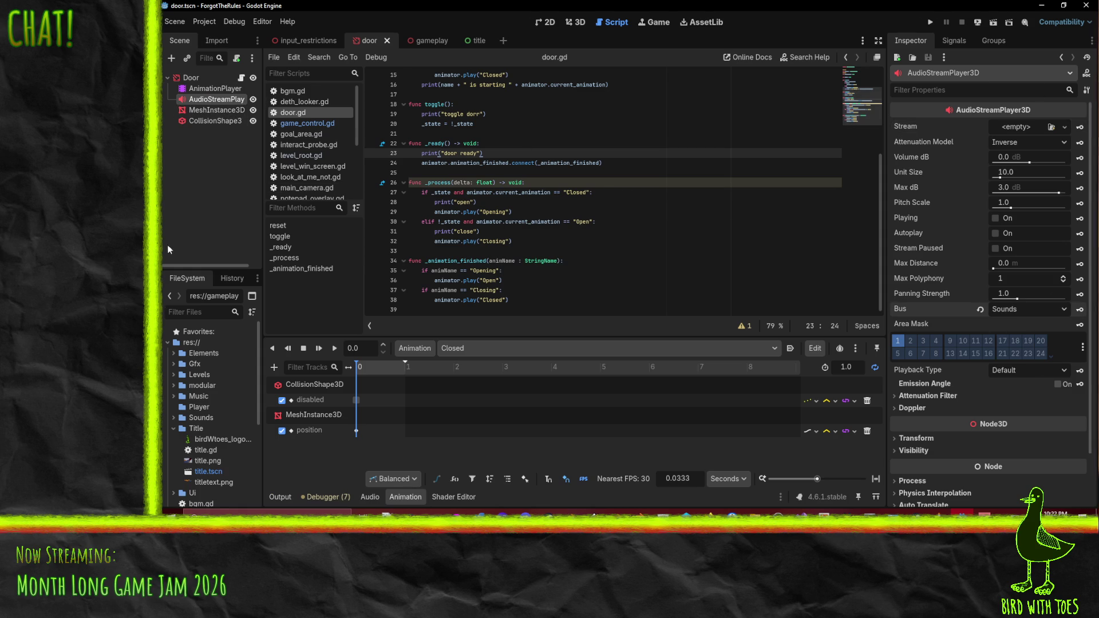
pyautogui.click(465, 40)
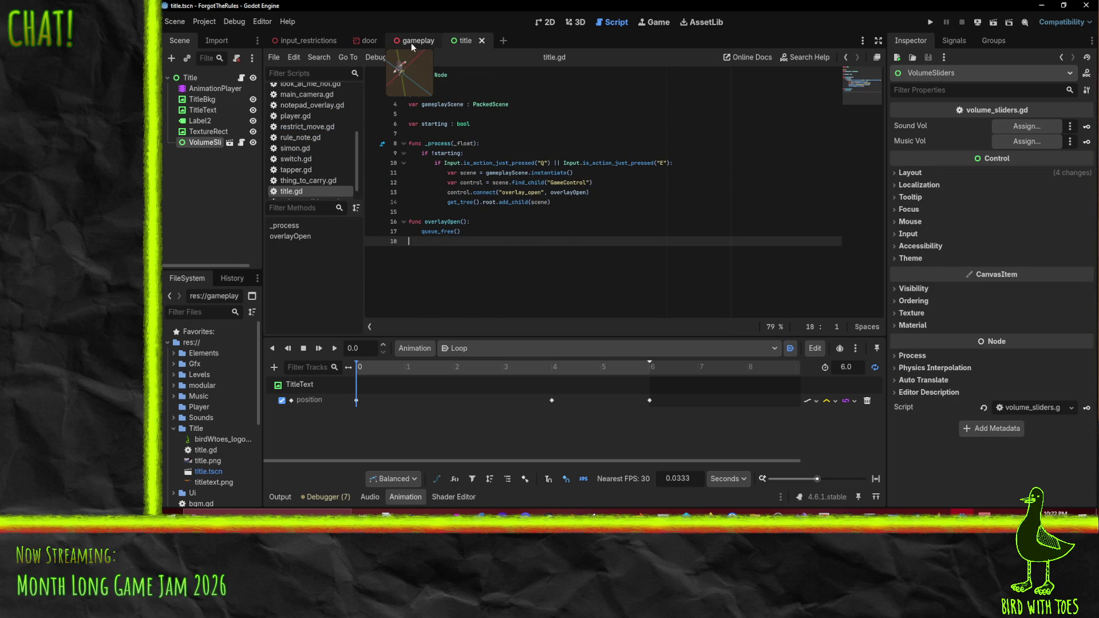
# Look through the open scene tabs, then open volume_sliders.tscn from the title scene tree
pyautogui.click(413, 42)
pyautogui.click(359, 45)
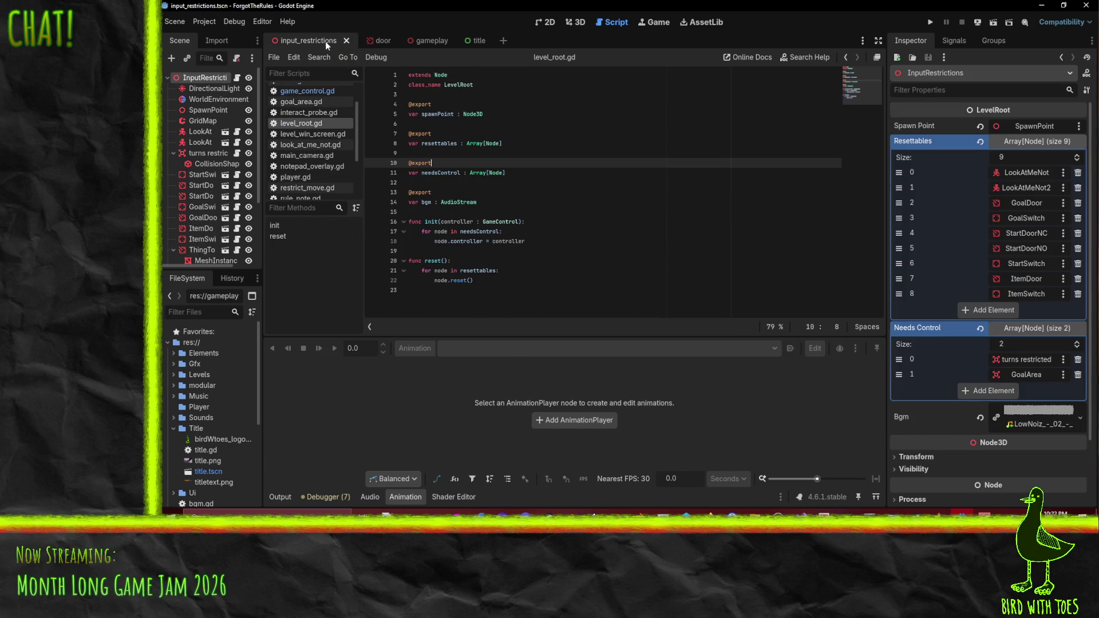
pyautogui.click(429, 44)
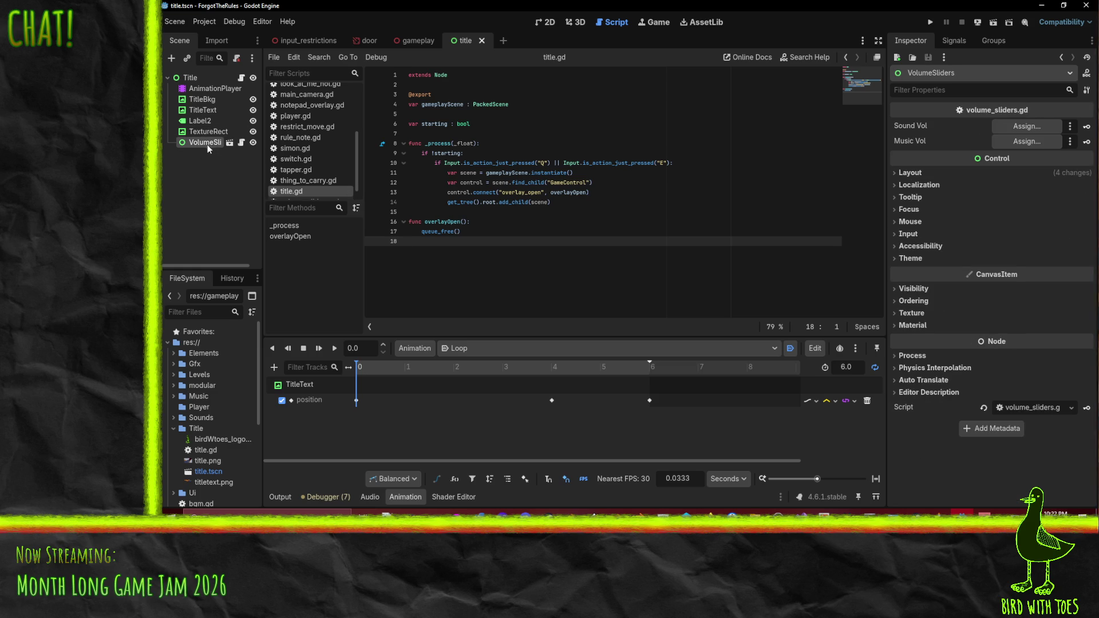
pyautogui.click(230, 143)
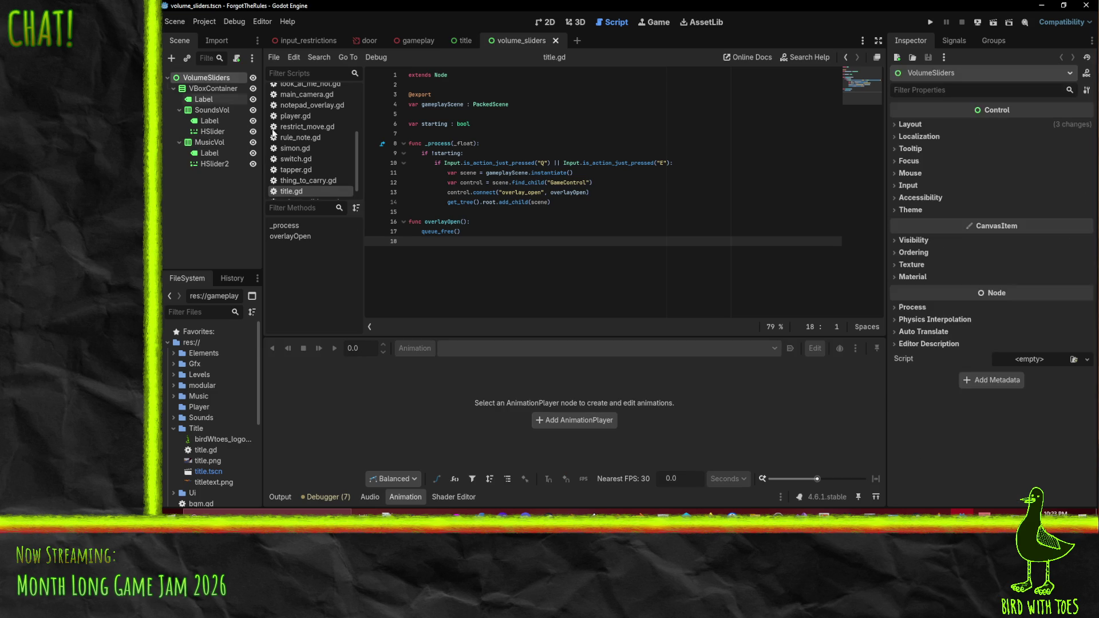
# Quick-load volume_sliders.gd onto VolumeSliders and assign HSlider to Sound Vol, HSlider2 to Music Vol
pyautogui.click(1087, 358)
pyautogui.click(1054, 392)
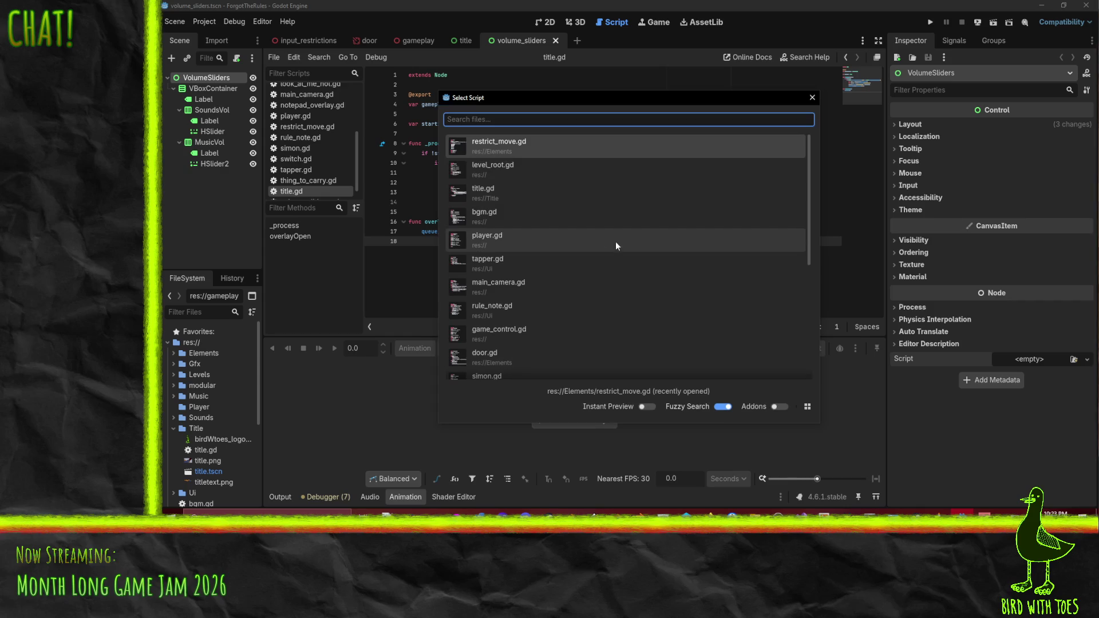
pyautogui.write('vol')
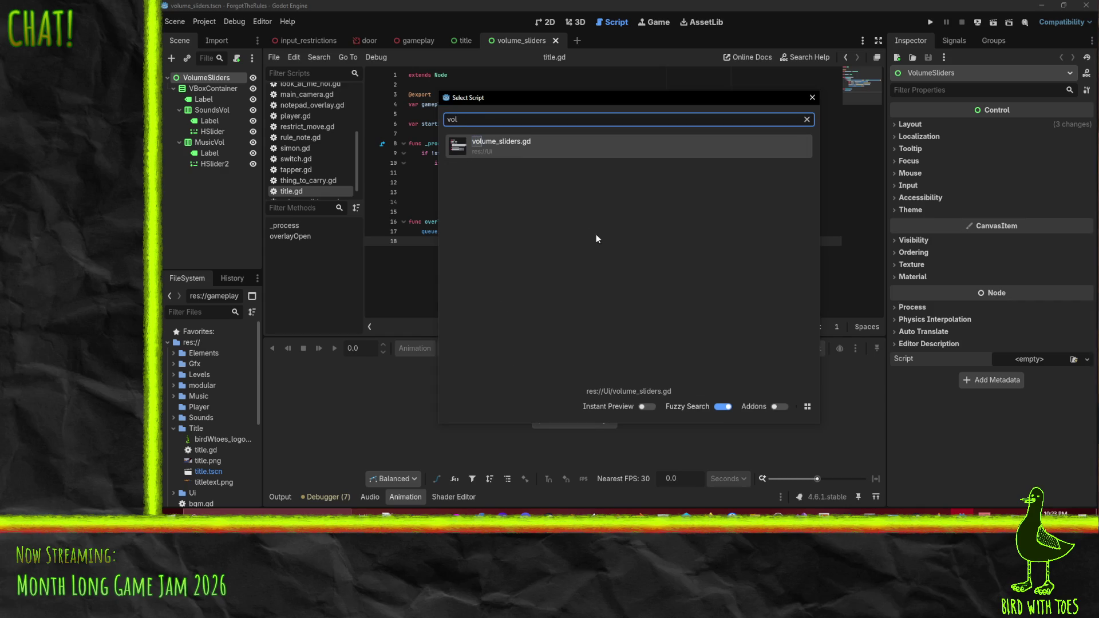
pyautogui.click(496, 139)
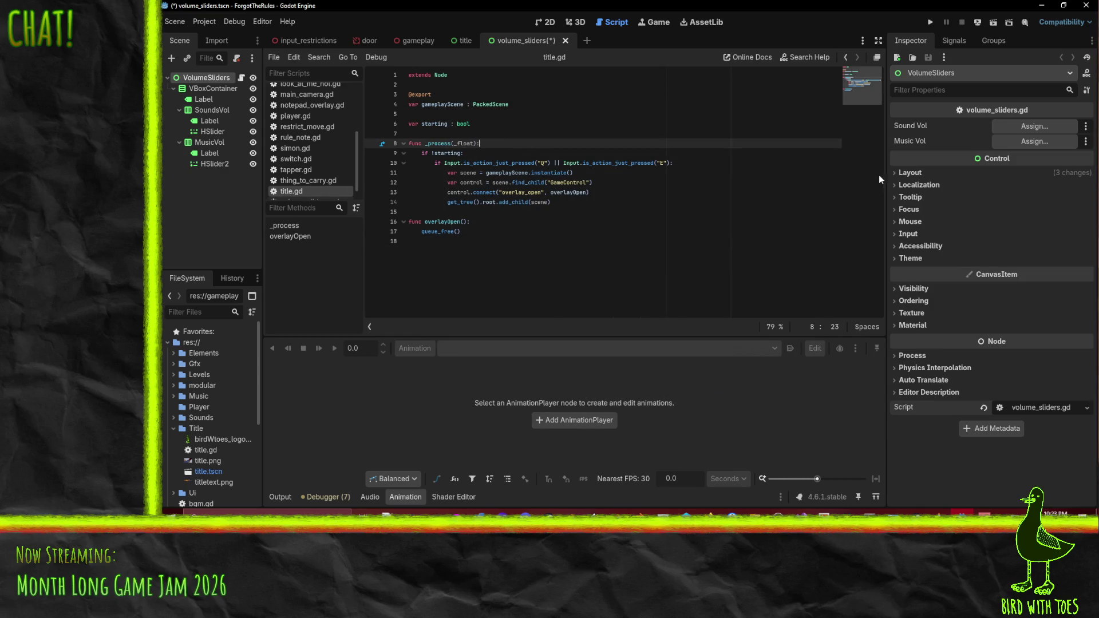
pyautogui.moveTo(209, 131)
pyautogui.mouseDown()
pyautogui.moveTo(949, 116)
pyautogui.moveTo(1024, 127)
pyautogui.mouseUp()
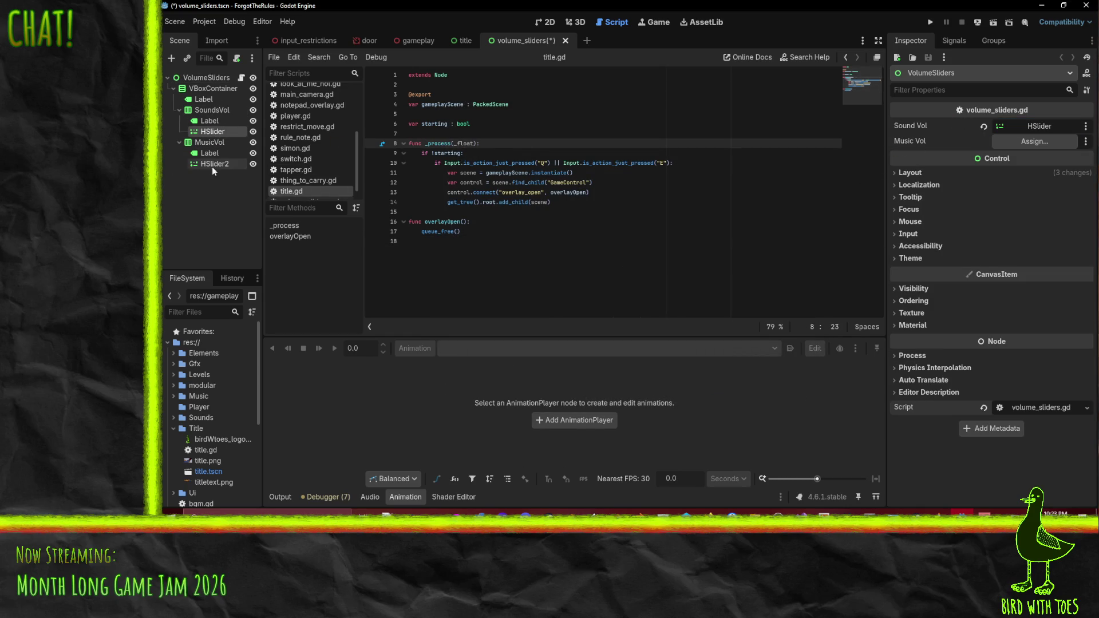
pyautogui.moveTo(215, 164)
pyautogui.mouseDown()
pyautogui.moveTo(1010, 158)
pyautogui.moveTo(1035, 141)
pyautogui.mouseUp()
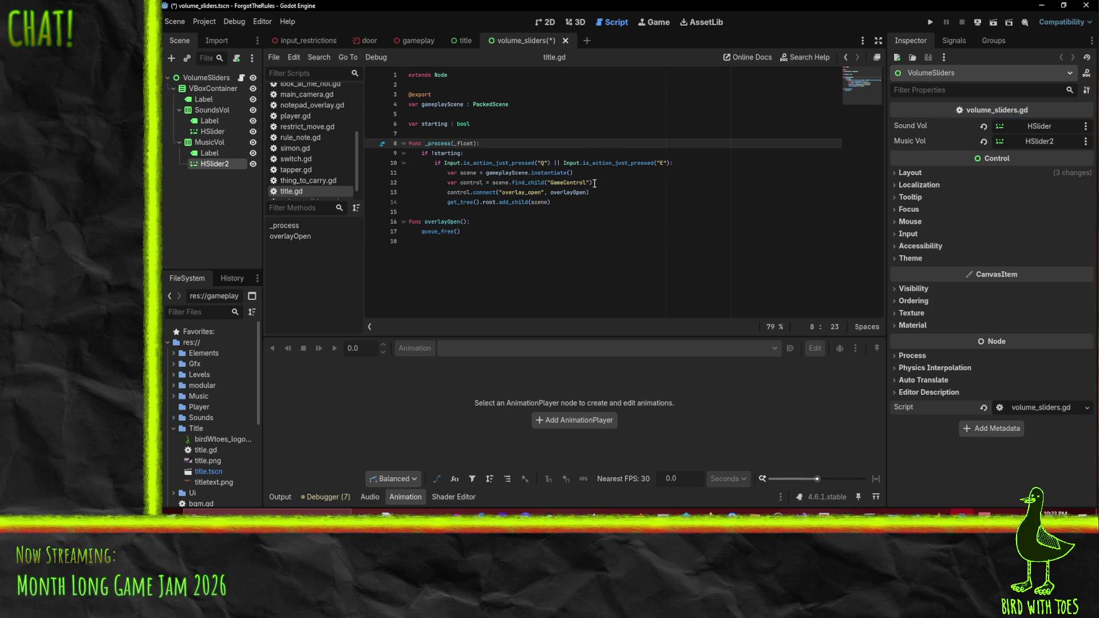
# Rename HSlider to SoundSlider and HSlider2 to MusicSlider
pyautogui.doubleClick(212, 131)
pyautogui.hotkey('ctrl', 's')
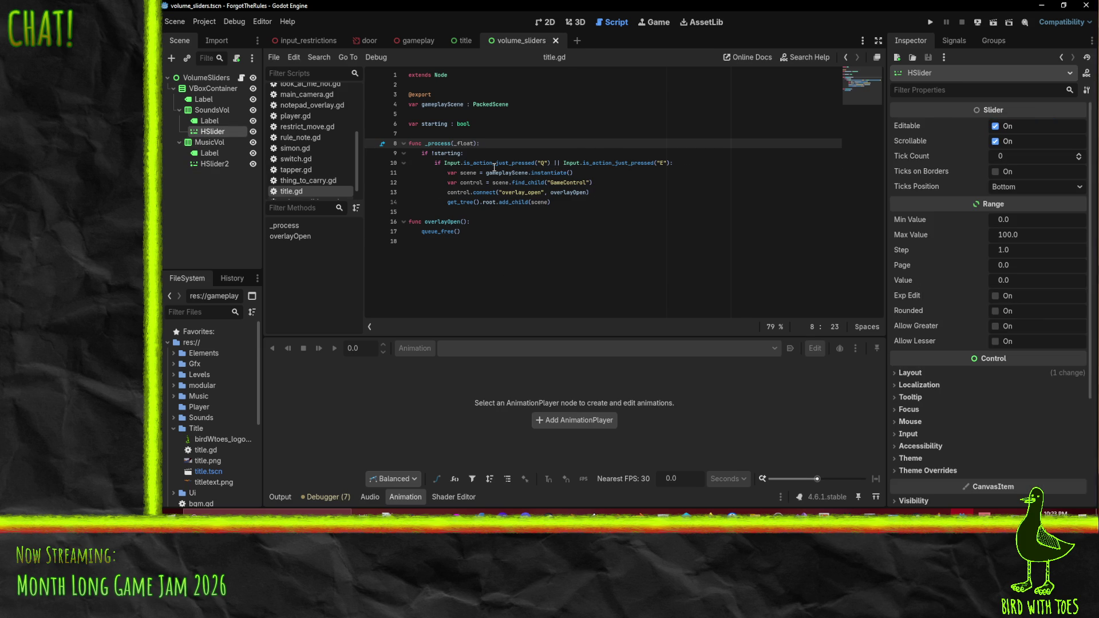
pyautogui.write('SoundS')
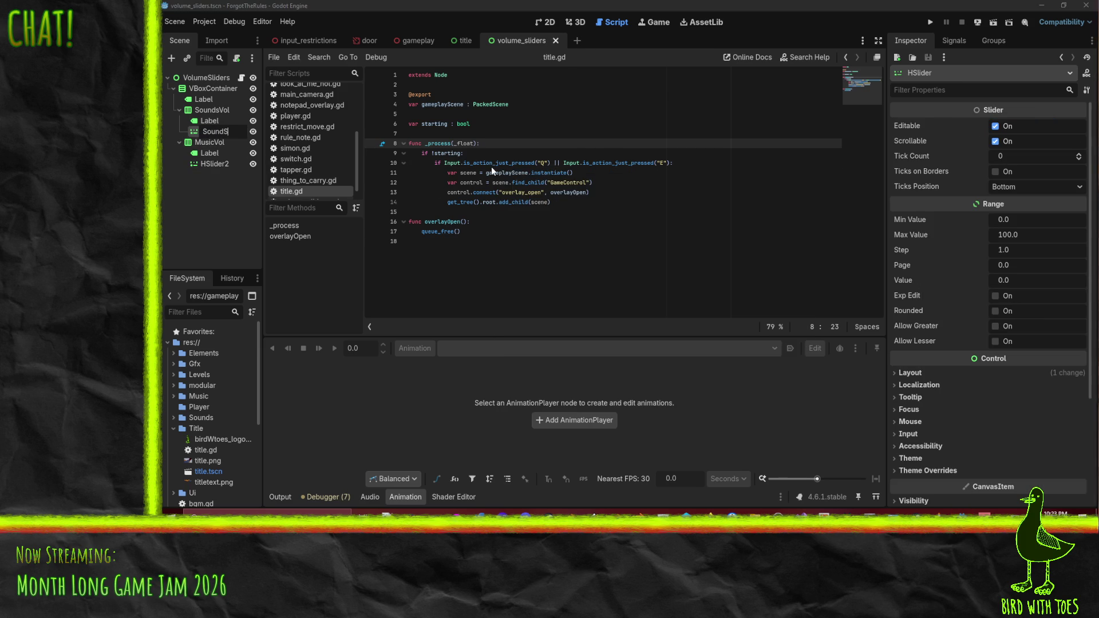
pyautogui.write('lider')
pyautogui.press('Return')
pyautogui.doubleClick(216, 163)
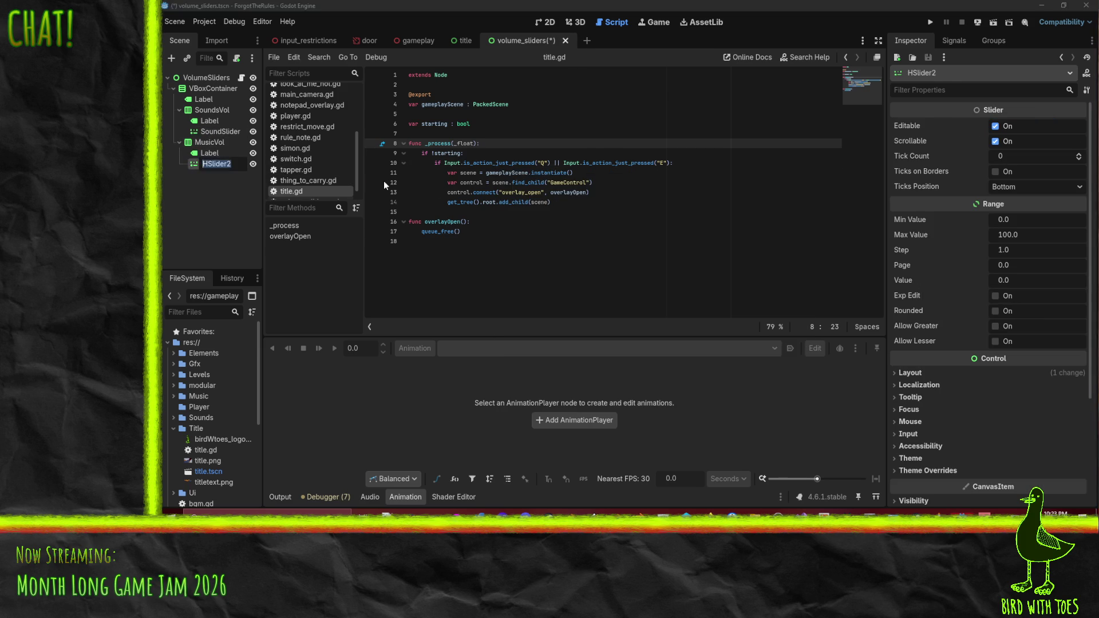
pyautogui.write('MusicSli')
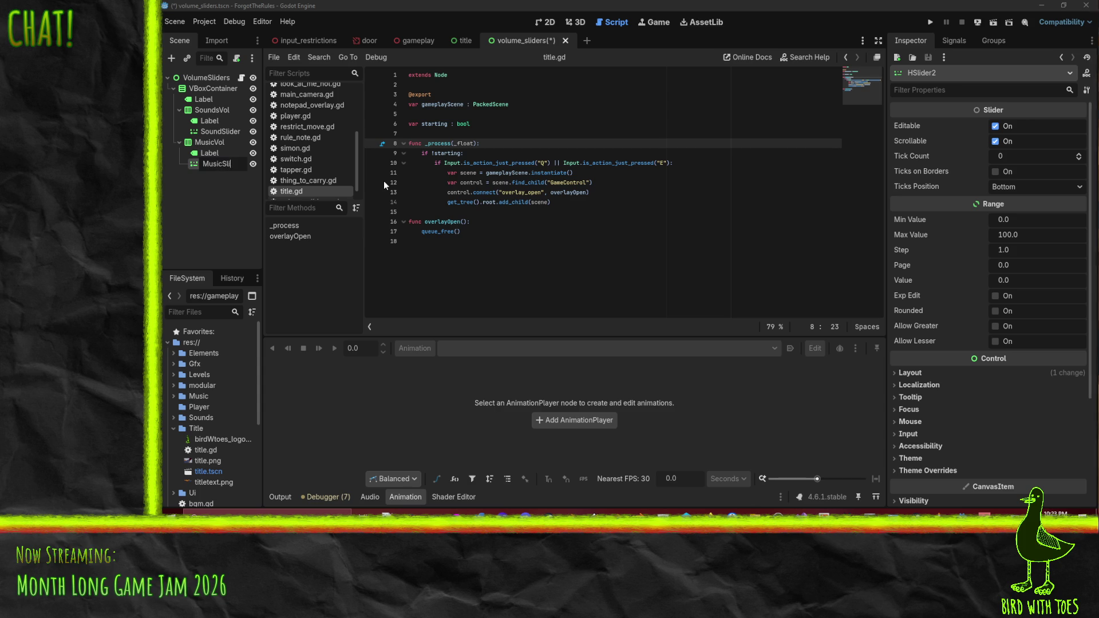
pyautogui.write('der')
pyautogui.press('Return')
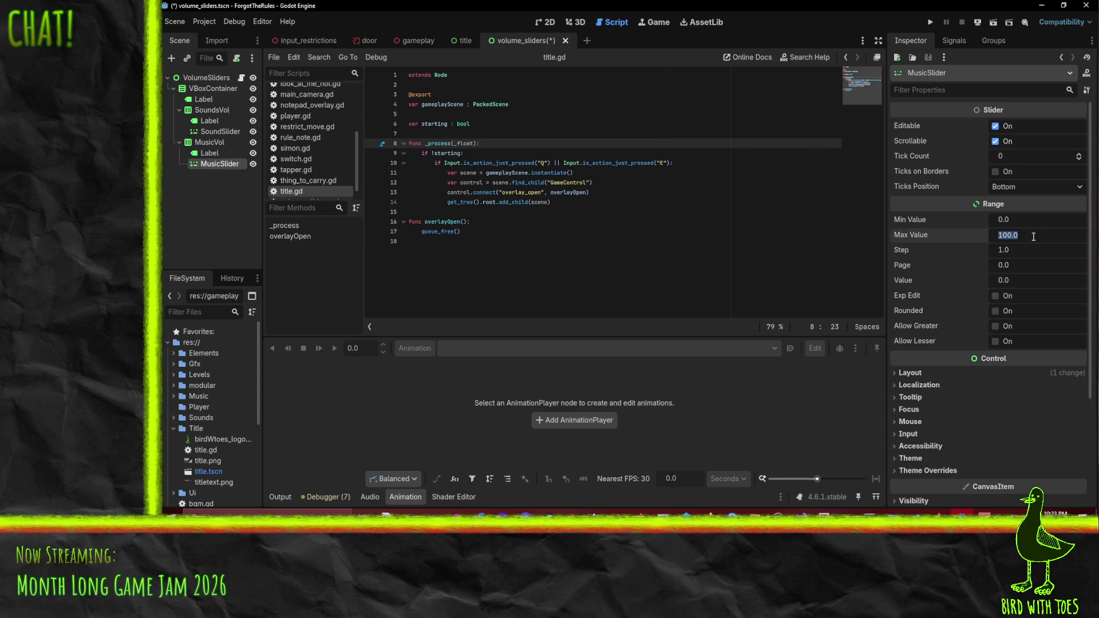
# Open volume_sliders.gd, inspect set_value_no_signal and set_bus_volume_linear, then switch to the browser
pyautogui.click(630, 221)
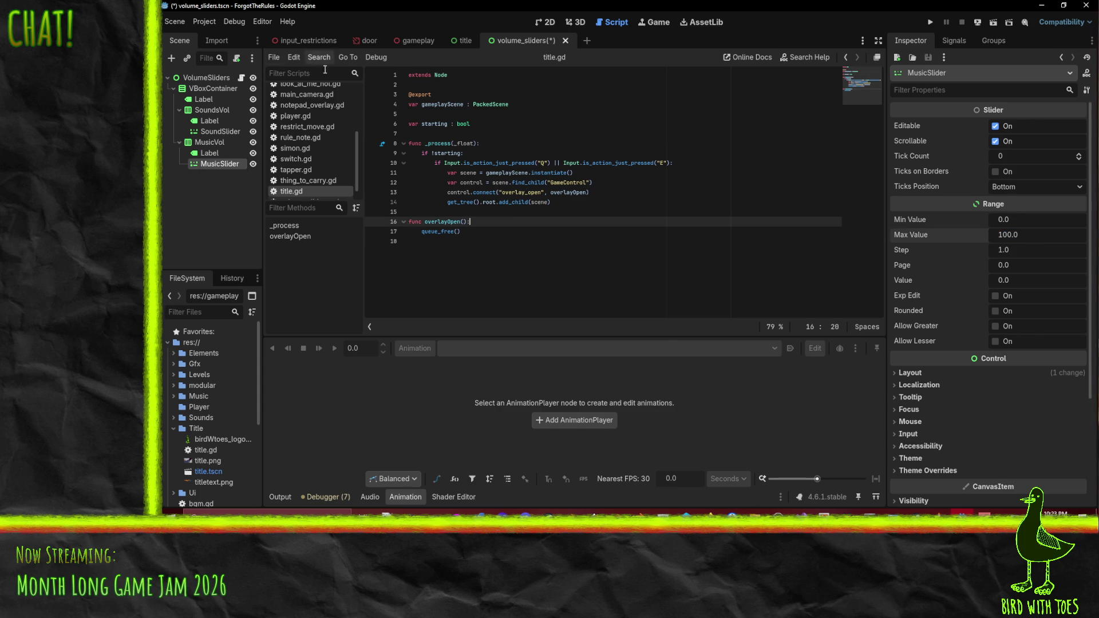
pyautogui.scroll(-1, 331, 166)
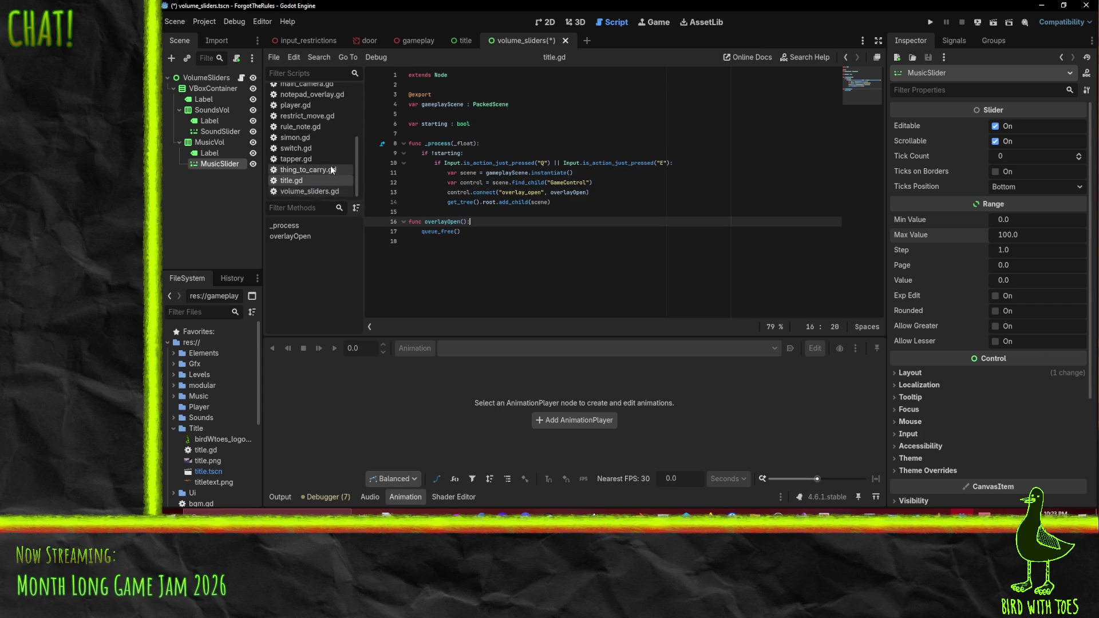
pyautogui.click(321, 191)
pyautogui.doubleClick(485, 152)
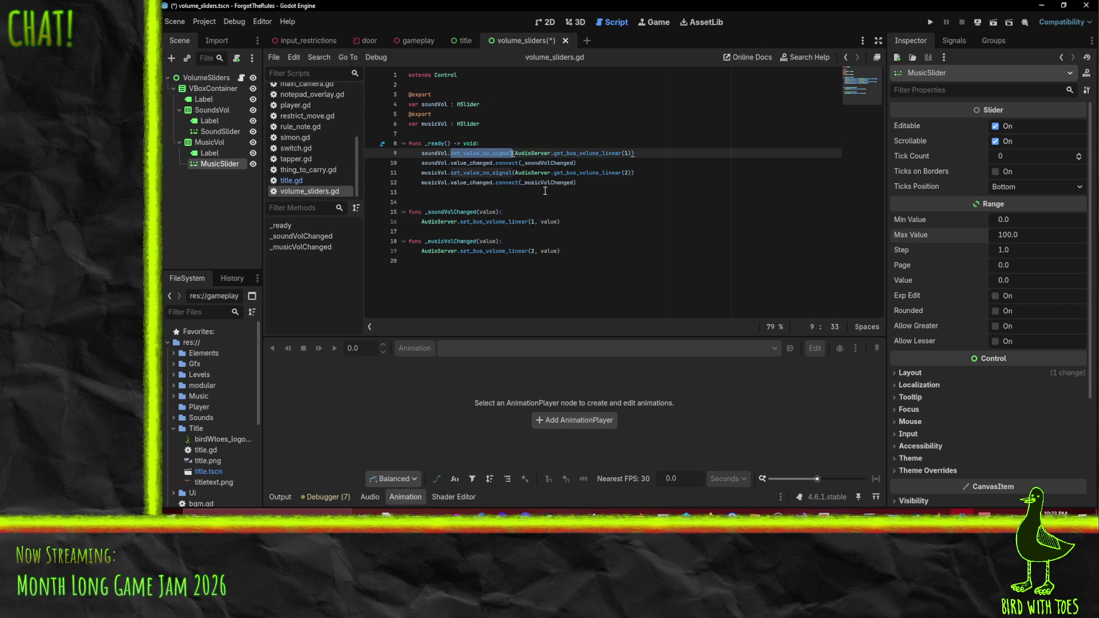
pyautogui.doubleClick(498, 222)
pyautogui.hotkey('ctrl', 'c')
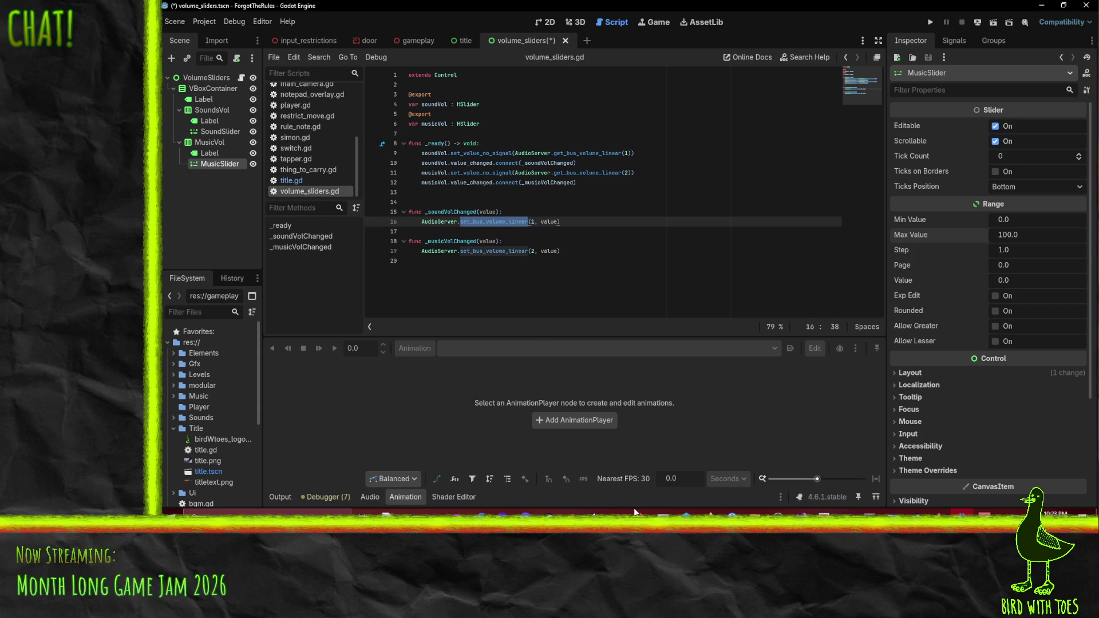
pyautogui.click(709, 513)
# Search the web for 'godot set_bus_volume_linear'
pyautogui.click(651, 466)
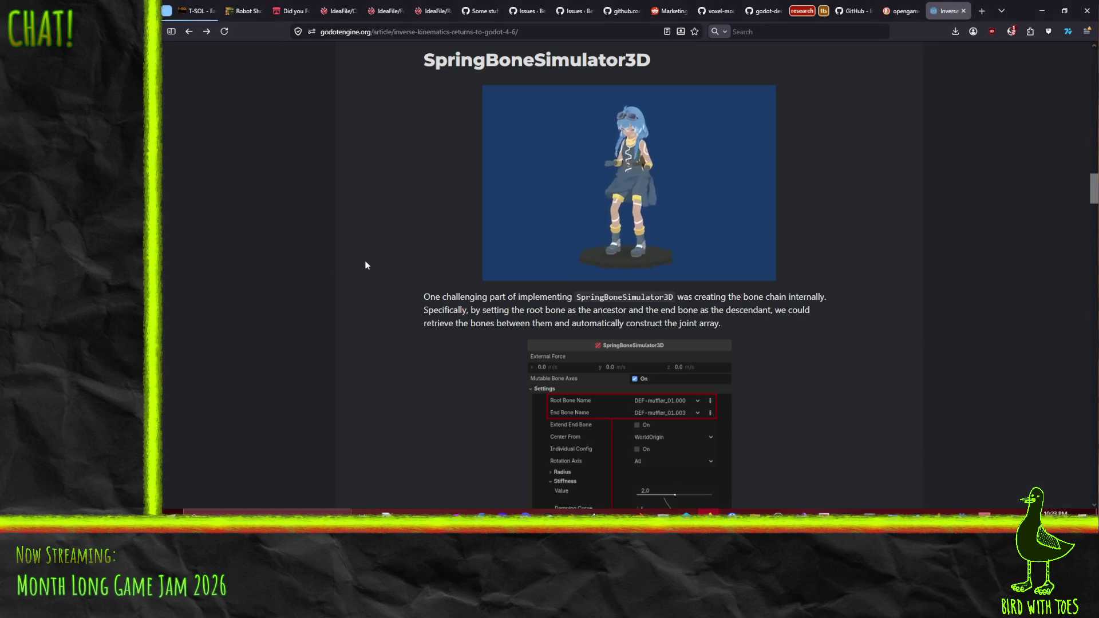
pyautogui.hotkey('ctrl', 'l')
pyautogui.write('godot')
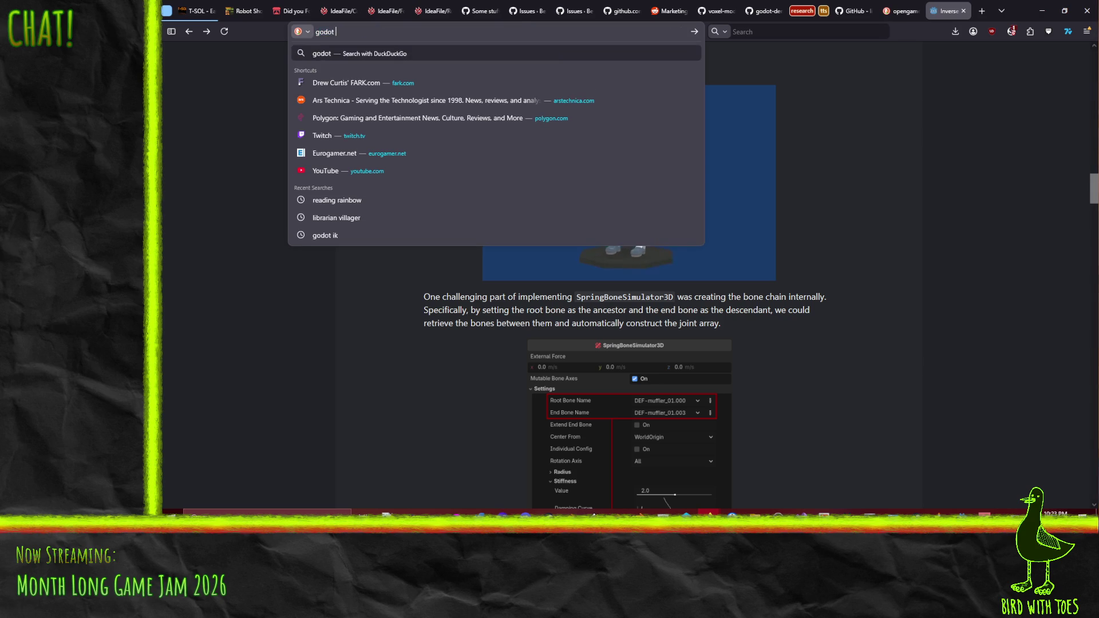
pyautogui.hotkey('ctrl', 'v')
pyautogui.press('Return')
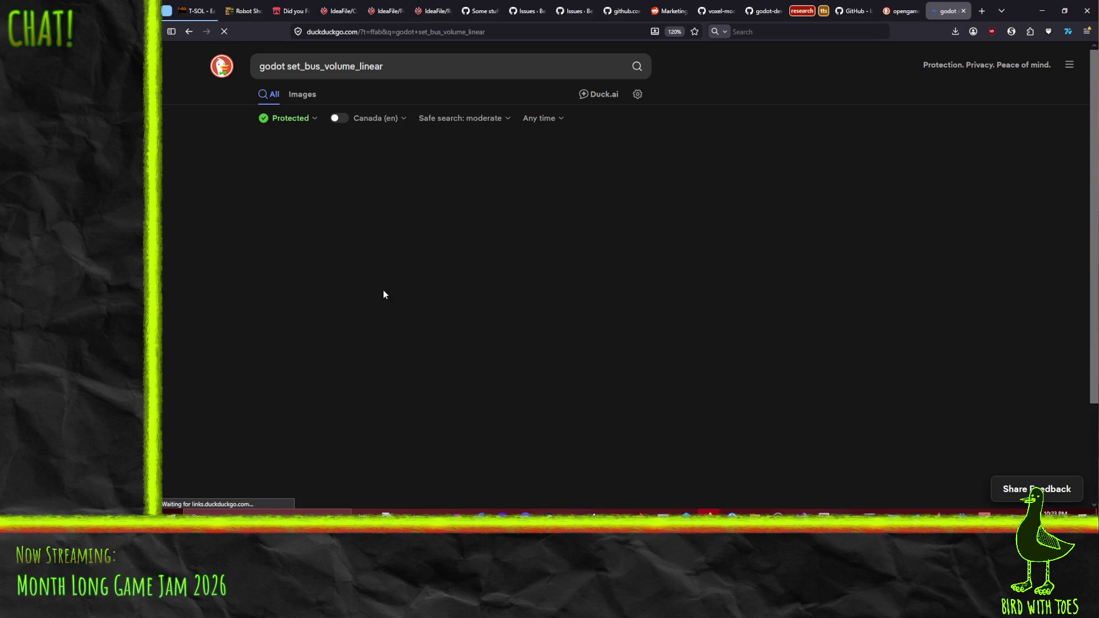
# Open the AudioServer documentation and find the set_bus_volume_linear method description
pyautogui.click(355, 172)
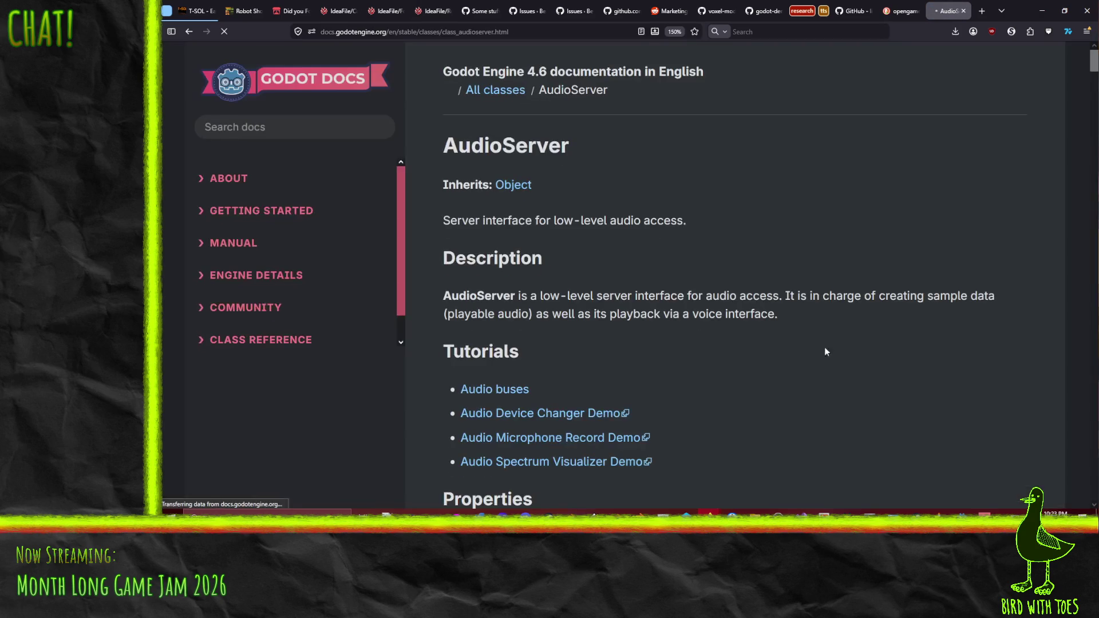
pyautogui.hotkey('ctrl', 'f')
pyautogui.hotkey('ctrl', 'v')
pyautogui.click(659, 269)
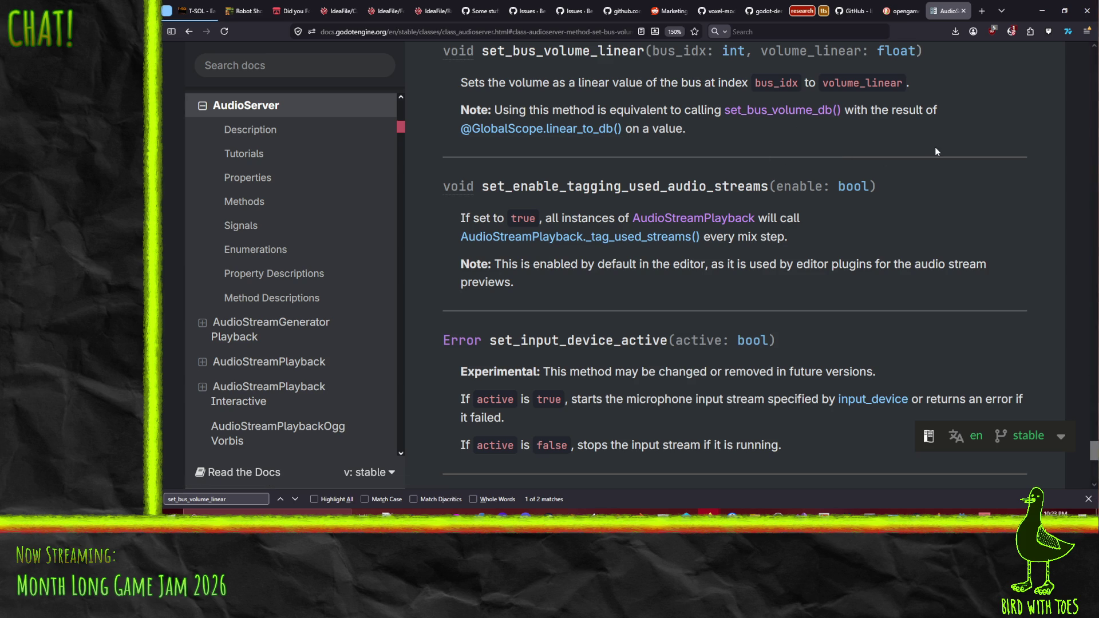
pyautogui.scroll(1, 936, 151)
pyautogui.scroll(2, 961, 200)
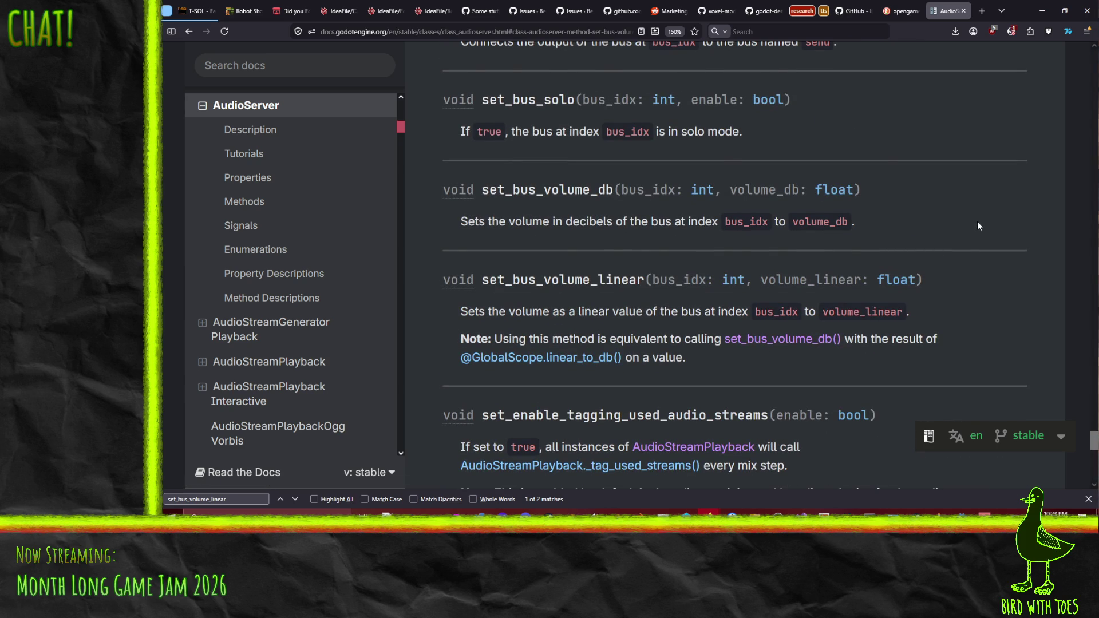
# Look up get_bus_volume and db_to_linear, then close the docs and minimize Firefox
pyautogui.hotkey('ctrl', 'f')
pyautogui.write('get_b')
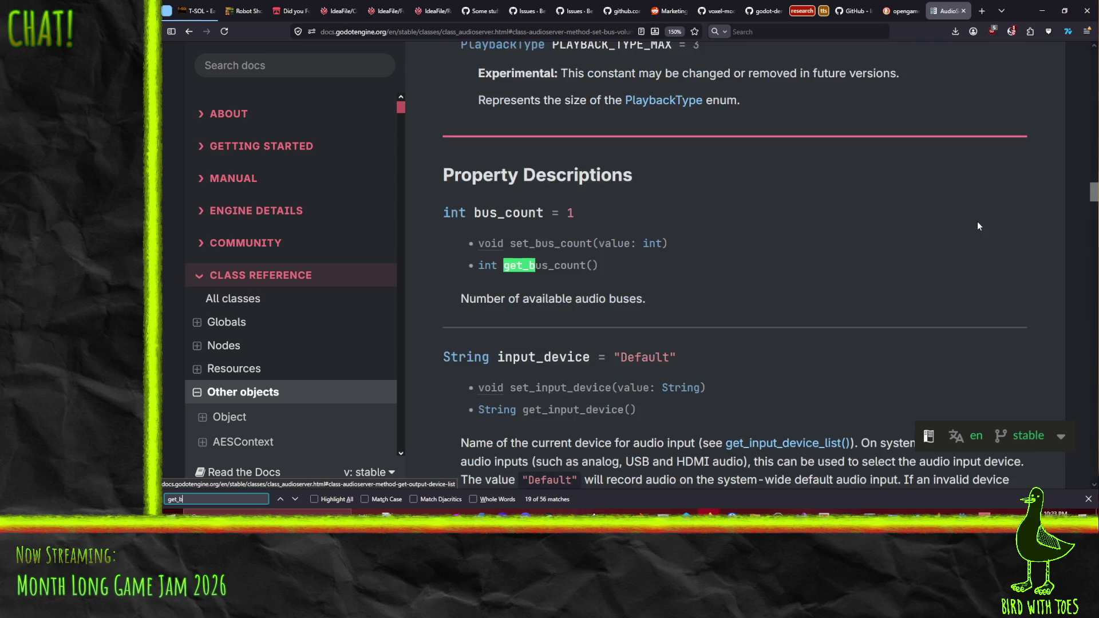
pyautogui.write('us_volume')
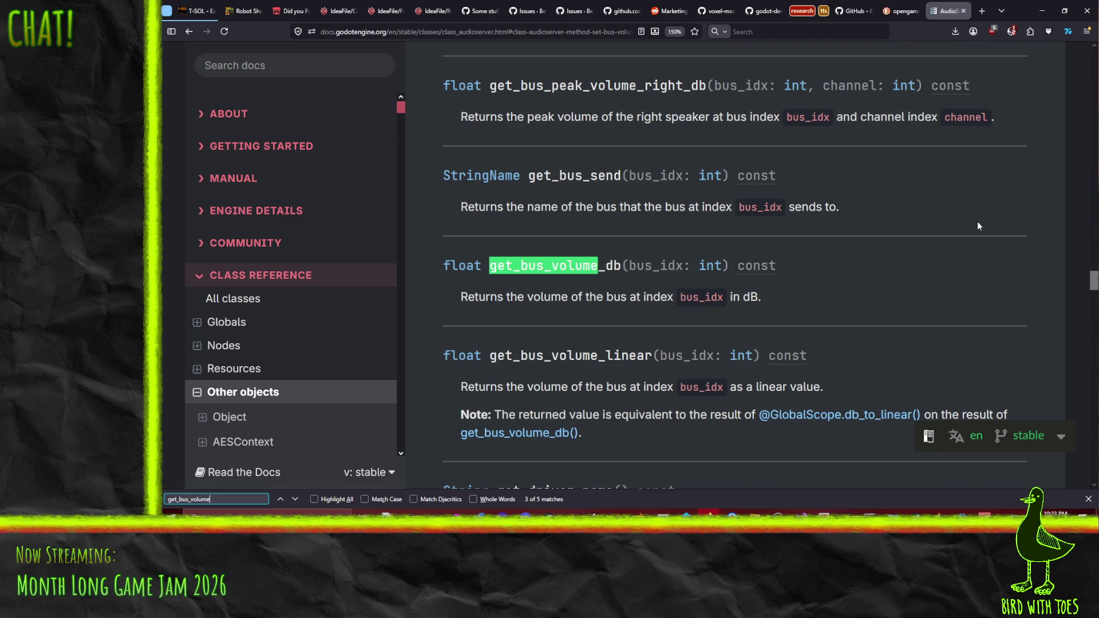
pyautogui.scroll(-3, 446, 241)
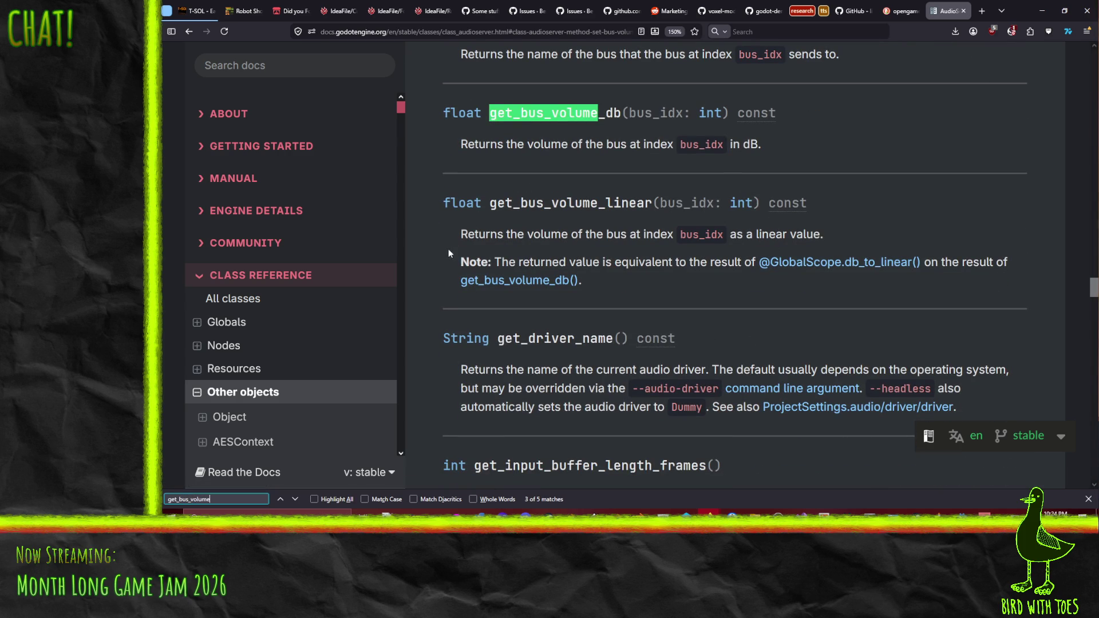
pyautogui.click(907, 269)
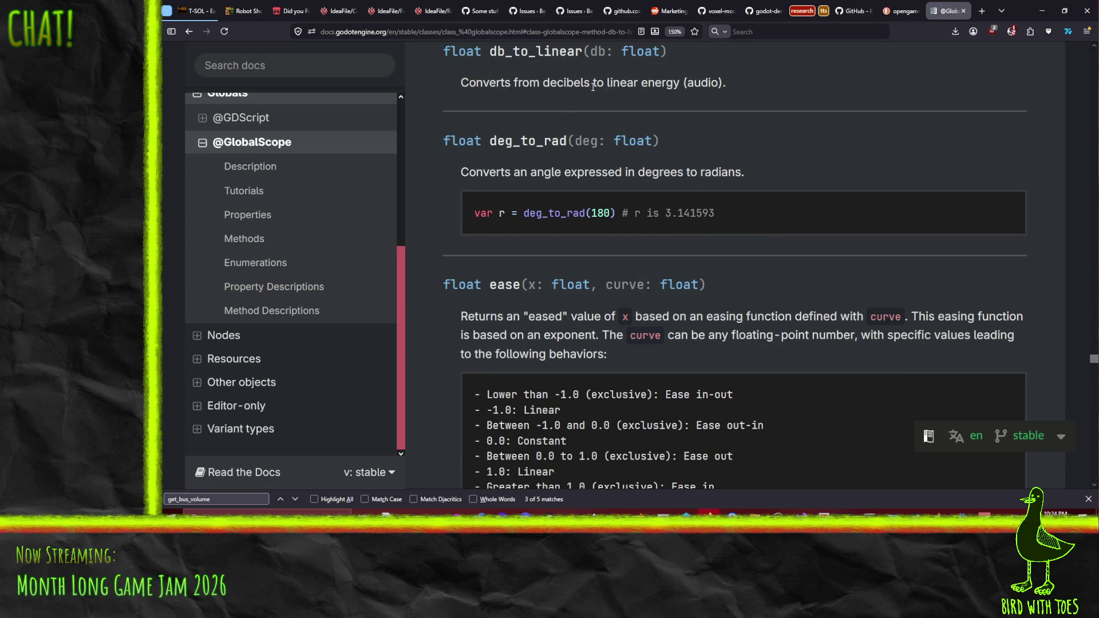
pyautogui.click(196, 32)
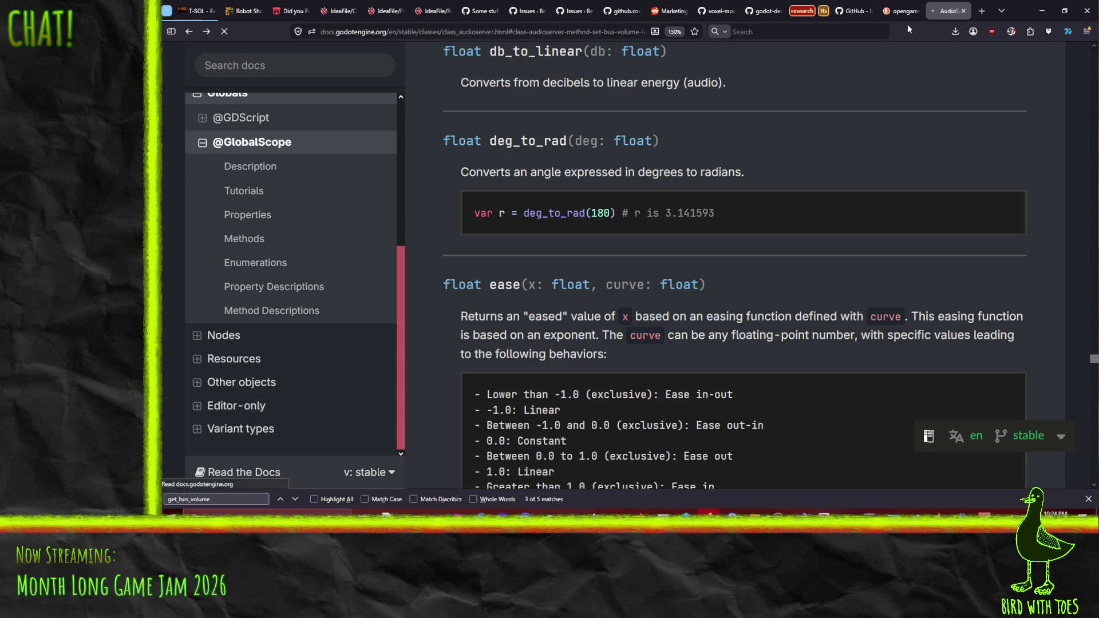
pyautogui.click(963, 10)
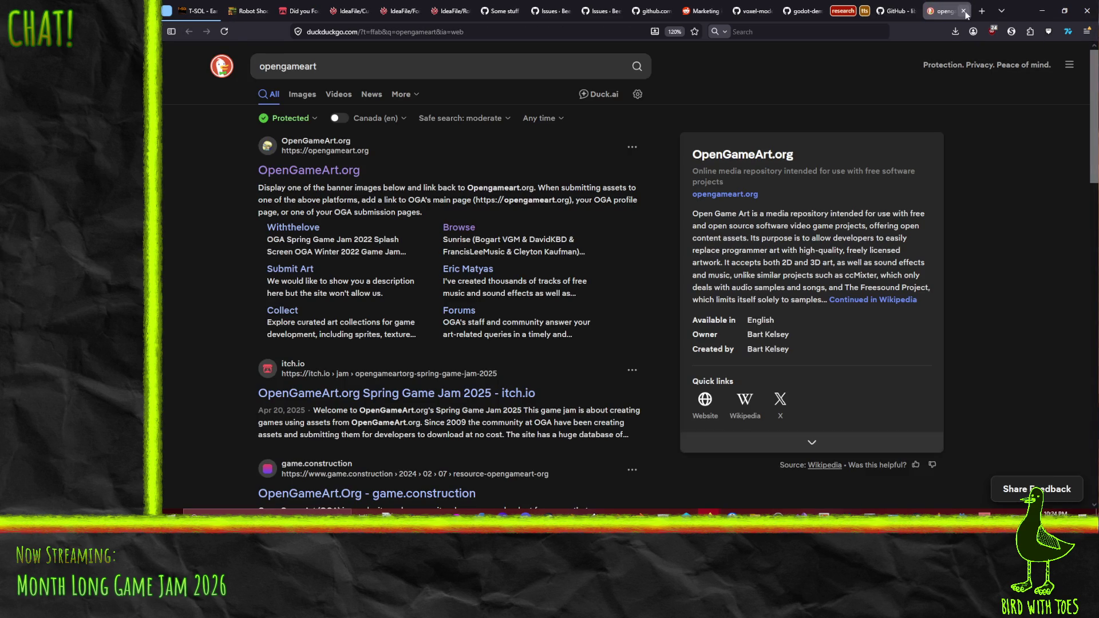
pyautogui.click(1042, 10)
# Give MusicSlider a max value of 1 and a 0.05 step, then save the scene
pyautogui.click(514, 233)
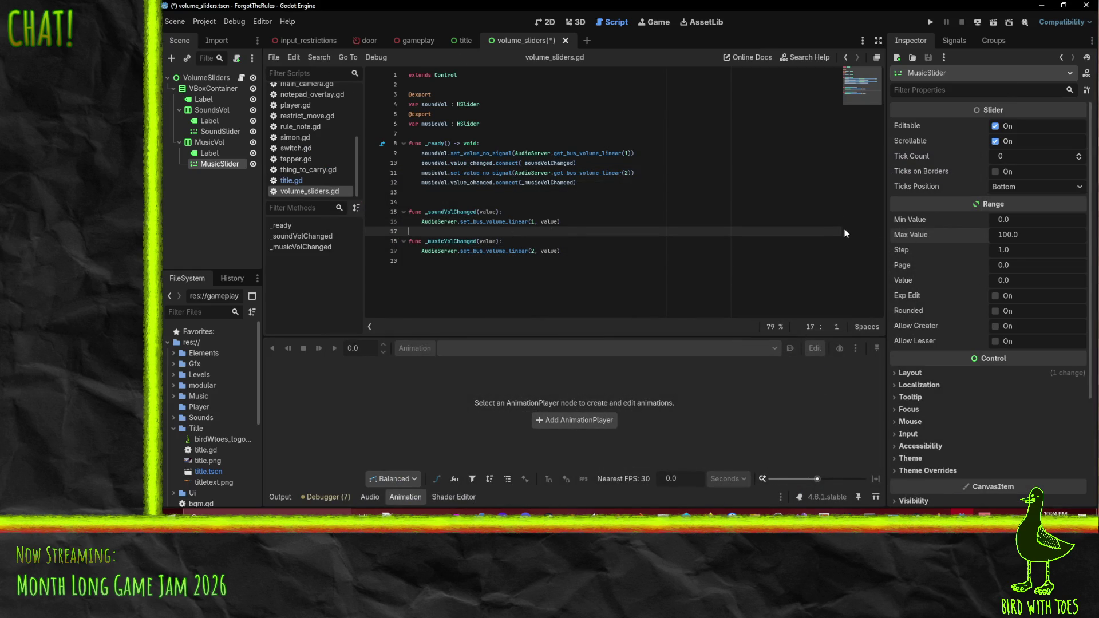
pyautogui.click(1039, 235)
pyautogui.write('1')
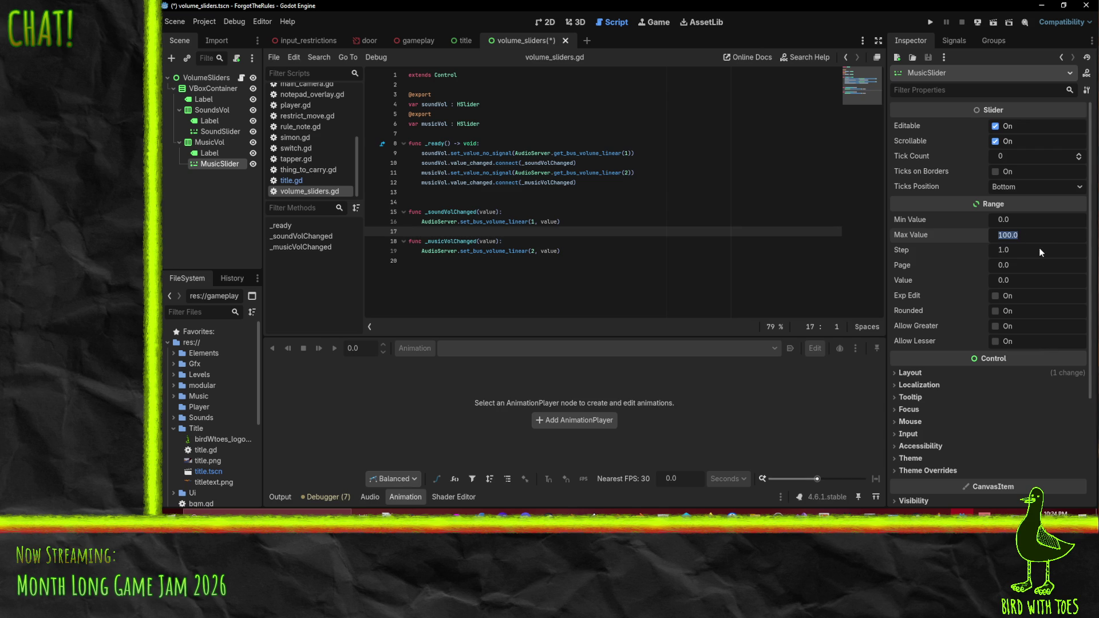
pyautogui.click(1039, 249)
pyautogui.write('.1')
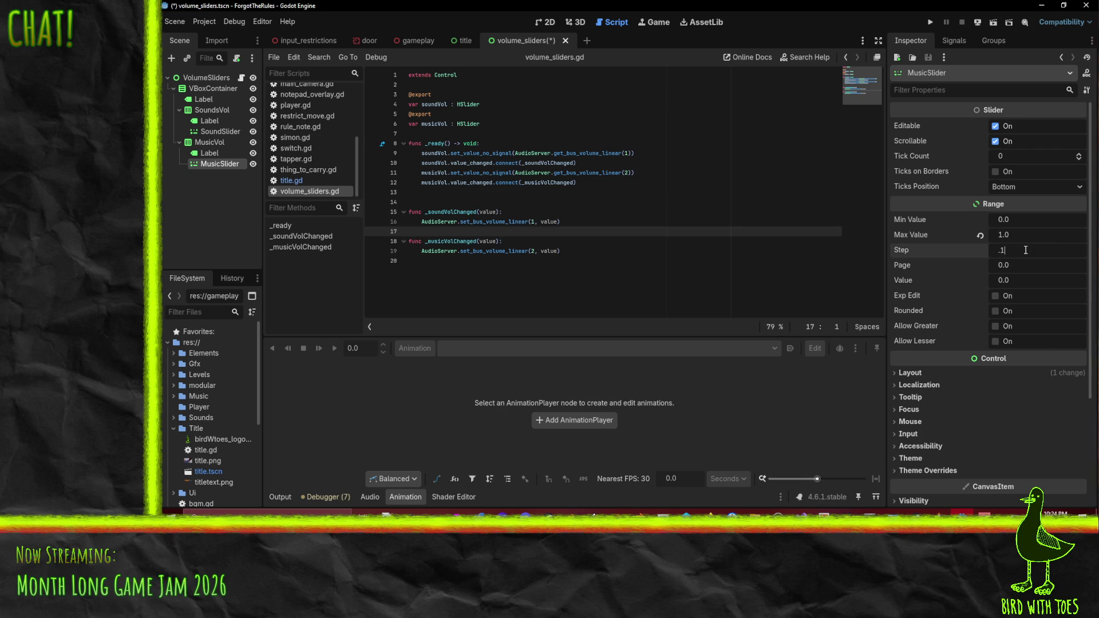
pyautogui.press('Return')
pyautogui.click(1021, 252)
pyautogui.write('0.05')
pyautogui.hotkey('ctrl', 's')
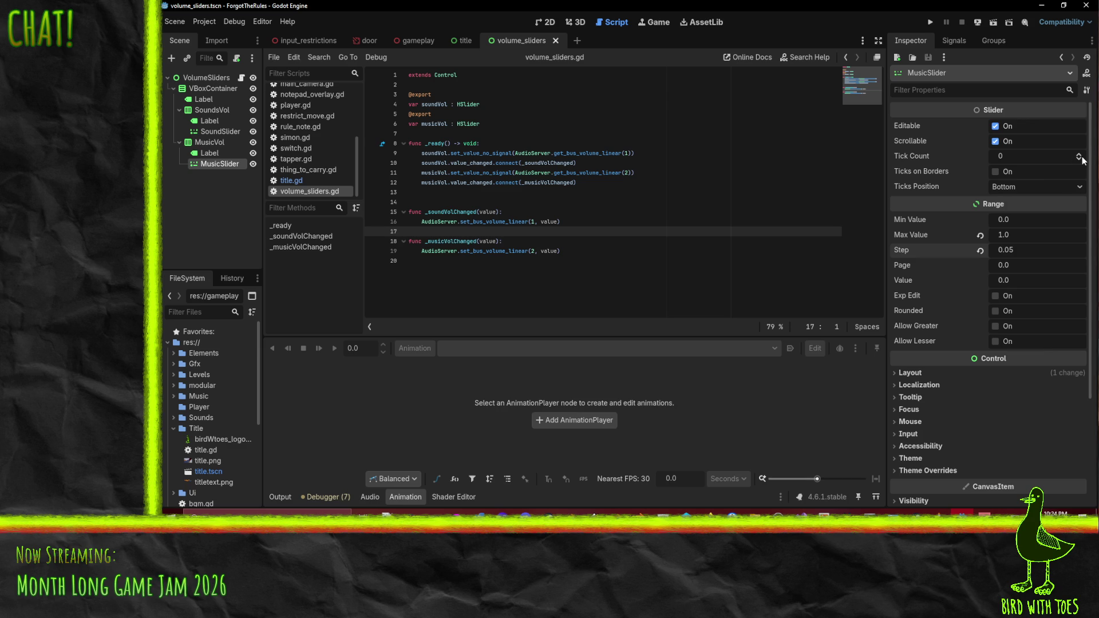
# Give SoundSlider a max value of 1, a 0.05 step and a tick count of 5
pyautogui.scroll(5, 1081, 157)
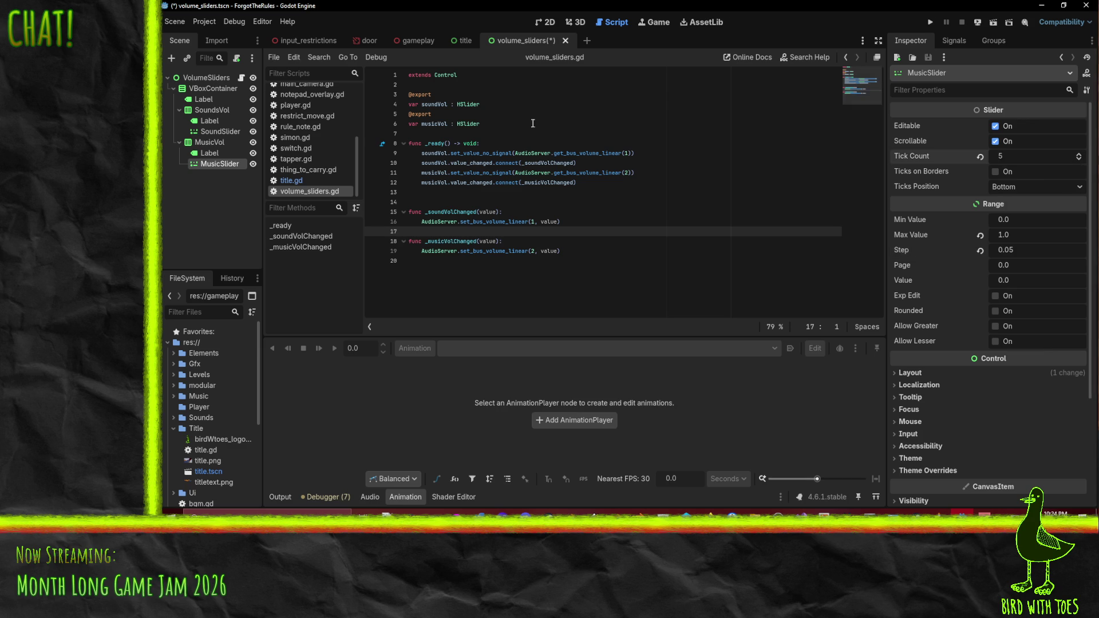
pyautogui.click(220, 132)
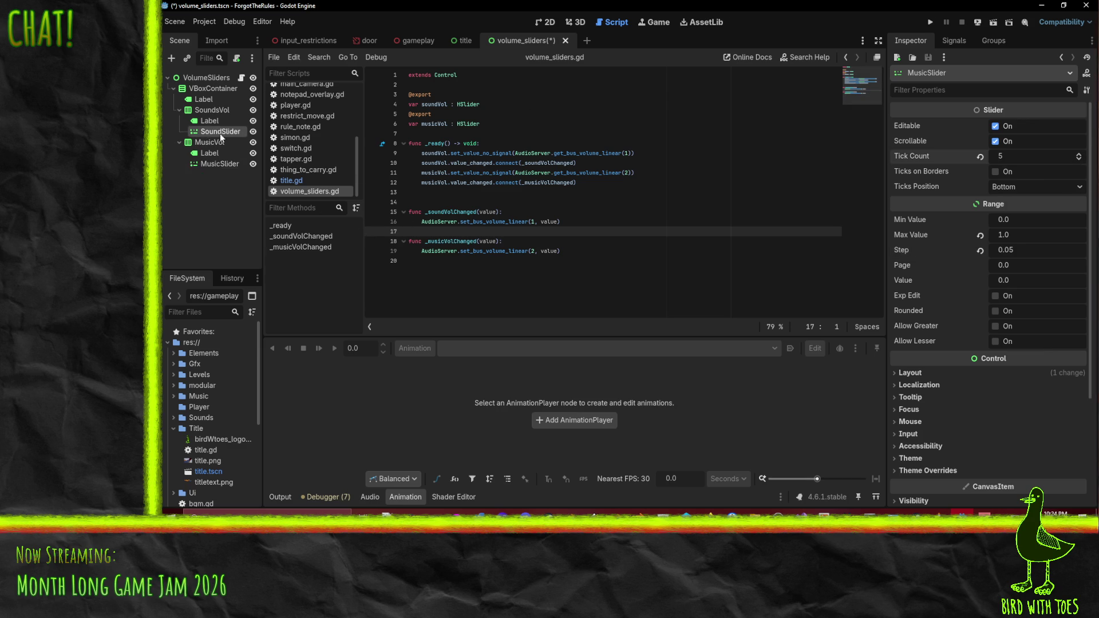
pyautogui.click(1015, 232)
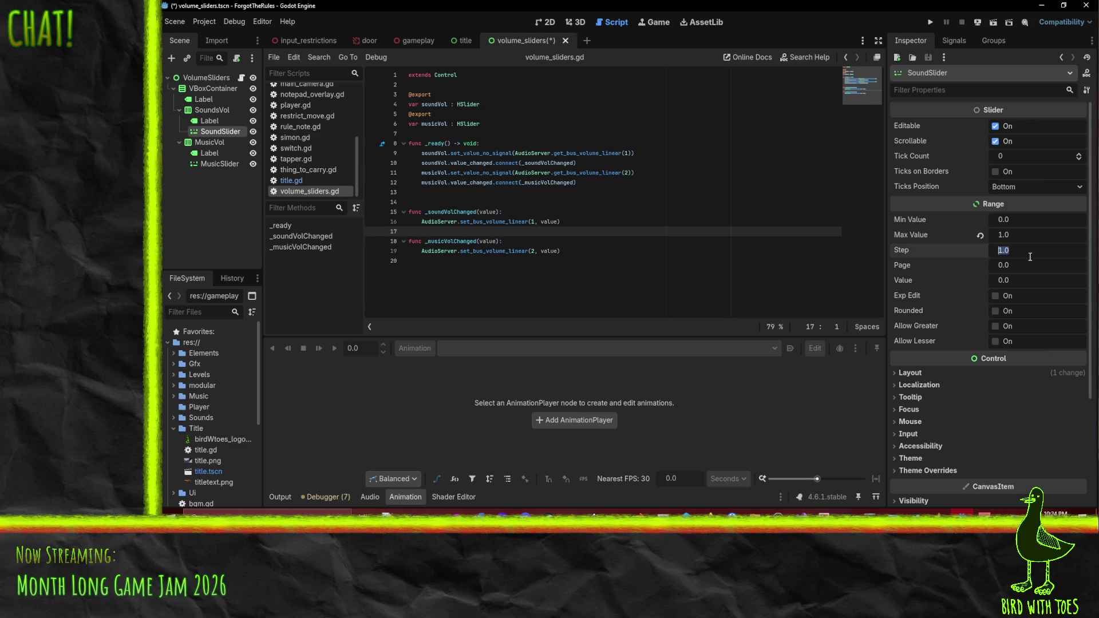
pyautogui.click(1032, 252)
pyautogui.write('0.05')
pyautogui.click(1079, 153)
pyautogui.click(1079, 153)
pyautogui.click(1079, 152)
pyautogui.click(1079, 152)
pyautogui.click(1079, 152)
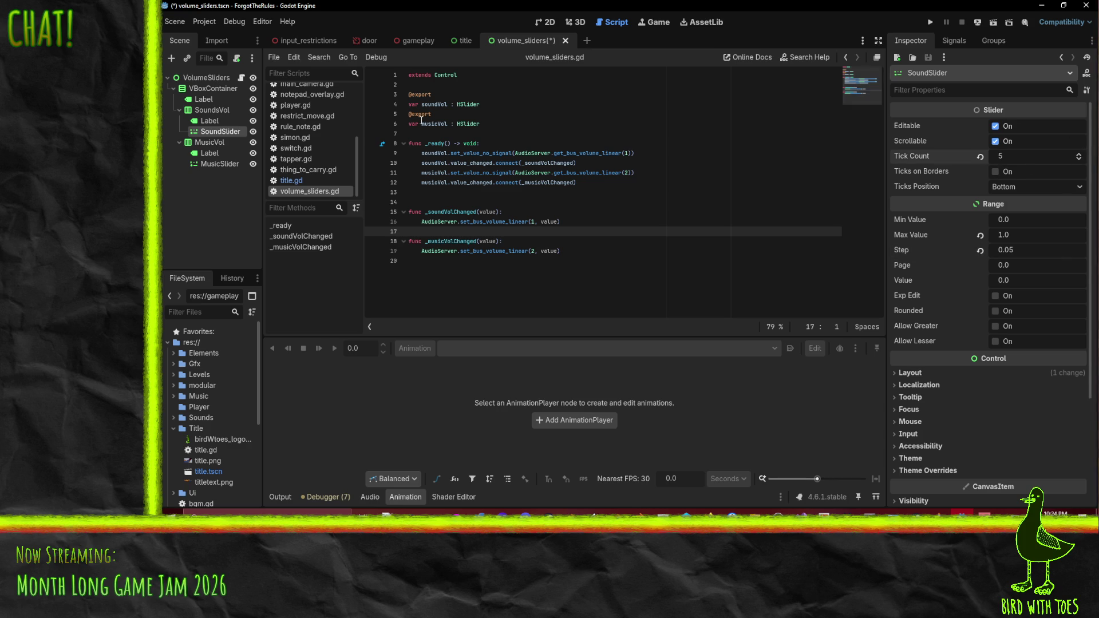
# Save the volume_sliders scene and view the title scene in 2D
pyautogui.hotkey('ctrl', 's')
pyautogui.click(464, 40)
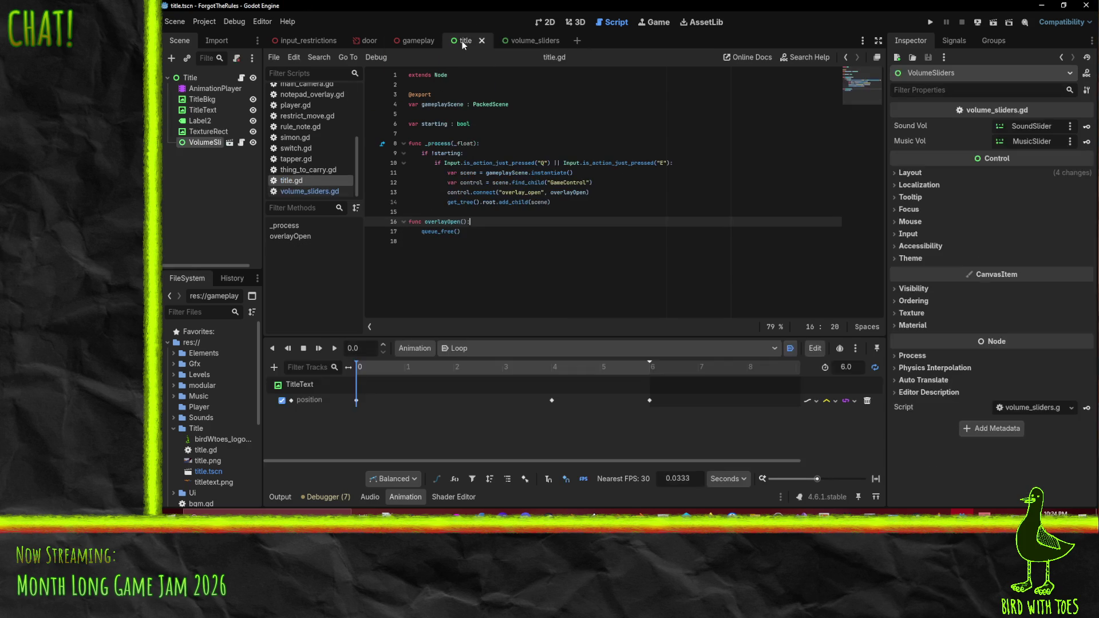
pyautogui.click(577, 22)
pyautogui.click(545, 21)
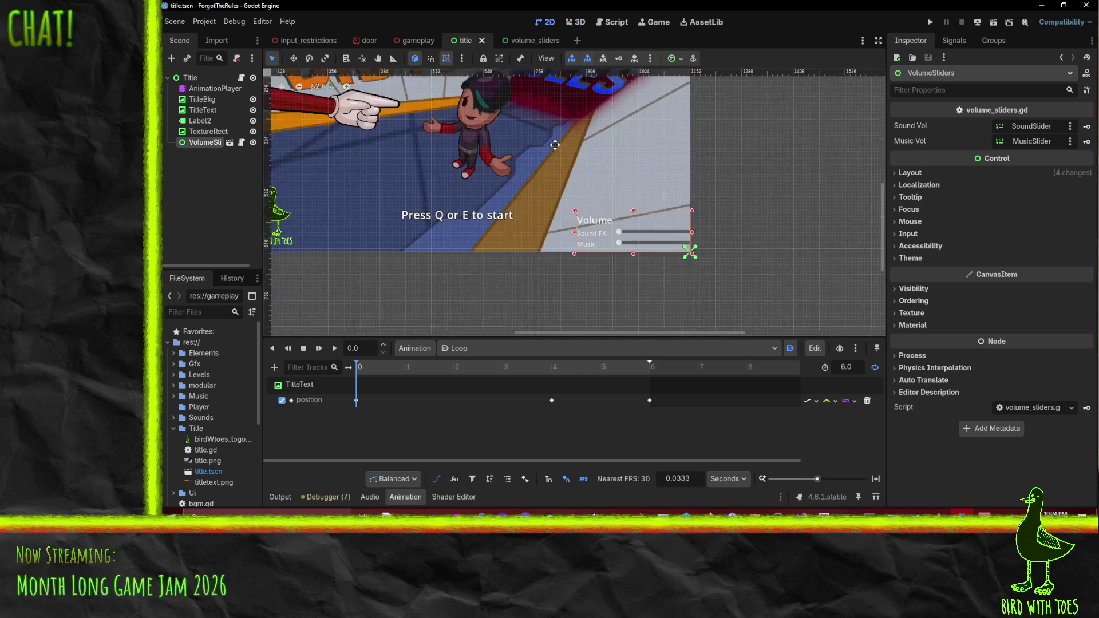
# Turn on Ticks on Borders for both MusicSlider and SoundSlider in volume_sliders
pyautogui.click(521, 40)
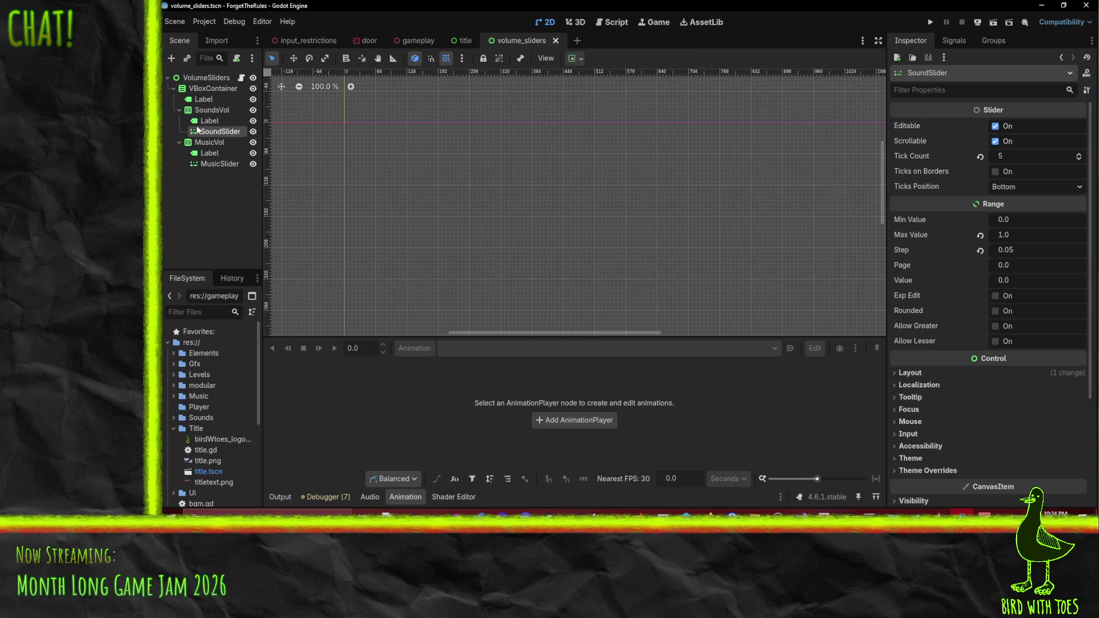
pyautogui.scroll(-6, 578, 160)
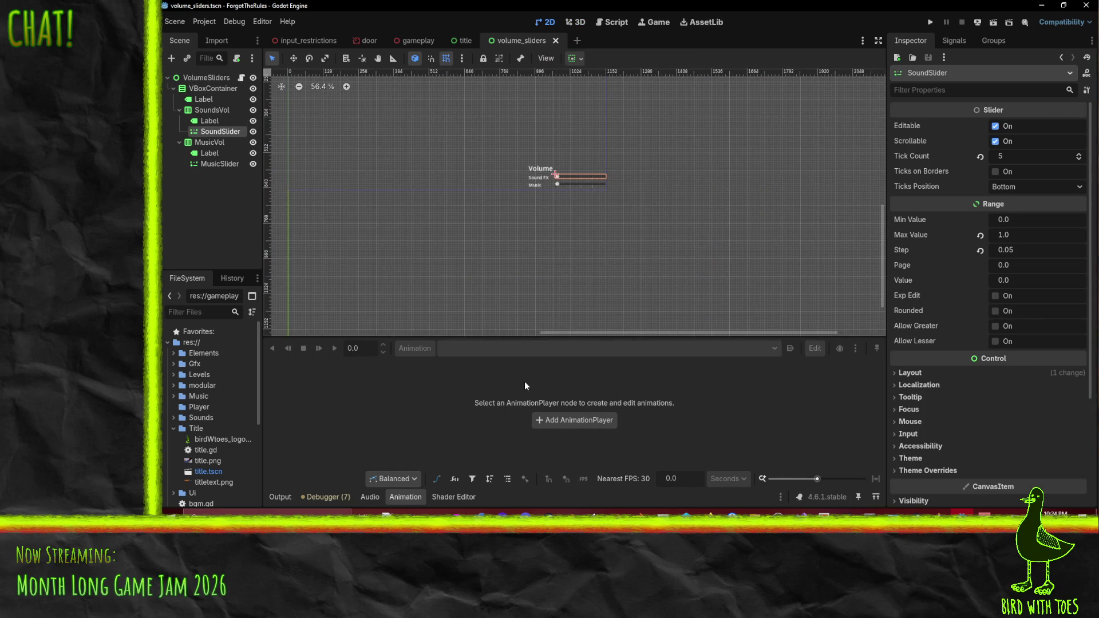
pyautogui.scroll(8, 592, 224)
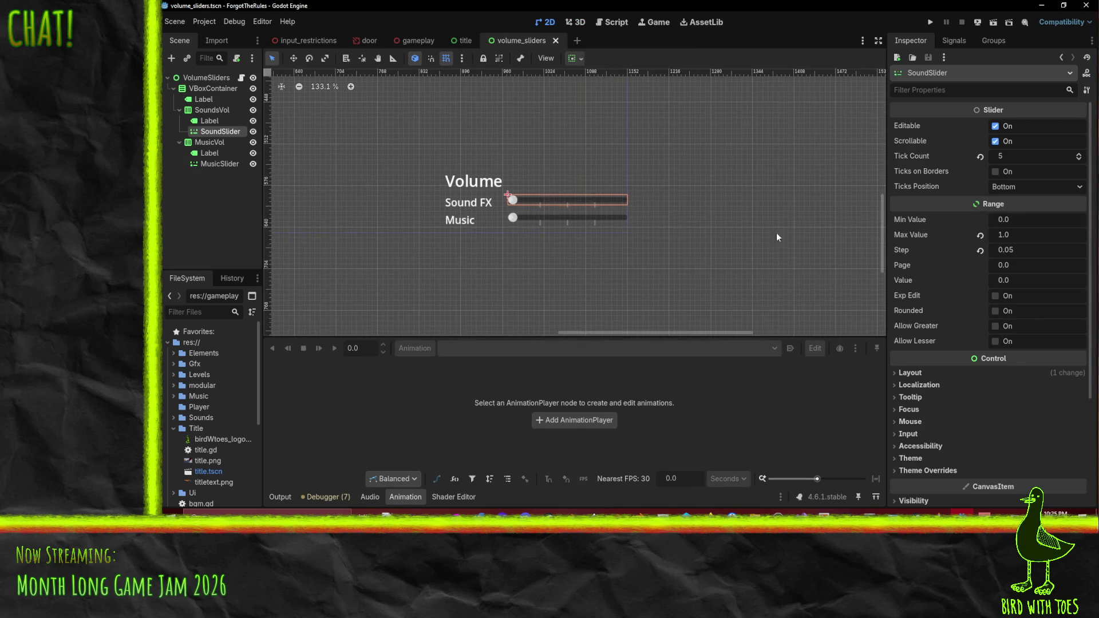
pyautogui.keyDown('ctrl'); pyautogui.click(232, 161); pyautogui.keyUp('ctrl')
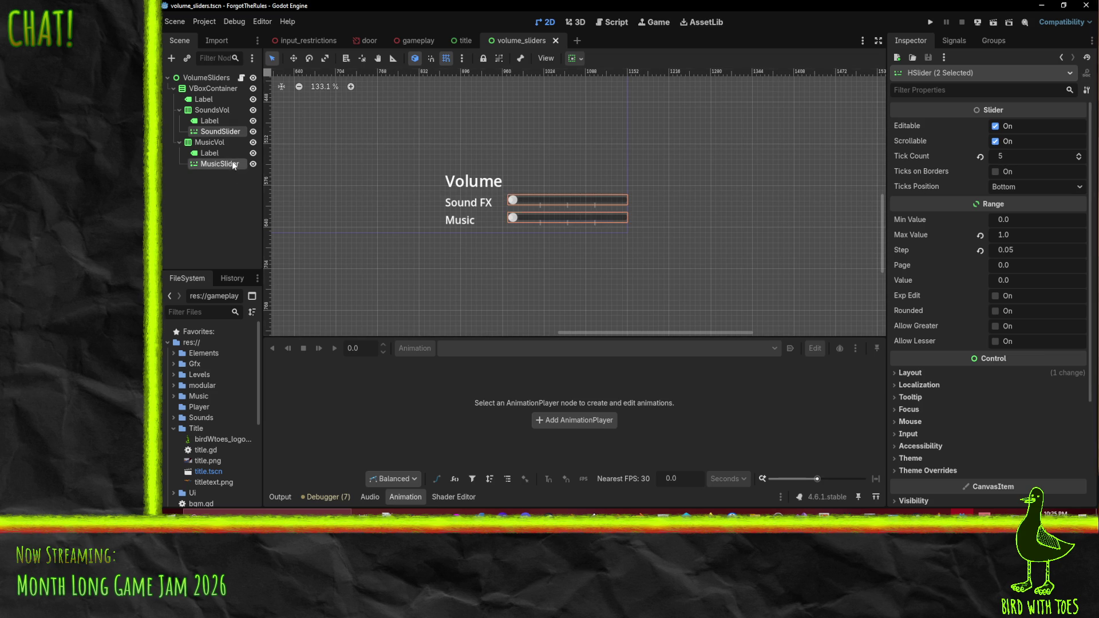
pyautogui.click(996, 172)
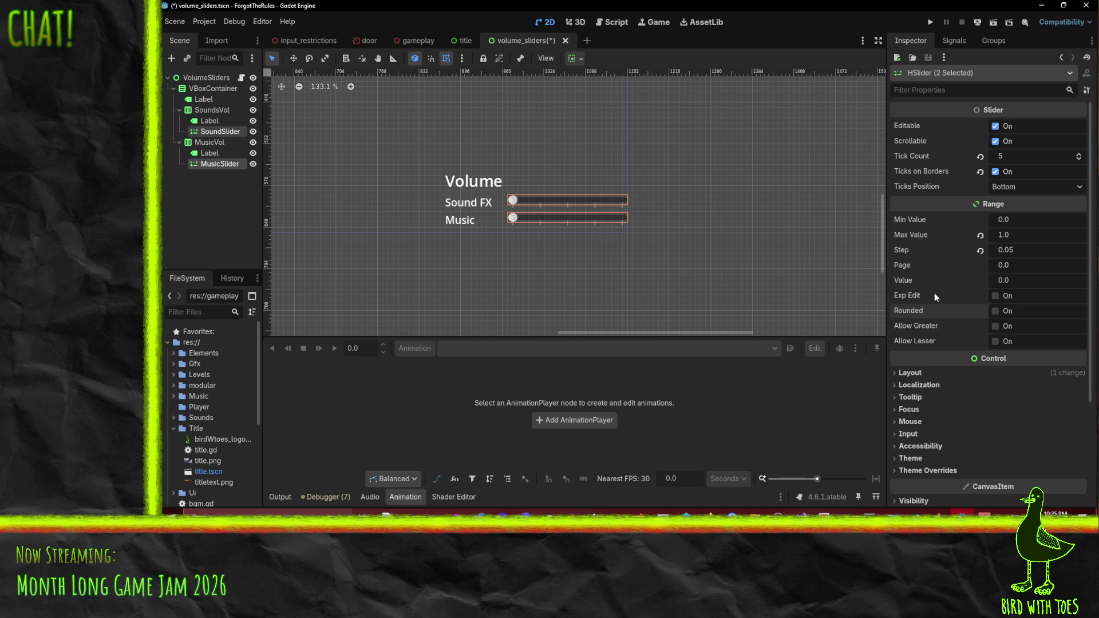
# Save the volume_sliders scene and return to the title scene
pyautogui.hotkey('ctrl', 's')
pyautogui.moveTo(457, 156); pyautogui.dragTo(478, 178)
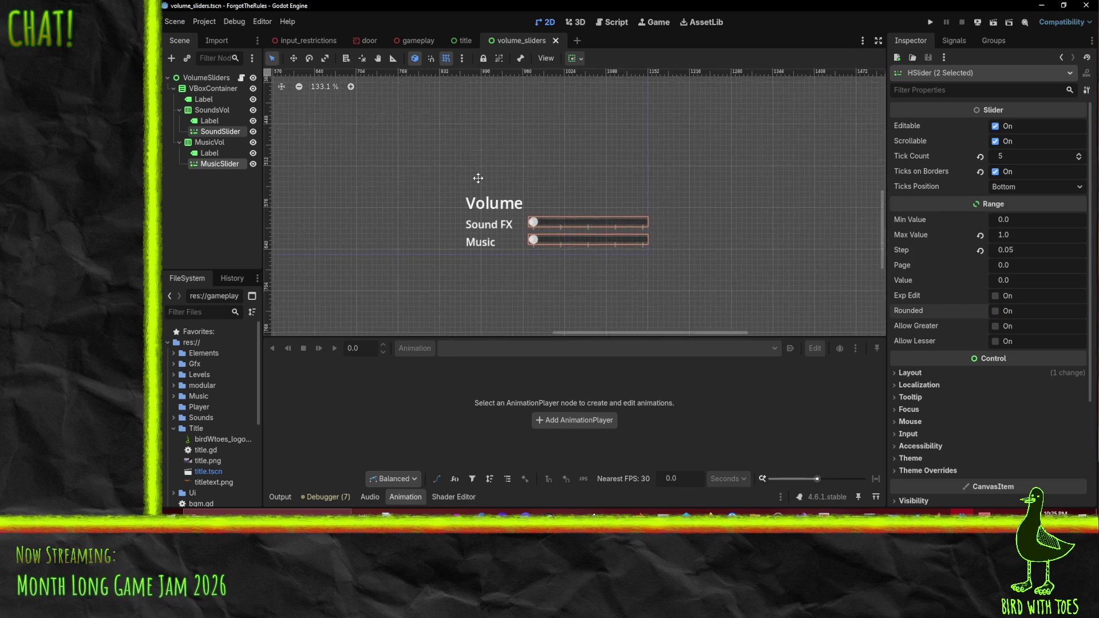
pyautogui.click(461, 40)
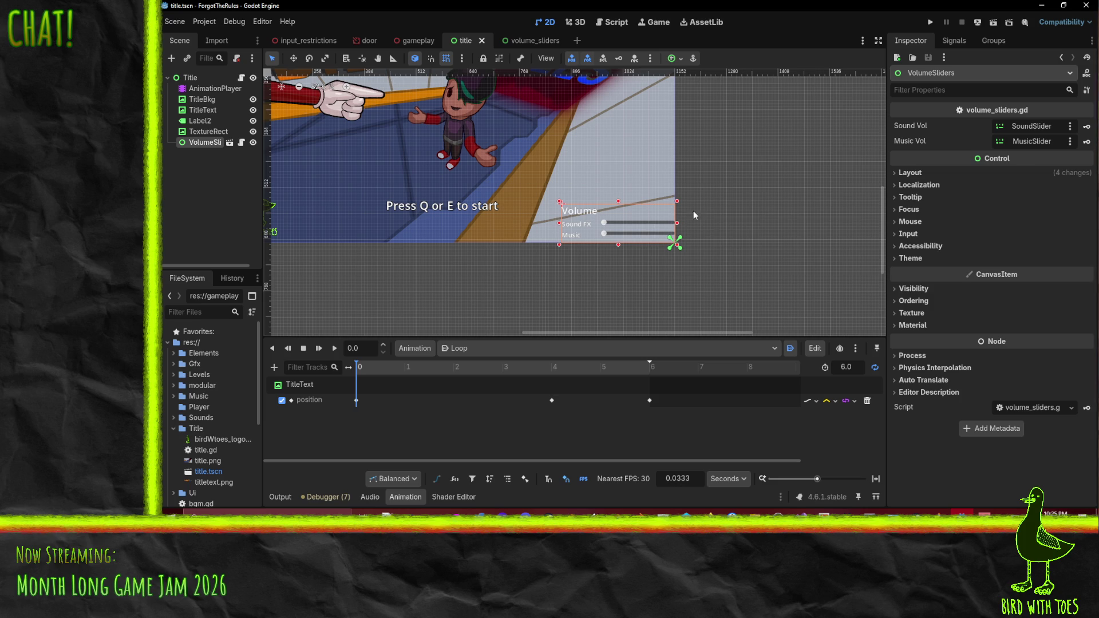
# Zoom and pan around the title scene's layout, then return to the volume_sliders scene
pyautogui.scroll(3, 636, 185)
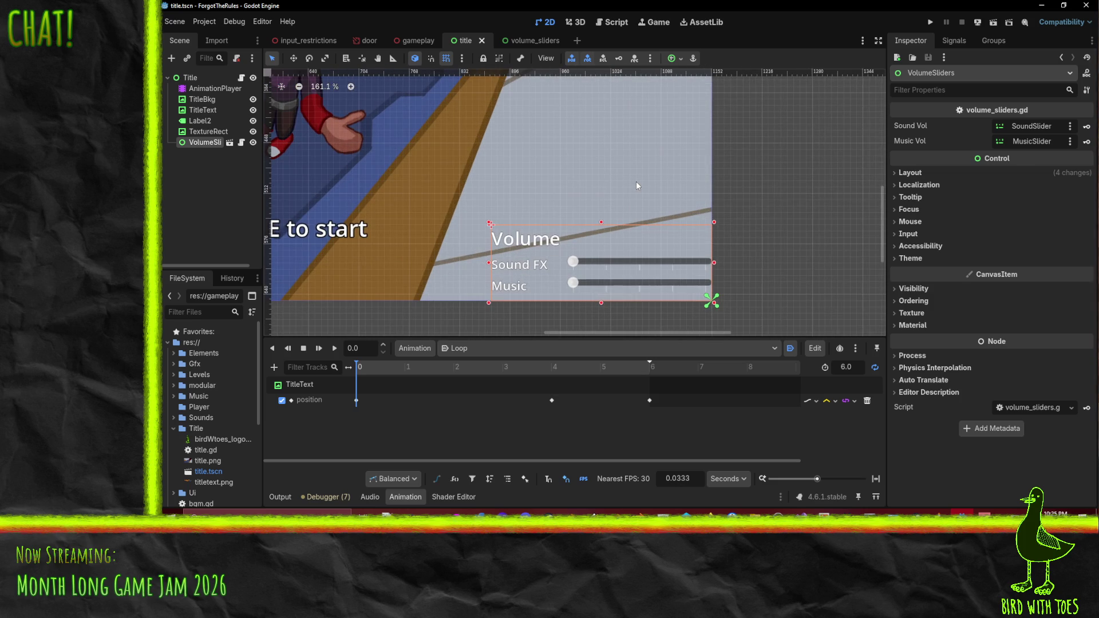
pyautogui.scroll(-3, 636, 181)
pyautogui.moveTo(497, 144); pyautogui.dragTo(612, 171)
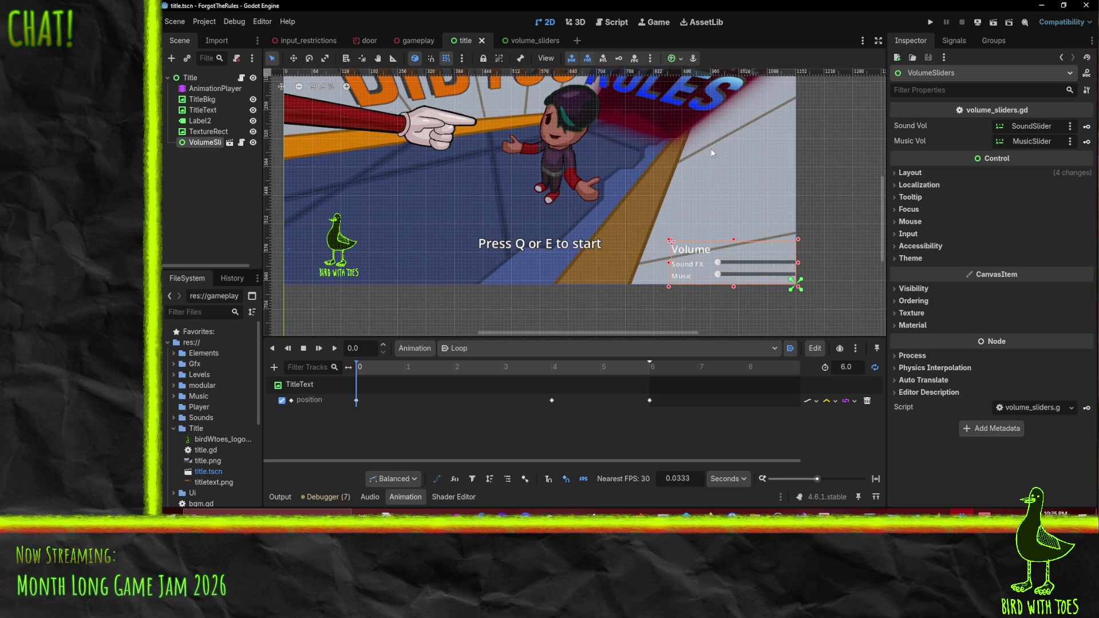
pyautogui.hscroll(2, 667, 198)
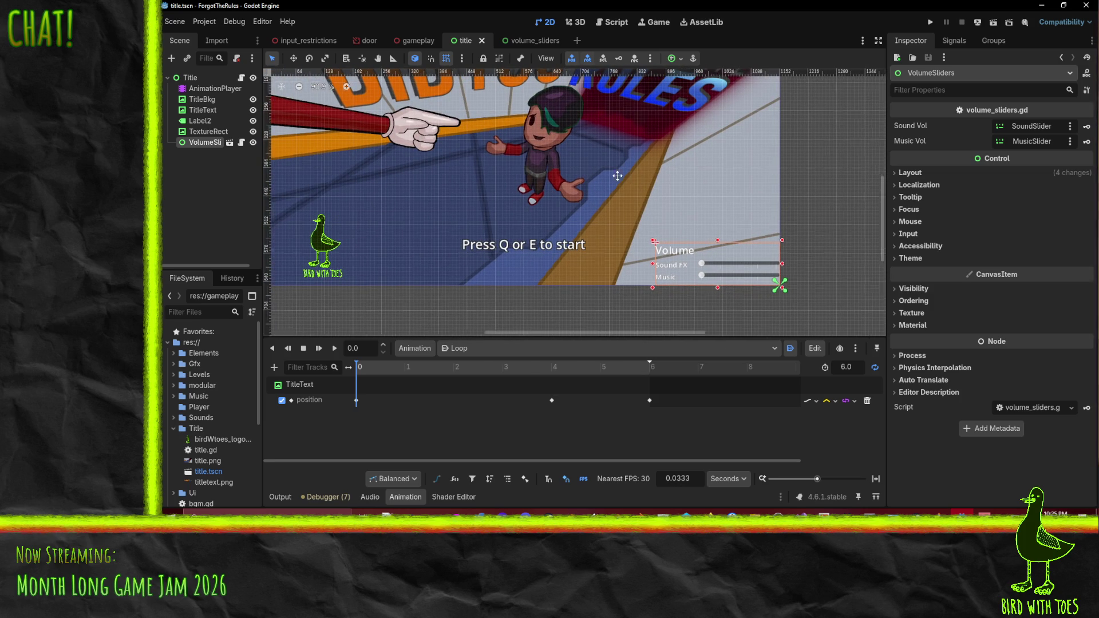
pyautogui.scroll(-2, 437, 150)
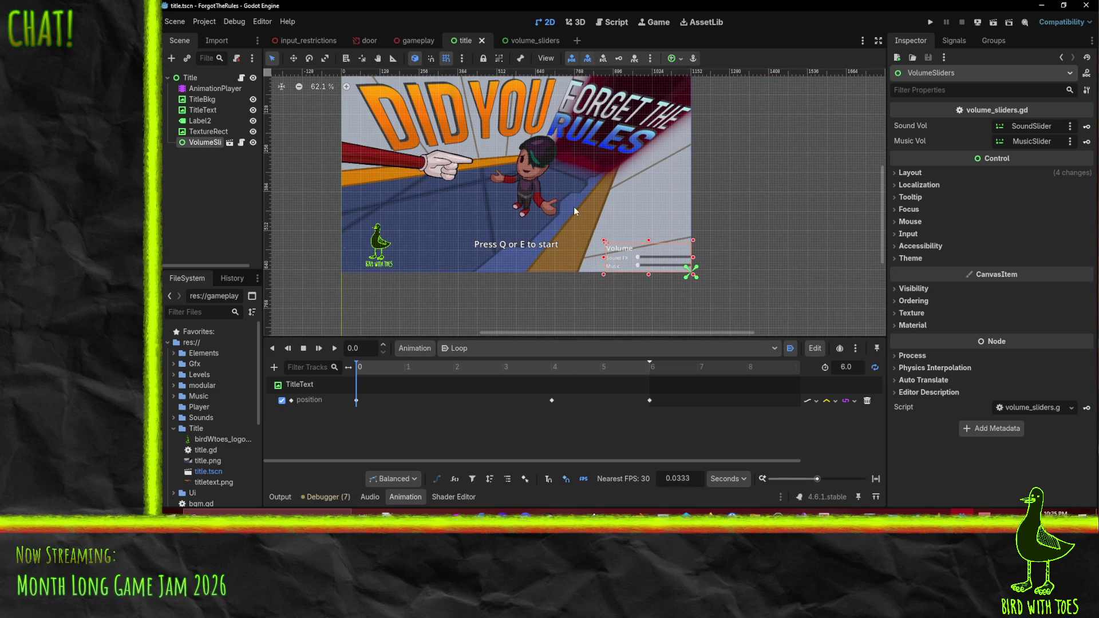
pyautogui.moveTo(521, 156)
pyautogui.mouseDown()
pyautogui.moveTo(465, 219)
pyautogui.moveTo(477, 198)
pyautogui.mouseUp()
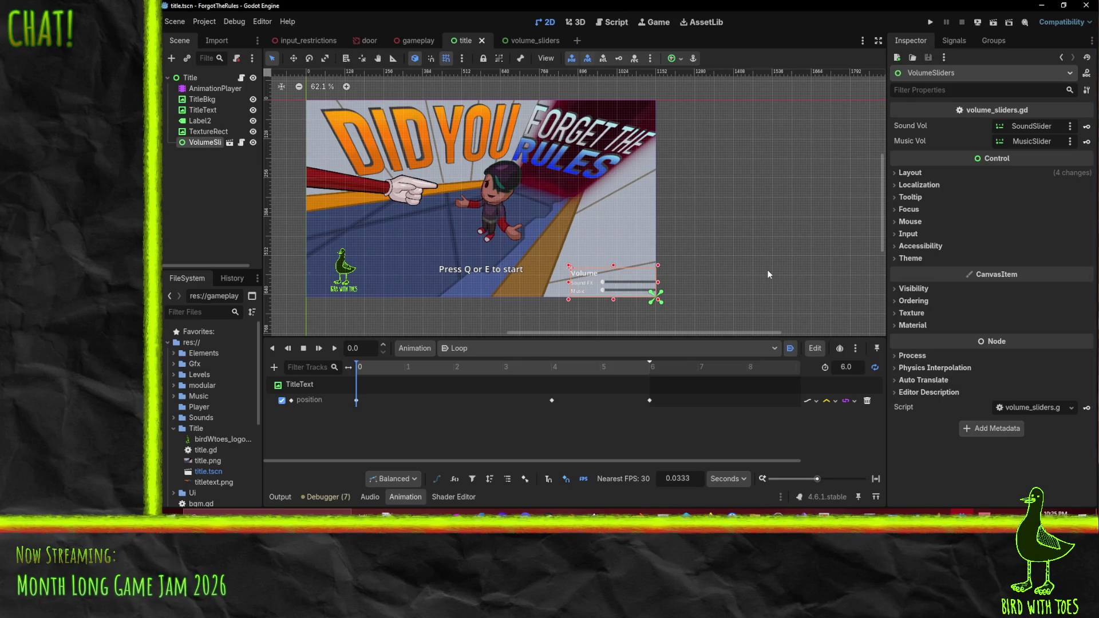
pyautogui.click(530, 39)
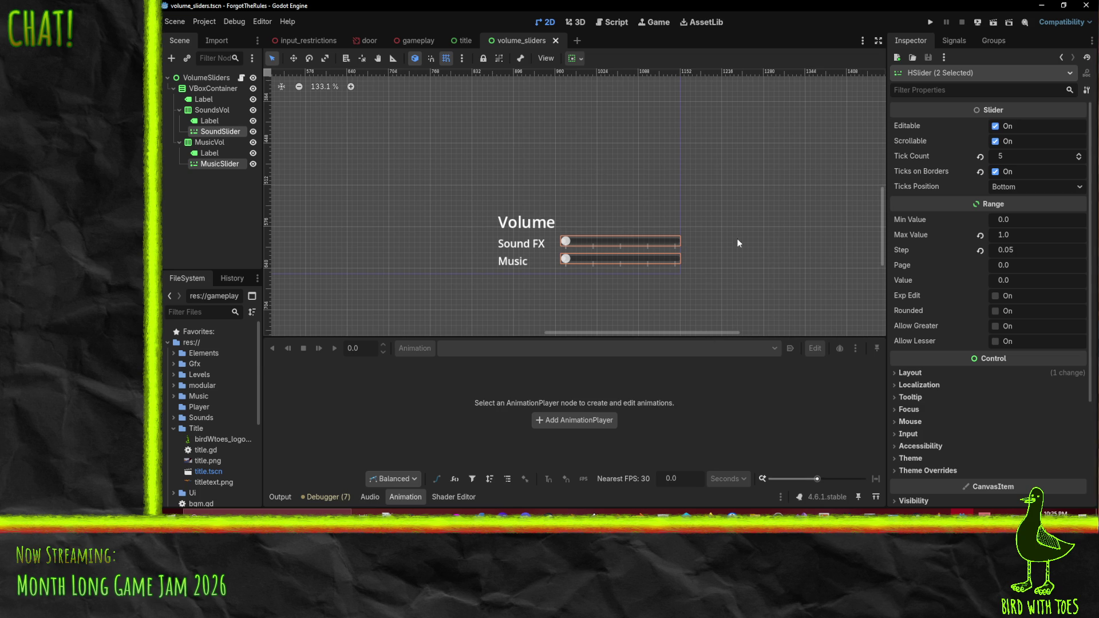
# Add an AudioStreamPlayer2D child node under SoundsVol
pyautogui.rightClick(213, 109)
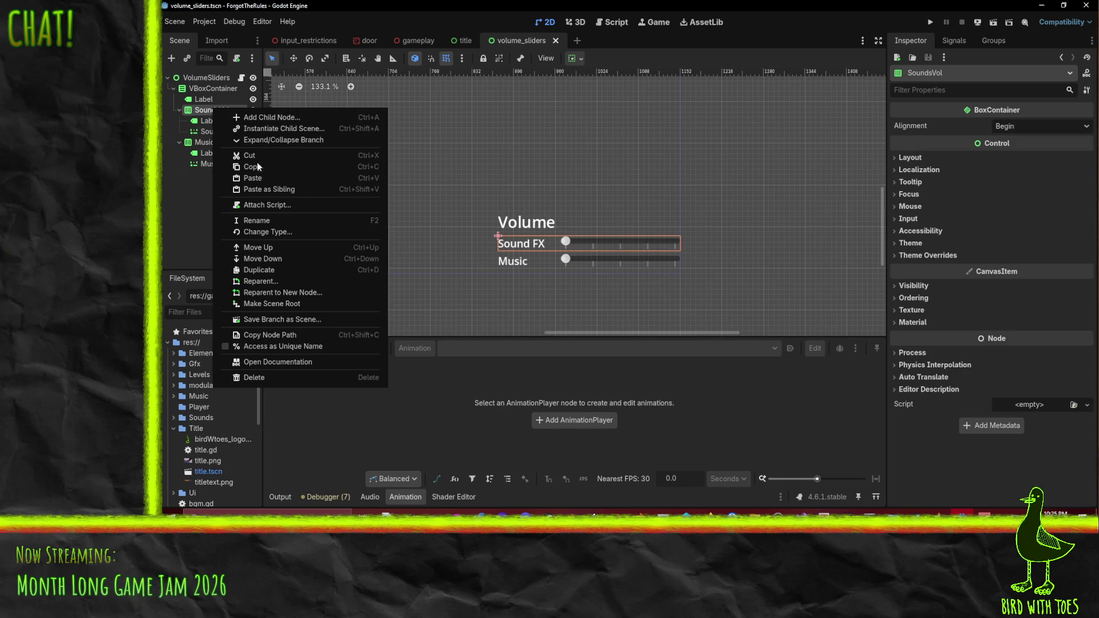
pyautogui.click(265, 117)
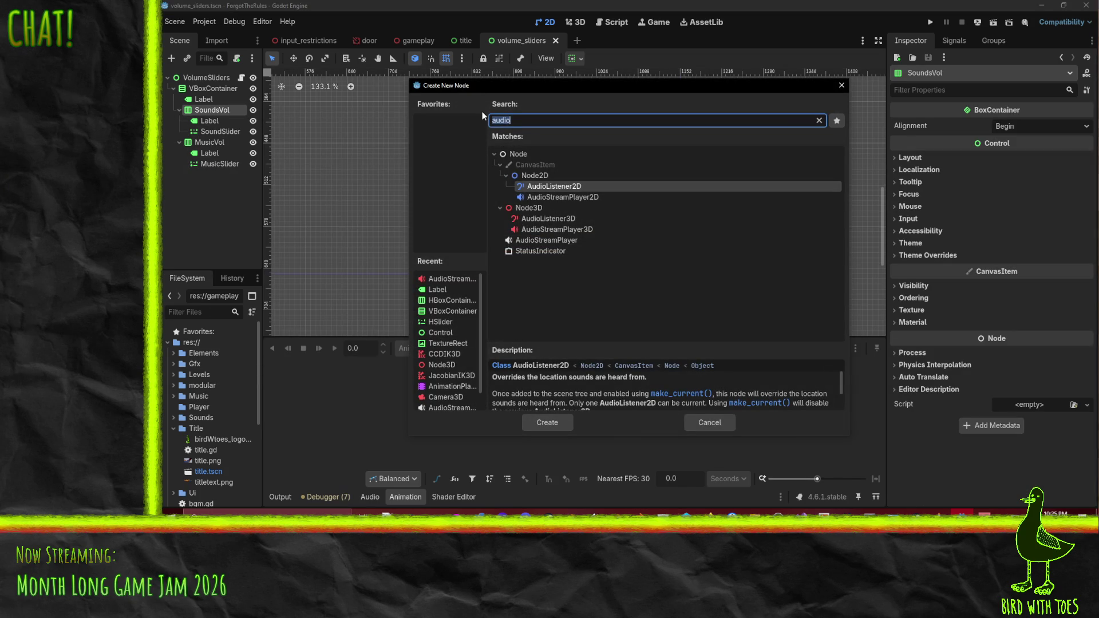
pyautogui.write('str')
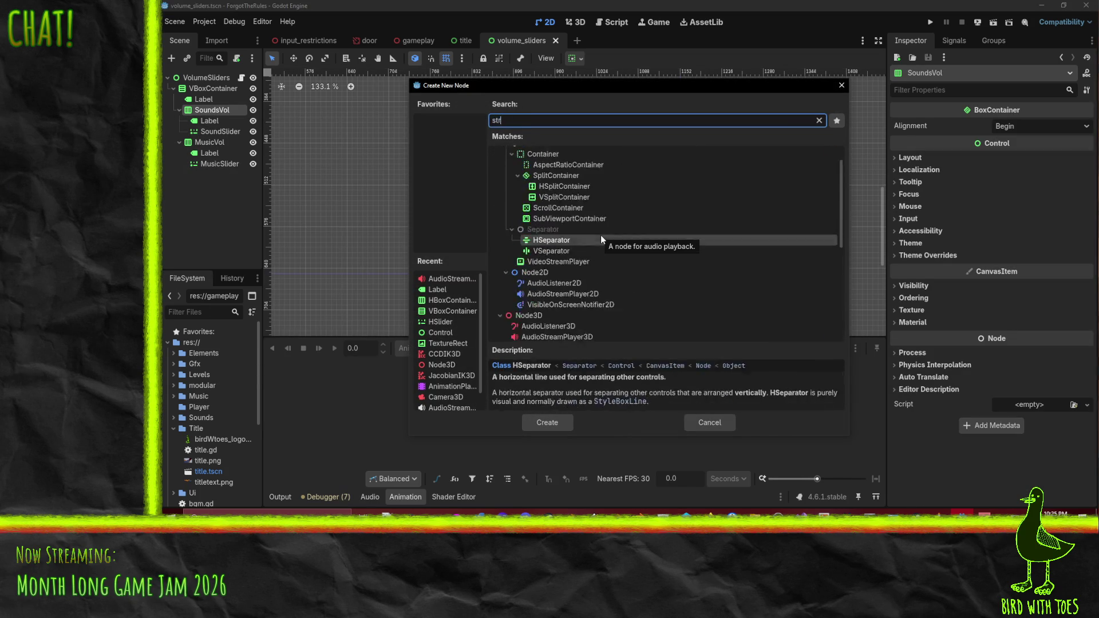
pyautogui.write('eampla')
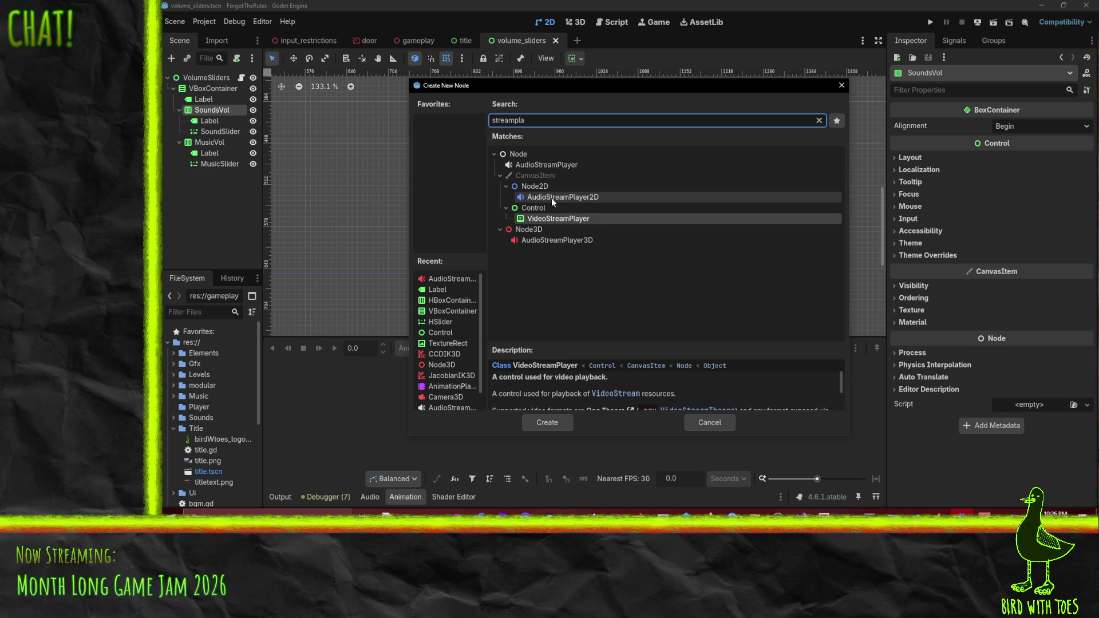
pyautogui.click(551, 198)
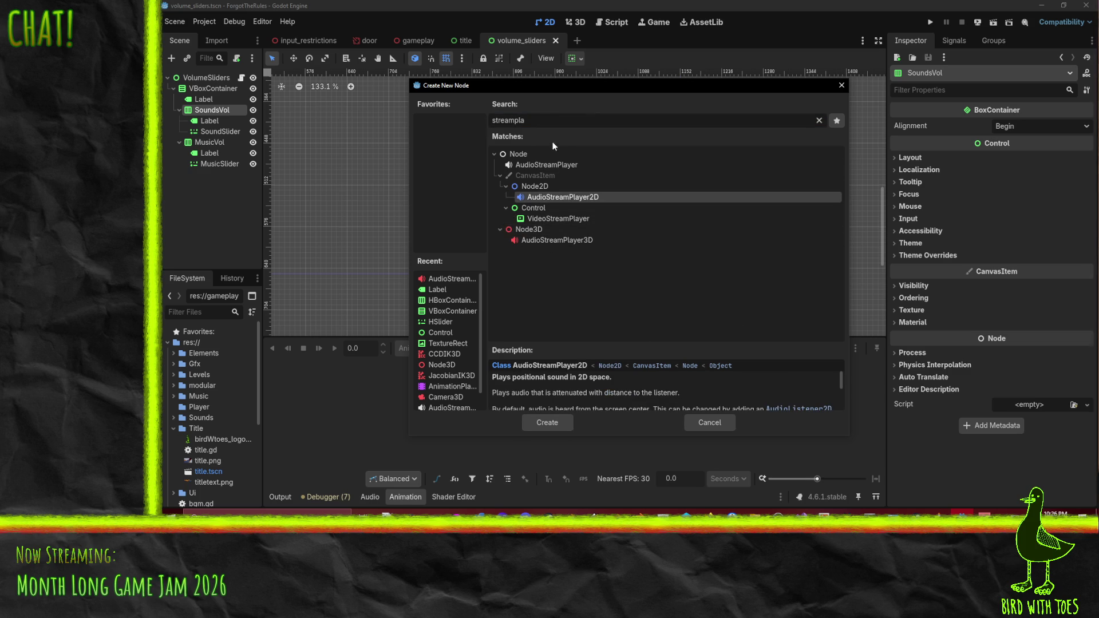
pyautogui.click(559, 422)
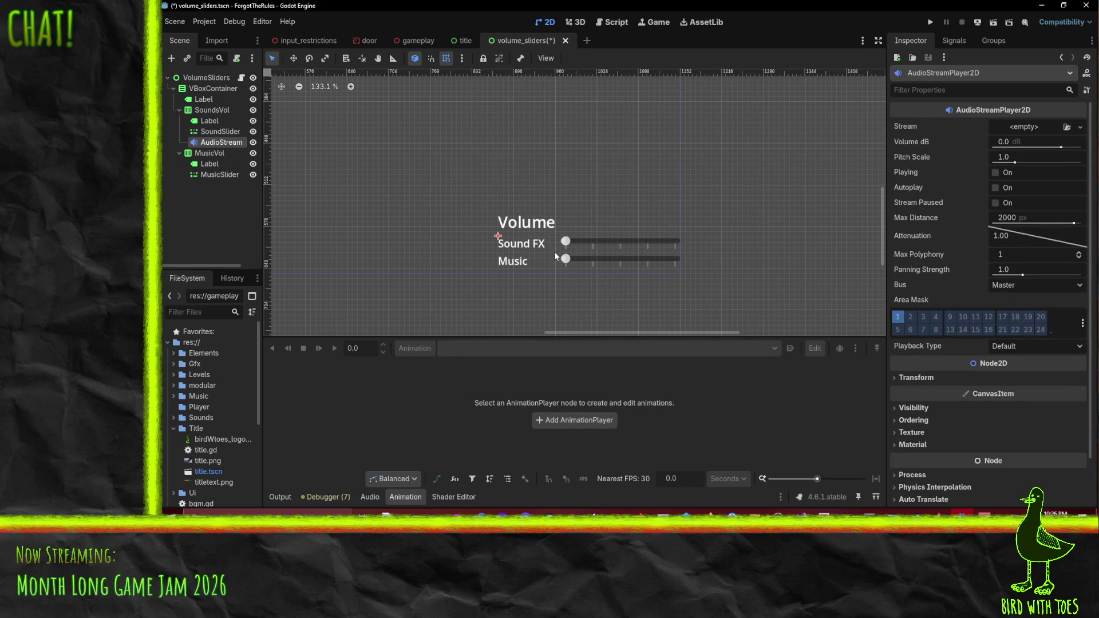
pyautogui.click(1084, 132)
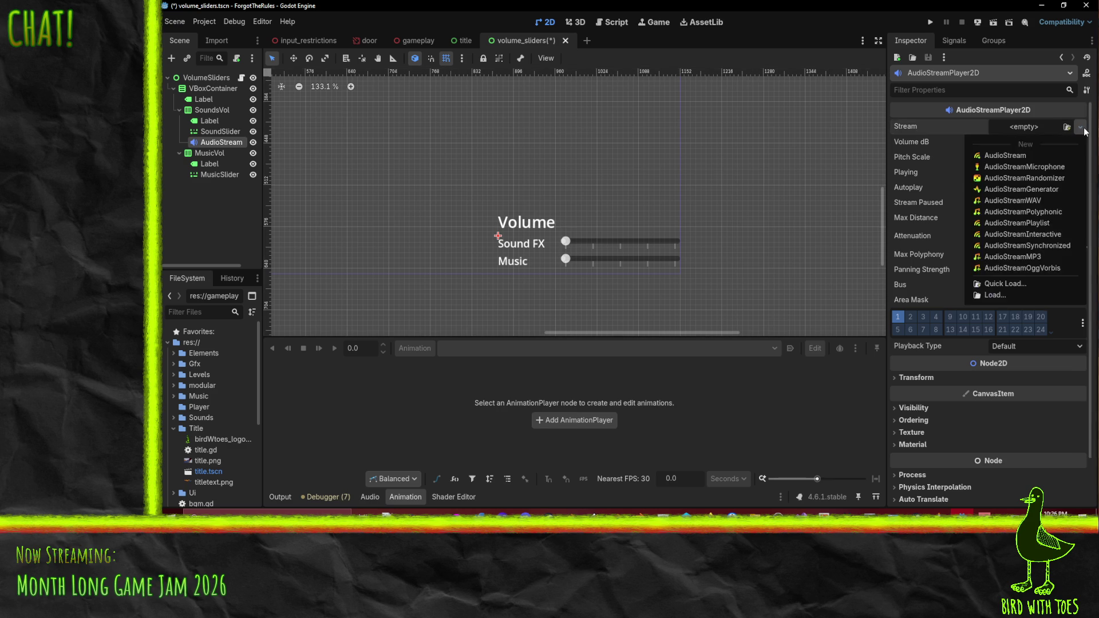
pyautogui.click(1085, 133)
# Duplicate the audio player and move the copy under MusicVol beside MusicSlider
pyautogui.rightClick(222, 145)
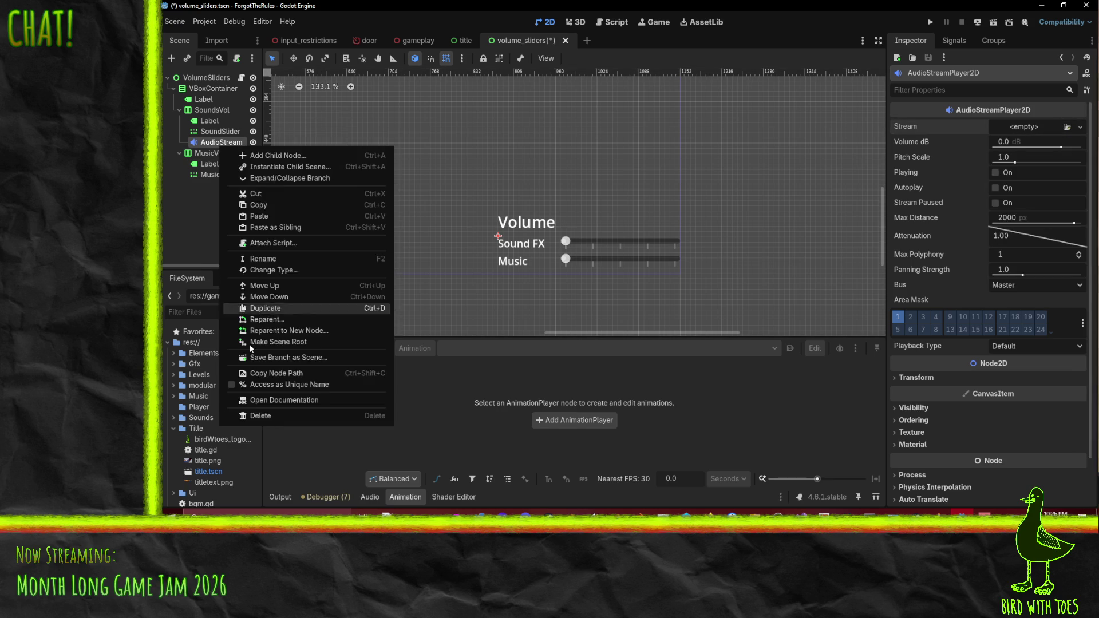
pyautogui.click(297, 308)
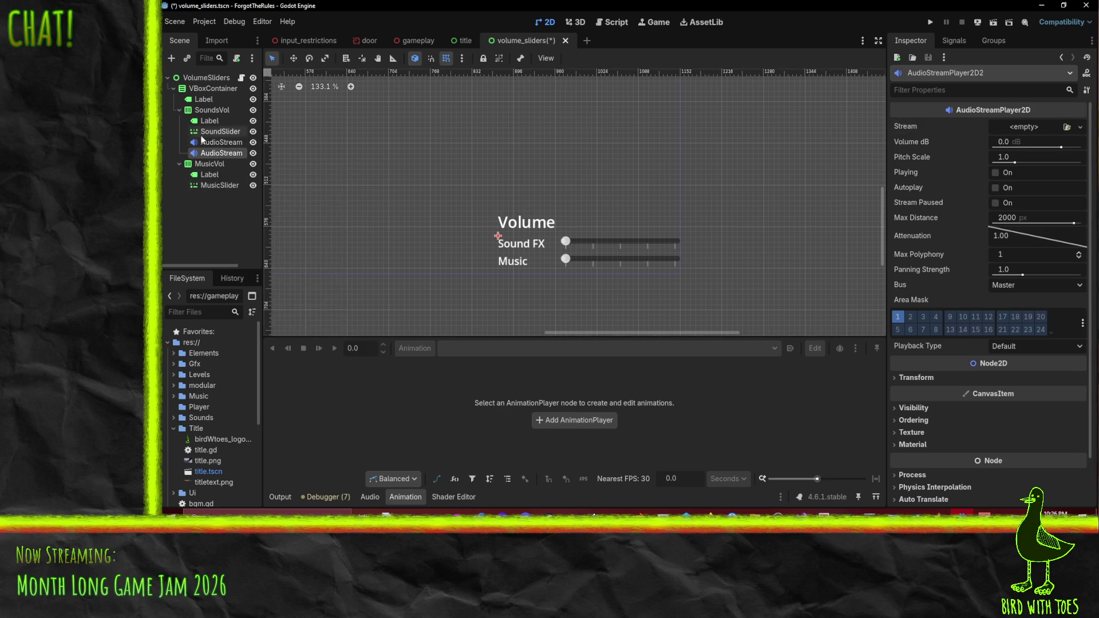
pyautogui.moveTo(220, 154); pyautogui.dragTo(222, 188)
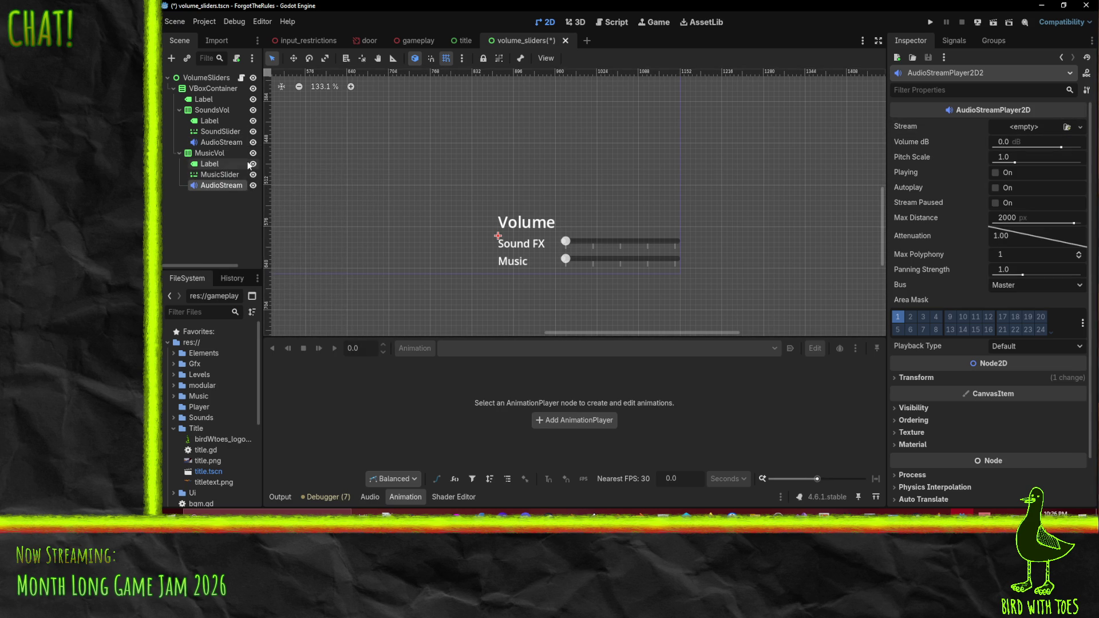
# Load Sounds/revive.mp3 as the MusicVol player's stream and set its bus to Music
pyautogui.click(1081, 127)
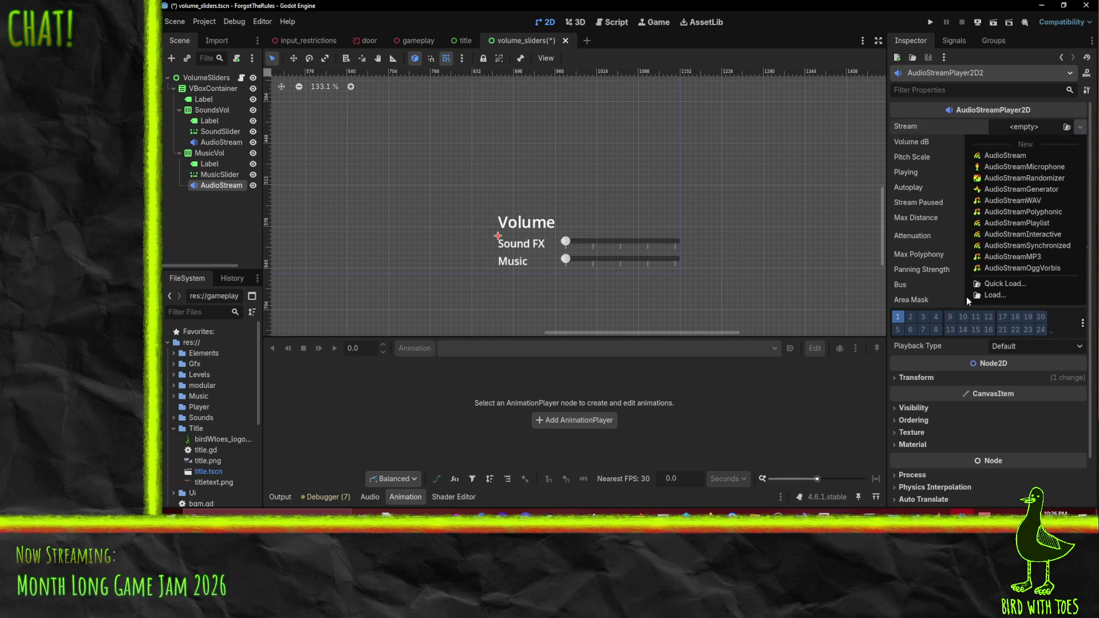
pyautogui.click(996, 297)
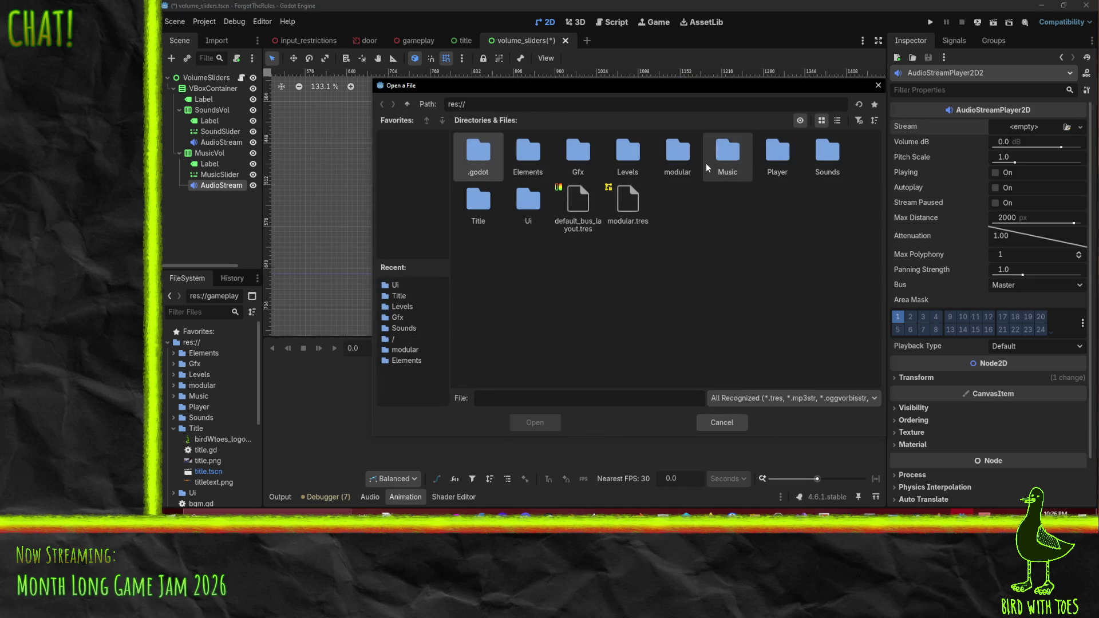
pyautogui.doubleClick(827, 153)
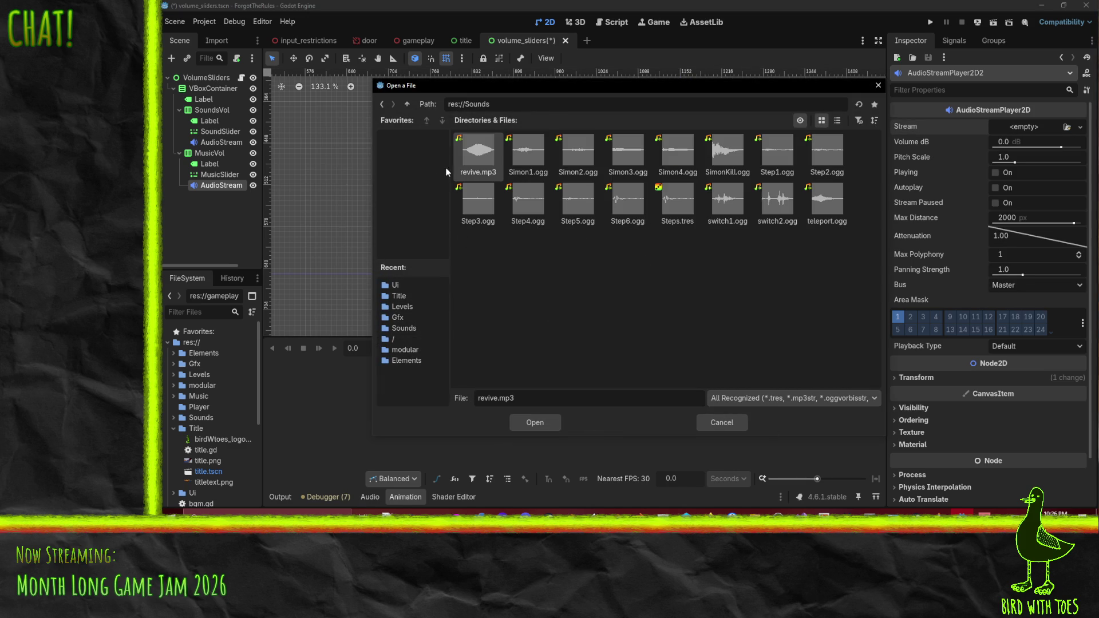
pyautogui.doubleClick(487, 156)
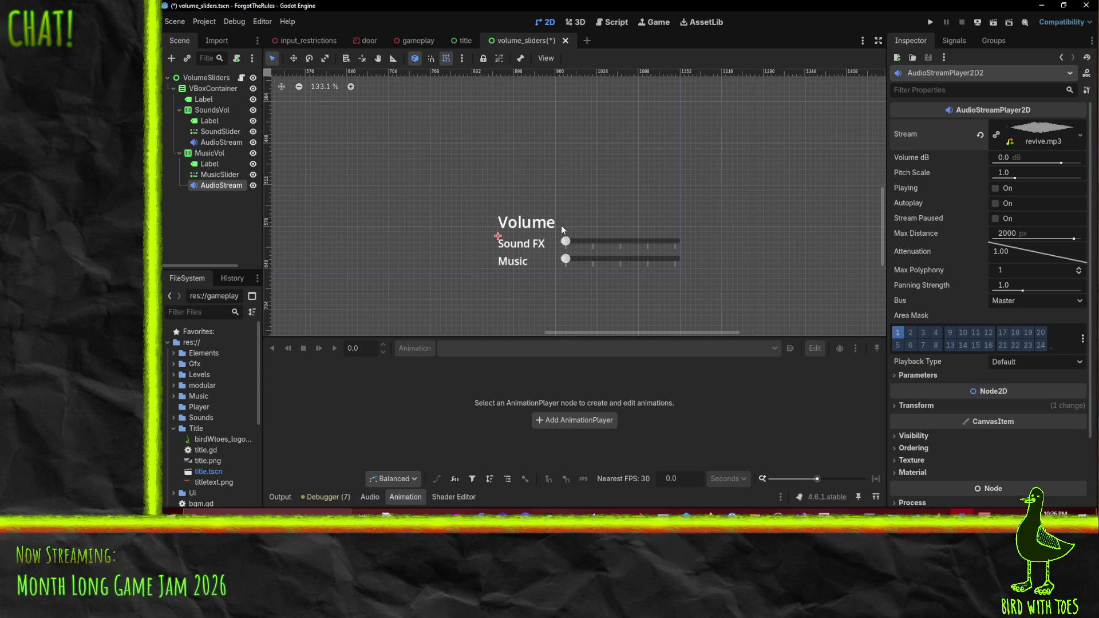
pyautogui.click(1051, 310)
pyautogui.click(1023, 342)
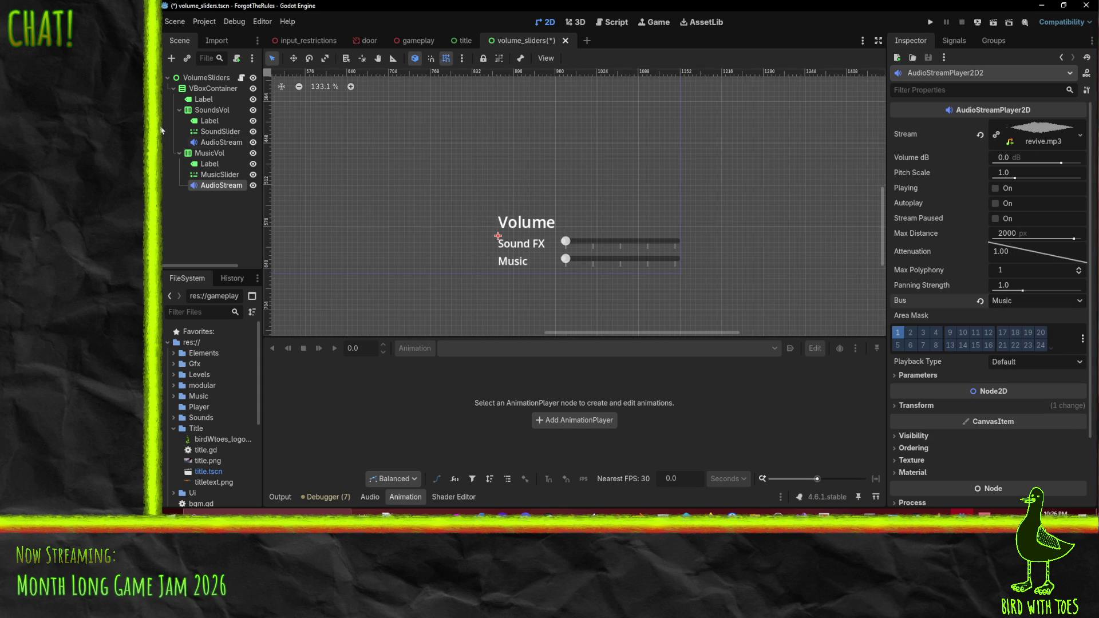
# Browse project sounds for the SoundsVol player's stream, then cancel without choosing one
pyautogui.click(221, 142)
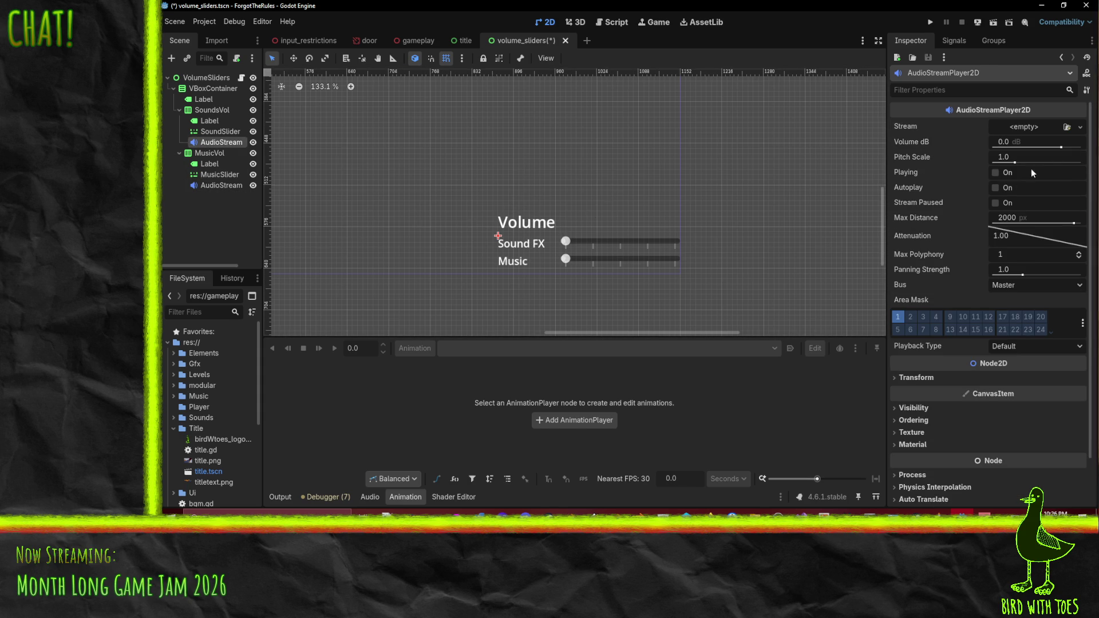
pyautogui.click(1080, 127)
pyautogui.click(1007, 295)
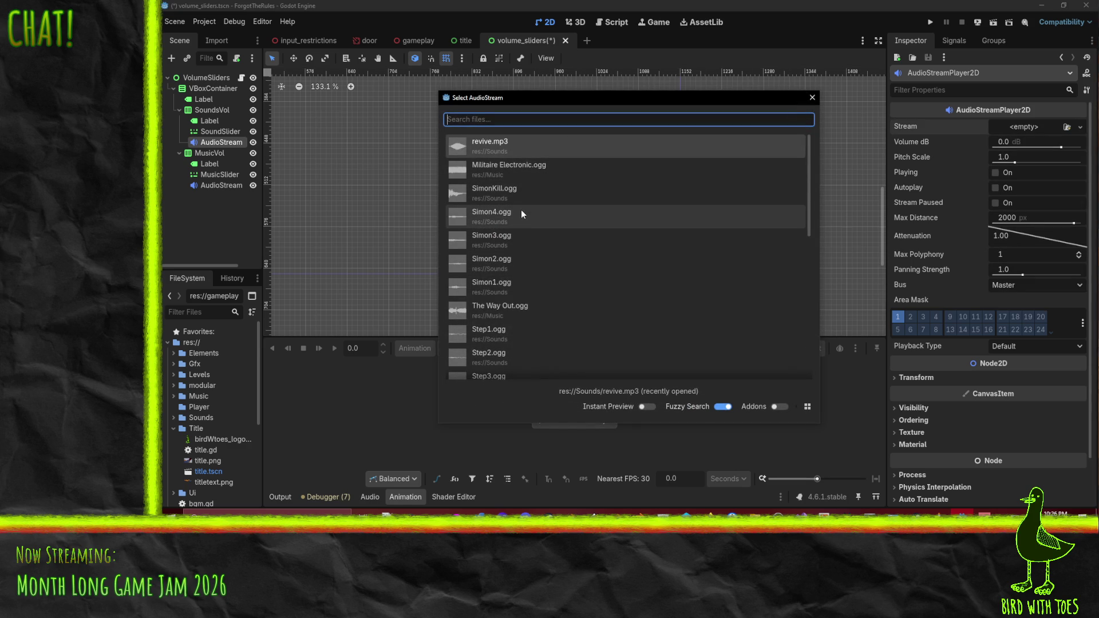
pyautogui.scroll(-5, 530, 217)
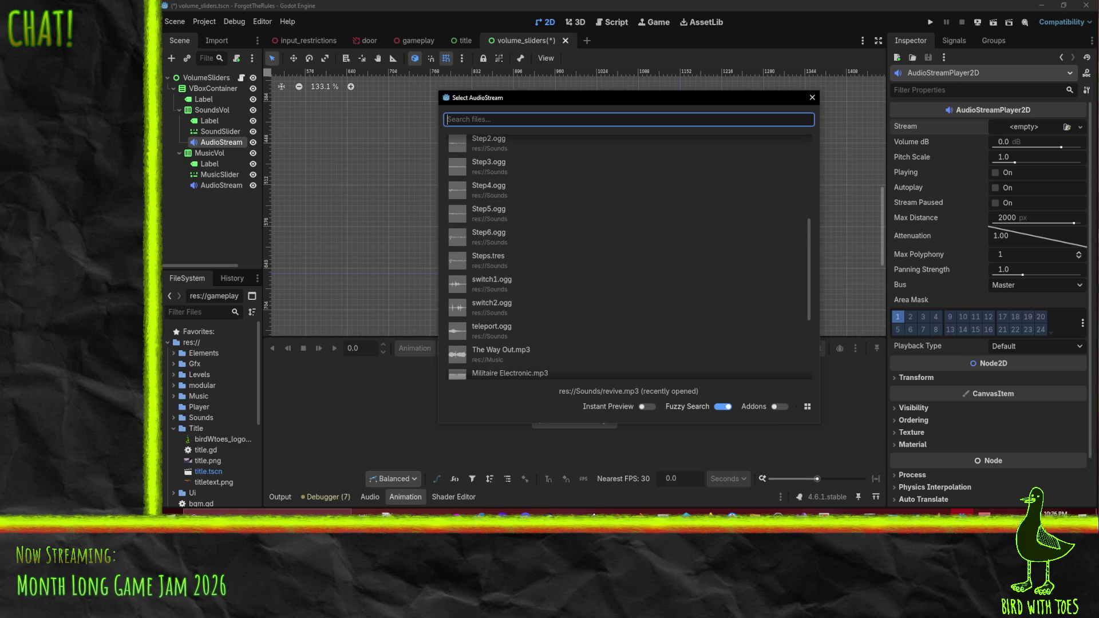
pyautogui.press('Escape')
pyautogui.click(491, 284)
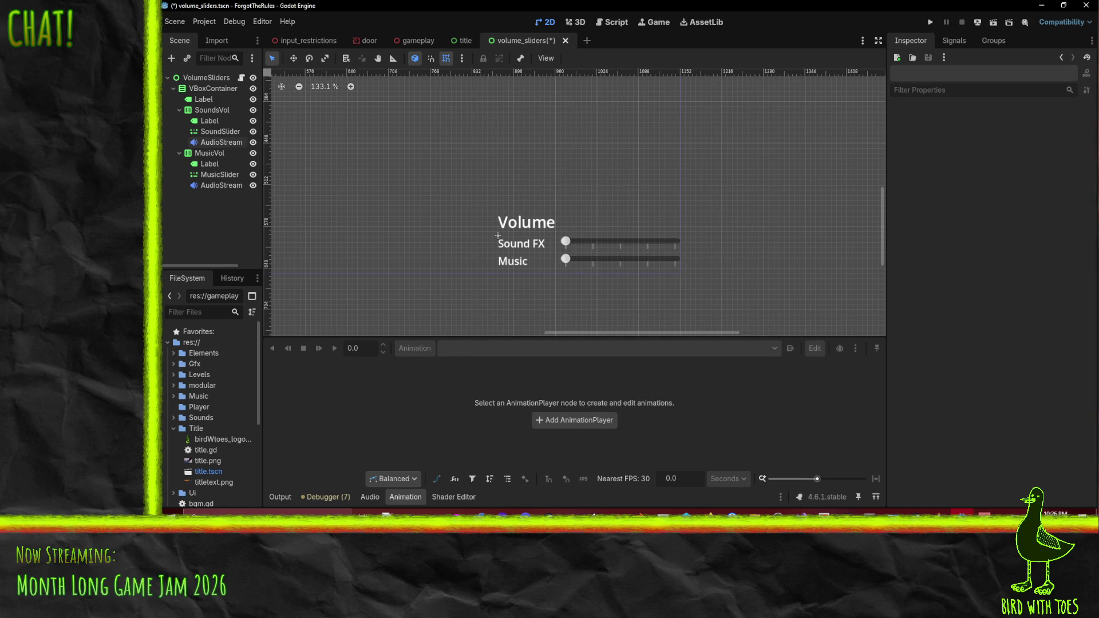
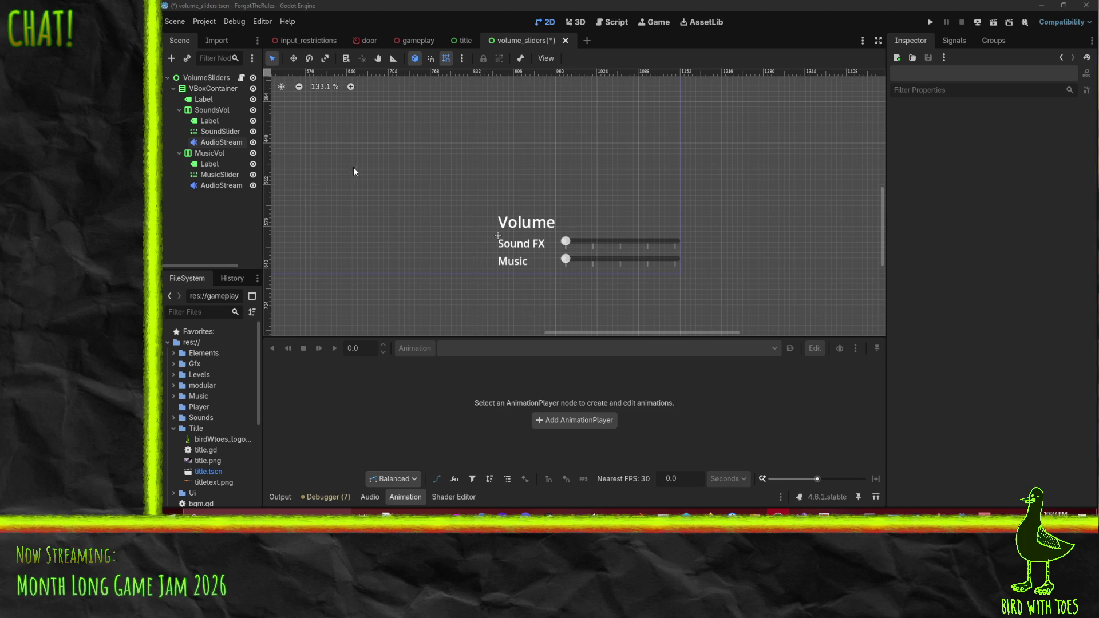
# Reframe the Volume UI in the 2D view and save the volume_sliders scene
pyautogui.scroll(-2, 444, 201)
pyautogui.scroll(-3, 444, 202)
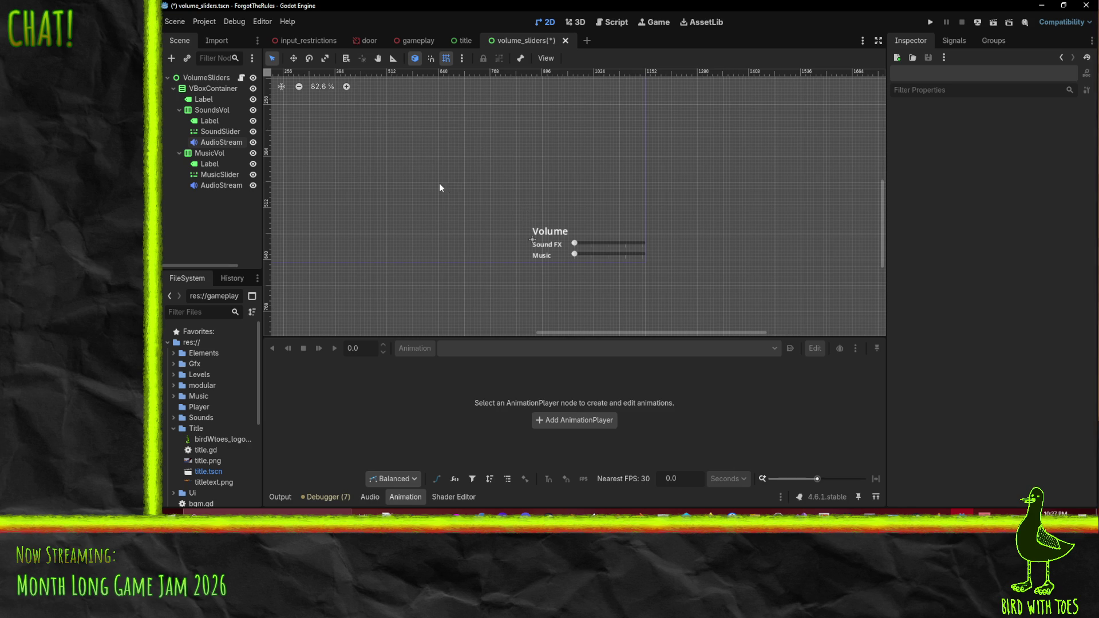
pyautogui.moveTo(439, 187)
pyautogui.mouseDown()
pyautogui.moveTo(550, 208)
pyautogui.moveTo(555, 187)
pyautogui.moveTo(544, 201)
pyautogui.mouseUp()
pyautogui.hotkey('ctrl', 's')
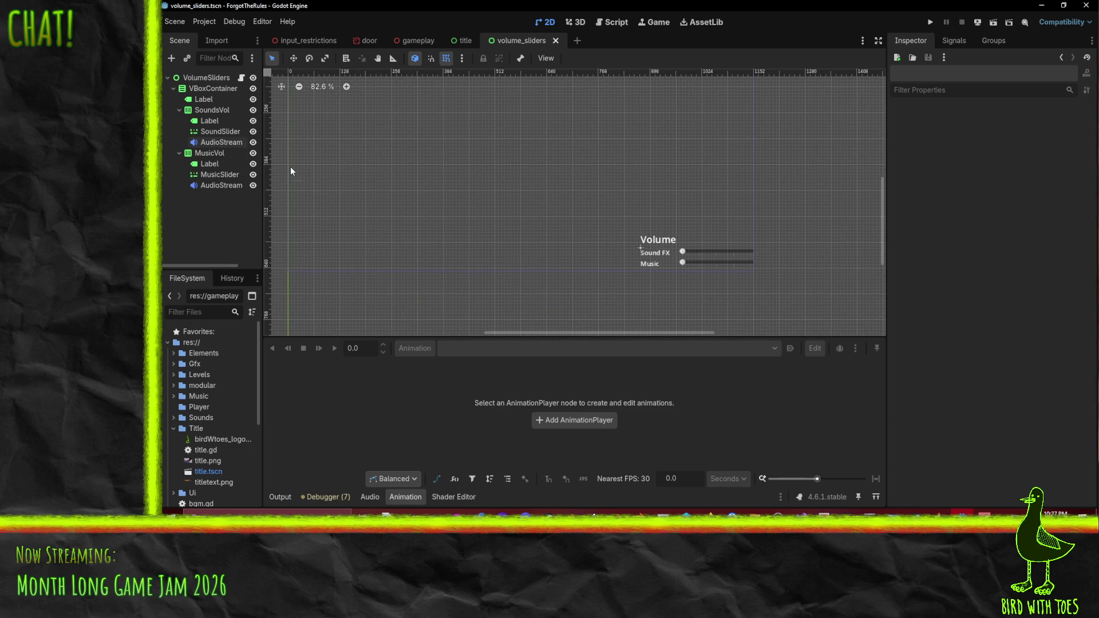
# Select the sound-effects audio player and expand the Sounds folder to list its audio files
pyautogui.click(220, 143)
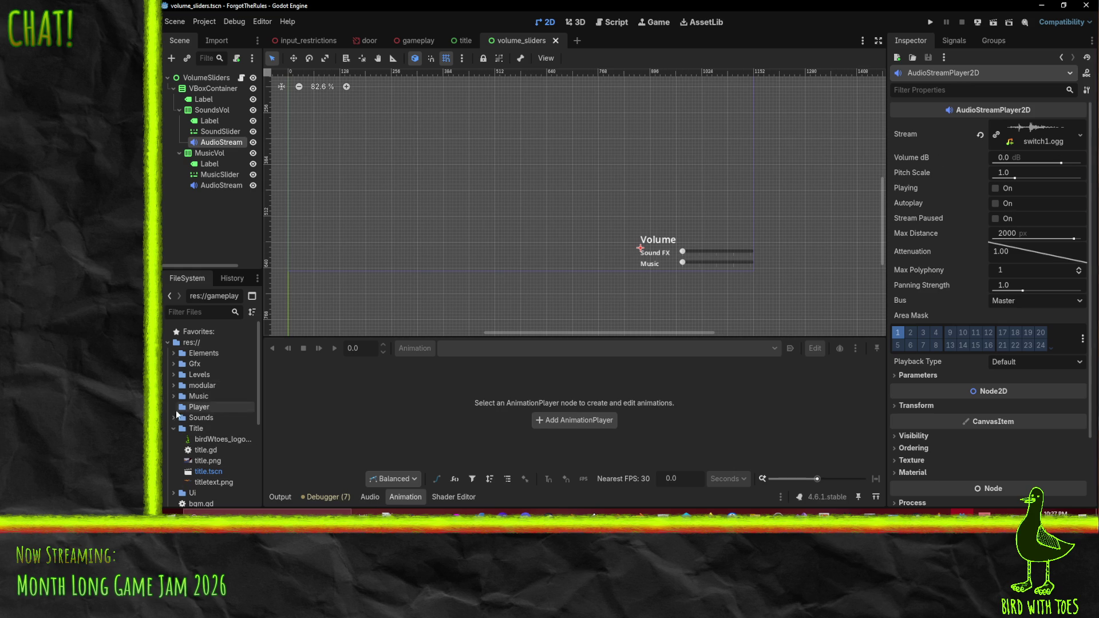
pyautogui.click(174, 417)
pyautogui.scroll(-5, 174, 419)
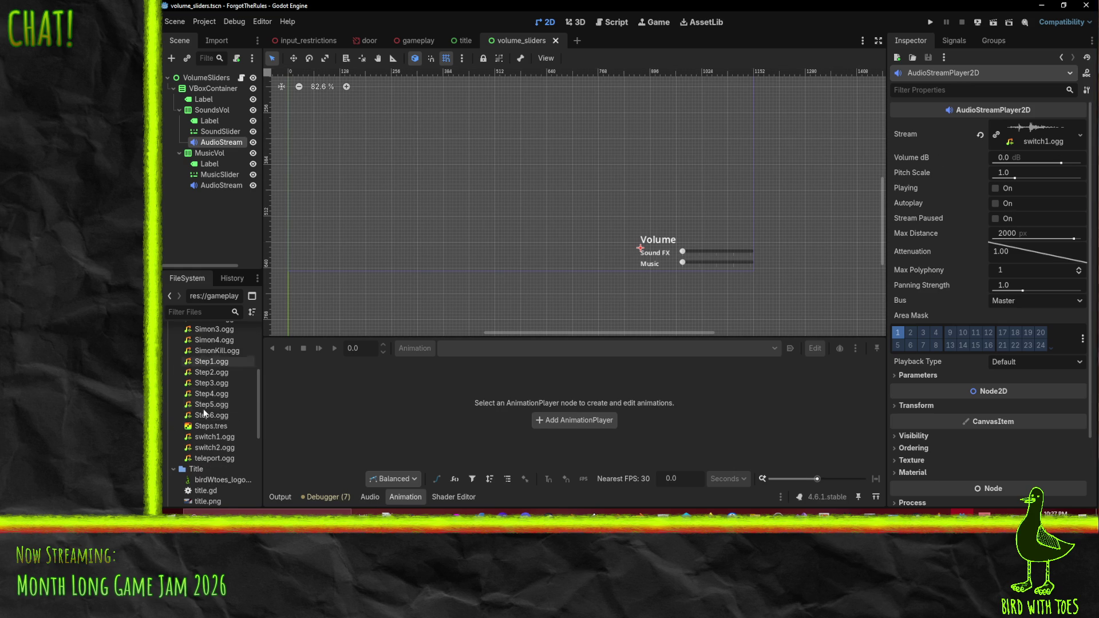
pyautogui.doubleClick(220, 438)
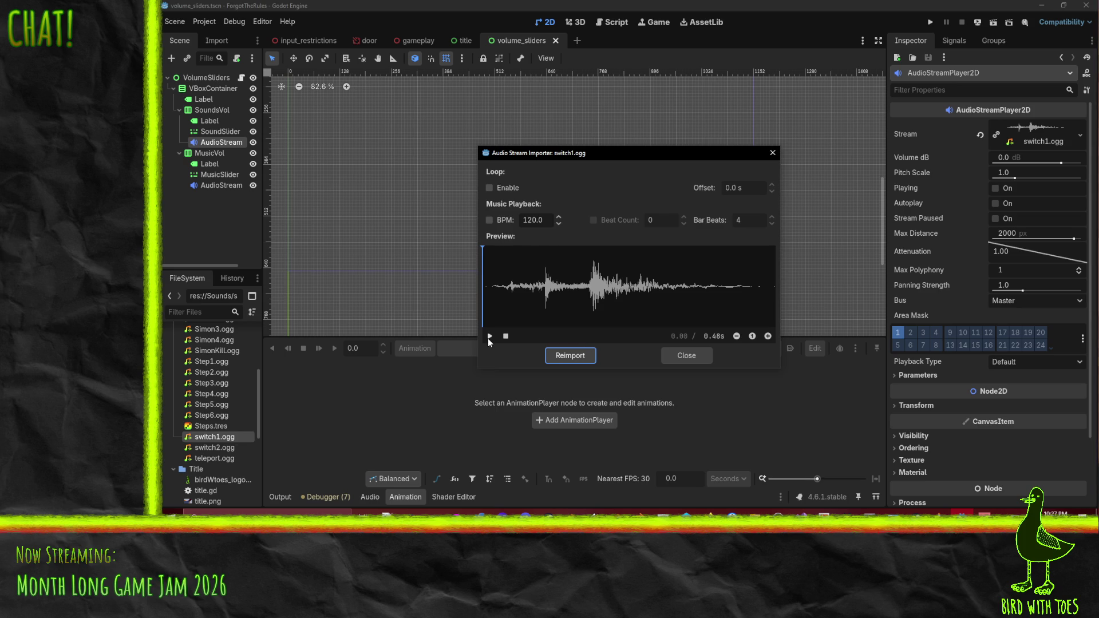
pyautogui.click(489, 337)
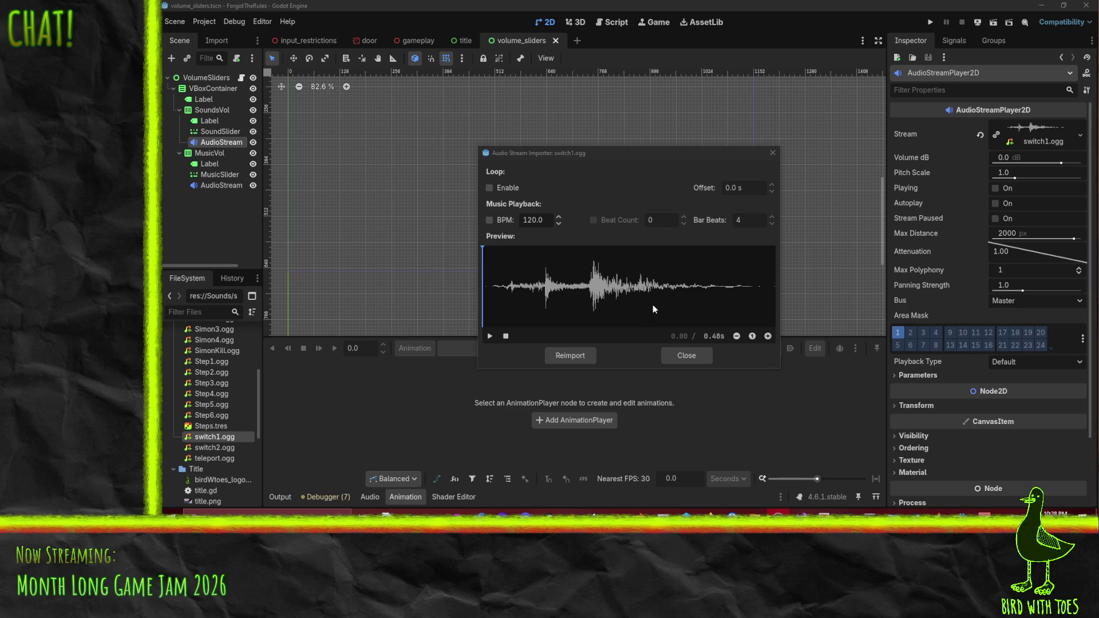
pyautogui.click(677, 303)
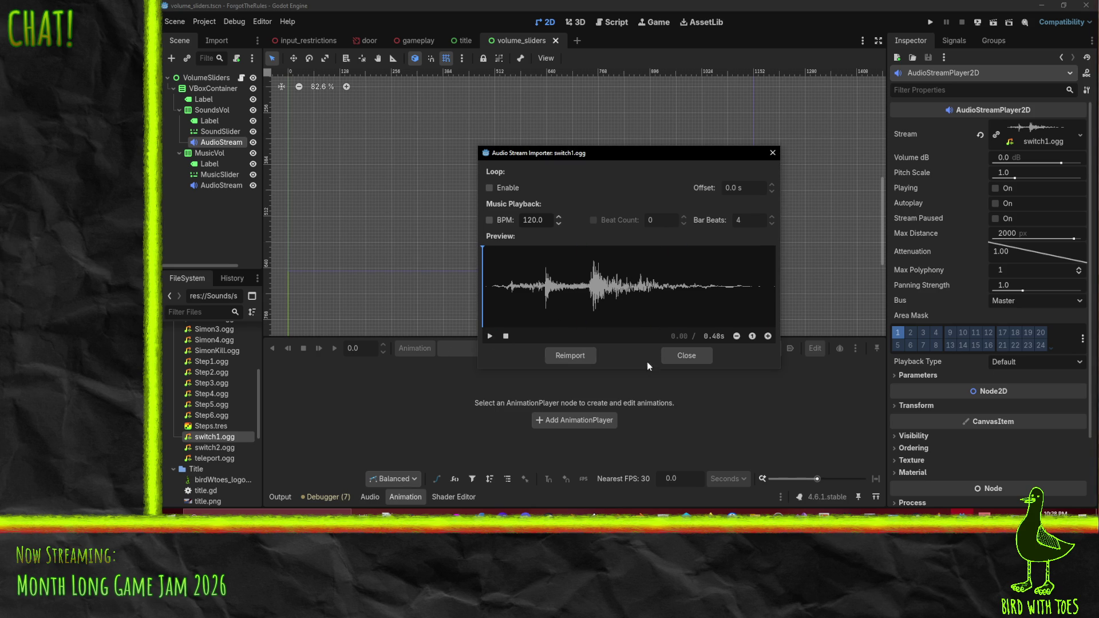
pyautogui.click(685, 357)
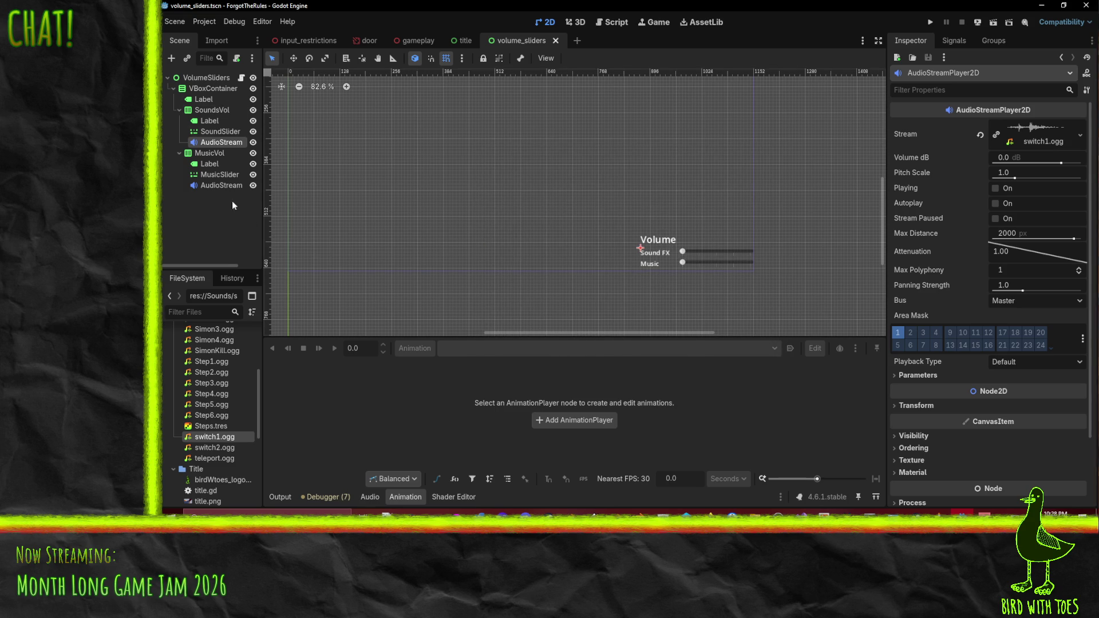
# Check both audio players, then open the VolumeSliders node's volume_sliders.gd script
pyautogui.click(223, 186)
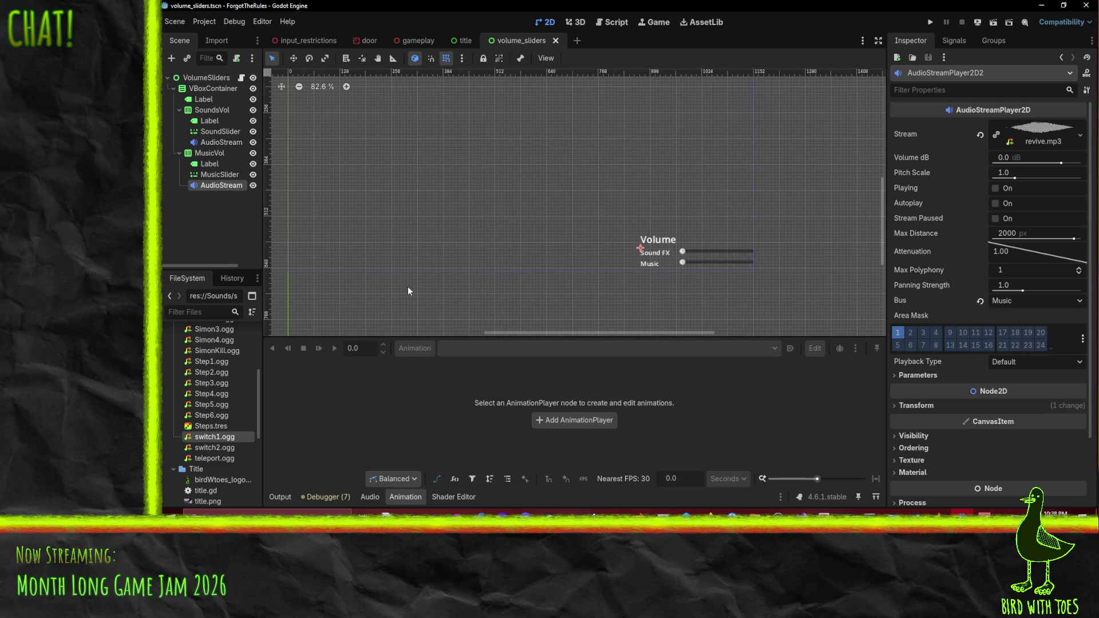
pyautogui.click(216, 144)
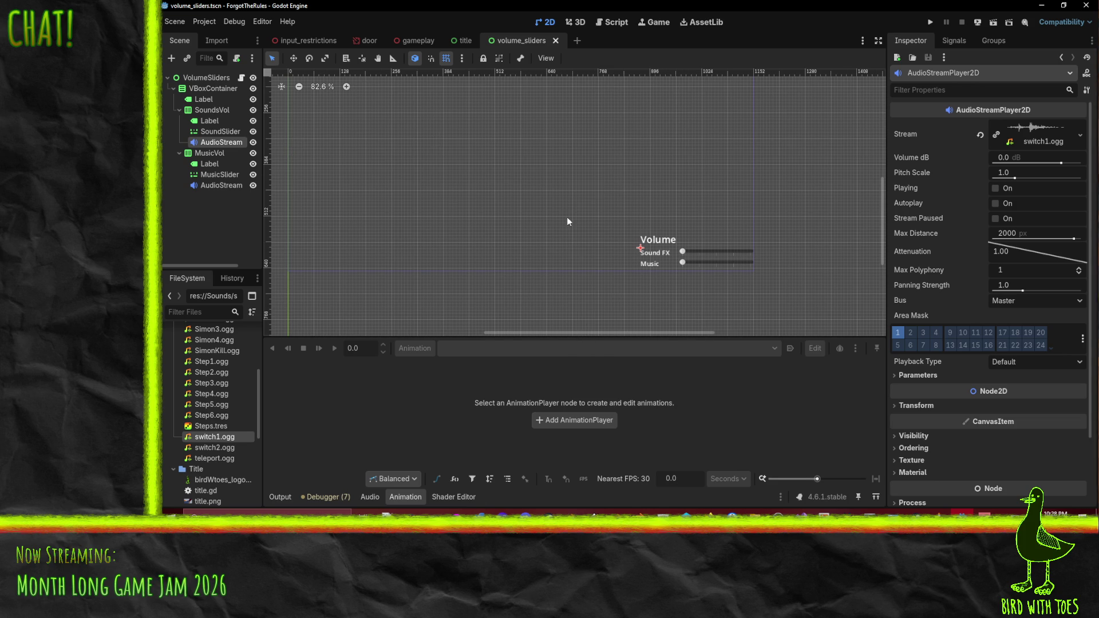
pyautogui.scroll(-3, 1040, 485)
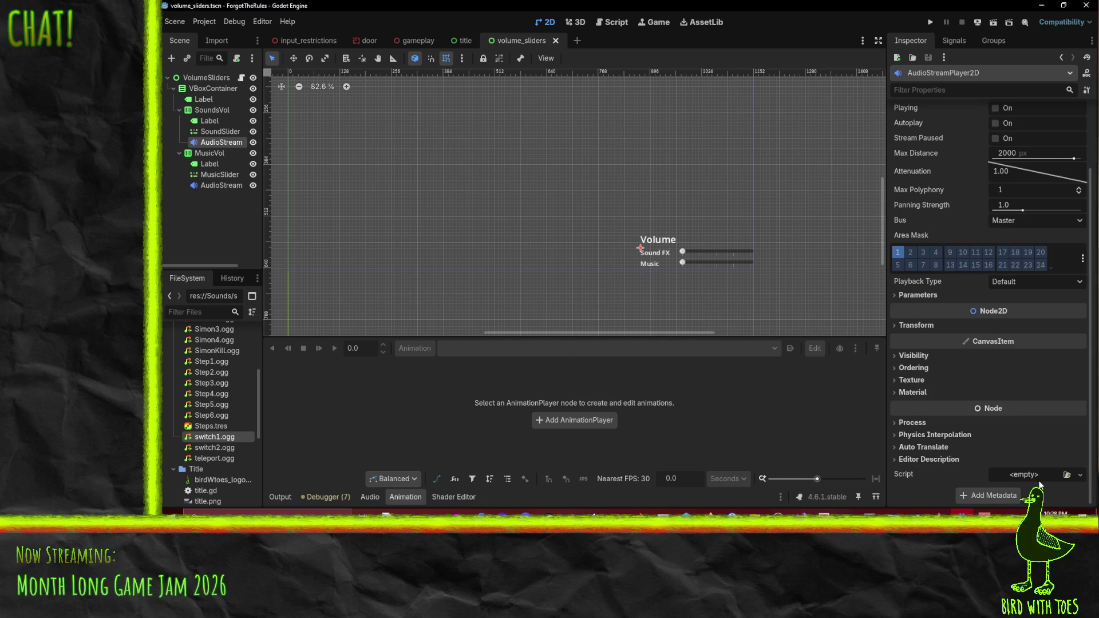
pyautogui.click(206, 77)
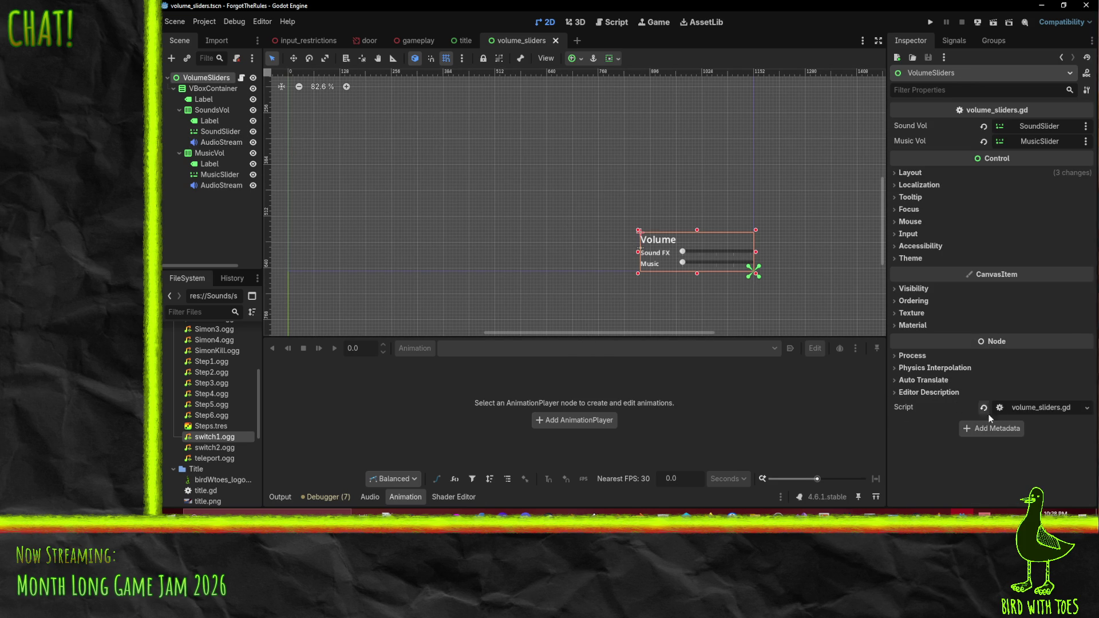
pyautogui.click(1039, 407)
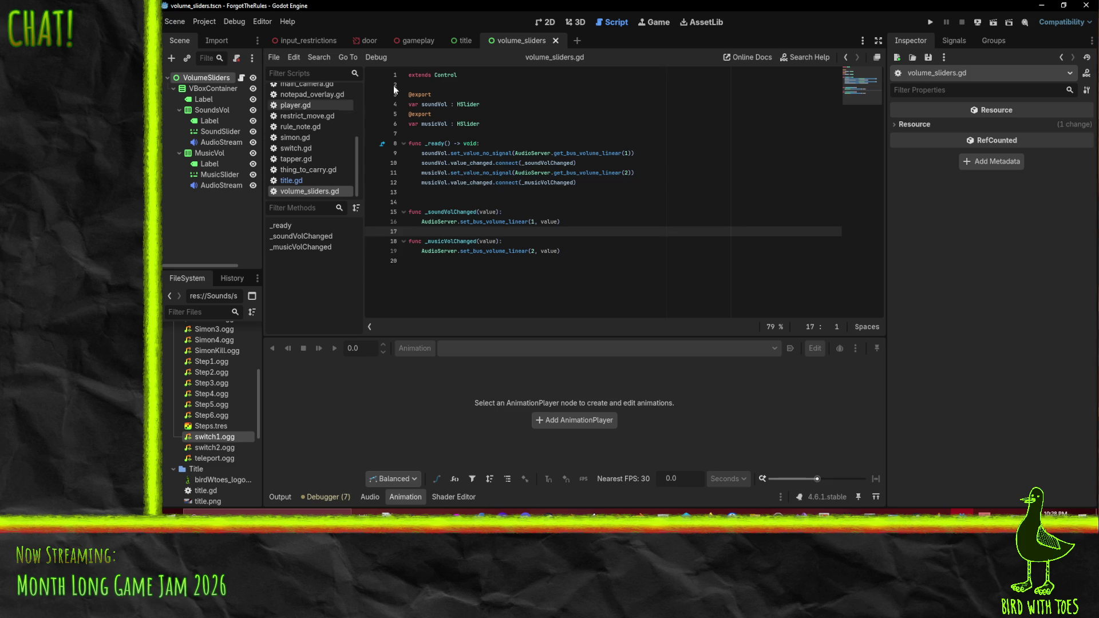
pyautogui.click(514, 112)
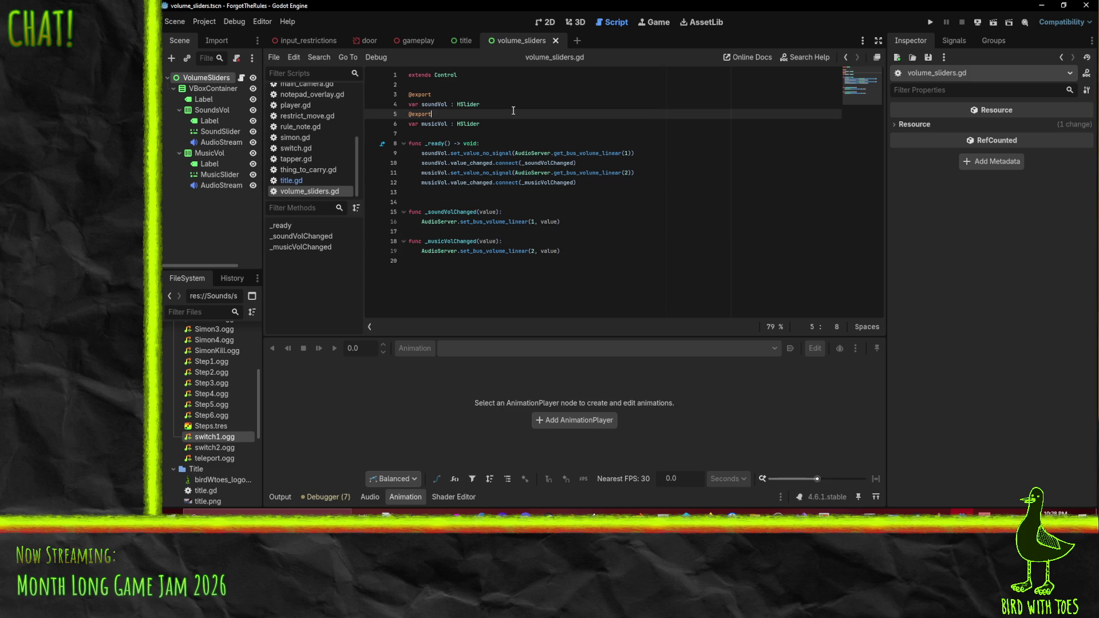
pyautogui.click(502, 102)
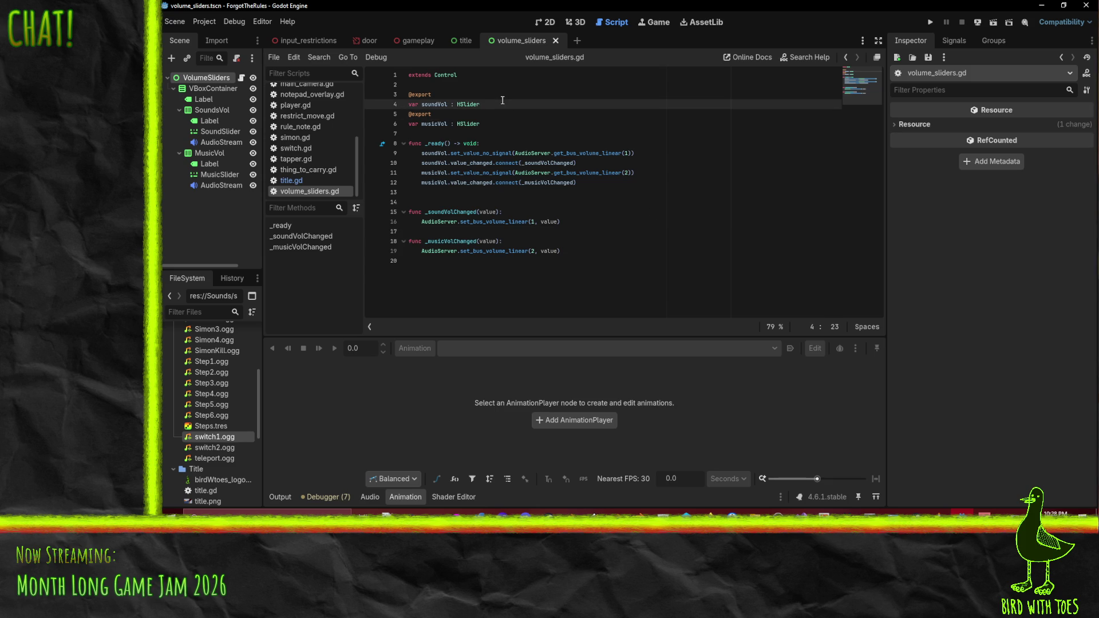
pyautogui.press('Return')
pyautogui.write('@export')
pyautogui.press('Return')
pyautogui.write('v')
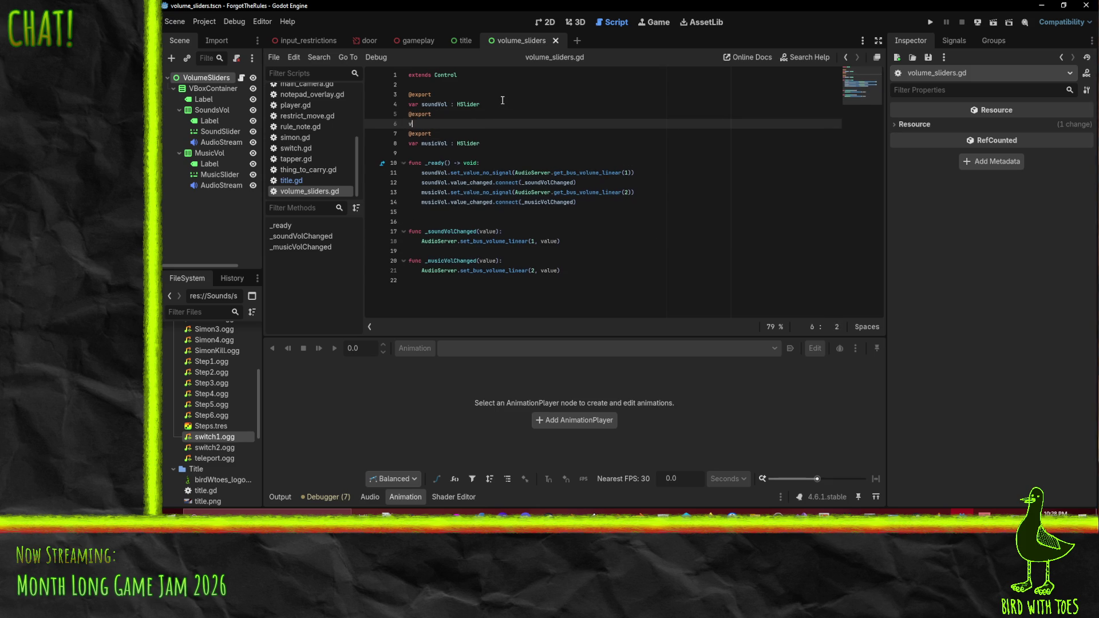
pyautogui.write('ar ')
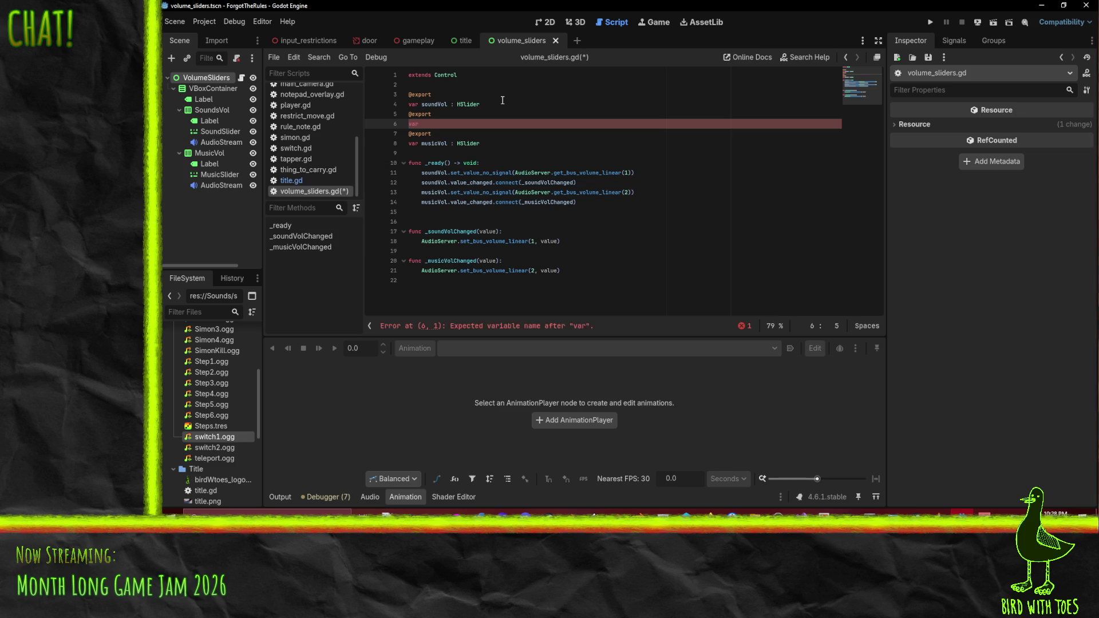
pyautogui.write('soundSamplePlayer')
pyautogui.write(' : Au')
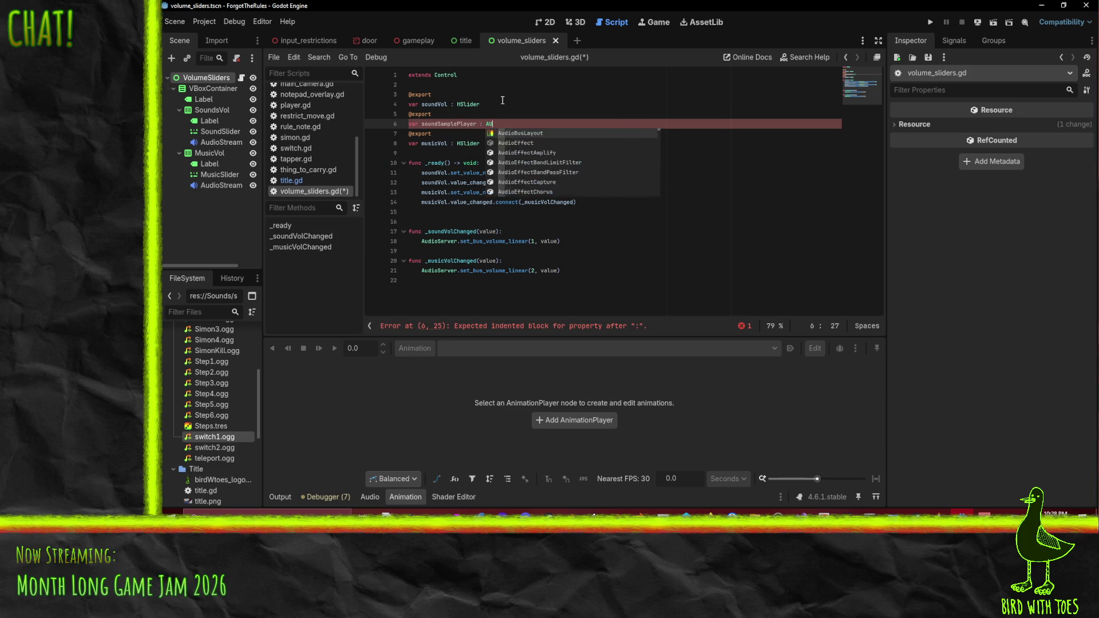
pyautogui.write('dioStream')
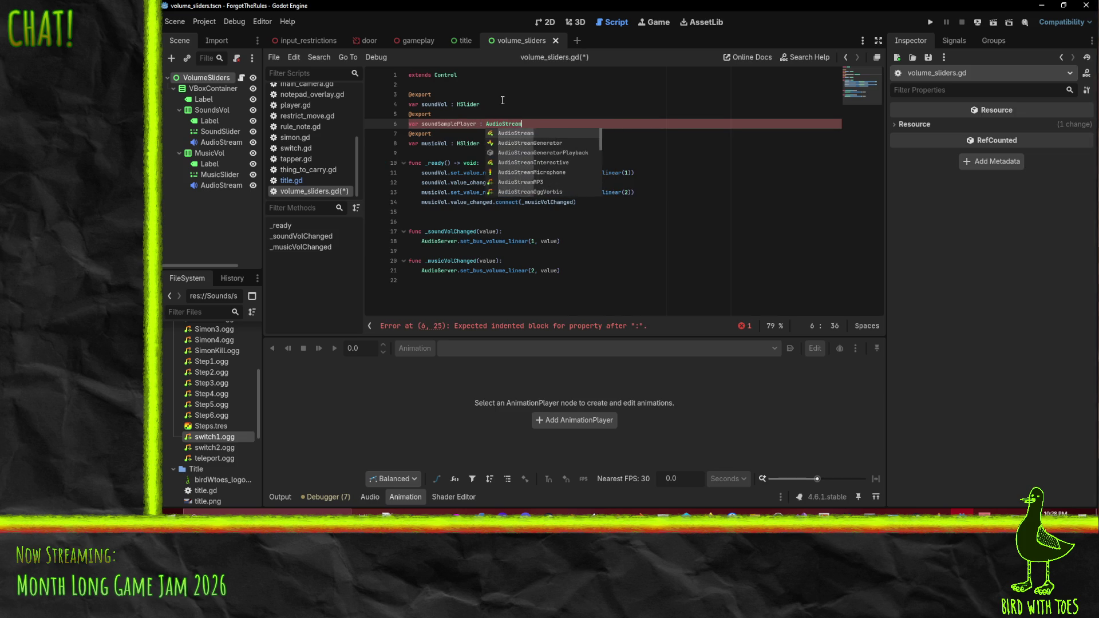
pyautogui.write('Player')
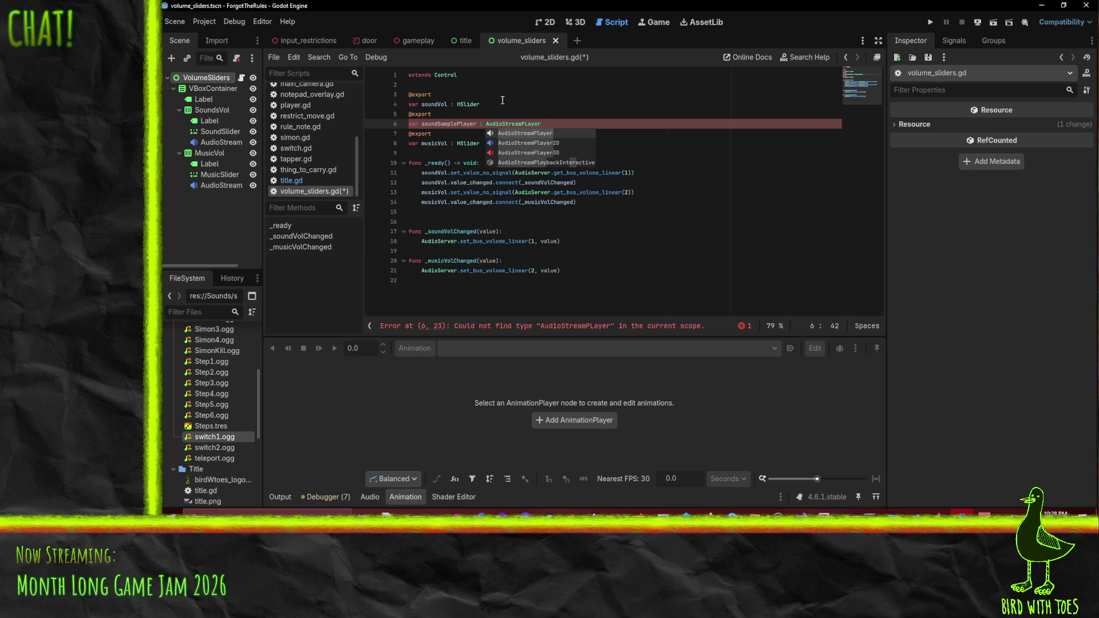
pyautogui.press('Down')
pyautogui.press('Return')
pyautogui.press('Return')
# Duplicate that declaration as an exported musicSamplePlayer AudioStreamPlayer2D variable
pyautogui.hotkey('shift', 'Up')
pyautogui.hotkey('shift', 'Up')
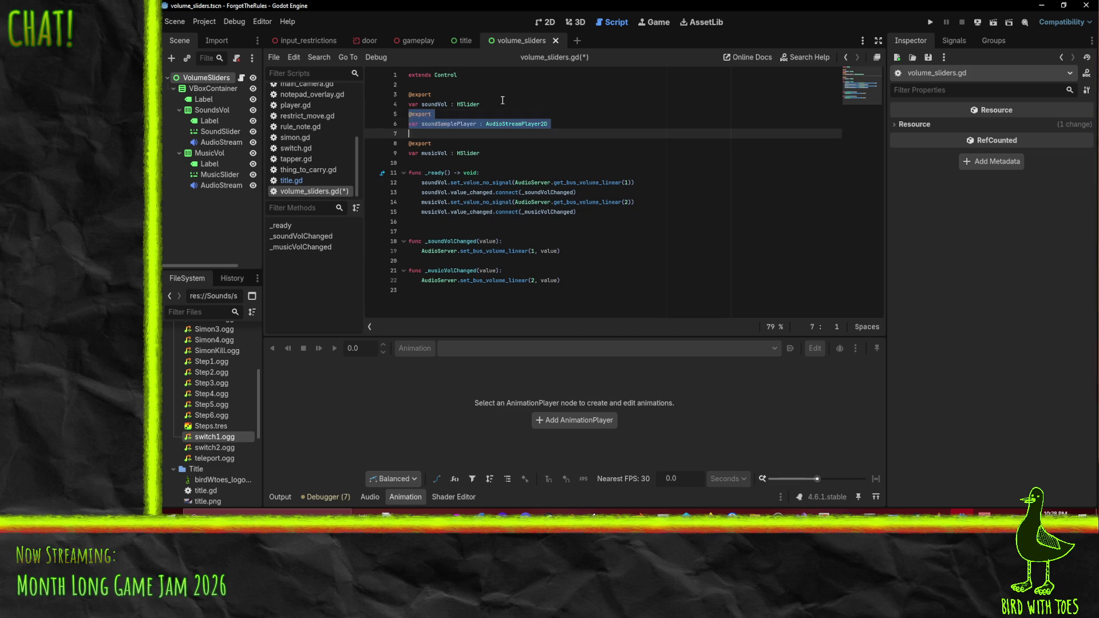
pyautogui.hotkey('ctrl', 'c')
pyautogui.press('Down')
pyautogui.press('Down')
pyautogui.press('Down')
pyautogui.hotkey('ctrl', 'v')
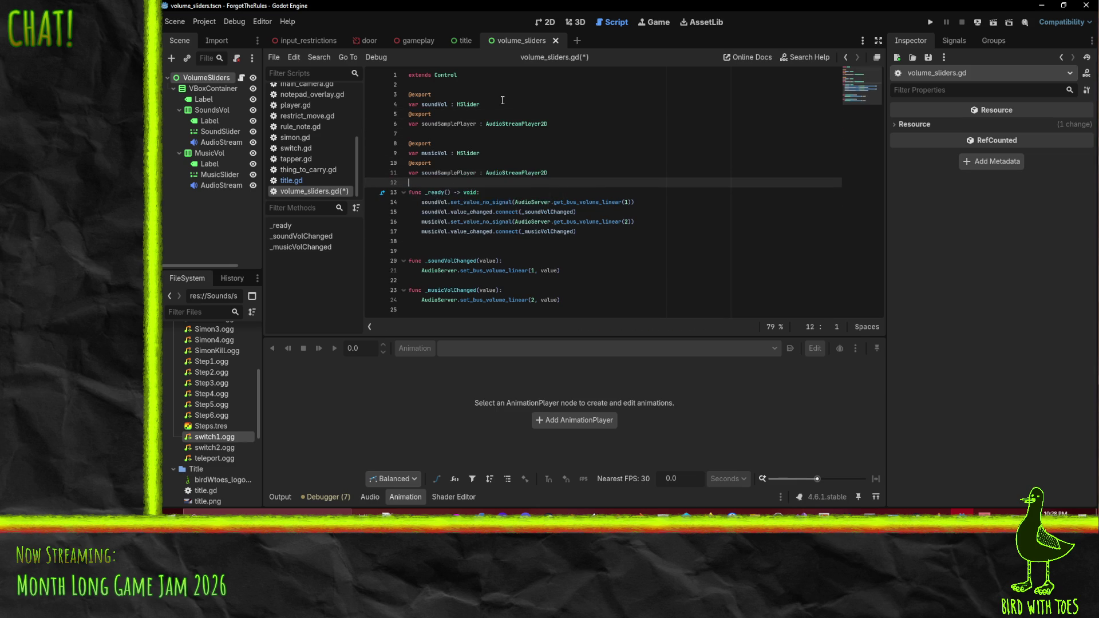
pyautogui.click(438, 172)
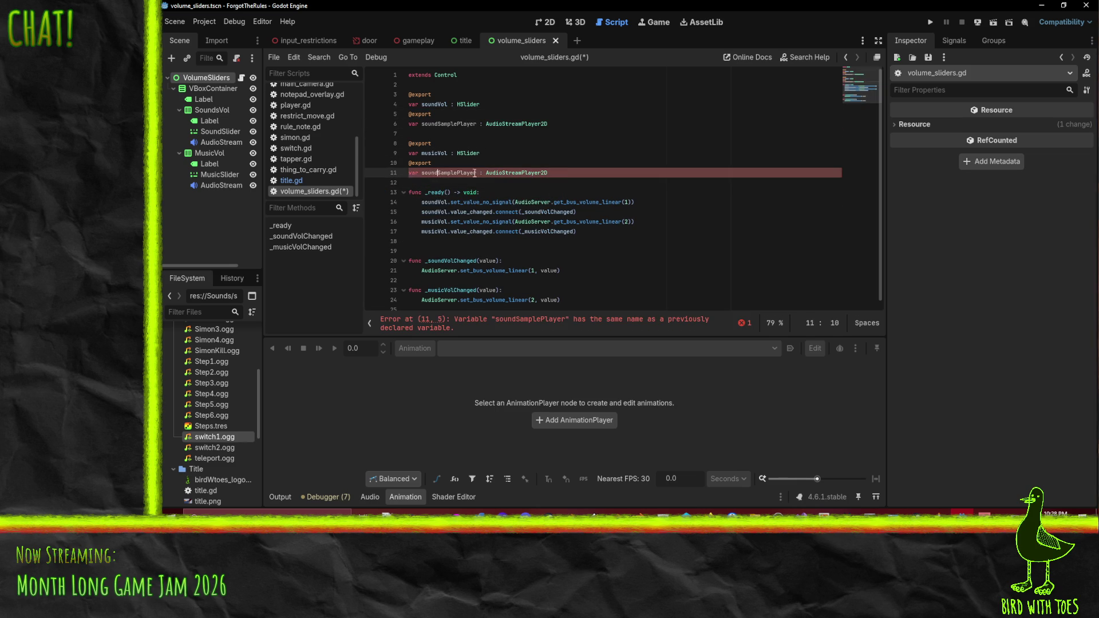
pyautogui.press('BackSpace')
pyautogui.press('BackSpace')
pyautogui.press('BackSpace')
pyautogui.write('mius')
pyautogui.press('BackSpace')
pyautogui.press('BackSpace')
pyautogui.press('BackSpace')
pyautogui.write('usic')
pyautogui.click(614, 263)
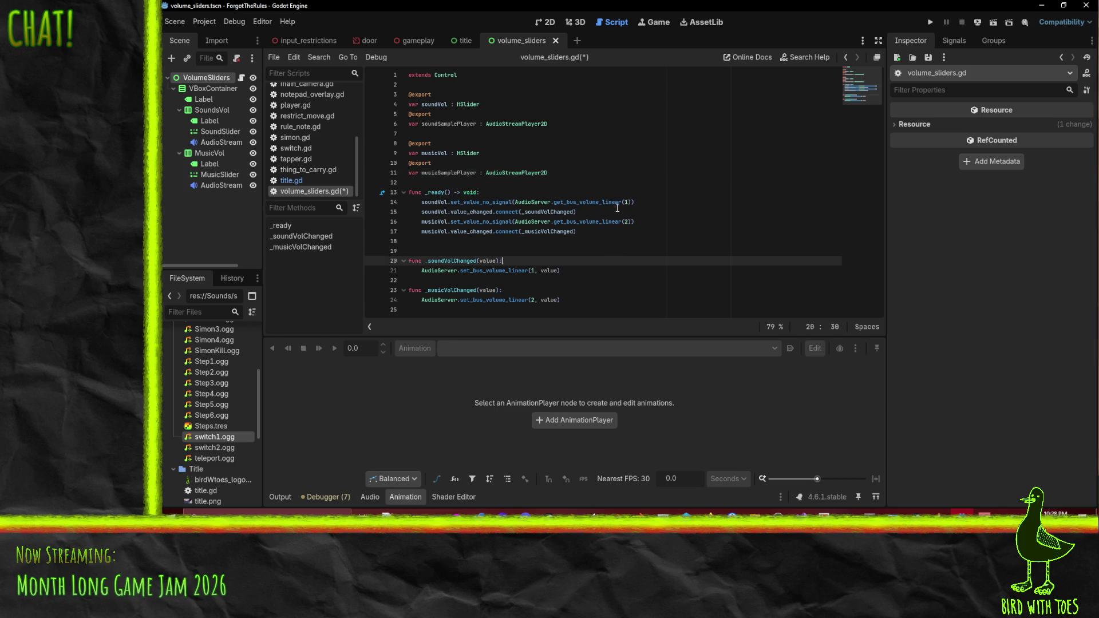
pyautogui.click(624, 221)
# Begin a 'soundVol.drag_ended' line after soundVol's connect call in _ready
pyautogui.click(541, 240)
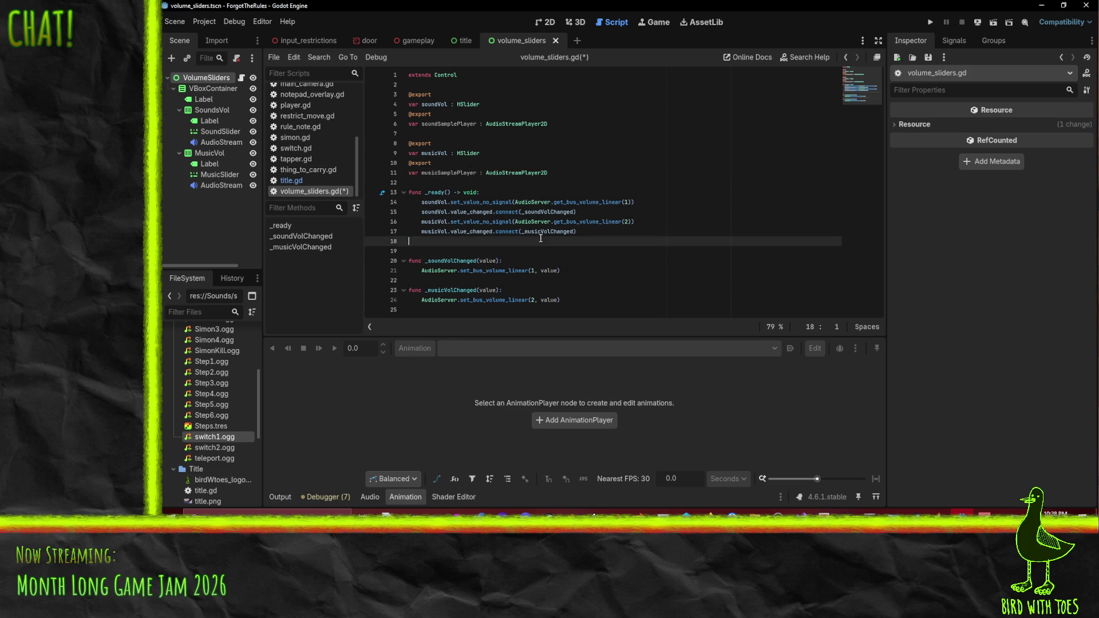
pyautogui.click(577, 208)
pyautogui.press('Return')
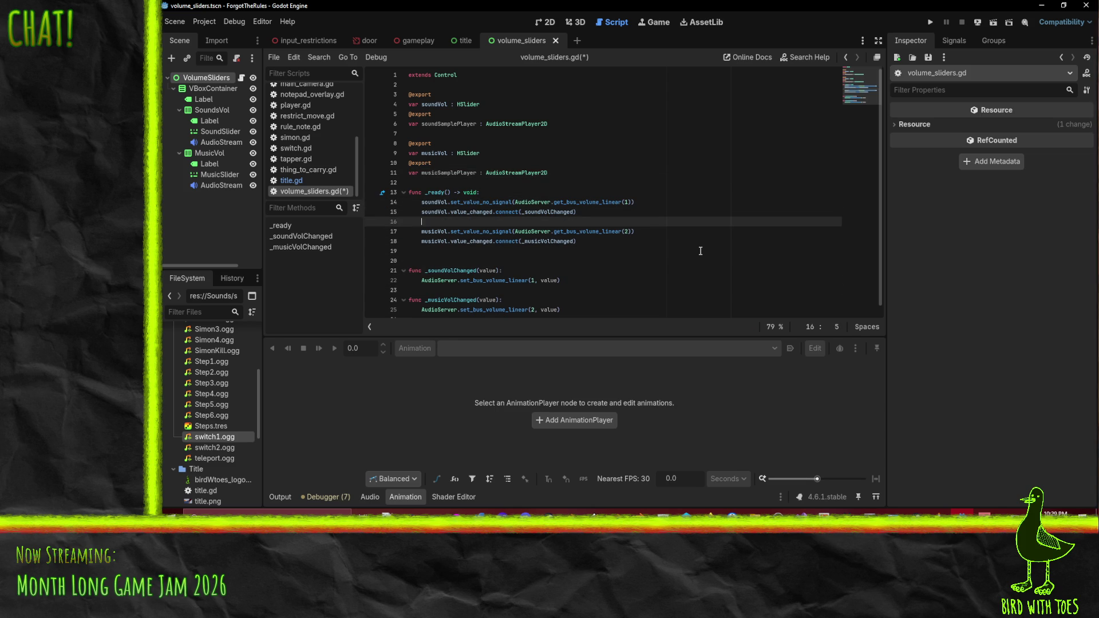
pyautogui.write('soundVol.')
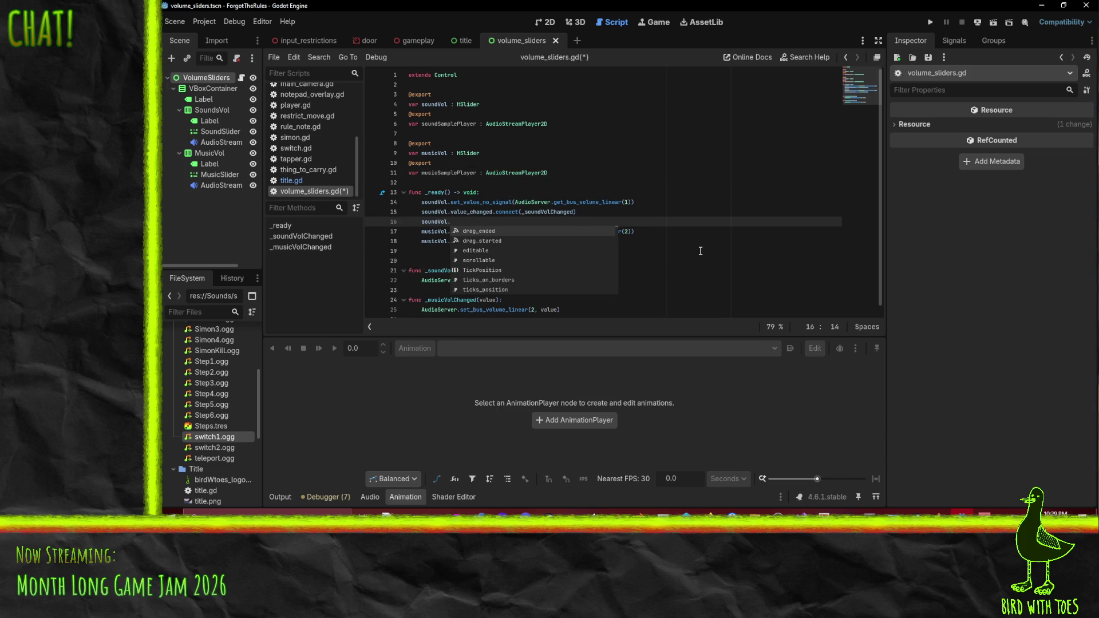
pyautogui.write('dra')
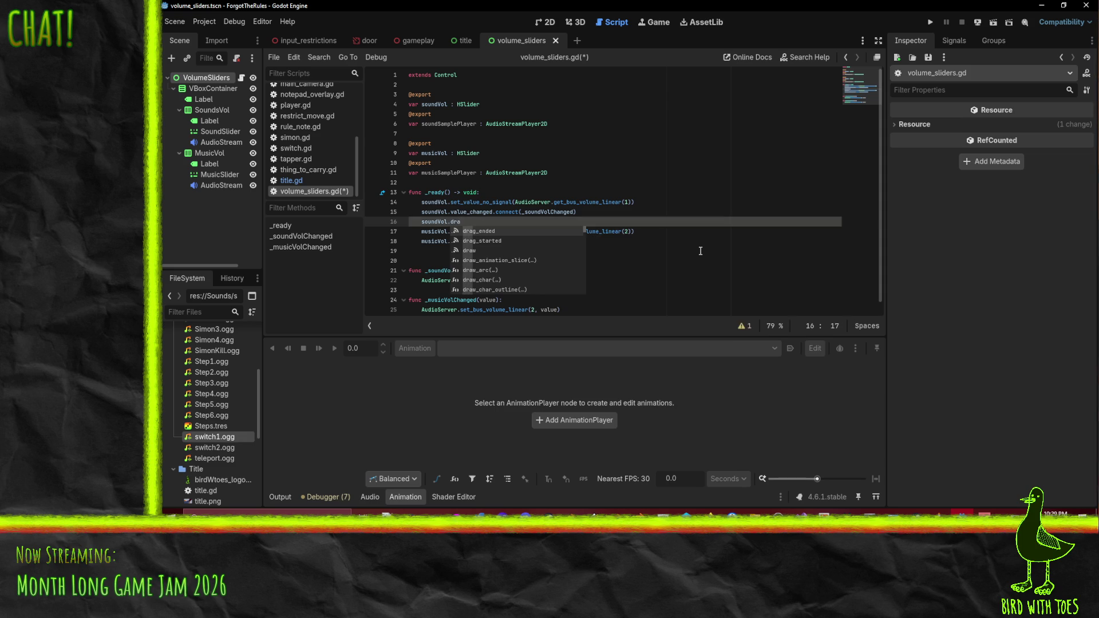
pyautogui.press('Return')
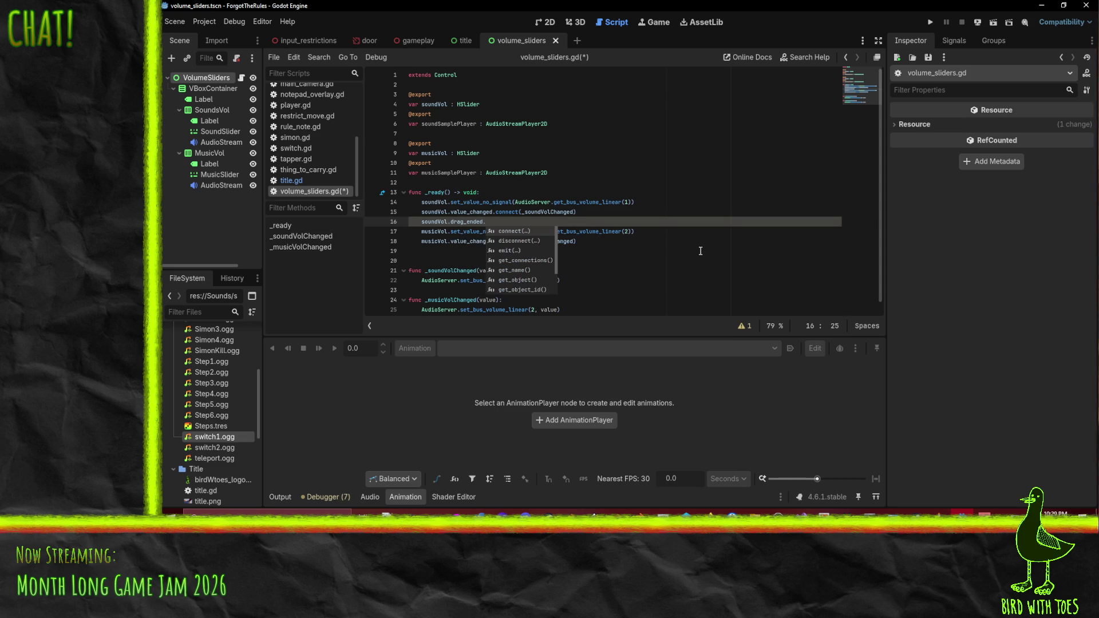
pyautogui.press('BackSpace')
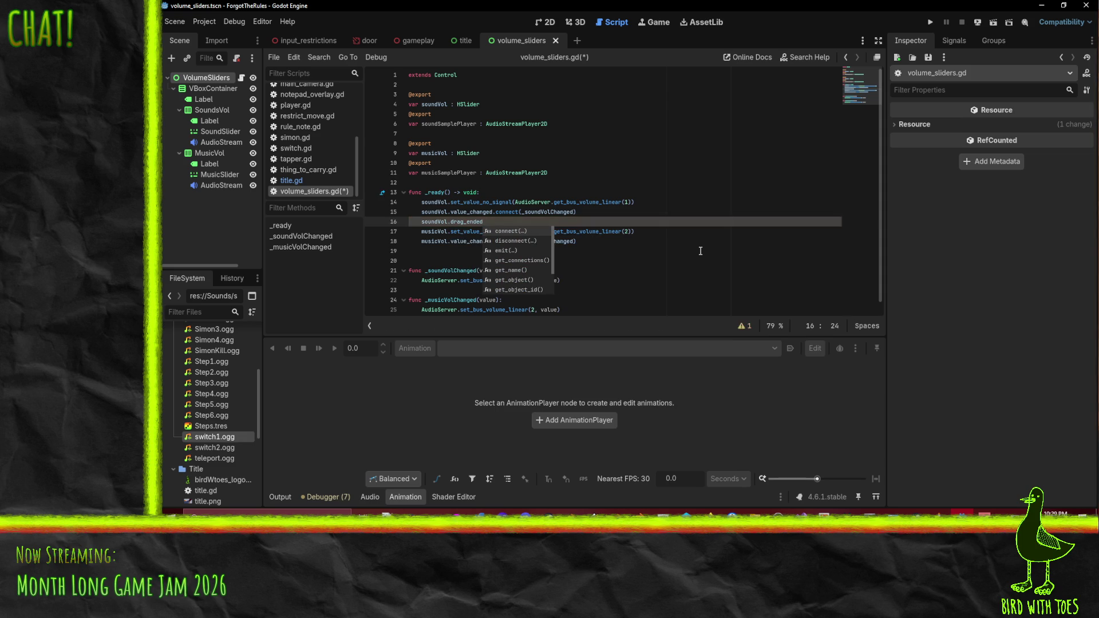
pyautogui.doubleClick(467, 222)
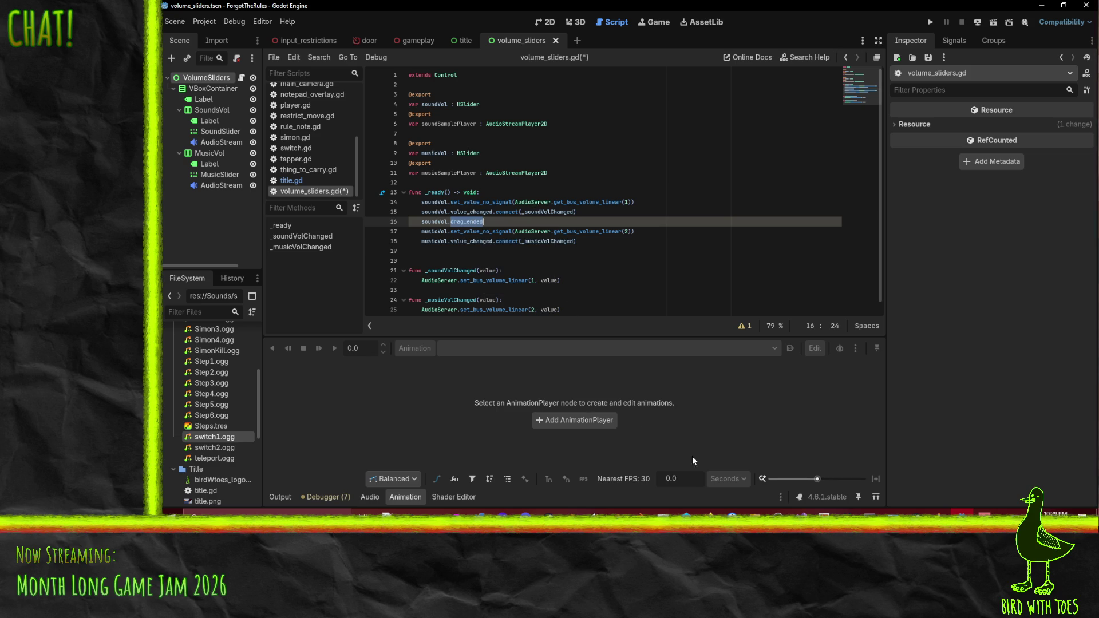
# In the browser, search 'godot hslider' and open the HSlider documentation
pyautogui.click(733, 513)
pyautogui.click(656, 475)
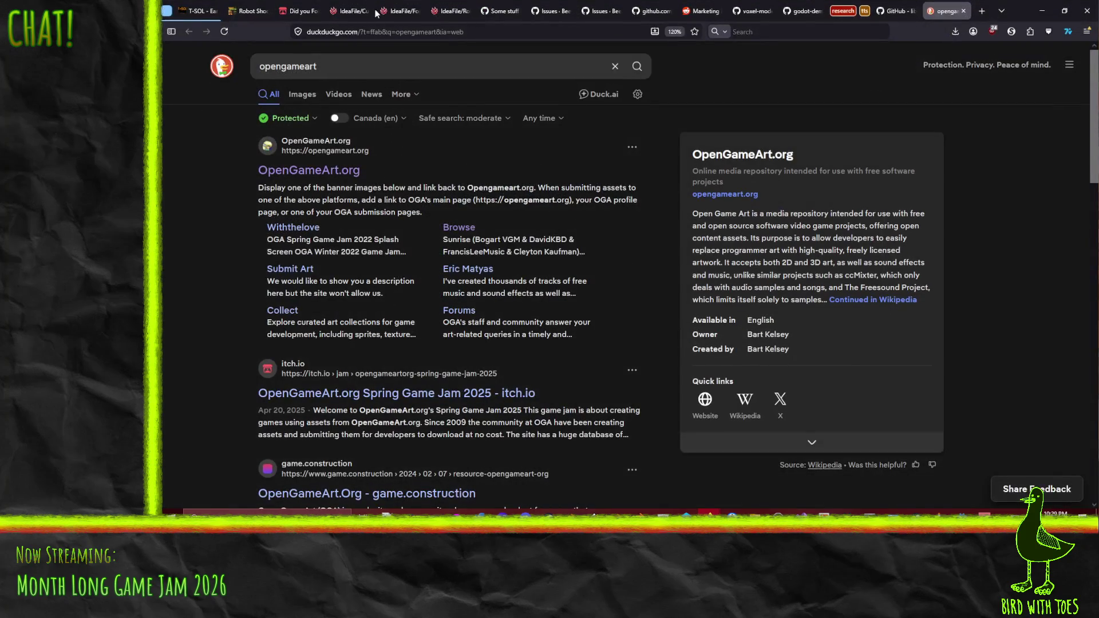
pyautogui.click(337, 54)
pyautogui.write('godot ')
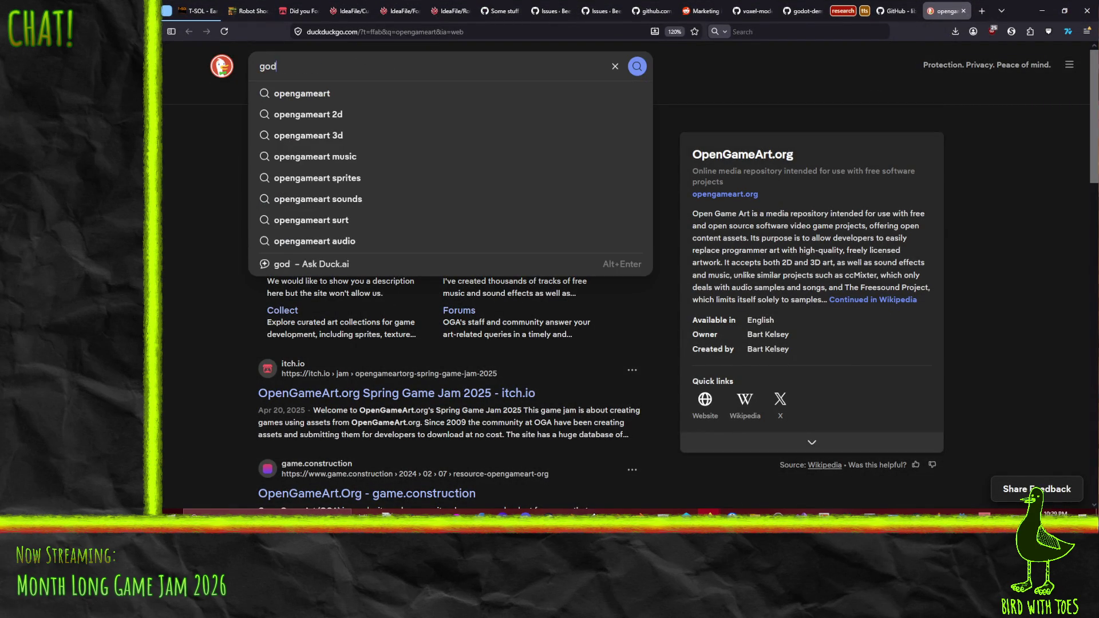
pyautogui.write('hslider')
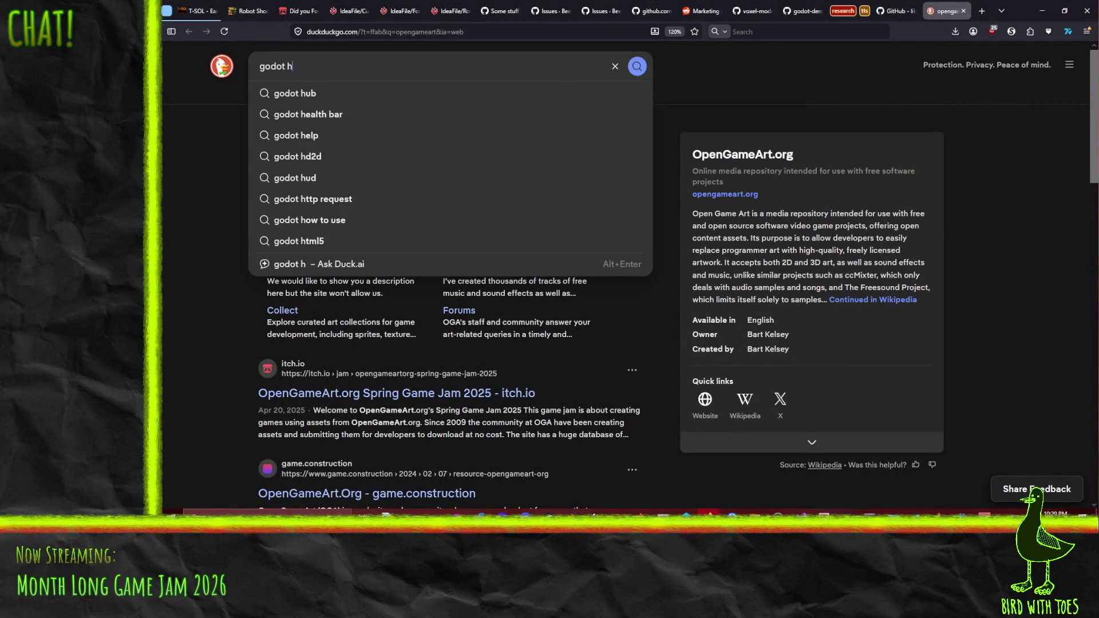
pyautogui.press('Return')
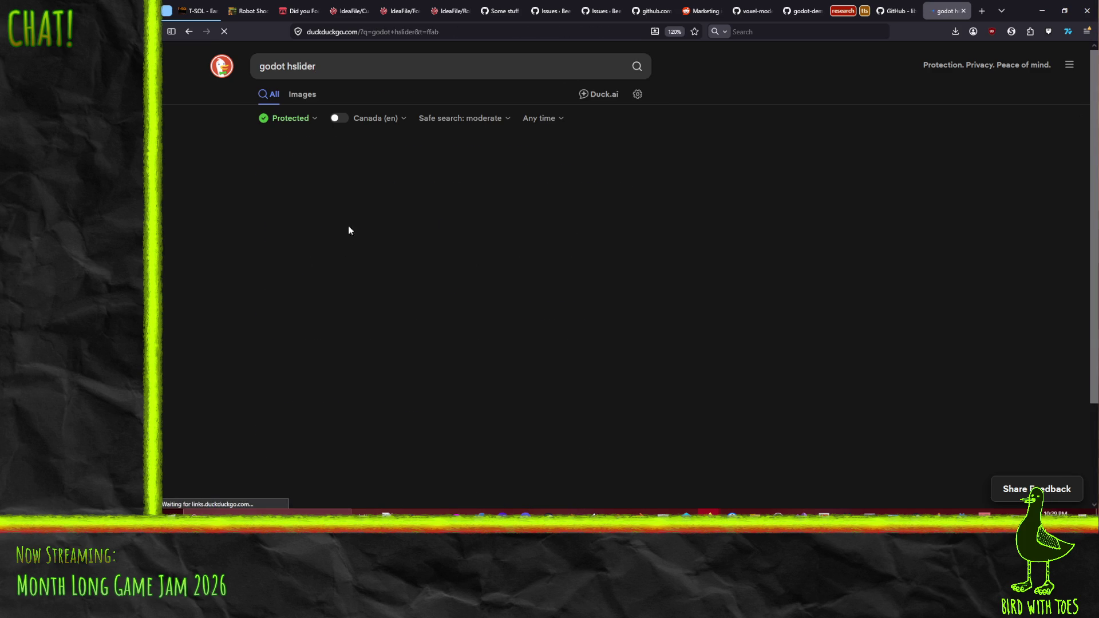
pyautogui.click(347, 172)
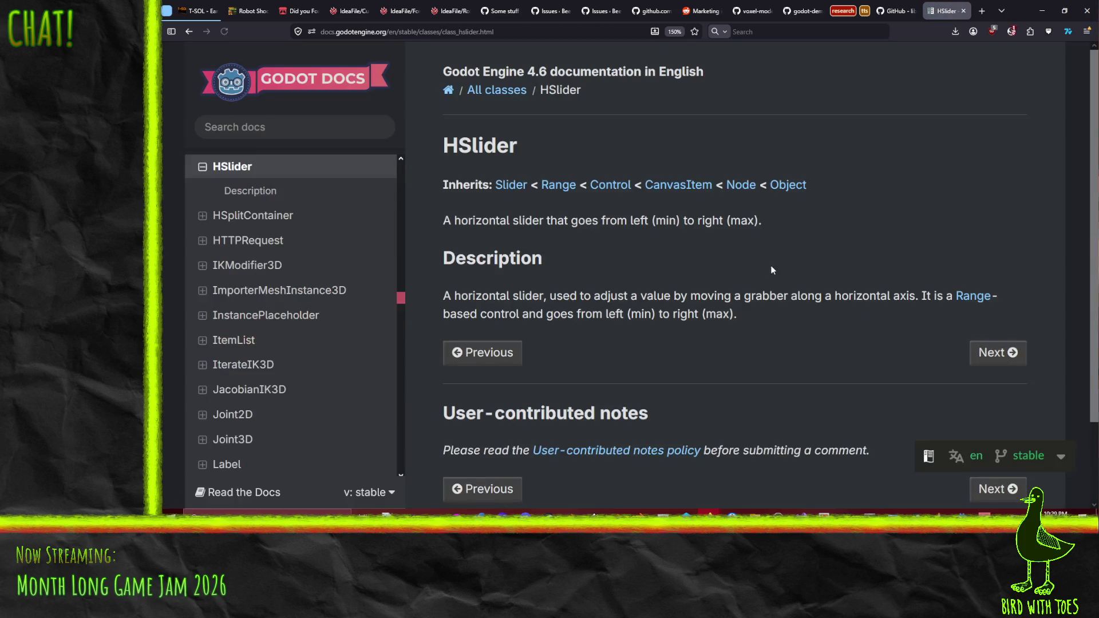
# Go to the parent Slider class page and find its drag_ended signal
pyautogui.hotkey('ctrl', 'f')
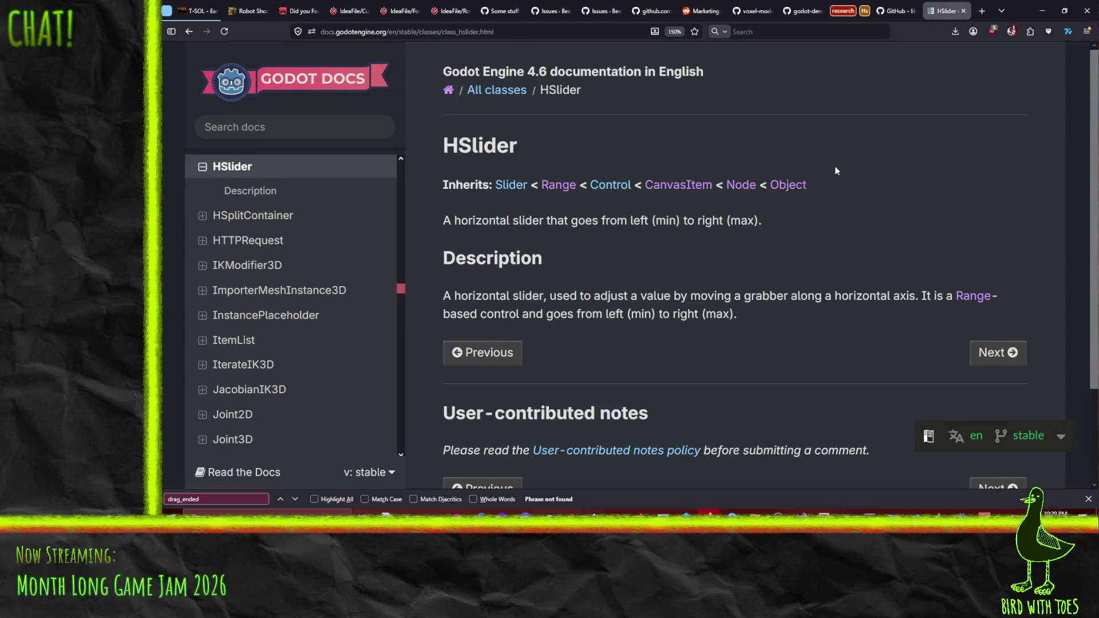
pyautogui.scroll(-2, 834, 223)
pyautogui.scroll(2, 845, 217)
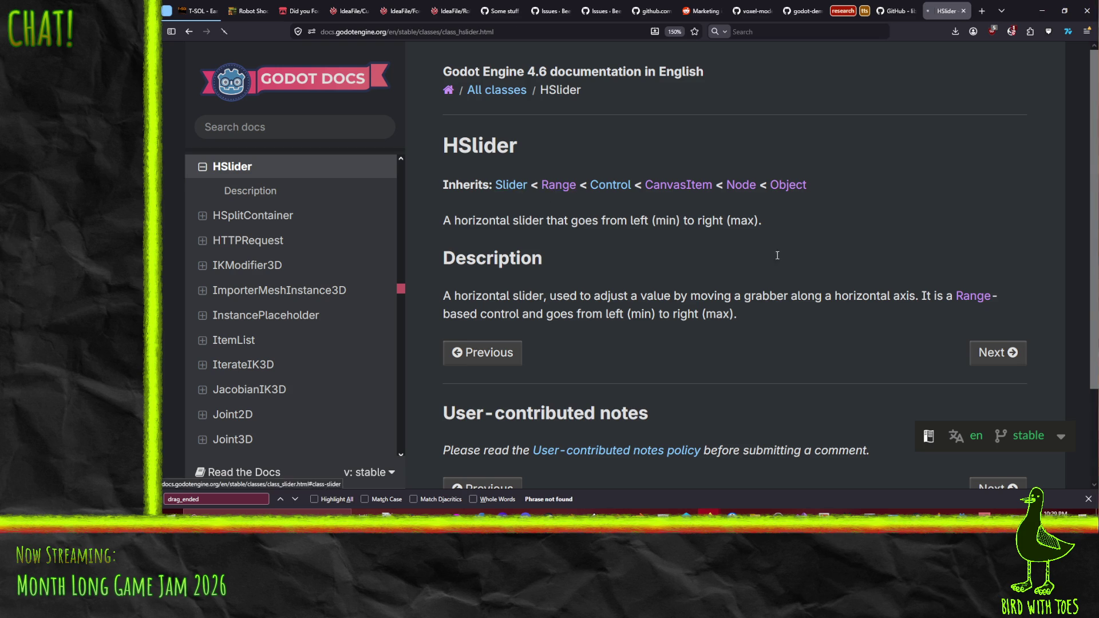
pyautogui.click(511, 185)
pyautogui.press('Return')
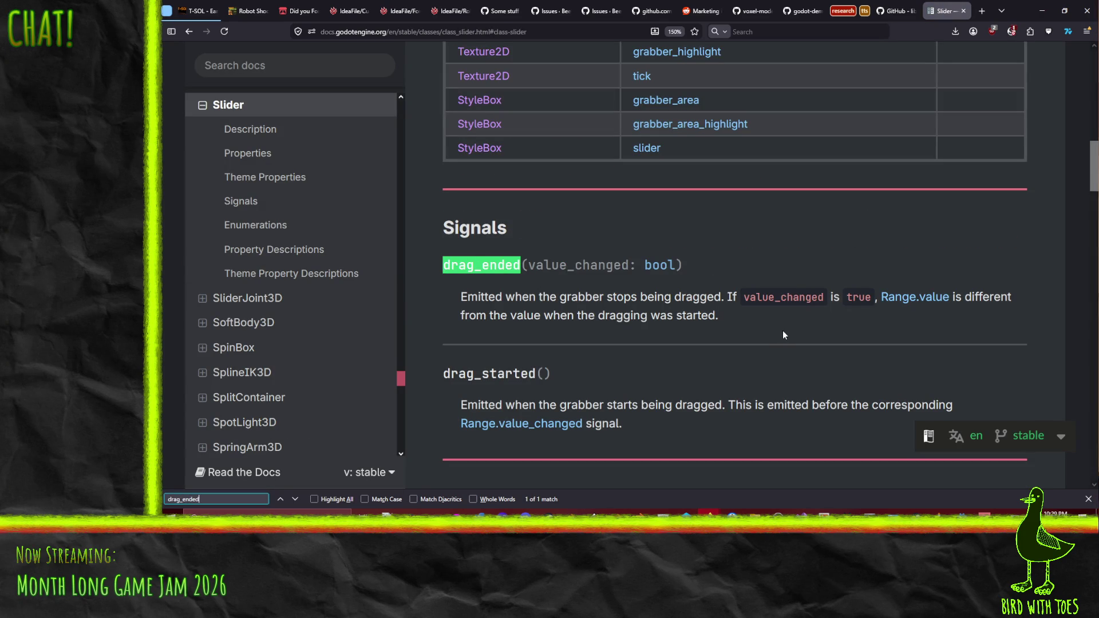
pyautogui.scroll(-6, 750, 282)
pyautogui.press('Return')
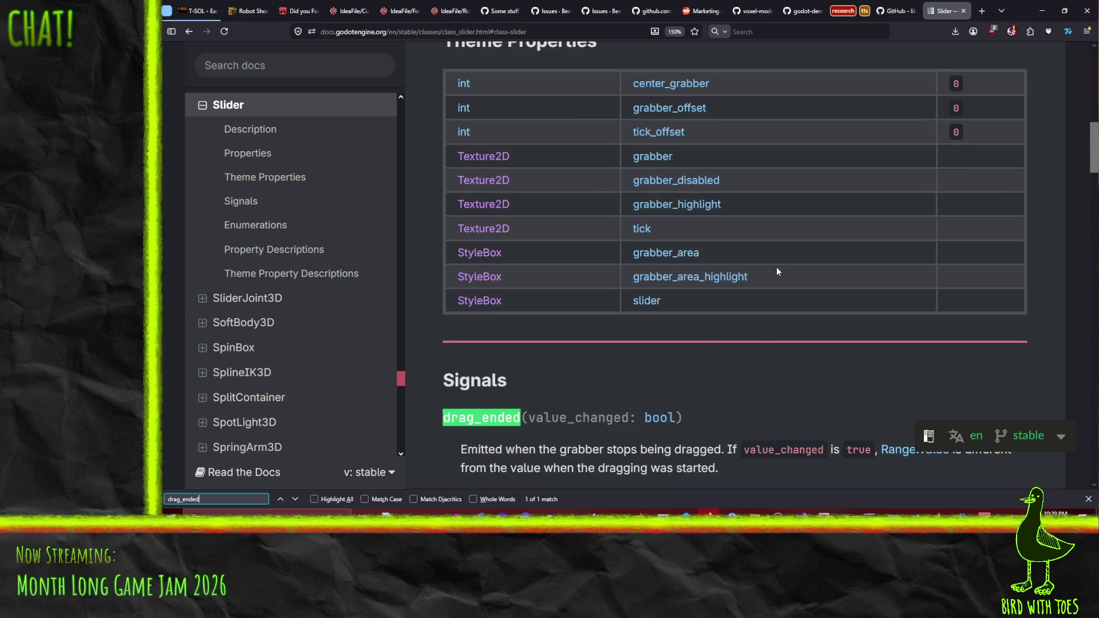
pyautogui.scroll(-5, 737, 355)
pyautogui.press('Return')
pyautogui.scroll(1, 705, 226)
pyautogui.scroll(-5, 706, 240)
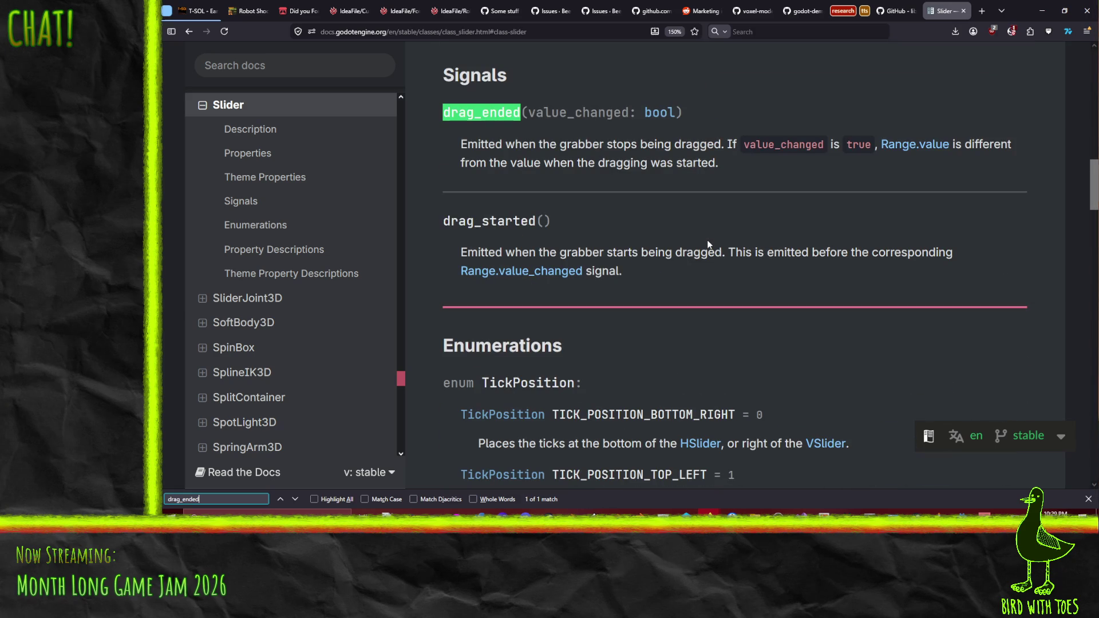
pyautogui.scroll(-4, 723, 266)
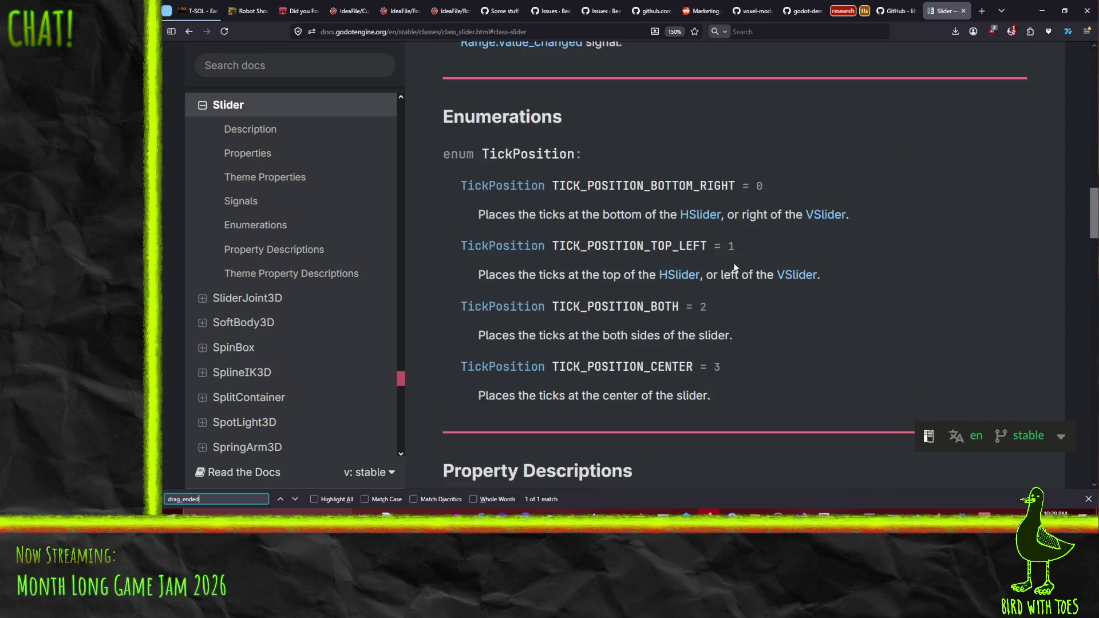
pyautogui.scroll(10, 740, 265)
pyautogui.scroll(5, 741, 261)
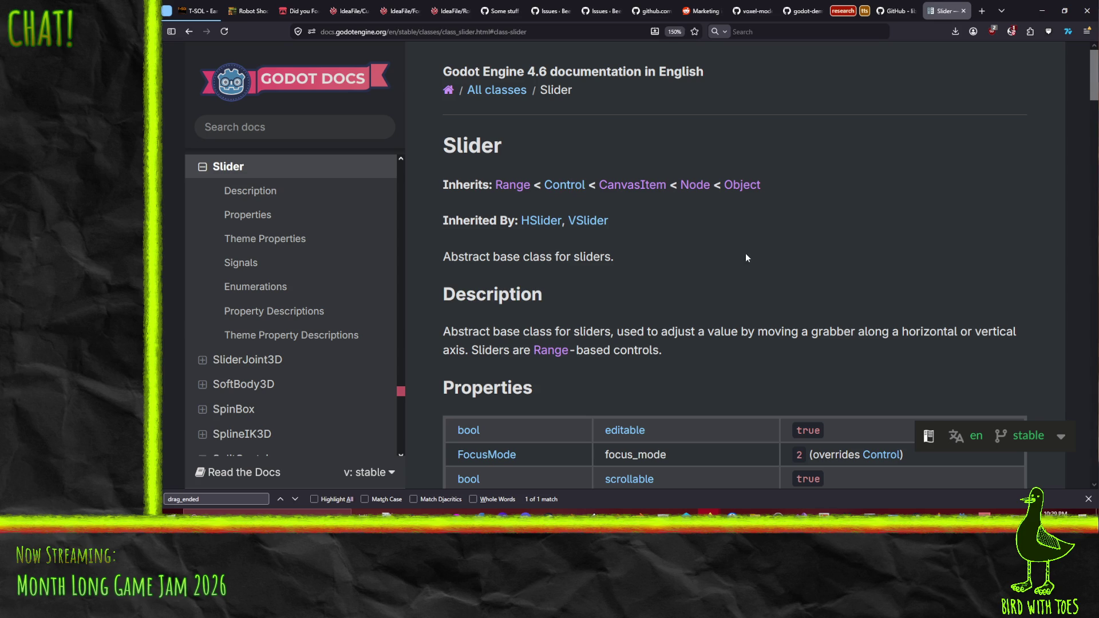
# Search the docs for 'value_c' to check value_changed, then return to the Slider page
pyautogui.hotkey('ctrl', 'f')
pyautogui.write('valk')
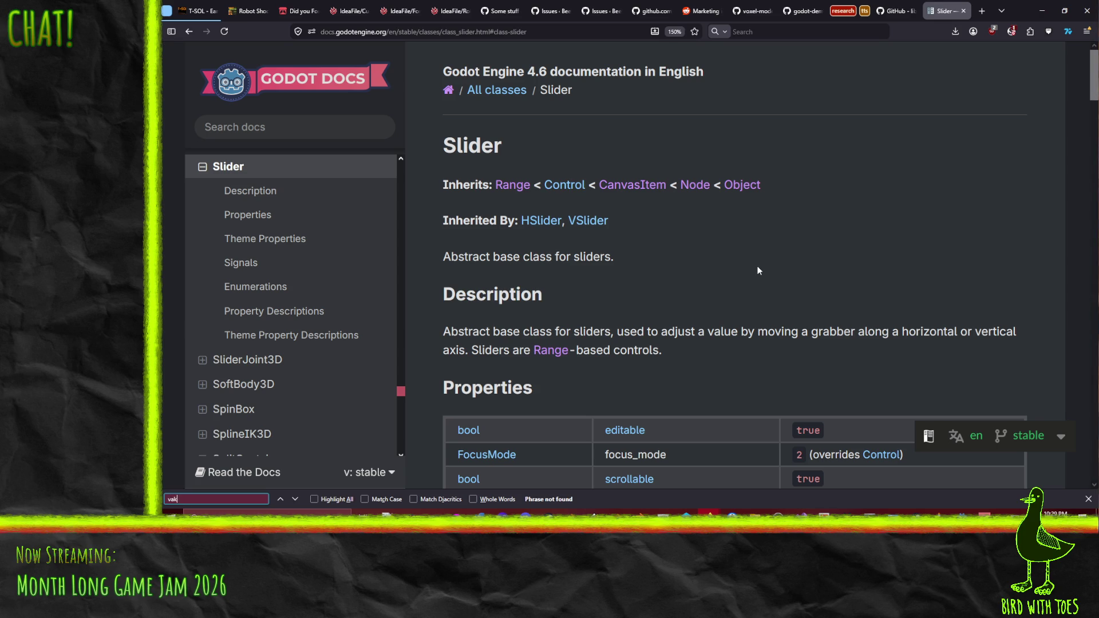
pyautogui.click(570, 189)
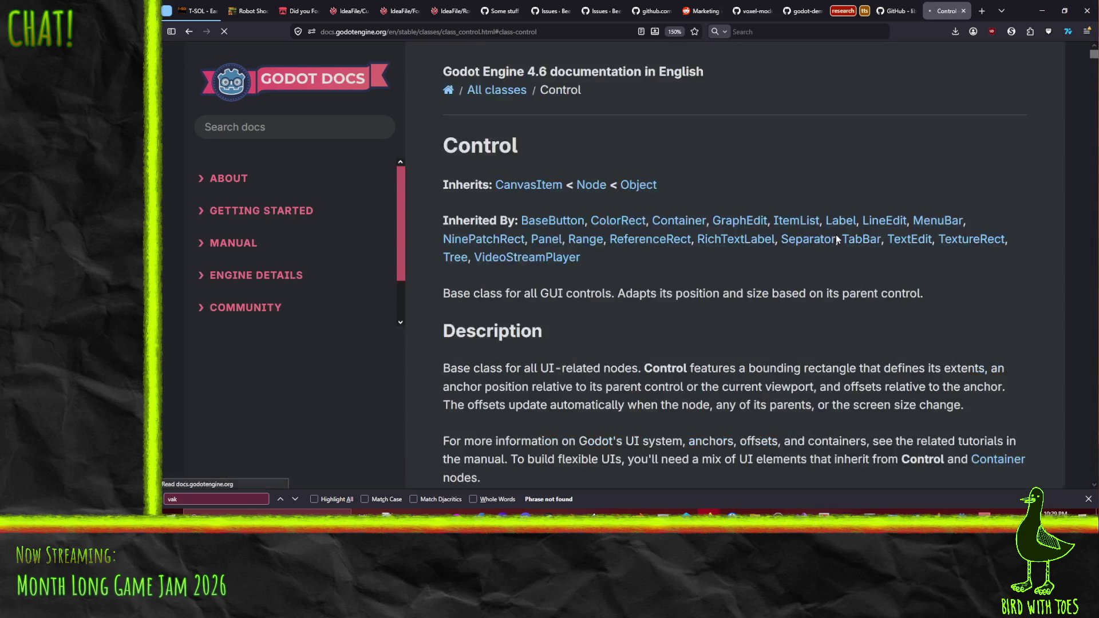
pyautogui.hotkey('ctrl', 'f')
pyautogui.write('value_c')
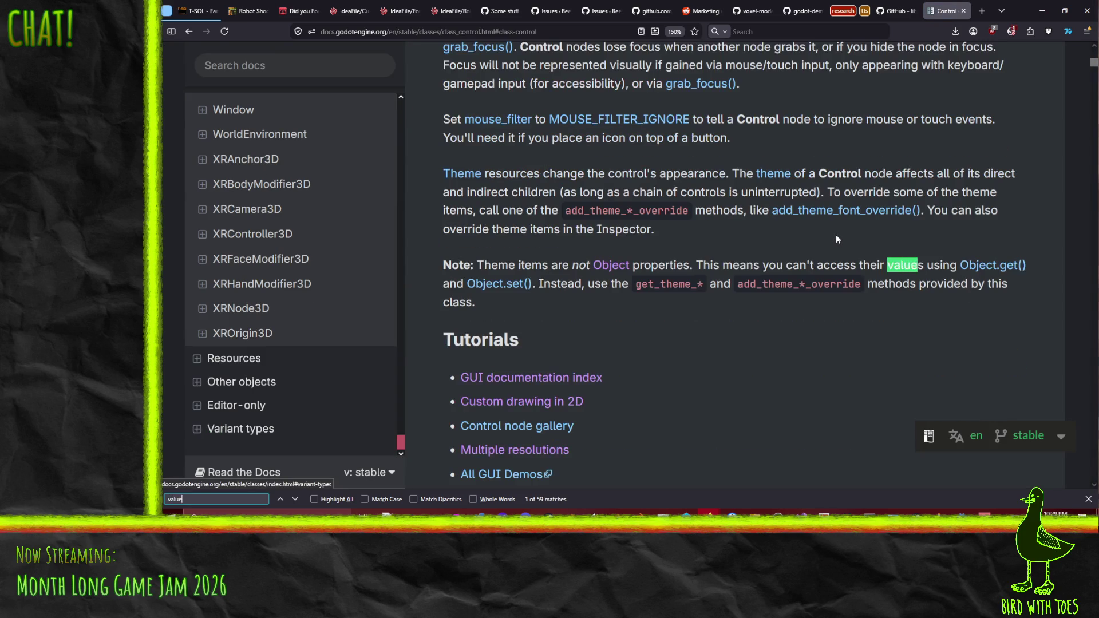
pyautogui.scroll(10, 834, 238)
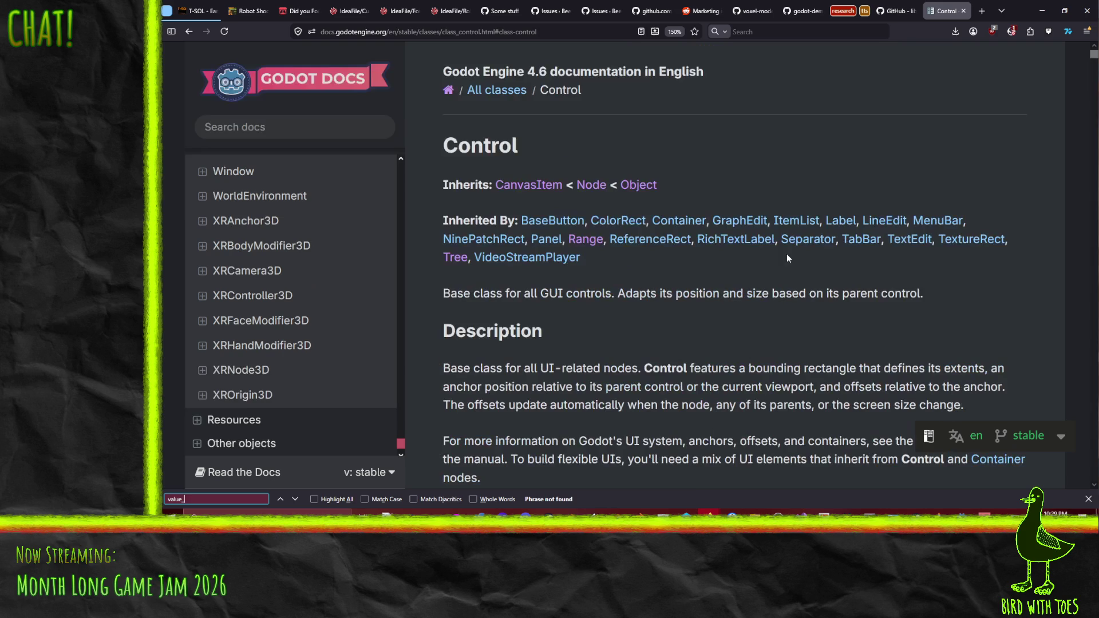
pyautogui.click(188, 35)
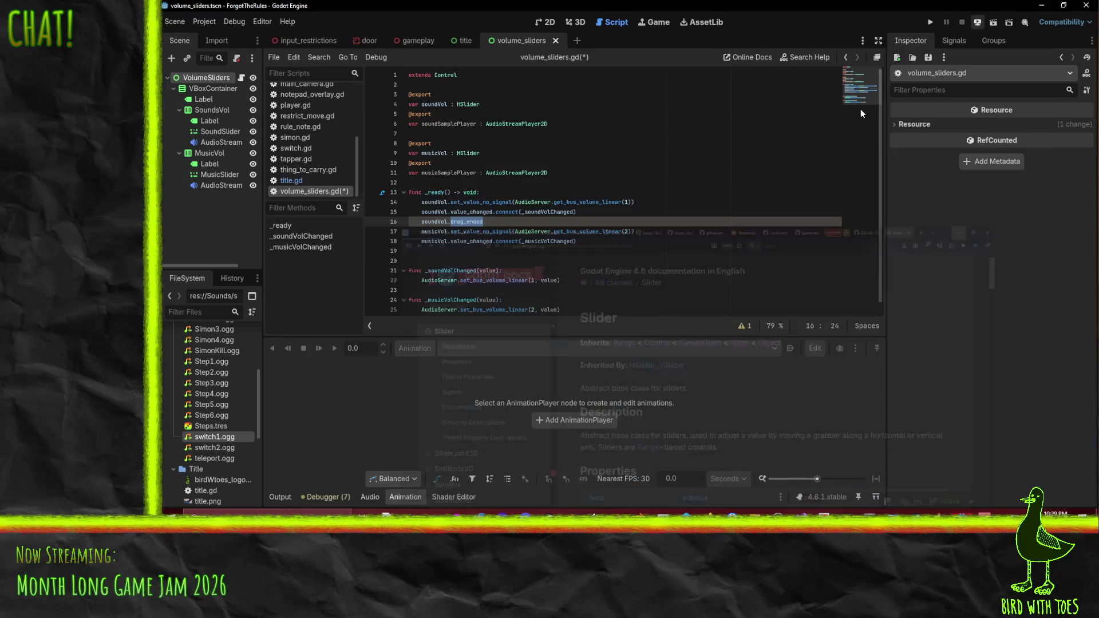
# Connect soundVol.drag_ended to _soundVolChanged and delete the old value_changed connection line
pyautogui.click(1042, 11)
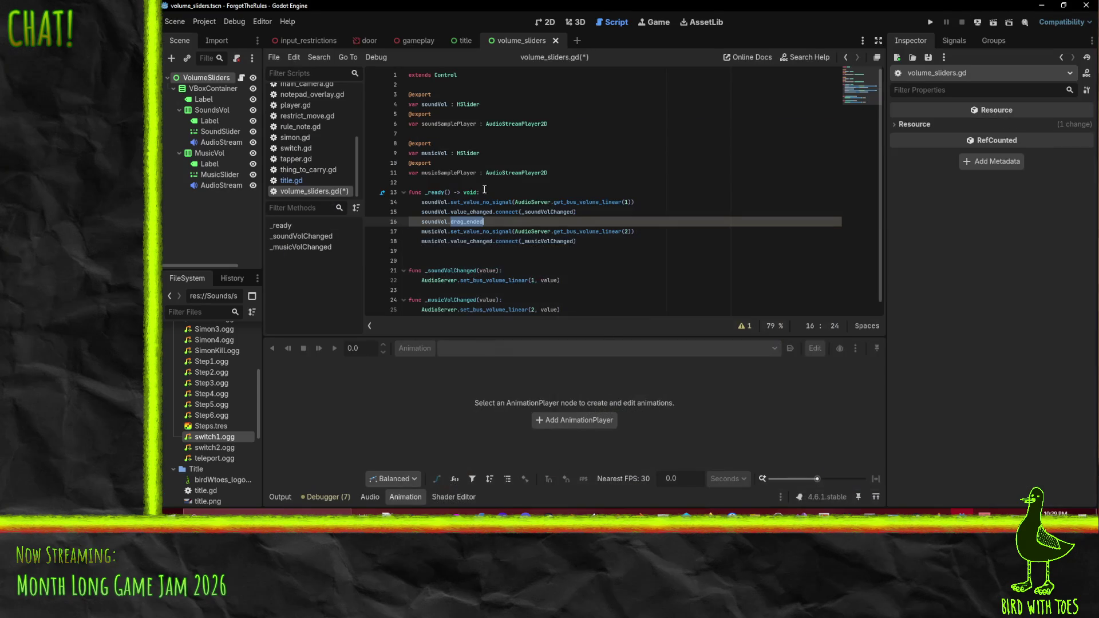
pyautogui.click(522, 224)
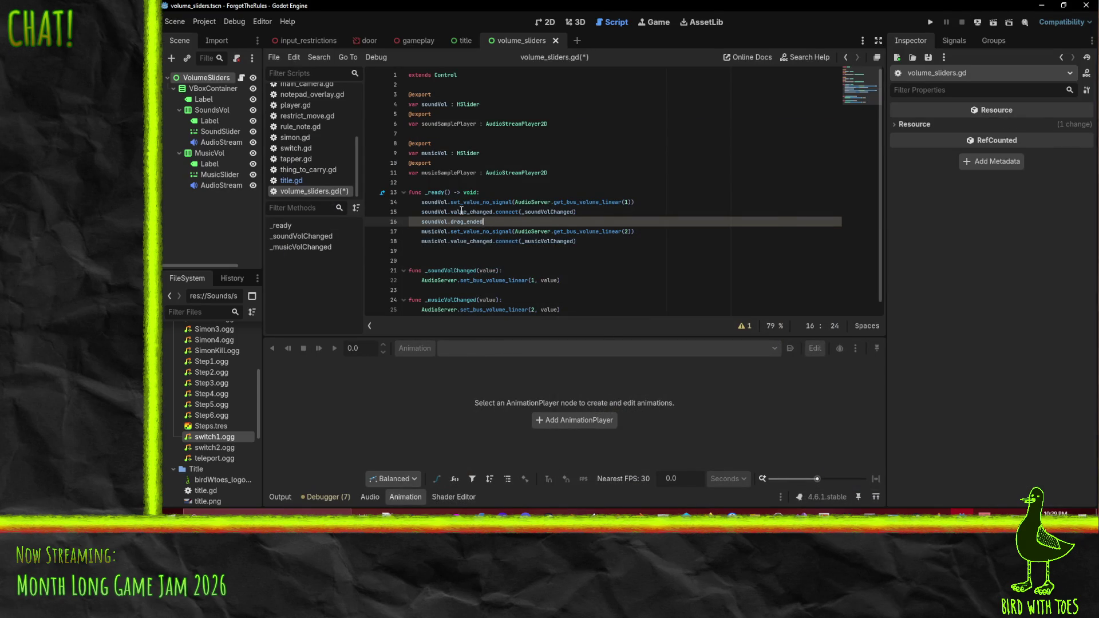
pyautogui.moveTo(468, 211)
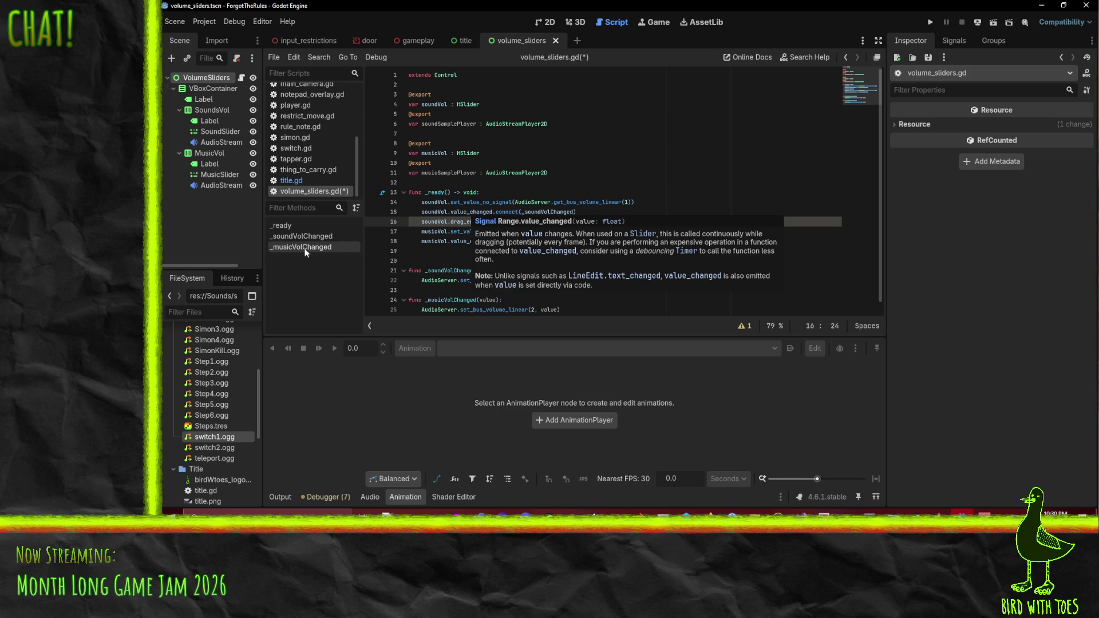
pyautogui.click(501, 222)
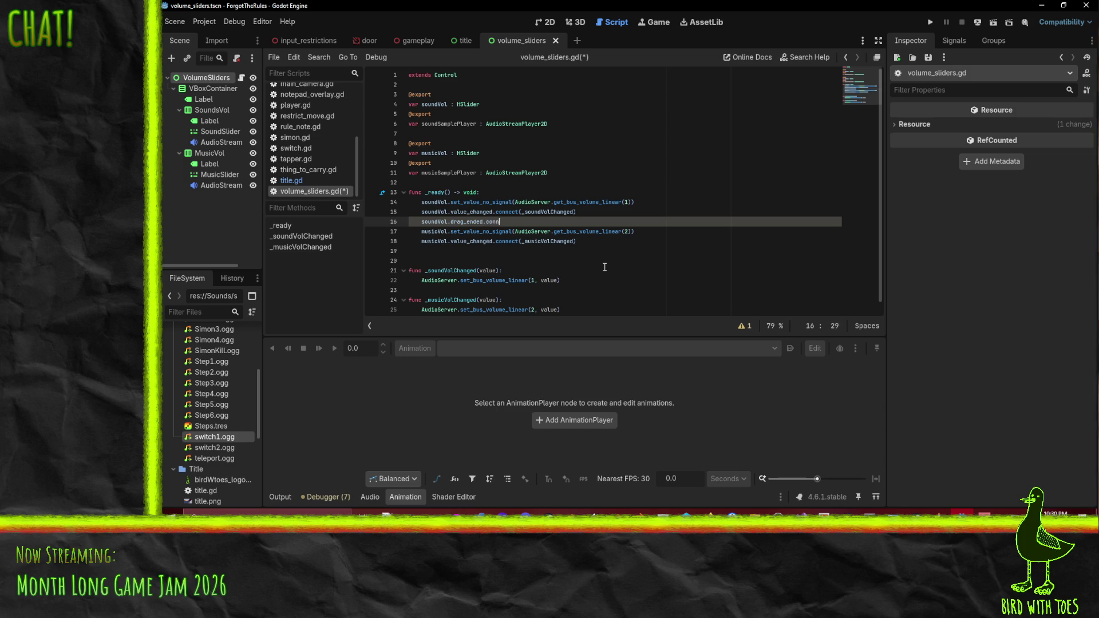
pyautogui.write('(_')
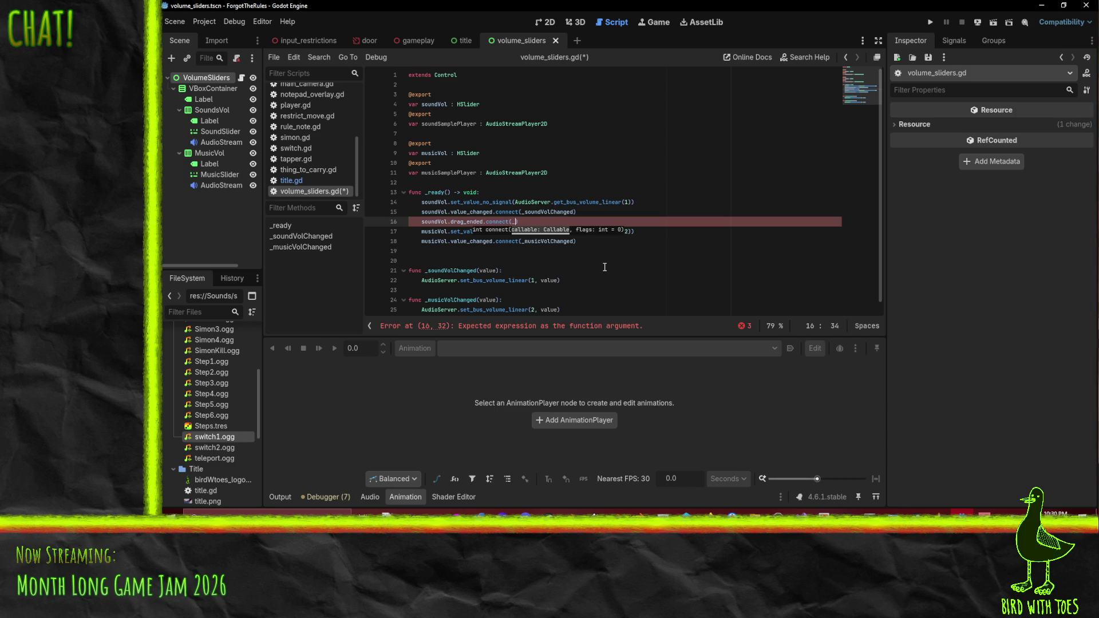
pyautogui.press('Escape')
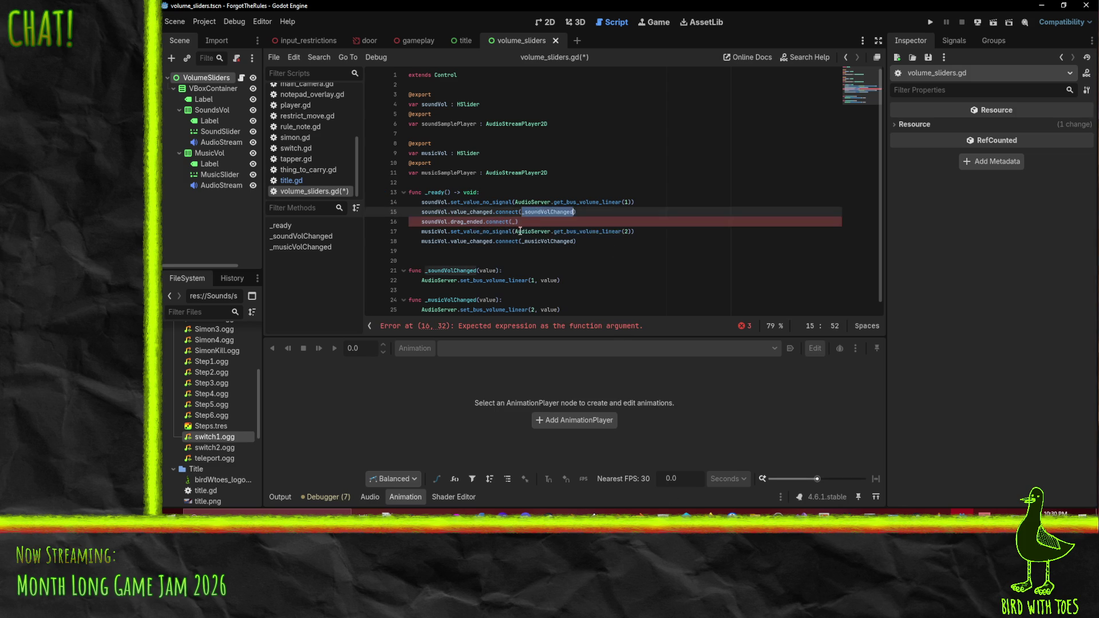
pyautogui.write('_soundVolChanged')
pyautogui.press('Up')
pyautogui.press('Home')
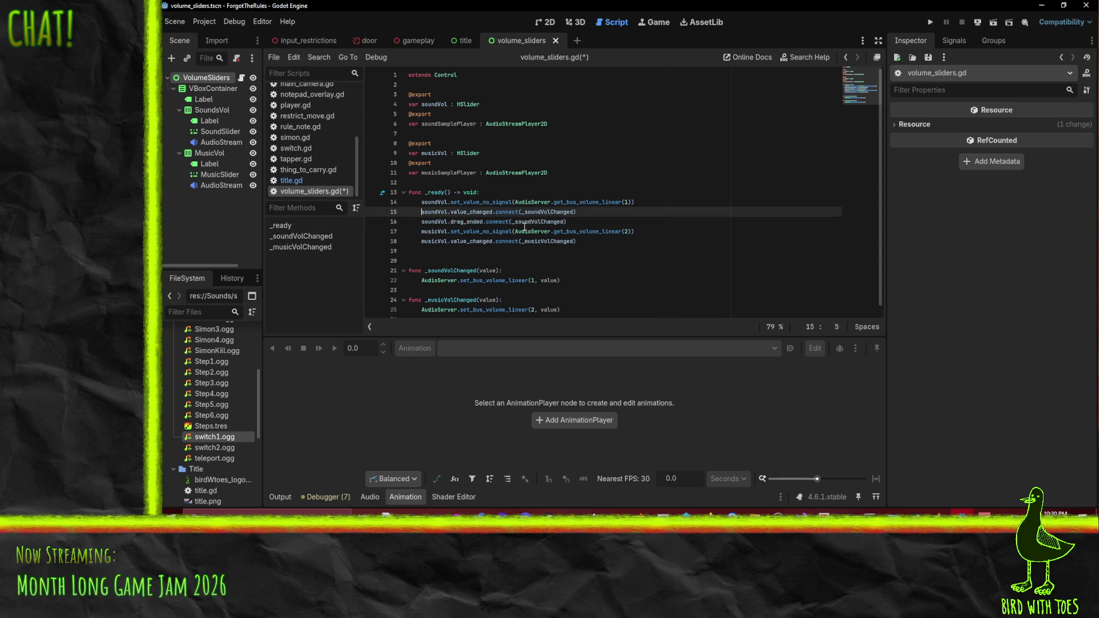
pyautogui.hotkey('ctrl', 'shift', 'k')
# Replace value_changed with drag_ended on the musicVol connection line
pyautogui.doubleClick(467, 212)
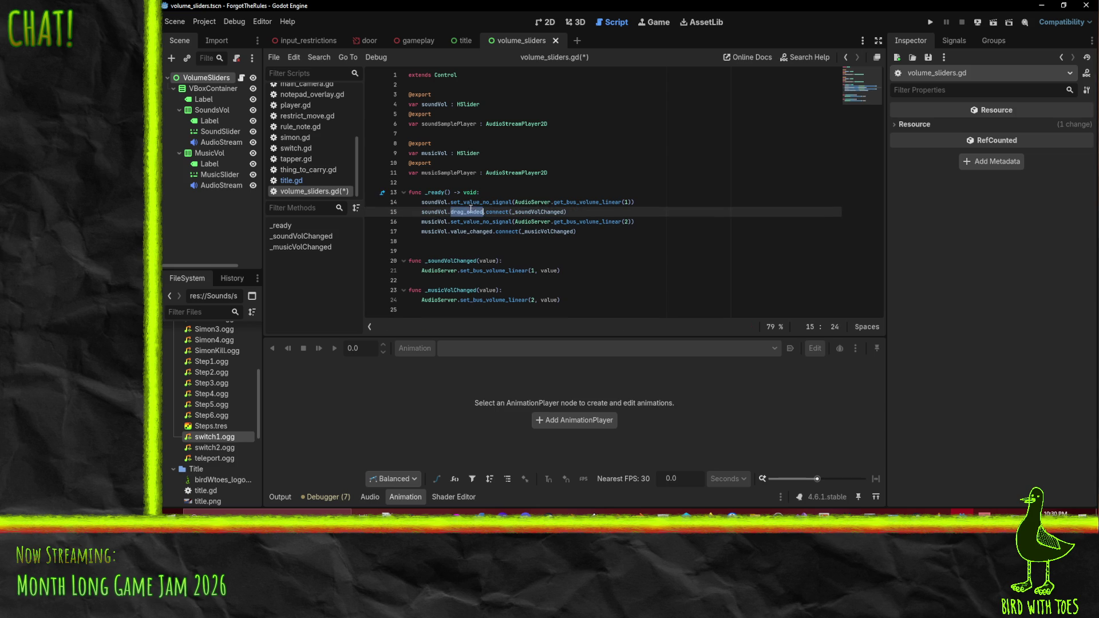
pyautogui.hotkey('ctrl', 'c')
pyautogui.doubleClick(470, 231)
pyautogui.hotkey('ctrl', 'v')
pyautogui.click(452, 278)
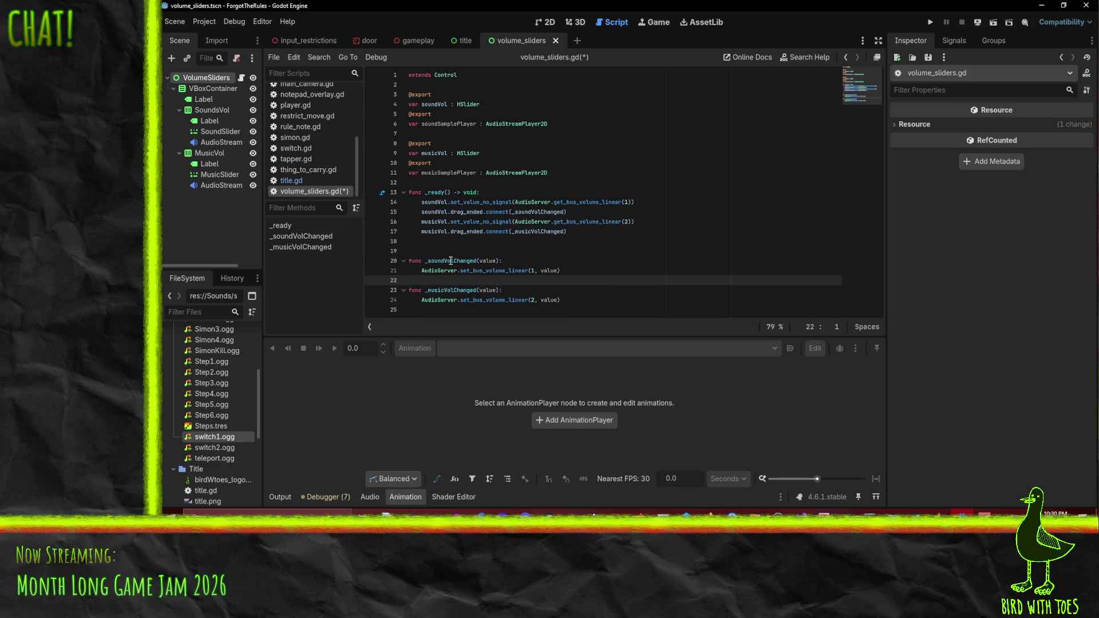
pyautogui.click(451, 260)
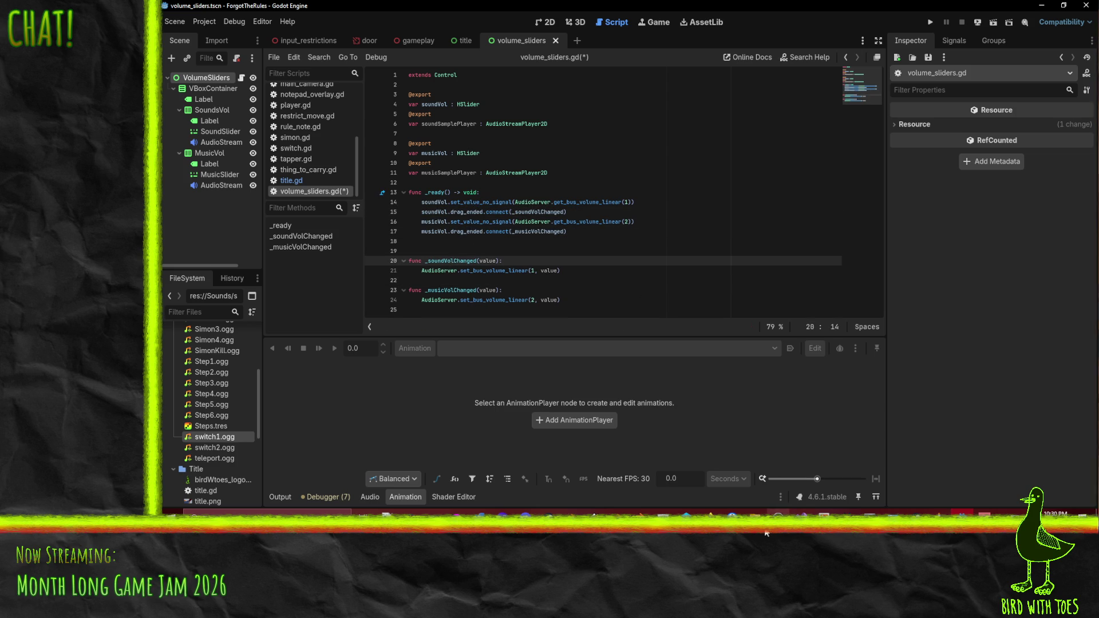
pyautogui.click(710, 514)
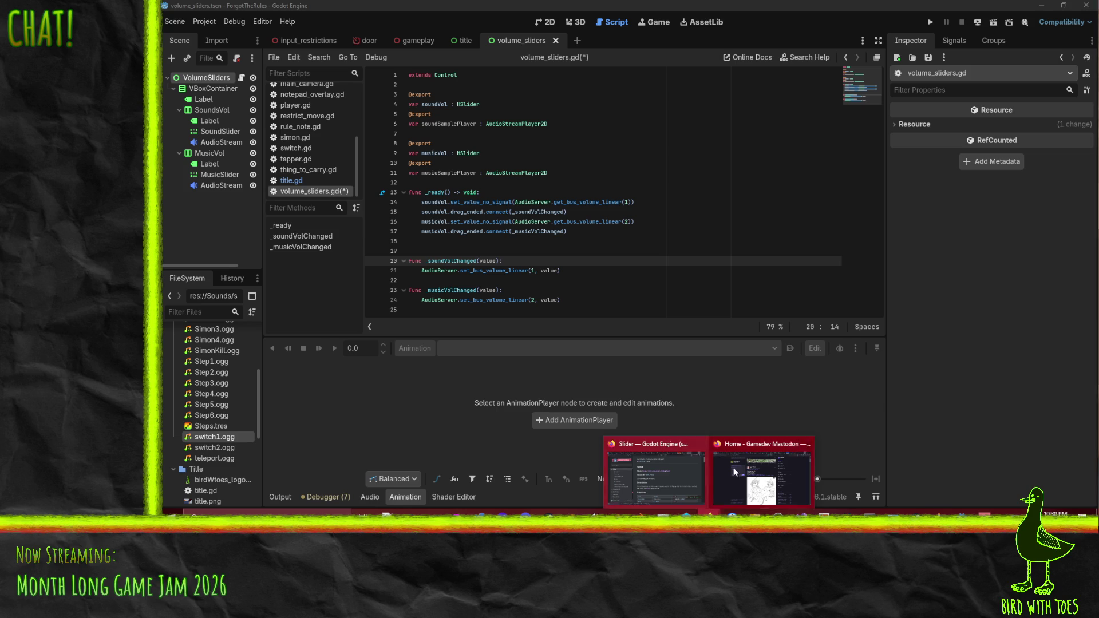
# Revisit the Slider class page via HSlider and scroll to the drag_ended signal's value_changed argument
pyautogui.click(646, 473)
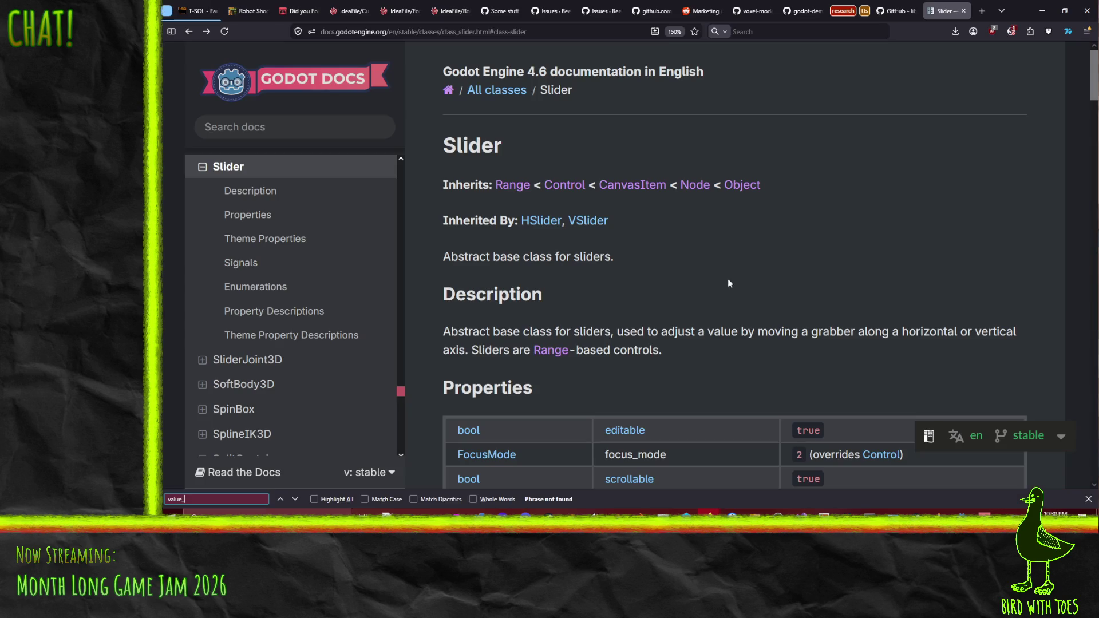
pyautogui.click(541, 228)
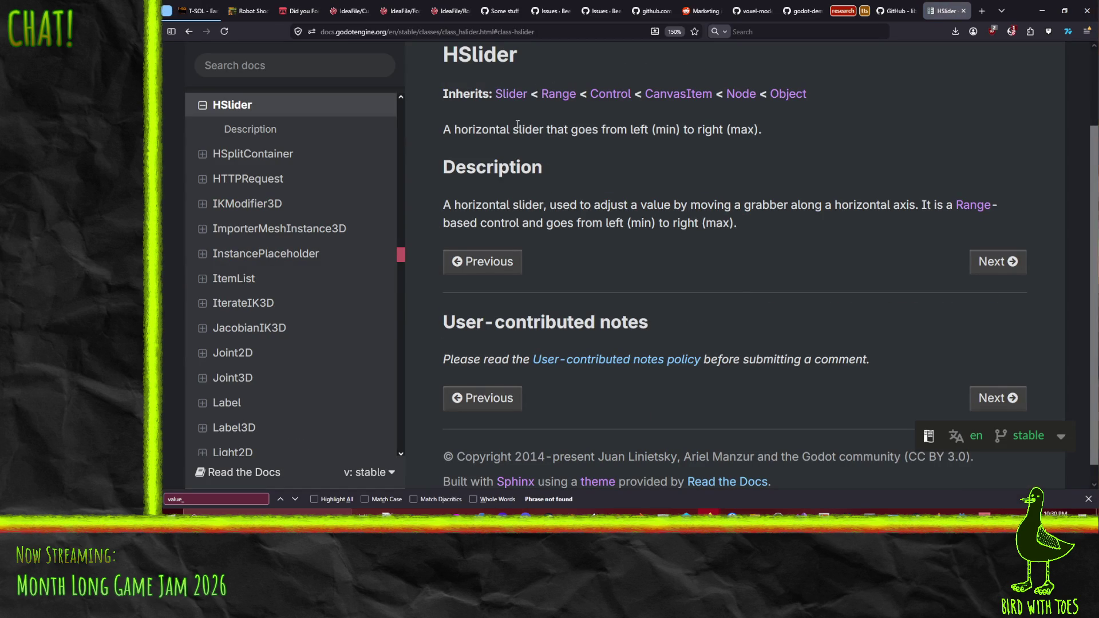
pyautogui.click(512, 101)
pyautogui.scroll(-10, 658, 295)
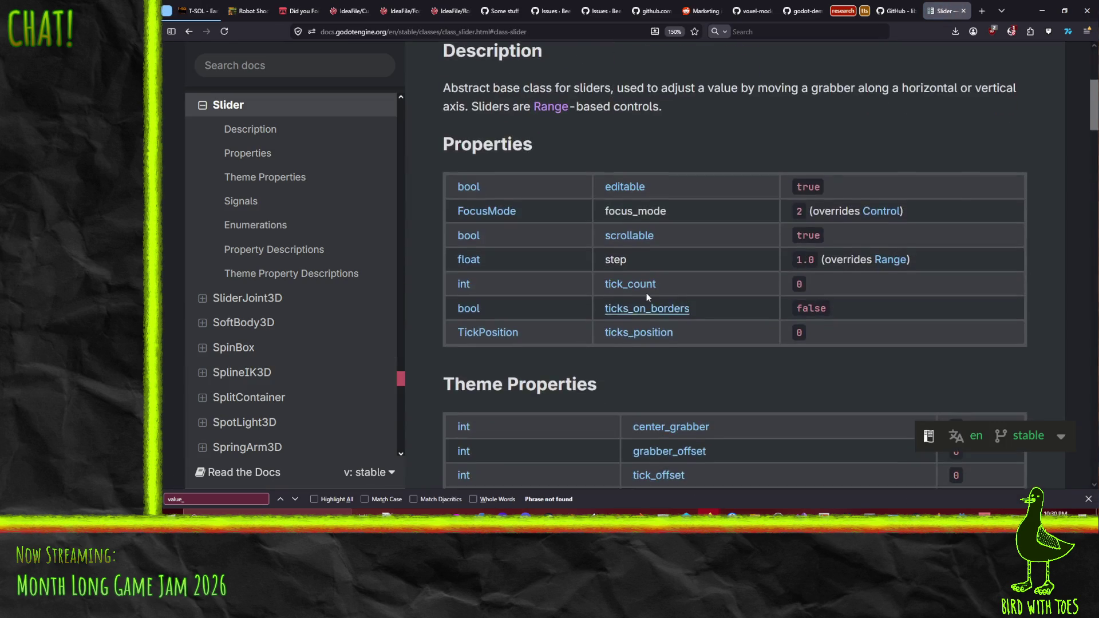
pyautogui.scroll(3, 635, 200)
pyautogui.scroll(-6, 676, 393)
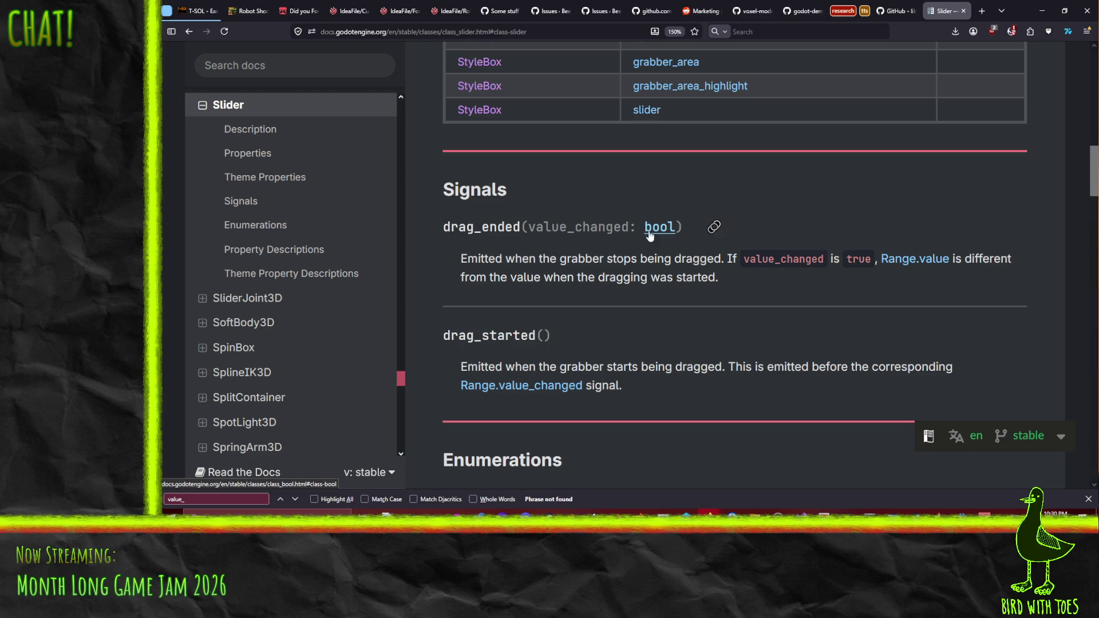
pyautogui.click(1041, 11)
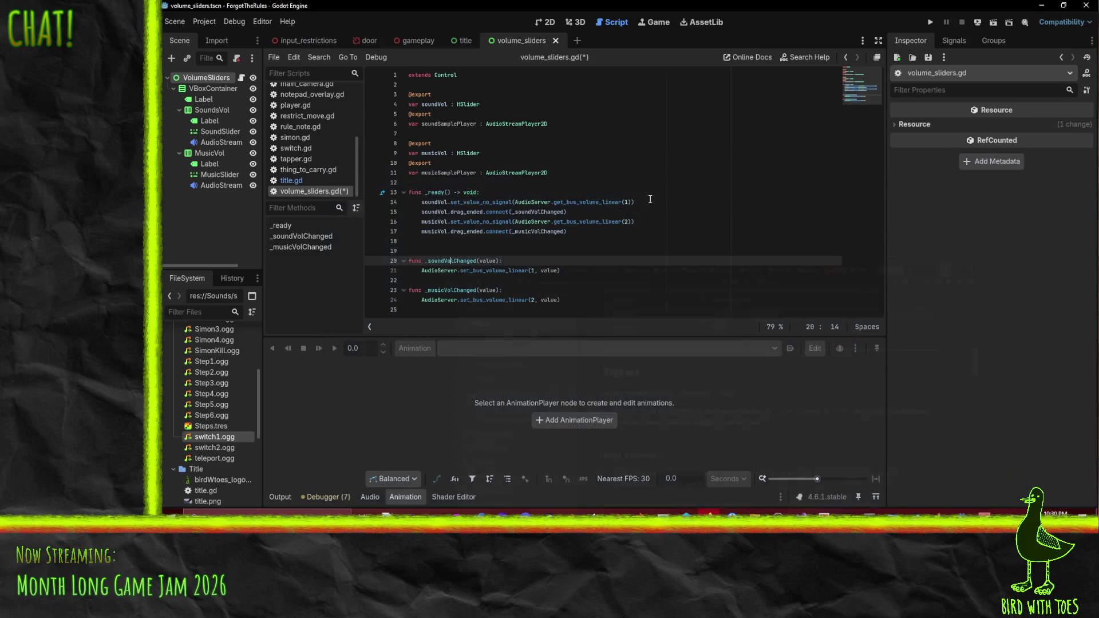
# Remove the value parameter from _soundVolChanged and _musicVolChanged
pyautogui.doubleClick(488, 261)
pyautogui.press('BackSpace')
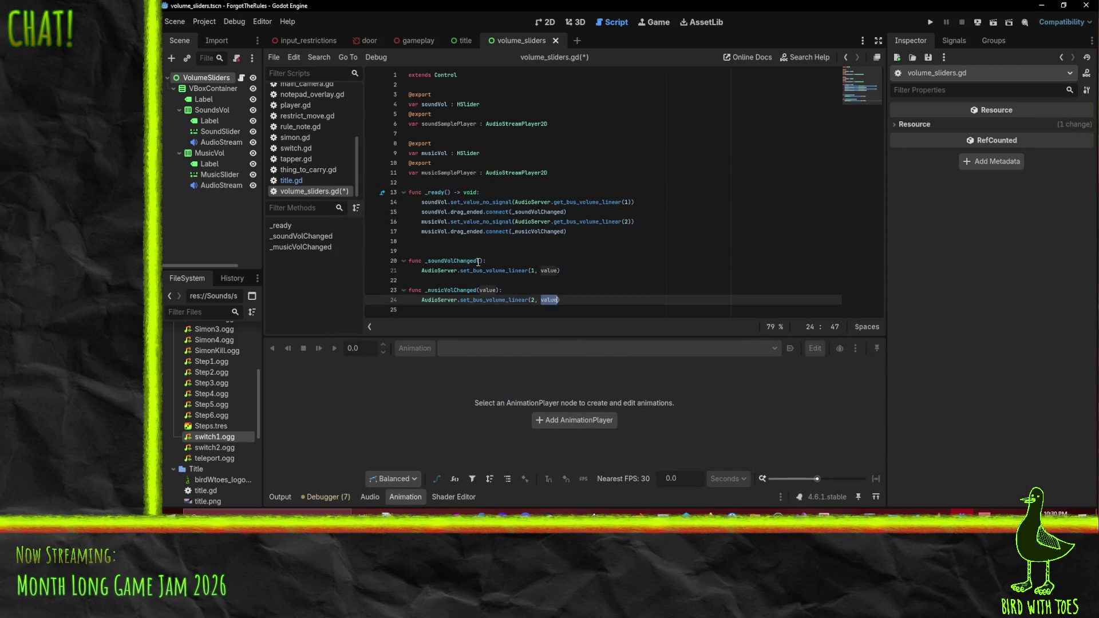
pyautogui.doubleClick(484, 289)
pyautogui.press('BackSpace')
pyautogui.click(489, 260)
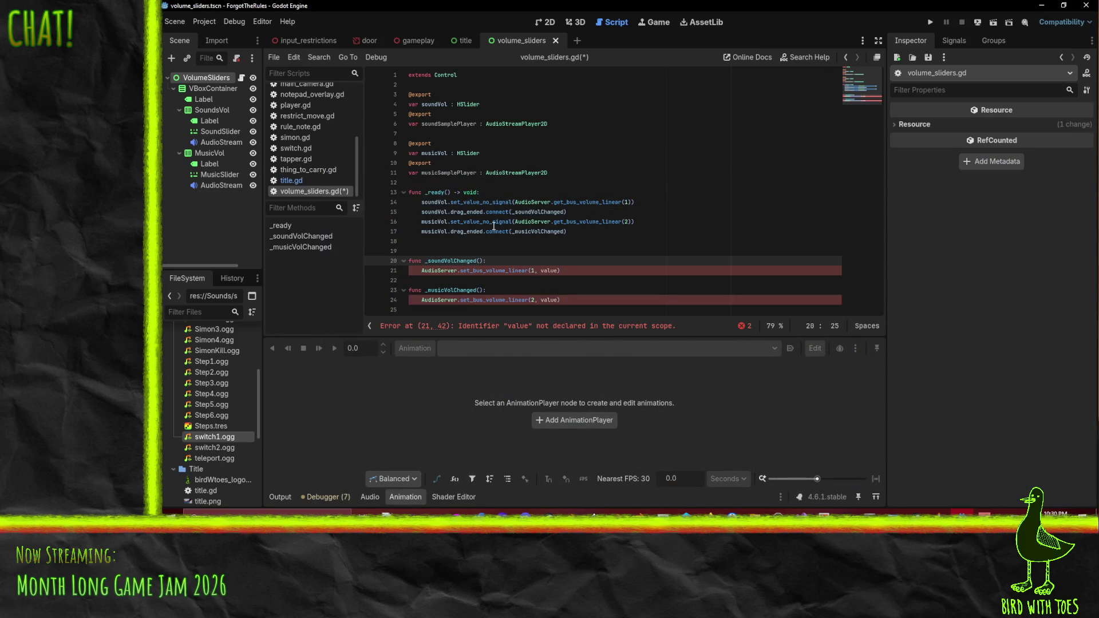
# Make the handlers read soundVol.value and musicVol.value instead of value
pyautogui.doubleClick(444, 203)
pyautogui.hotkey('ctrl', 'c')
pyautogui.click(539, 272)
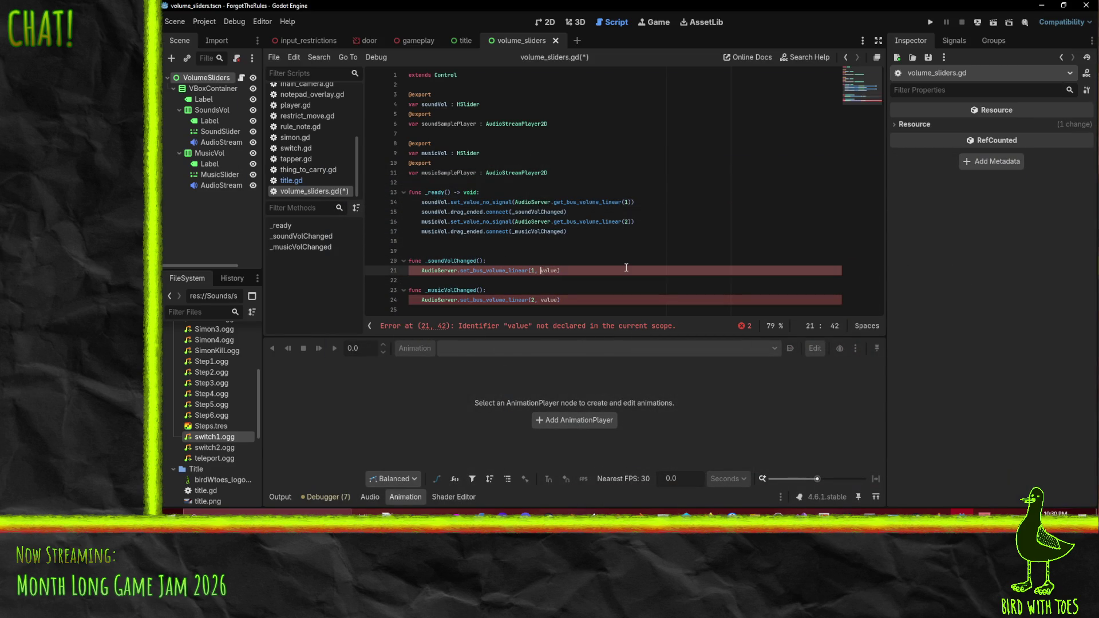
pyautogui.hotkey('ctrl', 'v')
pyautogui.write('.')
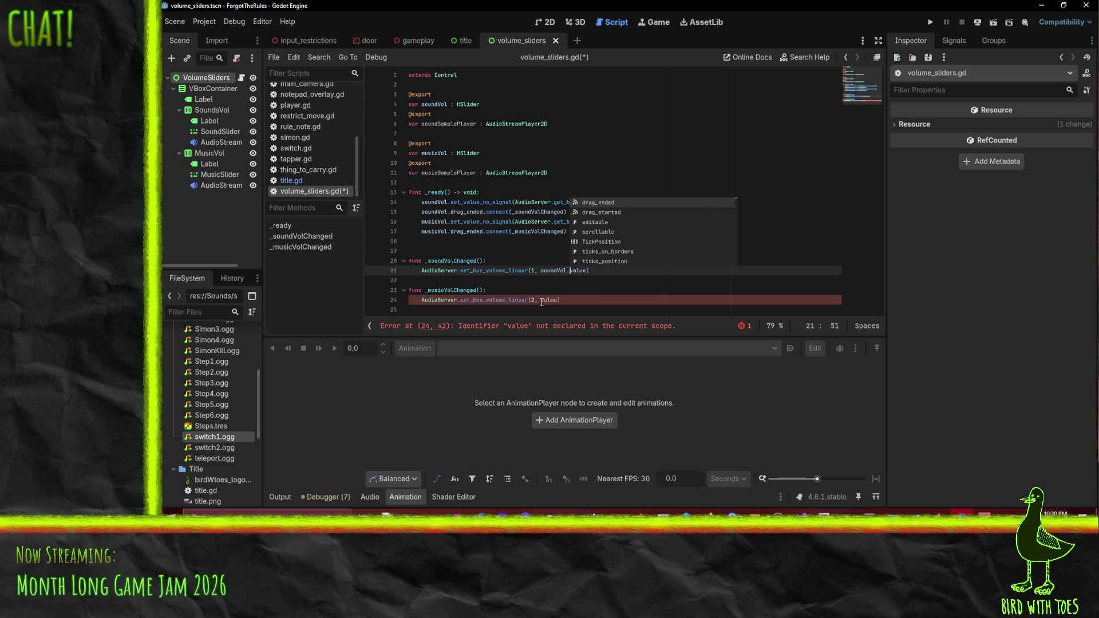
pyautogui.doubleClick(432, 225)
pyautogui.hotkey('ctrl', 'c')
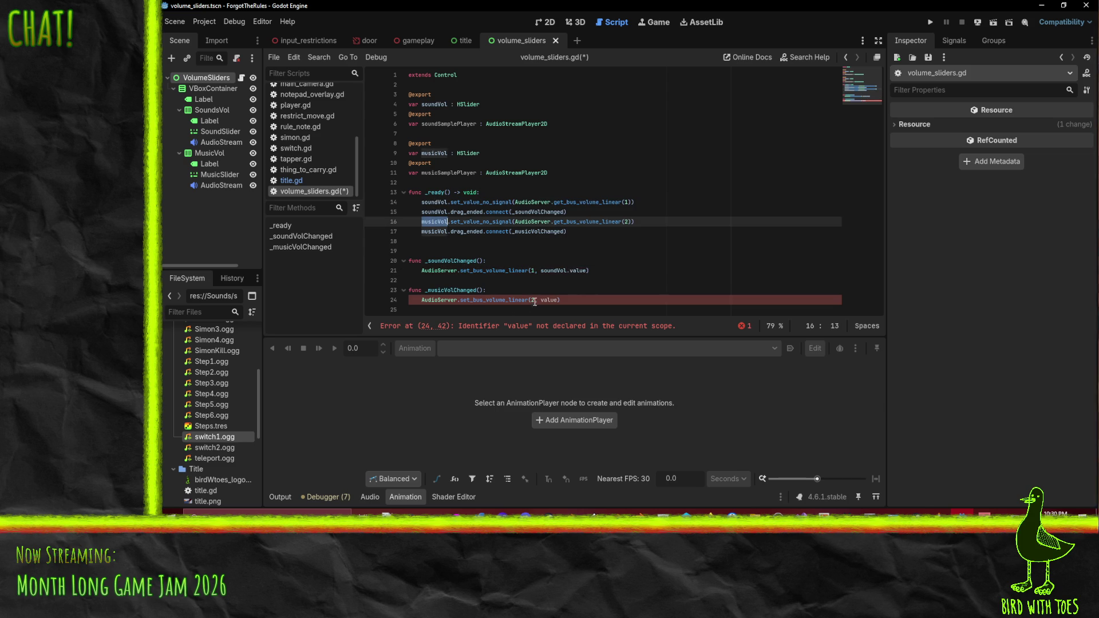
pyautogui.click(540, 300)
pyautogui.hotkey('ctrl', 'v')
pyautogui.write('.')
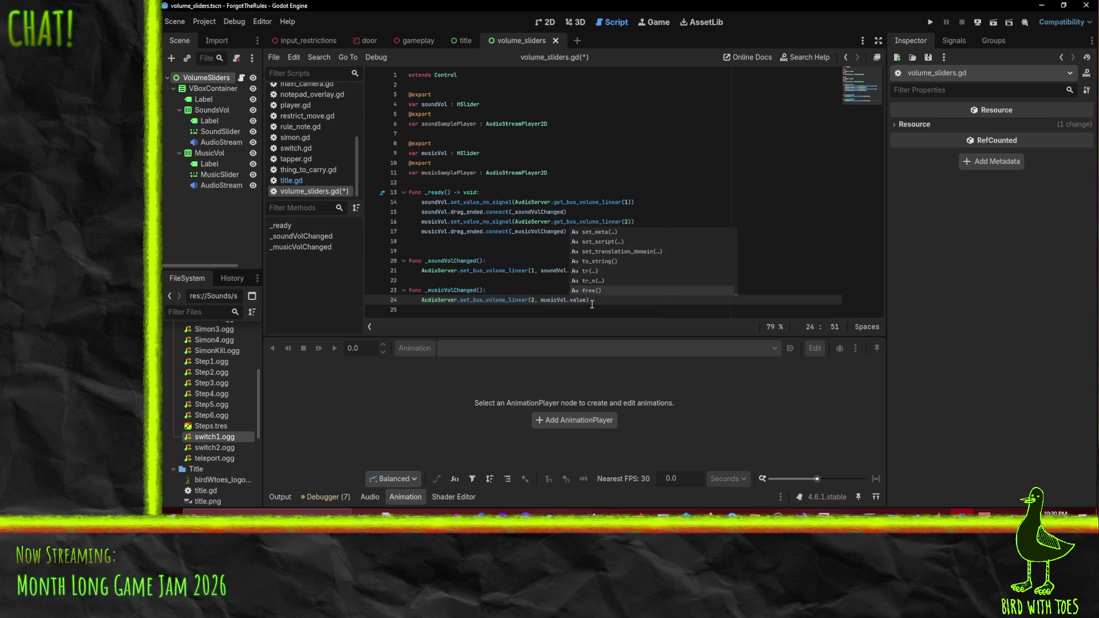
pyautogui.press('Escape')
# Add soundSamplePlayer.play() and musicSamplePlayer.play() to the handlers and save the script
pyautogui.press('Up')
pyautogui.press('Up')
pyautogui.press('Up')
pyautogui.press('End')
pyautogui.press('Return')
pyautogui.write('soundSampleP')
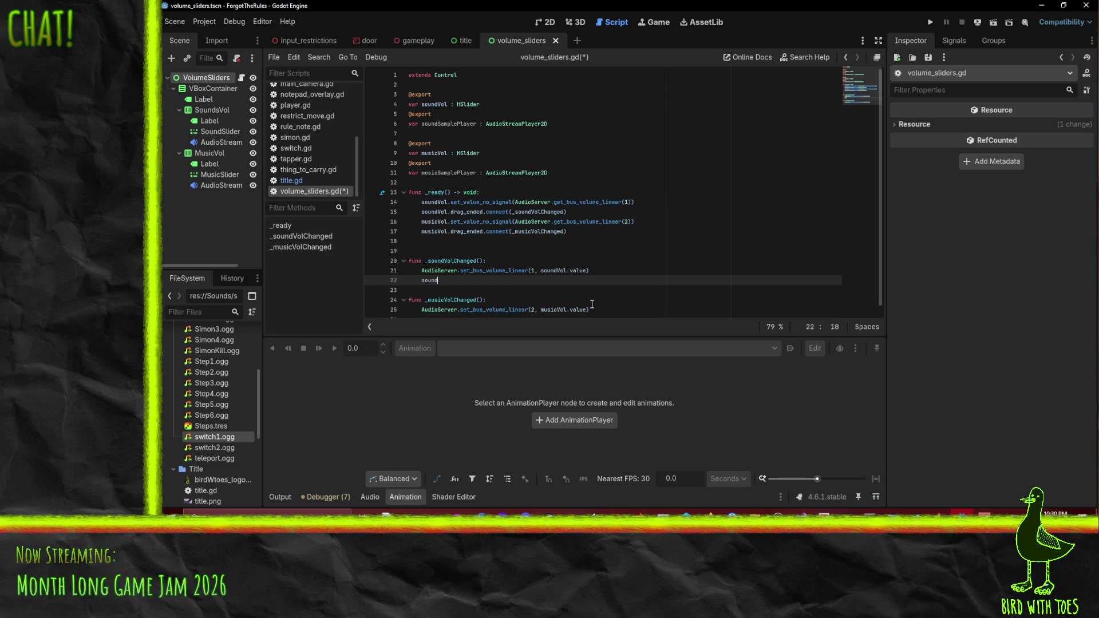
pyautogui.write('layer')
pyautogui.press('Home')
pyautogui.press('Down')
pyautogui.press('Down')
pyautogui.press('Down')
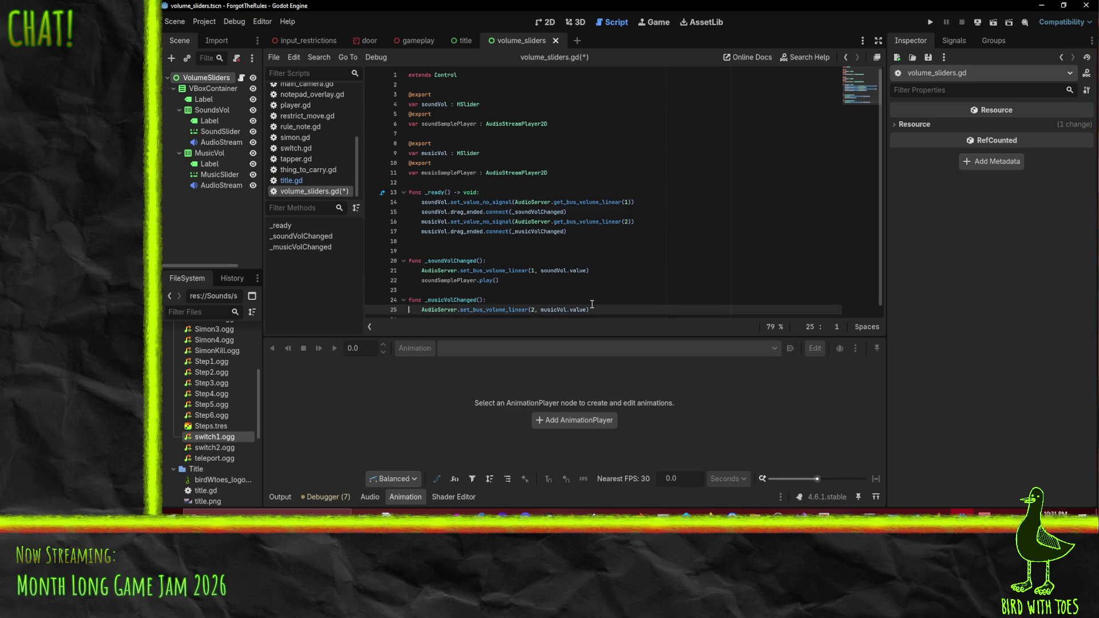
pyautogui.hotkey('ctrl', 'v')
pyautogui.doubleClick(451, 165)
pyautogui.hotkey('ctrl', 'c')
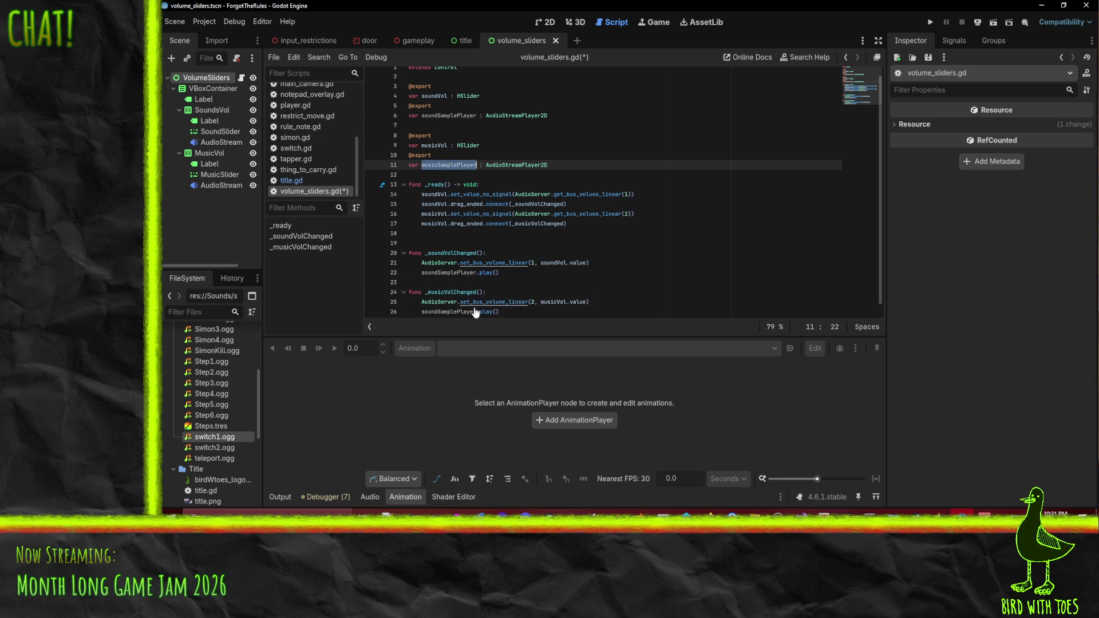
pyautogui.doubleClick(448, 312)
pyautogui.hotkey('ctrl', 'v')
pyautogui.hotkey('ctrl', 's')
pyautogui.click(678, 146)
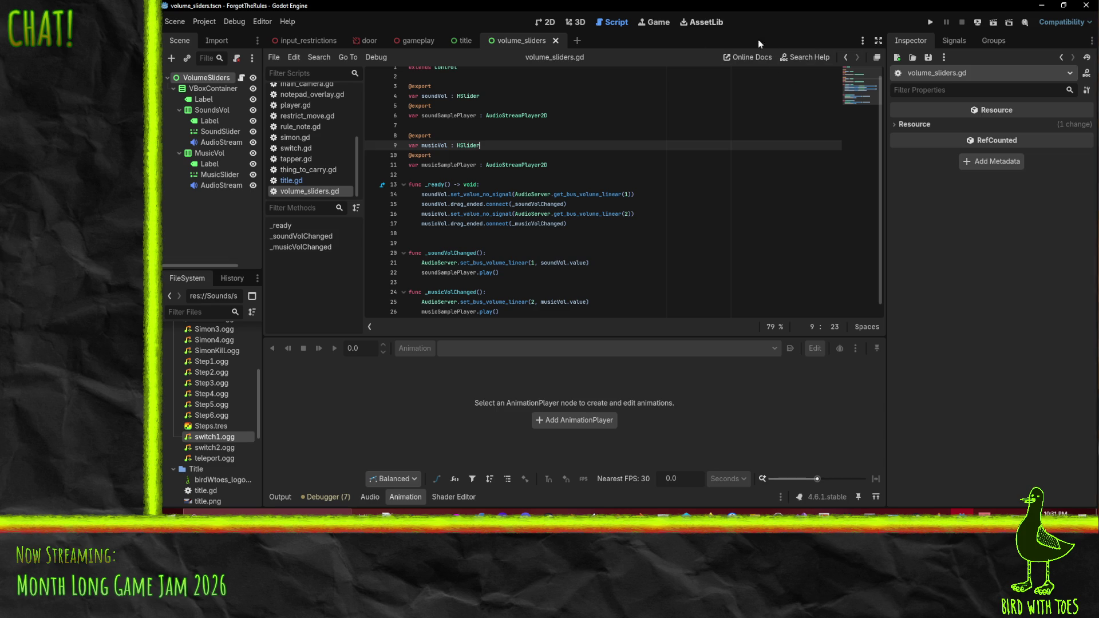
# Assign the SoundsVol and MusicVol AudioStreamPlayer2D nodes to the Sound and Music Sample Player slots
pyautogui.click(929, 22)
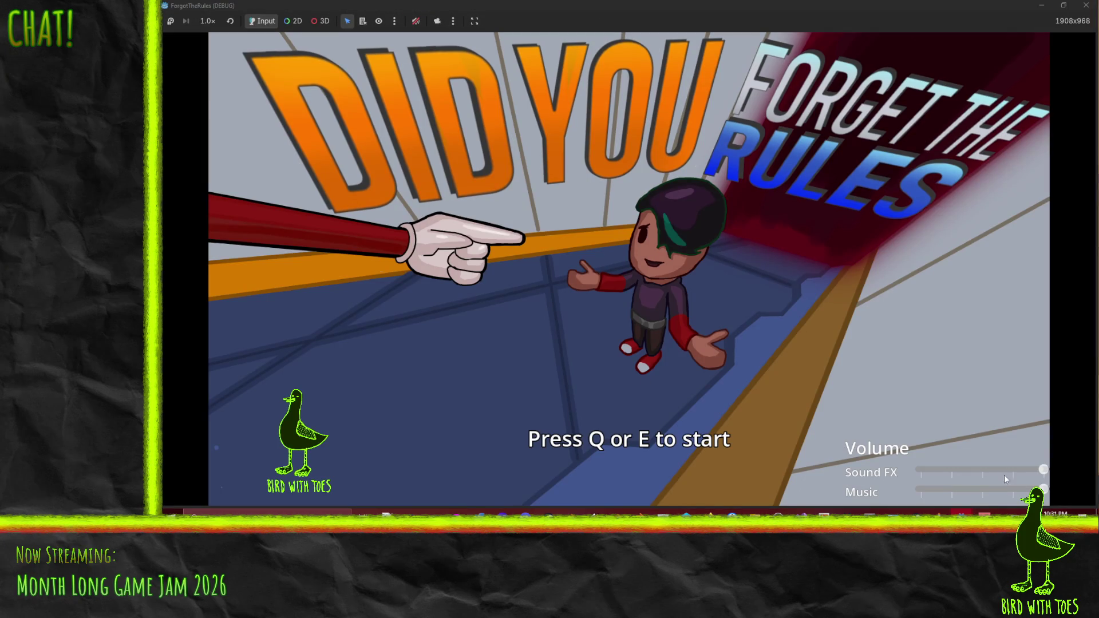
pyautogui.press('F8')
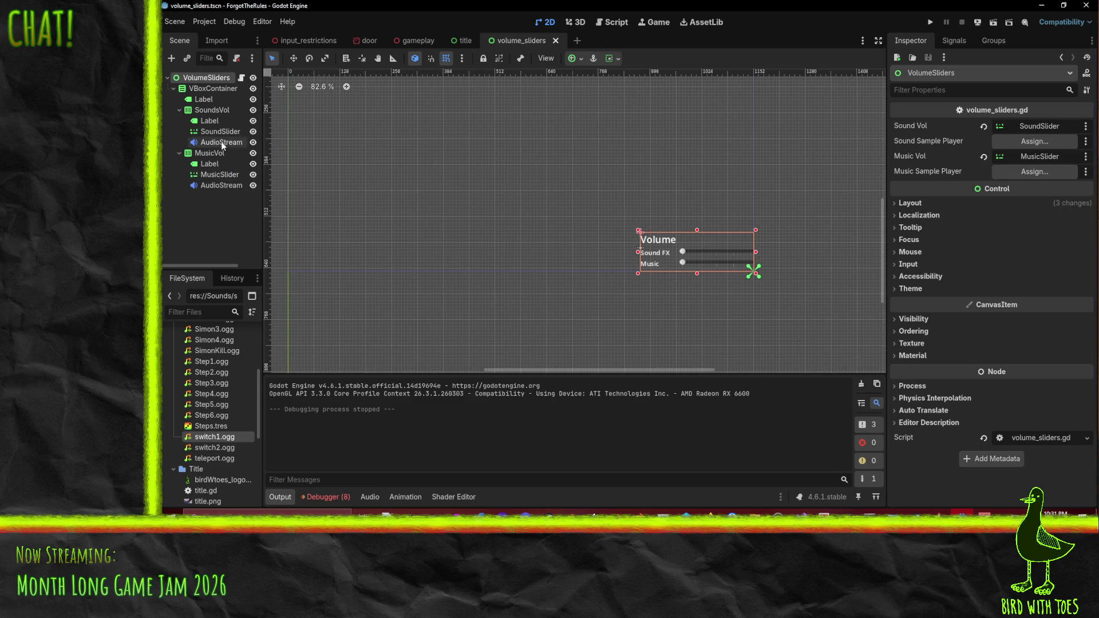
pyautogui.moveTo(222, 142)
pyautogui.mouseDown()
pyautogui.moveTo(841, 186)
pyautogui.moveTo(1019, 143)
pyautogui.mouseUp()
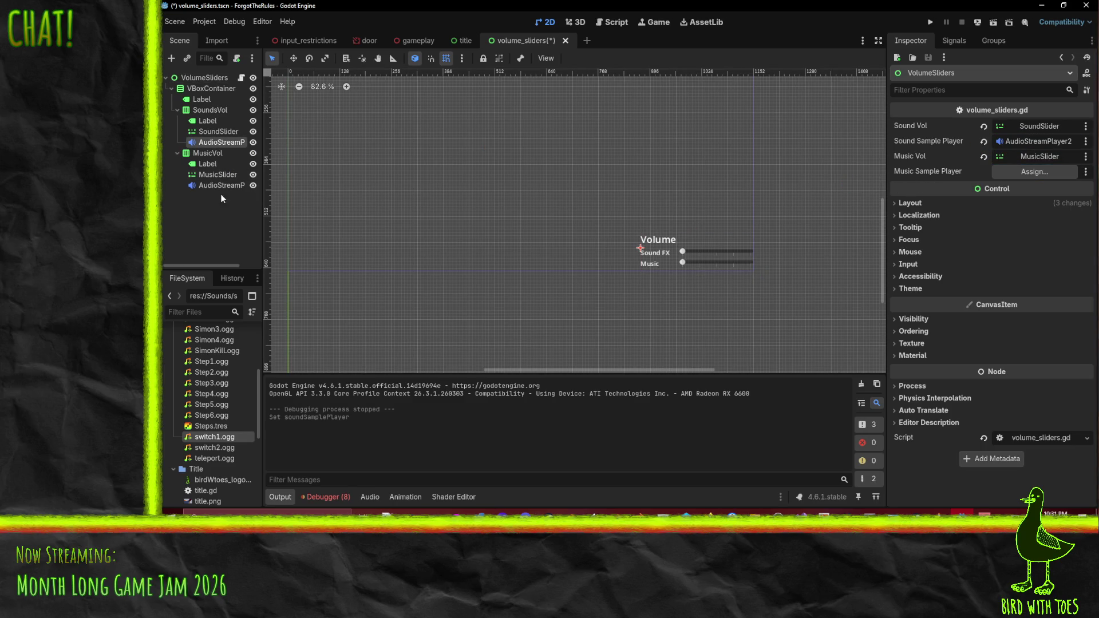
pyautogui.moveTo(205, 186)
pyautogui.mouseDown()
pyautogui.moveTo(830, 194)
pyautogui.moveTo(1022, 172)
pyautogui.mouseUp()
# Run the game and move the Sound FX and Music sliders down and back to full
pyautogui.press('F5')
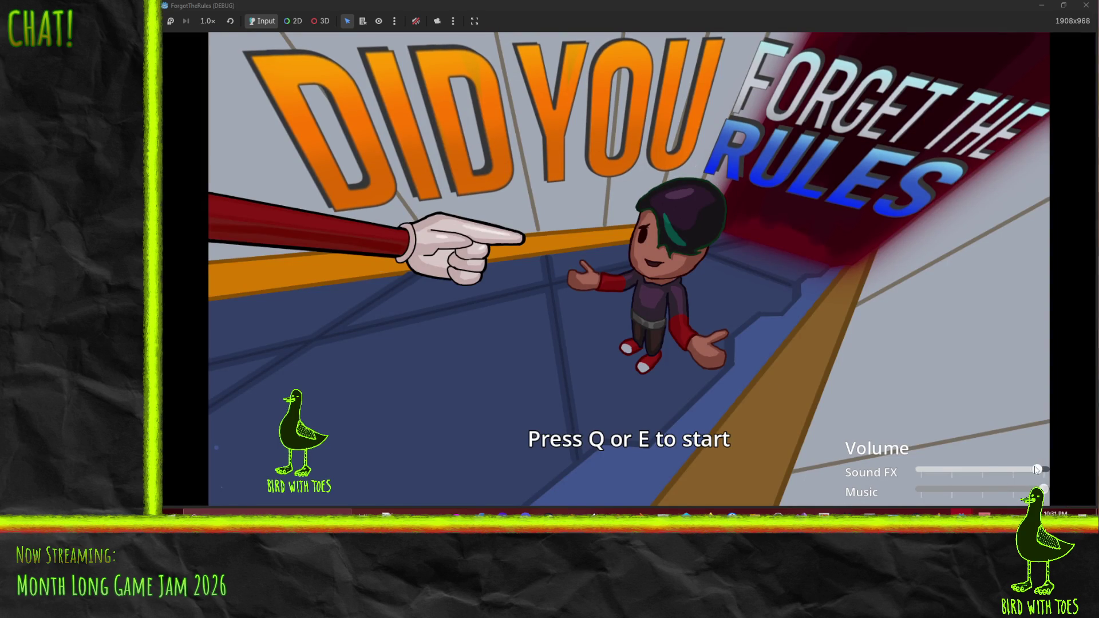
pyautogui.click(996, 470)
pyautogui.click(1018, 471)
pyautogui.moveTo(1018, 472); pyautogui.dragTo(1063, 470)
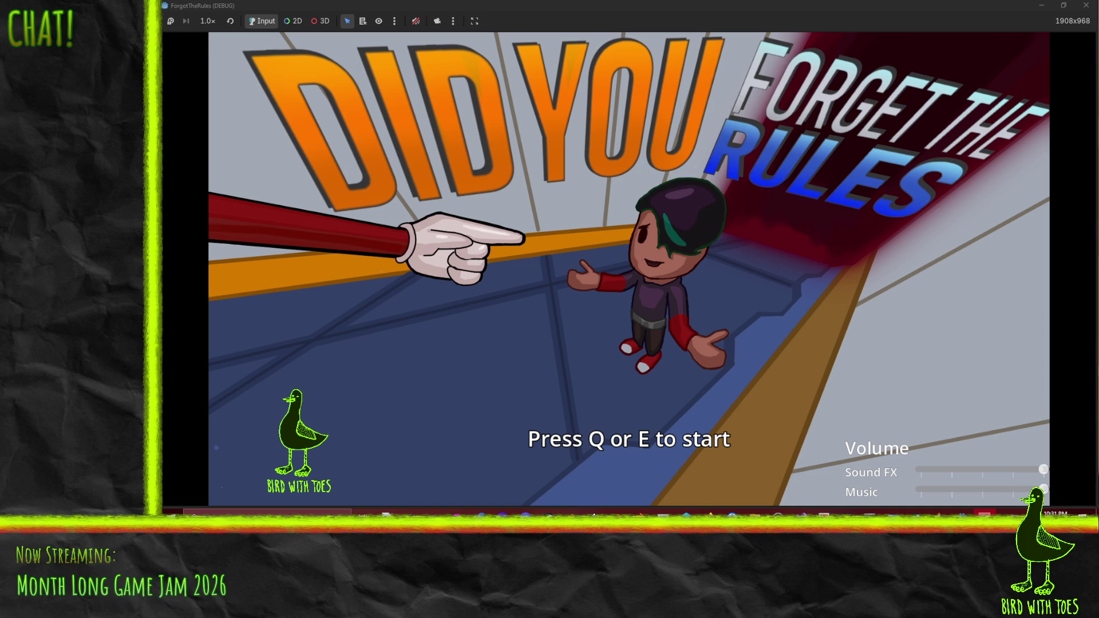
pyautogui.click(1017, 490)
pyautogui.moveTo(1017, 491)
pyautogui.mouseDown()
pyautogui.moveTo(957, 489)
pyautogui.moveTo(1053, 491)
pyautogui.mouseUp()
# Close the game and review the drag_ended argument errors in the debugger's Errors list
pyautogui.click(1086, 5)
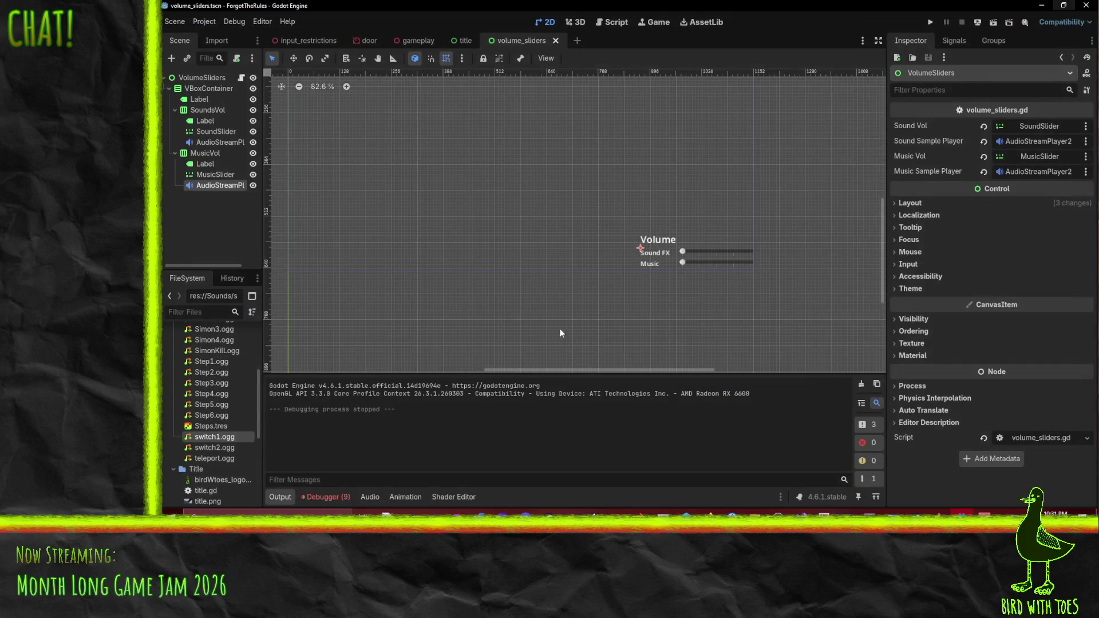
pyautogui.click(325, 496)
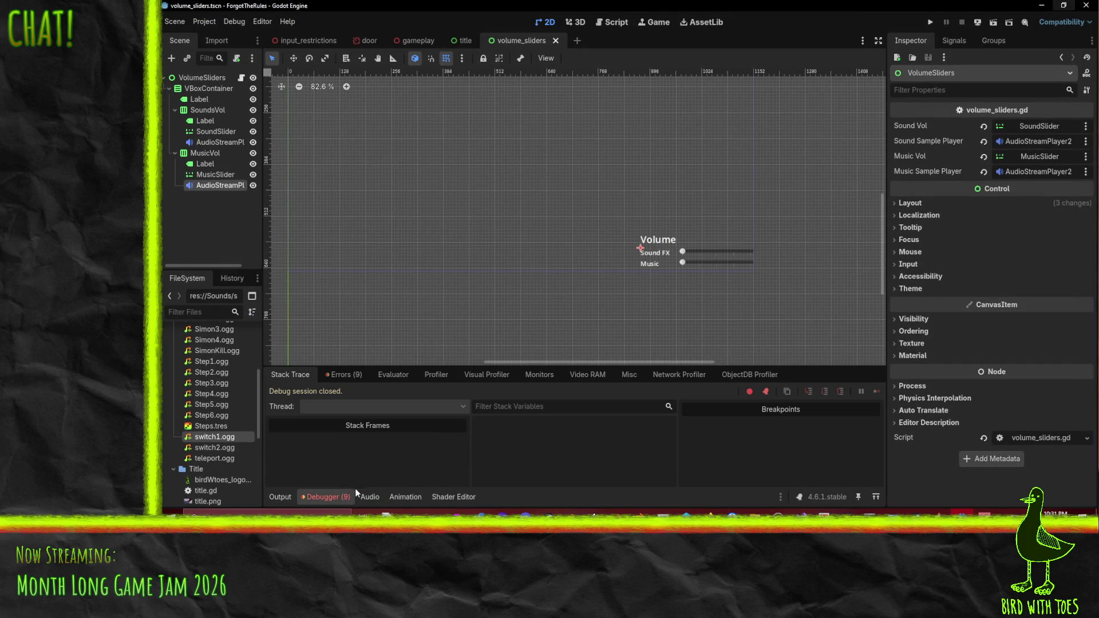
pyautogui.click(343, 374)
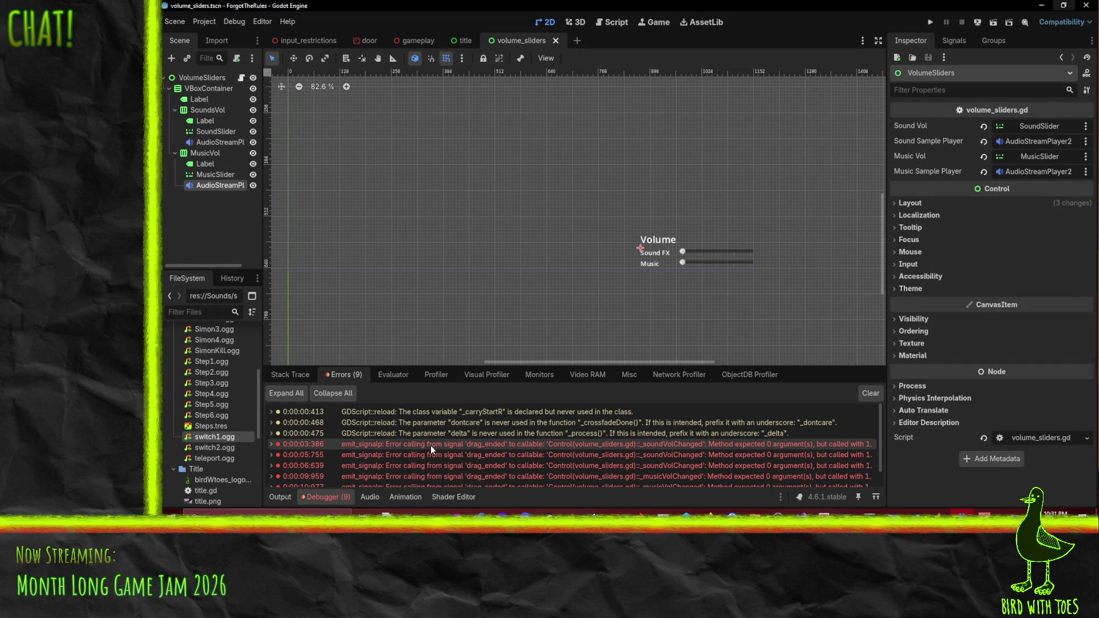
pyautogui.doubleClick(648, 446)
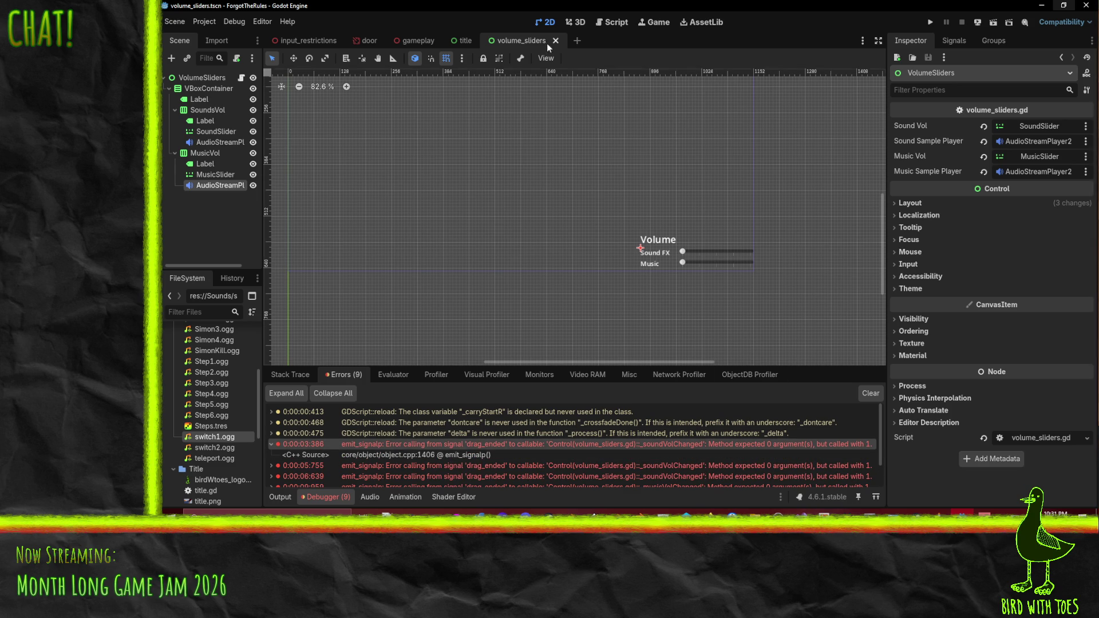
# Add a dontcare parameter to both _soundVolChanged and _musicVolChanged, then save the script
pyautogui.click(614, 23)
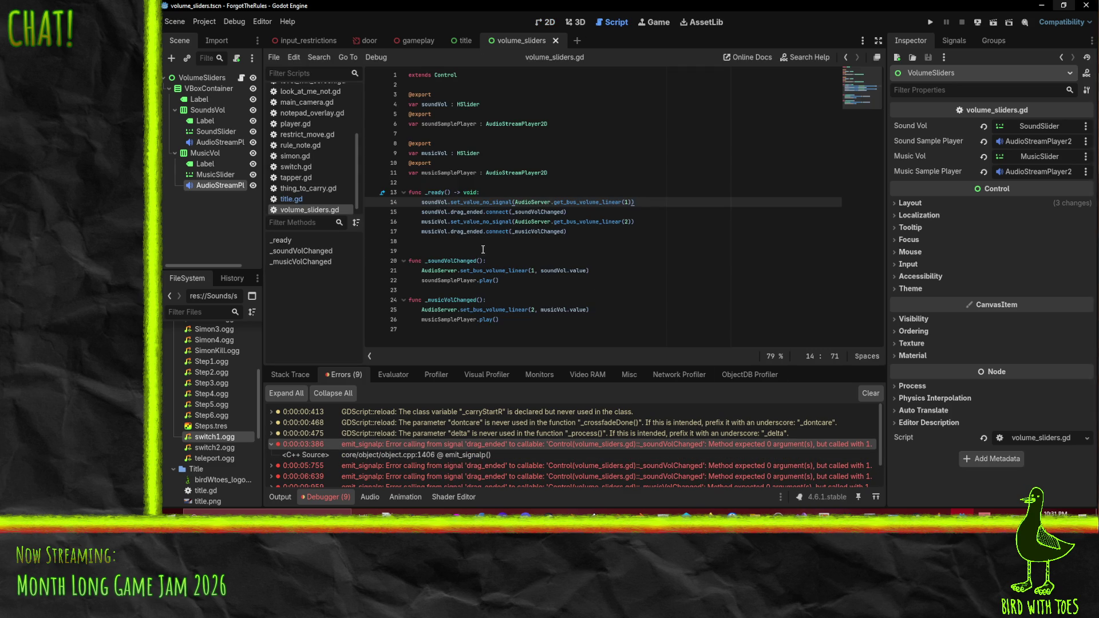
pyautogui.click(537, 261)
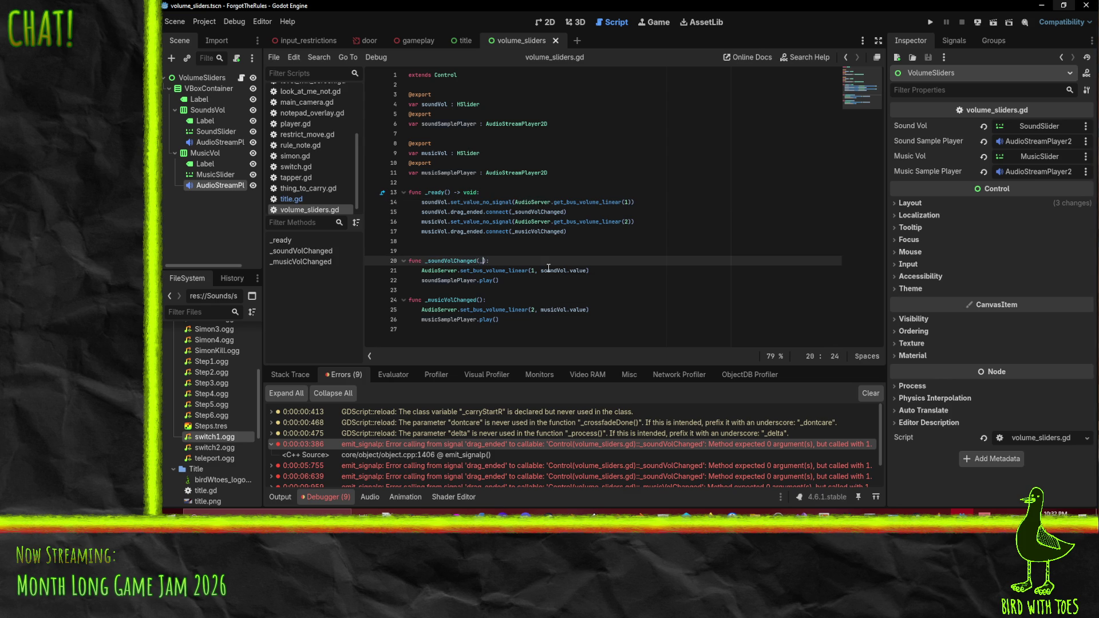
pyautogui.press('Down')
pyautogui.press('Down')
pyautogui.press('Down')
pyautogui.press('Left')
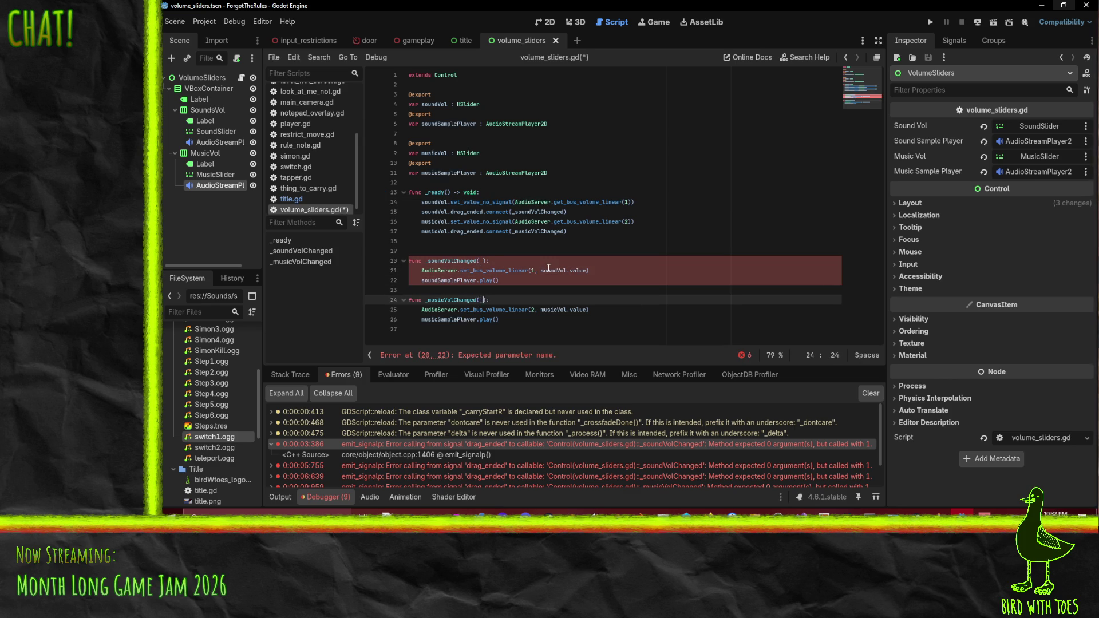
pyautogui.press('BackSpace')
pyautogui.write('a')
pyautogui.write('are')
pyautogui.doubleClick(492, 299)
pyautogui.hotkey('ctrl', 'c')
pyautogui.doubleClick(479, 261)
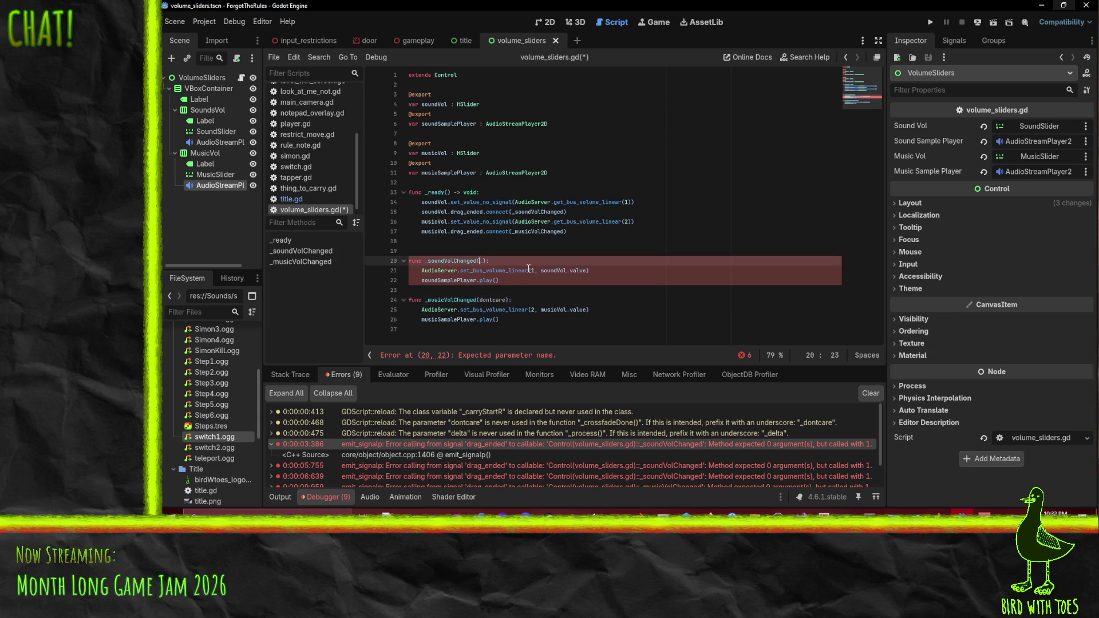
pyautogui.hotkey('ctrl', 'v')
pyautogui.hotkey('ctrl', 's')
# Run the game again and lower the Sound FX slider to check for errors
pyautogui.click(667, 164)
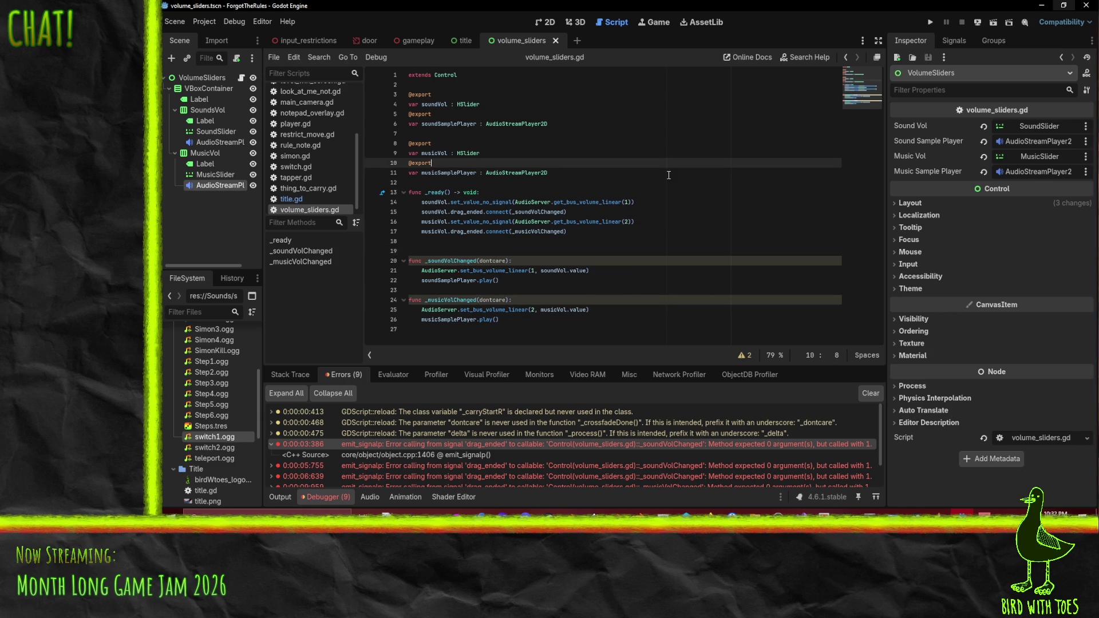
pyautogui.click(930, 22)
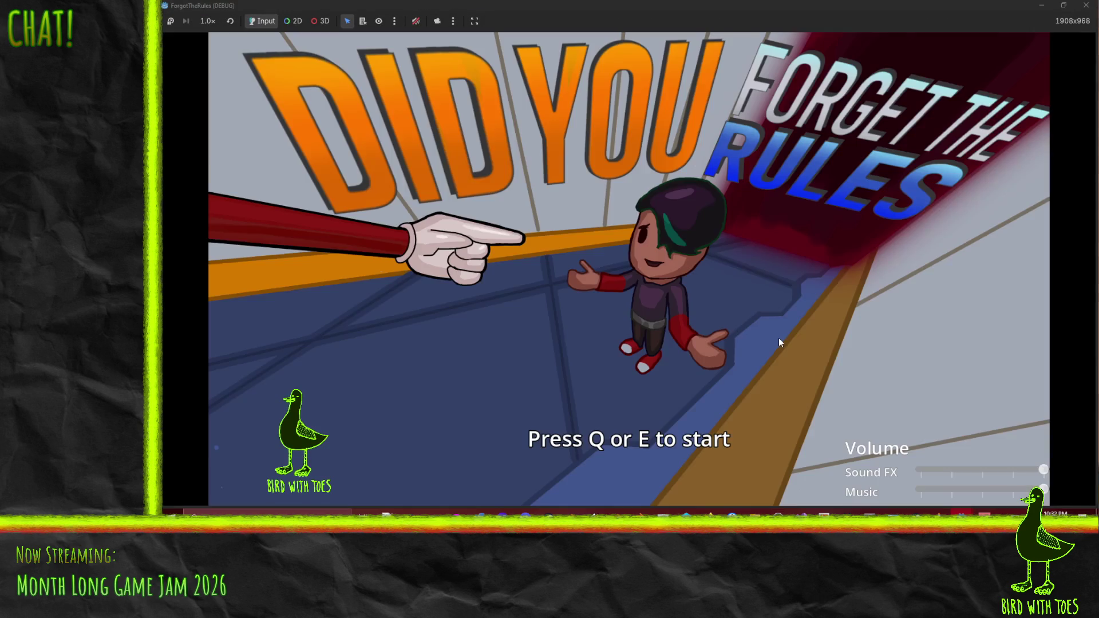
pyautogui.moveTo(1021, 468); pyautogui.dragTo(975, 469)
# Check the debugger errors, rename dontcare to _dontcare in both handler signatures, and save the script
pyautogui.click(1086, 5)
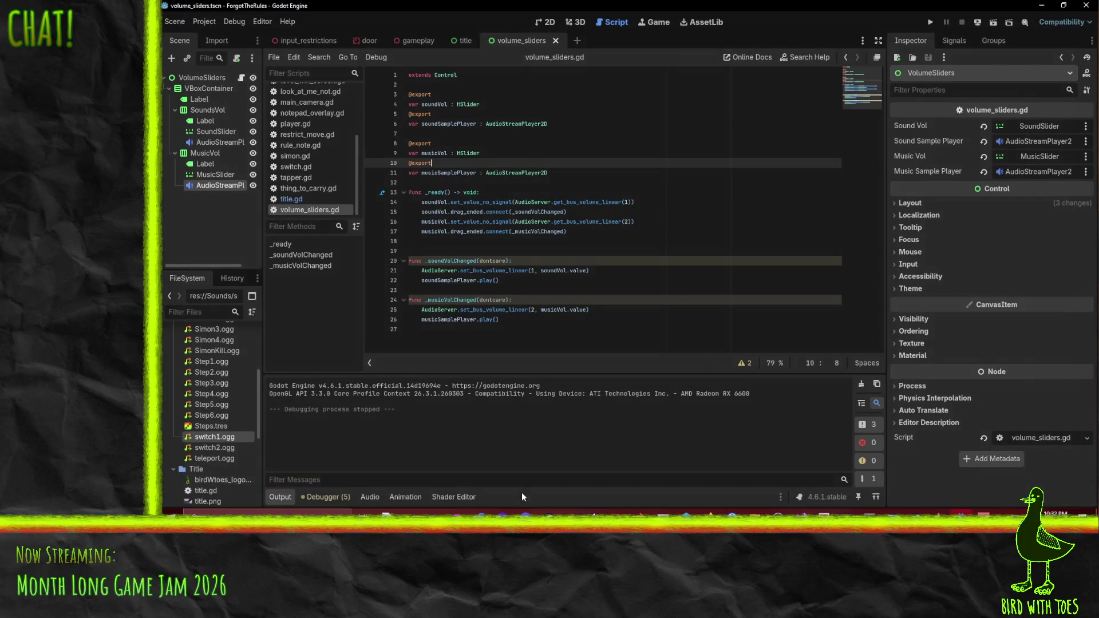
pyautogui.click(323, 497)
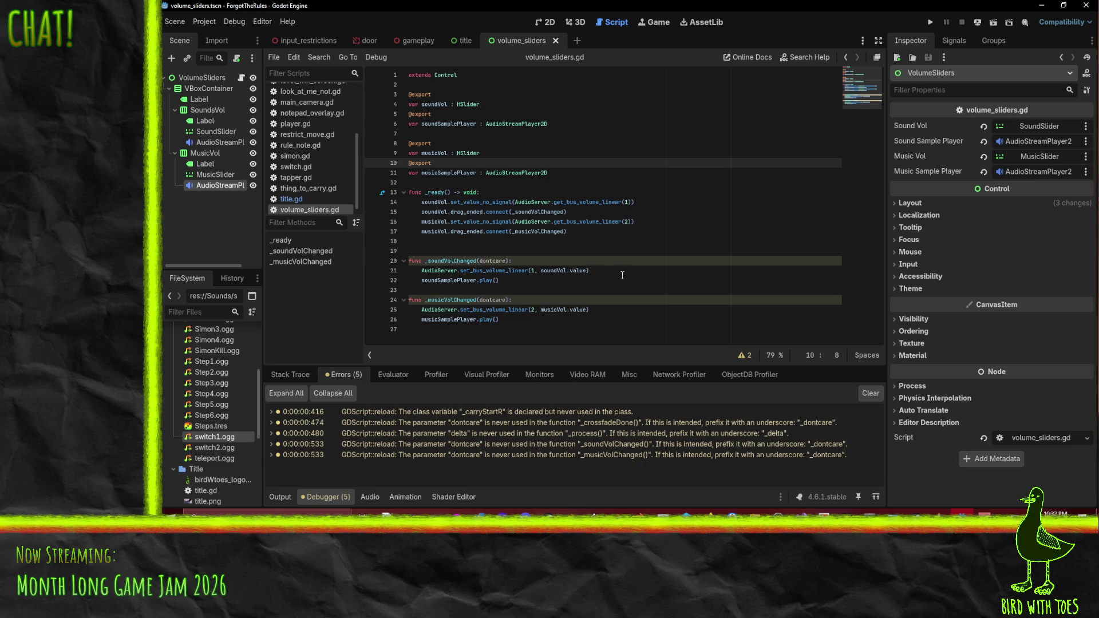
pyautogui.click(480, 261)
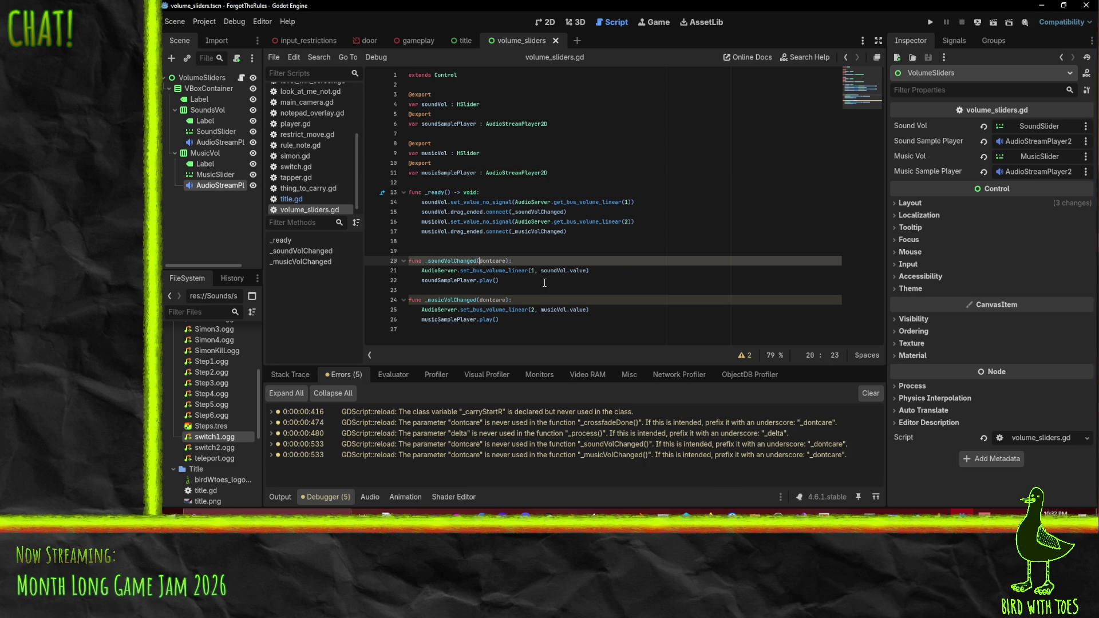
pyautogui.write('_')
pyautogui.doubleClick(495, 260)
pyautogui.hotkey('ctrl', 'c')
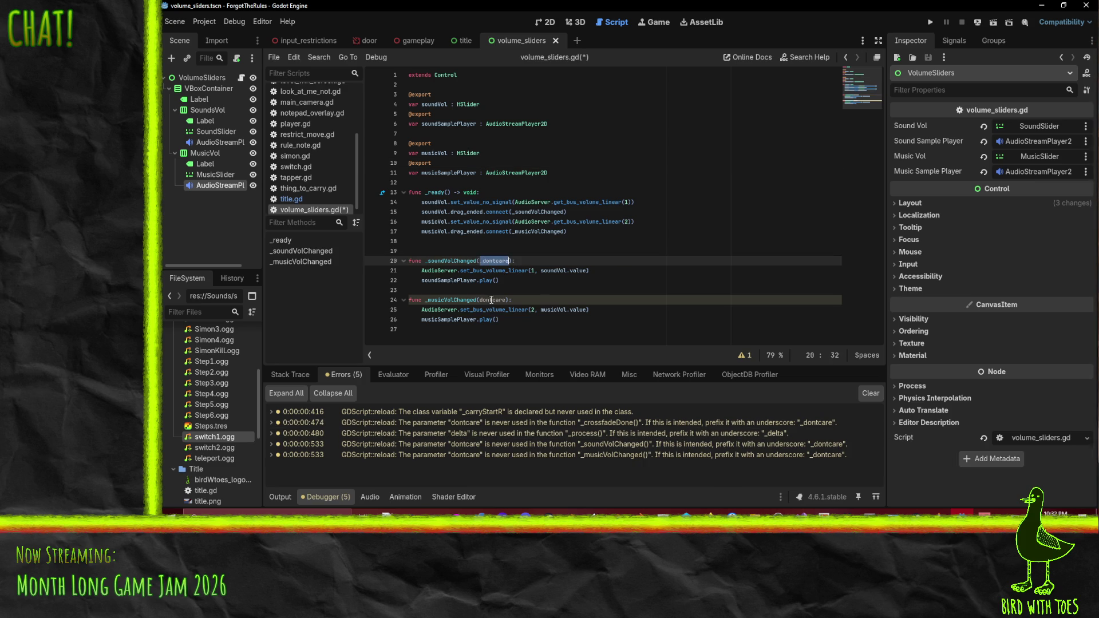
pyautogui.doubleClick(493, 300)
pyautogui.hotkey('ctrl', 'v')
pyautogui.click(581, 257)
pyautogui.hotkey('ctrl', 's')
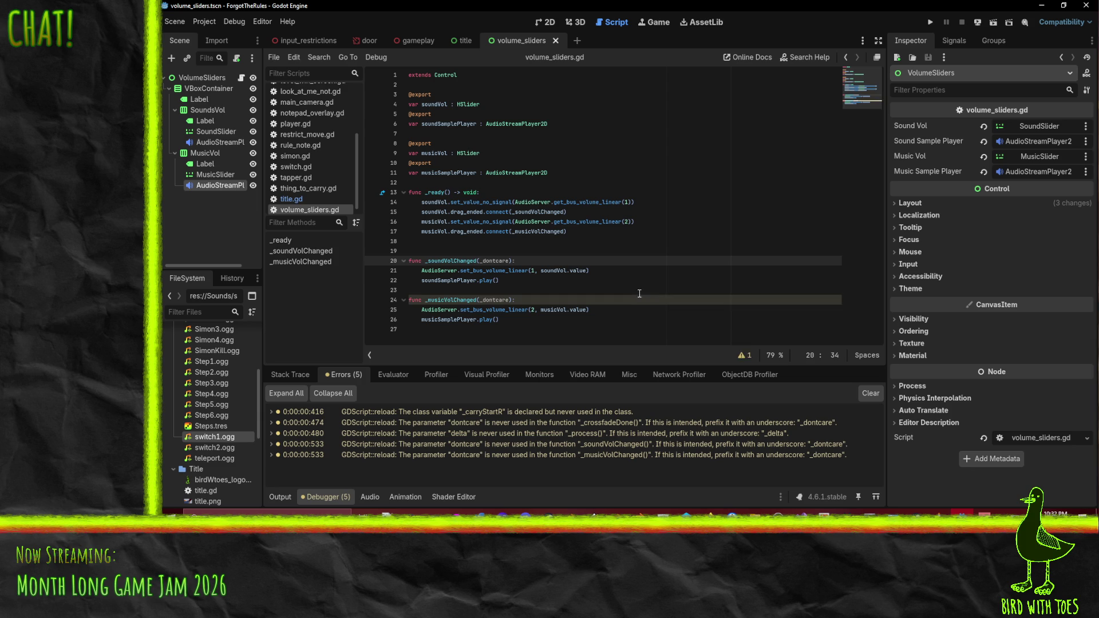
pyautogui.click(623, 280)
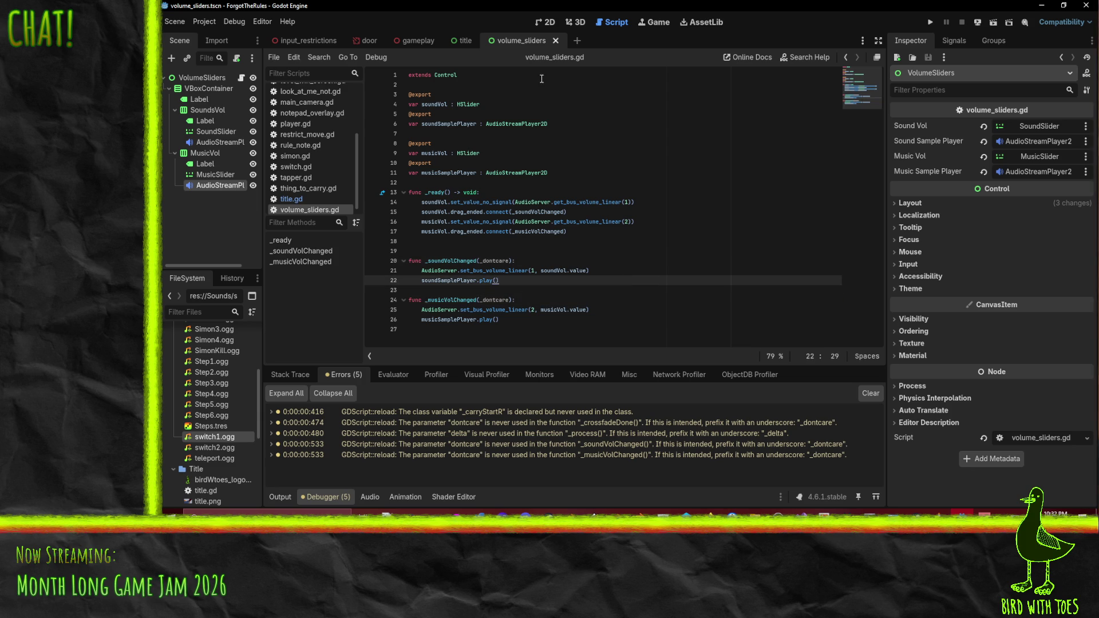
# Remove '2D' from the script's exported audio player types, making them AudioStreamPlayer
pyautogui.click(220, 142)
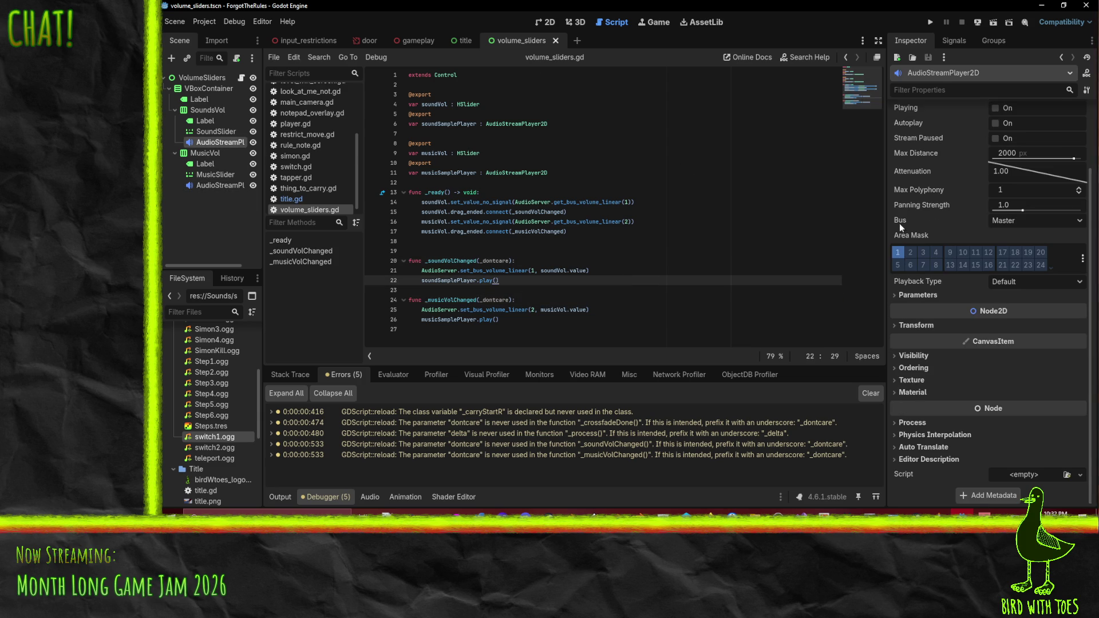
pyautogui.rightClick(214, 142)
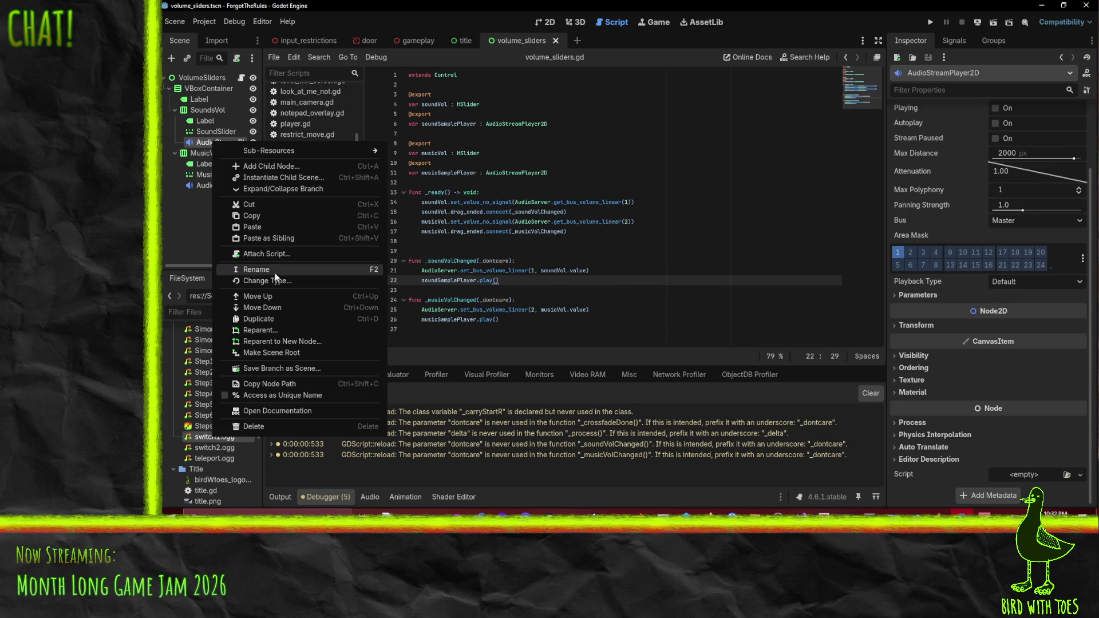
pyautogui.click(538, 122)
pyautogui.click(547, 123)
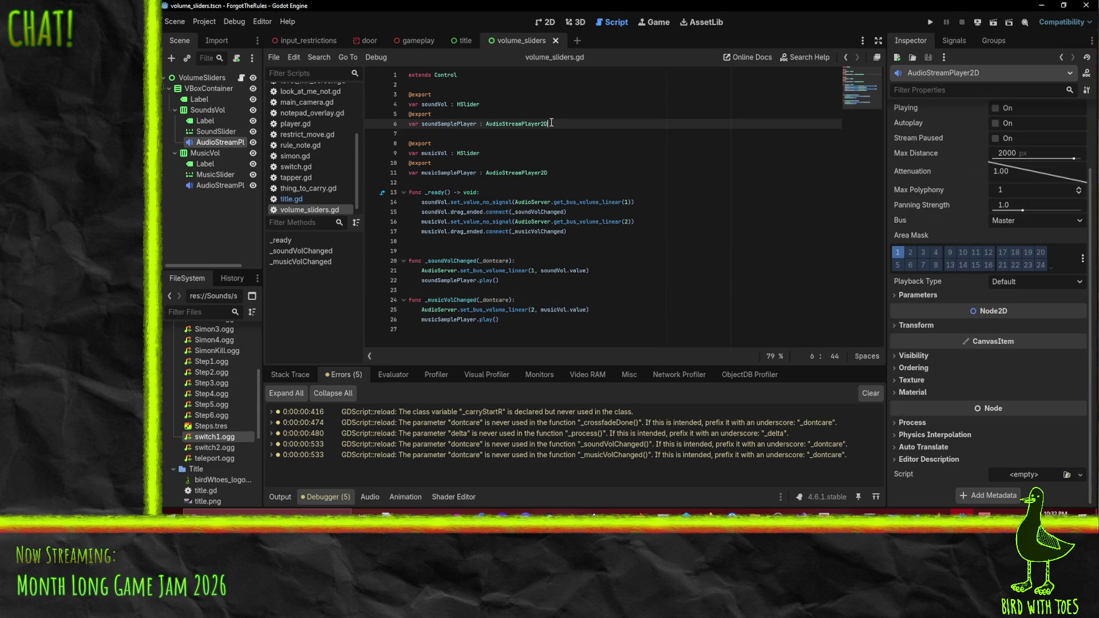
pyautogui.click(558, 173)
pyautogui.press('BackSpace')
pyautogui.press('BackSpace')
pyautogui.click(435, 143)
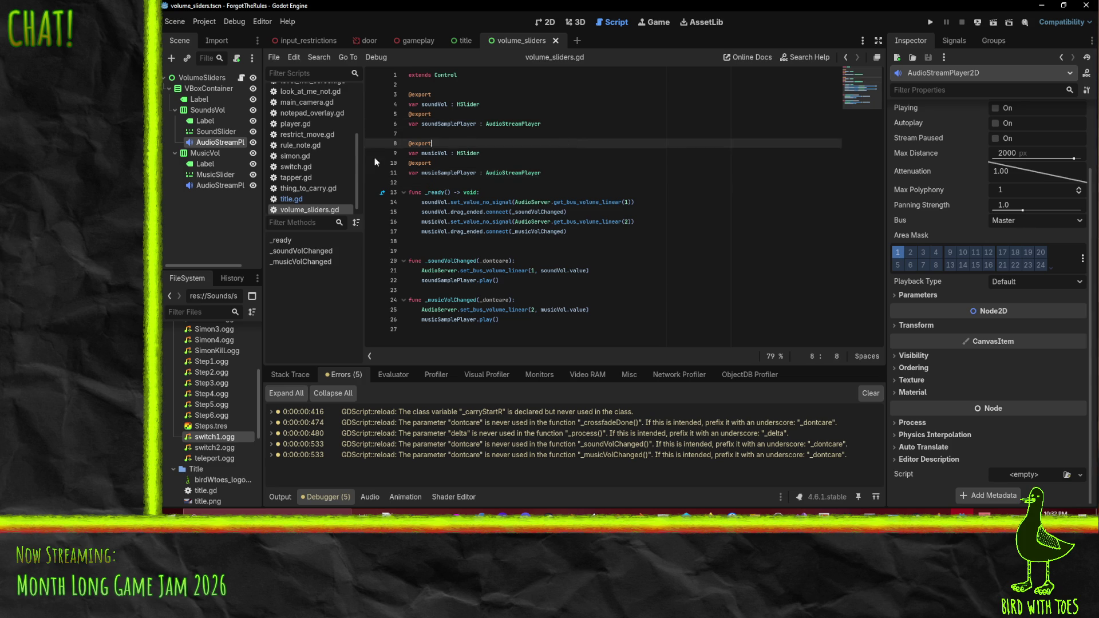
# Change the sound volume's audio player node type to AudioStreamPlayer
pyautogui.rightClick(201, 152)
pyautogui.rightClick(201, 143)
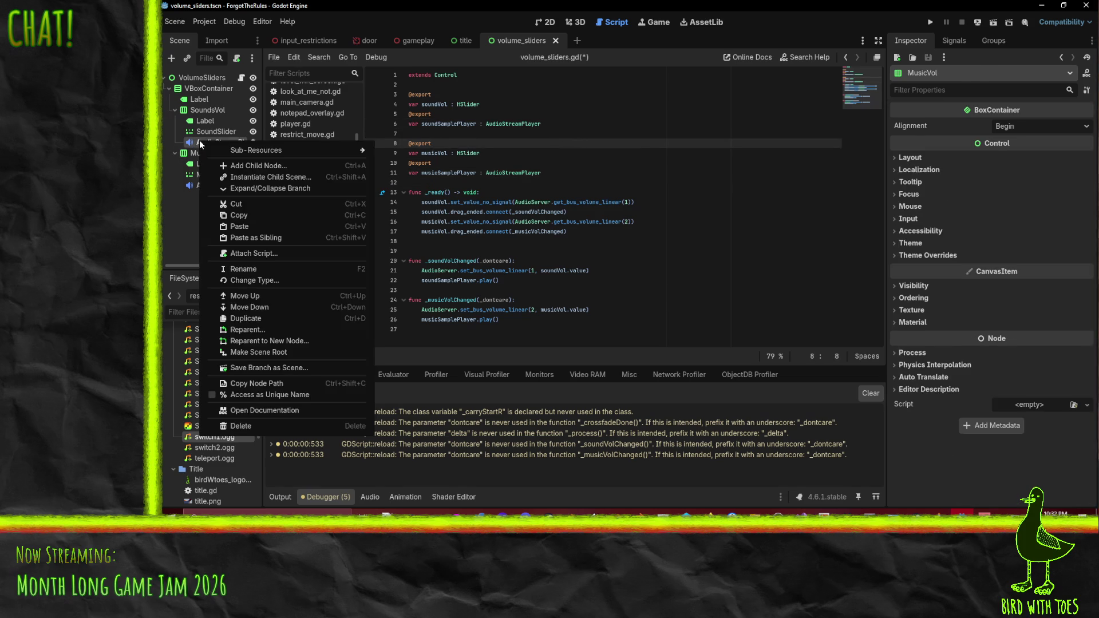
pyautogui.click(274, 280)
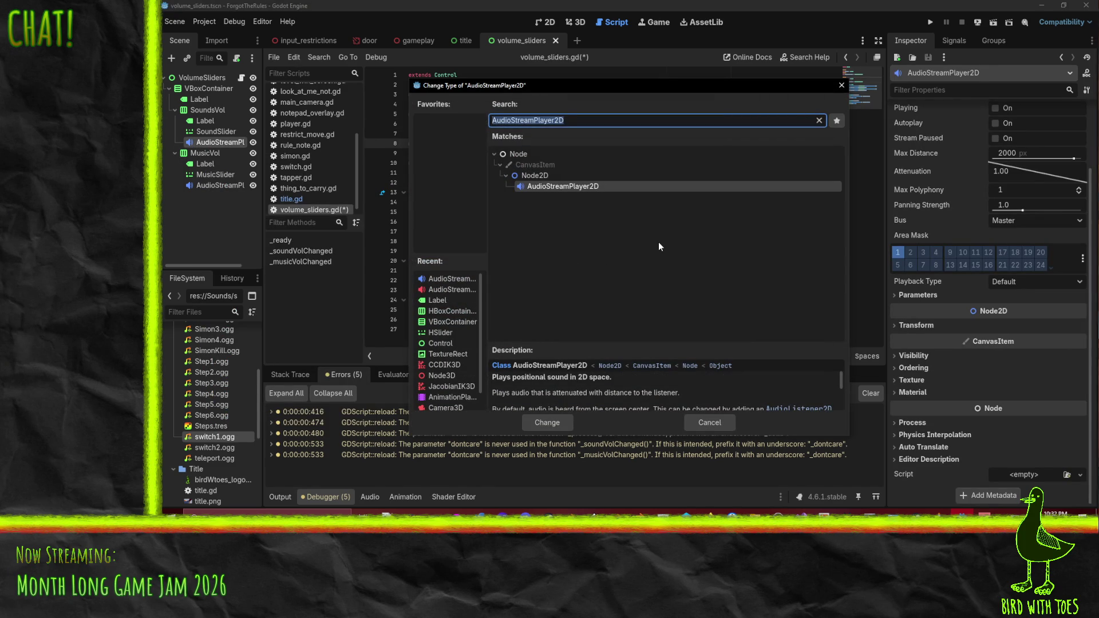
pyautogui.write('audios')
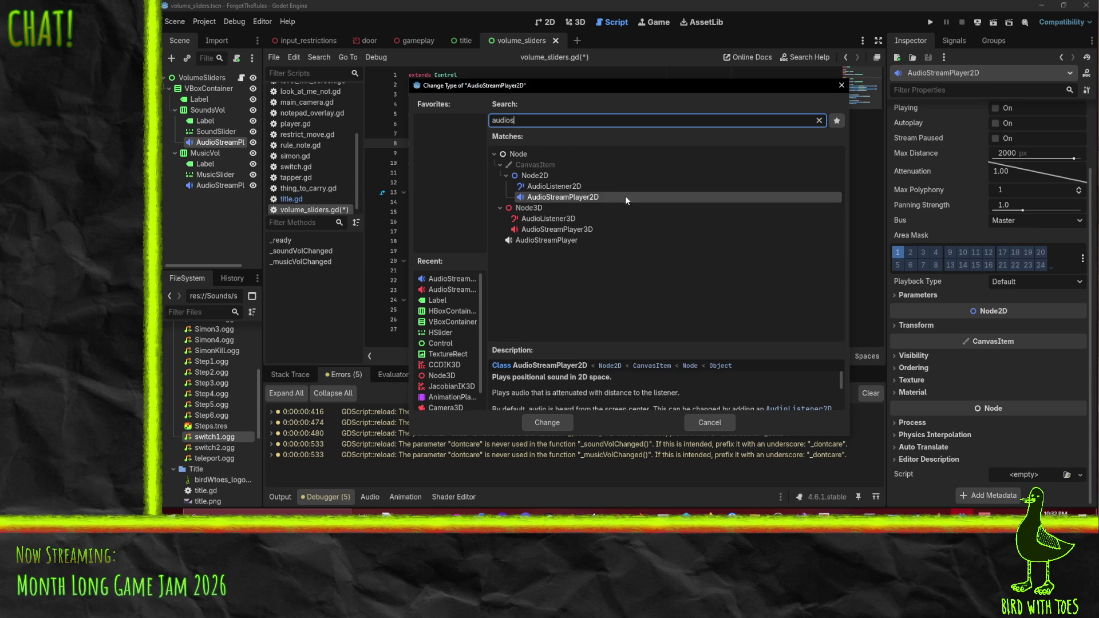
pyautogui.click(547, 240)
pyautogui.click(543, 422)
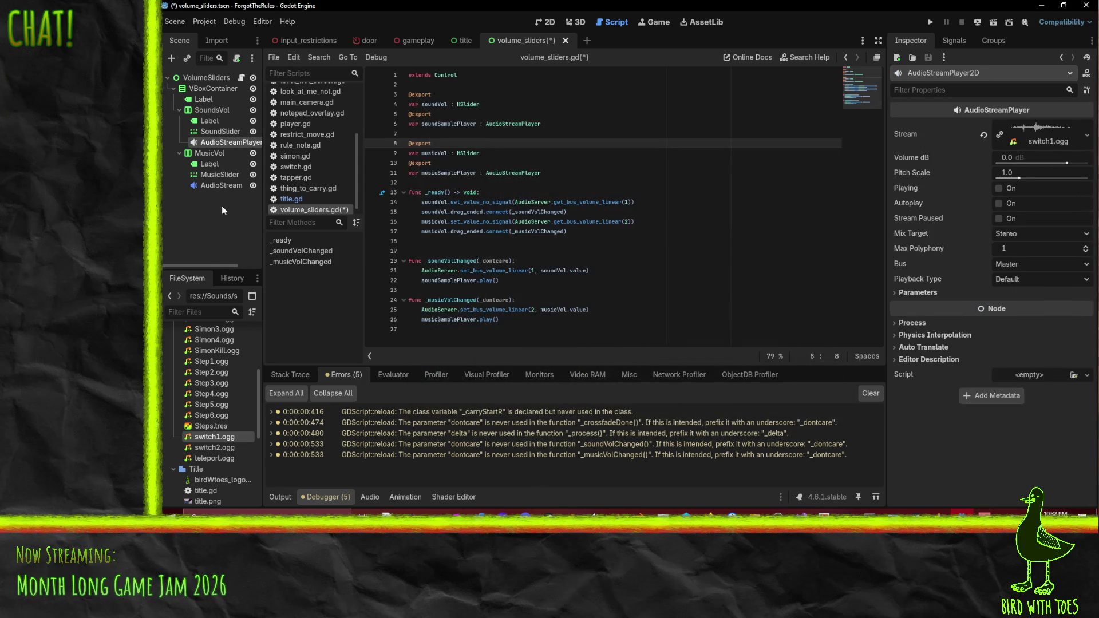
# Change the music player node to AudioStreamPlayer as well and save the scene and script
pyautogui.rightClick(211, 184)
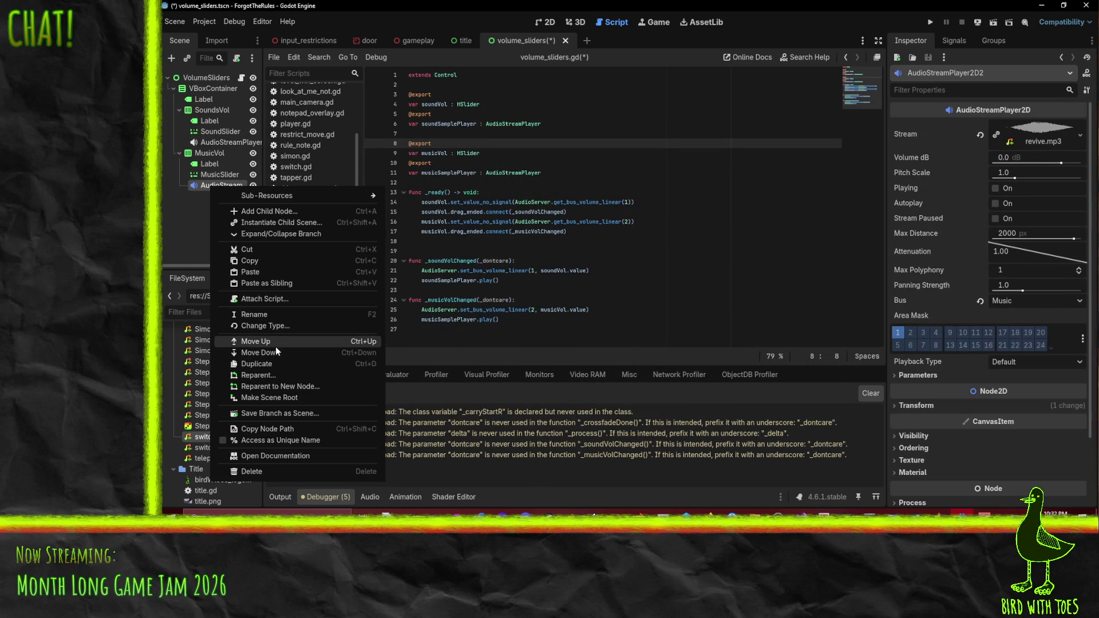
pyautogui.click(277, 327)
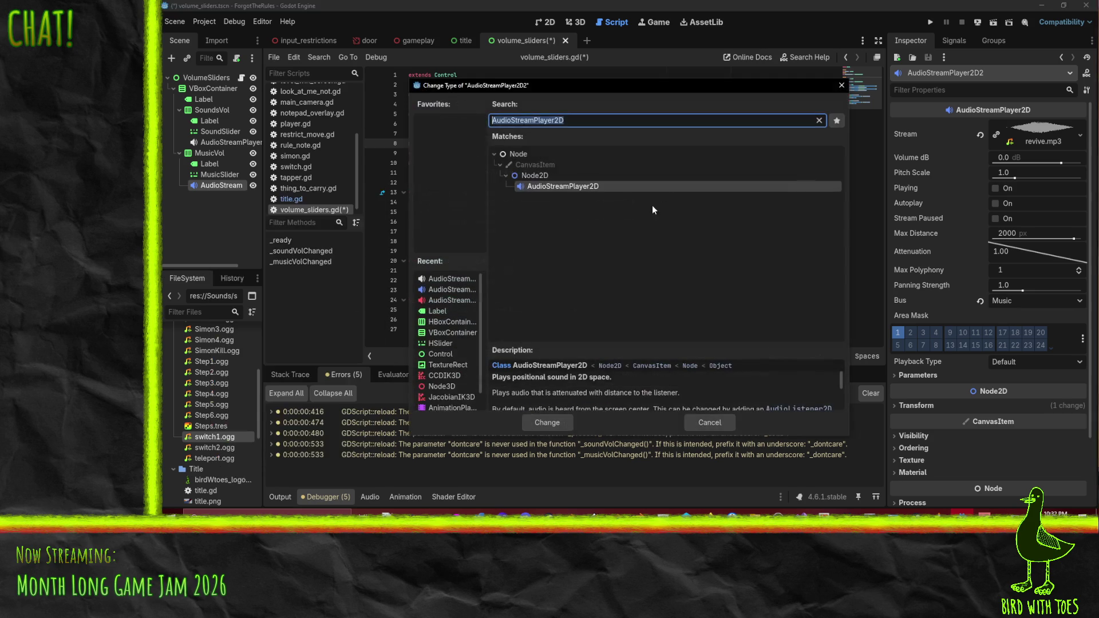
pyautogui.press('End')
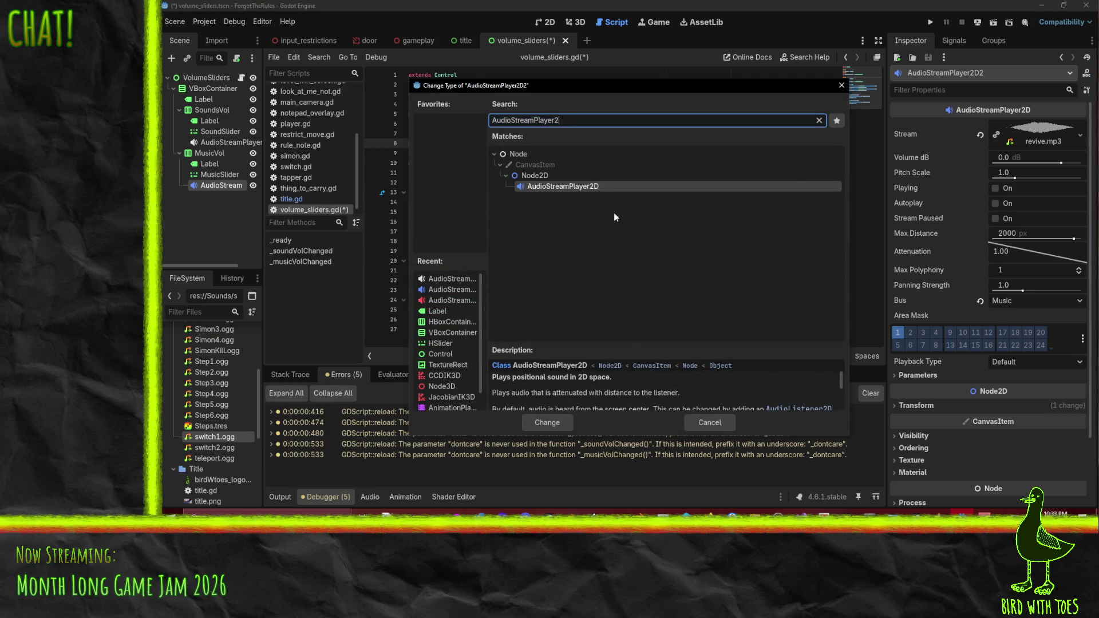
pyautogui.press('BackSpace')
pyautogui.press('BackSpace')
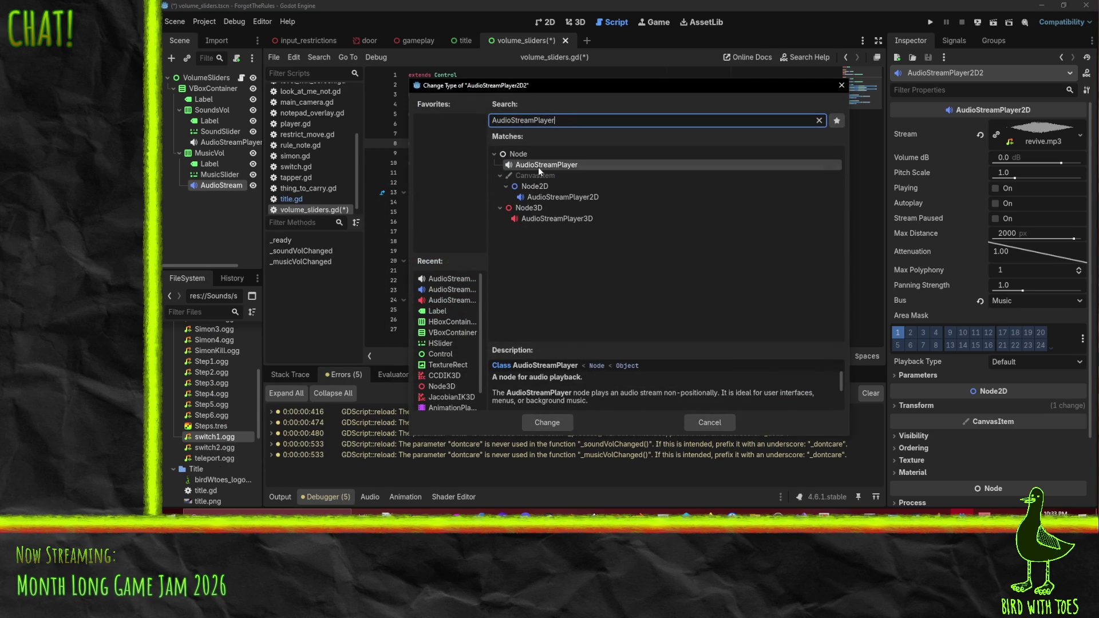
pyautogui.doubleClick(541, 164)
pyautogui.hotkey('ctrl', 's')
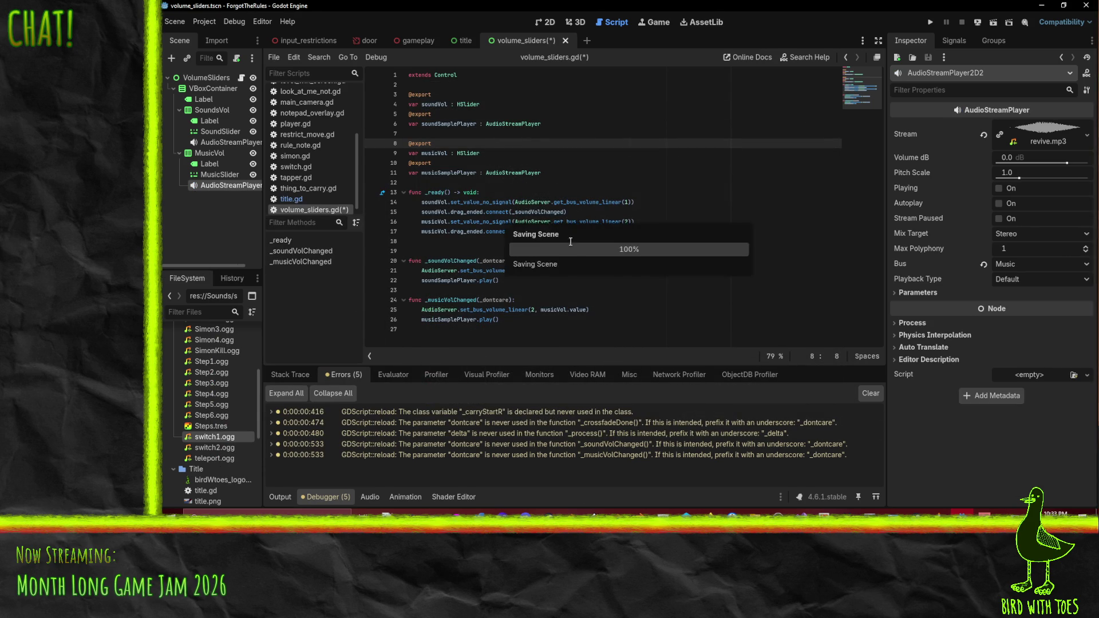
# Run the game, move the Sound FX slider, and stop the crashed debug session
pyautogui.click(933, 21)
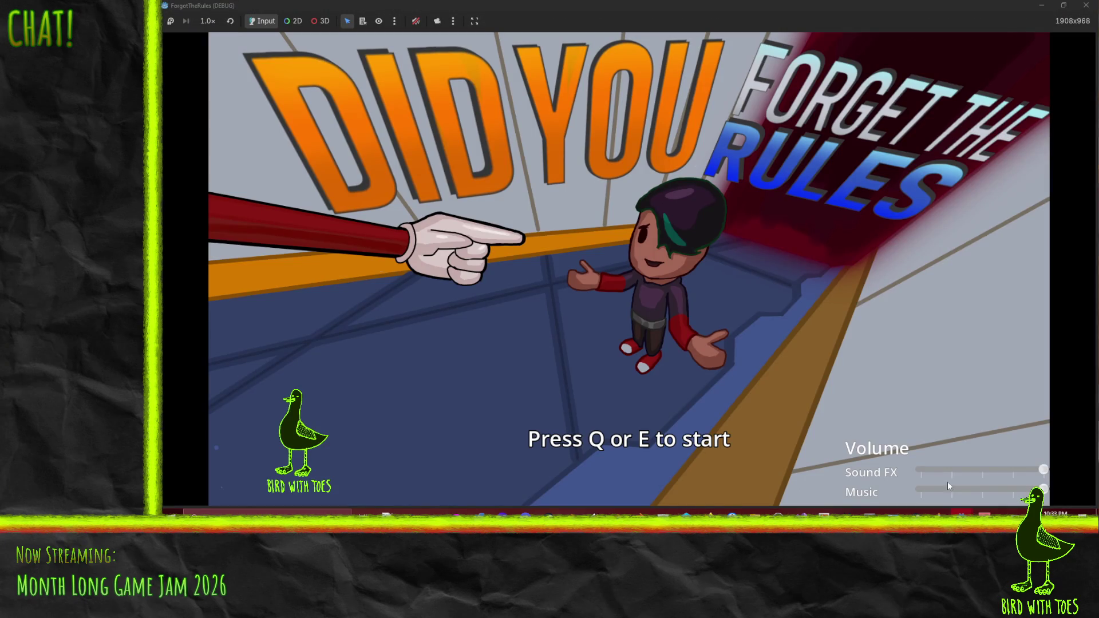
pyautogui.moveTo(950, 469); pyautogui.dragTo(1020, 466)
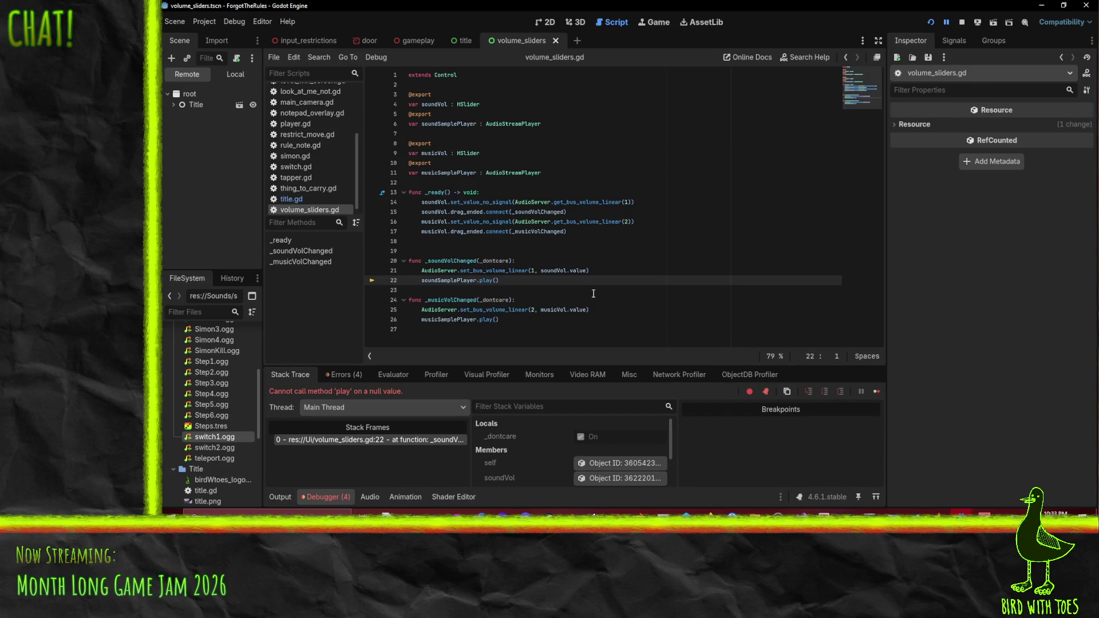
pyautogui.click(961, 22)
# Assign the AudioStreamPlayer2 nodes to VolumeSliders' Sound and Music Sample Player fields and save
pyautogui.click(250, 143)
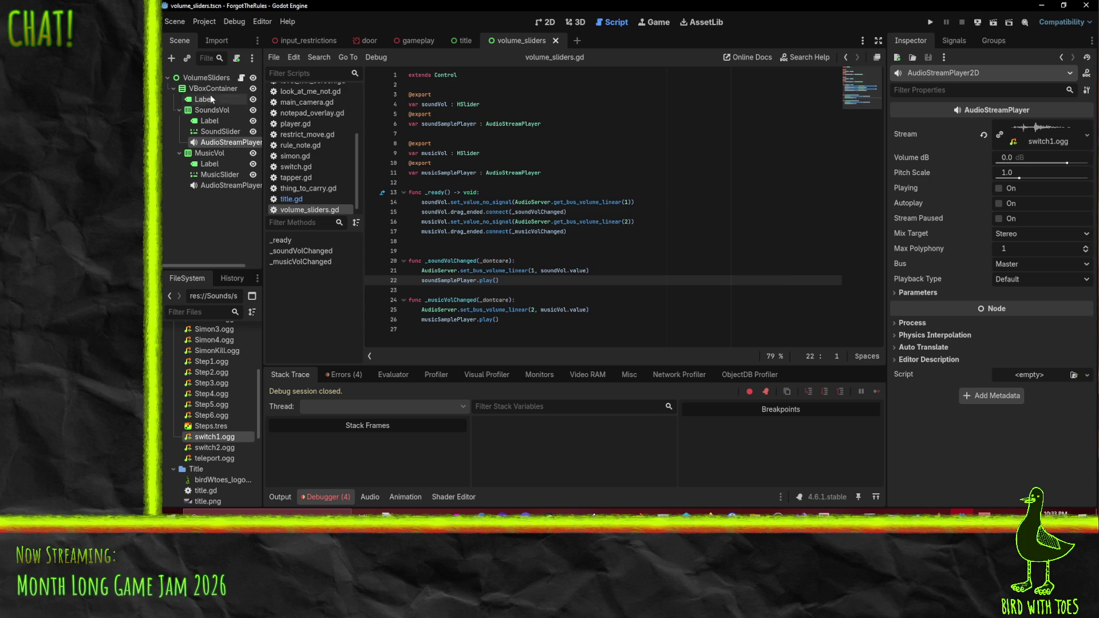
pyautogui.click(206, 78)
pyautogui.moveTo(211, 148); pyautogui.dragTo(1030, 141)
pyautogui.moveTo(220, 186); pyautogui.dragTo(1030, 172)
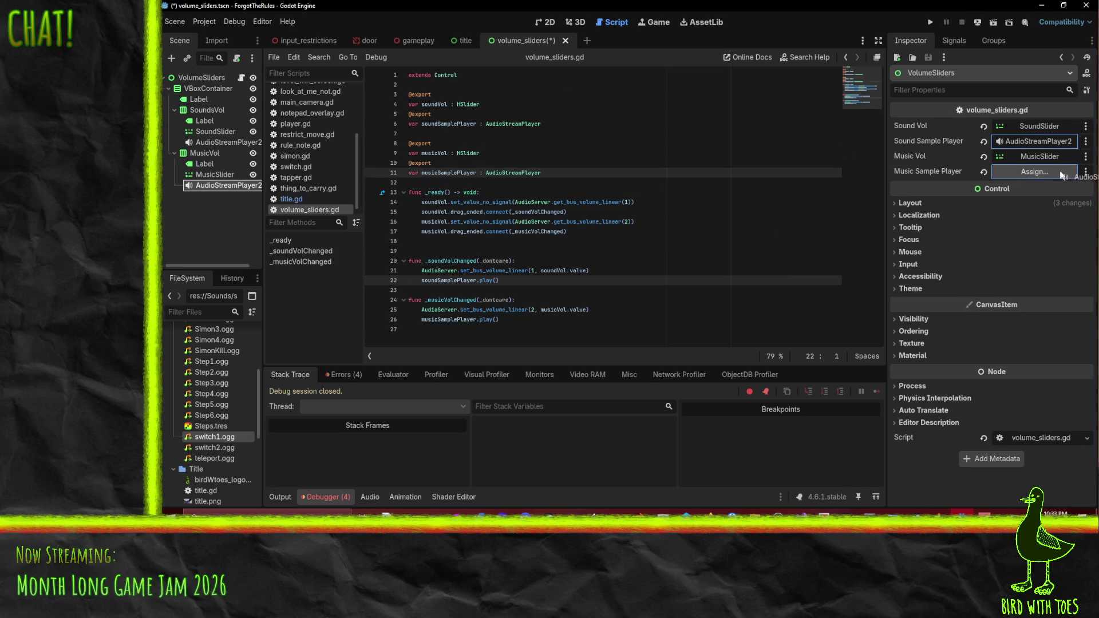
pyautogui.hotkey('ctrl', 's')
pyautogui.click(216, 142)
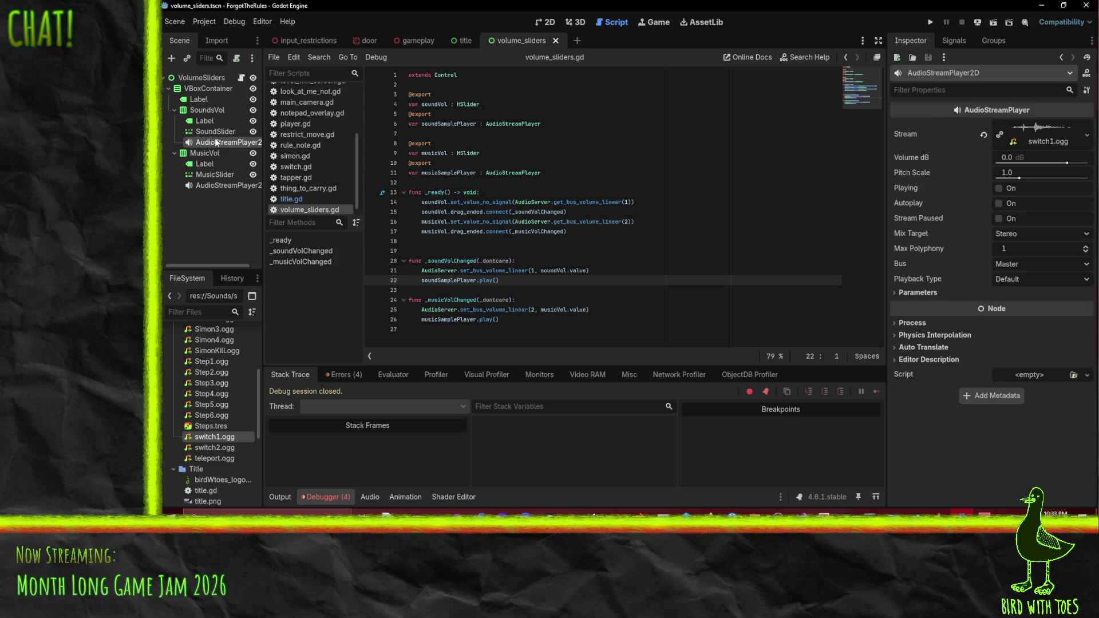
# Test the Sound FX slider in the game, then close it and check the Audio bus mixer
pyautogui.click(930, 23)
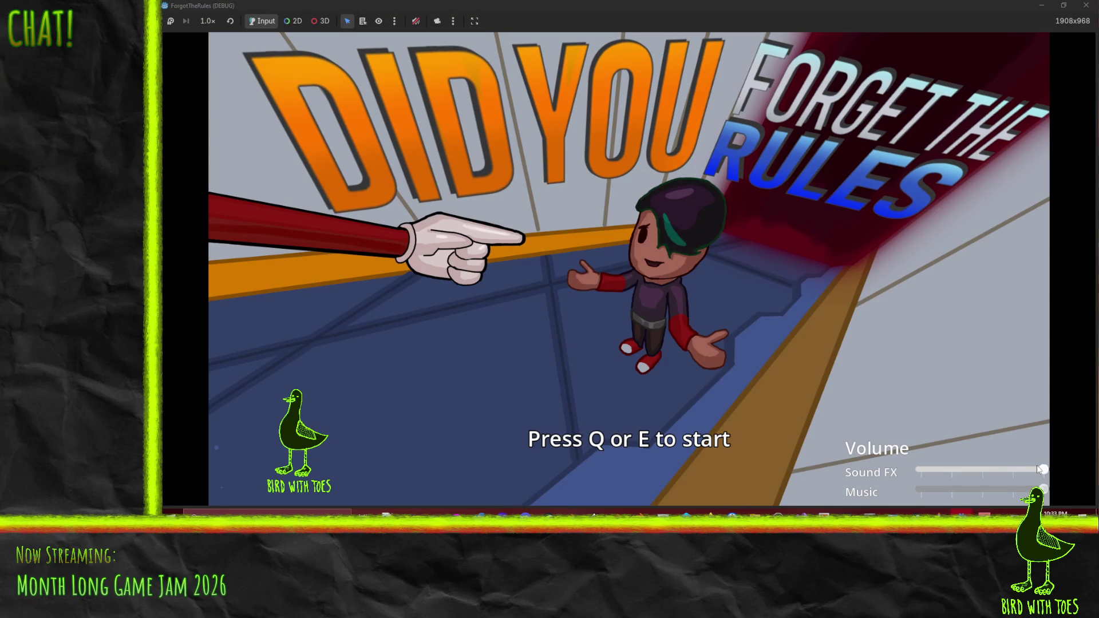
pyautogui.moveTo(1038, 469)
pyautogui.mouseDown()
pyautogui.moveTo(977, 470)
pyautogui.moveTo(1043, 469)
pyautogui.moveTo(1025, 489)
pyautogui.moveTo(1043, 489)
pyautogui.mouseUp()
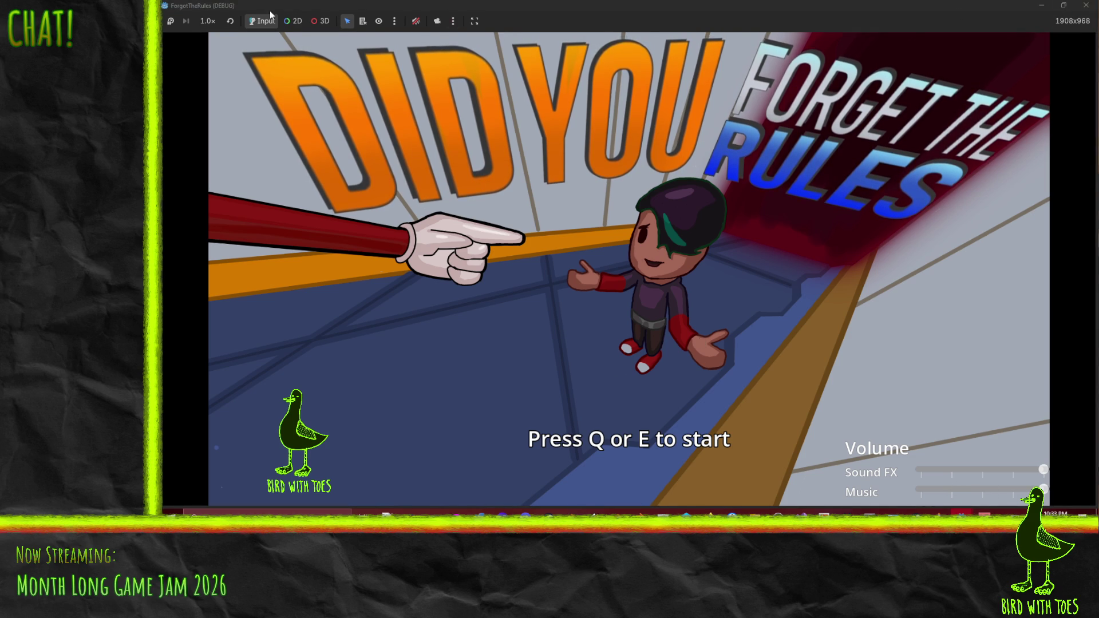
pyautogui.click(1085, 6)
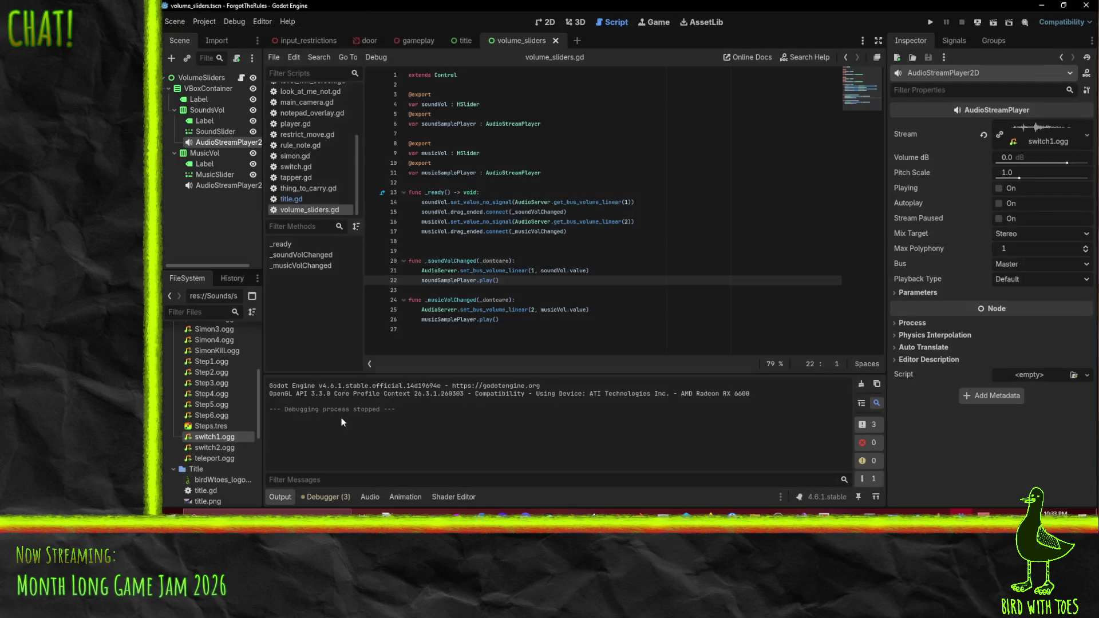
pyautogui.click(369, 497)
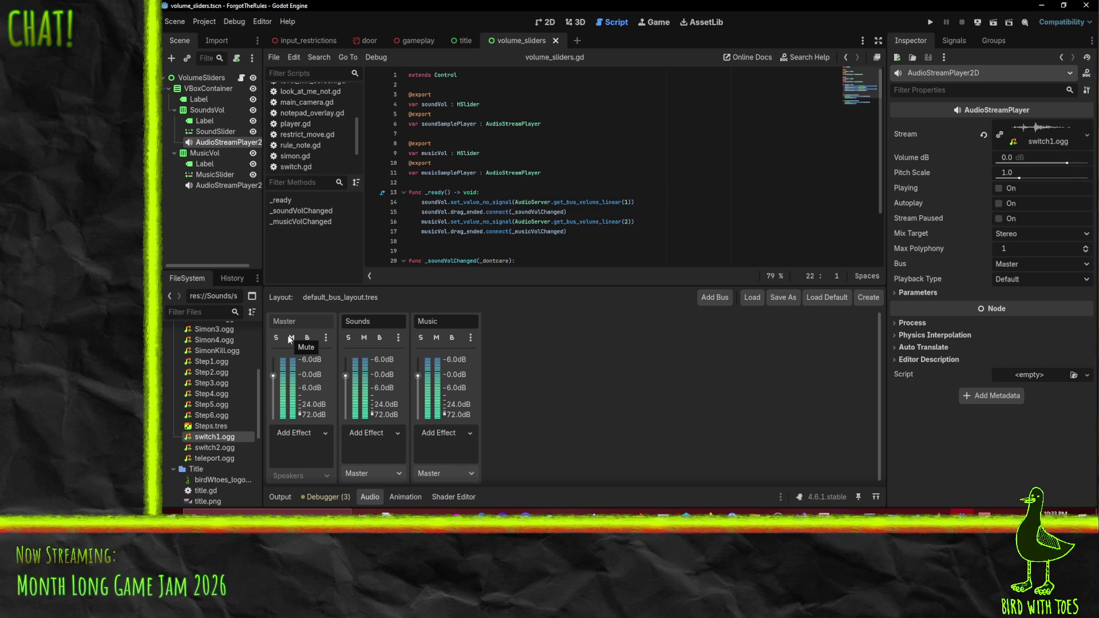
# Run the game again, lower the Sound FX and Music volumes, and stop it with F8
pyautogui.click(931, 22)
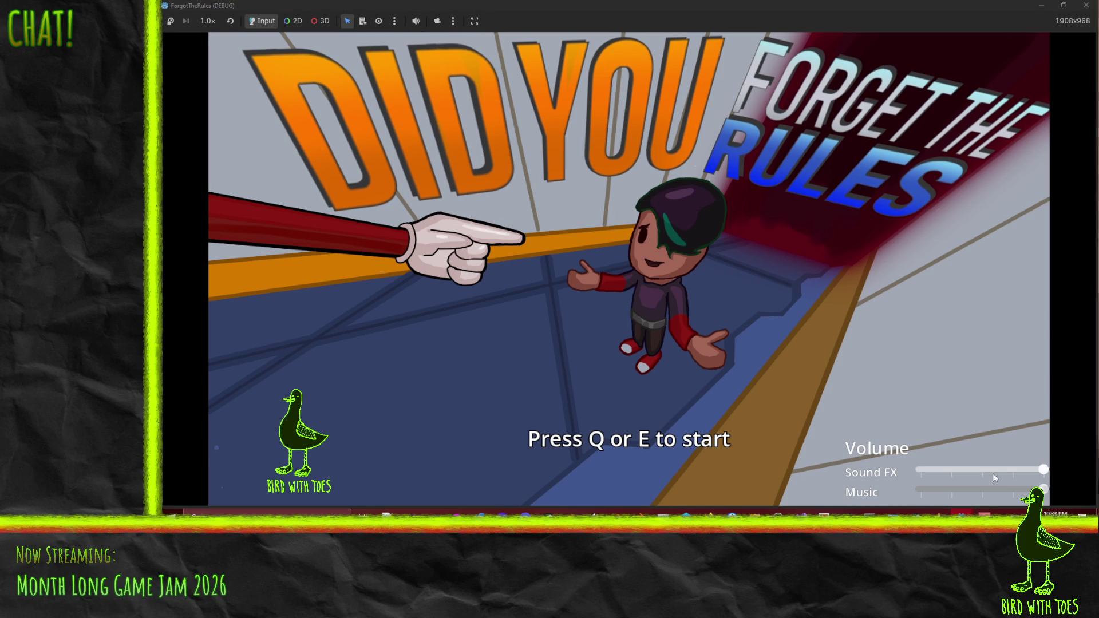
pyautogui.moveTo(1050, 472)
pyautogui.mouseDown()
pyautogui.moveTo(985, 471)
pyautogui.moveTo(1046, 470)
pyautogui.moveTo(999, 491)
pyautogui.moveTo(1096, 485)
pyautogui.mouseUp()
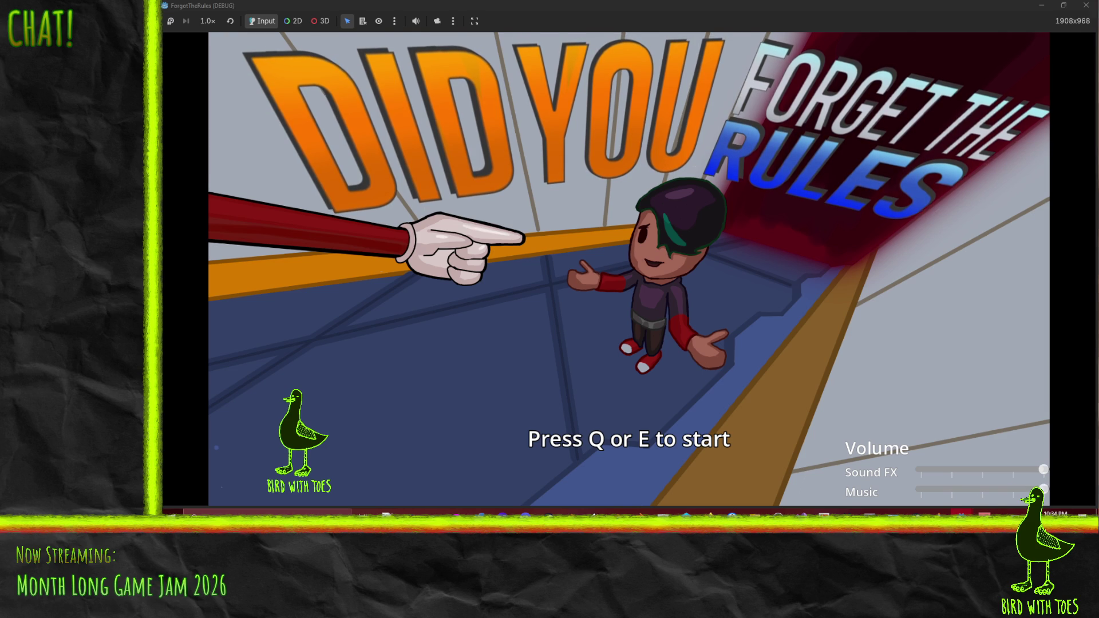
pyautogui.moveTo(1044, 489); pyautogui.dragTo(975, 490)
pyautogui.press('F8')
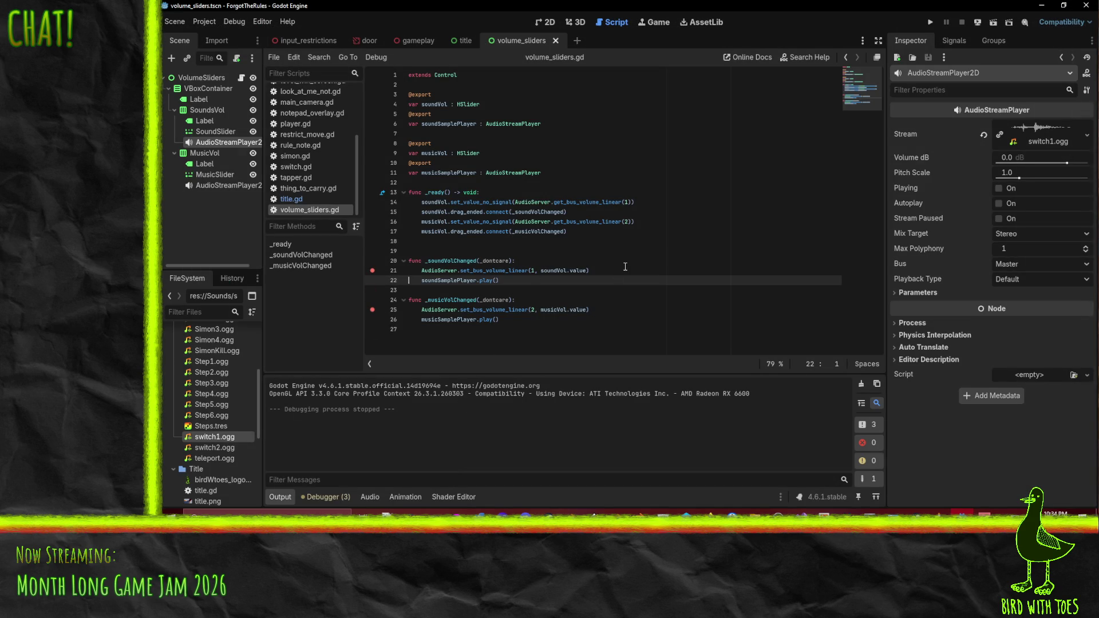
# Run the game, hit the line-21 breakpoint via the Sound FX slider, and inspect soundVol (value 0.4)
pyautogui.click(930, 22)
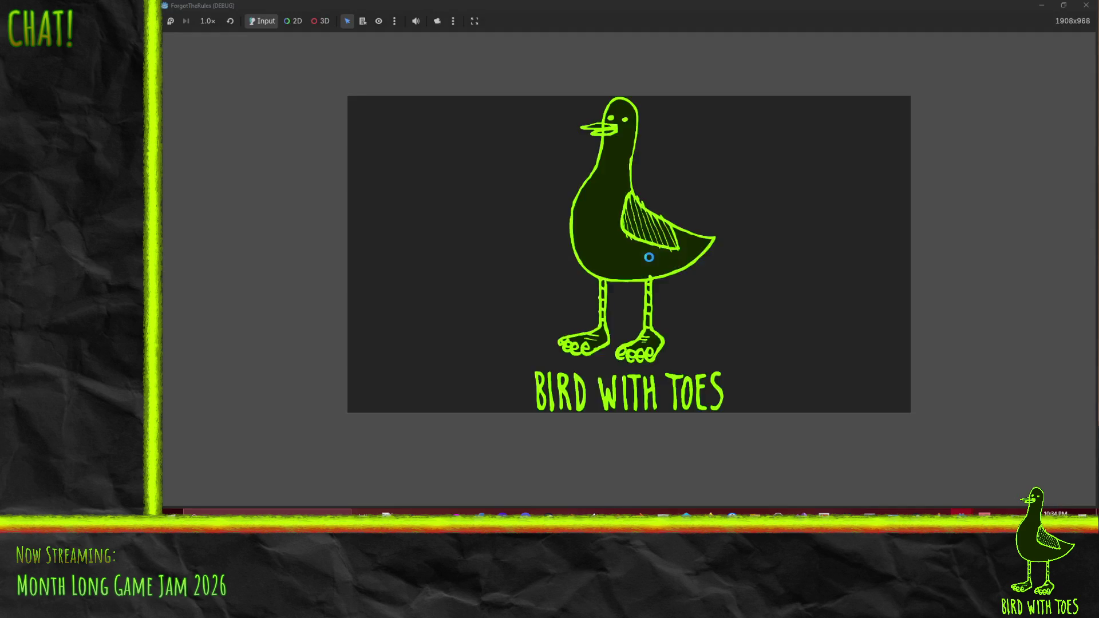
pyautogui.click(969, 472)
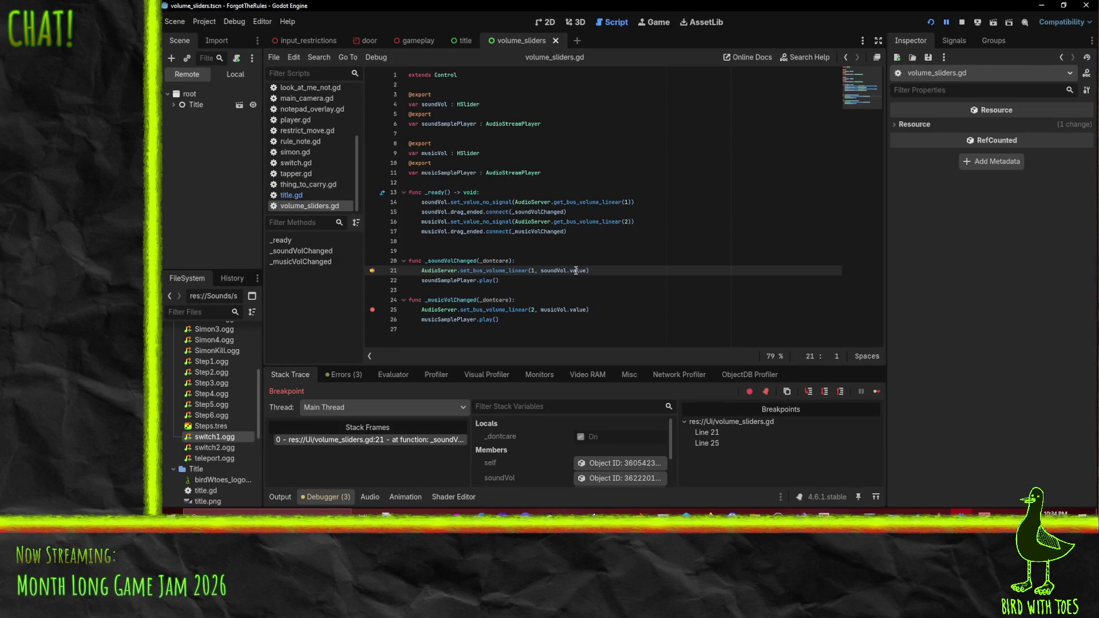
pyautogui.moveTo(577, 271)
pyautogui.scroll(-2, 545, 449)
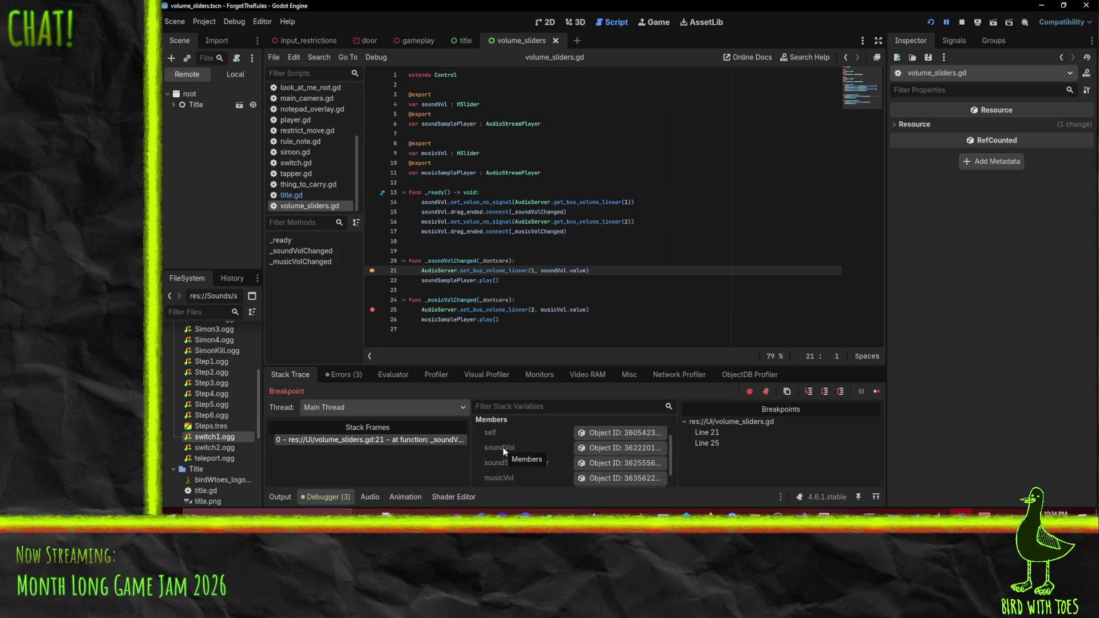
pyautogui.click(609, 452)
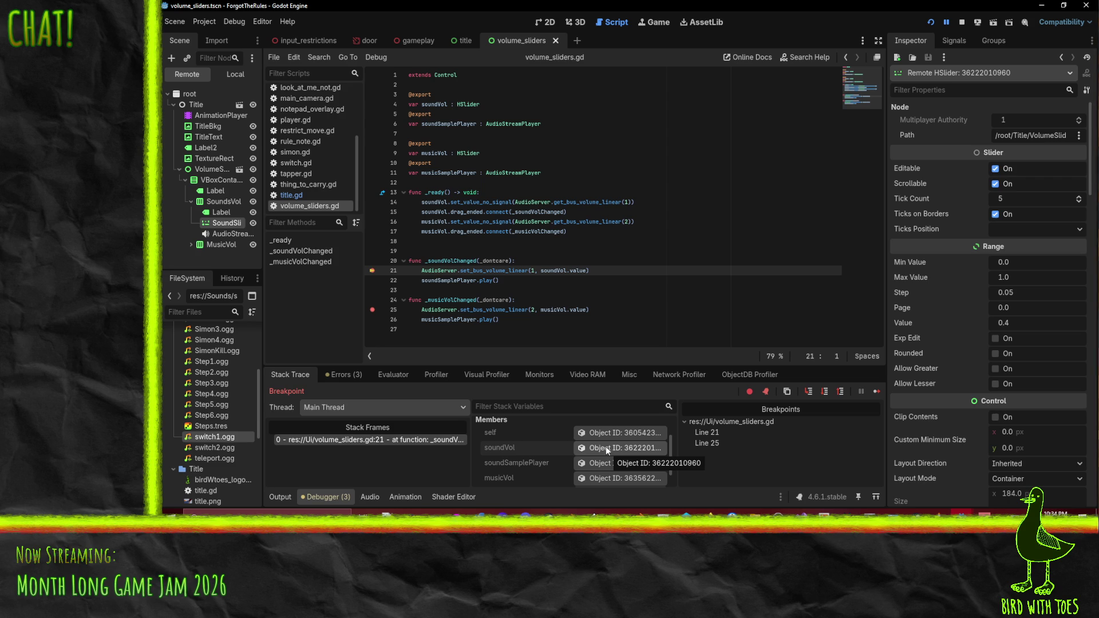
pyautogui.moveTo(514, 269)
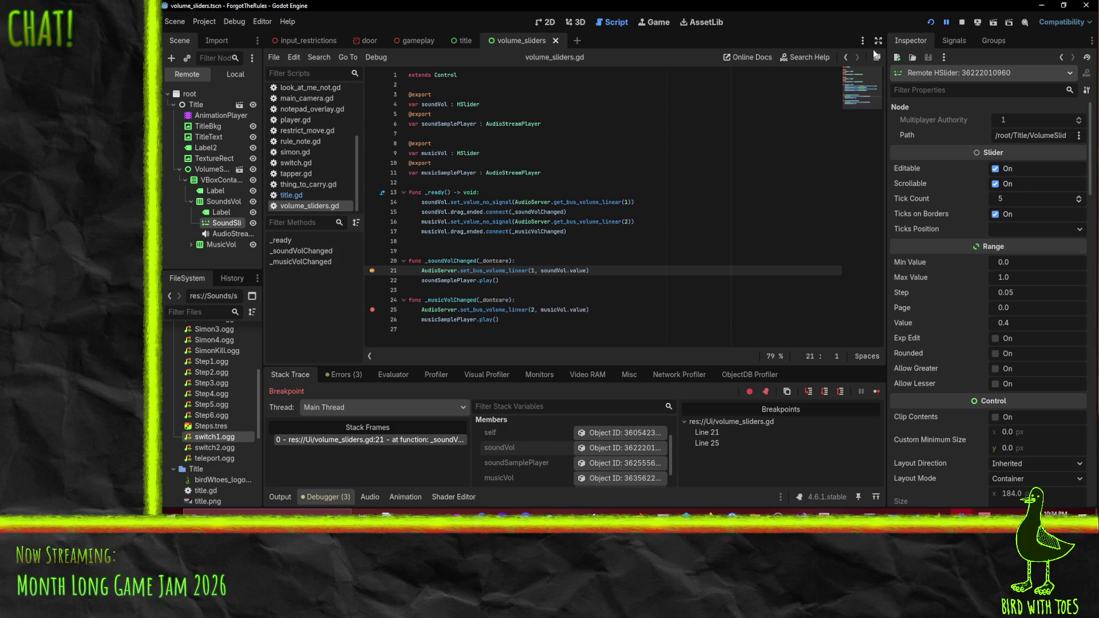
# Resume past the breakpoint, then clear the breakpoints on lines 21 and 25
pyautogui.click(933, 22)
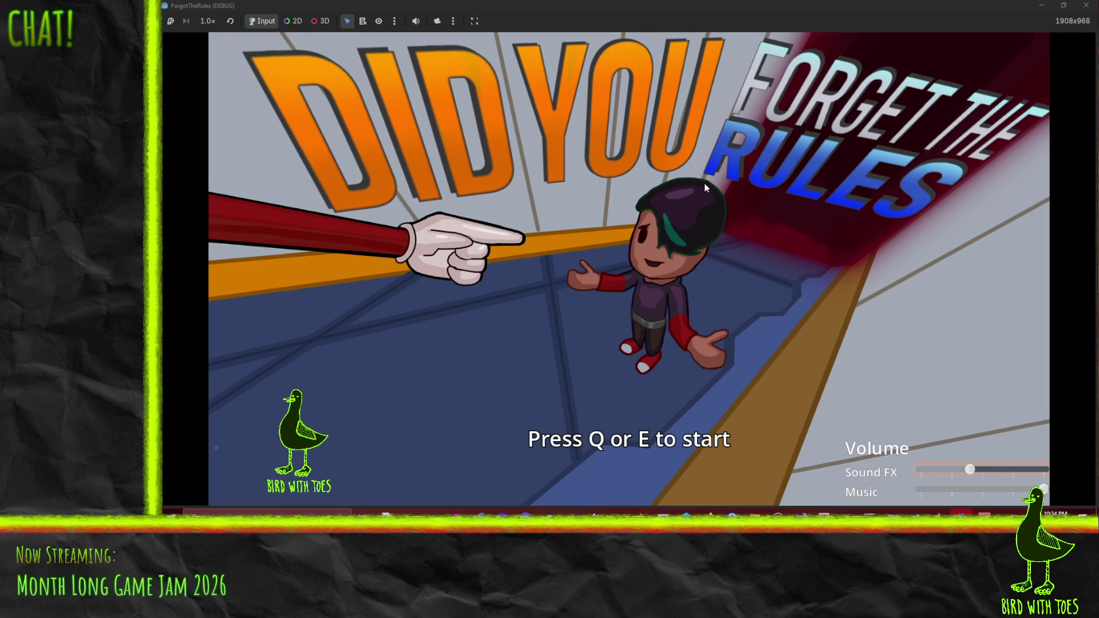
pyautogui.click(957, 467)
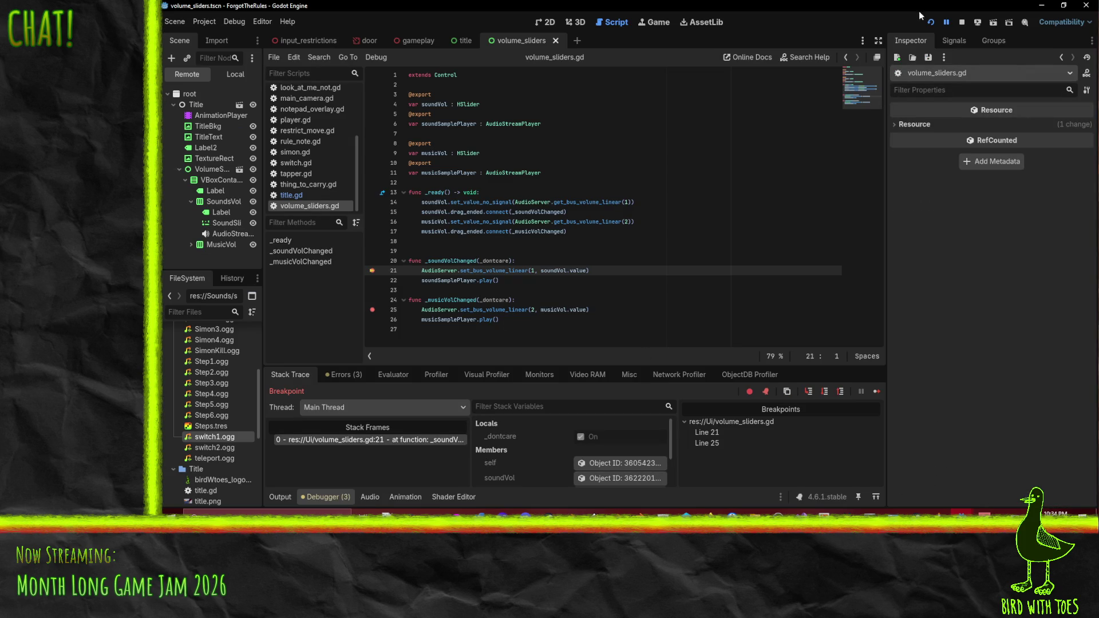
pyautogui.click(953, 24)
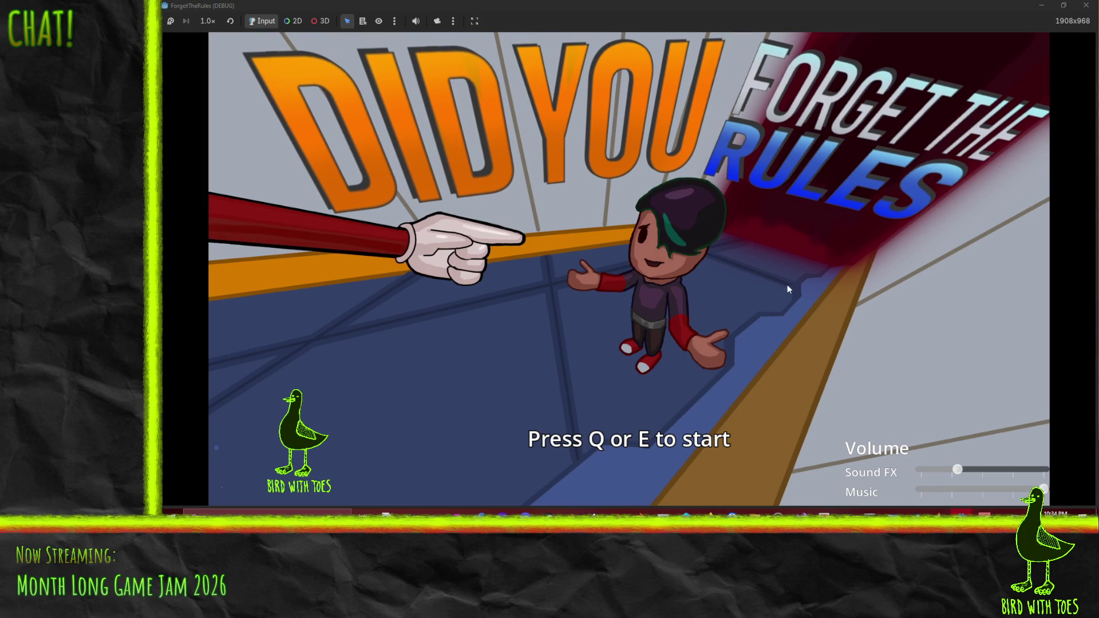
pyautogui.click(956, 469)
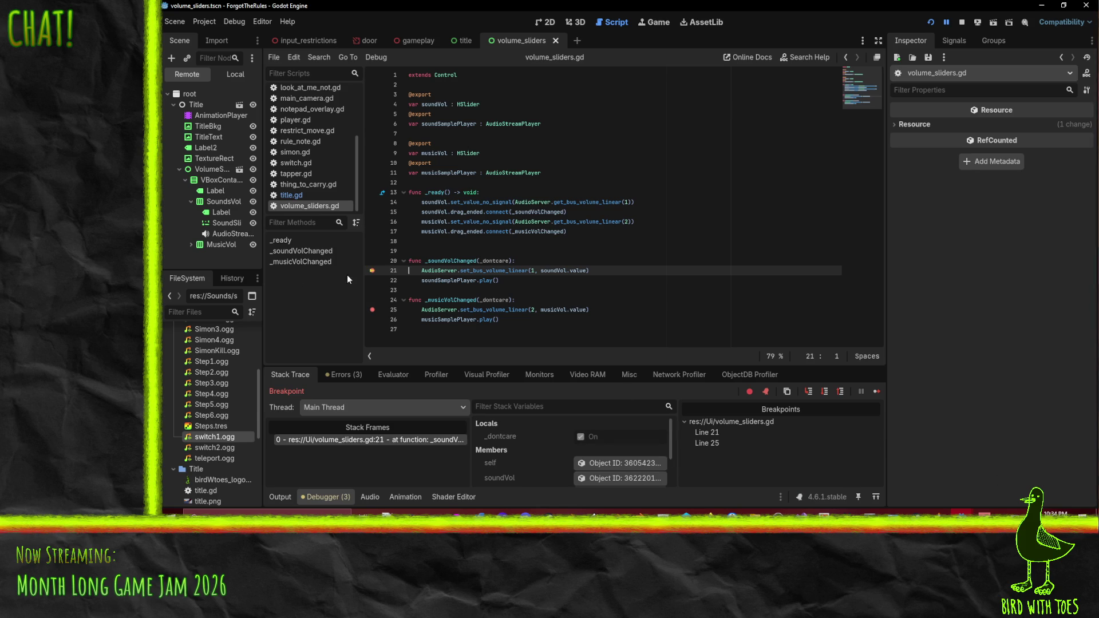
pyautogui.click(373, 272)
pyautogui.click(371, 310)
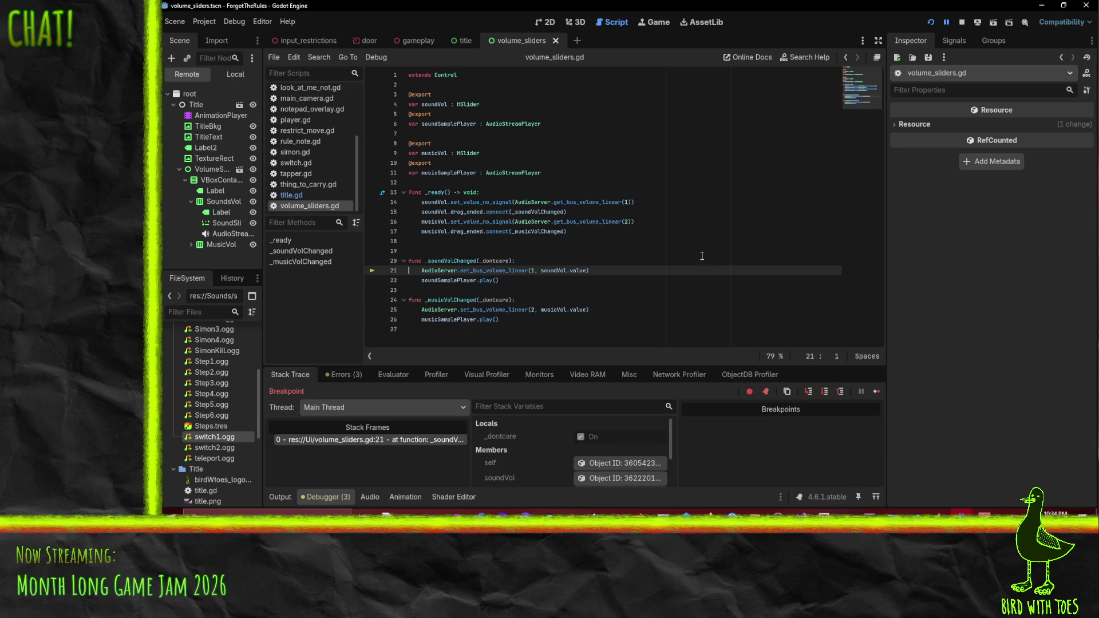
# Resume the game, adjust the Music and Sound FX sliders, then close the game
pyautogui.click(948, 22)
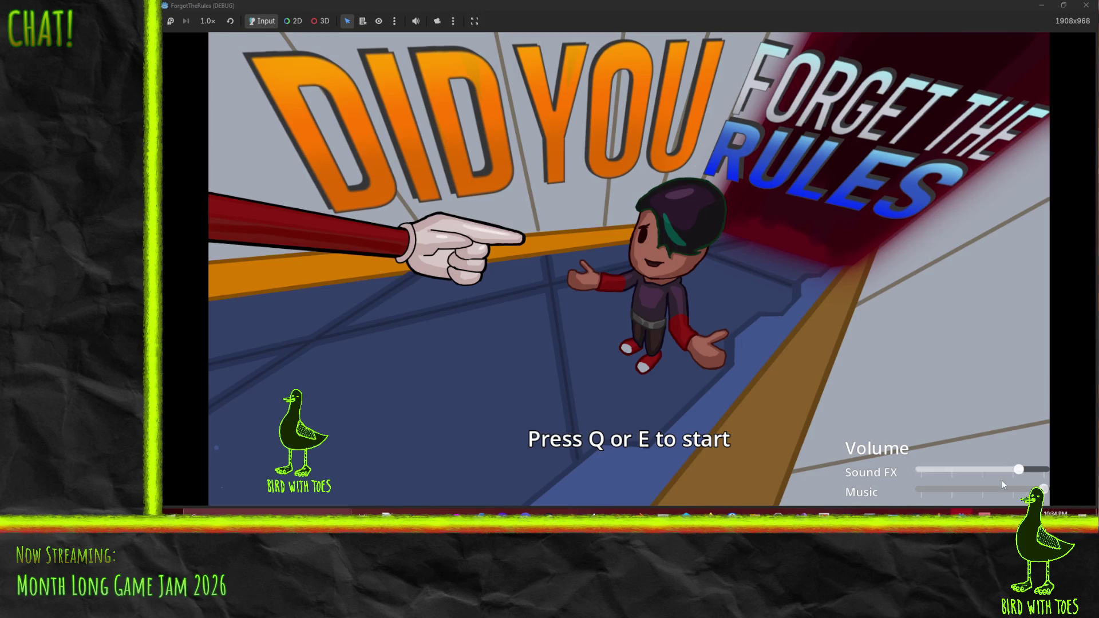
pyautogui.moveTo(1043, 488); pyautogui.dragTo(991, 490)
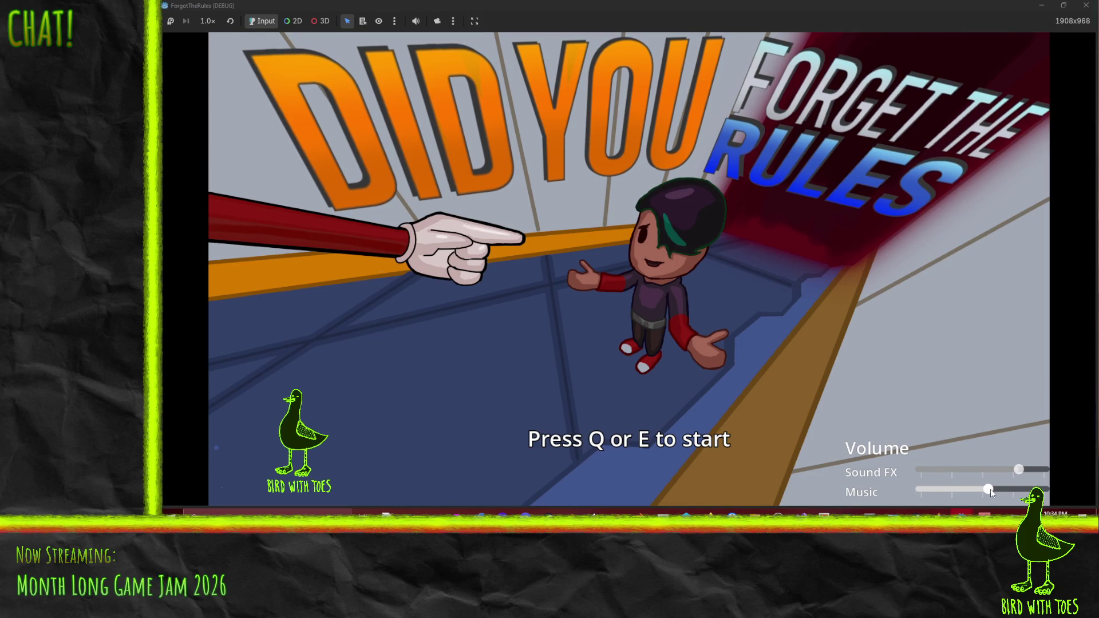
pyautogui.moveTo(992, 488)
pyautogui.mouseDown()
pyautogui.moveTo(1013, 489)
pyautogui.moveTo(938, 489)
pyautogui.mouseUp()
pyautogui.moveTo(1020, 468)
pyautogui.mouseDown()
pyautogui.moveTo(929, 471)
pyautogui.moveTo(939, 470)
pyautogui.mouseUp()
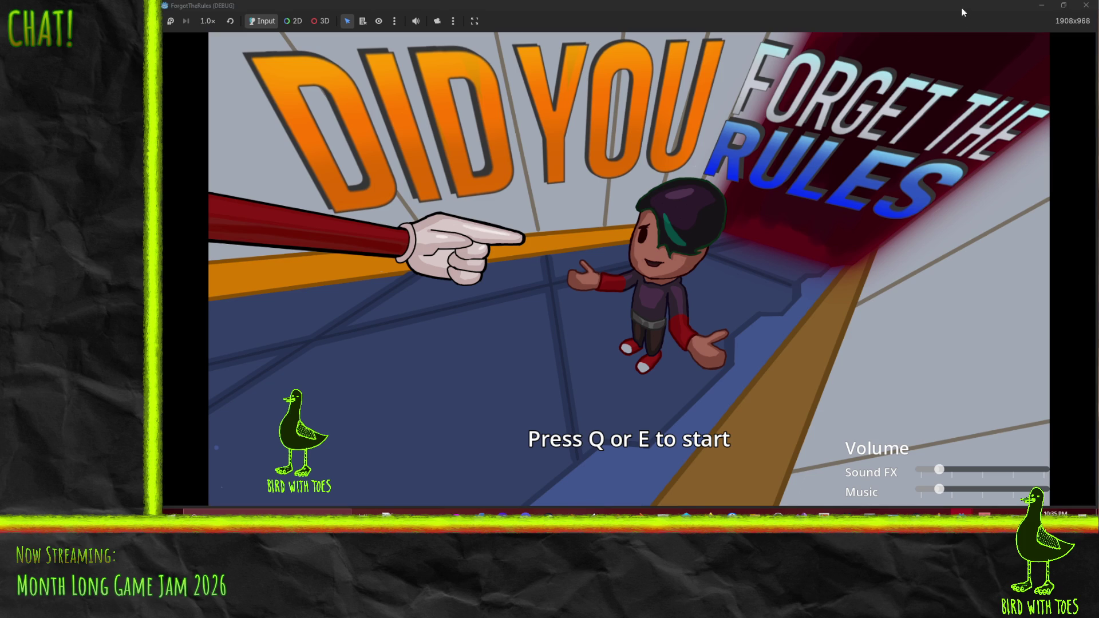
pyautogui.click(1085, 5)
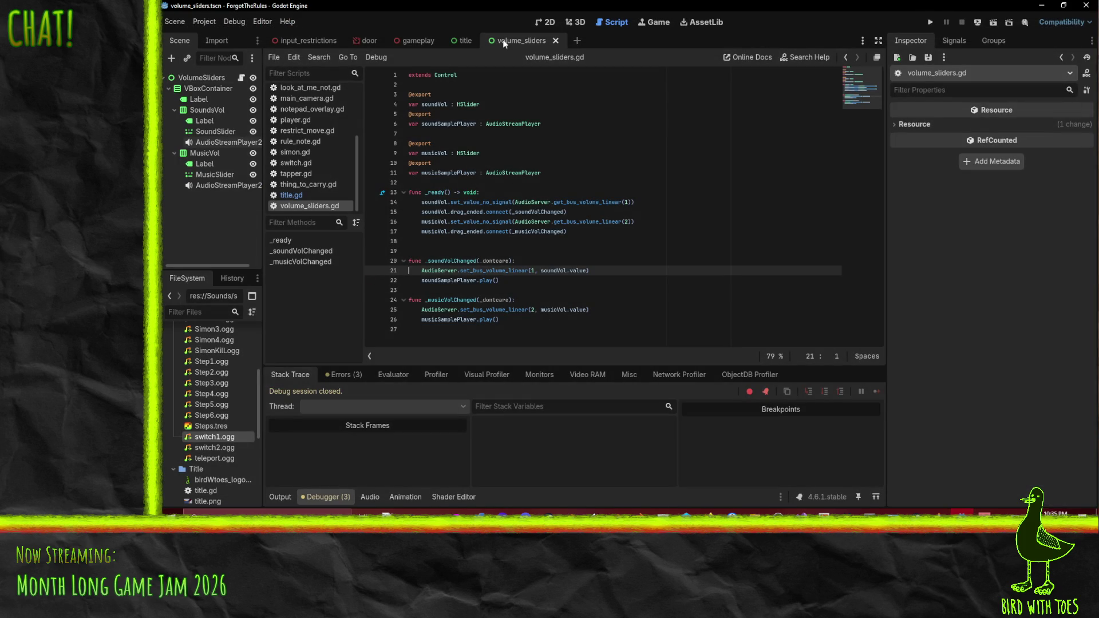
# Route the SoundsVol audio player to the Sounds bus, save, preview switch1.ogg, and run with F6
pyautogui.click(546, 22)
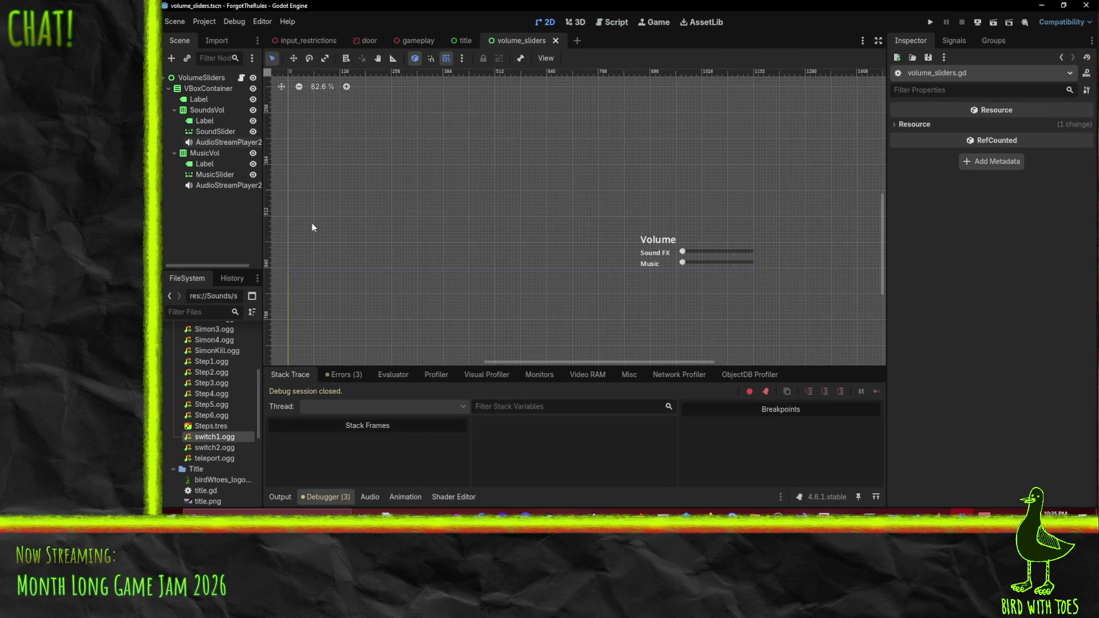
pyautogui.click(226, 142)
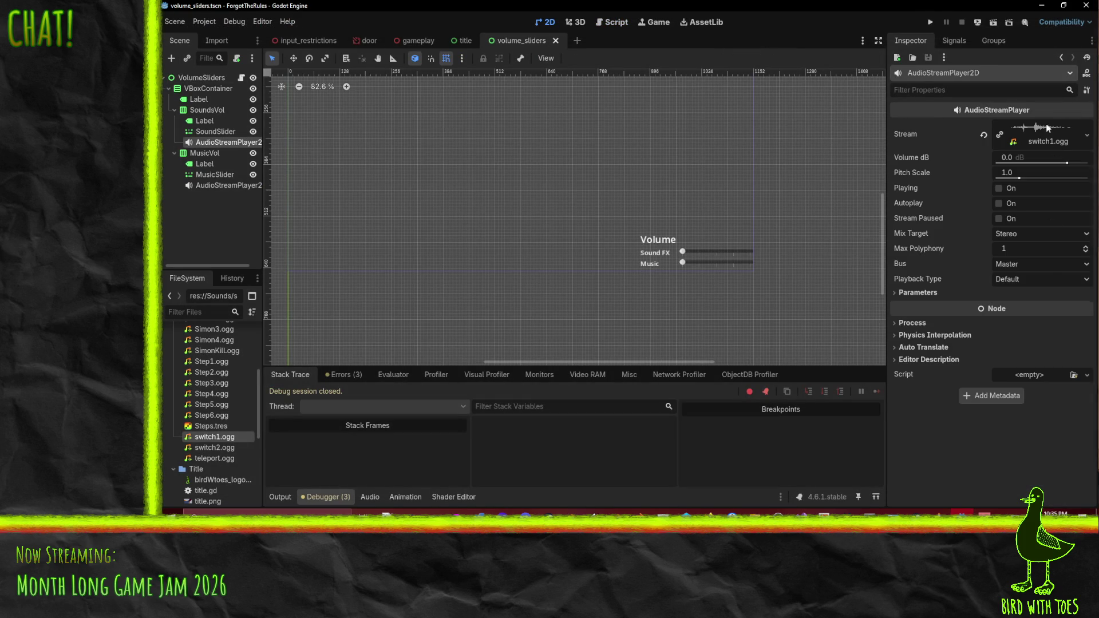
pyautogui.click(1073, 269)
pyautogui.click(1019, 293)
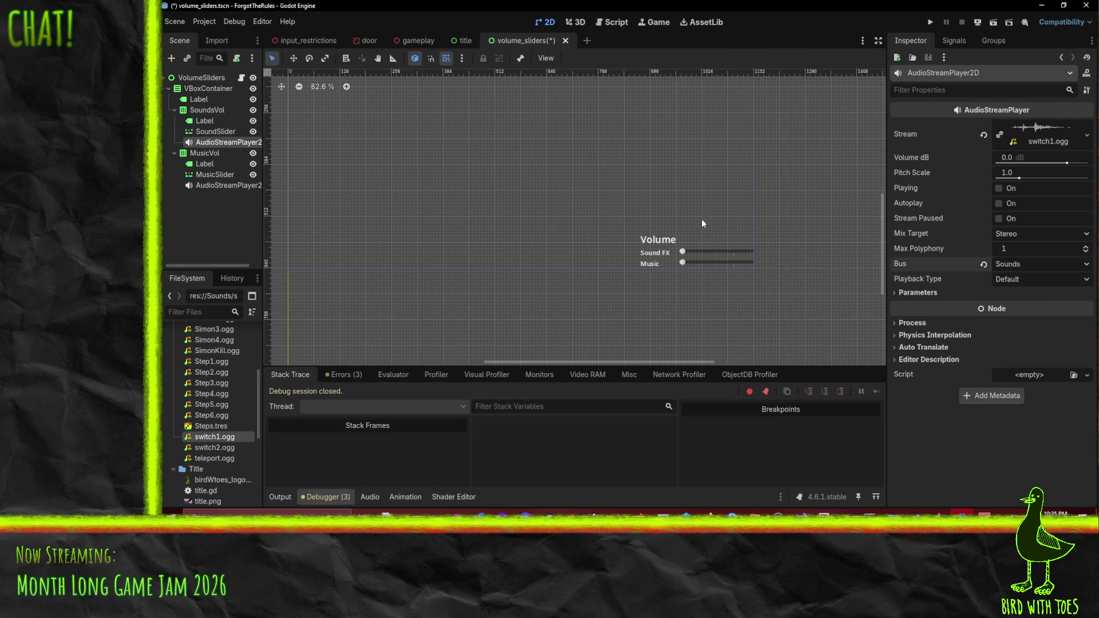
pyautogui.hotkey('ctrl', 's')
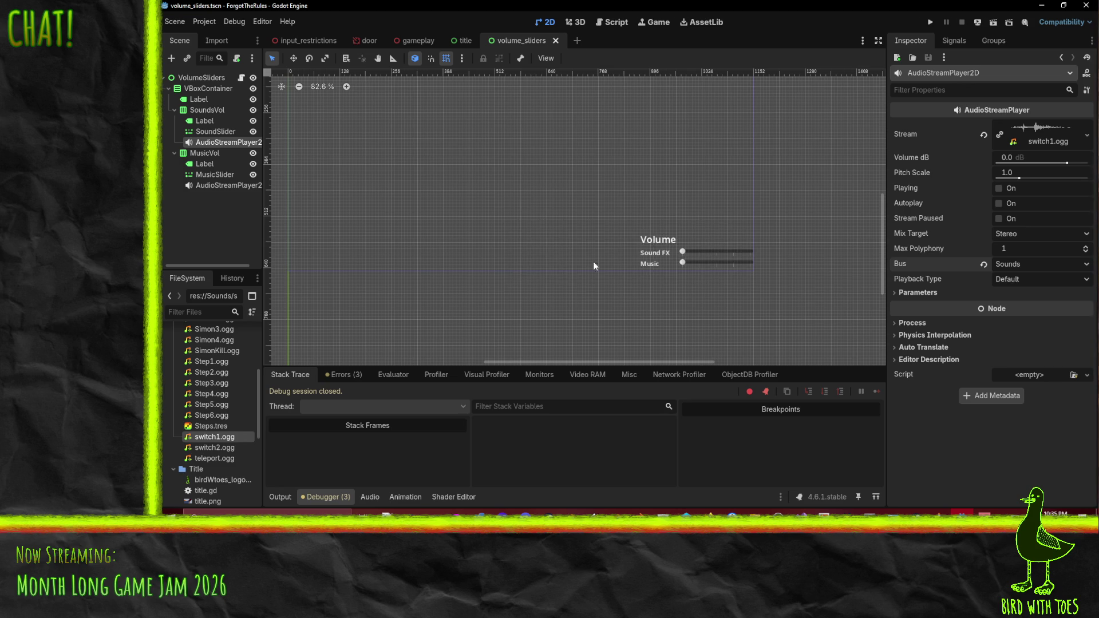
pyautogui.click(998, 187)
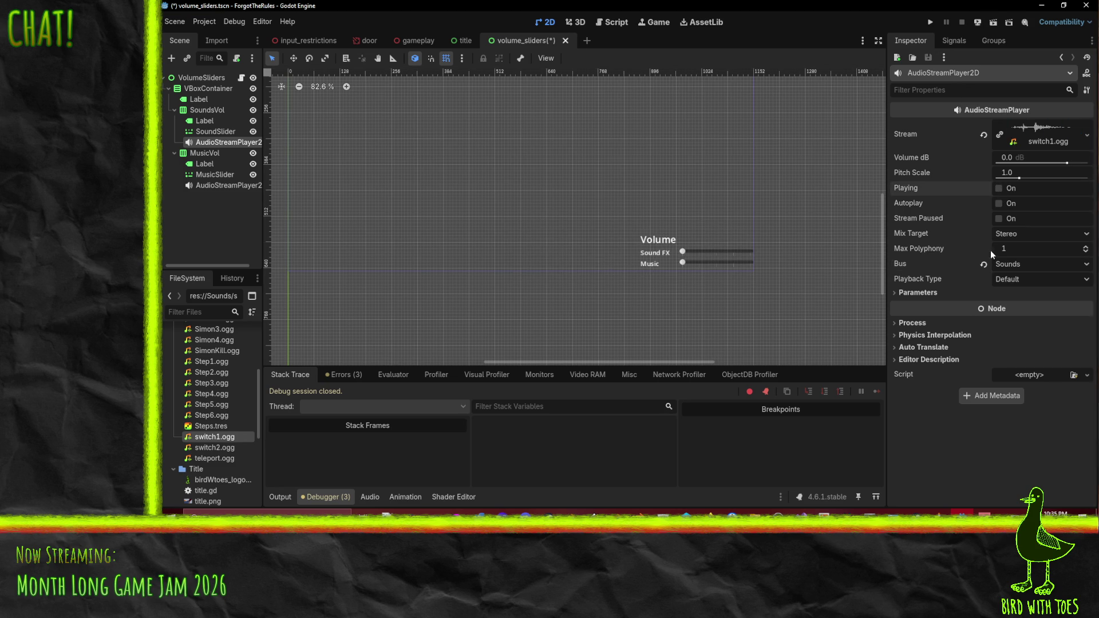
pyautogui.press('F6')
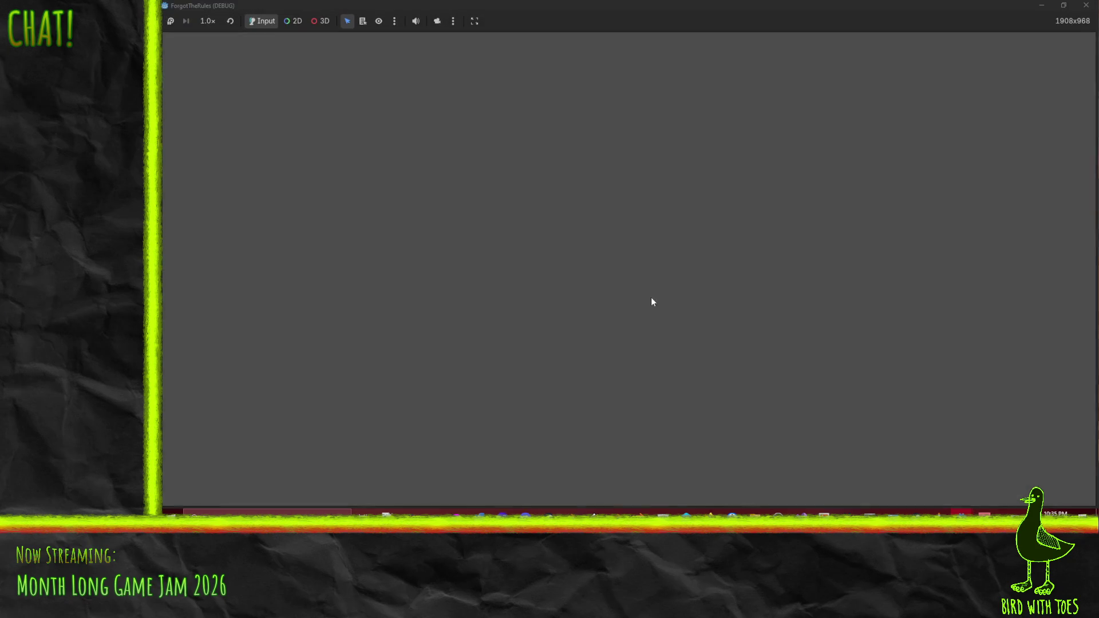
# Lower the Sound FX and Music sliders in-game, start with Q, play briefly, then close the game
pyautogui.moveTo(1032, 471); pyautogui.dragTo(950, 472)
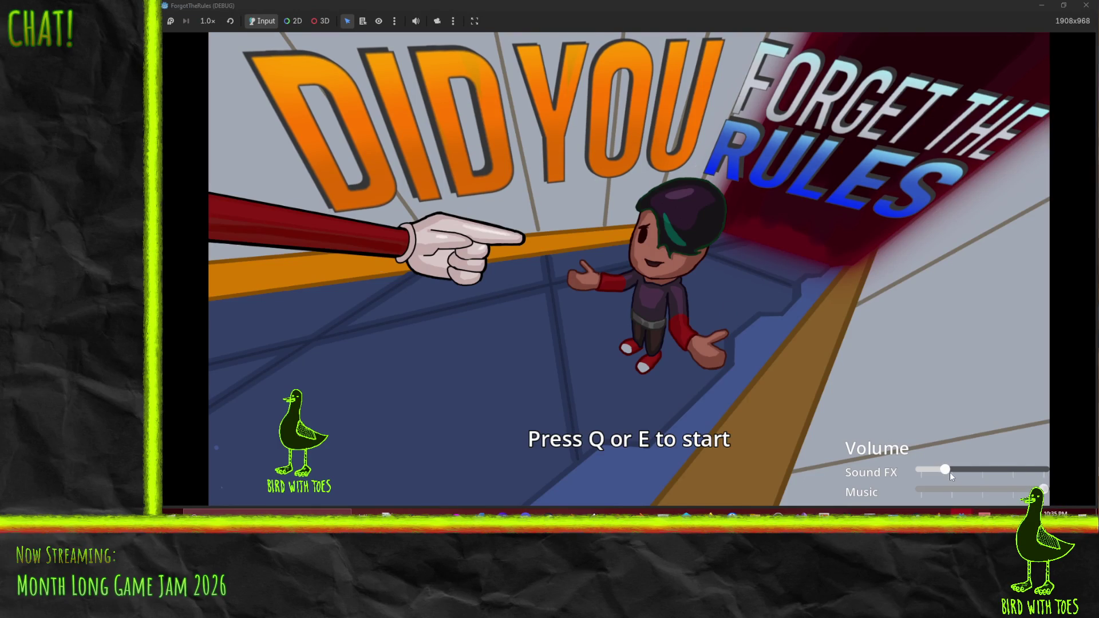
pyautogui.moveTo(1043, 490); pyautogui.dragTo(952, 491)
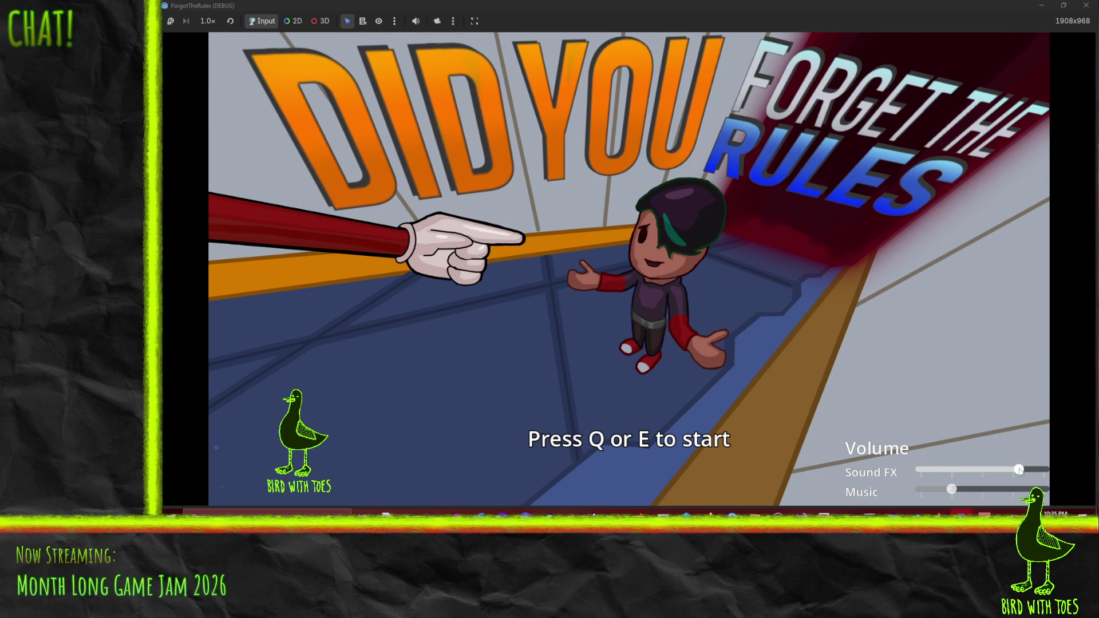
pyautogui.moveTo(1020, 471); pyautogui.dragTo(1001, 470)
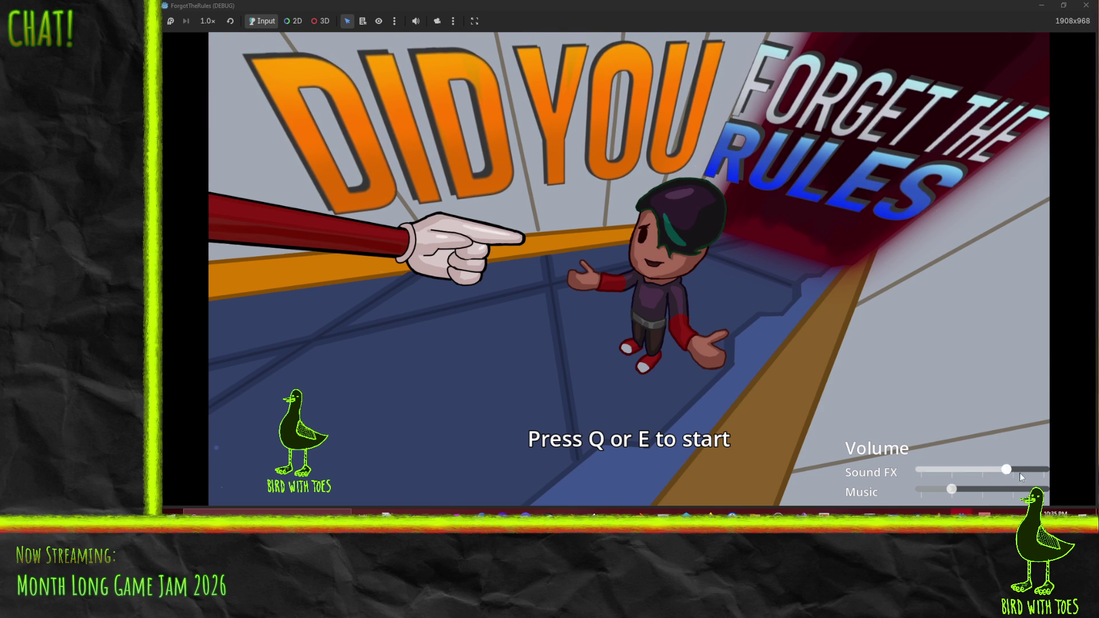
pyautogui.press('q')
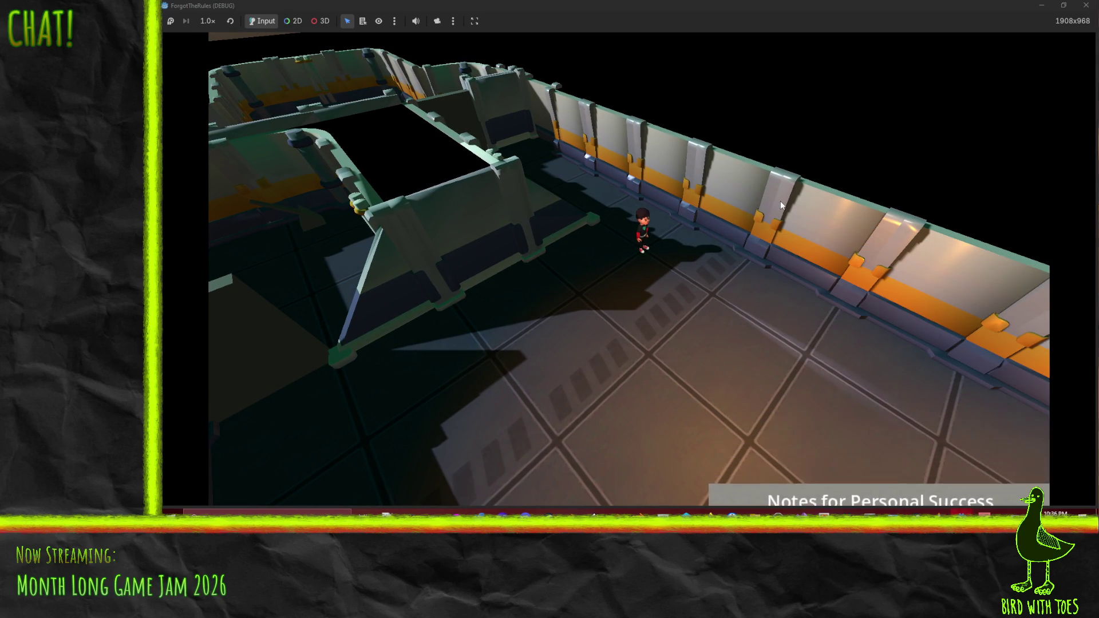
pyautogui.click(1086, 6)
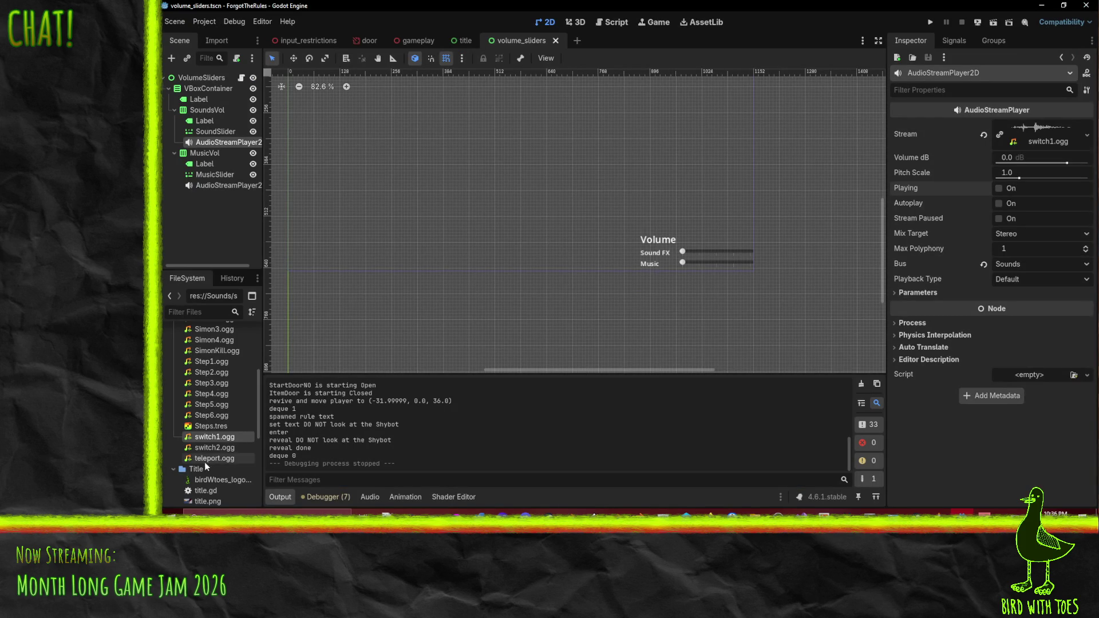
# Open player.tscn, set its AudioStreamPlayer3D Bus to Sounds, and save the scene
pyautogui.scroll(5, 205, 452)
pyautogui.click(173, 419)
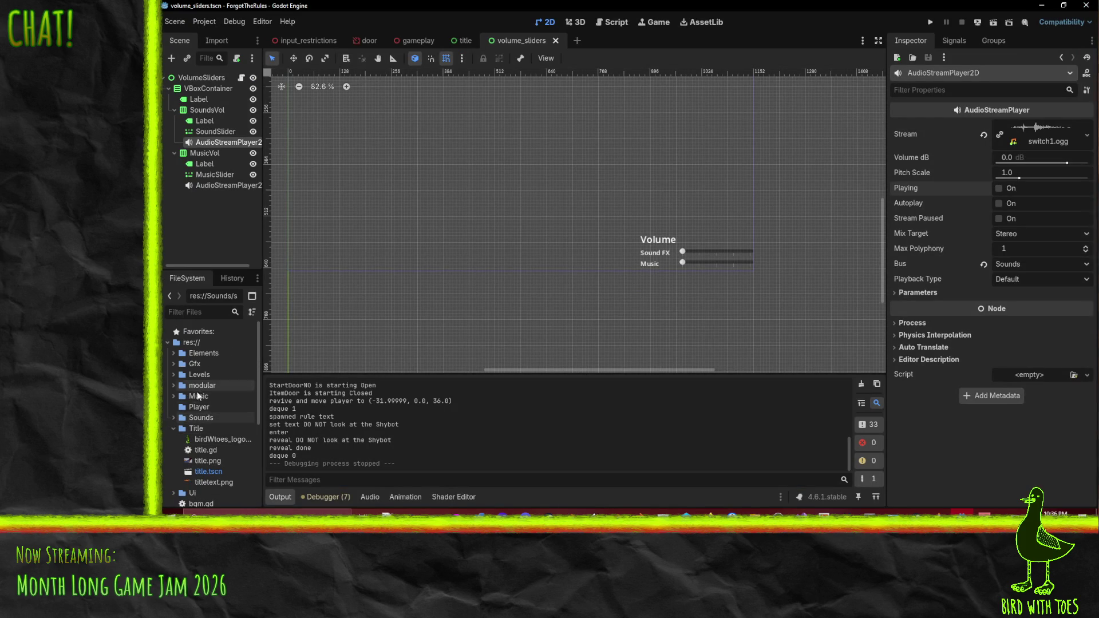
pyautogui.click(191, 407)
pyautogui.scroll(-5, 190, 410)
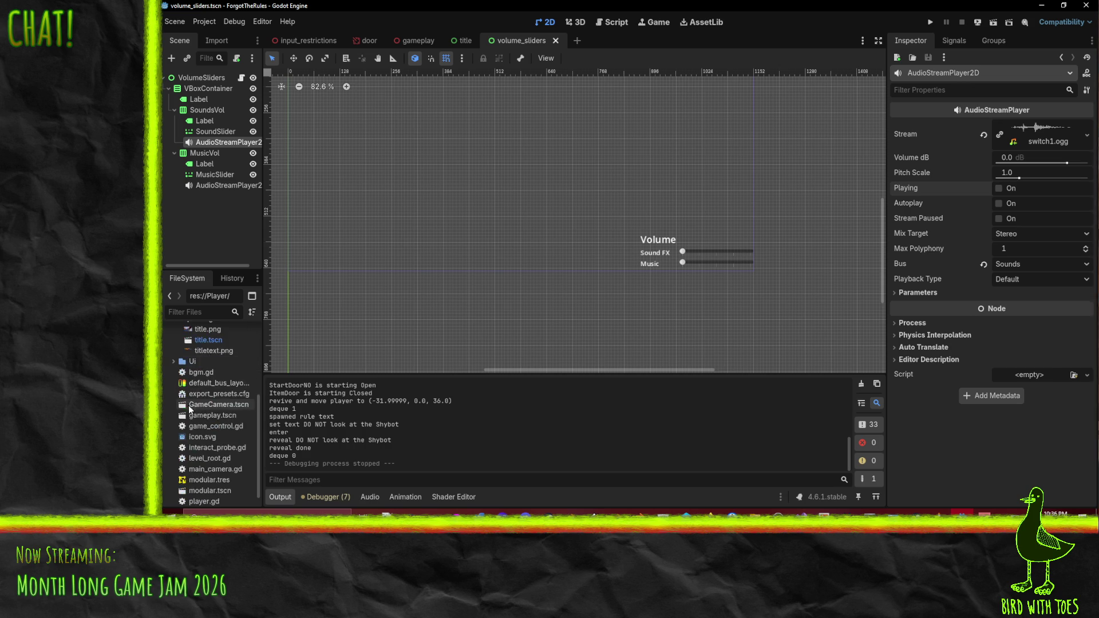
pyautogui.doubleClick(213, 496)
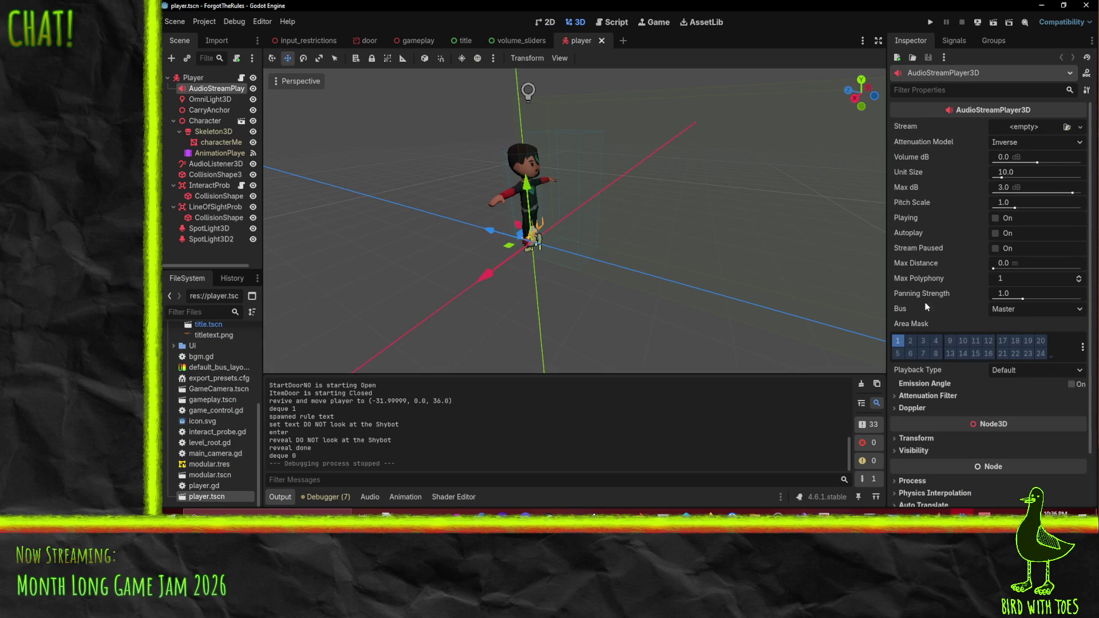
pyautogui.click(1074, 314)
pyautogui.click(1018, 341)
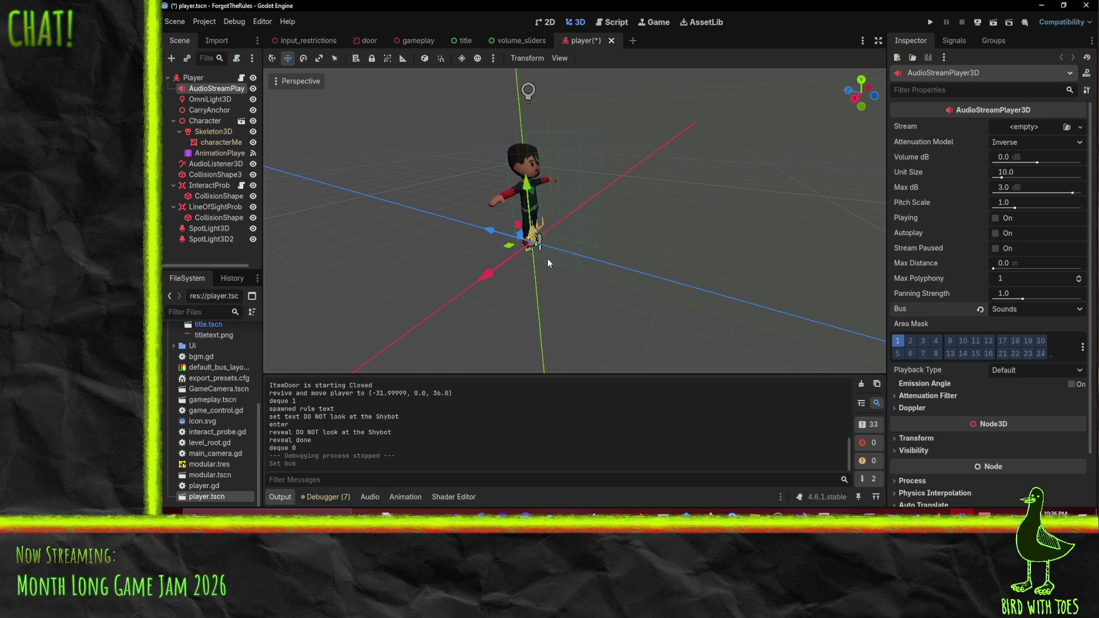
pyautogui.hotkey('ctrl', 's')
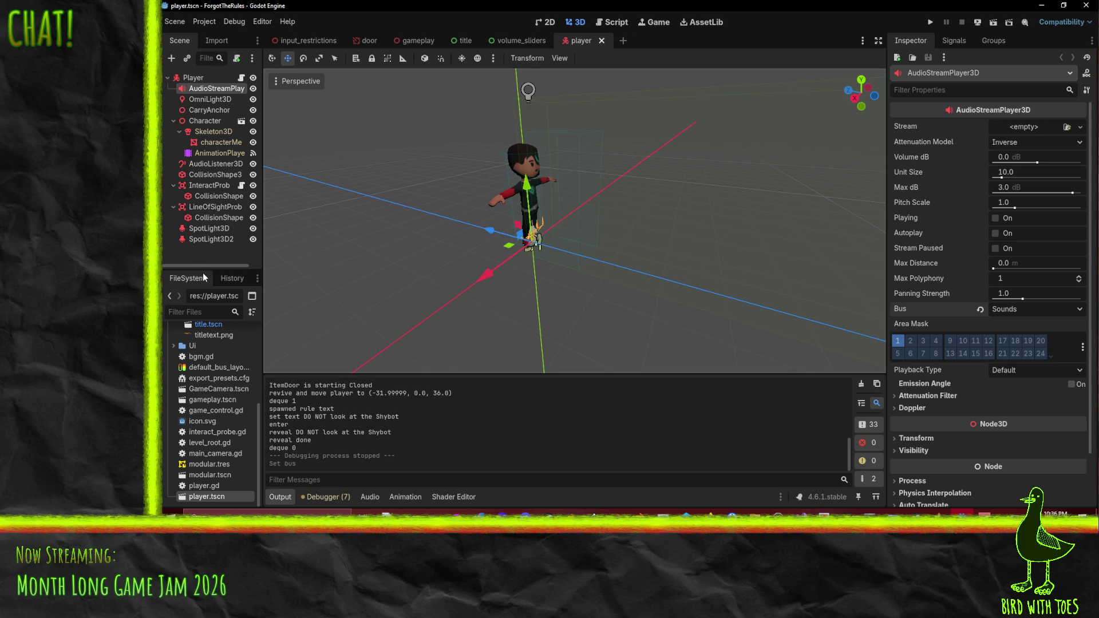
# Move AudioListener3D directly under the Player root and save the scene
pyautogui.moveTo(216, 164); pyautogui.dragTo(194, 88)
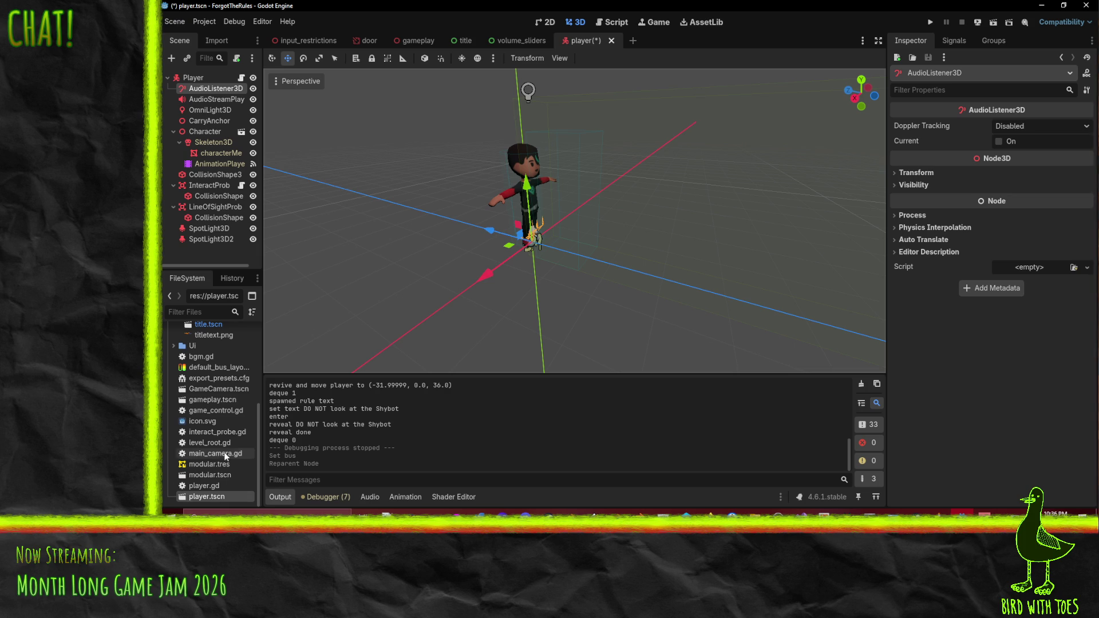
pyautogui.hotkey('ctrl', 's')
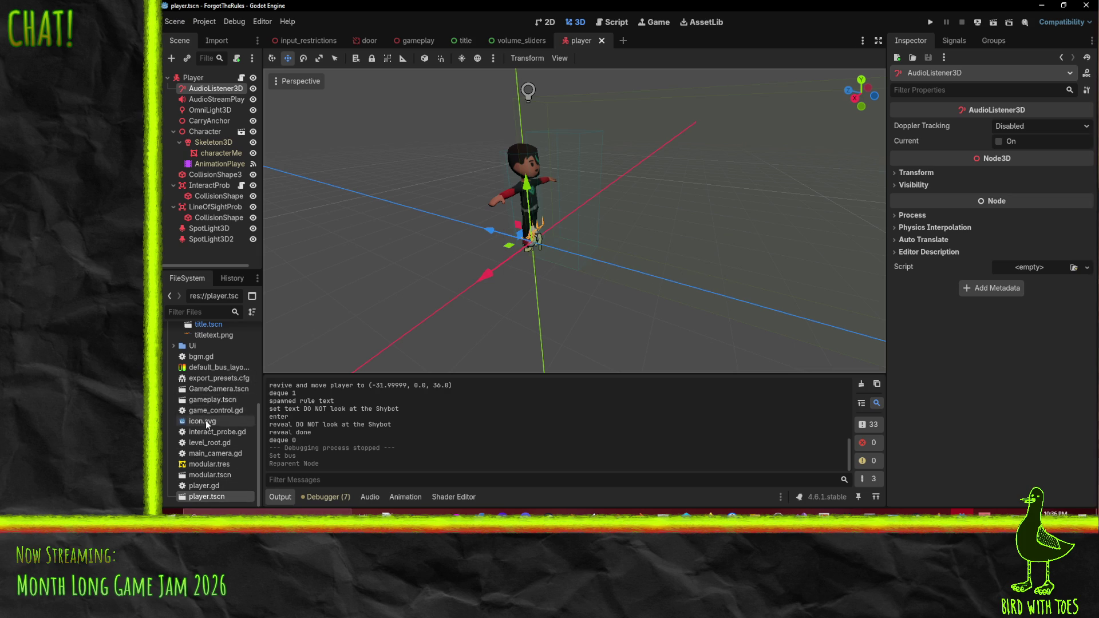
pyautogui.scroll(5, 216, 395)
# Open DethLooker.tscn from the Elements folder
pyautogui.click(173, 353)
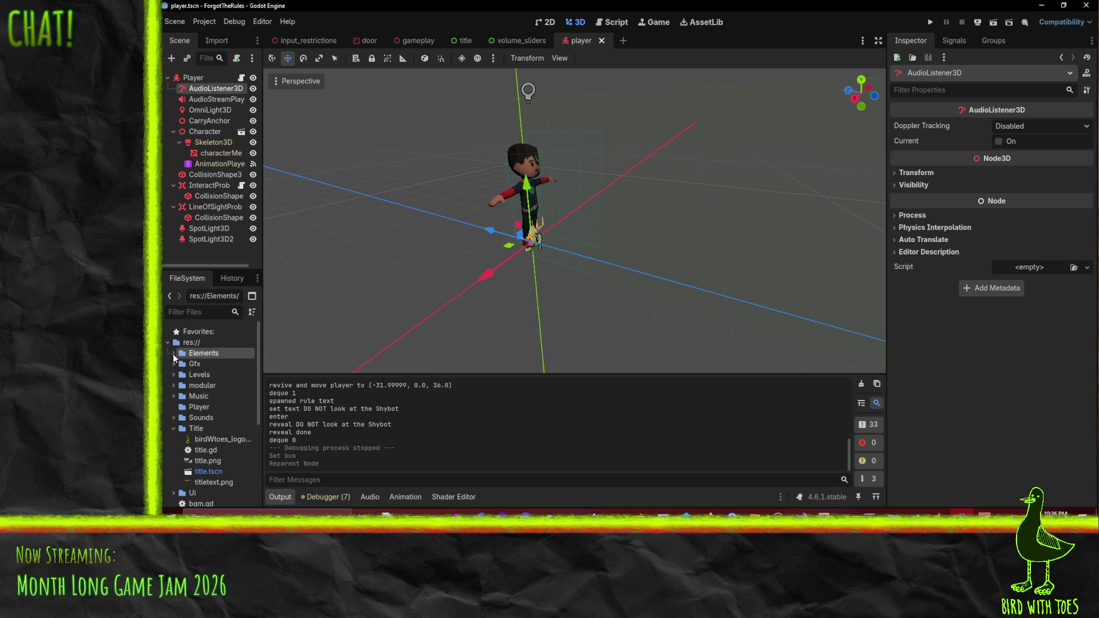
pyautogui.scroll(-2, 214, 387)
pyautogui.scroll(2, 224, 328)
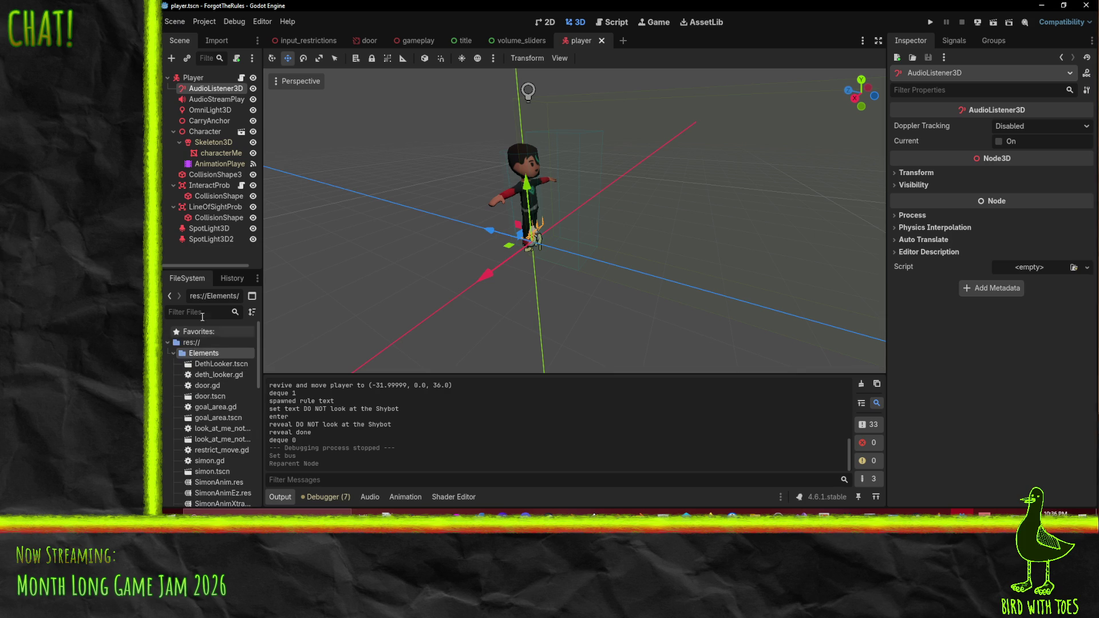
pyautogui.doubleClick(221, 364)
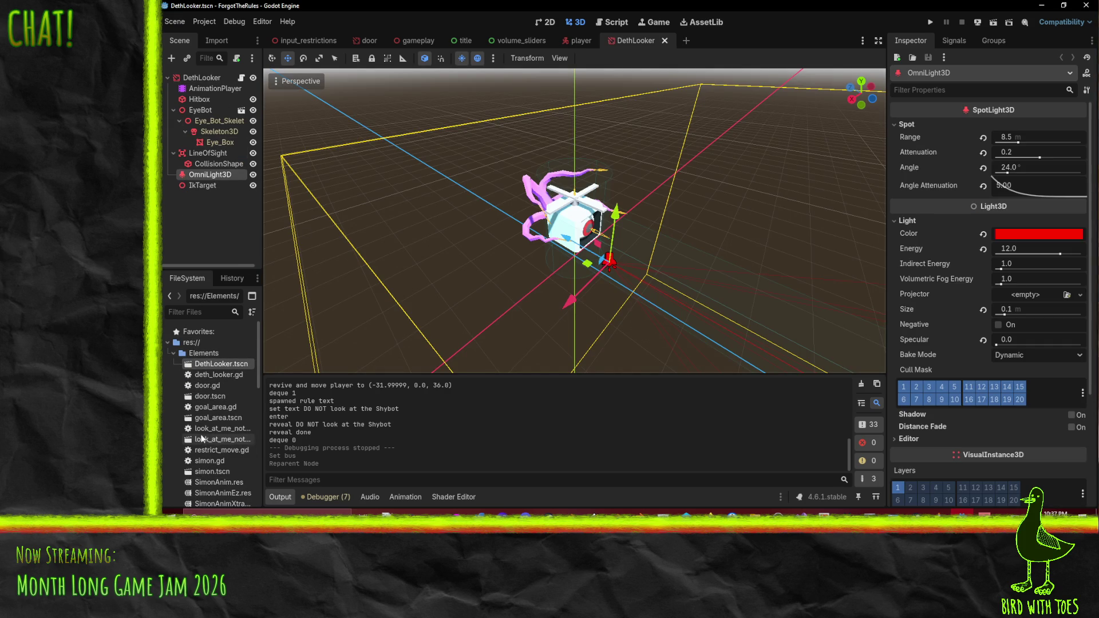
# Add an AudioStreamPlayer3D to DethLooker below AnimationPlayer, routed to the Sounds bus
pyautogui.rightClick(203, 78)
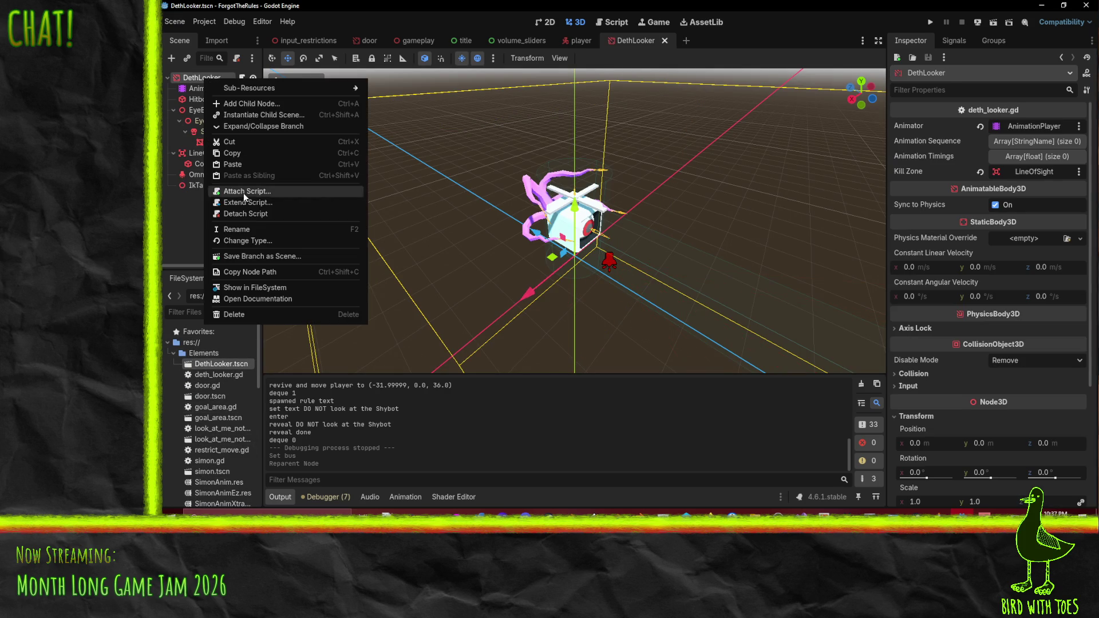
pyautogui.click(245, 104)
pyautogui.click(553, 220)
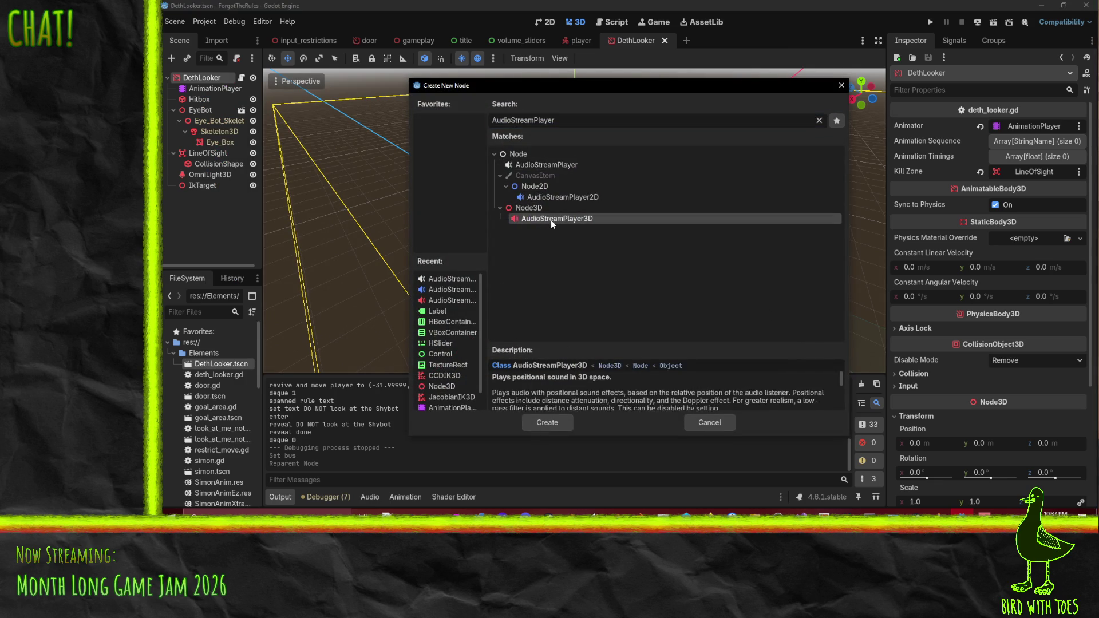
pyautogui.click(541, 423)
pyautogui.moveTo(203, 194); pyautogui.dragTo(210, 101)
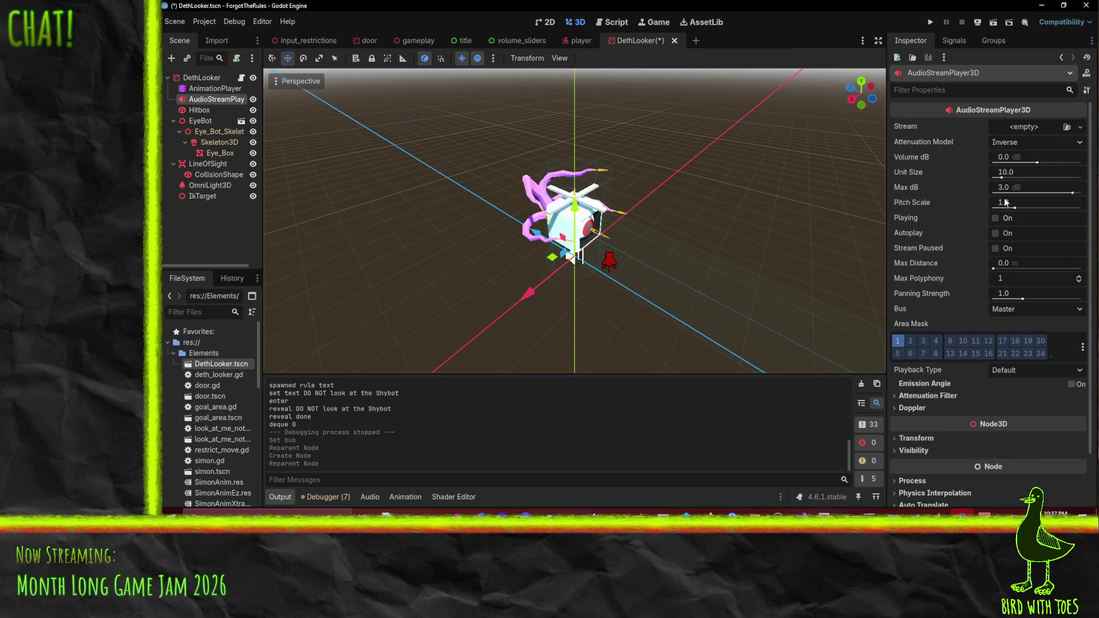
pyautogui.click(1070, 309)
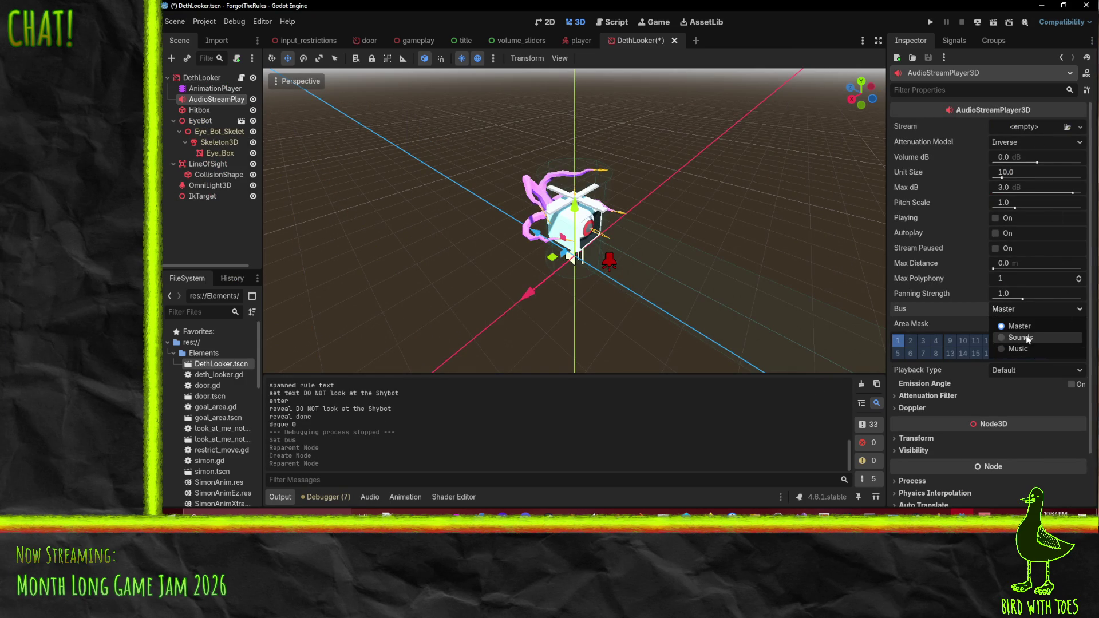
pyautogui.click(1010, 333)
# Save DethLooker.tscn and open door.tscn
pyautogui.hotkey('ctrl', 's')
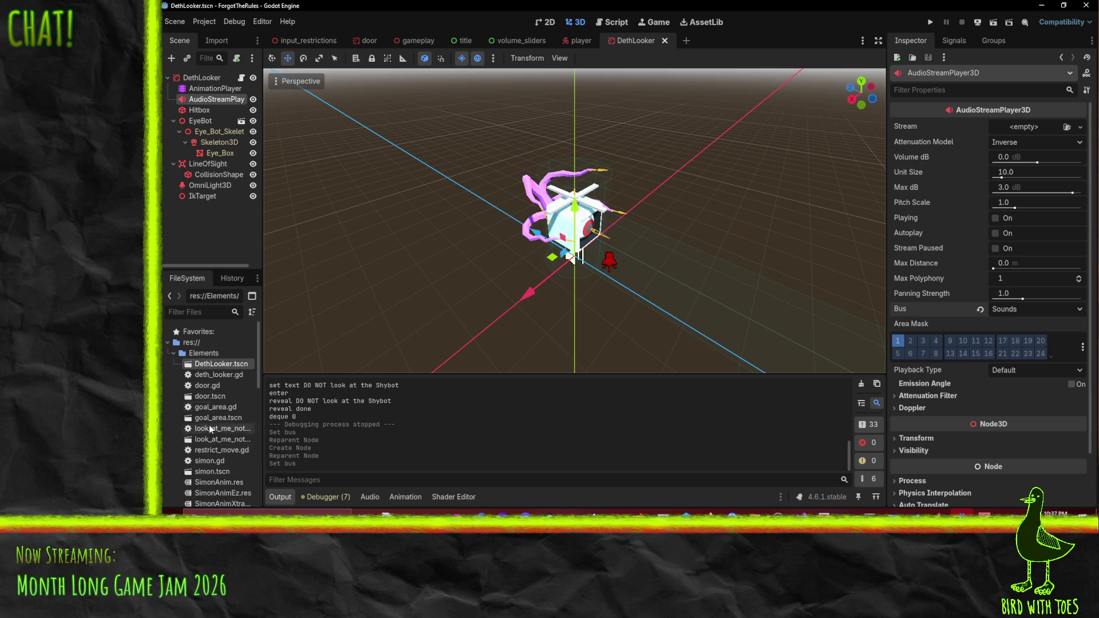
pyautogui.click(206, 397)
pyautogui.doubleClick(206, 396)
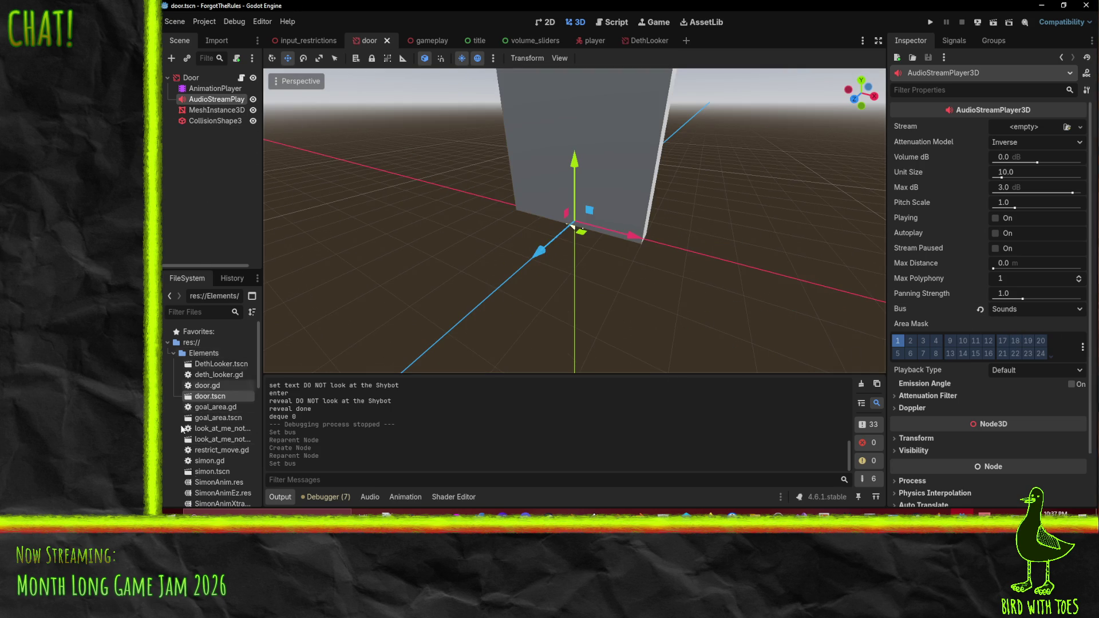
# Open look_at_me_not.tscn and add an AudioStreamPlayer3D directly under the LookAtMeNot root
pyautogui.doubleClick(217, 417)
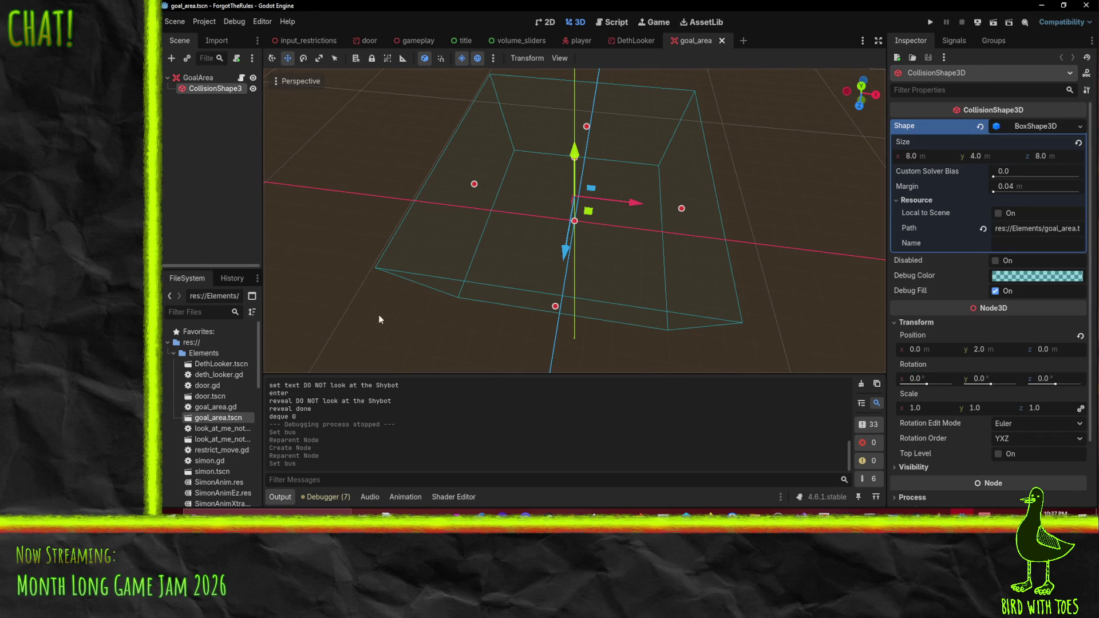
pyautogui.doubleClick(222, 440)
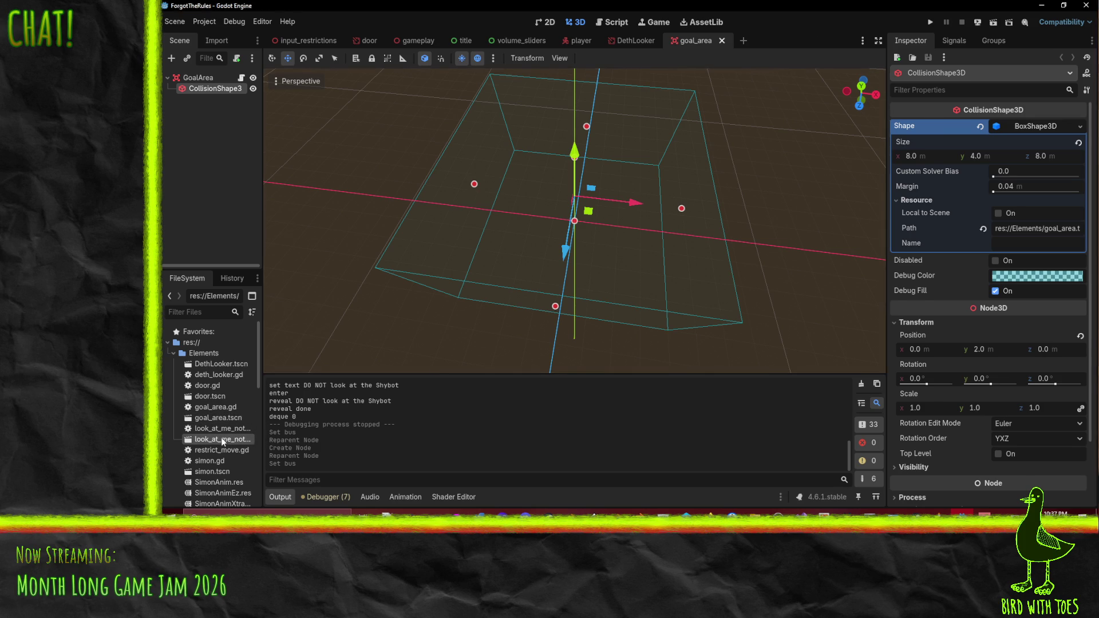
pyautogui.rightClick(201, 80)
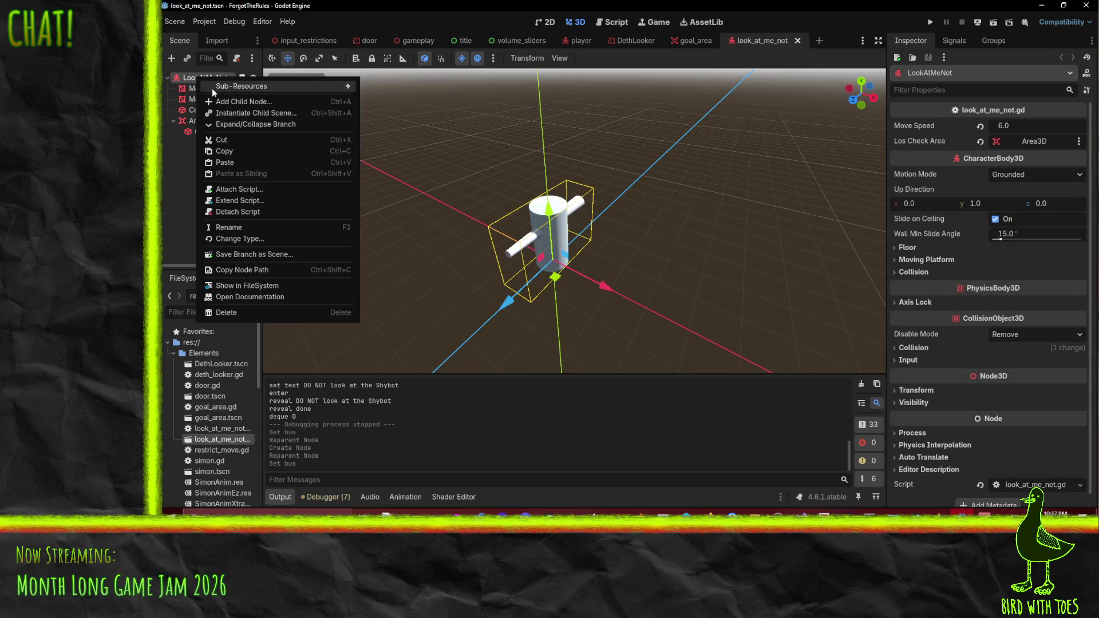
pyautogui.click(213, 93)
pyautogui.doubleClick(541, 219)
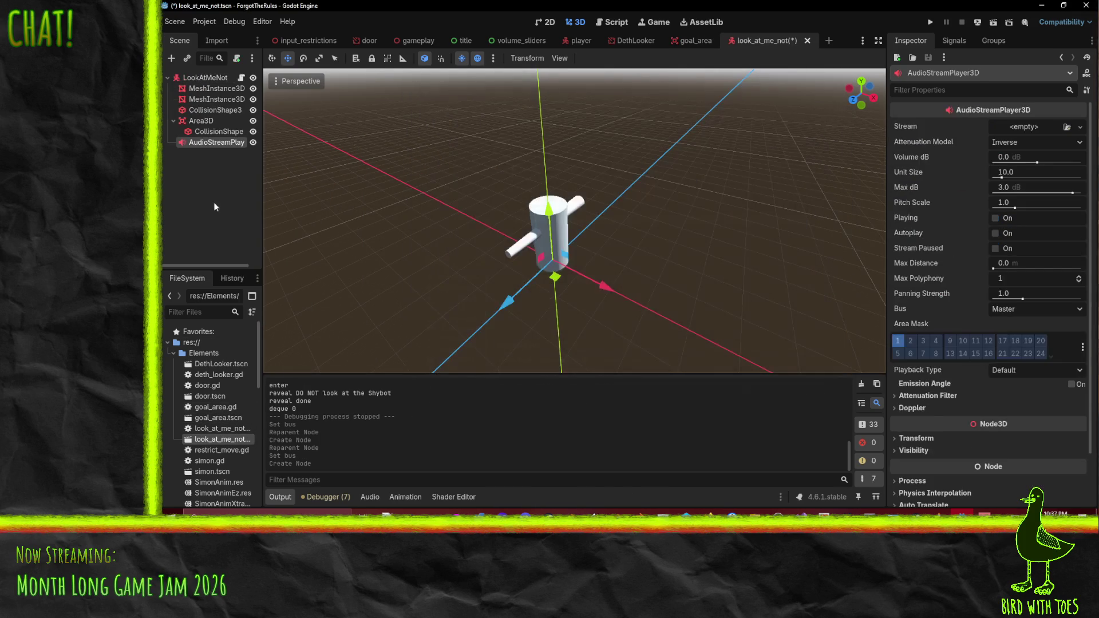
pyautogui.moveTo(200, 148); pyautogui.dragTo(202, 93)
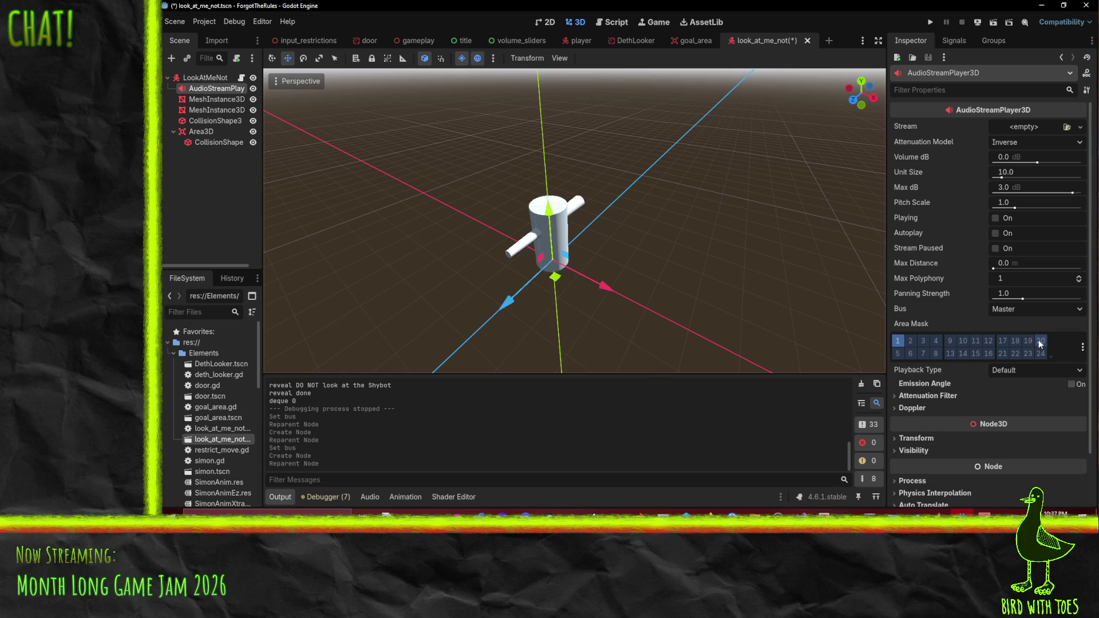
# Route the new audio player to the Sounds bus, save the scene, and open simon.gd
pyautogui.click(1075, 313)
pyautogui.click(1024, 337)
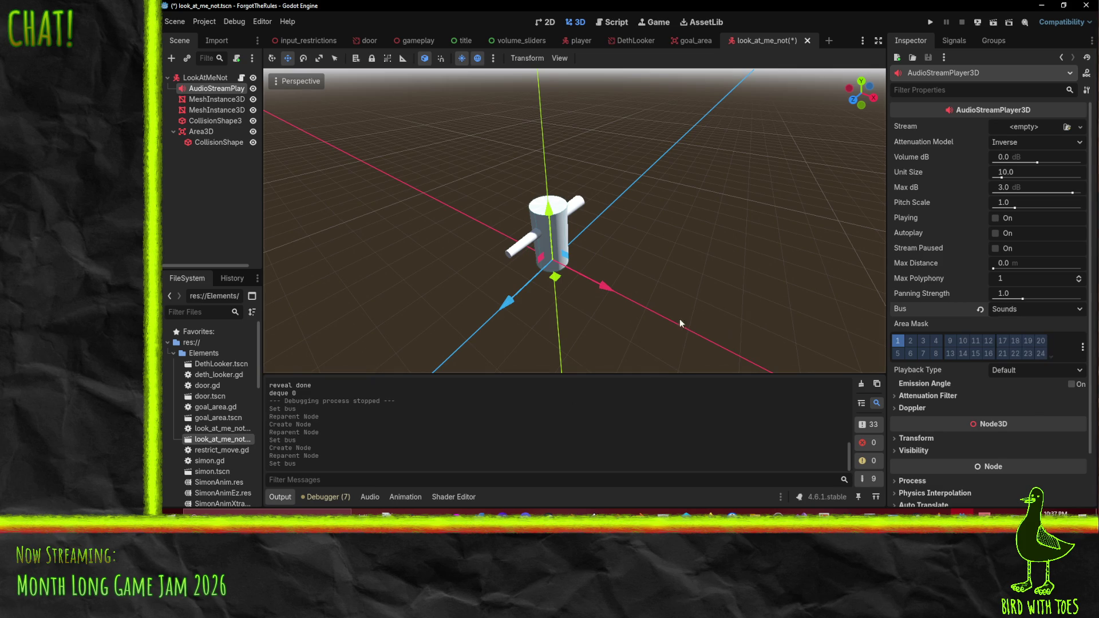
pyautogui.hotkey('ctrl', 's')
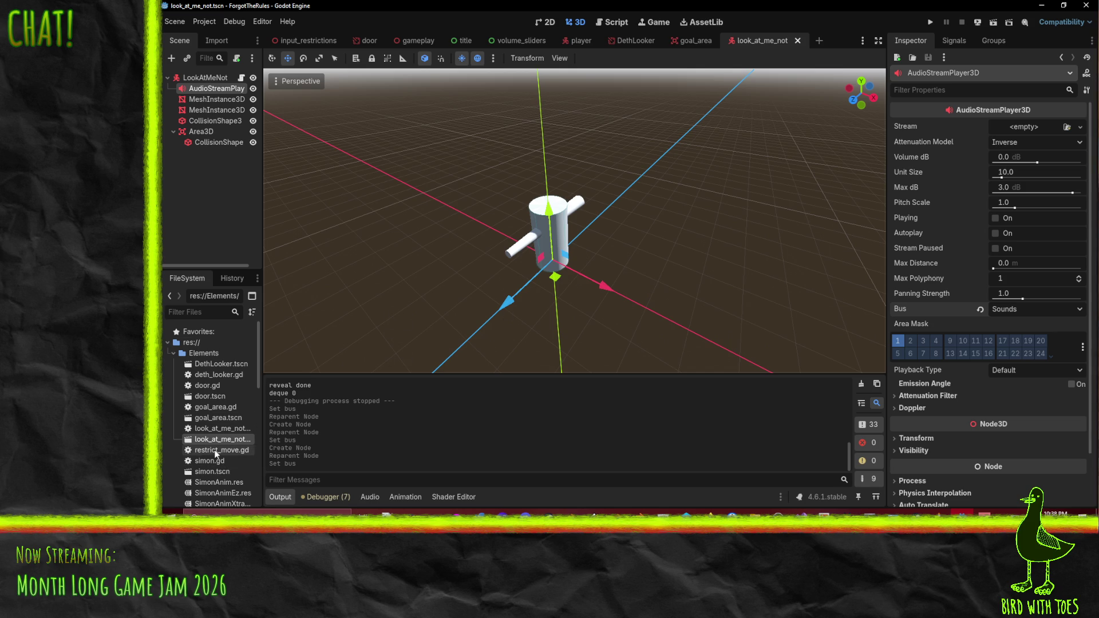
pyautogui.doubleClick(216, 461)
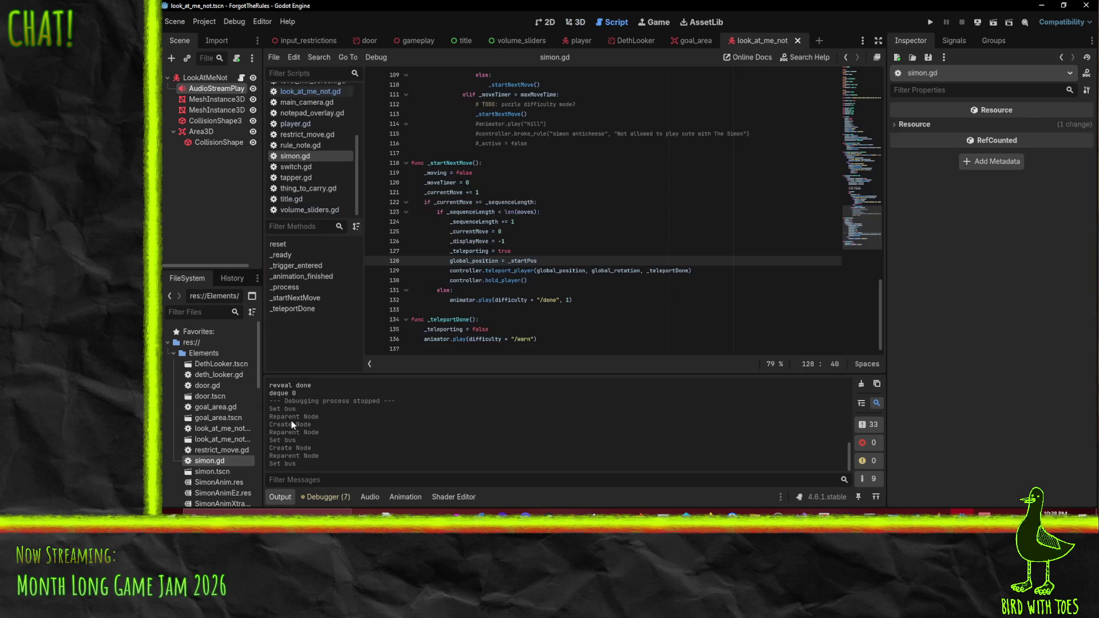
# Open the Switch.tscn scene
pyautogui.click(211, 101)
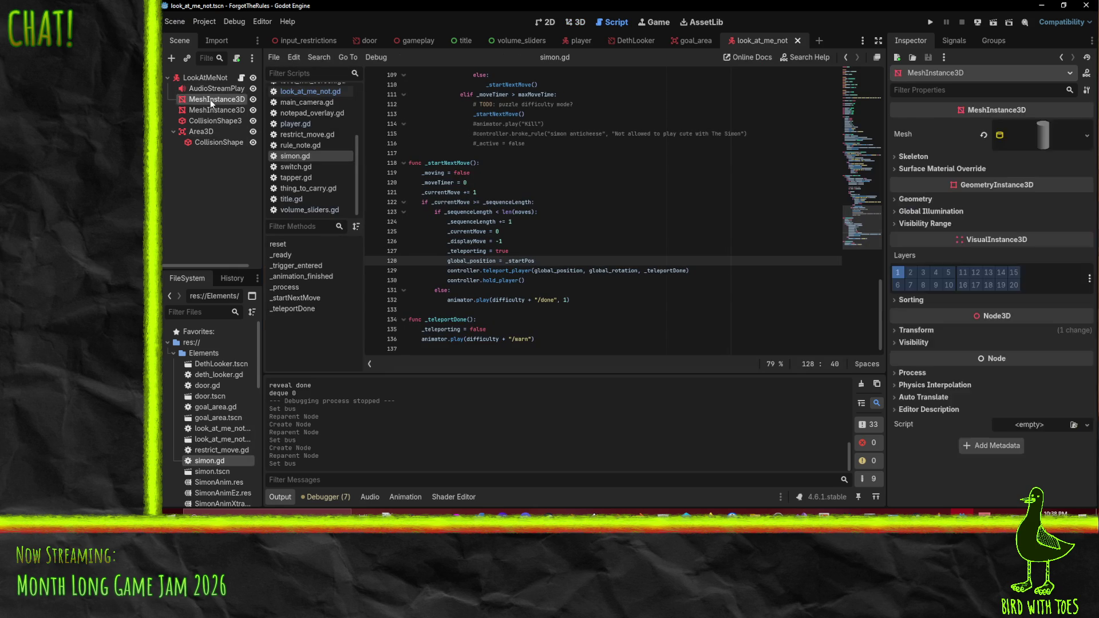
pyautogui.click(212, 89)
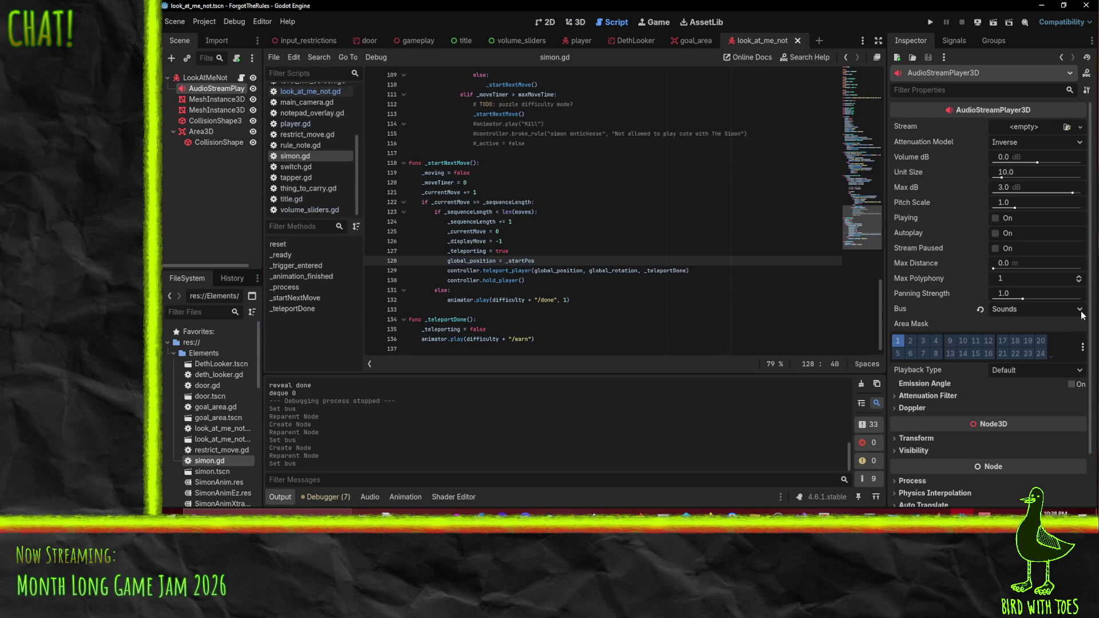
pyautogui.scroll(-3, 214, 478)
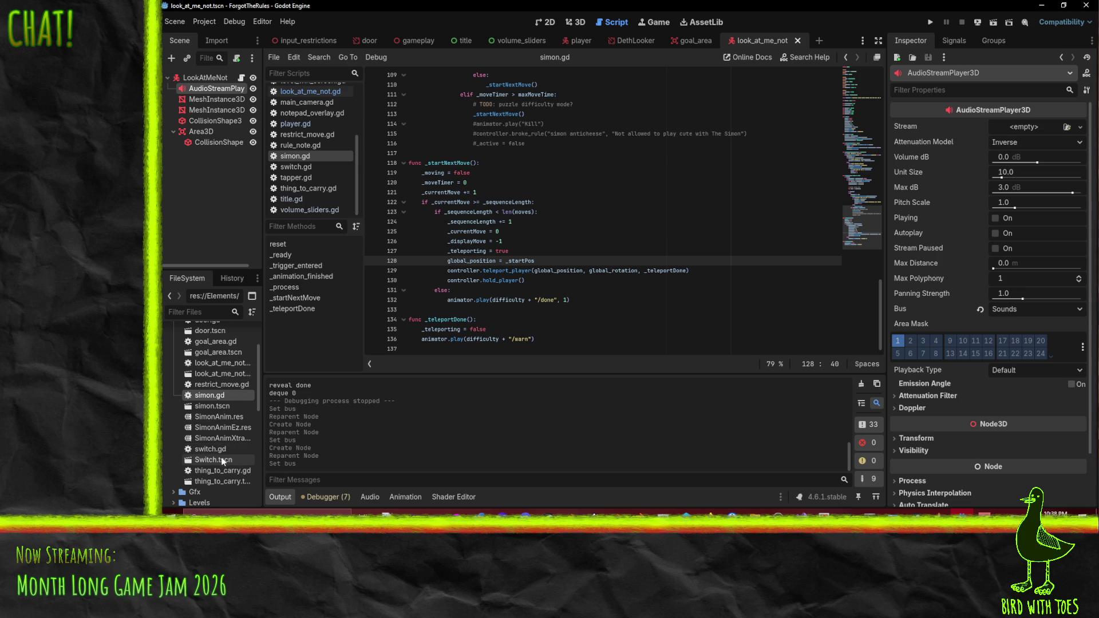
pyautogui.doubleClick(222, 459)
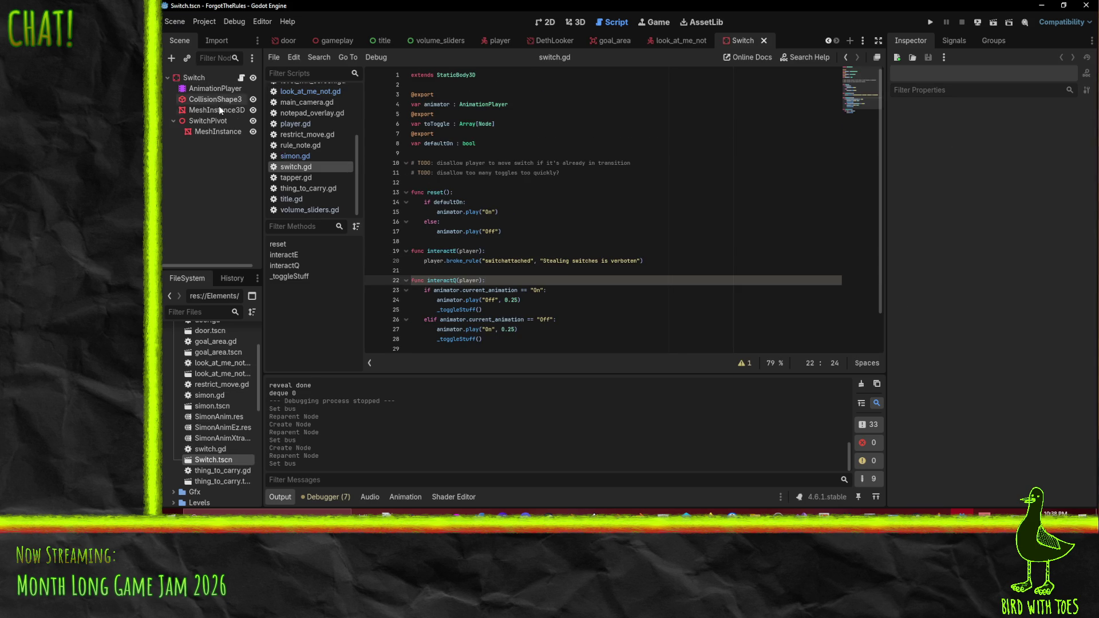
# Add an AudioStreamPlayer3D child to Switch, placed just below AnimationPlayer
pyautogui.click(215, 100)
pyautogui.click(192, 87)
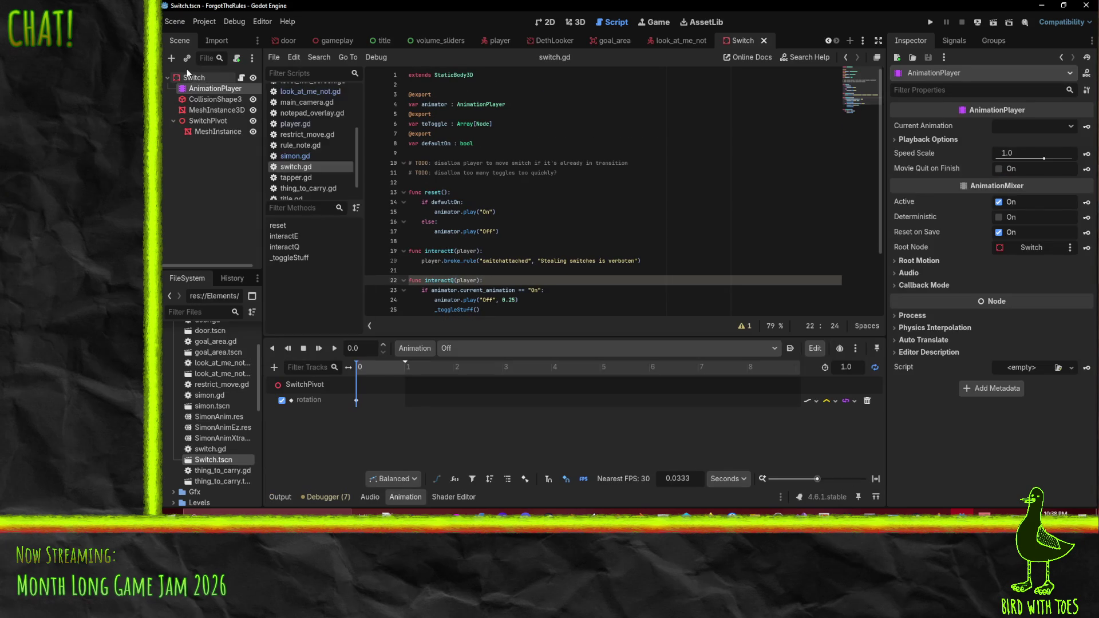
pyautogui.rightClick(194, 78)
pyautogui.click(229, 106)
pyautogui.click(541, 218)
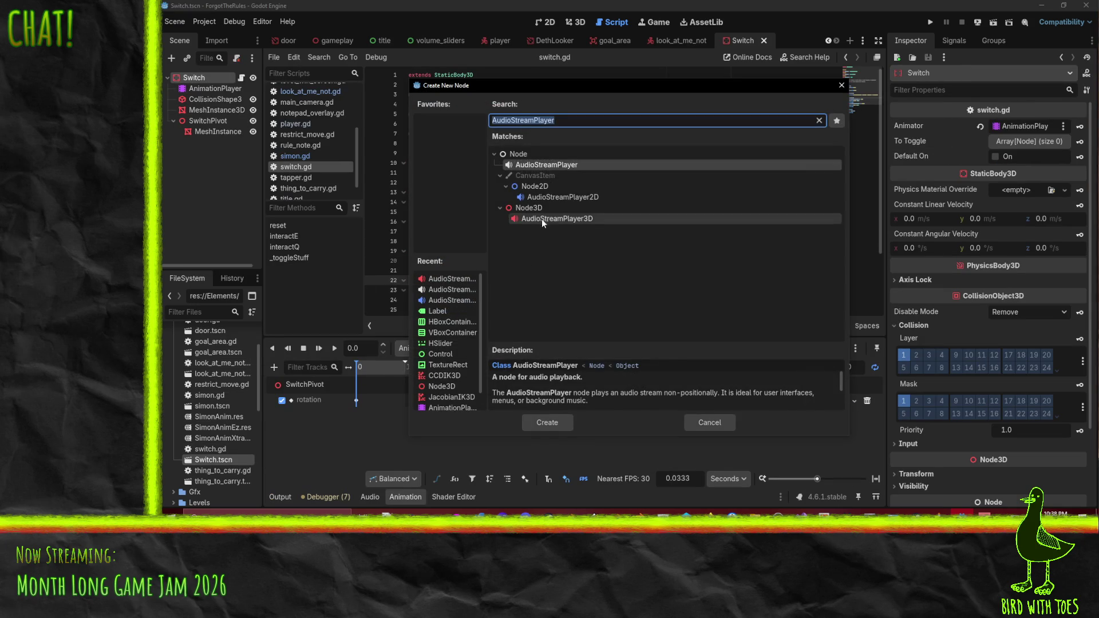
pyautogui.click(547, 423)
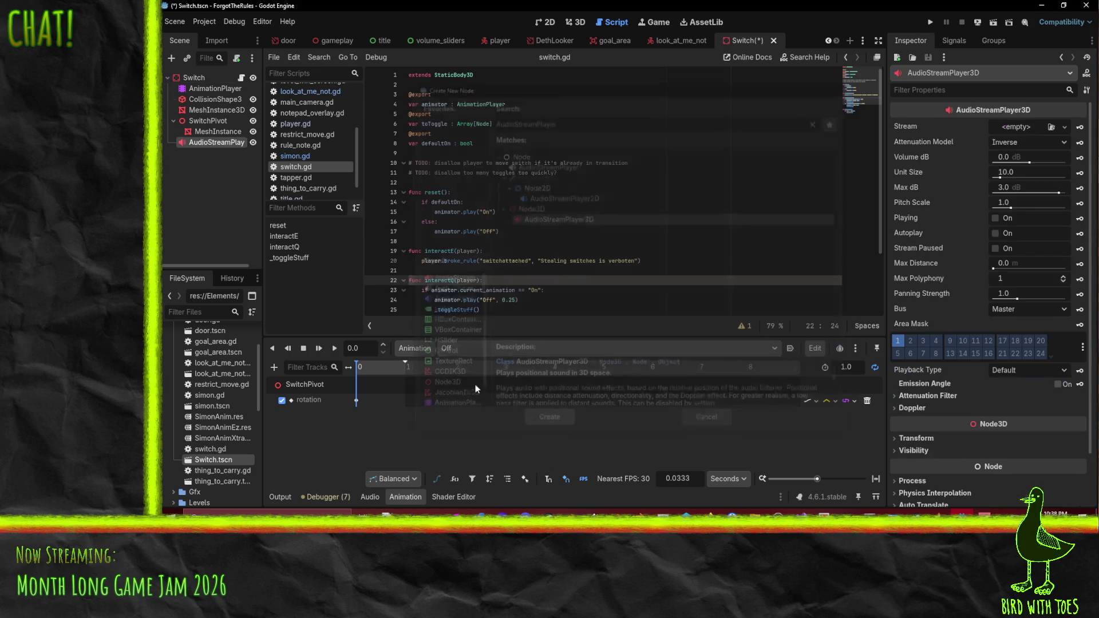
pyautogui.moveTo(216, 142); pyautogui.dragTo(219, 101)
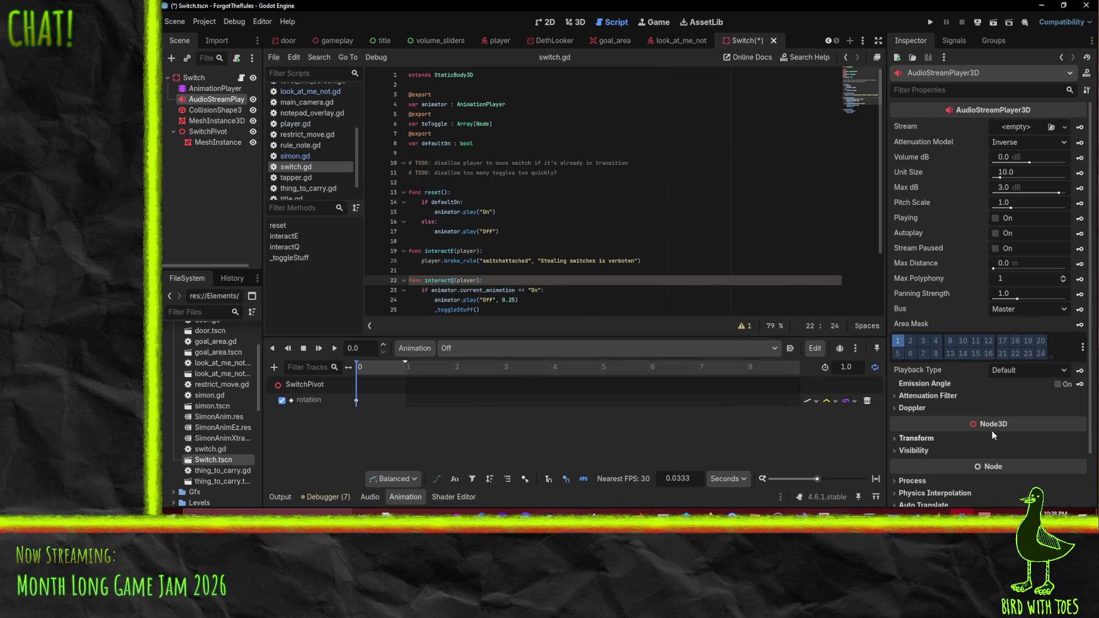
# Set the new audio player's output bus to Sounds
pyautogui.click(1065, 309)
pyautogui.click(1025, 339)
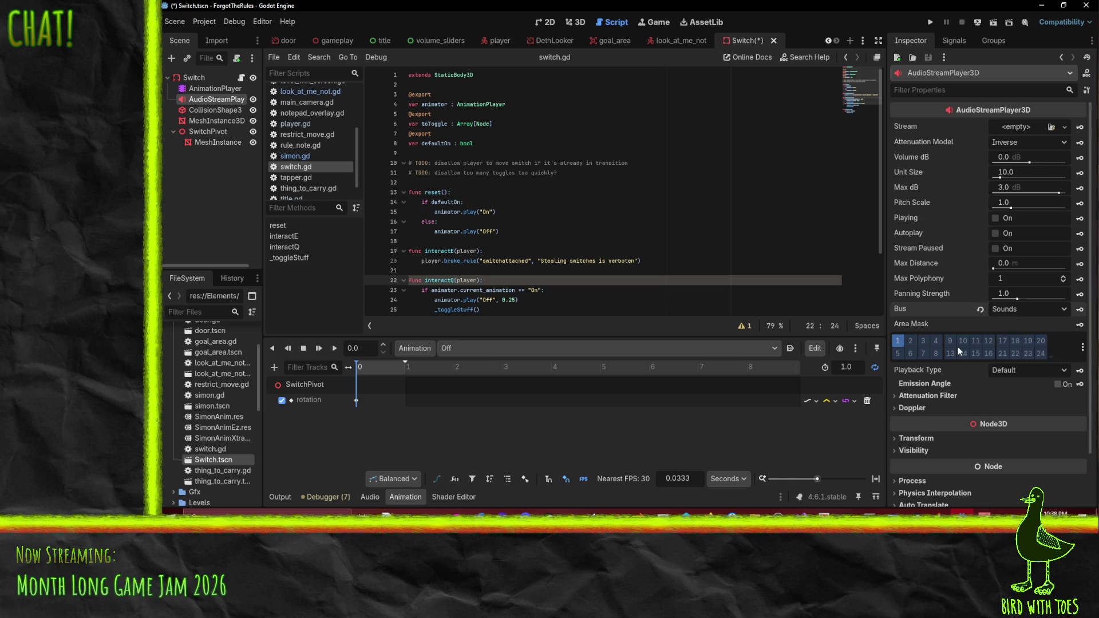
pyautogui.scroll(3, 202, 371)
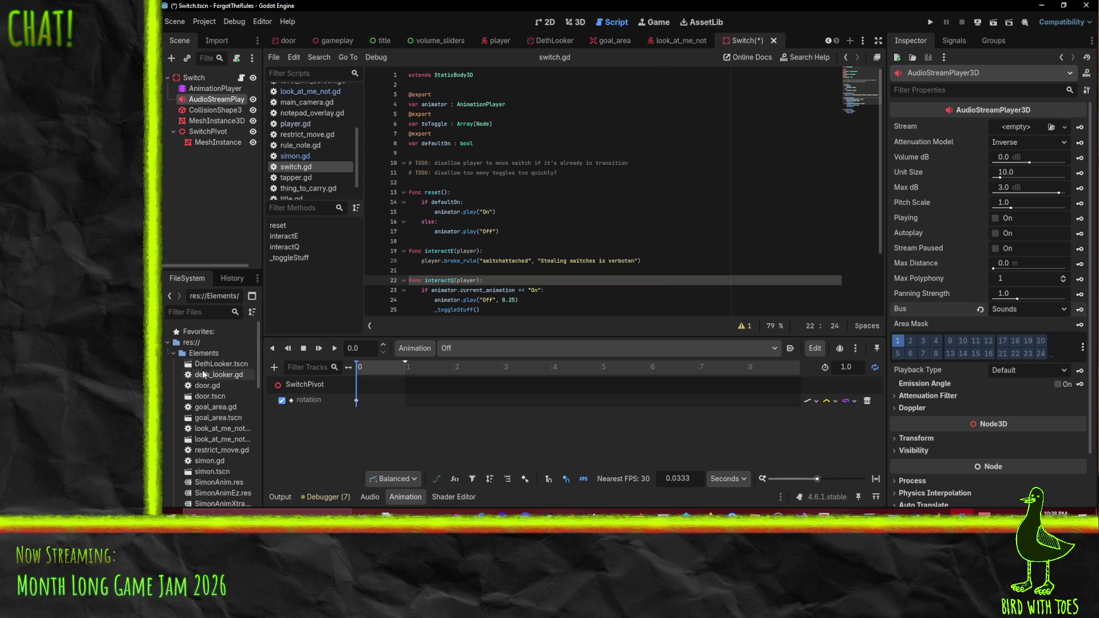
pyautogui.scroll(-10, 177, 391)
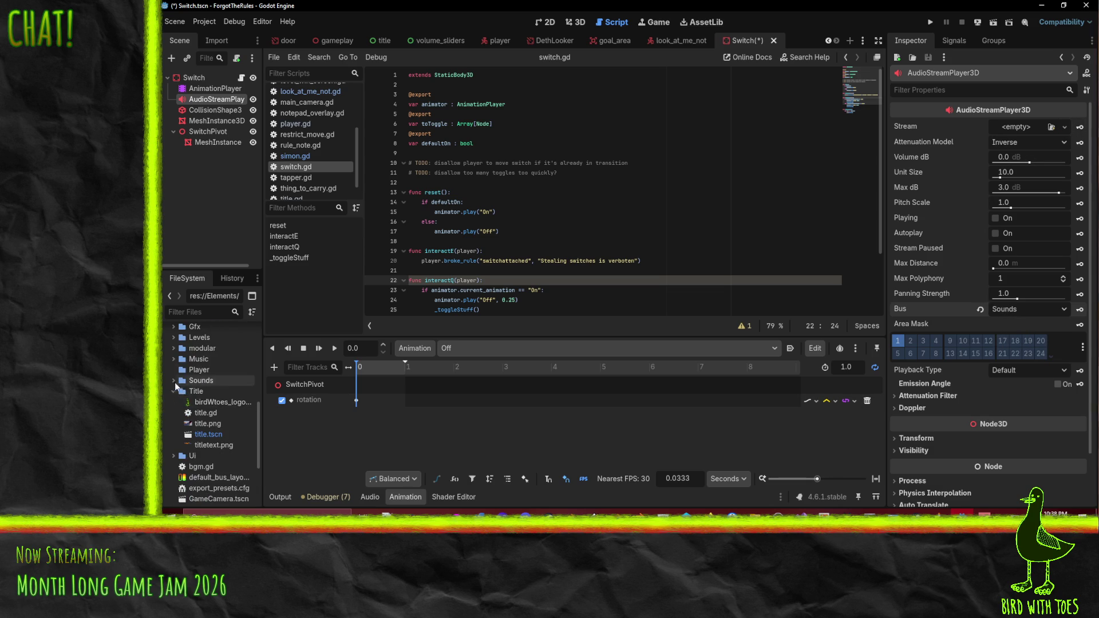
# Create an AudioStreamRandomizer resource in the Sounds folder and save it as 'switch'
pyautogui.click(174, 381)
pyautogui.scroll(-3, 179, 390)
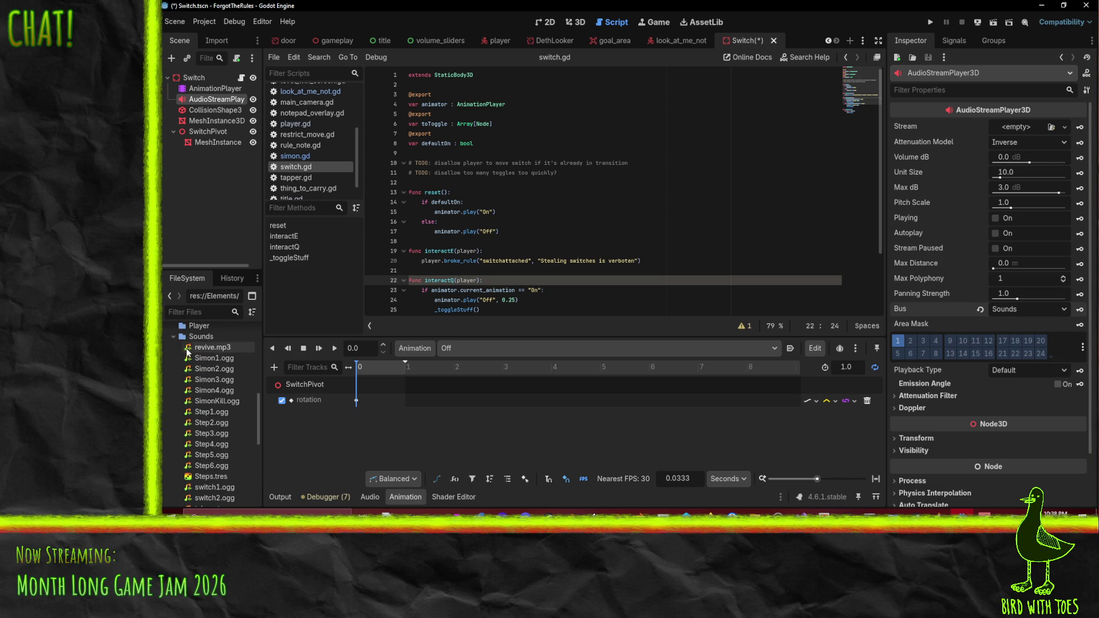
pyautogui.rightClick(197, 335)
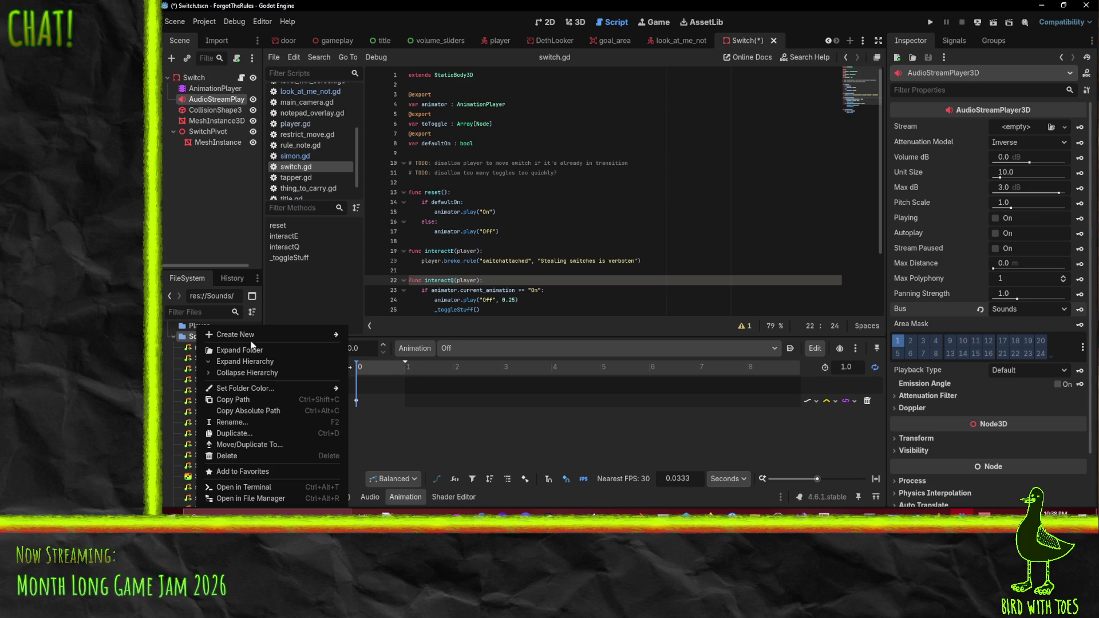
pyautogui.moveTo(277, 336)
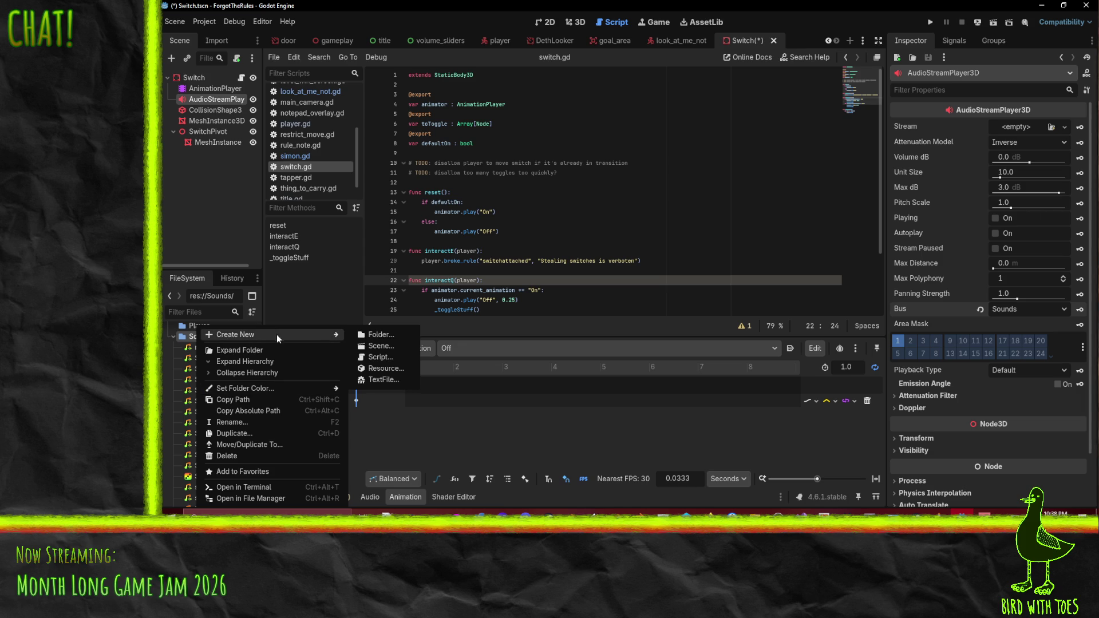
pyautogui.click(404, 369)
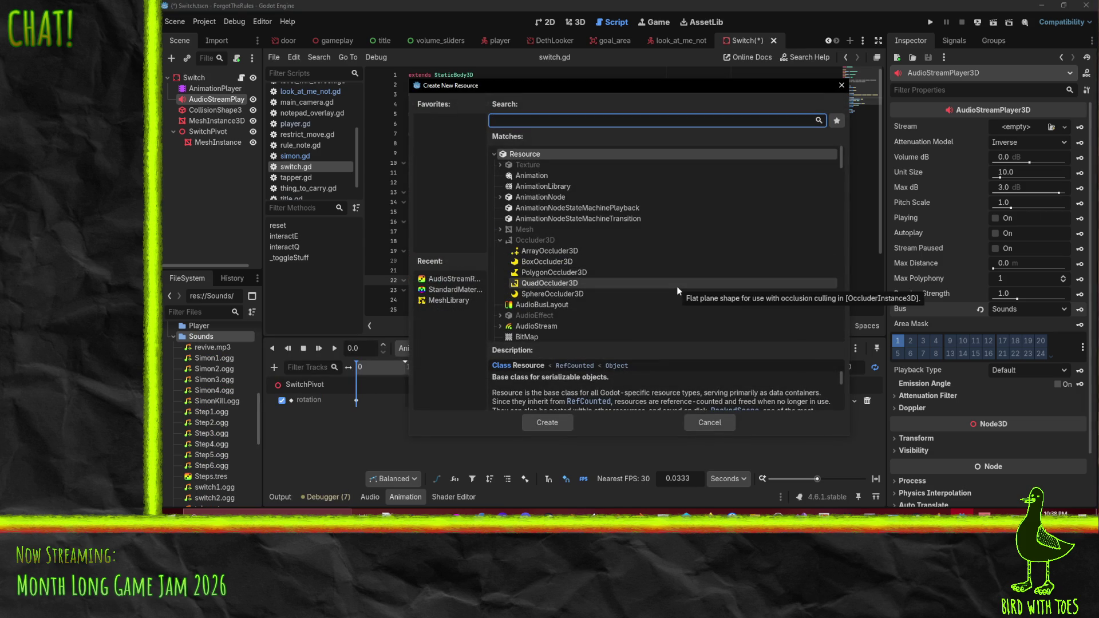
pyautogui.scroll(-3, 537, 274)
pyautogui.click(501, 232)
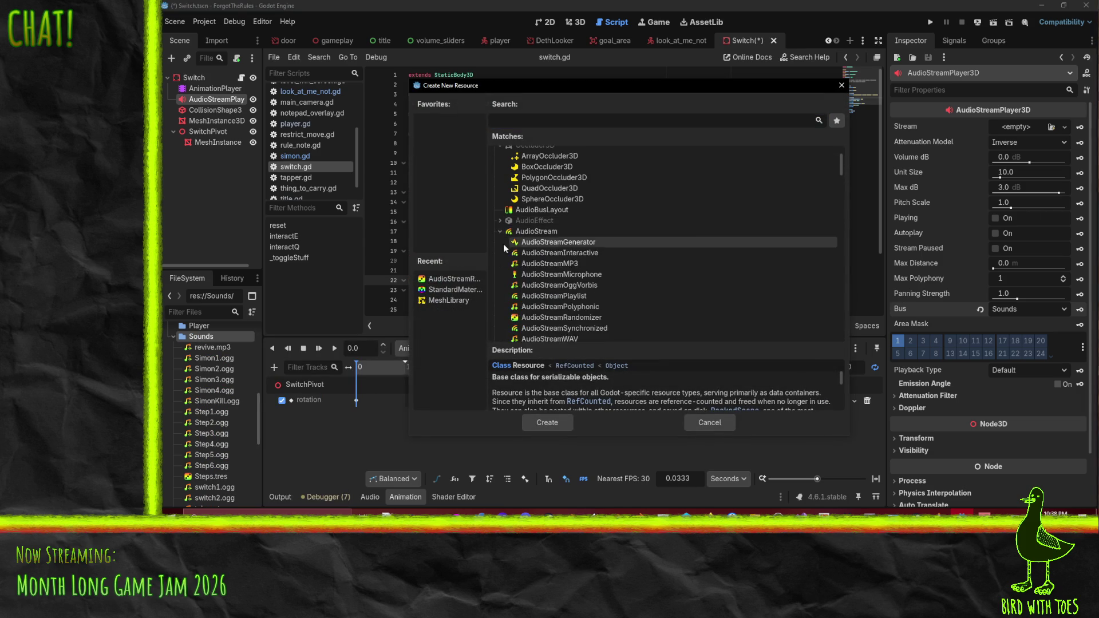
pyautogui.scroll(-2, 532, 240)
pyautogui.click(553, 246)
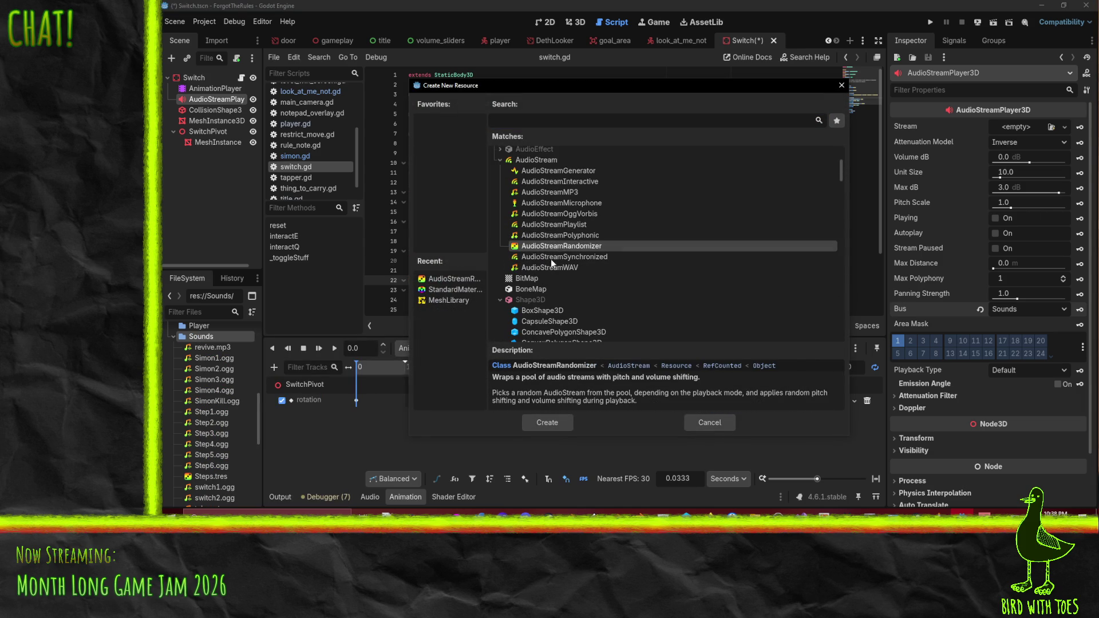
pyautogui.click(538, 422)
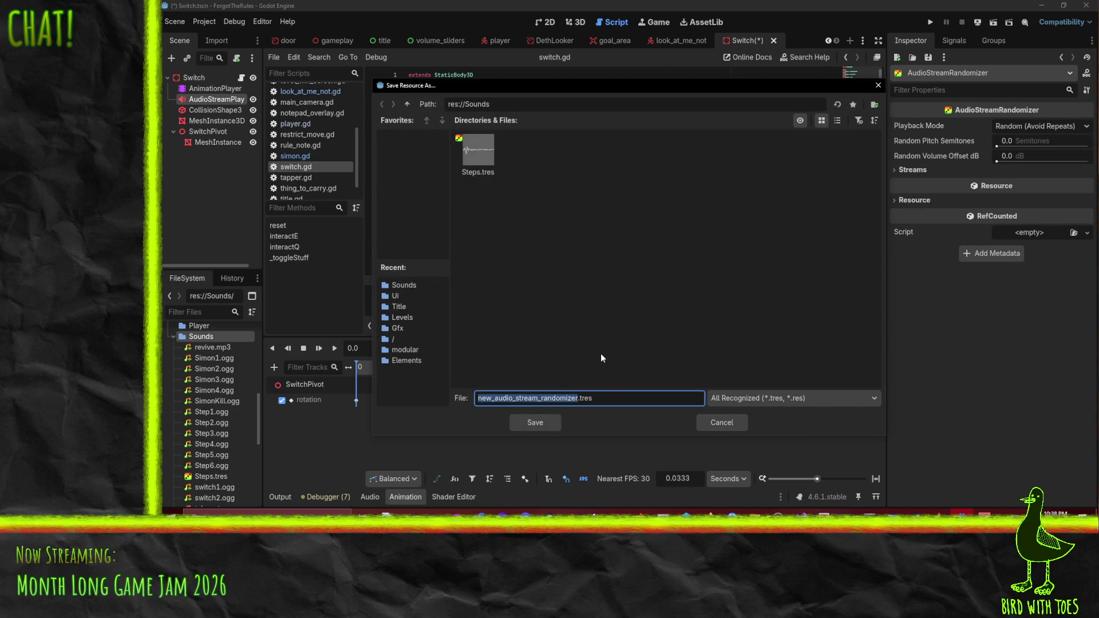
pyautogui.write('switch')
pyautogui.press('Return')
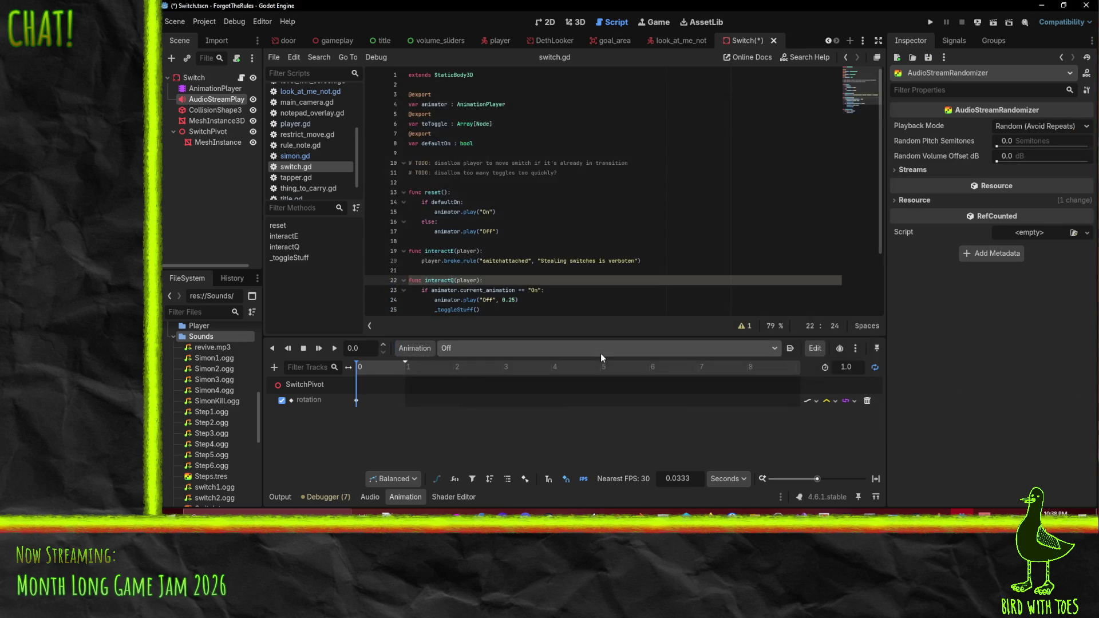
# Open Switch.tres and add two empty stream slots to the randomizer
pyautogui.scroll(-5, 206, 400)
pyautogui.click(228, 377)
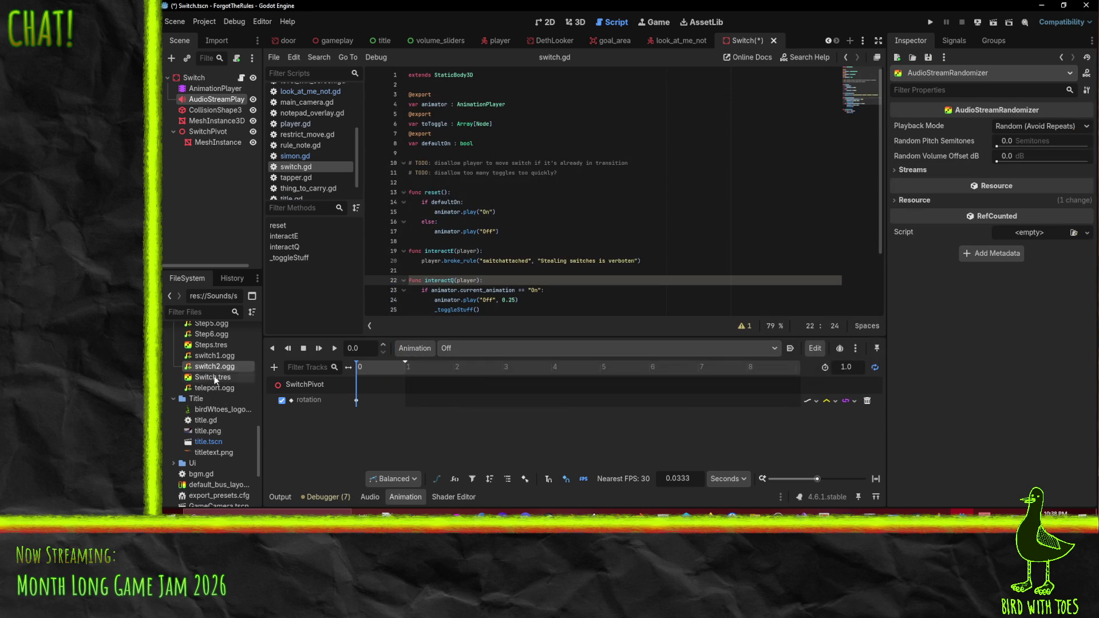
pyautogui.click(930, 170)
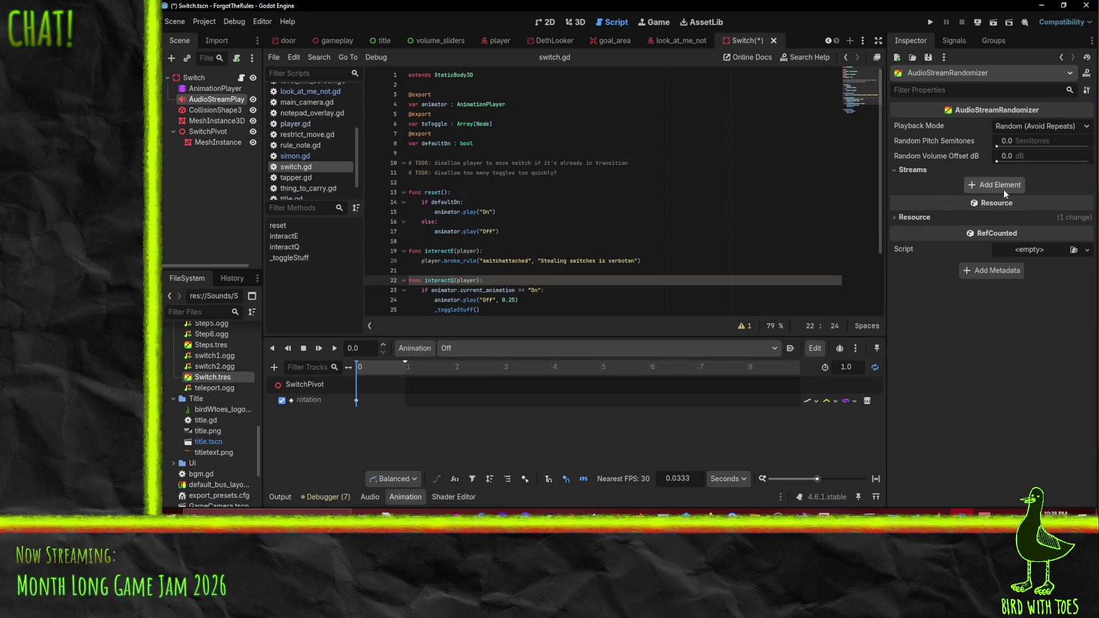
pyautogui.click(999, 185)
pyautogui.click(999, 222)
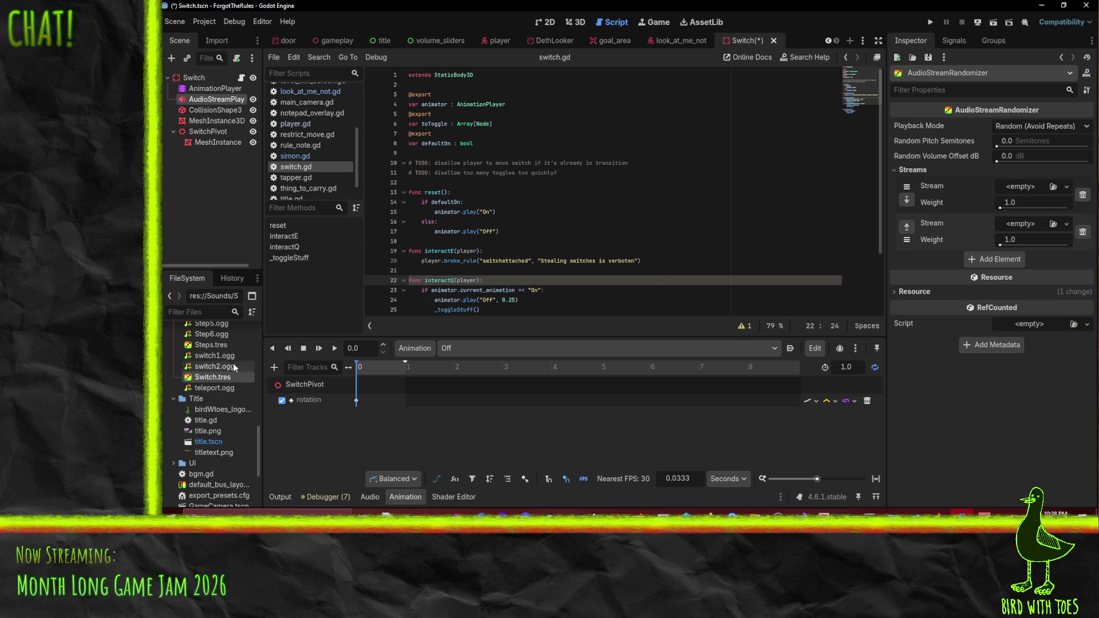
# Fill the slots with switch1.ogg and switch2.ogg, then save
pyautogui.moveTo(215, 355)
pyautogui.mouseDown()
pyautogui.moveTo(1065, 192)
pyautogui.moveTo(1029, 189)
pyautogui.mouseUp()
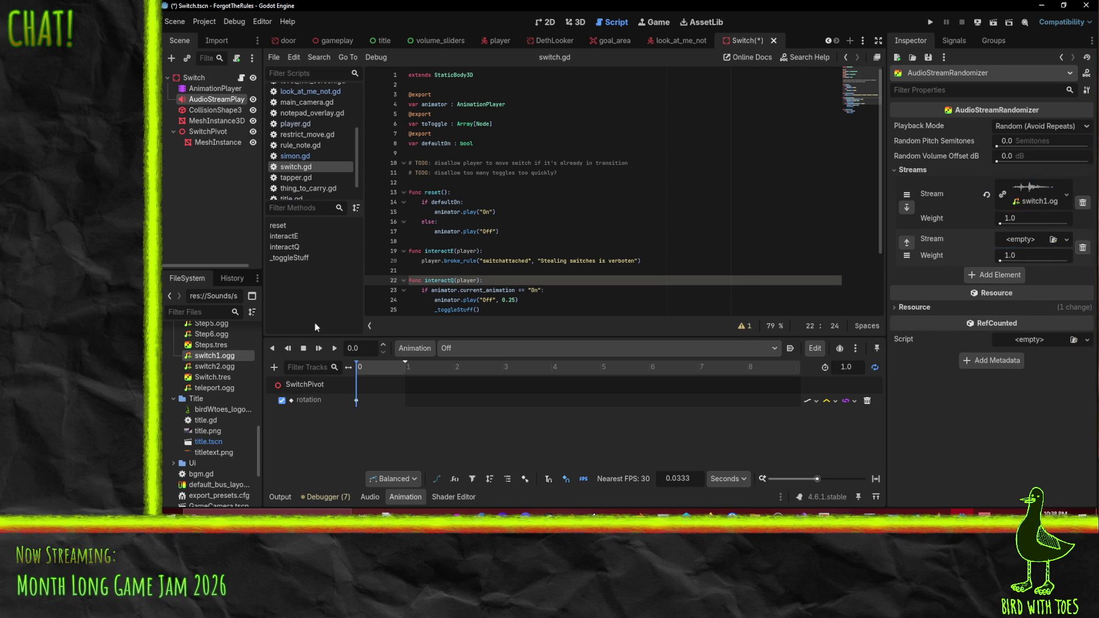
pyautogui.moveTo(214, 366)
pyautogui.mouseDown()
pyautogui.moveTo(1092, 241)
pyautogui.moveTo(1022, 240)
pyautogui.mouseUp()
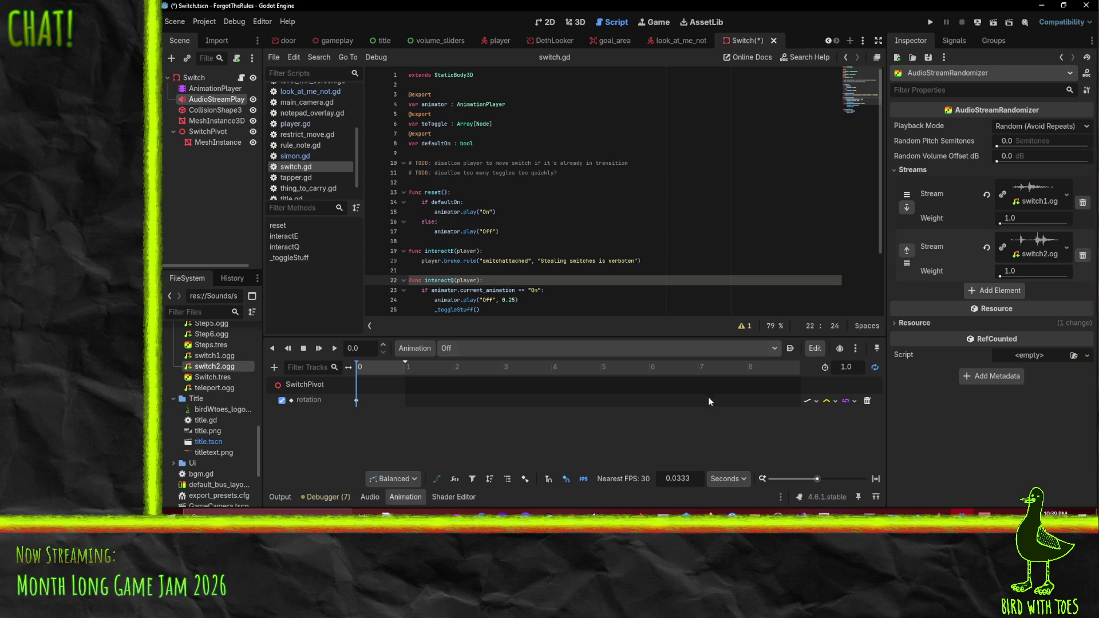
pyautogui.hotkey('ctrl', 's')
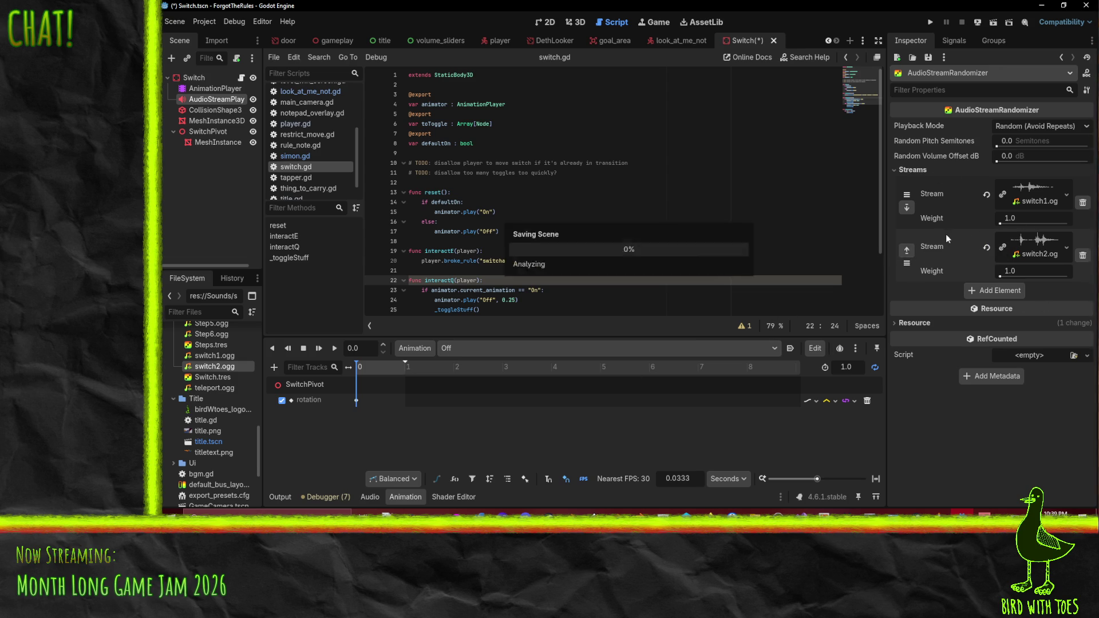
pyautogui.click(215, 110)
pyautogui.click(215, 99)
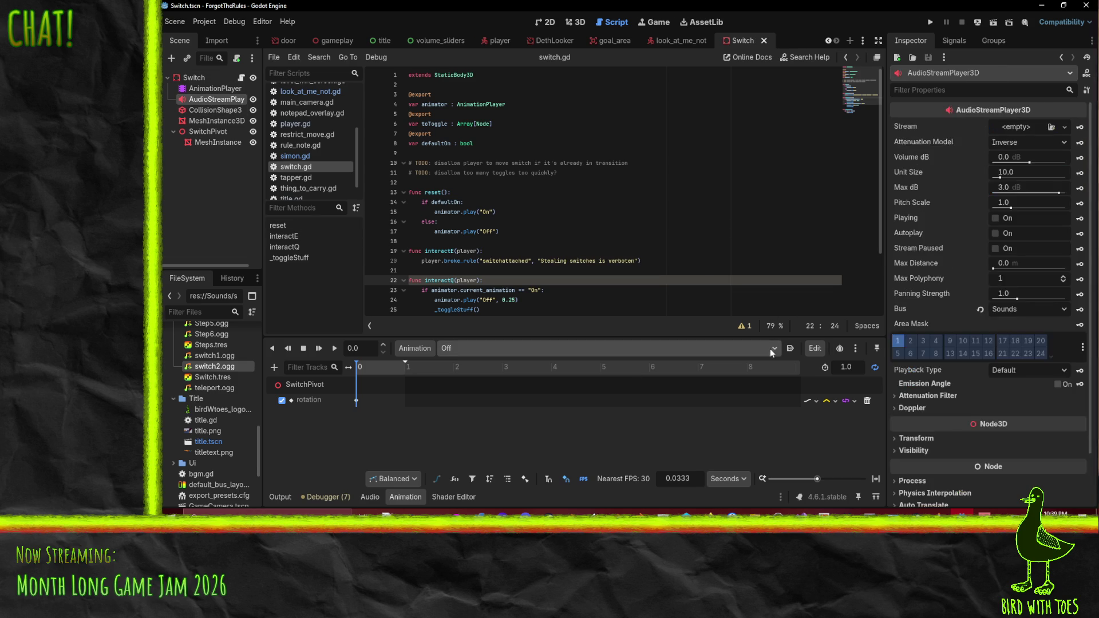
# Assign Switch.tres as the switch audio player's stream, preview it via Playing, and save
pyautogui.moveTo(212, 377)
pyautogui.mouseDown()
pyautogui.moveTo(263, 373)
pyautogui.moveTo(1027, 134)
pyautogui.moveTo(1018, 128)
pyautogui.mouseUp()
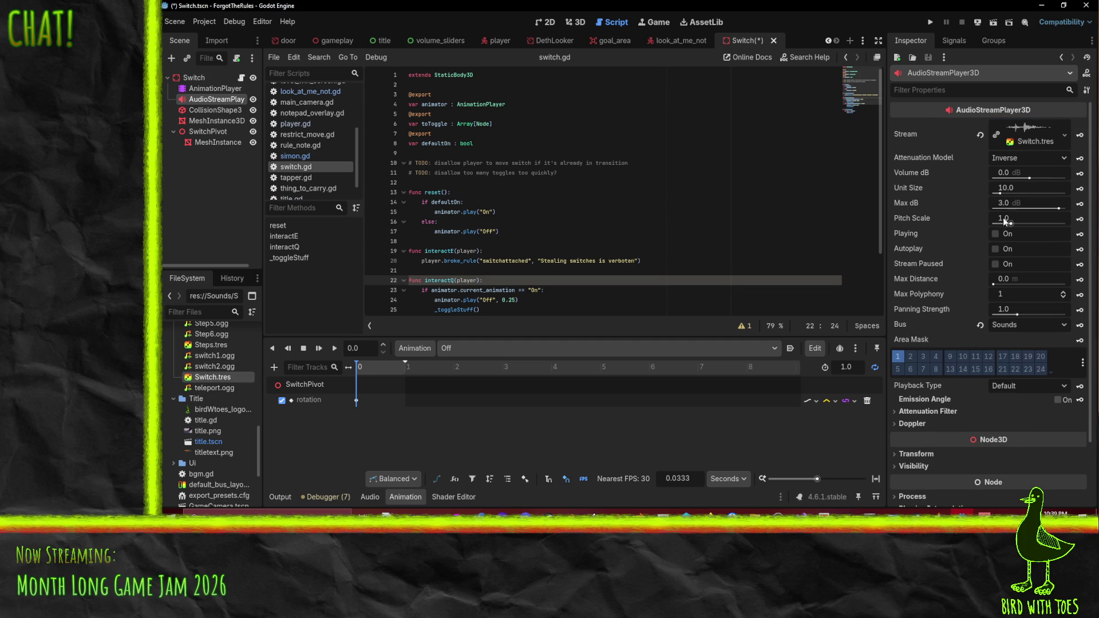
pyautogui.click(995, 234)
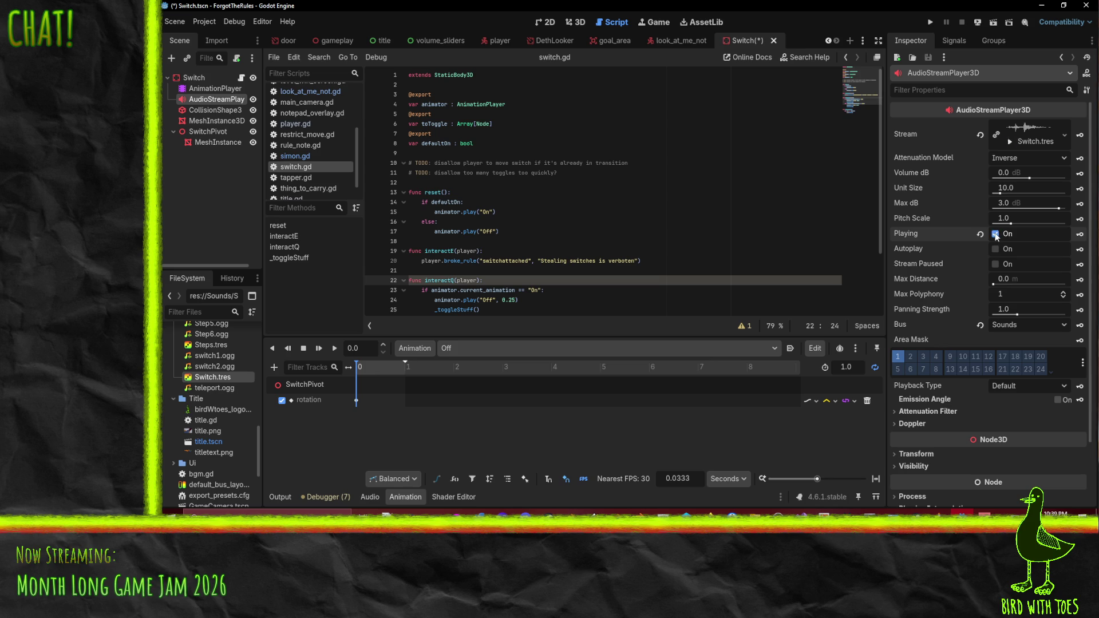
pyautogui.click(996, 235)
pyautogui.click(996, 235)
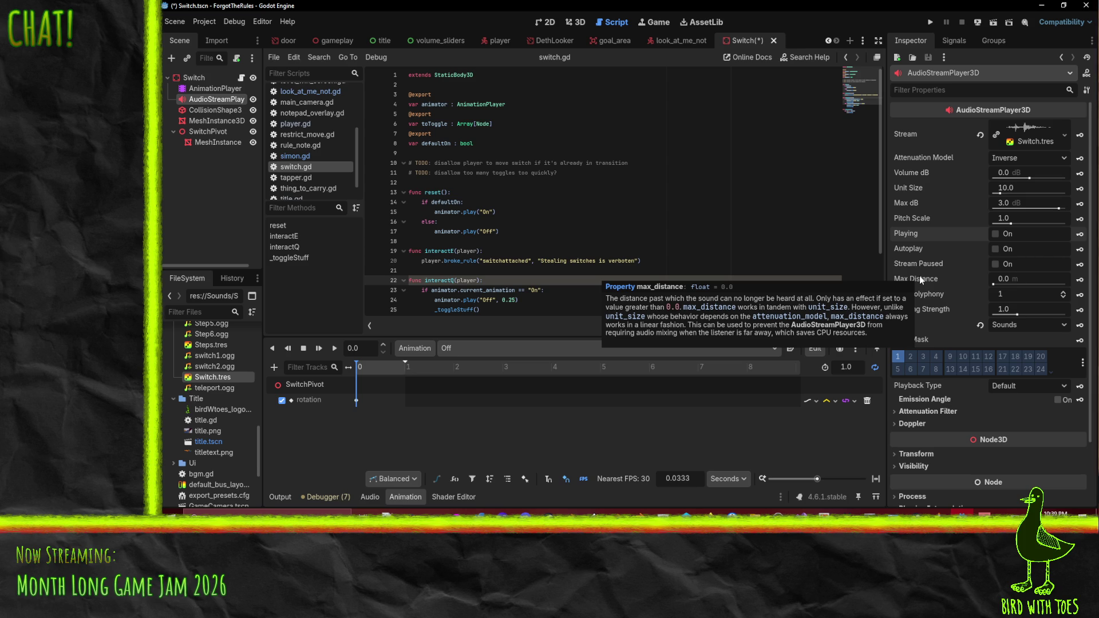
pyautogui.hotkey('ctrl', 's')
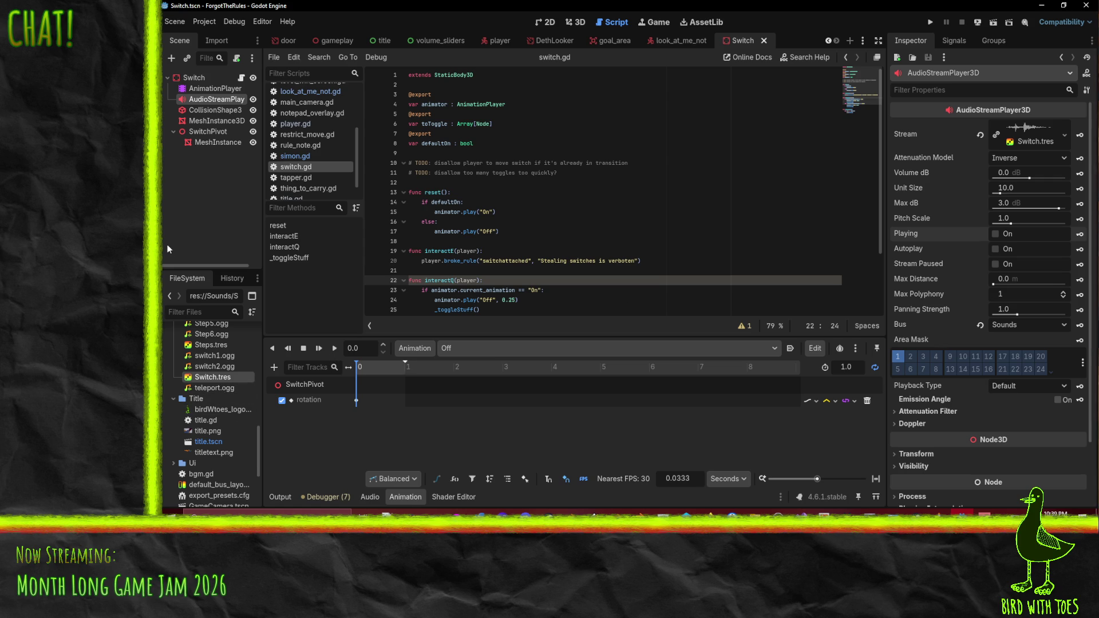
pyautogui.scroll(2, 223, 400)
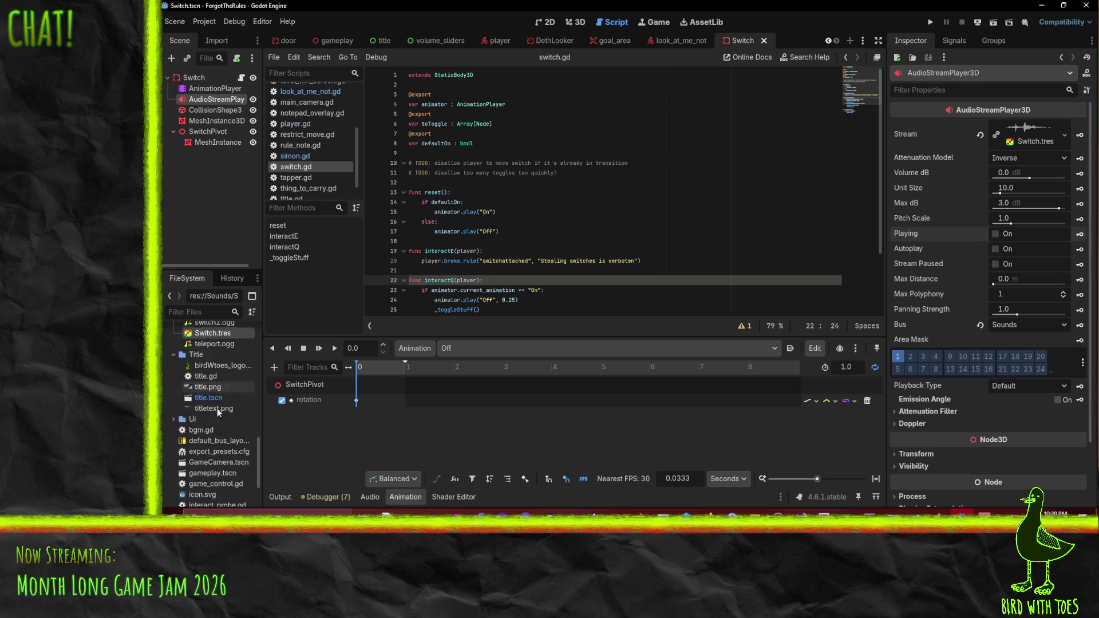
pyautogui.scroll(10, 215, 408)
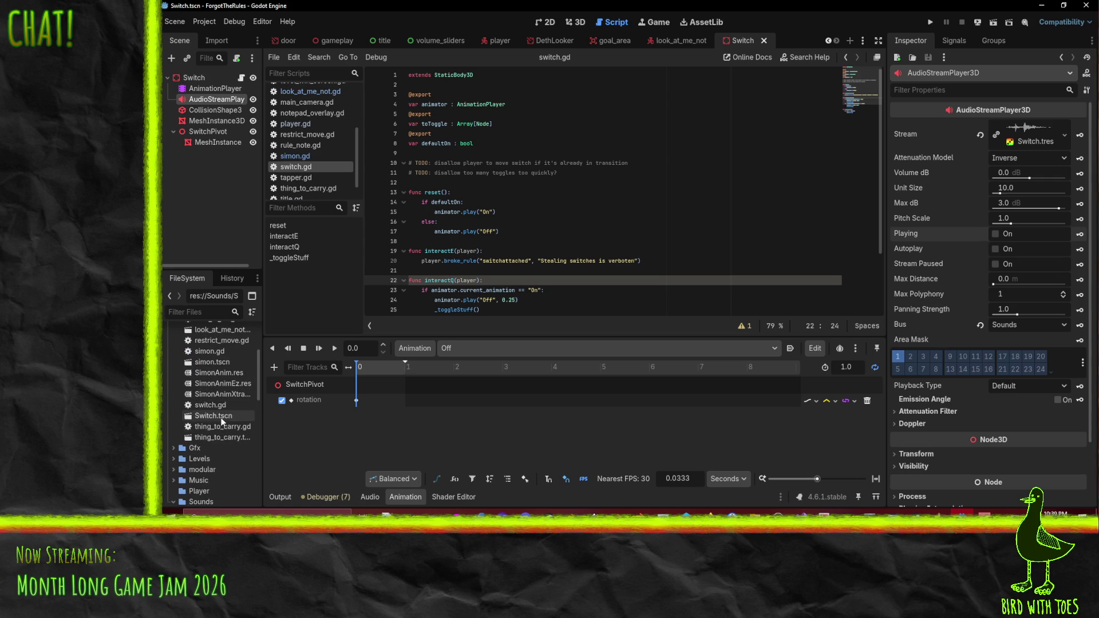
pyautogui.scroll(3, 220, 427)
# Open door.tscn and view its door.gd script from the top
pyautogui.scroll(1, 222, 422)
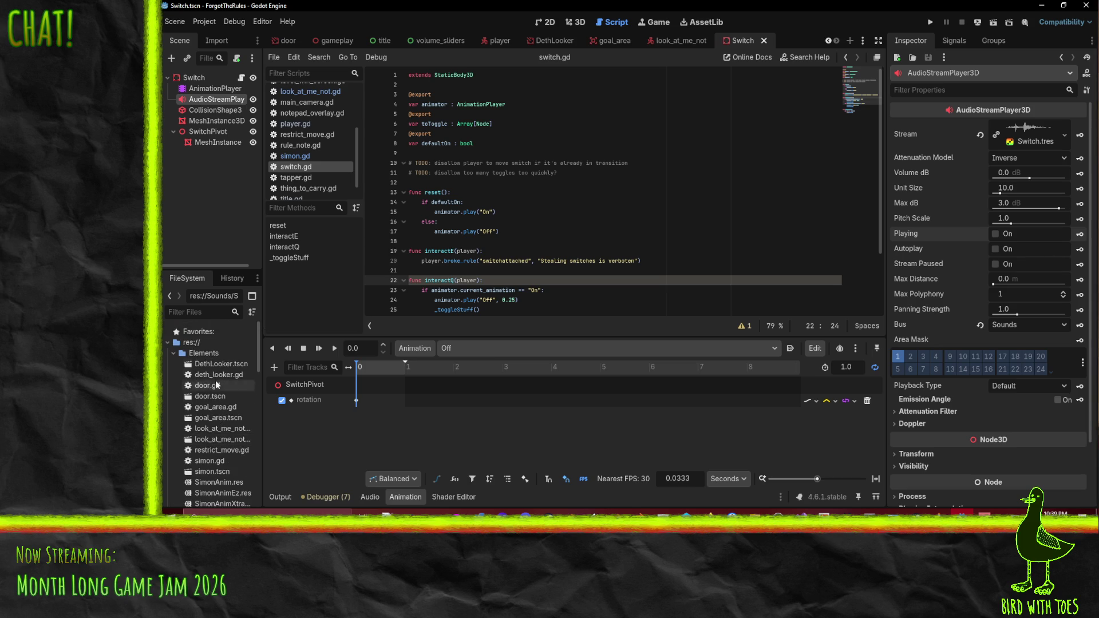
pyautogui.doubleClick(209, 397)
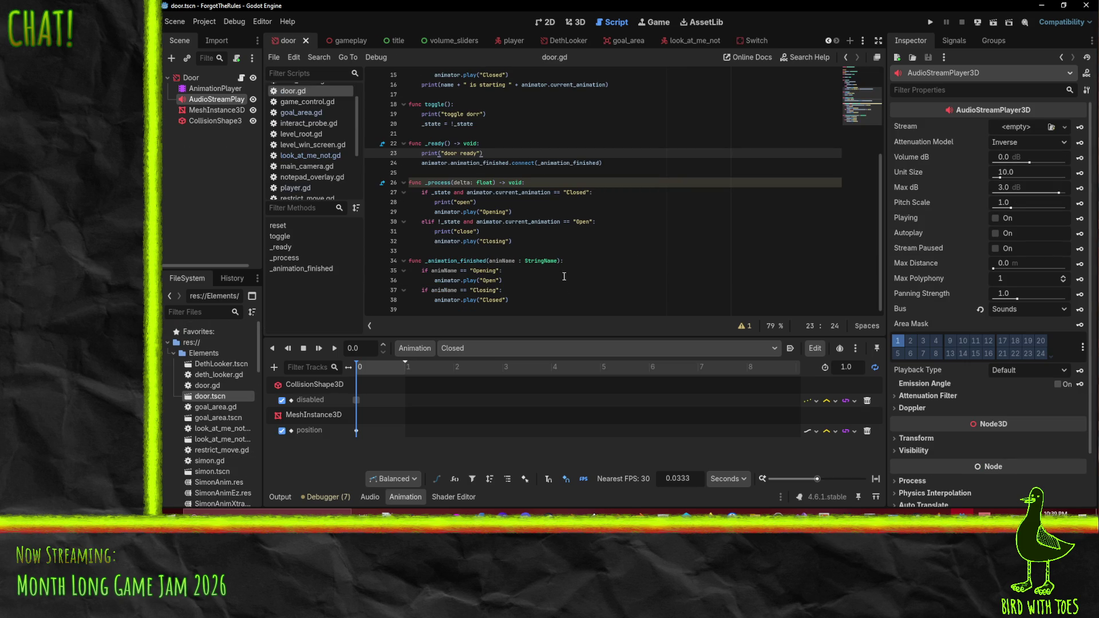
pyautogui.scroll(5, 571, 196)
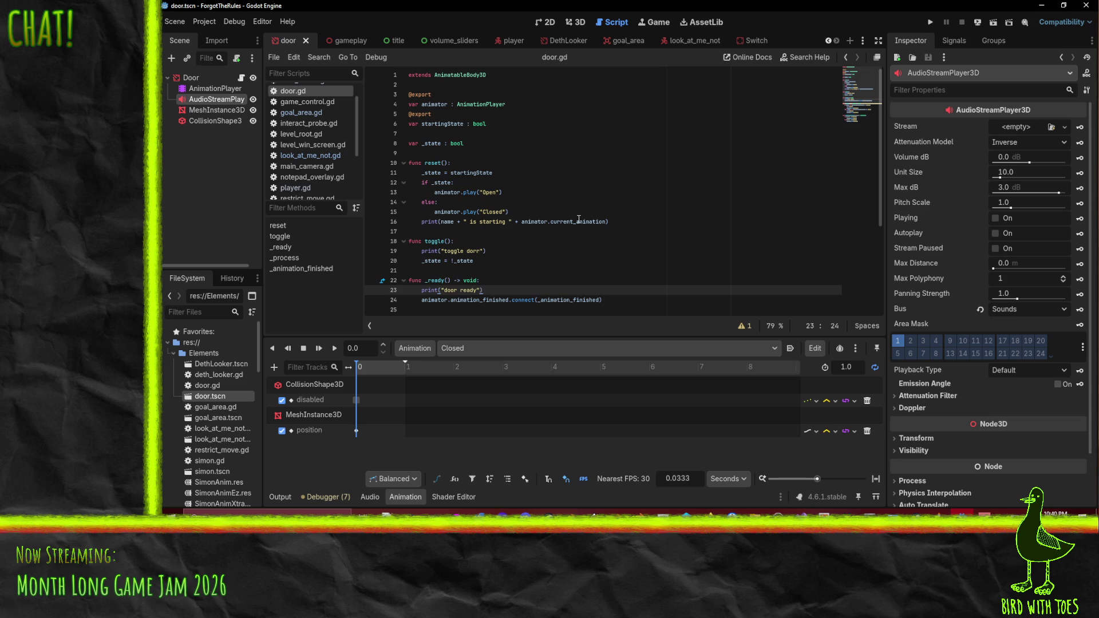
pyautogui.moveTo(579, 219)
# In P4V's Workspace tree, add both birdWtoes_logoGreen files from Title to the default changelist
pyautogui.click(686, 511)
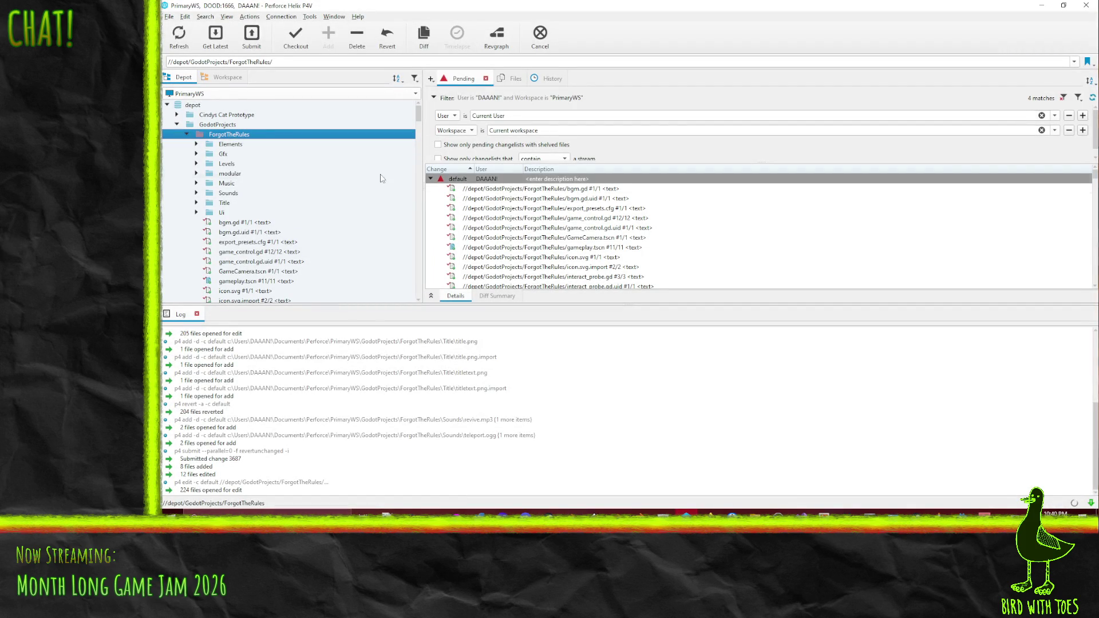
pyautogui.click(227, 78)
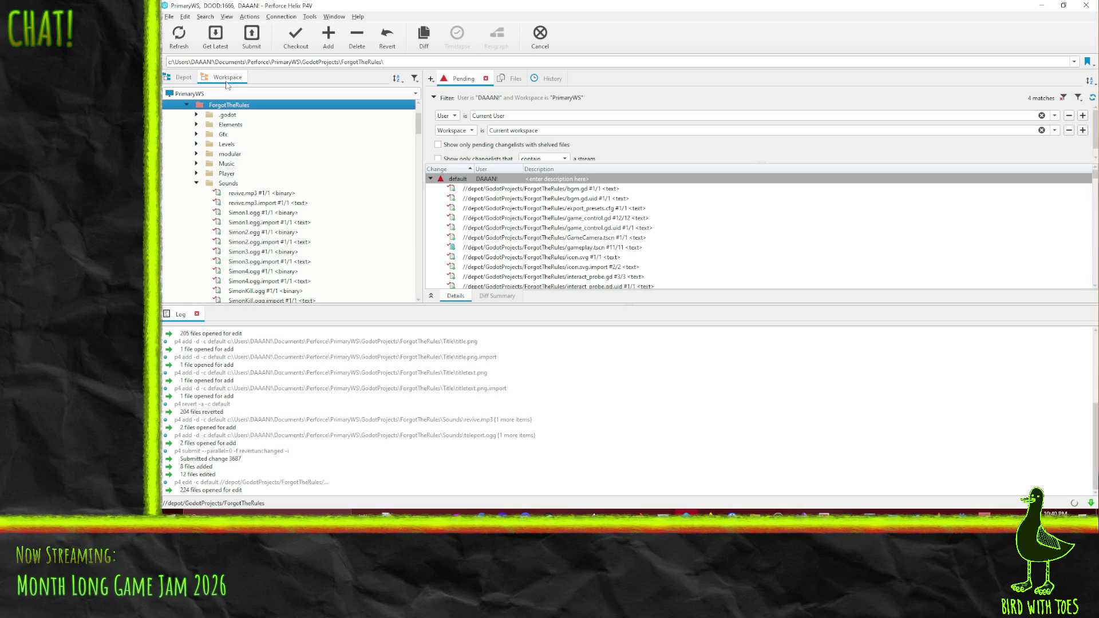
pyautogui.click(196, 184)
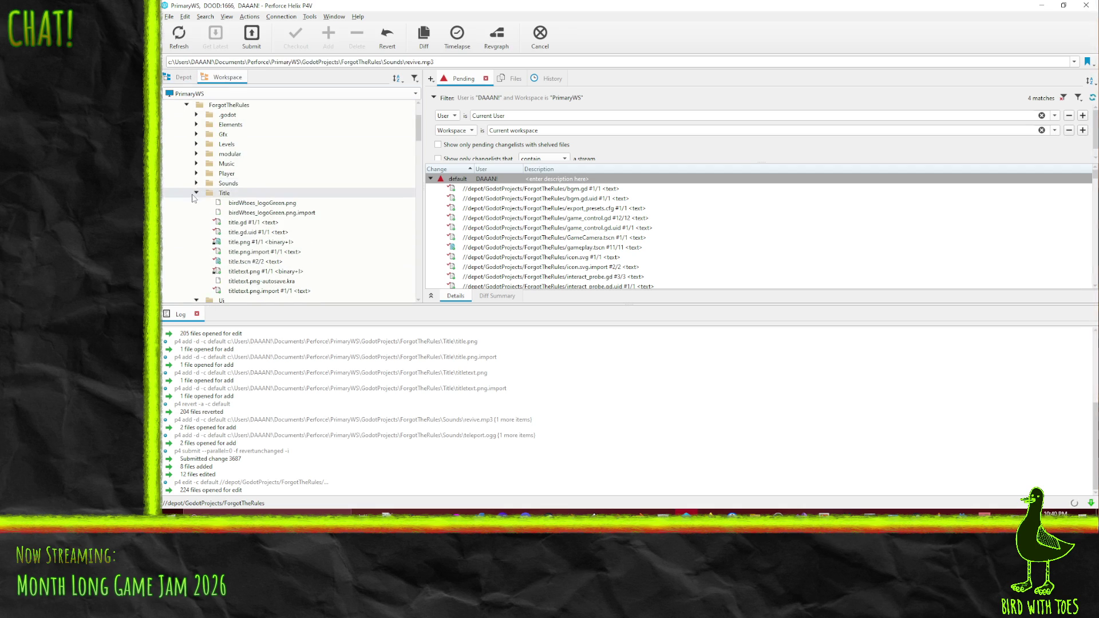
pyautogui.click(196, 191)
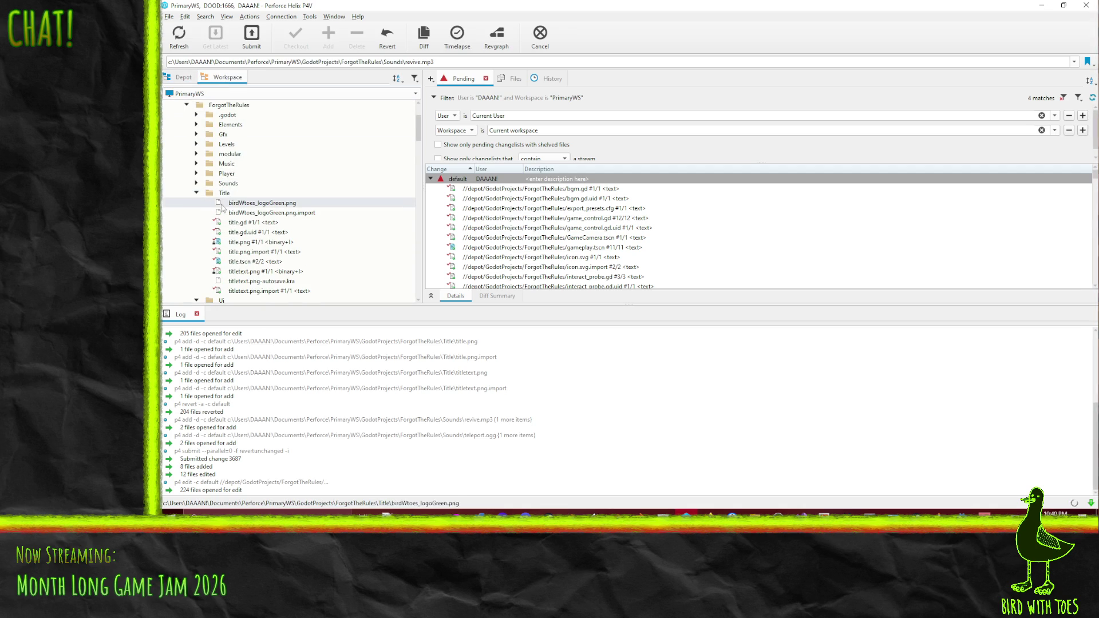
pyautogui.click(258, 204)
pyautogui.keyDown('shift'); pyautogui.click(272, 213); pyautogui.keyUp('shift')
pyautogui.moveTo(271, 213)
pyautogui.mouseDown()
pyautogui.moveTo(379, 205)
pyautogui.moveTo(471, 181)
pyautogui.mouseUp()
# Collapse Title and scroll down the workspace tree to the Ui folder
pyautogui.click(196, 193)
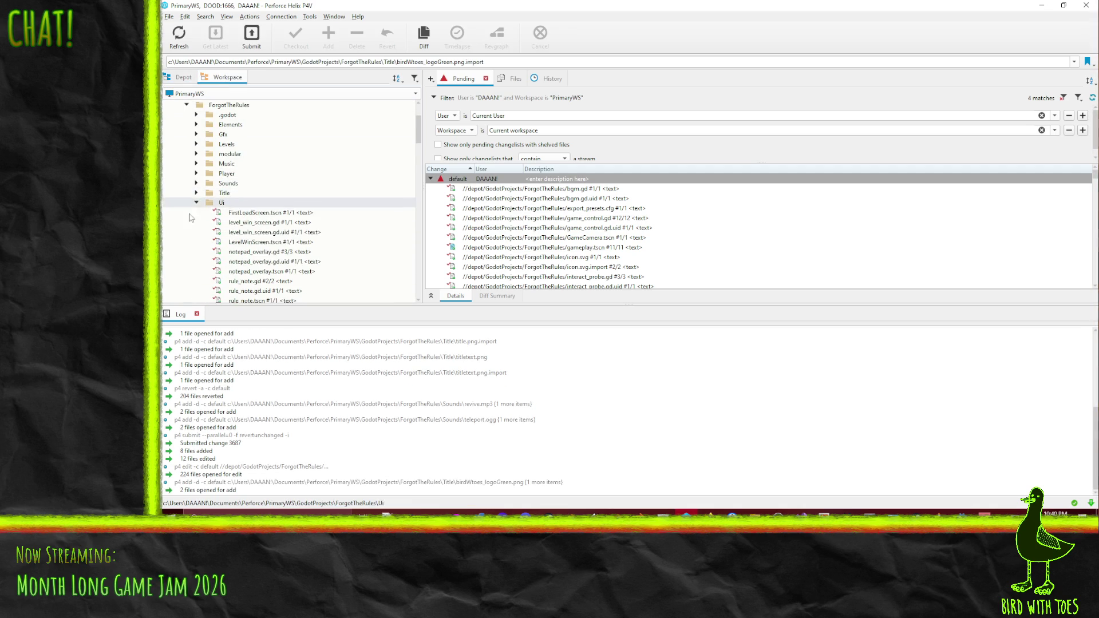
pyautogui.scroll(-5, 243, 235)
pyautogui.scroll(-3, 246, 231)
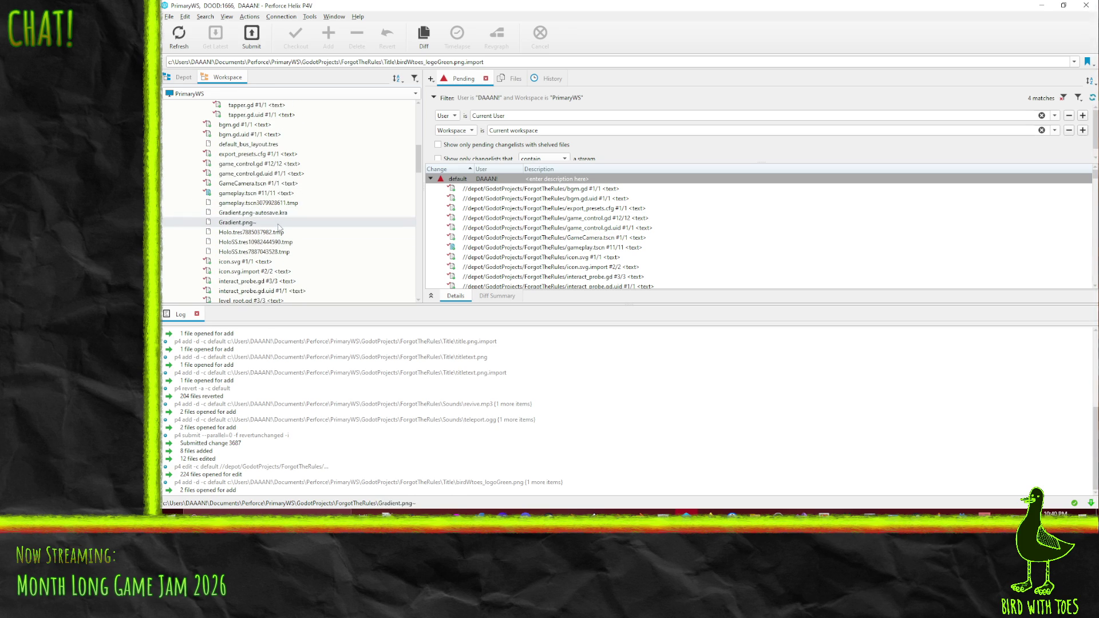
pyautogui.scroll(-4, 276, 246)
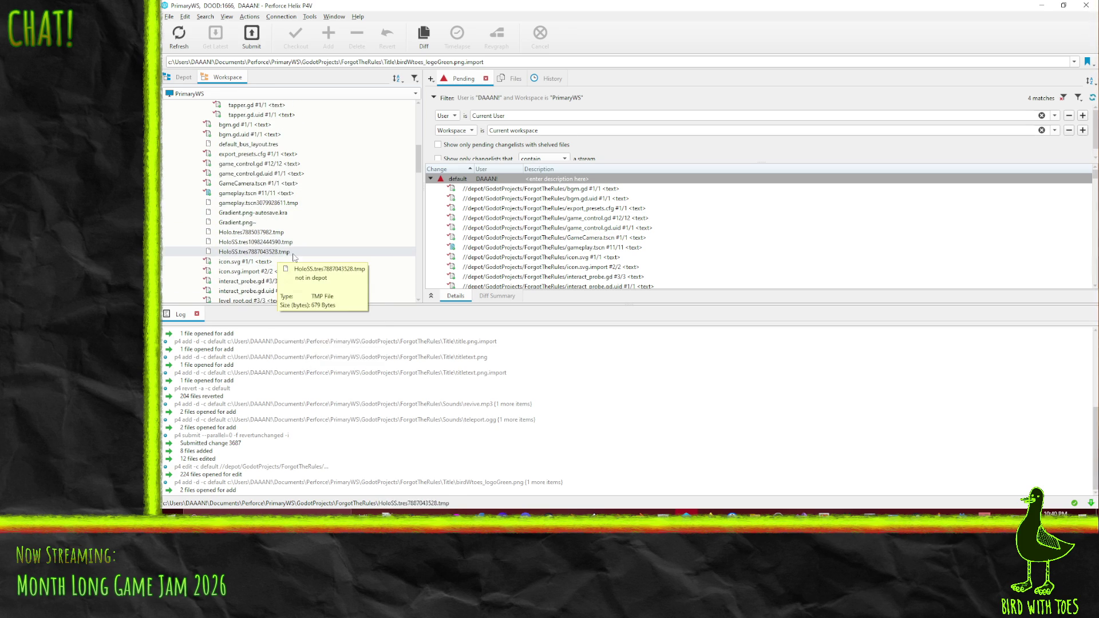
pyautogui.scroll(-3, 327, 259)
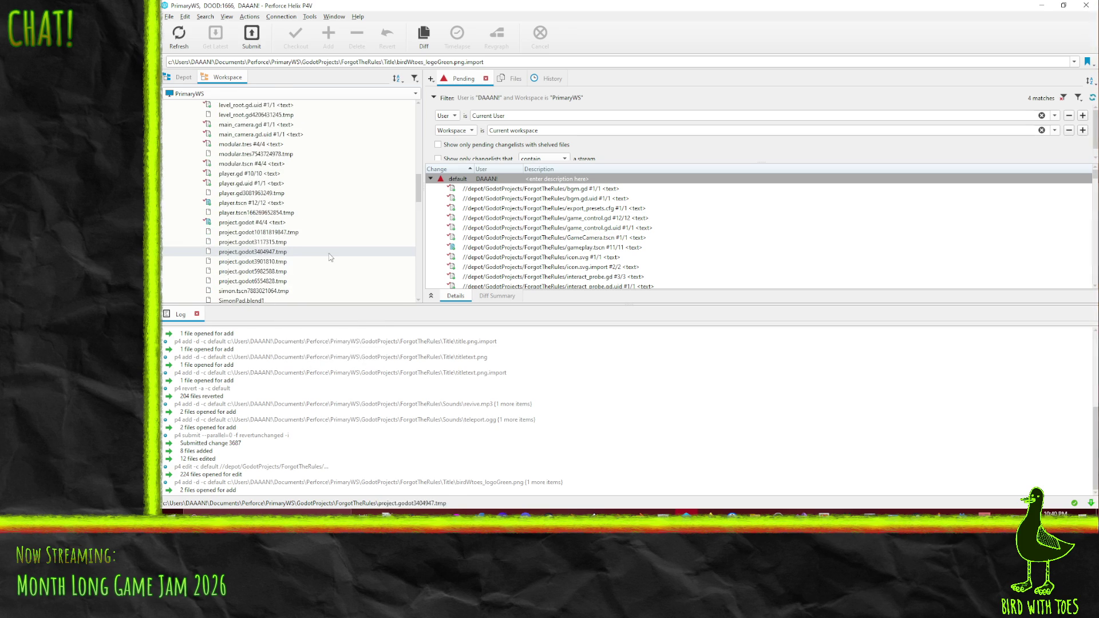
pyautogui.scroll(15, 329, 255)
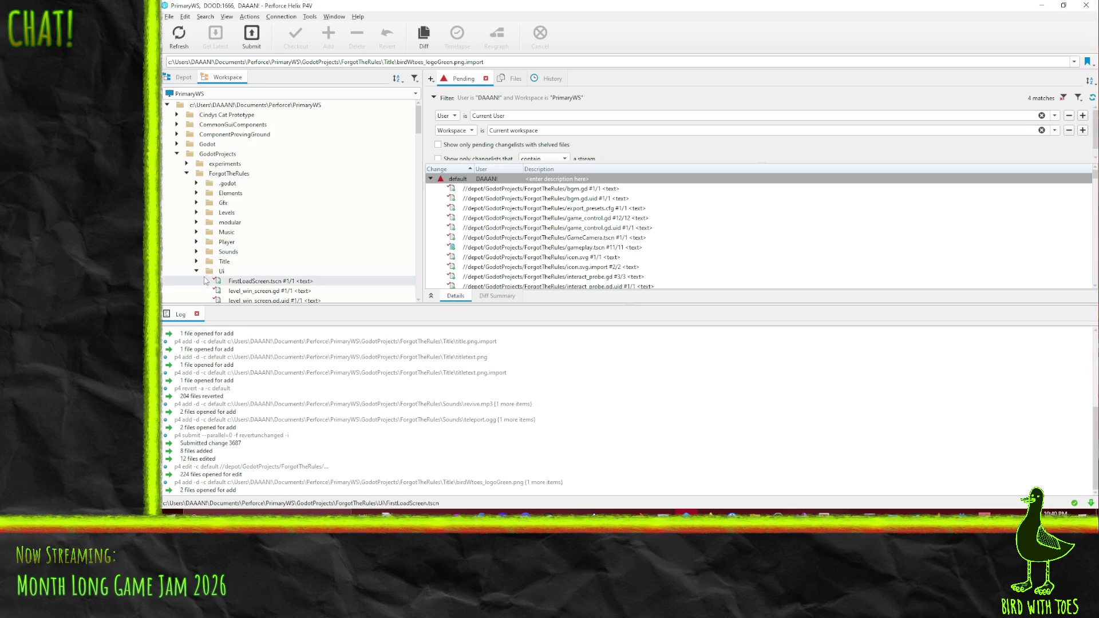
pyautogui.scroll(-4, 217, 269)
# Mark the three volume_sliders files in Ui for add
pyautogui.click(266, 155)
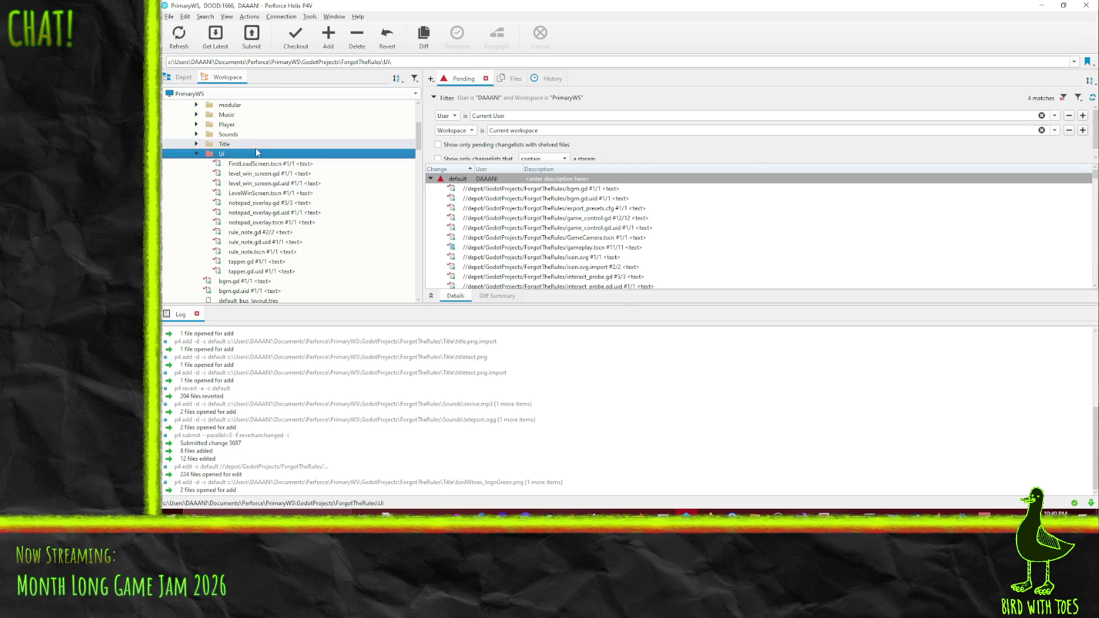
pyautogui.scroll(-2, 269, 247)
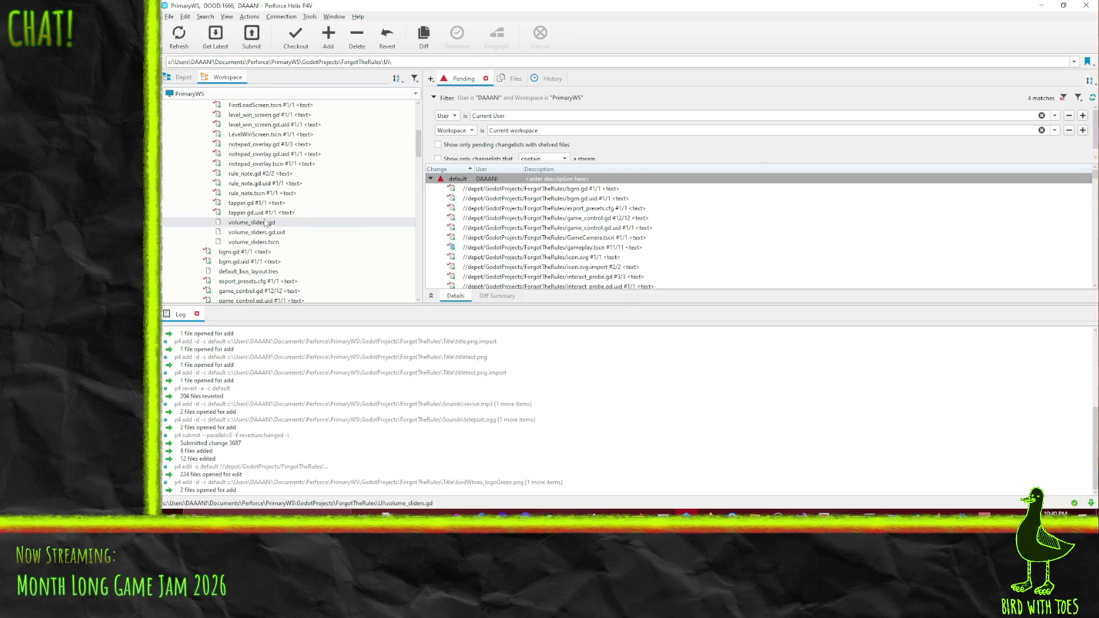
pyautogui.moveTo(269, 224); pyautogui.dragTo(270, 243)
pyautogui.hotkey('ctrl', 'shift', 'a')
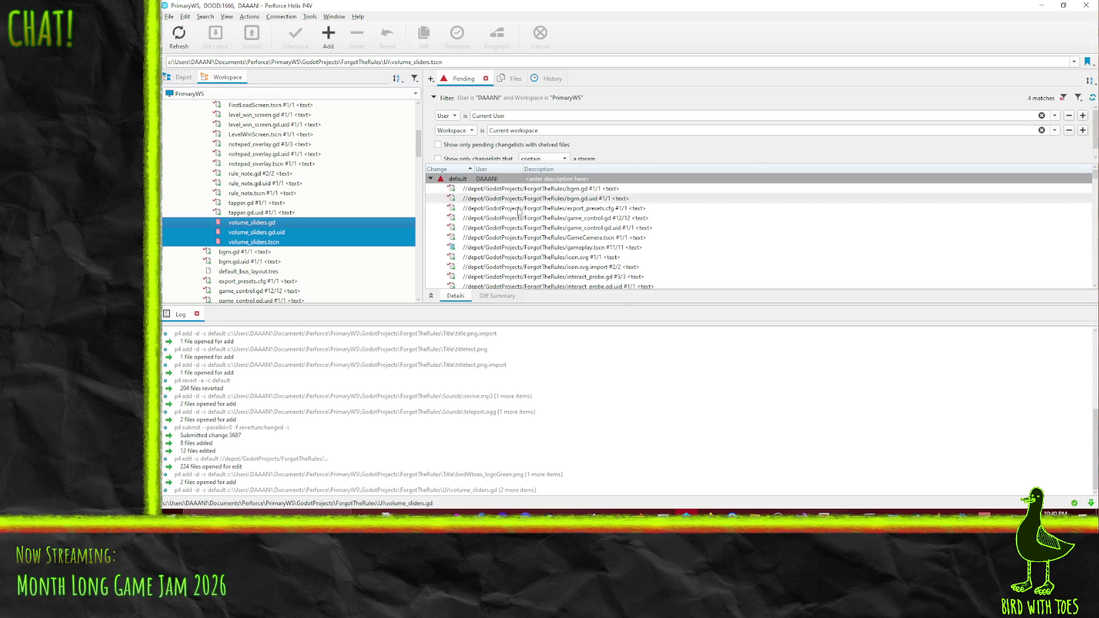
# Revert unchanged files in the default pending changelist
pyautogui.click(447, 178)
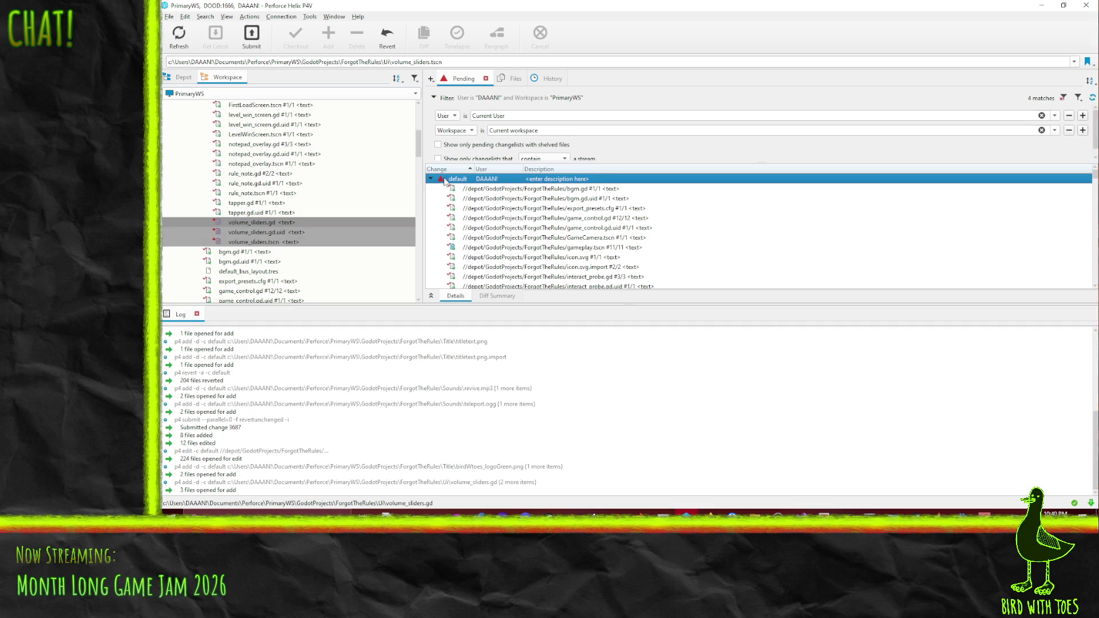
pyautogui.rightClick(446, 178)
pyautogui.click(505, 210)
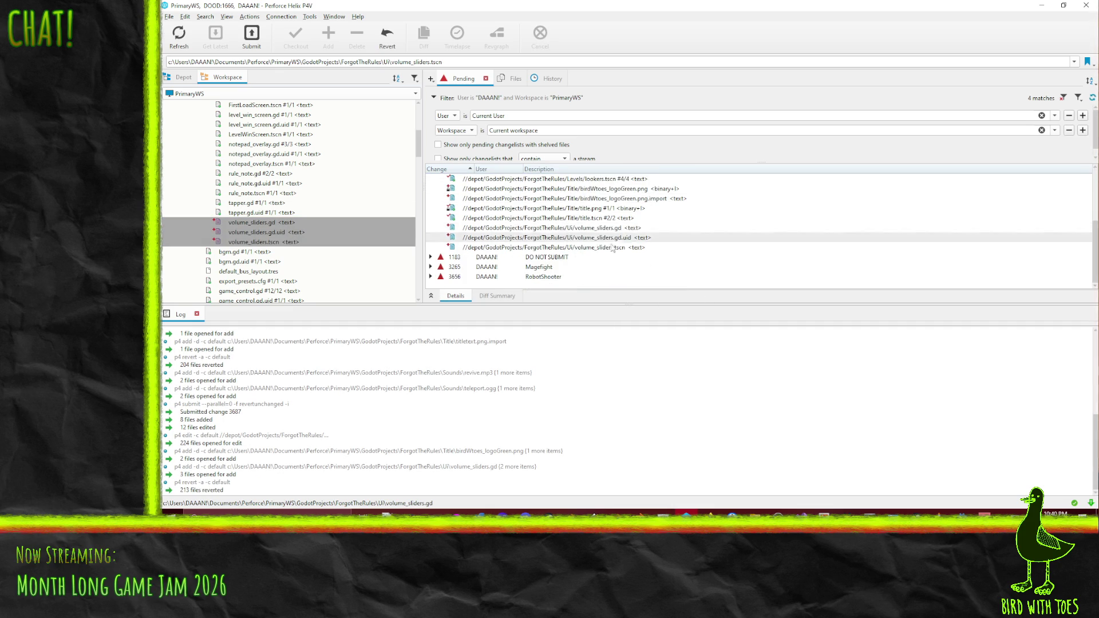
pyautogui.scroll(-1, 623, 254)
pyautogui.scroll(1, 622, 254)
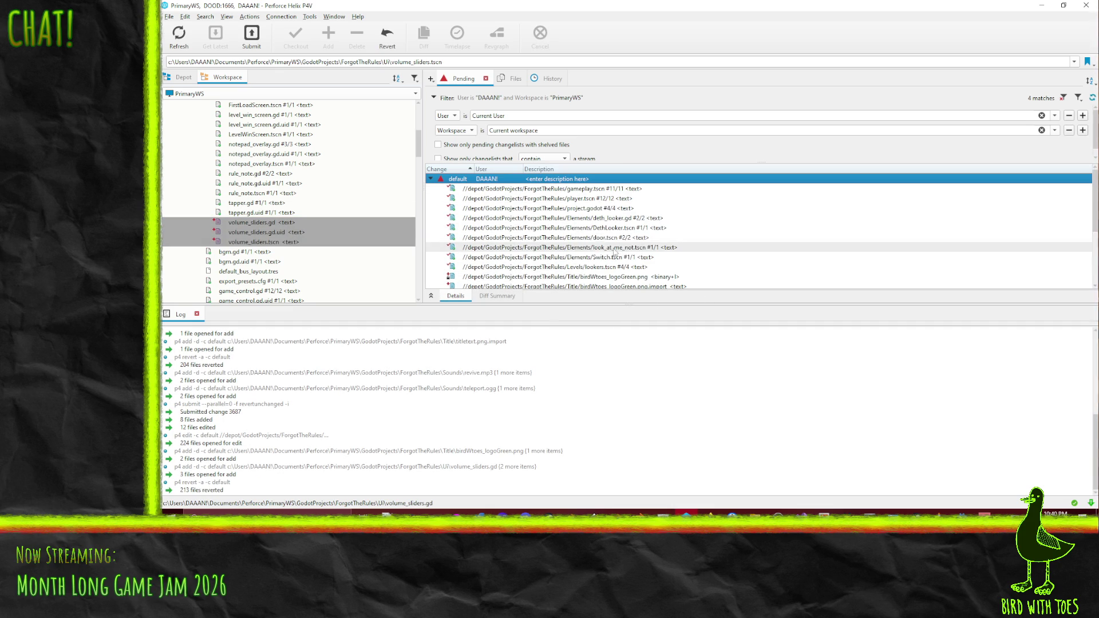
# Start submitting the default changelist and begin typing its description
pyautogui.rightClick(497, 179)
pyautogui.click(529, 190)
pyautogui.write('F')
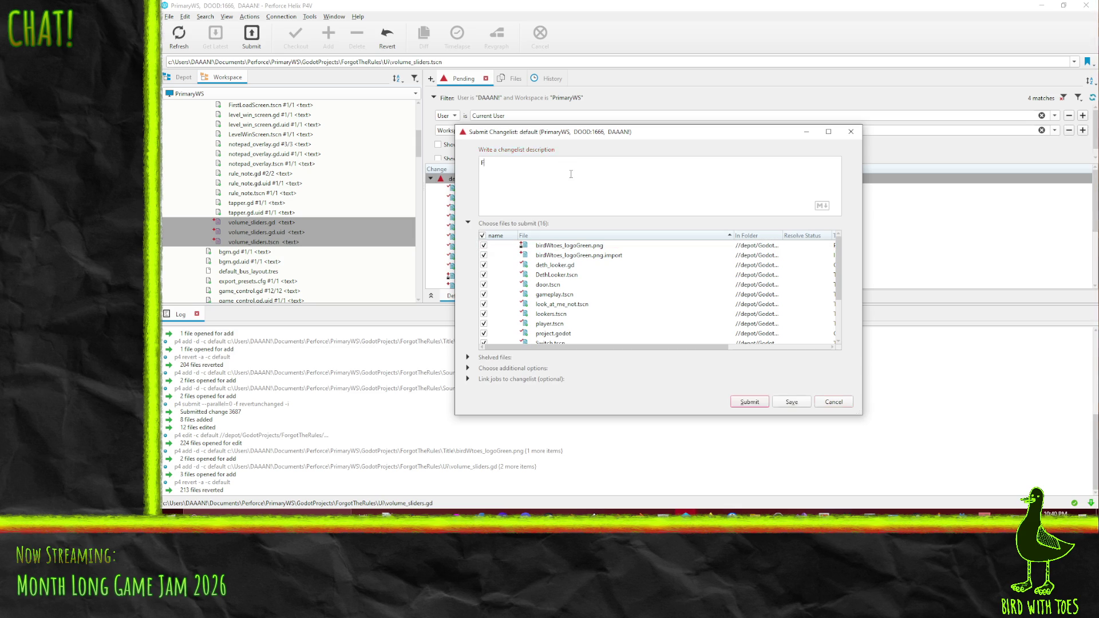
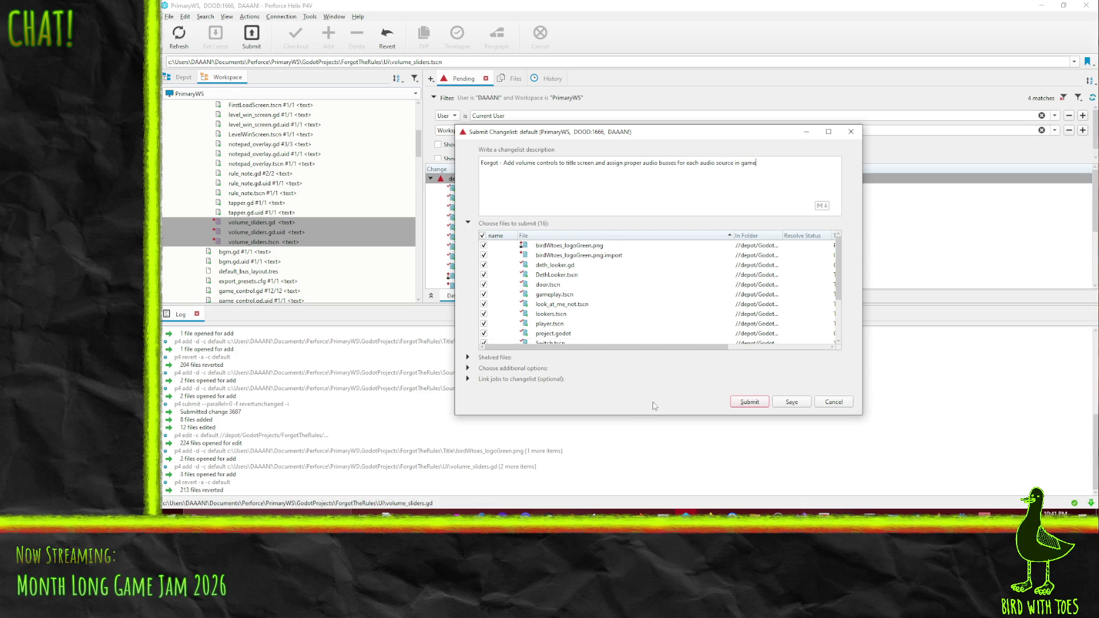
# Submit the pending changelist in P4V as change 3688
pyautogui.click(743, 400)
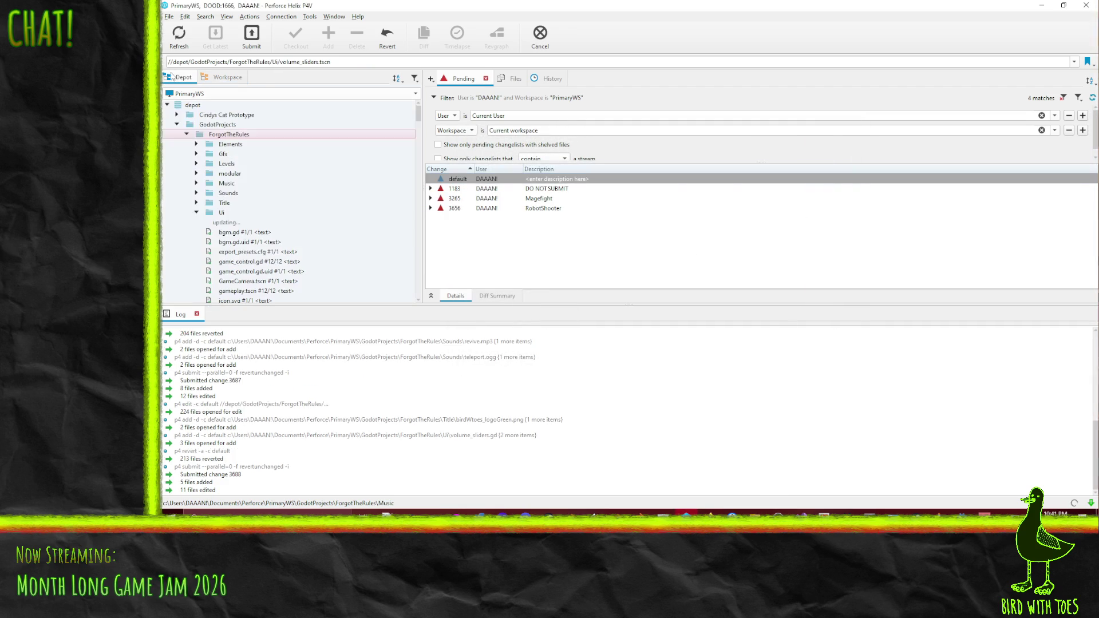
# Check out the 229 ForgotTheRules depot files into the default pending changelist
pyautogui.moveTo(224, 137); pyautogui.dragTo(473, 184)
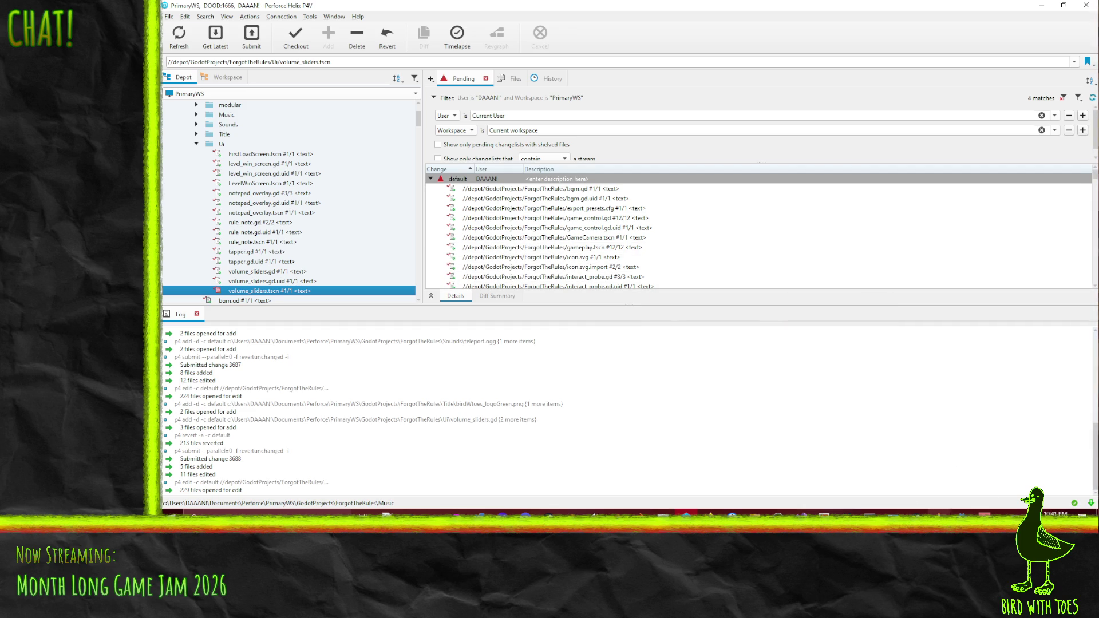
# In Blender, start a new General file without saving the Eye_Bot scene
pyautogui.click(572, 513)
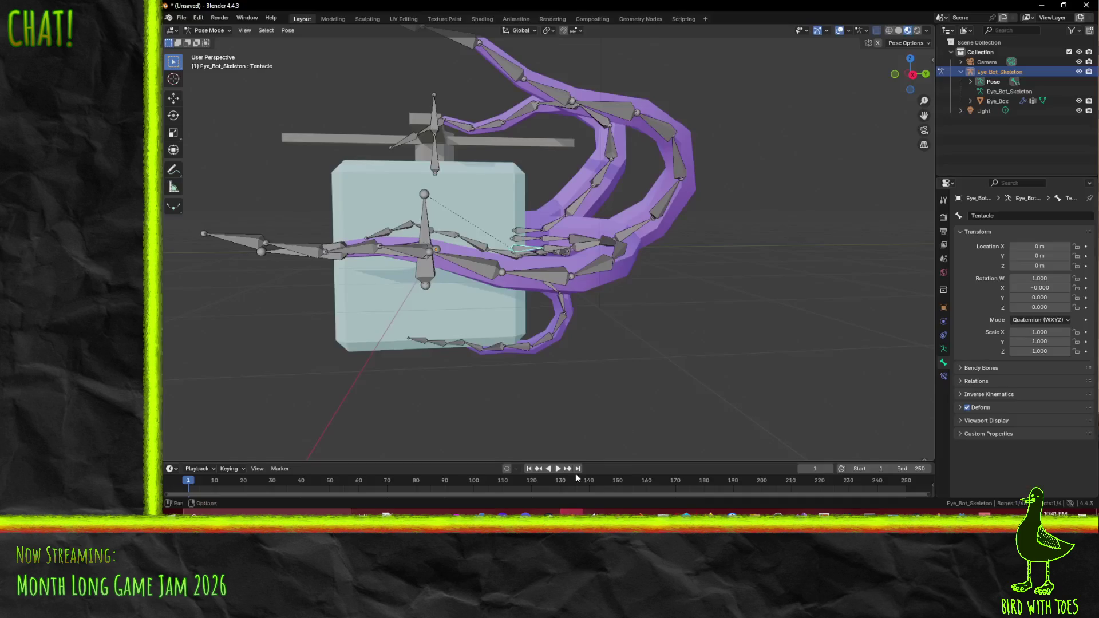
pyautogui.moveTo(599, 202); pyautogui.dragTo(549, 241)
pyautogui.click(180, 18)
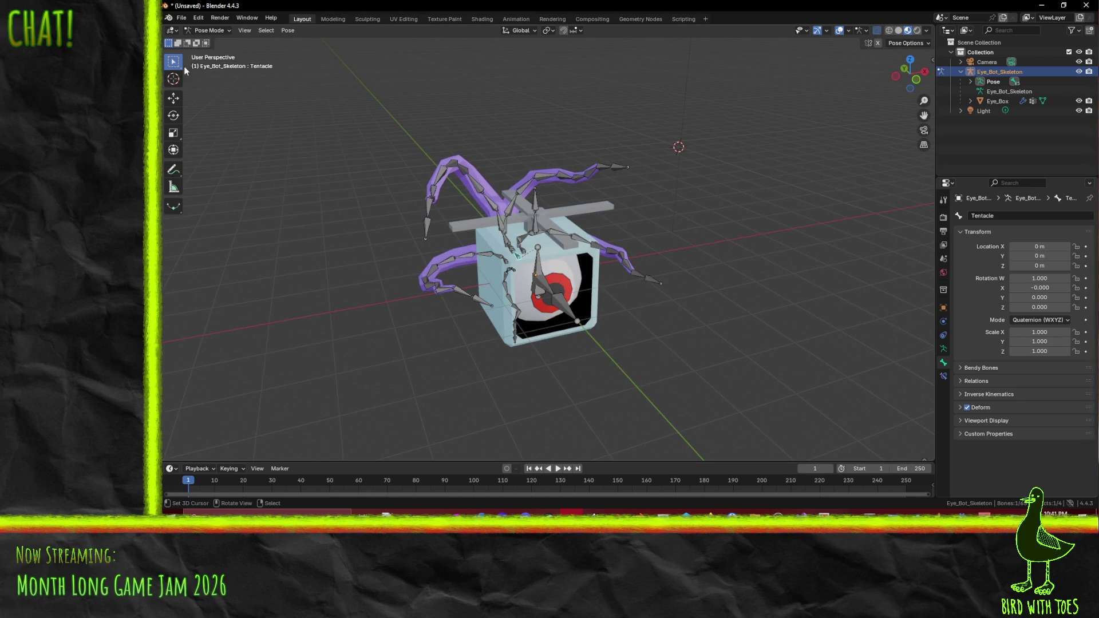
pyautogui.click(181, 18)
pyautogui.moveTo(229, 28)
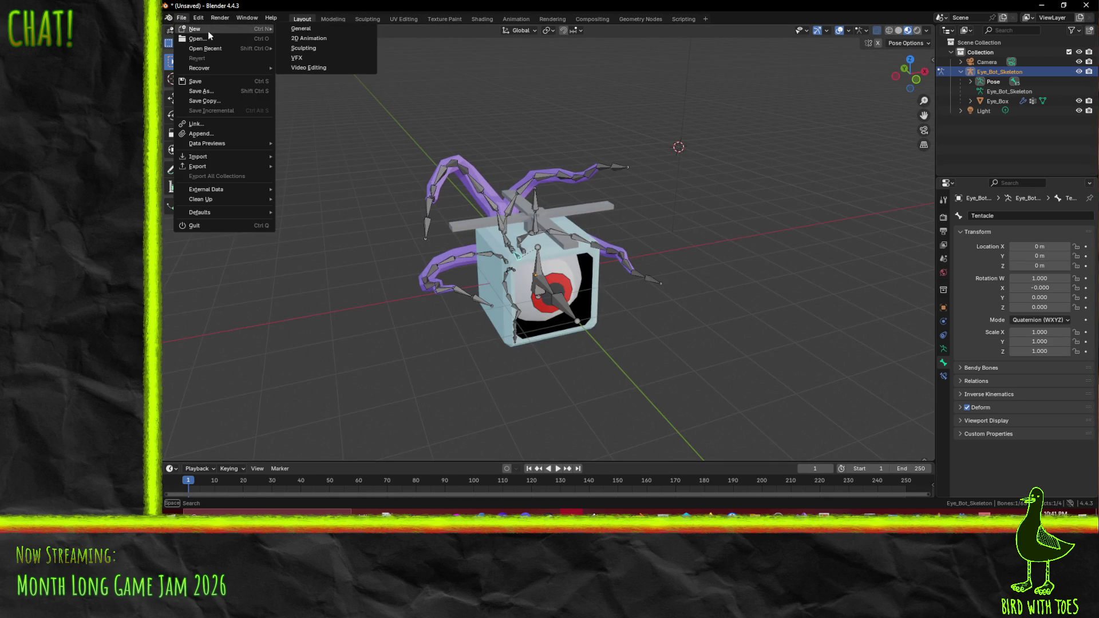
pyautogui.click(302, 28)
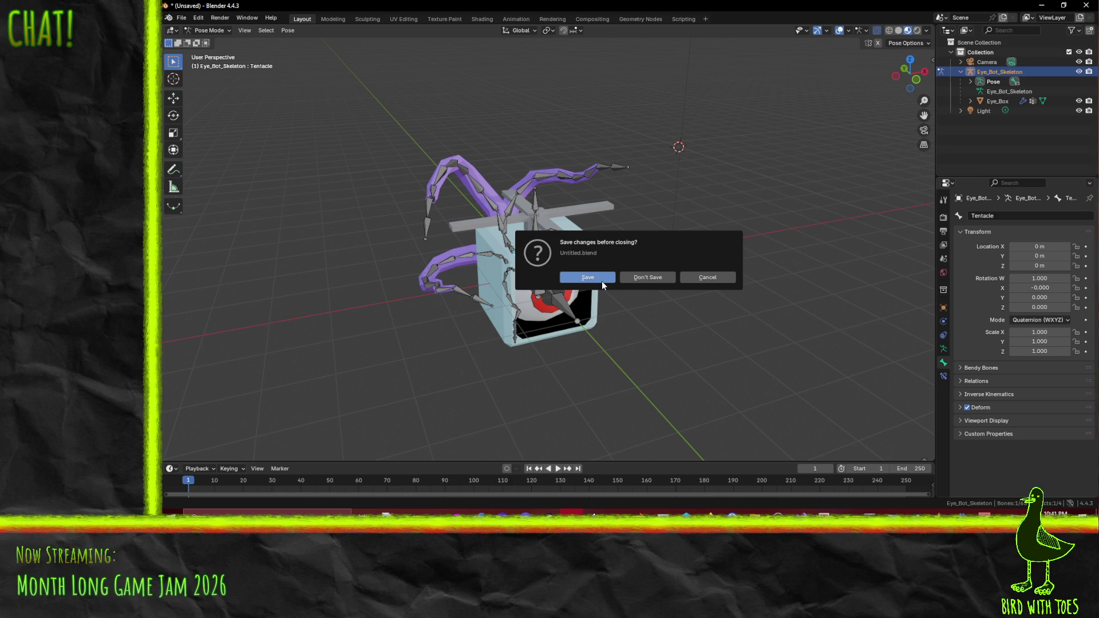
pyautogui.click(650, 277)
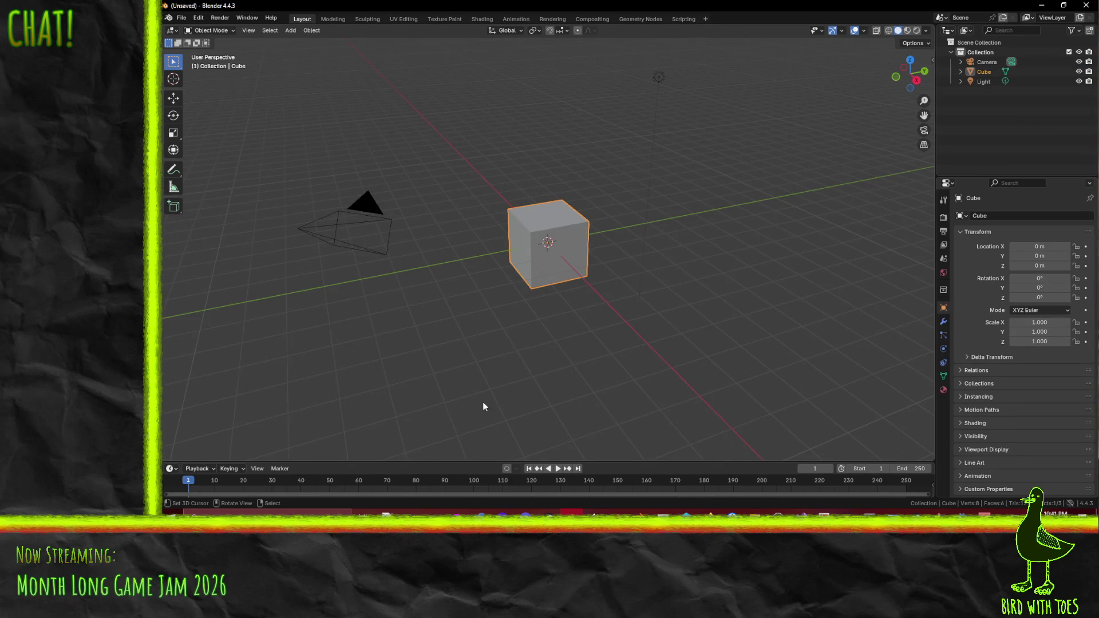
# In front orthographic view, enter Edit Mode and raise the default cube along Z
pyautogui.moveTo(482, 401)
pyautogui.mouseDown()
pyautogui.moveTo(614, 270)
pyautogui.moveTo(604, 241)
pyautogui.moveTo(644, 273)
pyautogui.mouseUp()
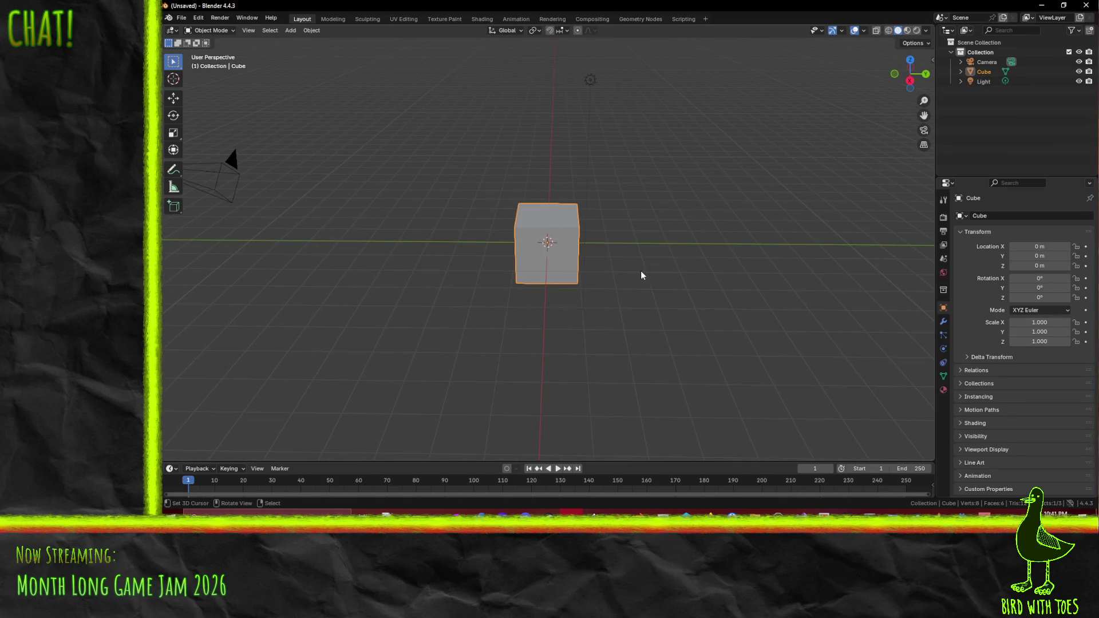
pyautogui.press('KP_1')
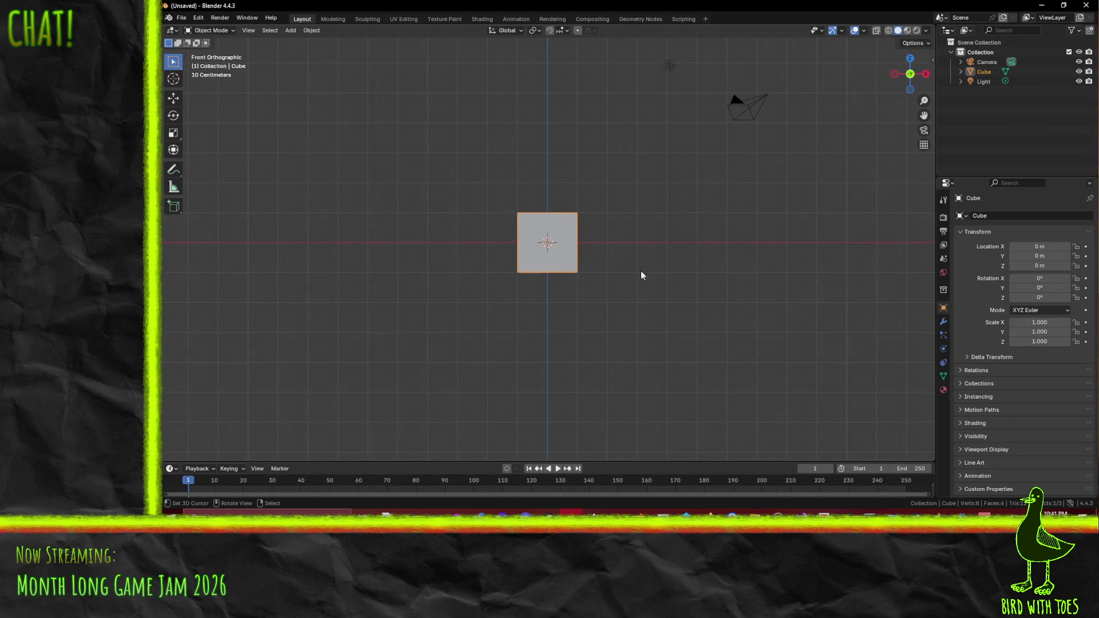
pyautogui.press('Tab')
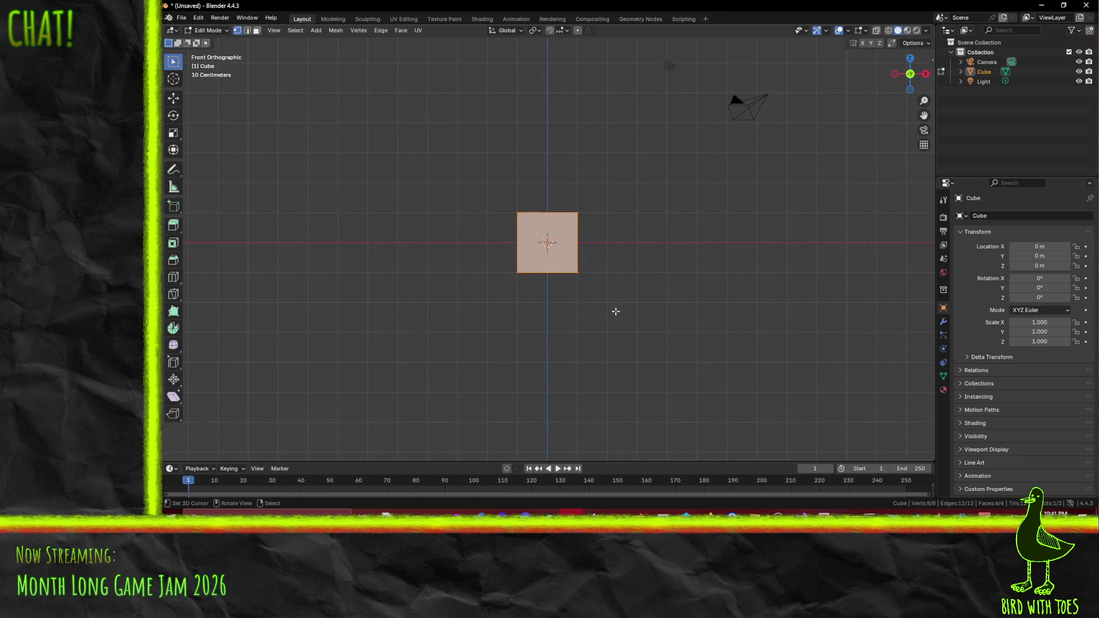
pyautogui.press('g')
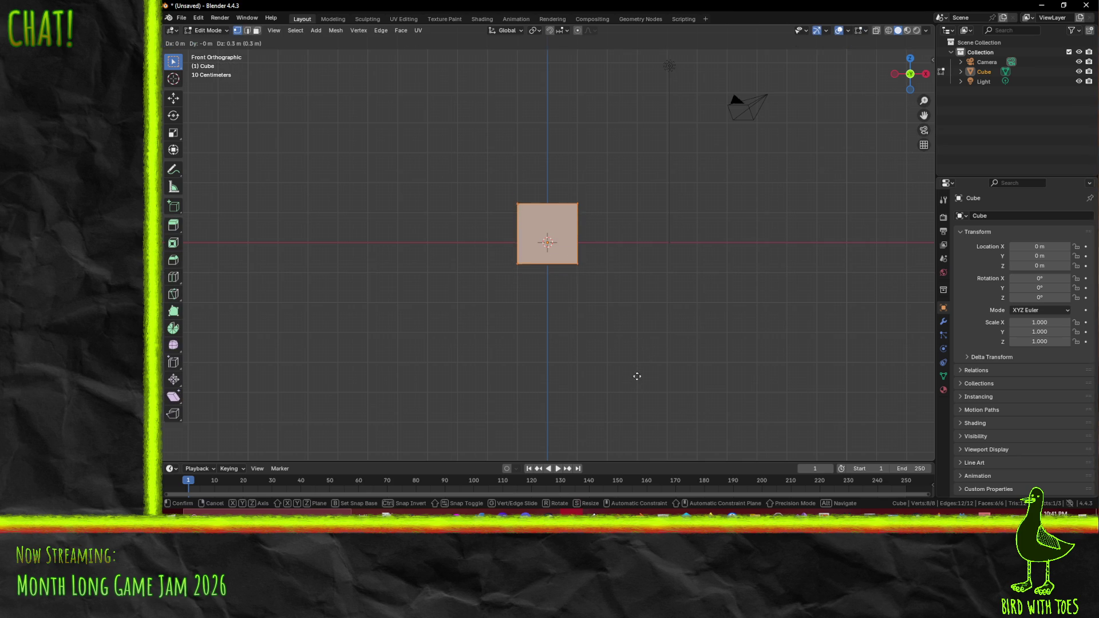
pyautogui.click(636, 355)
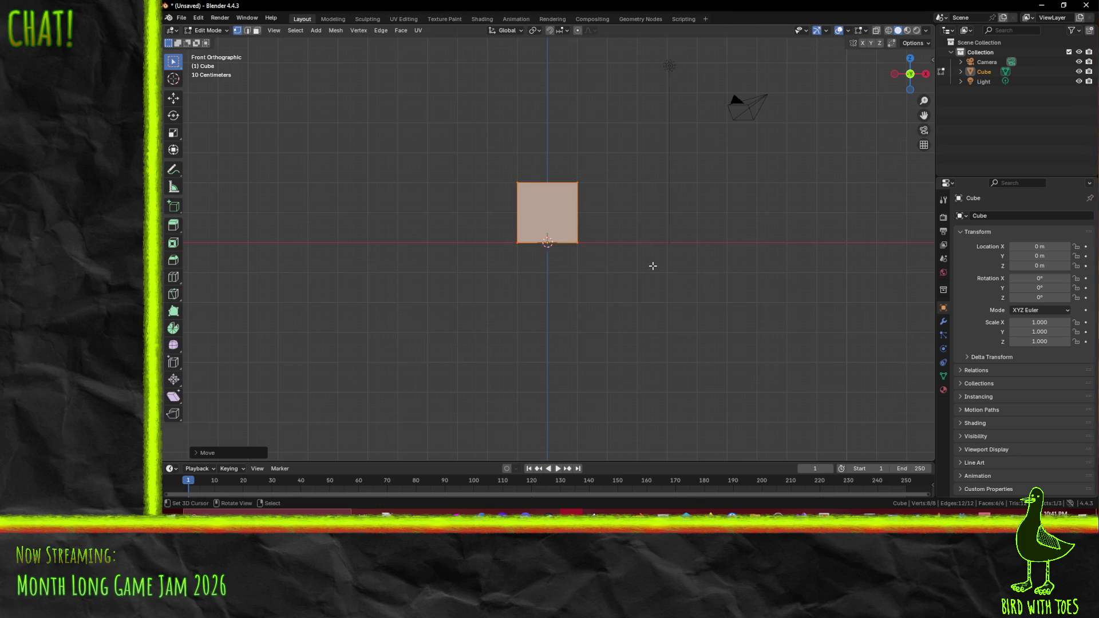
# With X-ray on, lower the cube's top vertices to flatten it into a thin slab
pyautogui.click(653, 266)
pyautogui.press('z')
pyautogui.click(427, 167)
pyautogui.moveTo(412, 147); pyautogui.dragTo(681, 216)
pyautogui.scroll(6, 665, 226)
pyautogui.scroll(2, 663, 194)
pyautogui.press('g')
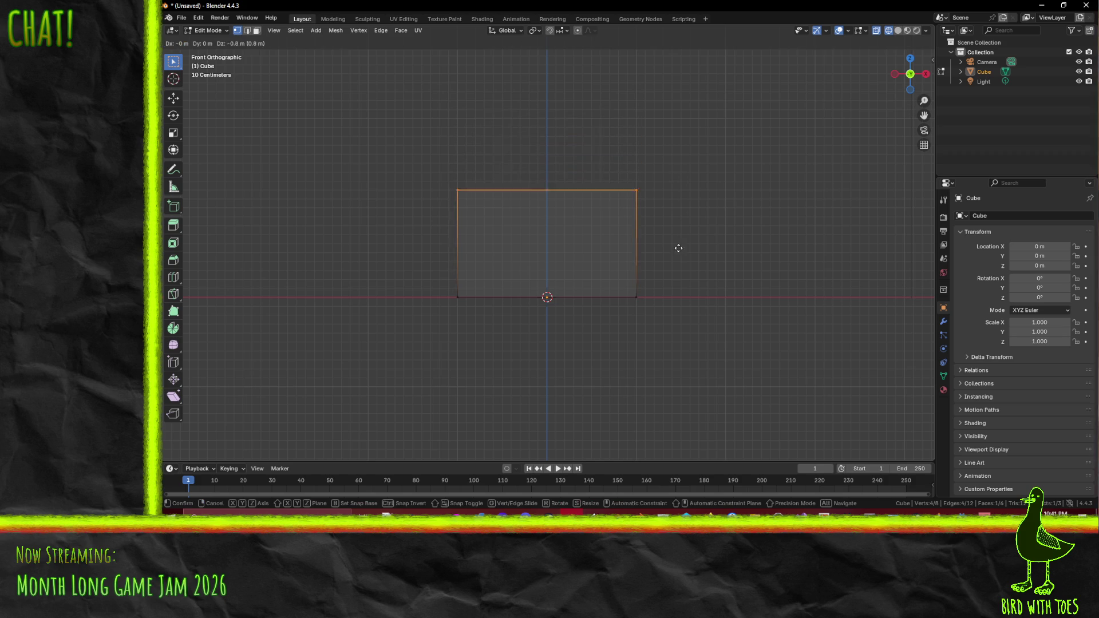
pyautogui.click(677, 331)
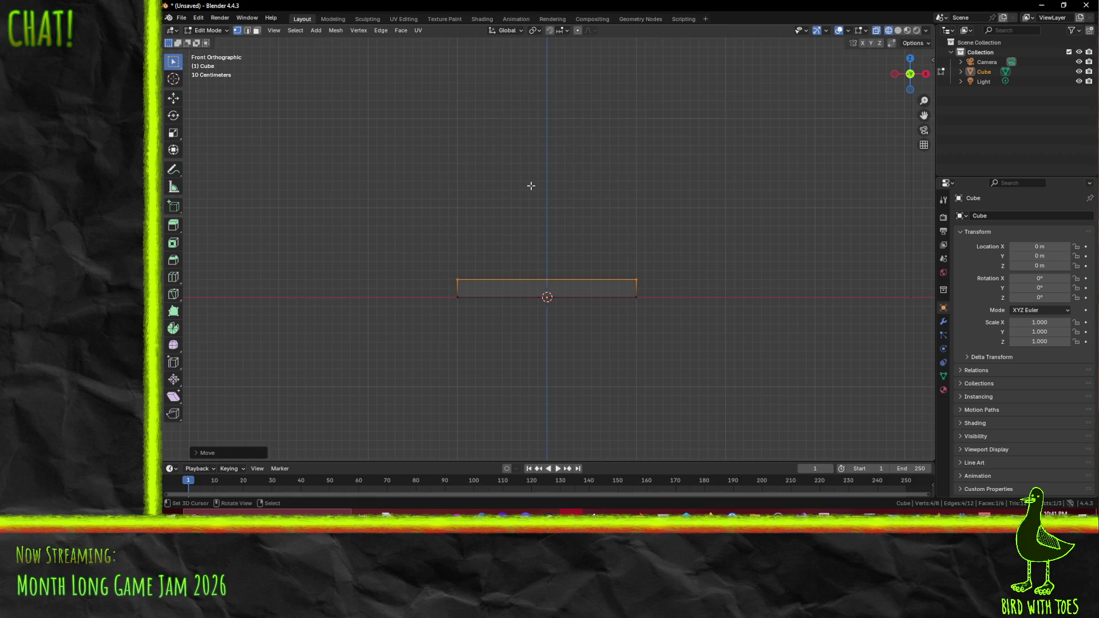
pyautogui.moveTo(531, 186); pyautogui.dragTo(571, 243)
pyautogui.hotkey('alt', 'a')
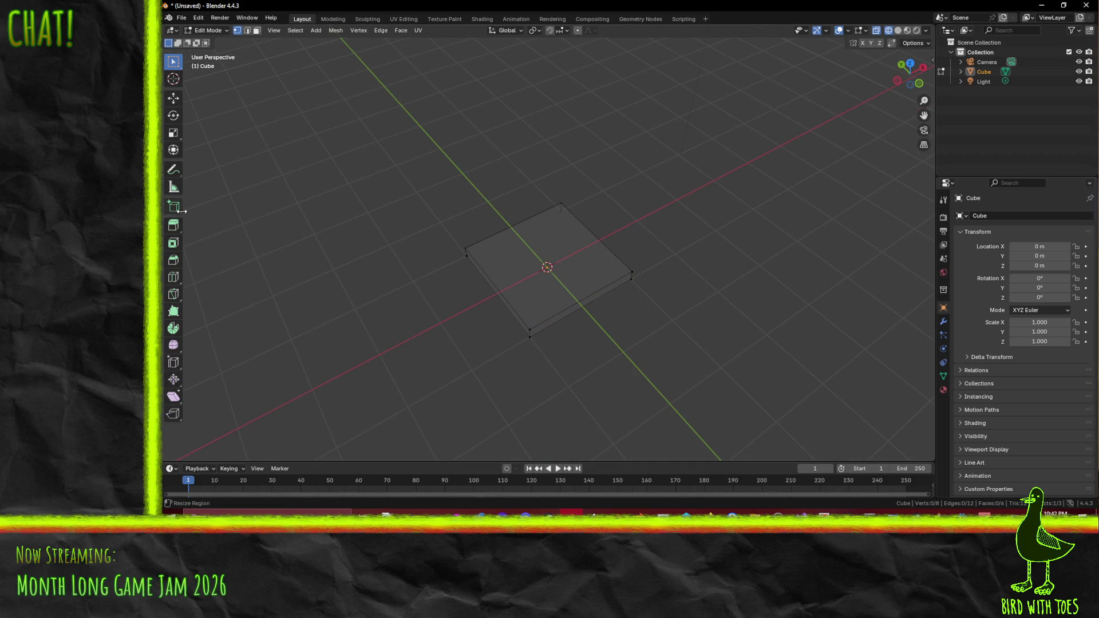
# Add a cylinder with 12 vertices, 0.8 m radius and 0.1 m depth
pyautogui.press('F3')
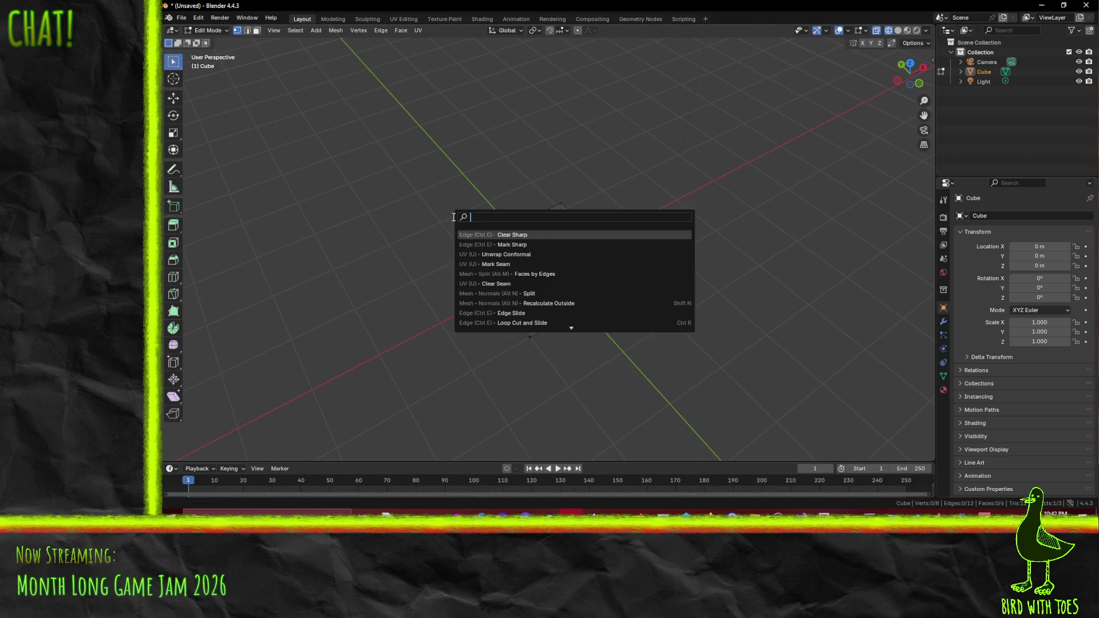
pyautogui.write('cy')
pyautogui.press('Return')
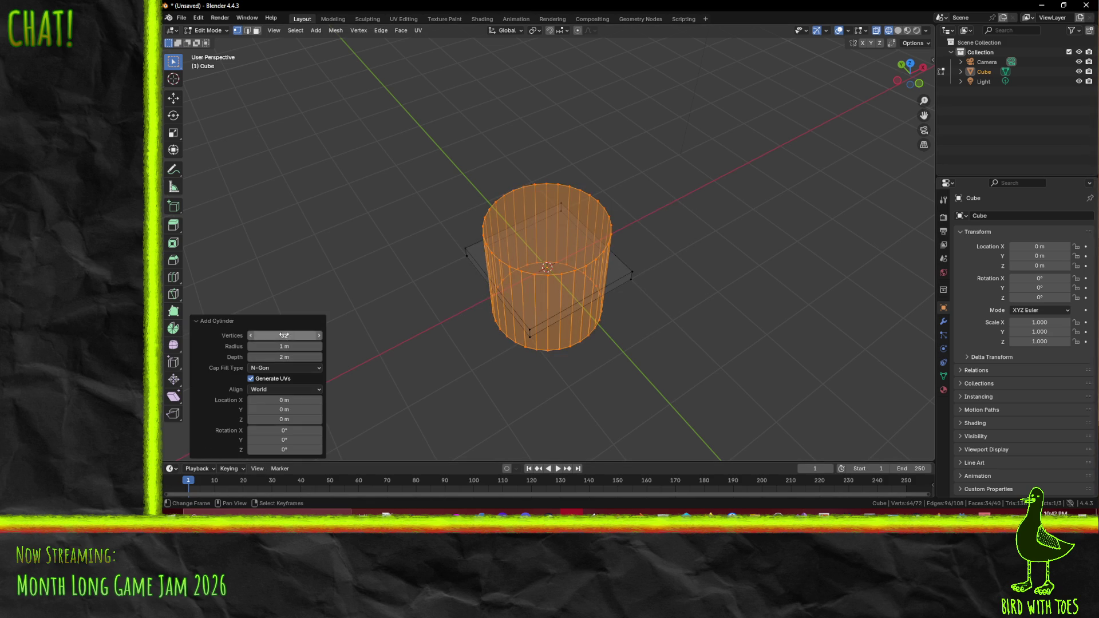
pyautogui.click(293, 336)
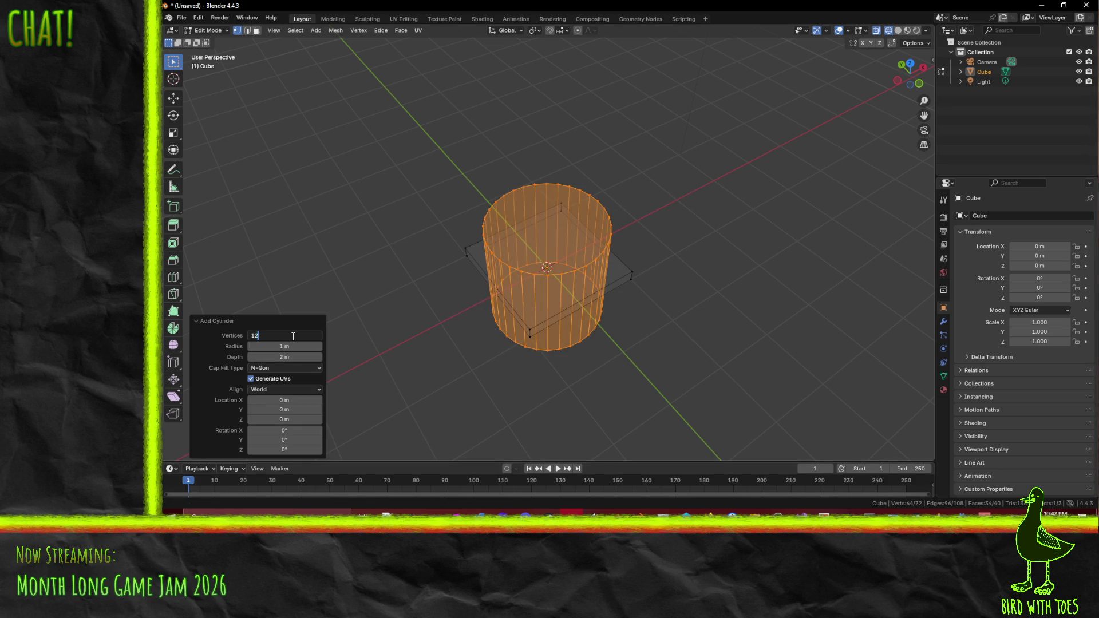
pyautogui.press('Return')
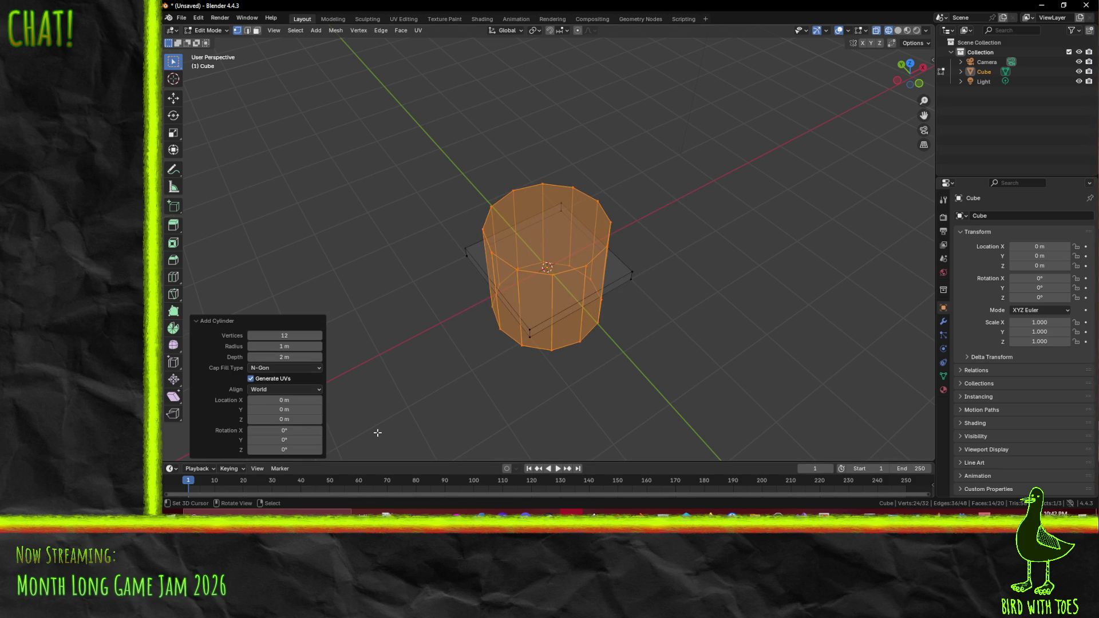
pyautogui.click(291, 347)
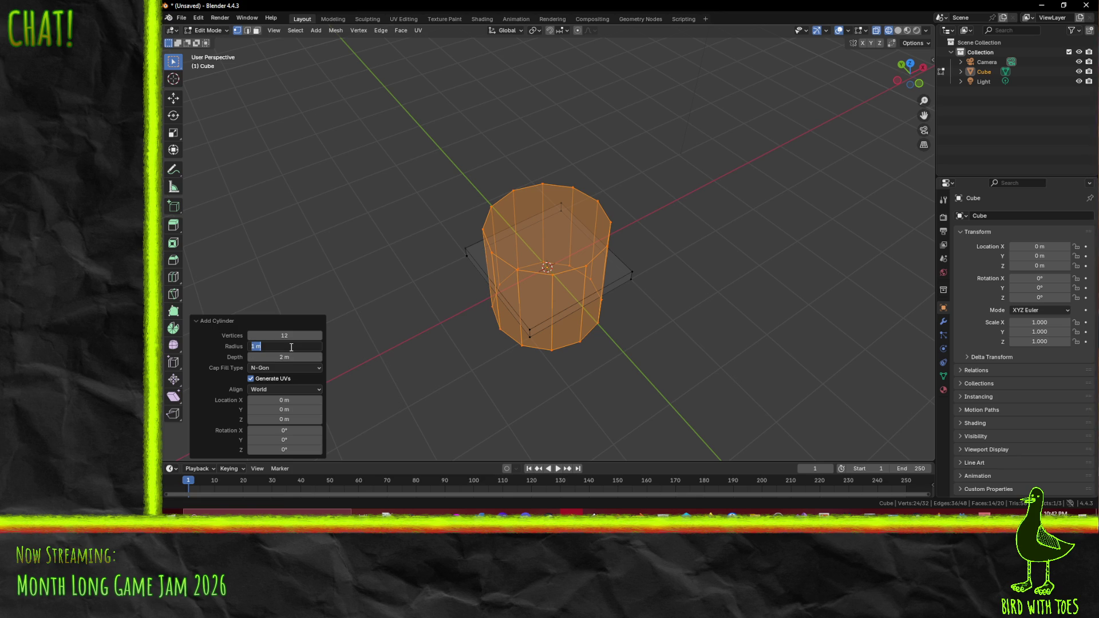
pyautogui.write('0.8')
pyautogui.press('Return')
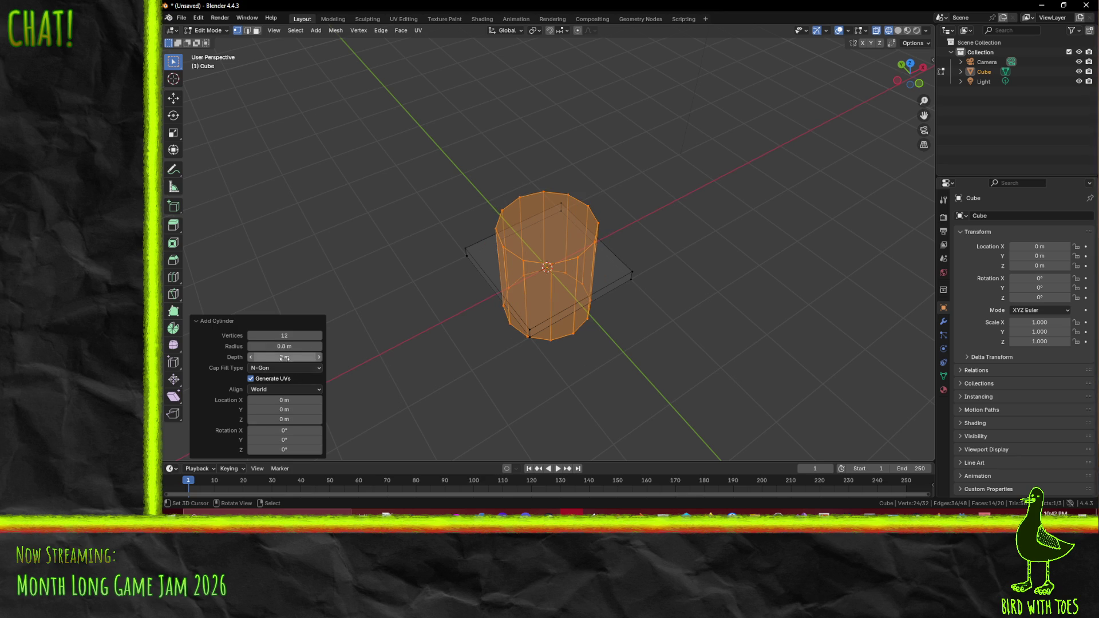
pyautogui.click(285, 358)
pyautogui.press('BackSpace')
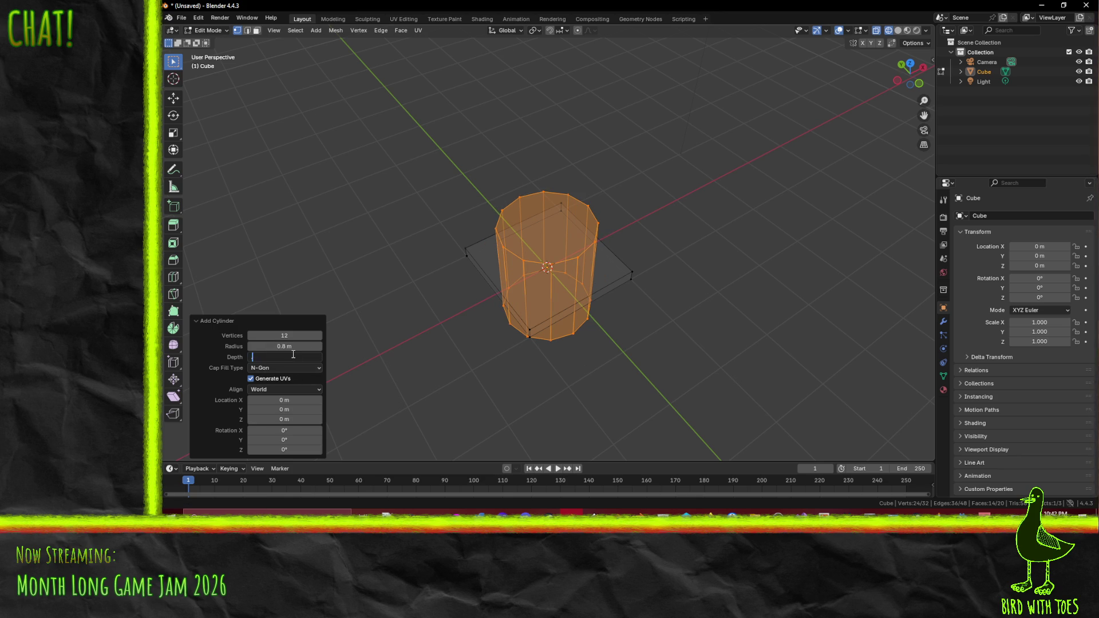
pyautogui.press('Return')
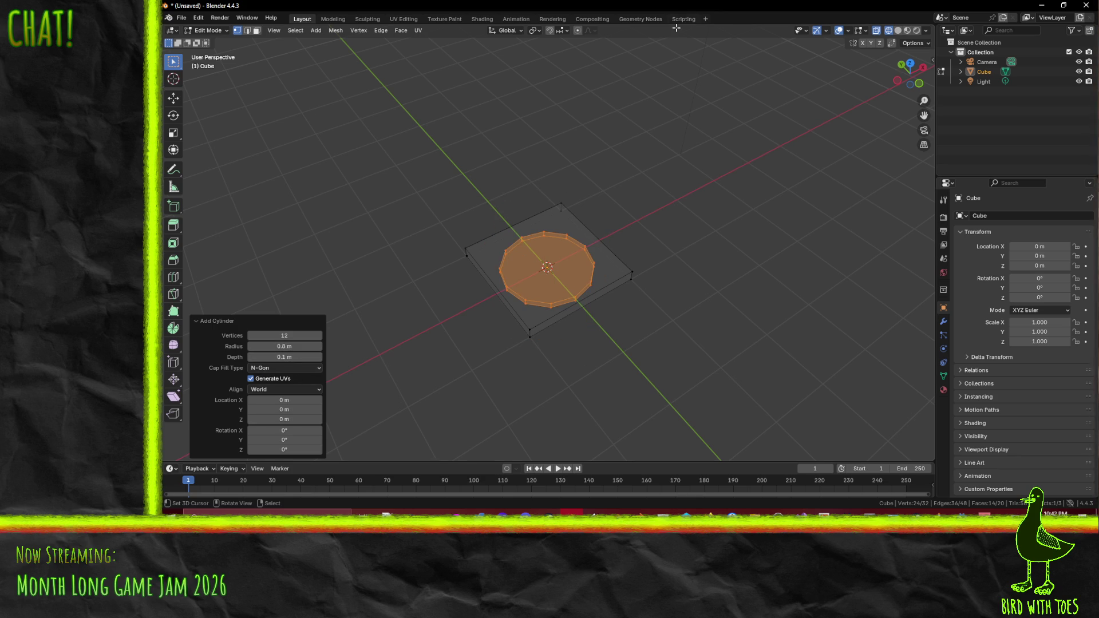
# In front view, raise the disc above the slab, including a 0.1 Z move
pyautogui.moveTo(584, 189)
pyautogui.mouseDown()
pyautogui.moveTo(589, 212)
pyautogui.moveTo(605, 213)
pyautogui.mouseUp()
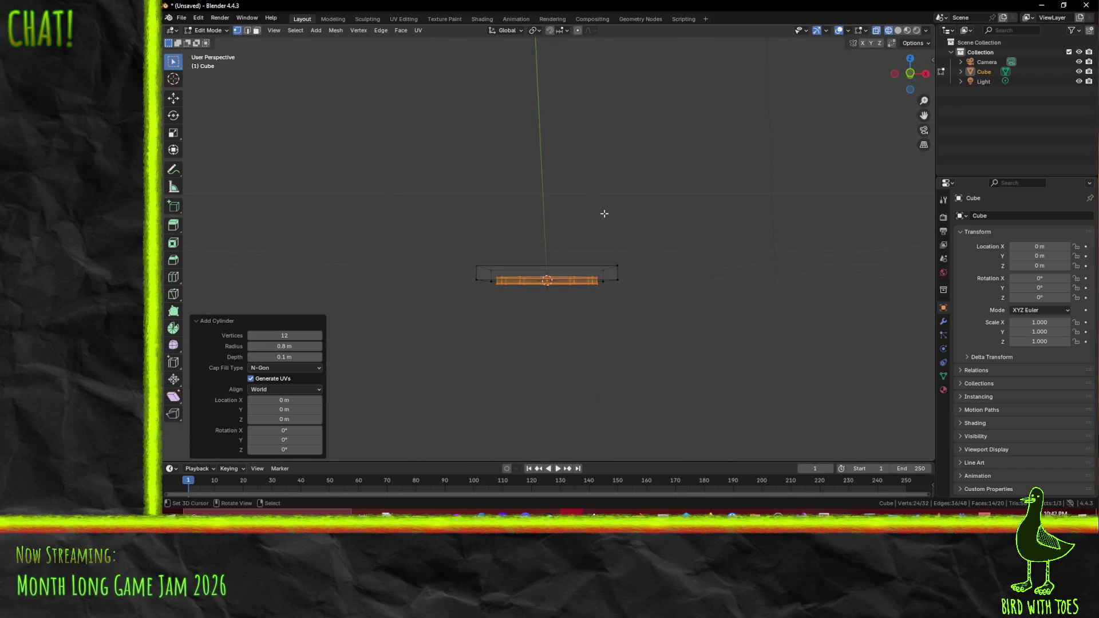
pyautogui.press('KP_1')
pyautogui.scroll(6, 492, 442)
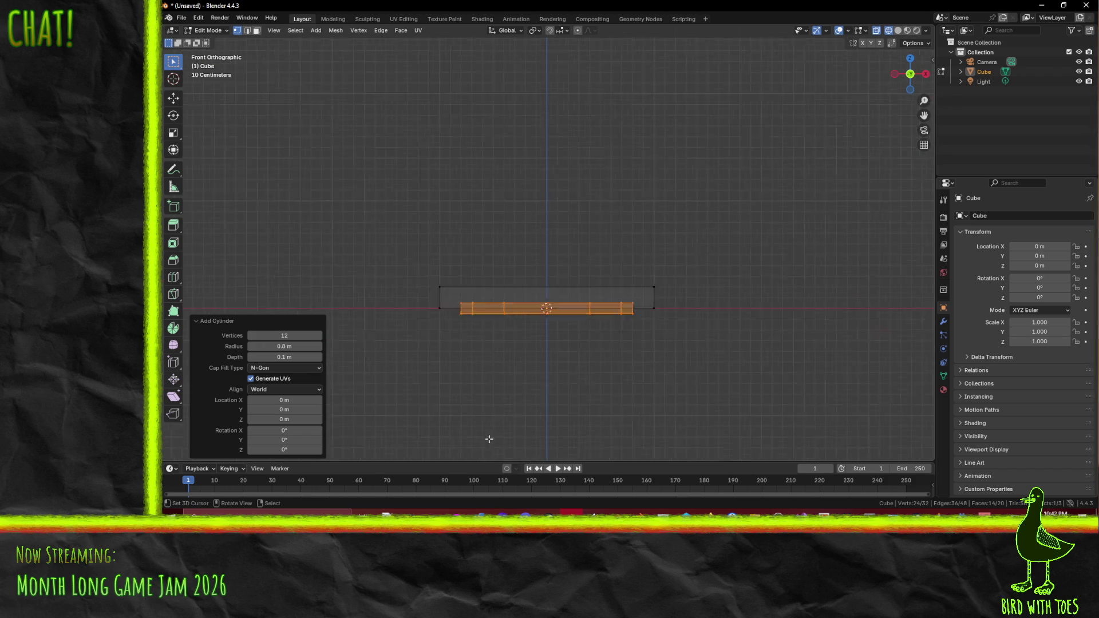
pyautogui.press('g')
pyautogui.click(551, 380)
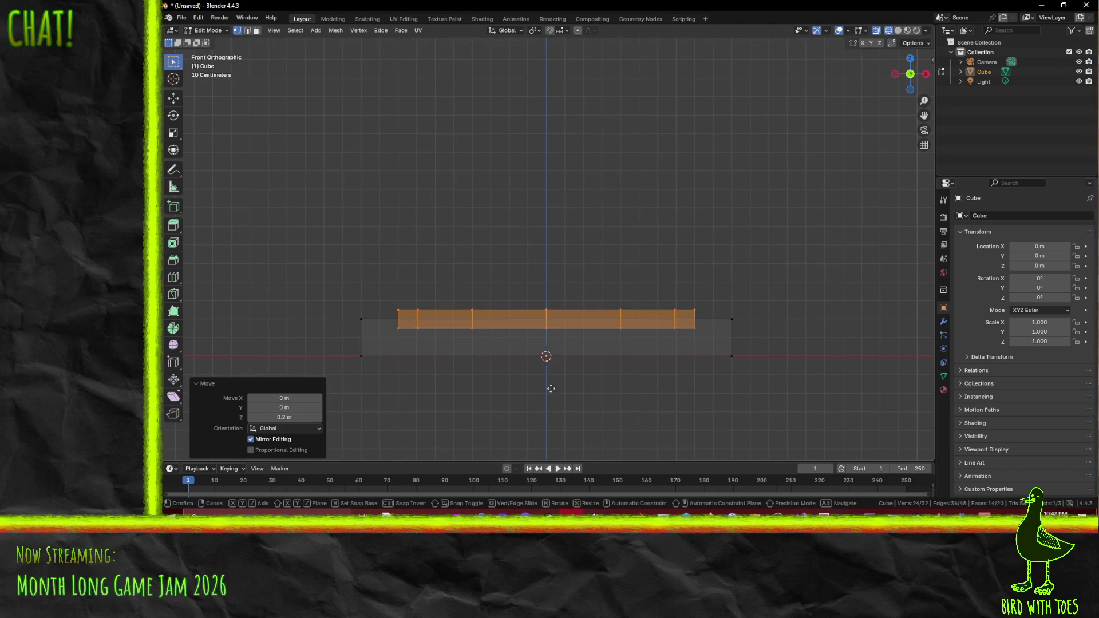
pyautogui.press('g')
pyautogui.click(552, 294)
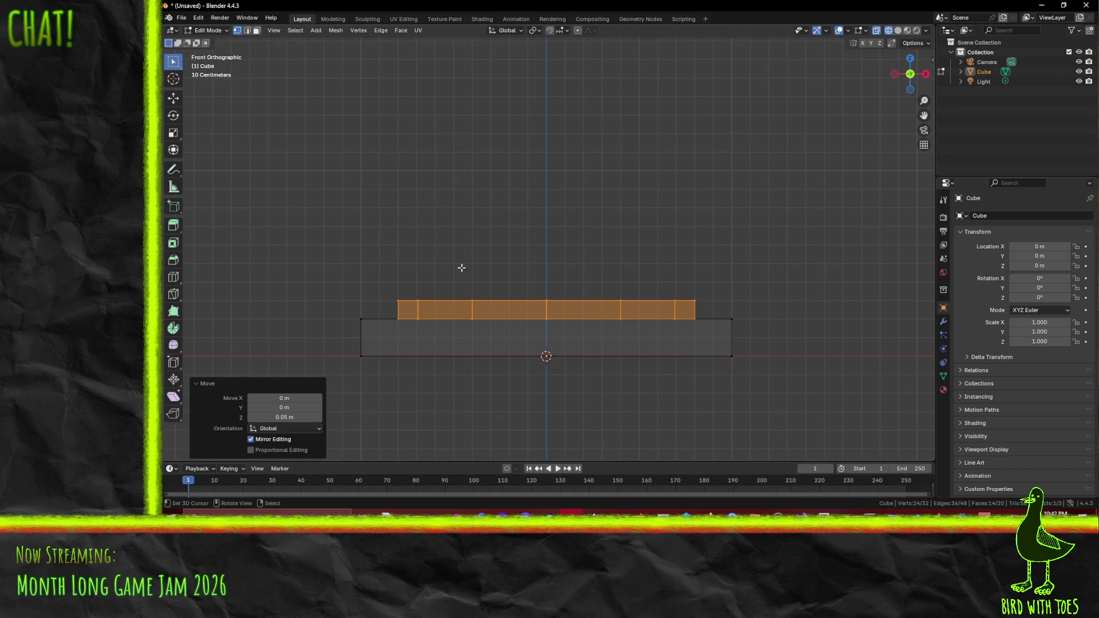
pyautogui.write('gz.1')
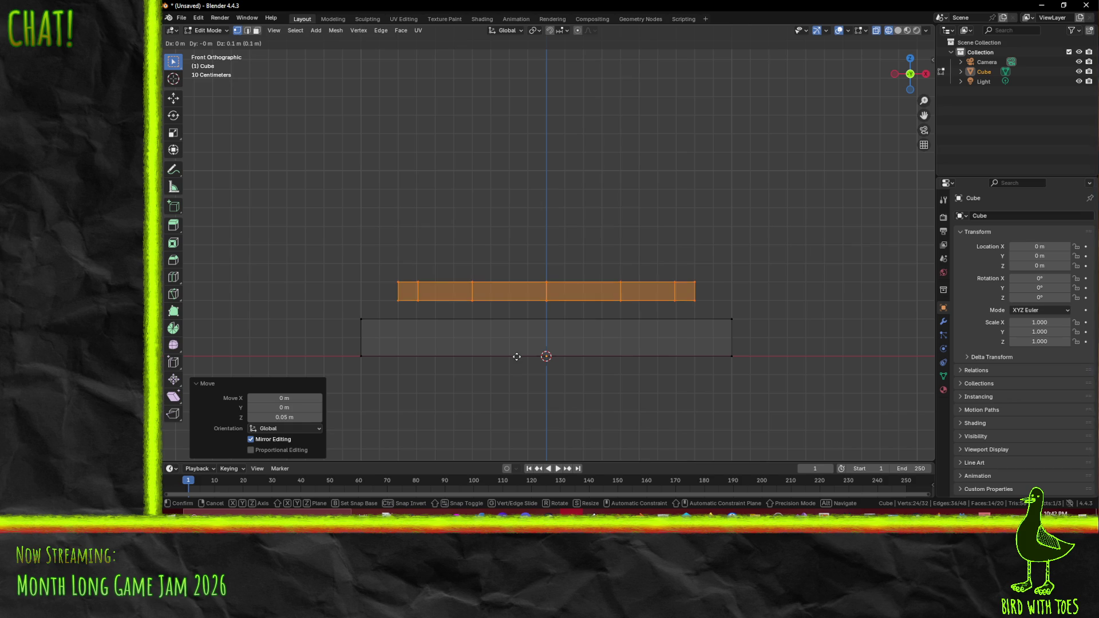
pyautogui.press('Return')
pyautogui.press('g')
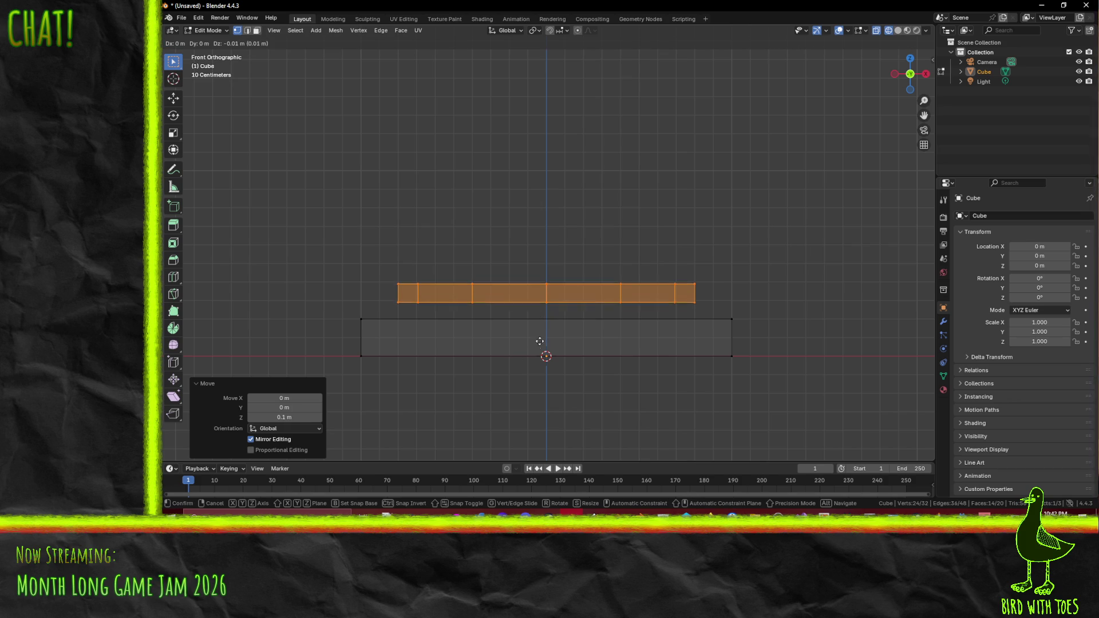
pyautogui.click(543, 416)
# Try raising the disc's top rim edges by 0.05 on Z, then undo it
pyautogui.click(427, 285)
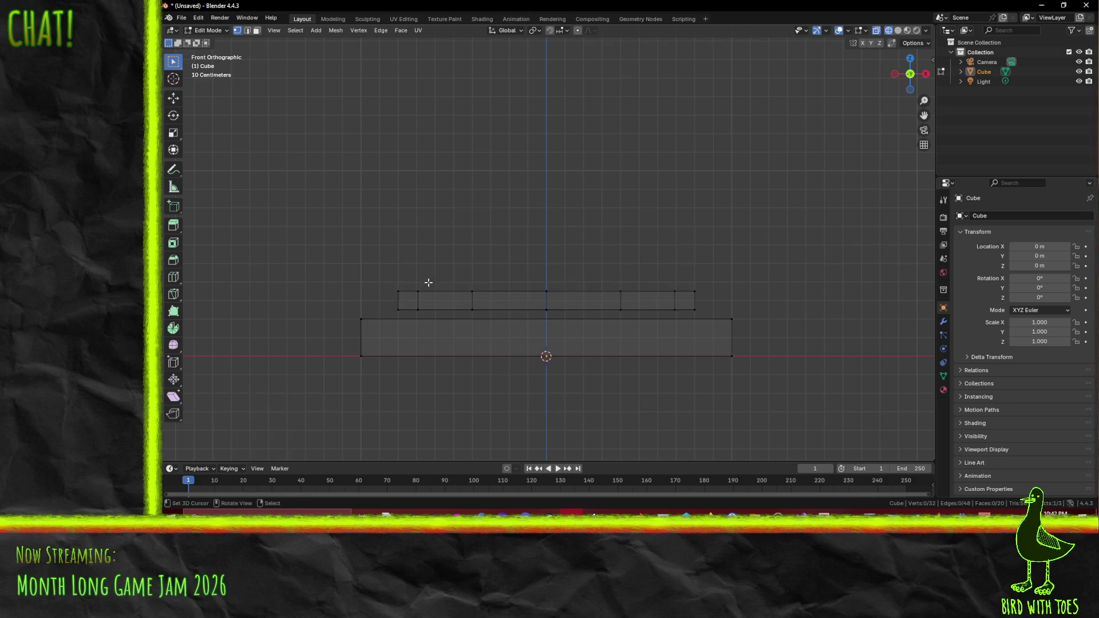
pyautogui.moveTo(369, 263)
pyautogui.mouseDown()
pyautogui.moveTo(533, 297)
pyautogui.moveTo(738, 299)
pyautogui.mouseUp()
pyautogui.press('g')
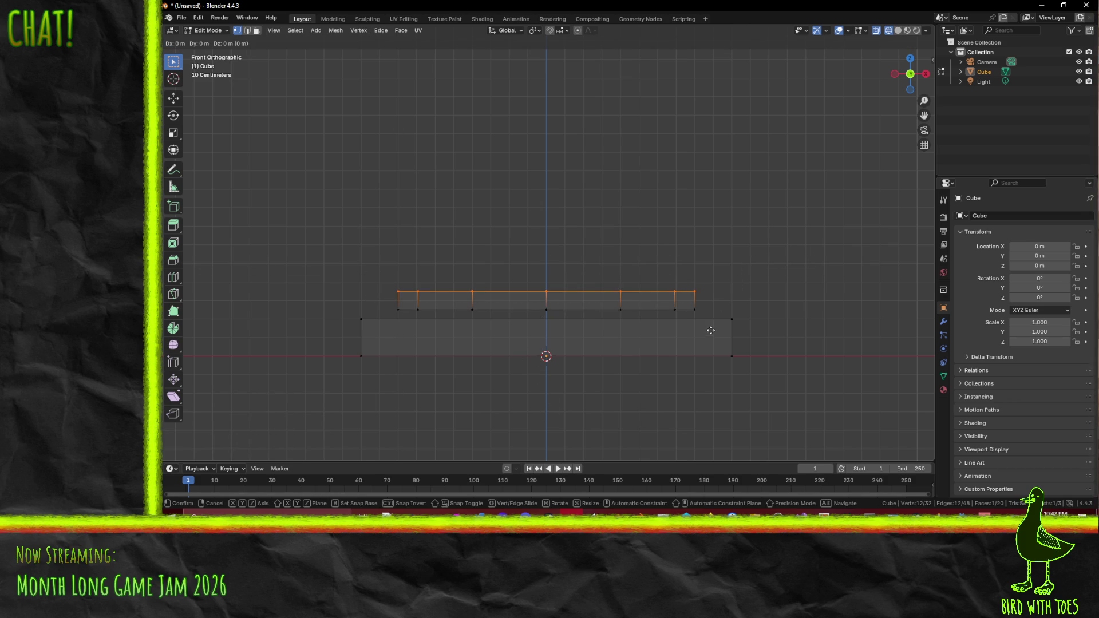
pyautogui.write('z')
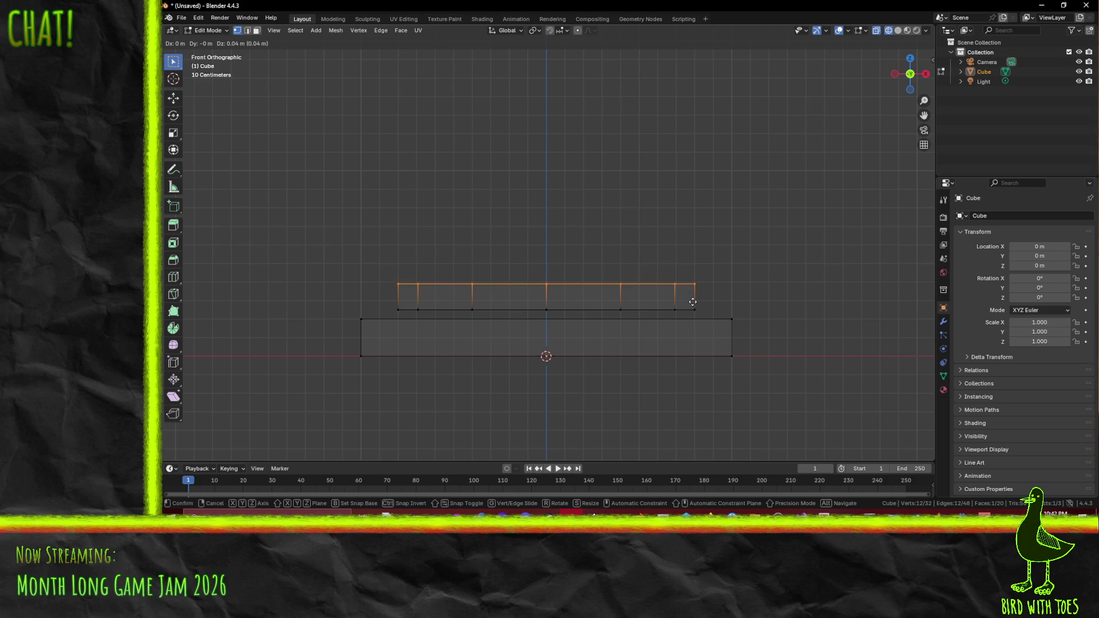
pyautogui.write('0.05')
pyautogui.press('Return')
pyautogui.hotkey('ctrl', 'z')
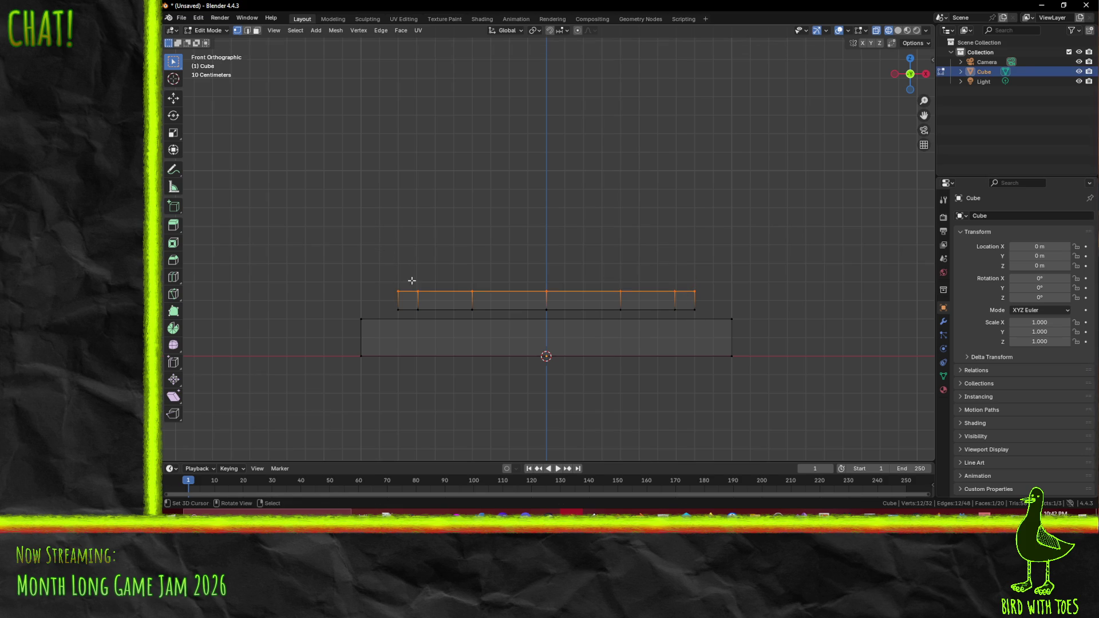
# Extrude the disc's top ring edge loop and scale the new ring outward to 1.1
pyautogui.scroll(-1, 422, 261)
pyautogui.moveTo(418, 252); pyautogui.dragTo(486, 366)
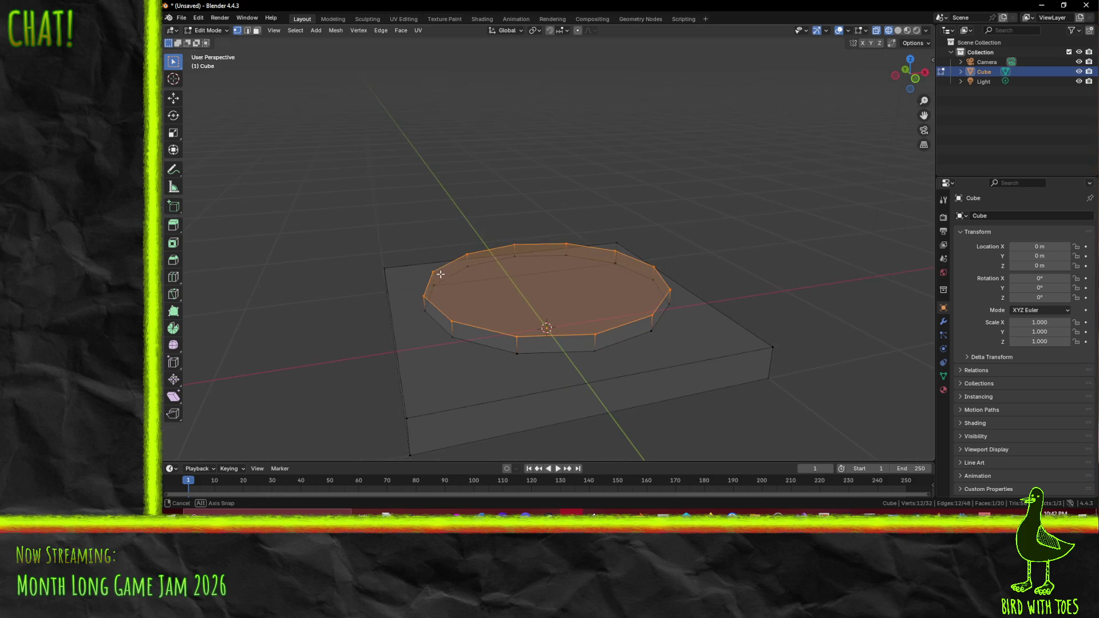
pyautogui.click(256, 31)
pyautogui.hotkey('alt', 'a')
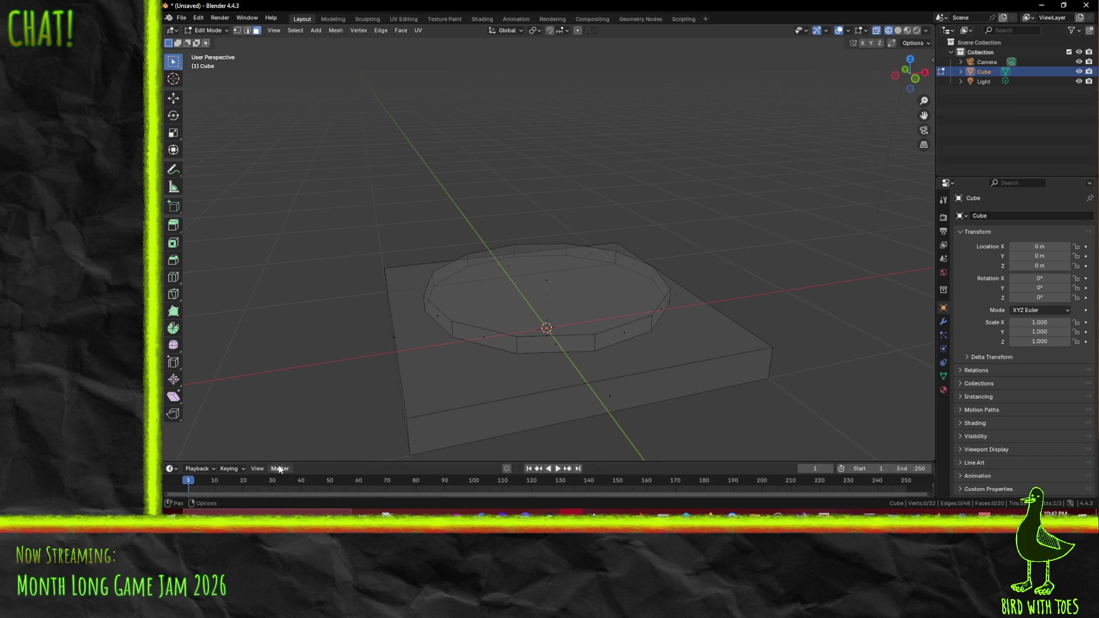
pyautogui.click(247, 30)
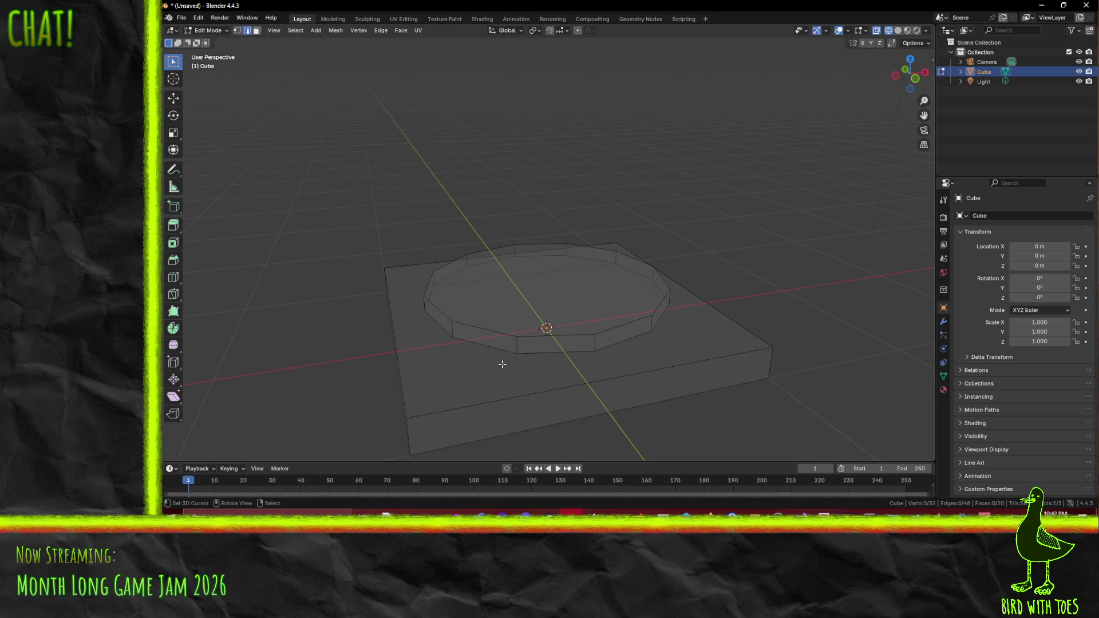
pyautogui.keyDown('alt'); pyautogui.click(502, 351); pyautogui.keyUp('alt')
pyautogui.press('KP_1')
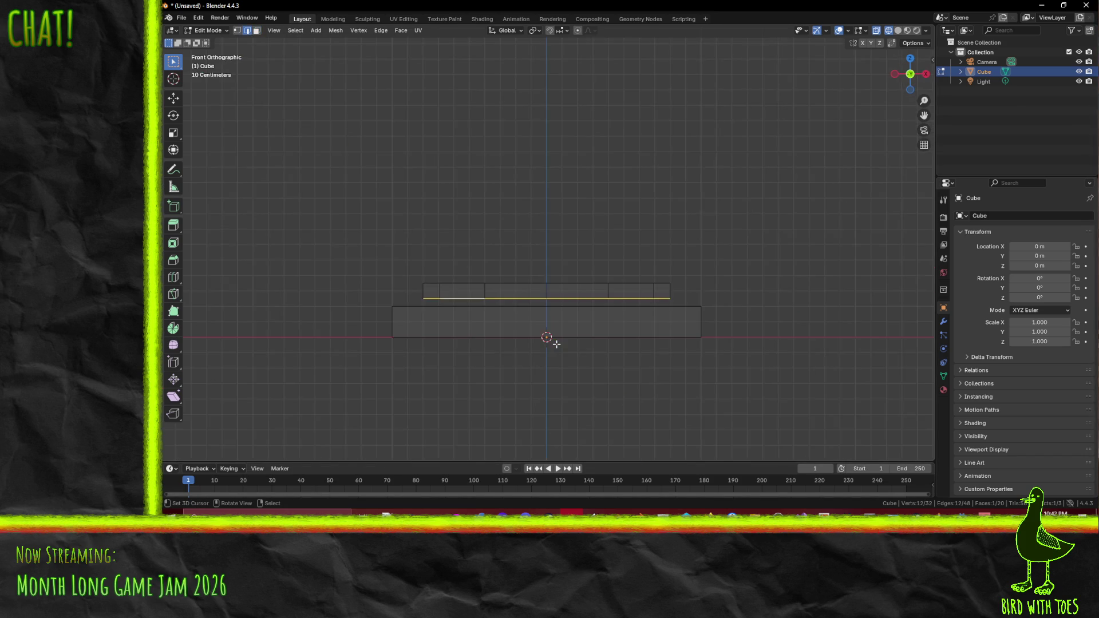
pyautogui.press('e')
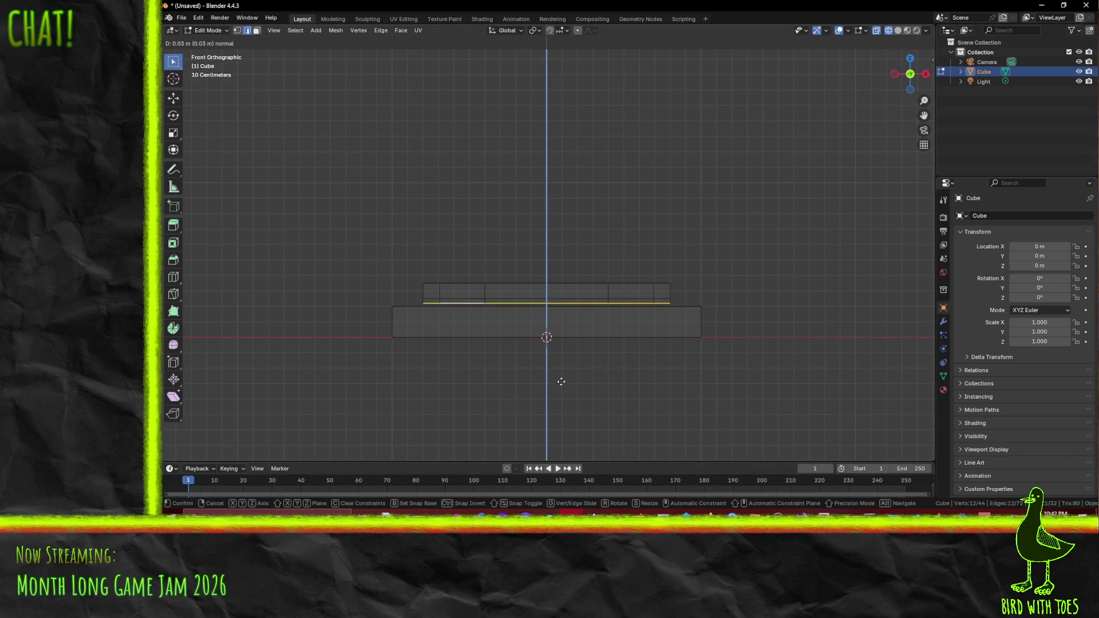
pyautogui.click(564, 416)
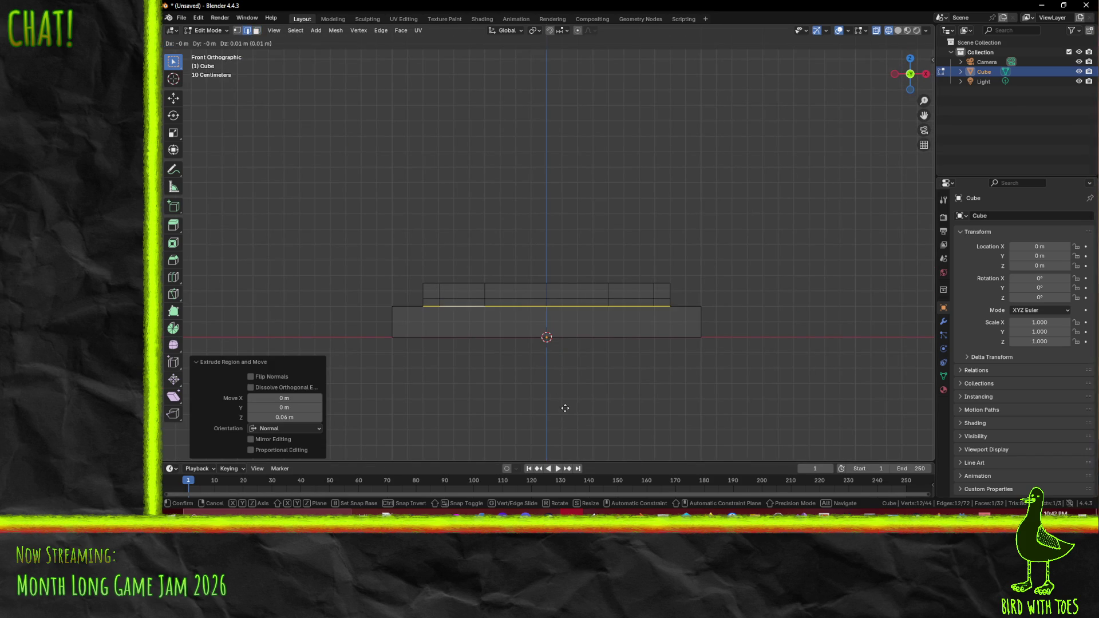
pyautogui.press('s')
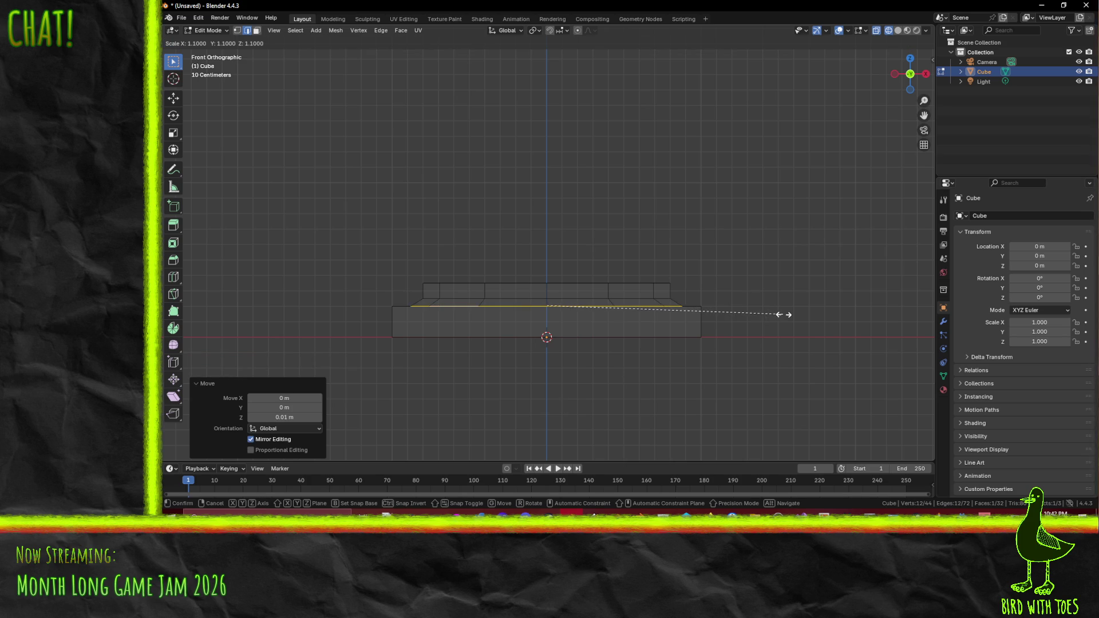
pyautogui.click(783, 314)
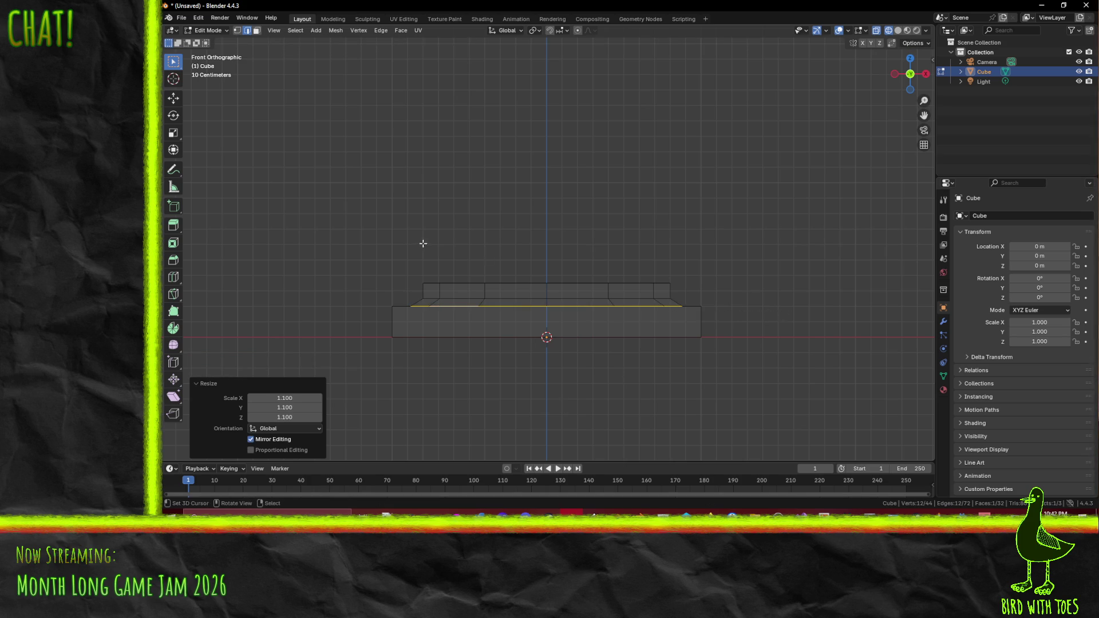
# In vertex mode, fill the first triangle between a slab corner and the outer ring
pyautogui.click(237, 31)
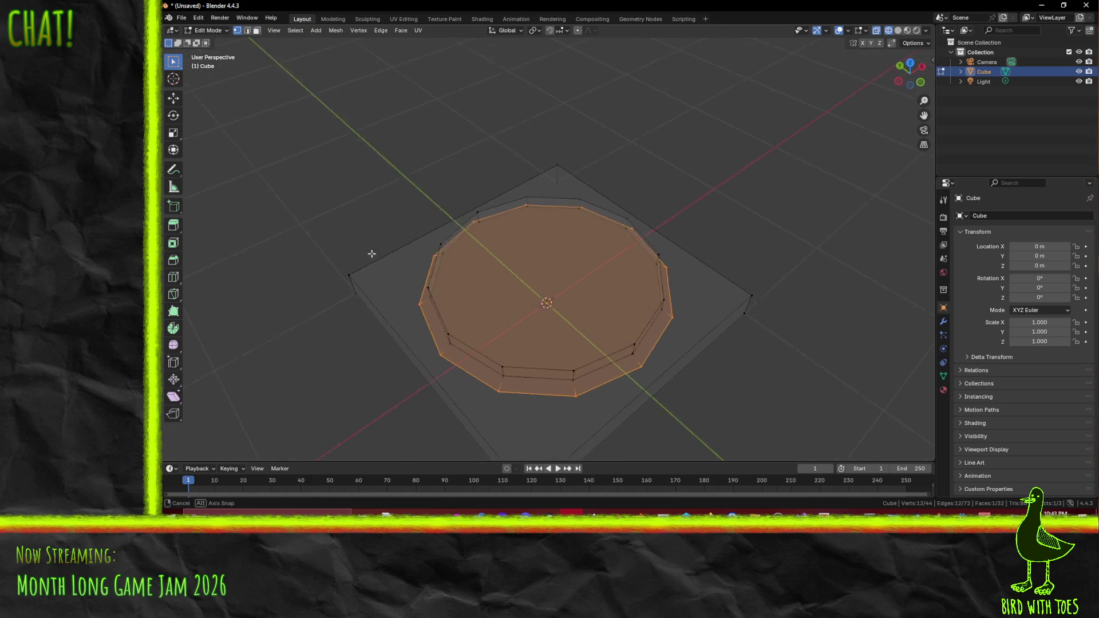
pyautogui.click(465, 386)
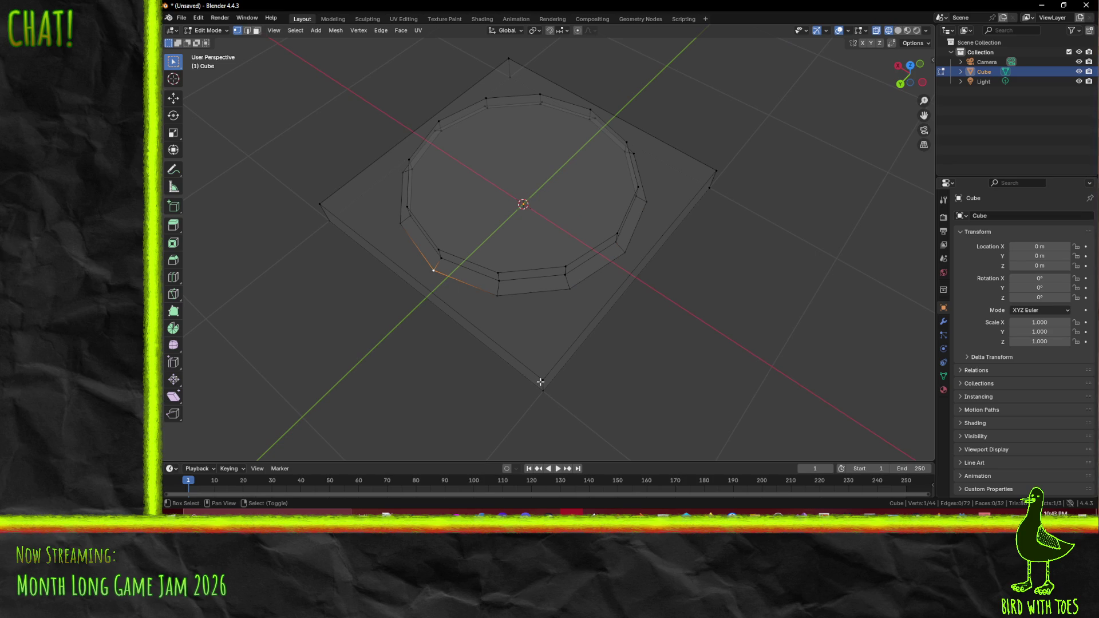
pyautogui.moveTo(530, 321)
pyautogui.mouseDown()
pyautogui.moveTo(501, 335)
pyautogui.moveTo(577, 377)
pyautogui.mouseUp()
pyautogui.keyDown('shift'); pyautogui.click(580, 380); pyautogui.keyUp('shift')
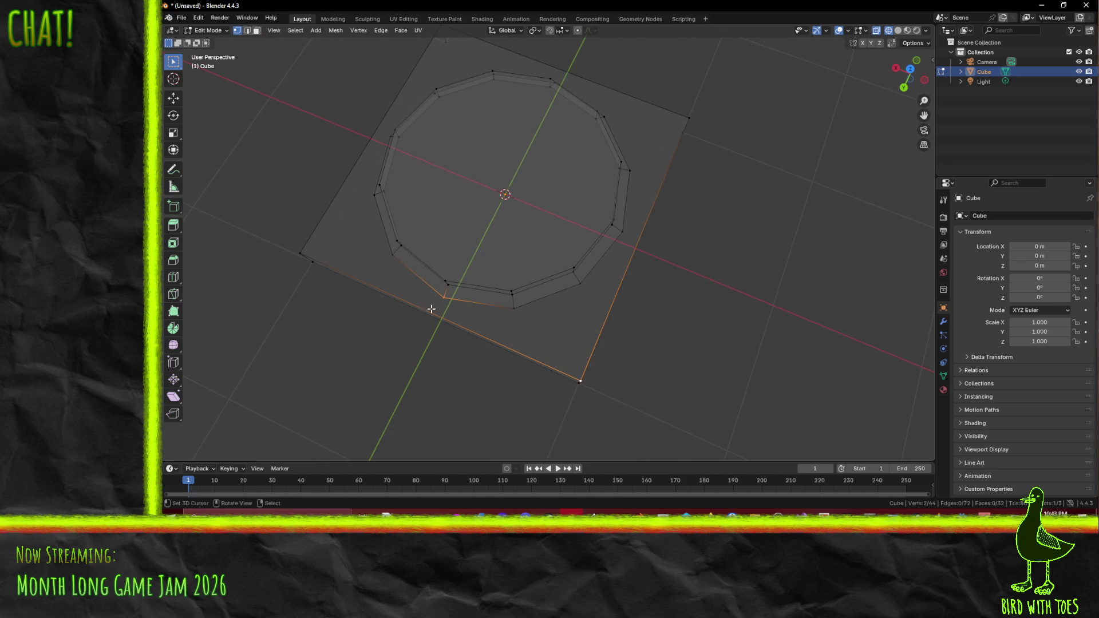
pyautogui.keyDown('shift'); pyautogui.click(300, 253); pyautogui.keyUp('shift')
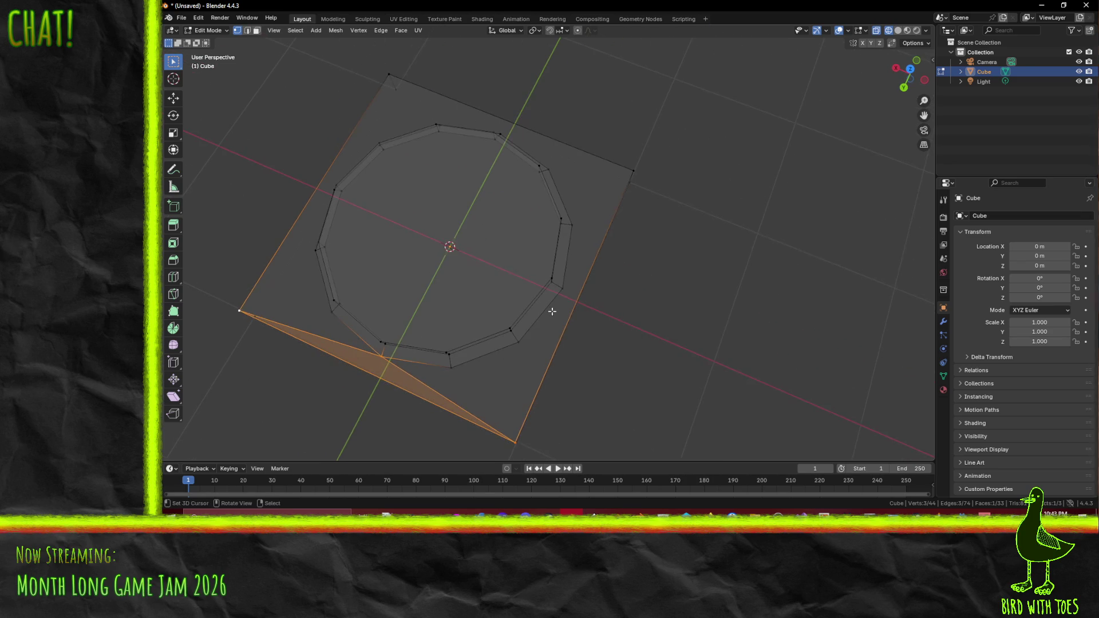
pyautogui.click(564, 291)
pyautogui.keyDown('shift'); pyautogui.click(517, 439); pyautogui.keyUp('shift')
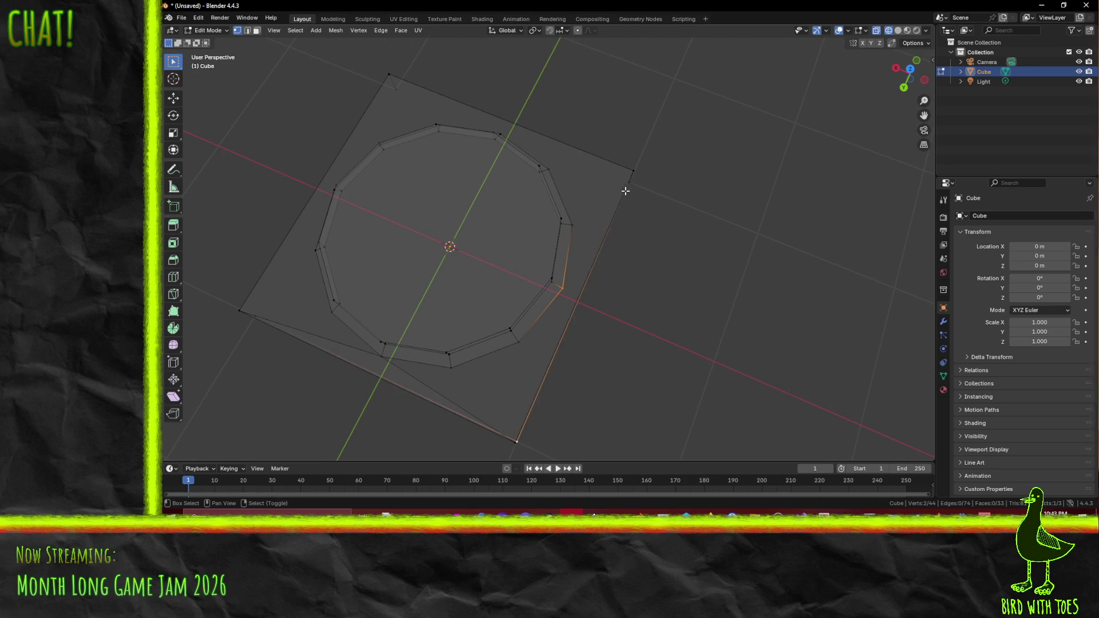
pyautogui.moveTo(630, 175)
pyautogui.mouseDown()
pyautogui.moveTo(626, 269)
pyautogui.moveTo(321, 299)
pyautogui.mouseUp()
pyautogui.click(357, 341)
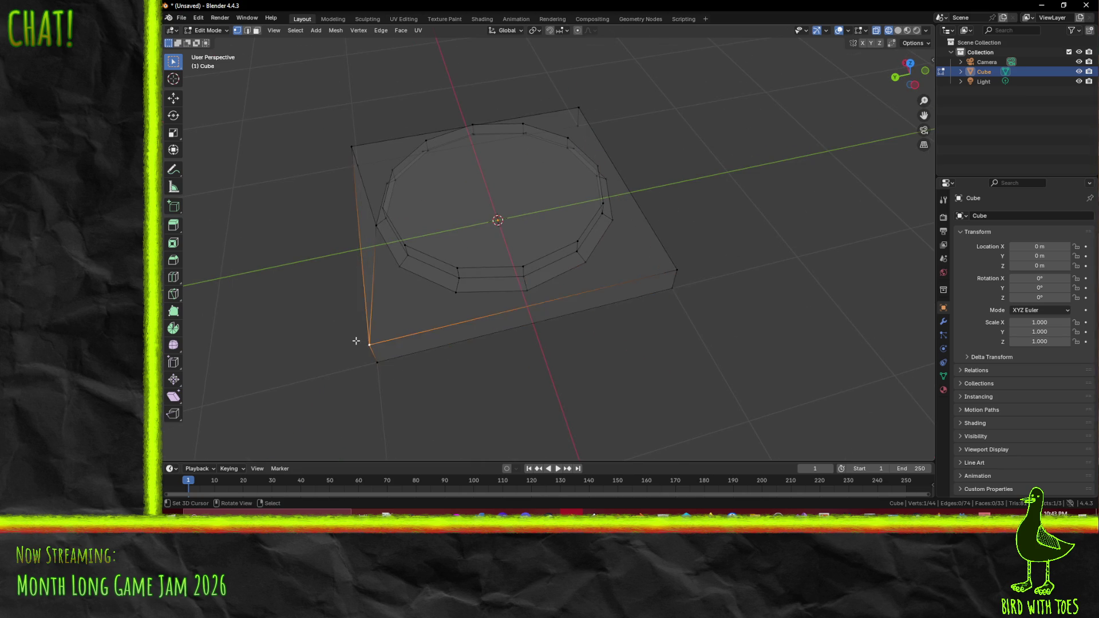
pyautogui.keyDown('shift'); pyautogui.click(684, 276); pyautogui.keyUp('shift')
pyautogui.press('f')
# Fill two more triangles joining the top and lower slab corners to ring vertices
pyautogui.click(682, 274)
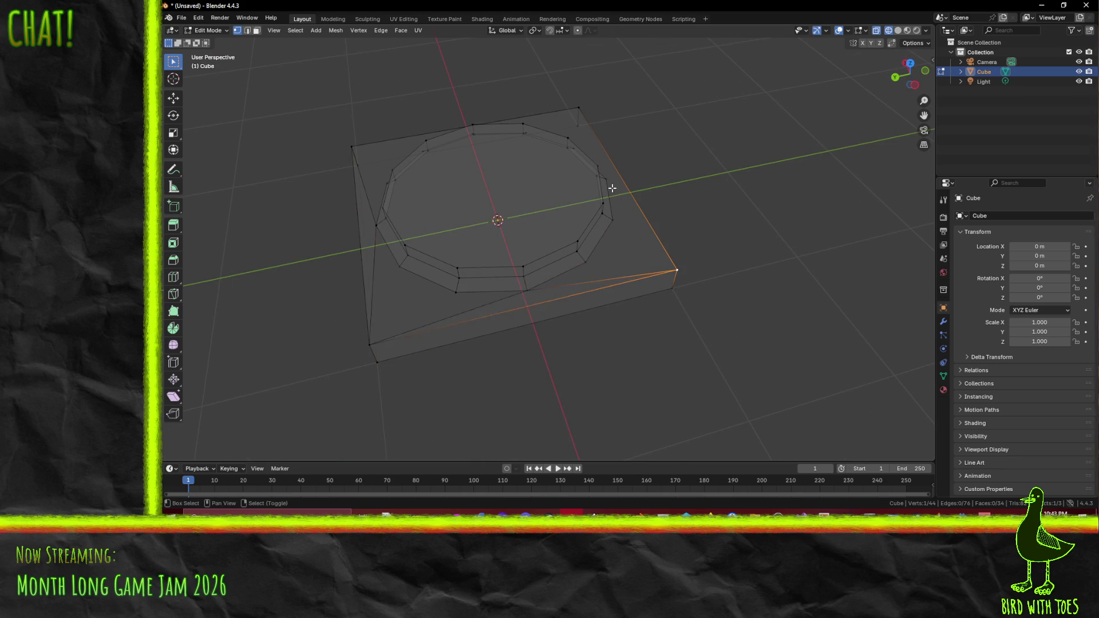
pyautogui.keyDown('shift'); pyautogui.click(585, 105); pyautogui.keyUp('shift')
pyautogui.press('f')
pyautogui.moveTo(439, 195); pyautogui.dragTo(399, 253)
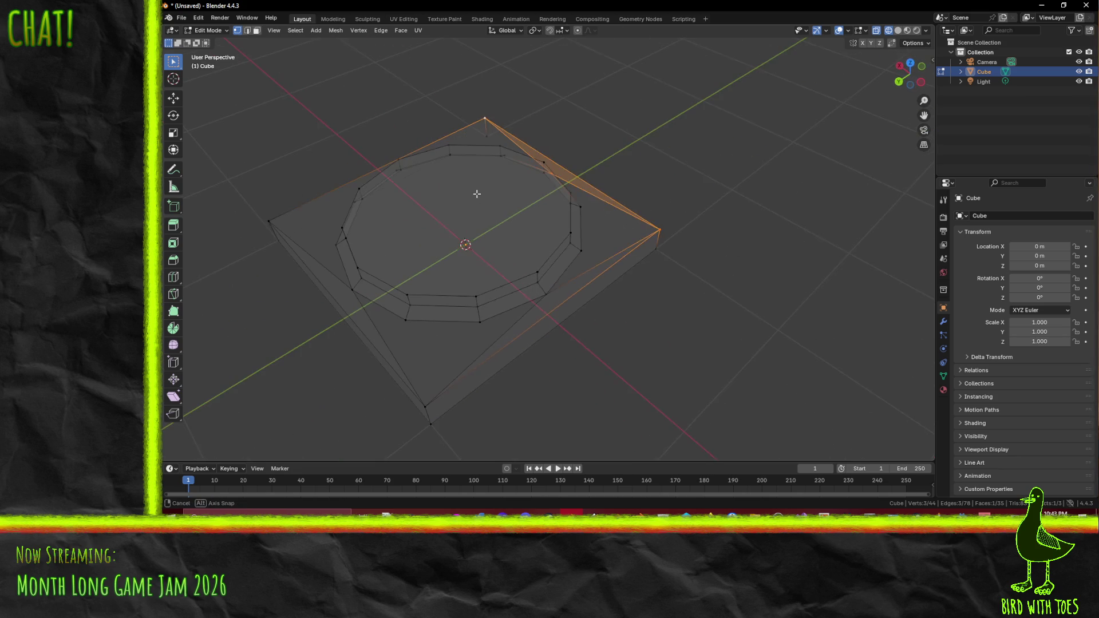
pyautogui.click(430, 394)
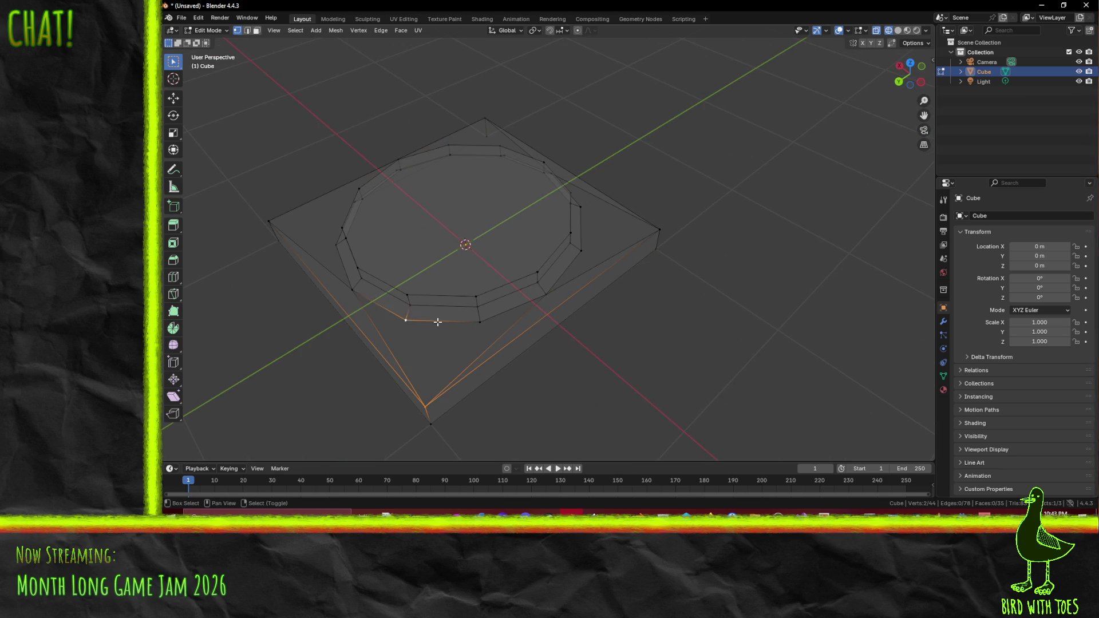
pyautogui.press('f')
# Fill triangles between the slab's lower-left corner and neighbouring ring vertices
pyautogui.moveTo(276, 247)
pyautogui.mouseDown()
pyautogui.moveTo(352, 253)
pyautogui.moveTo(343, 409)
pyautogui.mouseUp()
pyautogui.click(337, 406)
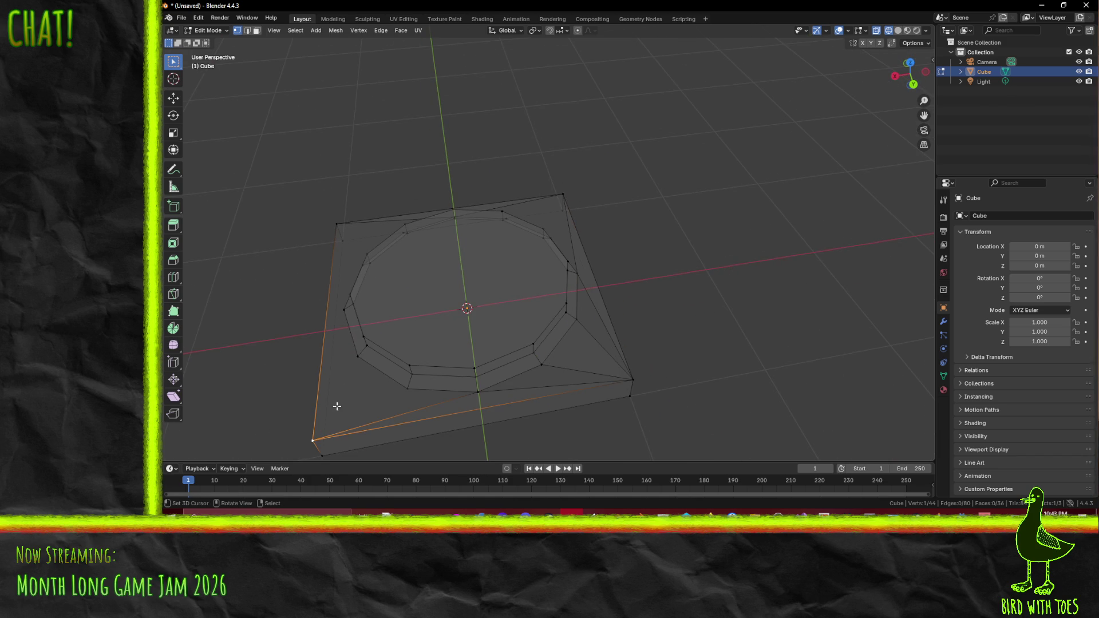
pyautogui.keyDown('shift'); pyautogui.click(404, 388); pyautogui.keyUp('shift')
pyautogui.press('f')
pyautogui.keyDown('shift'); pyautogui.click(407, 388); pyautogui.keyUp('shift')
pyautogui.keyDown('shift'); pyautogui.click(358, 356); pyautogui.keyUp('shift')
pyautogui.keyDown('shift'); pyautogui.click(336, 223); pyautogui.keyUp('shift')
pyautogui.moveTo(336, 224); pyautogui.dragTo(500, 436)
pyautogui.hotkey('ctrl', 'z')
pyautogui.keyDown('shift'); pyautogui.click(483, 423); pyautogui.keyUp('shift')
pyautogui.press('f')
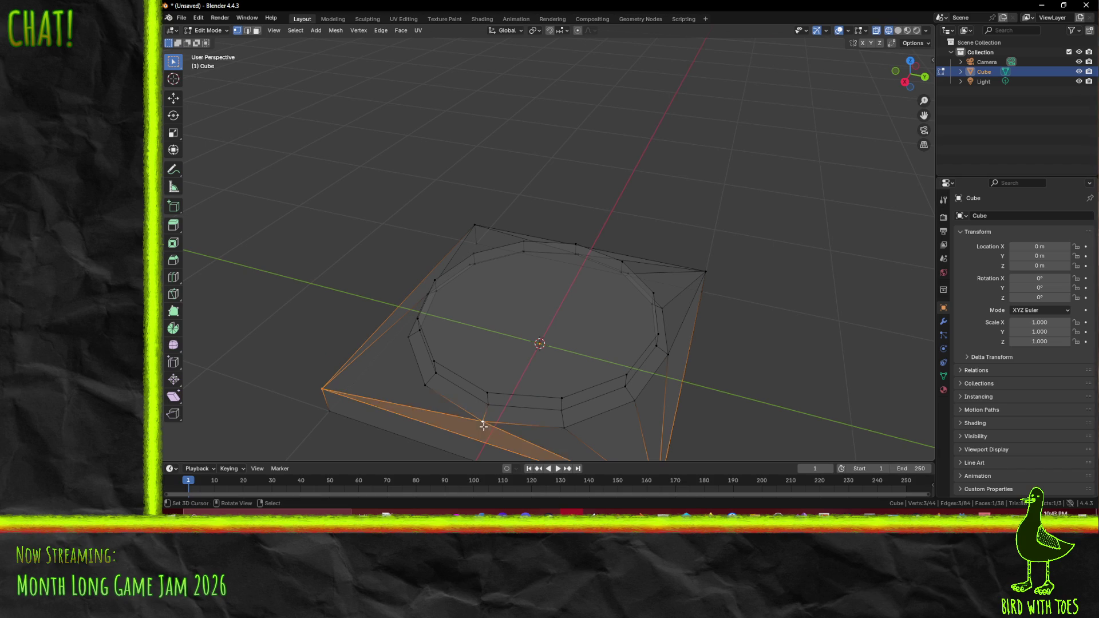
# Add further corner-to-ring triangle faces on the lower-left side of the base
pyautogui.click(349, 392)
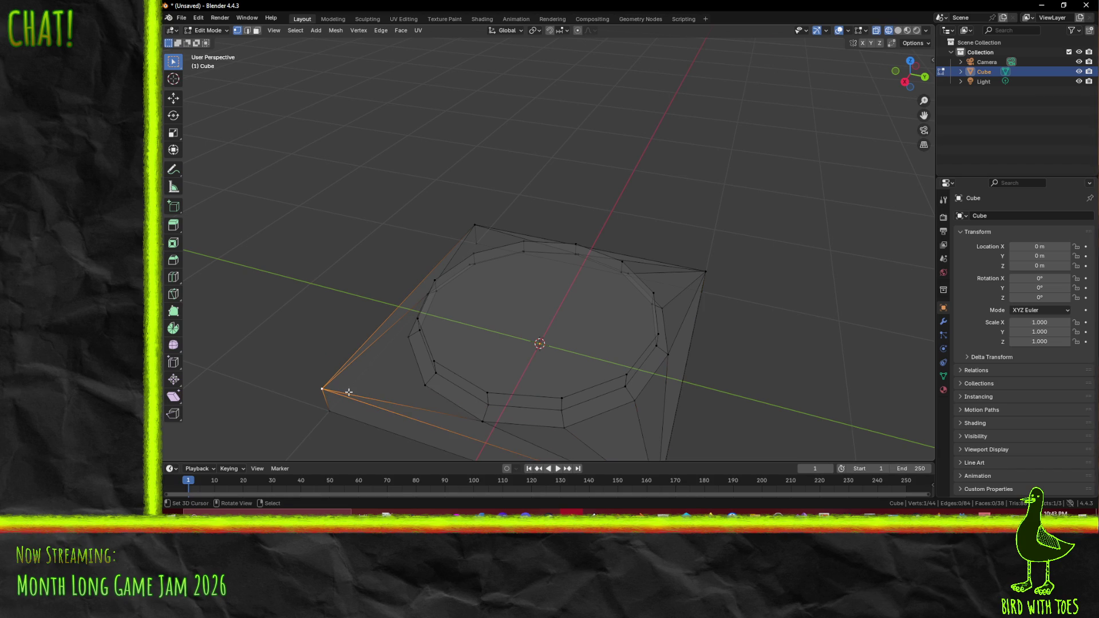
pyautogui.keyDown('shift'); pyautogui.click(403, 348); pyautogui.keyUp('shift')
pyautogui.press('f')
pyautogui.moveTo(566, 141)
pyautogui.mouseDown()
pyautogui.moveTo(574, 221)
pyautogui.moveTo(486, 249)
pyautogui.moveTo(569, 292)
pyautogui.mouseUp()
pyautogui.click(599, 295)
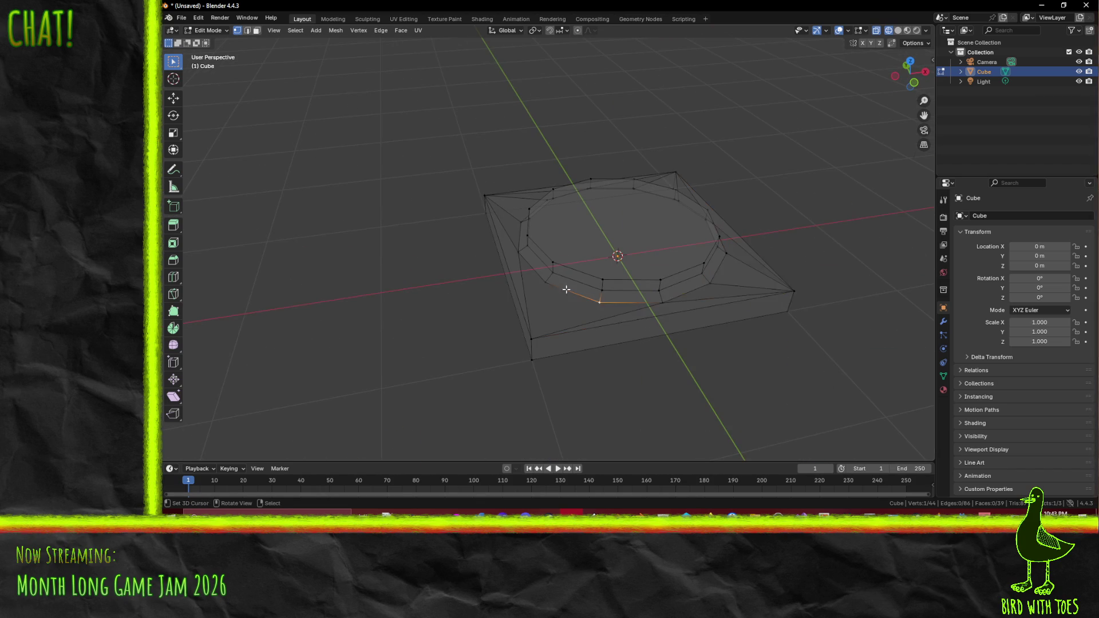
pyautogui.keyDown('shift'); pyautogui.click(523, 351); pyautogui.keyUp('shift')
pyautogui.press('f')
# Switch to edge mode and fill faces between edge pairs bordering the gaps
pyautogui.hotkey('alt', 'a')
pyautogui.moveTo(499, 316); pyautogui.dragTo(393, 206)
pyautogui.press('2')
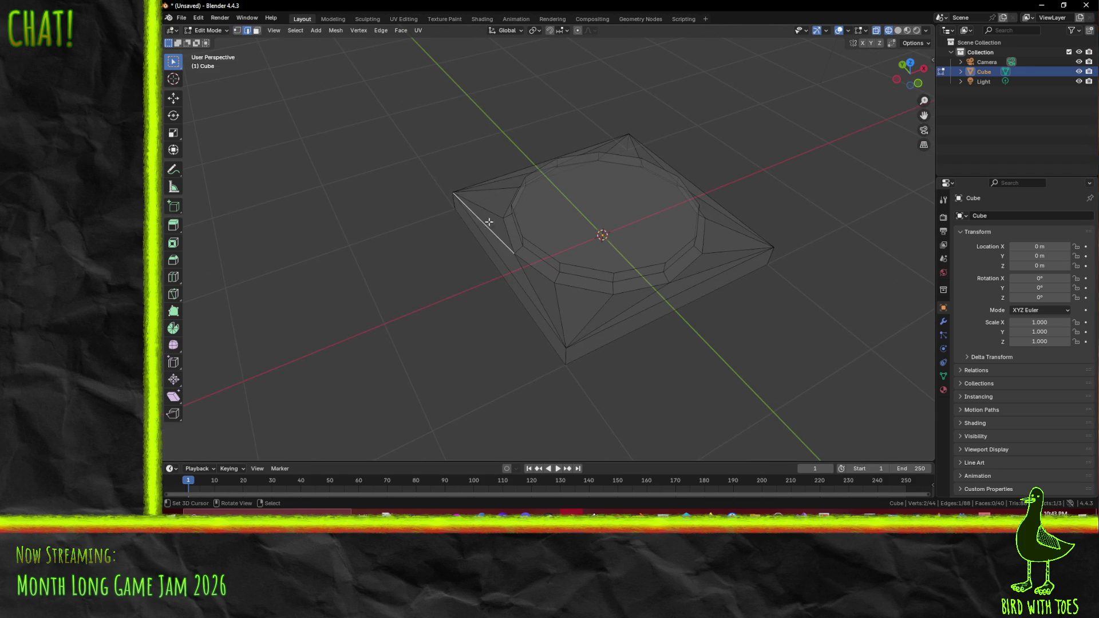
pyautogui.press('f')
pyautogui.click(508, 187)
pyautogui.moveTo(508, 187); pyautogui.dragTo(415, 252)
pyautogui.keyDown('shift'); pyautogui.click(410, 217); pyautogui.keyUp('shift')
pyautogui.press('f')
pyautogui.click(412, 191)
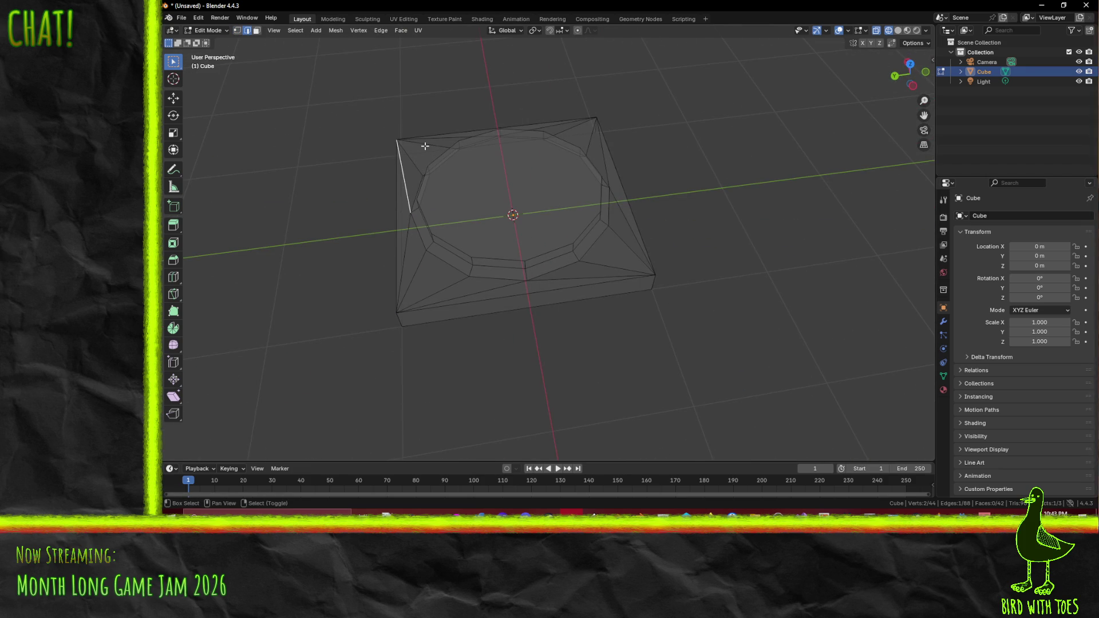
# Fill the remaining gaps on the left side and bottom of the base with faces
pyautogui.moveTo(424, 148); pyautogui.dragTo(453, 171)
pyautogui.keyDown('shift'); pyautogui.click(354, 278); pyautogui.keyUp('shift')
pyautogui.press('f')
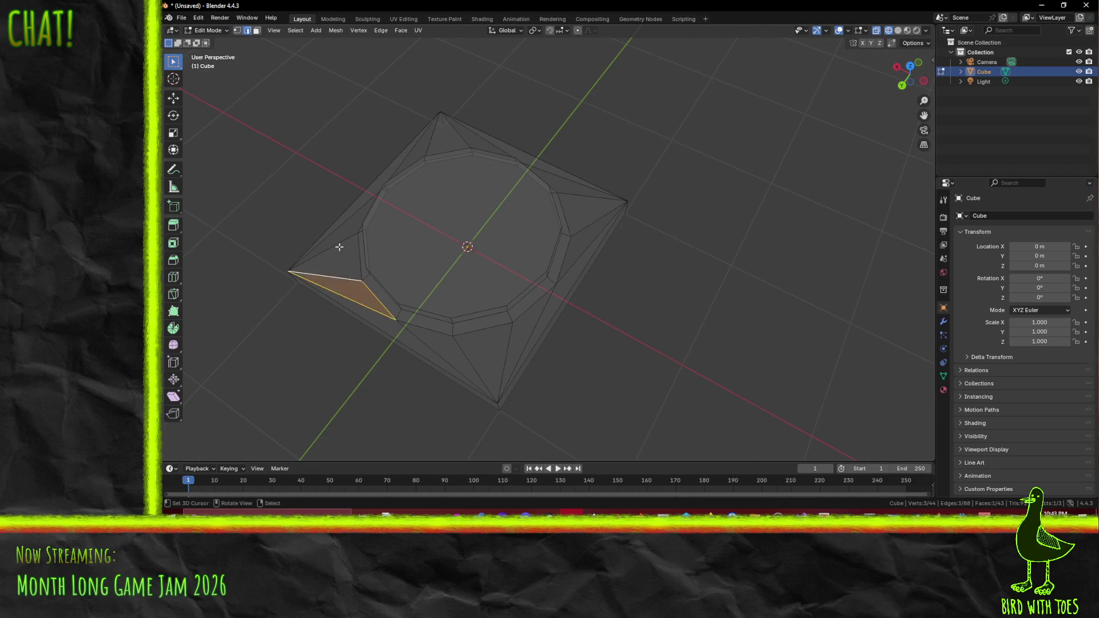
pyautogui.click(325, 252)
pyautogui.keyDown('shift'); pyautogui.click(372, 209); pyautogui.keyUp('shift')
pyautogui.press('f')
pyautogui.moveTo(367, 228)
pyautogui.mouseDown()
pyautogui.moveTo(412, 219)
pyautogui.moveTo(435, 240)
pyautogui.mouseUp()
pyautogui.click(549, 289)
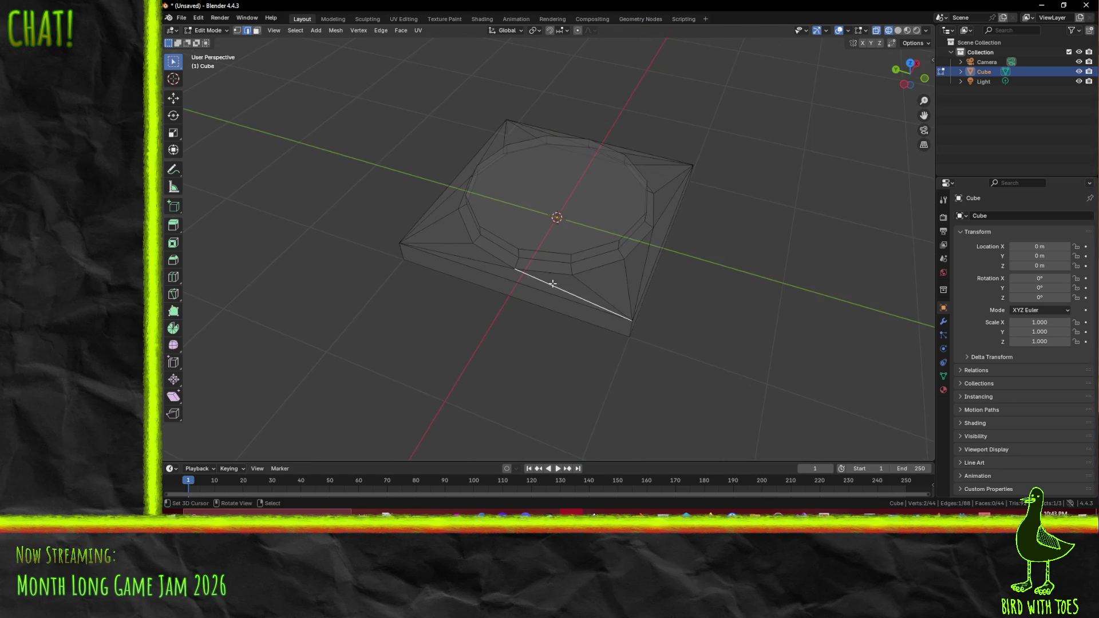
pyautogui.keyDown('shift'); pyautogui.click(601, 301); pyautogui.keyUp('shift')
pyautogui.press('f')
# Fill triangular faces in the next gap and along the right side
pyautogui.moveTo(601, 300); pyautogui.dragTo(567, 332)
pyautogui.click(563, 333)
pyautogui.keyDown('shift'); pyautogui.click(567, 337); pyautogui.keyUp('shift')
pyautogui.press('f')
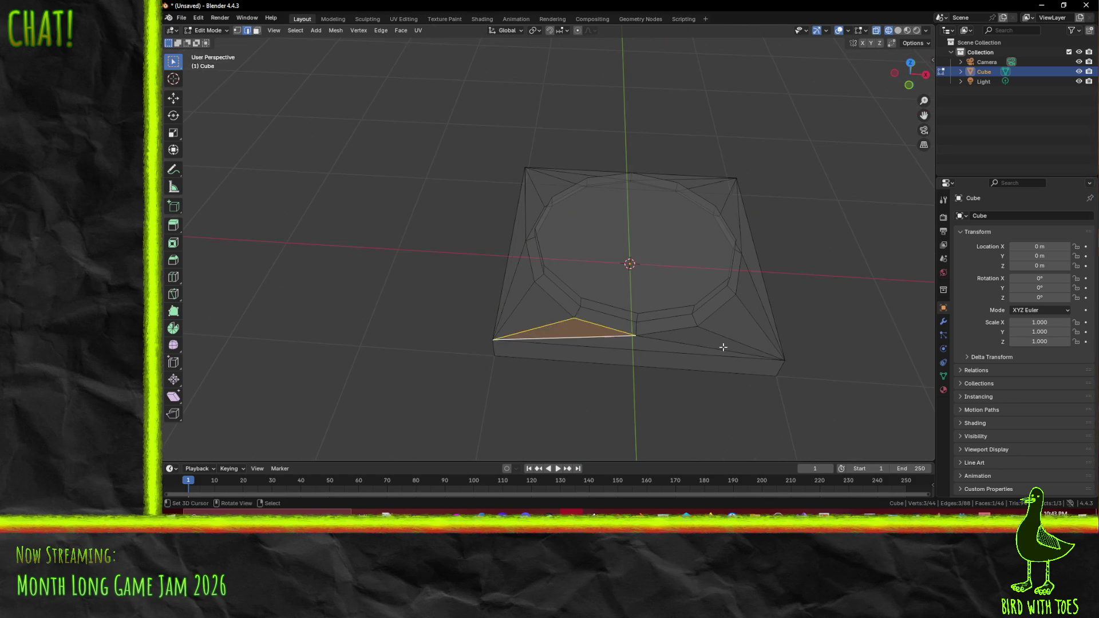
pyautogui.click(710, 350)
pyautogui.keyDown('shift'); pyautogui.click(744, 343); pyautogui.keyUp('shift')
pyautogui.press('f')
# Close the last right-side gap with a triangular face, redoing misplaced fills
pyautogui.click(755, 321)
pyautogui.keyDown('shift'); pyautogui.click(764, 292); pyautogui.keyUp('shift')
pyautogui.press('f')
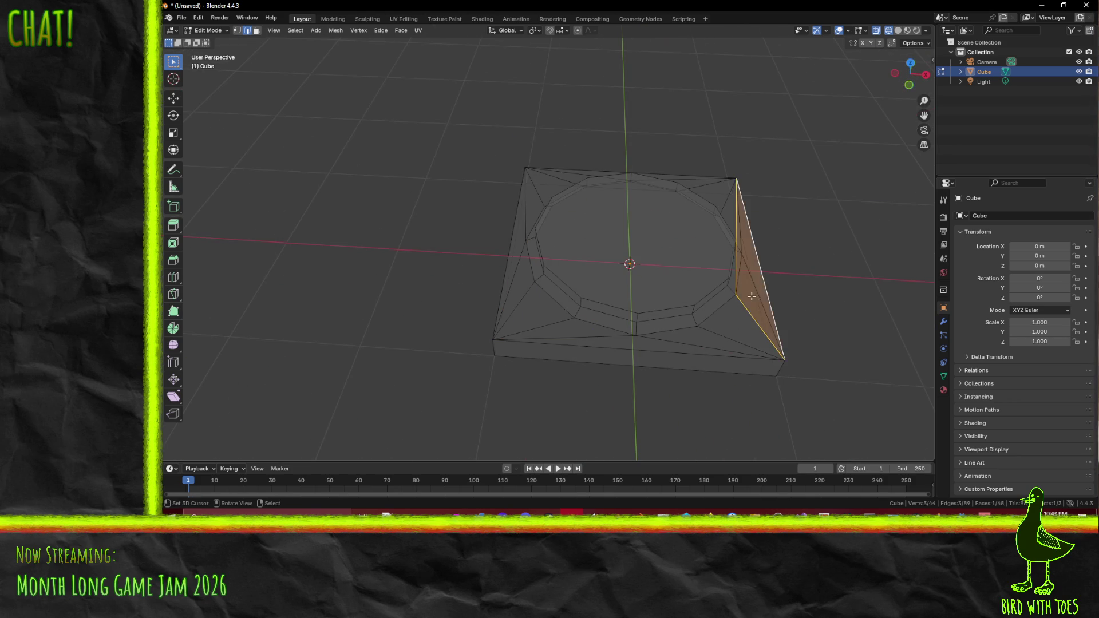
pyautogui.hotkey('ctrl', 'z')
pyautogui.click(734, 247)
pyautogui.keyDown('shift'); pyautogui.click(756, 312); pyautogui.keyUp('shift')
pyautogui.press('f')
pyautogui.hotkey('ctrl', 'z')
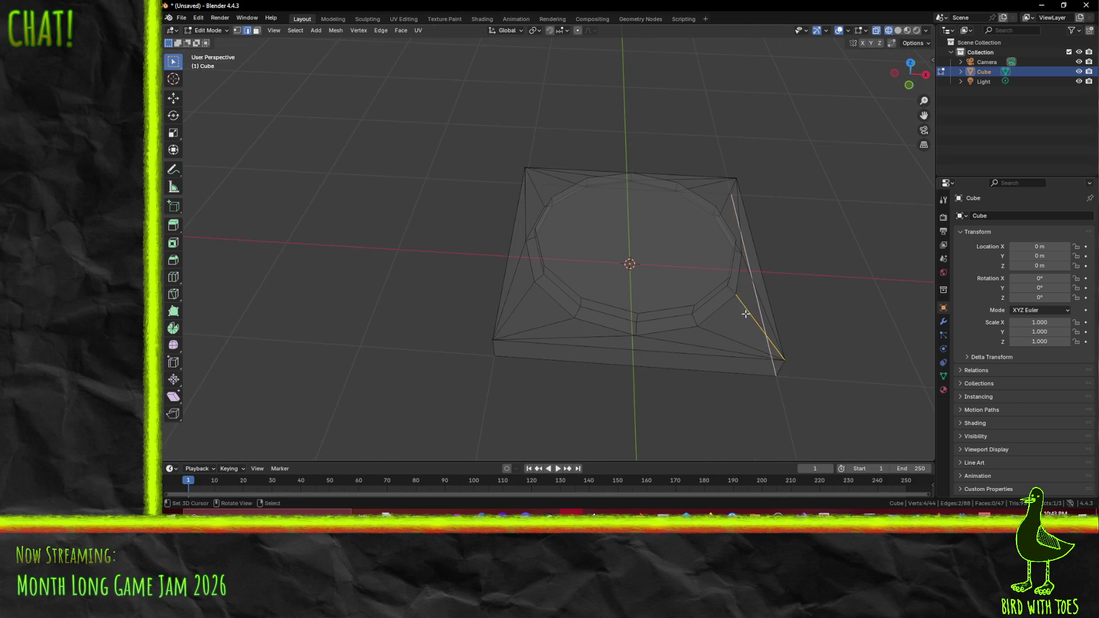
pyautogui.press('f')
pyautogui.moveTo(756, 312); pyautogui.dragTo(685, 309)
# Switch to Solid shading and lower the selected edge along Z from the right view
pyautogui.press('z')
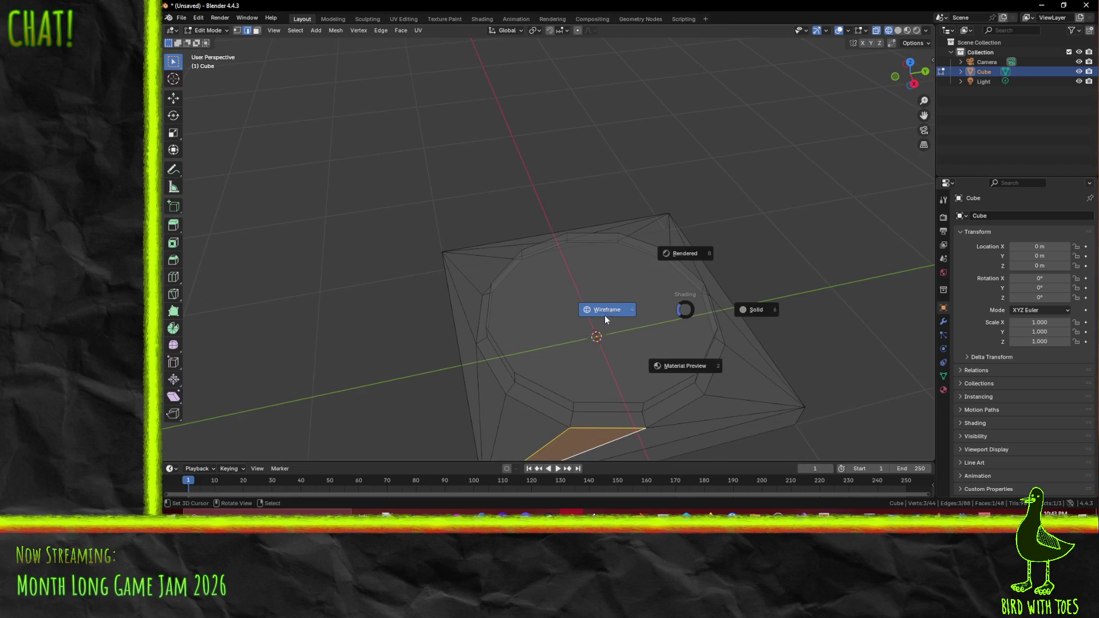
pyautogui.click(752, 311)
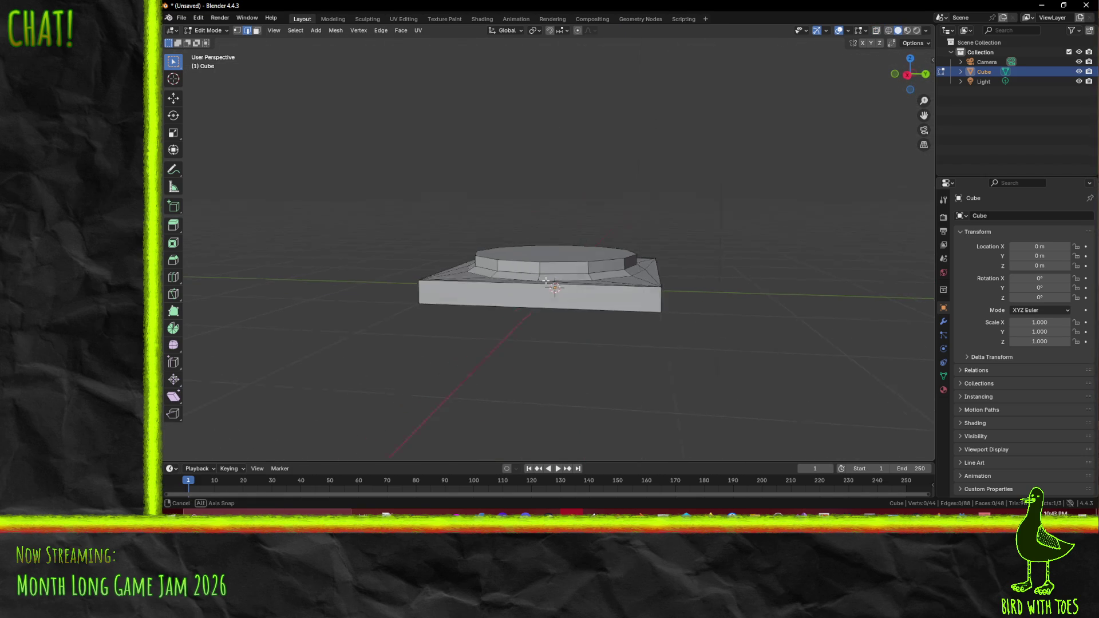
pyautogui.click(555, 355)
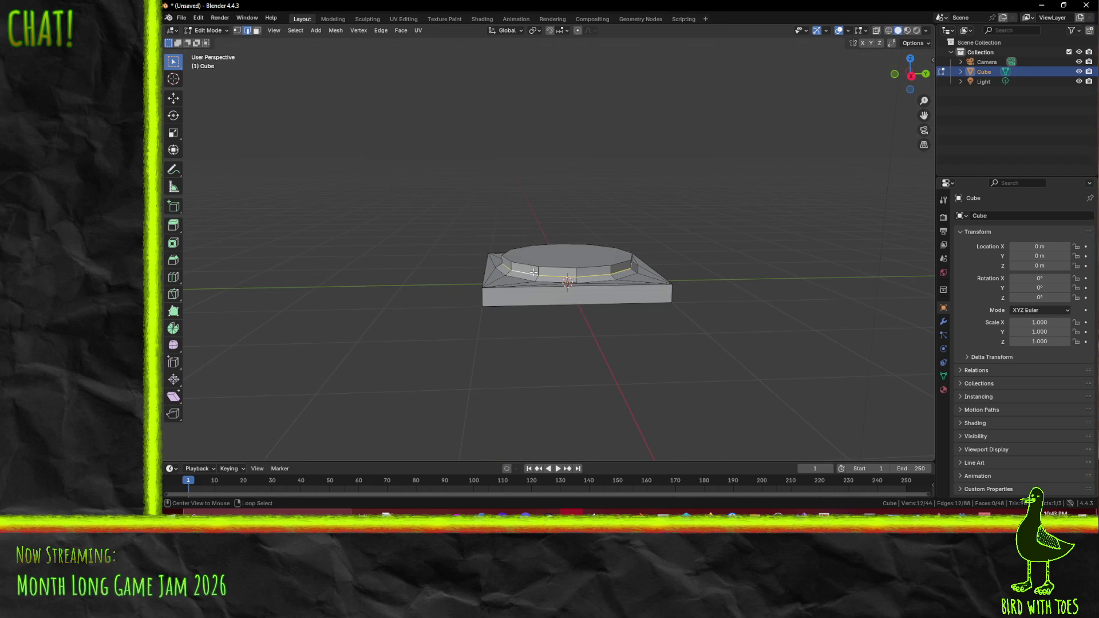
pyautogui.press('KP_3')
pyautogui.scroll(6, 511, 212)
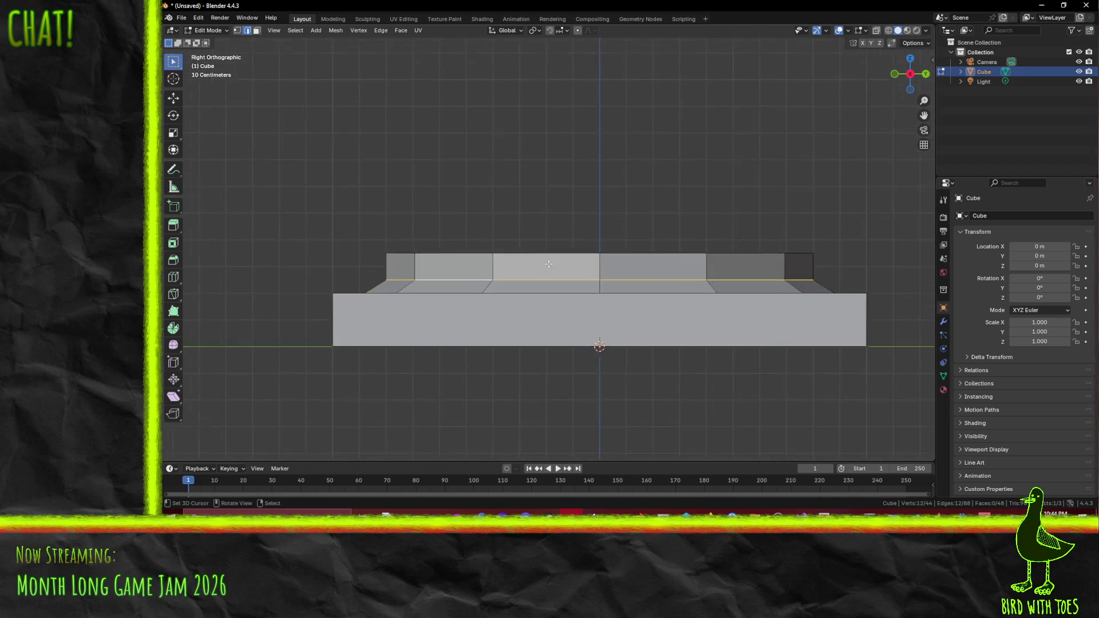
pyautogui.press('g')
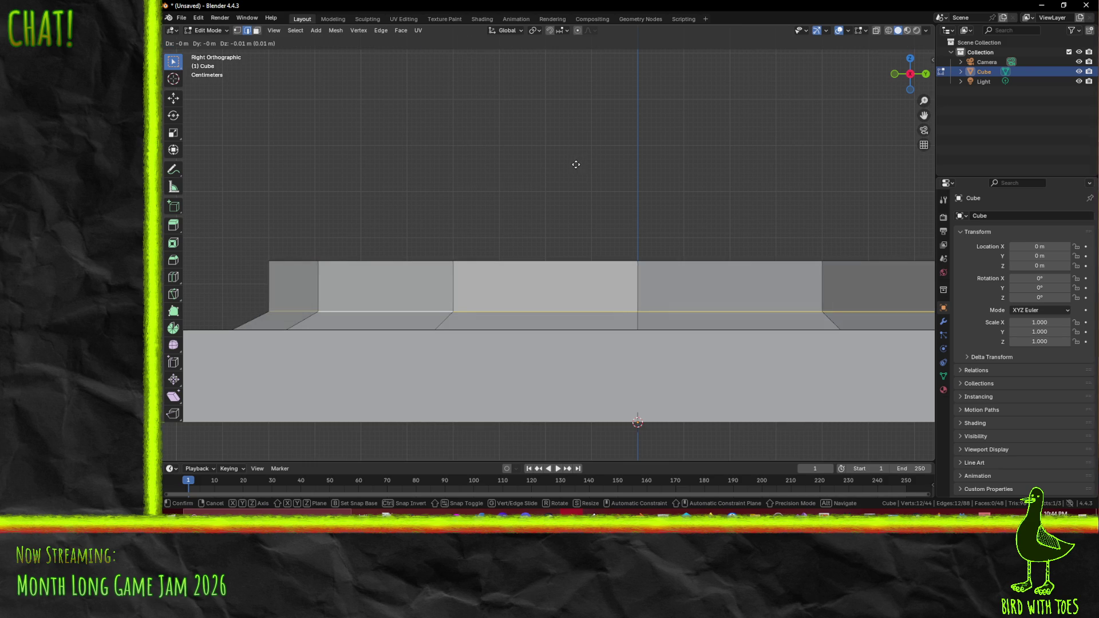
pyautogui.click(575, 174)
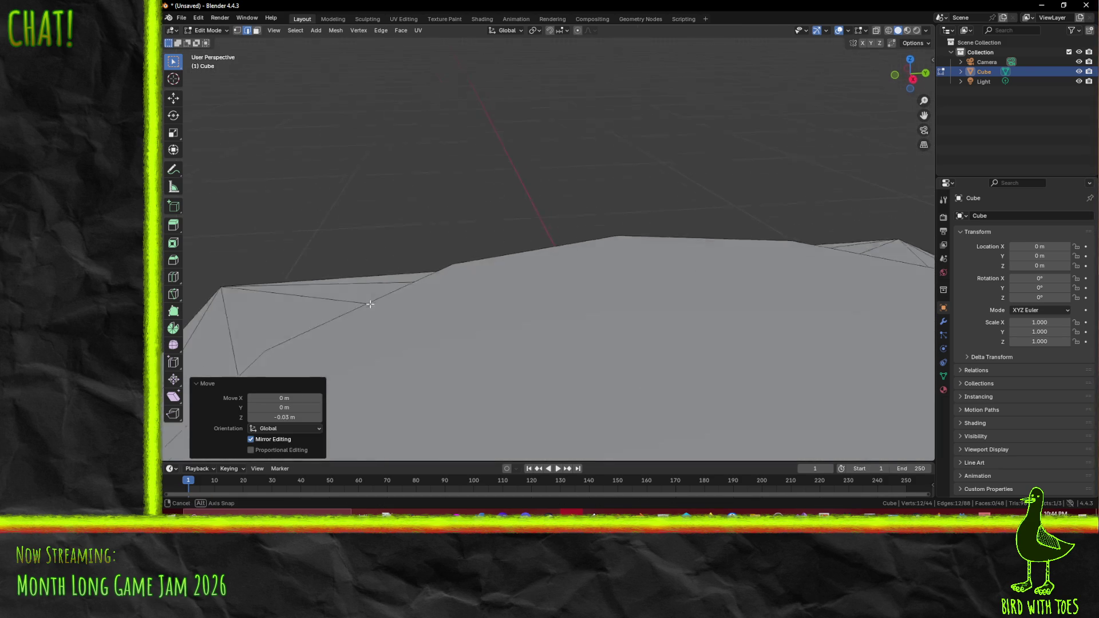
# Shrink the edge ring around the platform's foot to 0.95 scale
pyautogui.keyDown('alt'); pyautogui.click(433, 407); pyautogui.keyUp('alt')
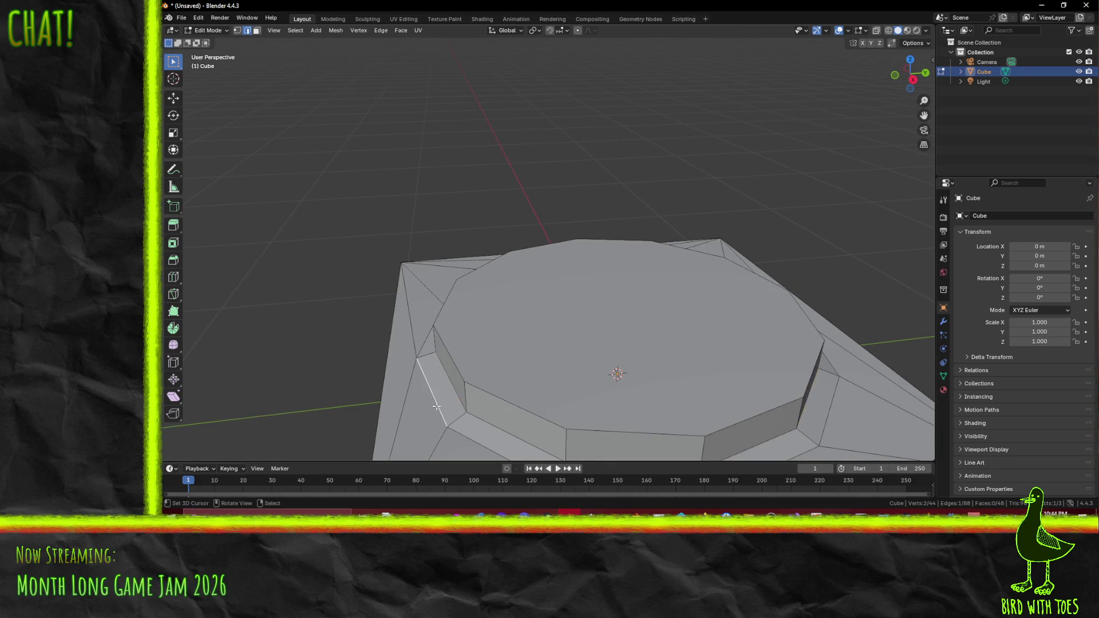
pyautogui.scroll(-3, 431, 394)
pyautogui.press('s')
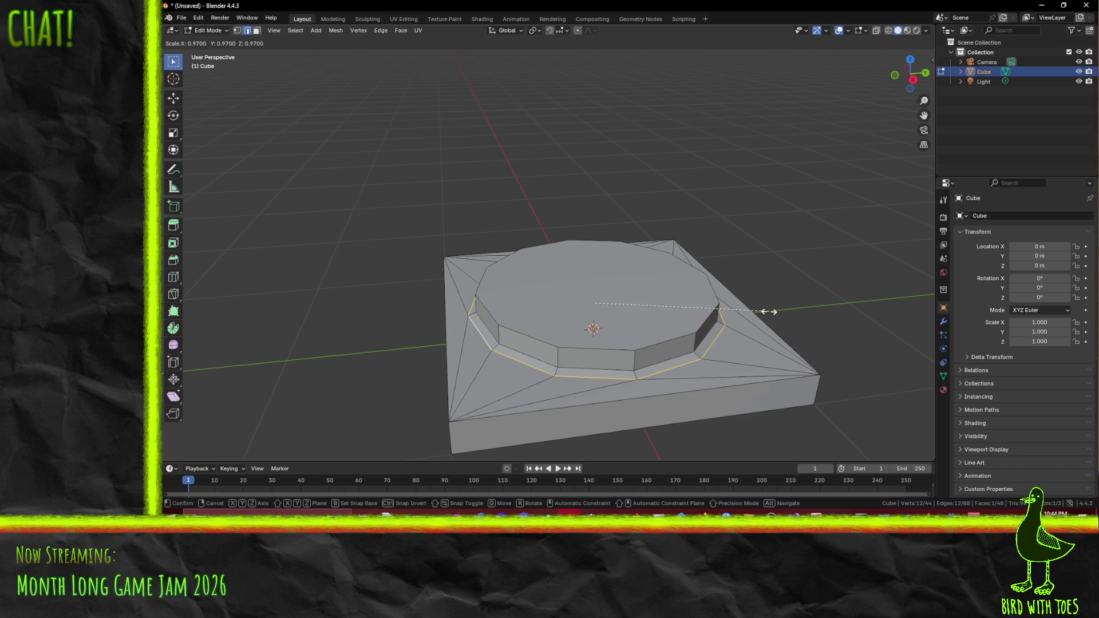
pyautogui.click(748, 329)
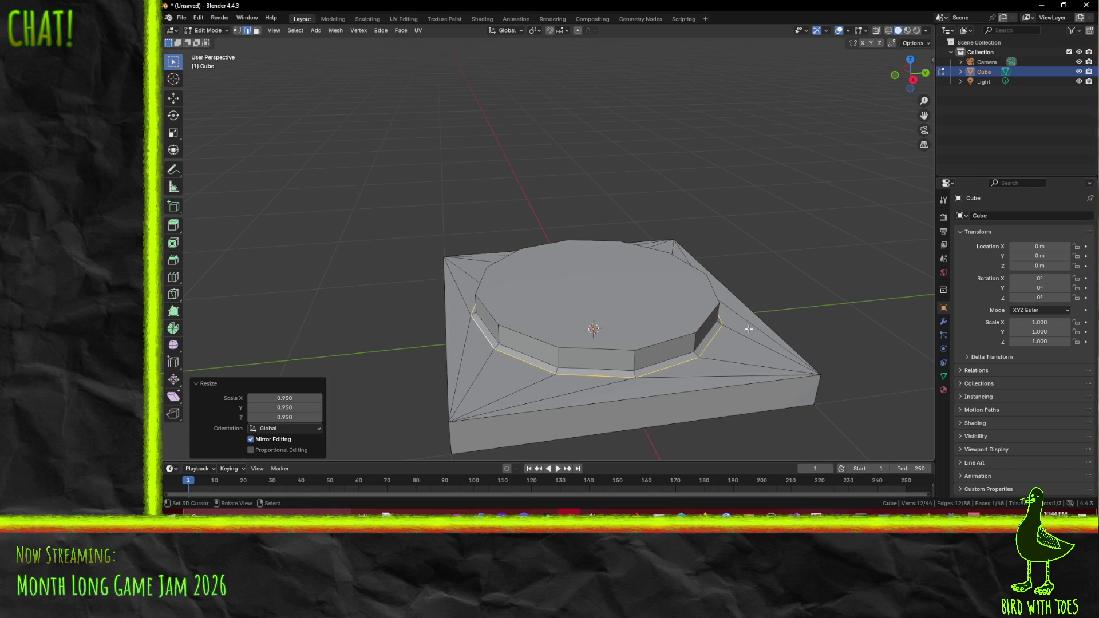
# Lower the platform's top edge loop along Z
pyautogui.press('KP_3')
pyautogui.hotkey('alt', 'a')
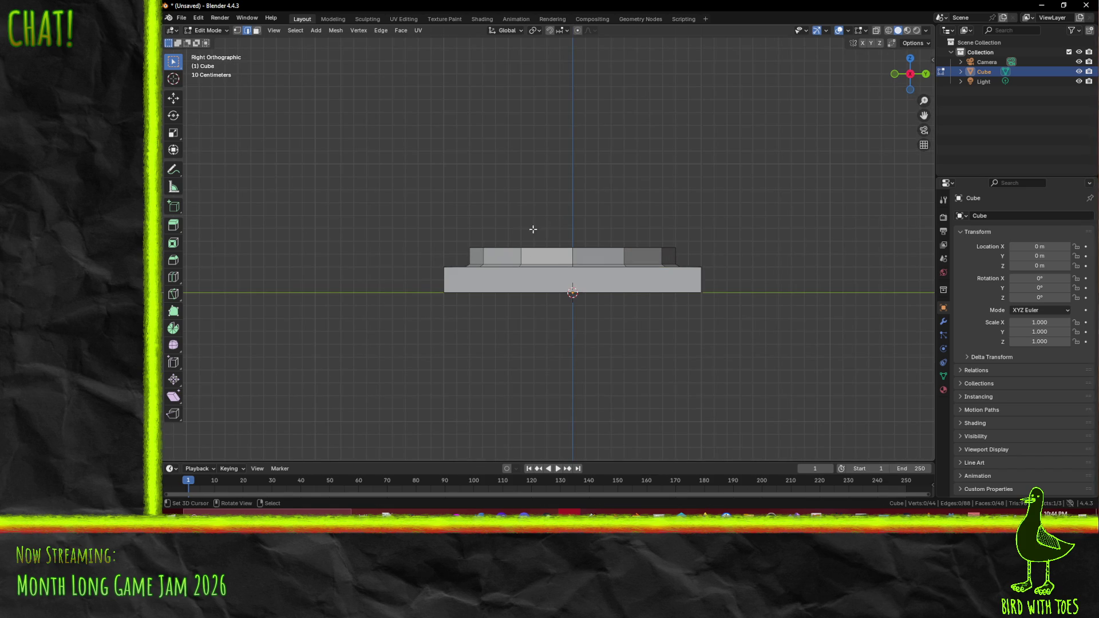
pyautogui.keyDown('alt'); pyautogui.click(524, 248); pyautogui.keyUp('alt')
pyautogui.scroll(6, 524, 239)
pyautogui.press('g')
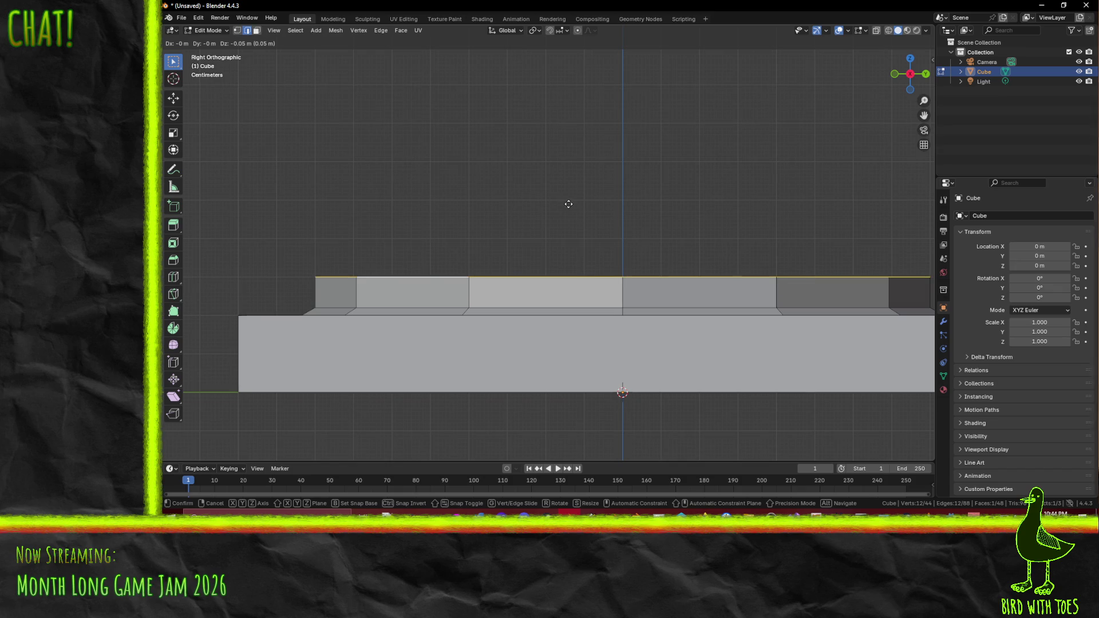
pyautogui.click(568, 204)
# Select the outline of the base's top face and orbit to a perspective view
pyautogui.hotkey('alt', 'a')
pyautogui.keyDown('alt'); pyautogui.click(291, 316); pyautogui.keyUp('alt')
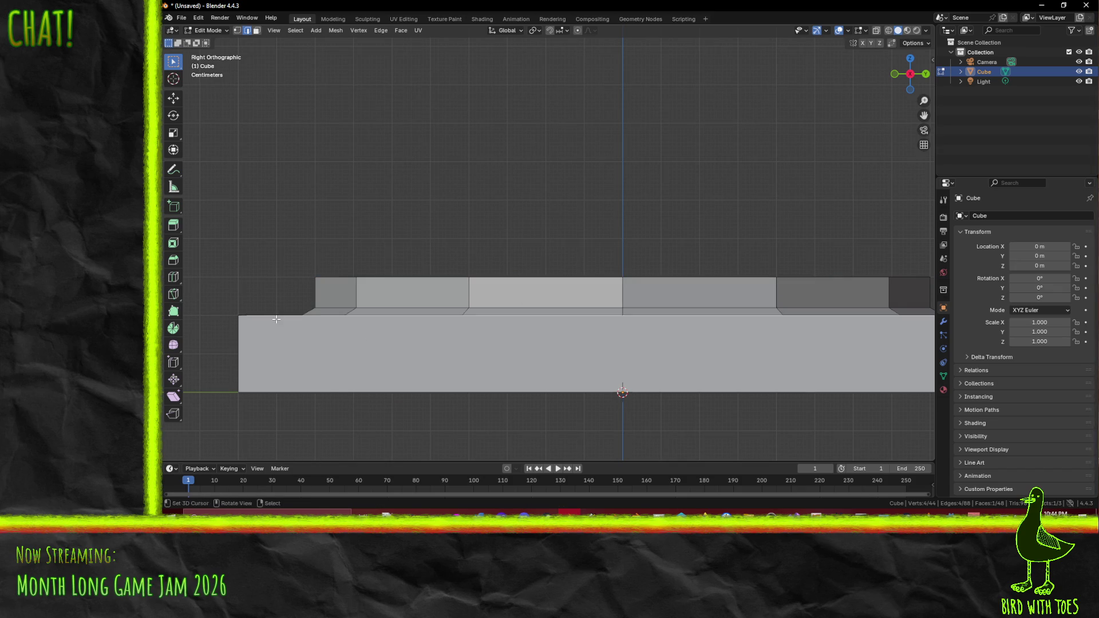
pyautogui.moveTo(291, 316)
pyautogui.mouseDown()
pyautogui.moveTo(350, 358)
pyautogui.moveTo(489, 362)
pyautogui.mouseUp()
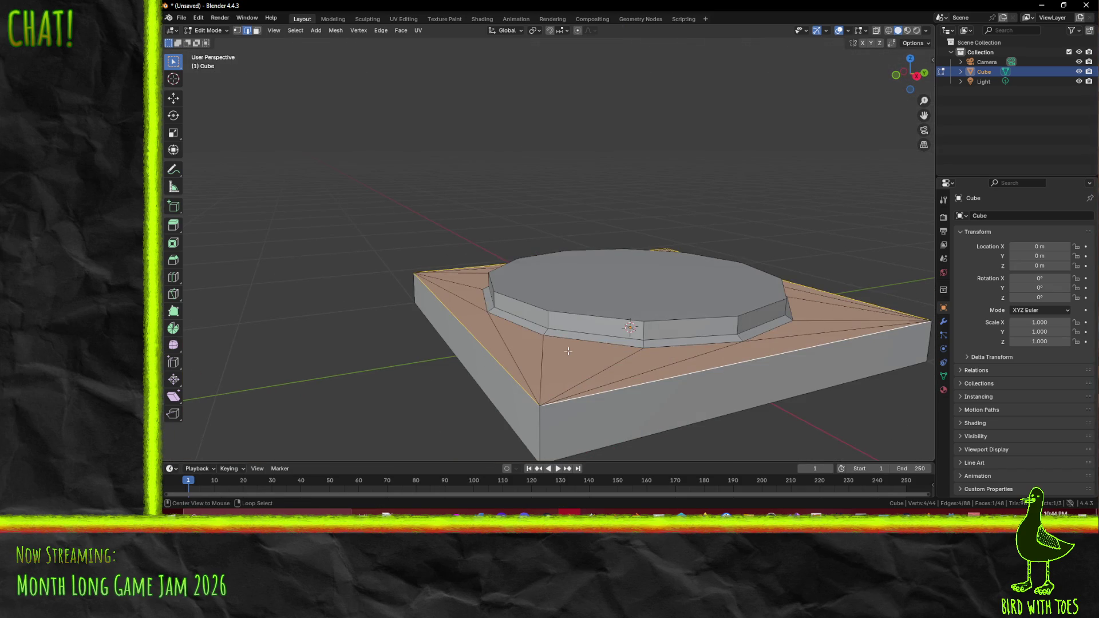
# Switch to see-through wireframe shading and look down onto the base
pyautogui.moveTo(569, 351); pyautogui.dragTo(560, 380)
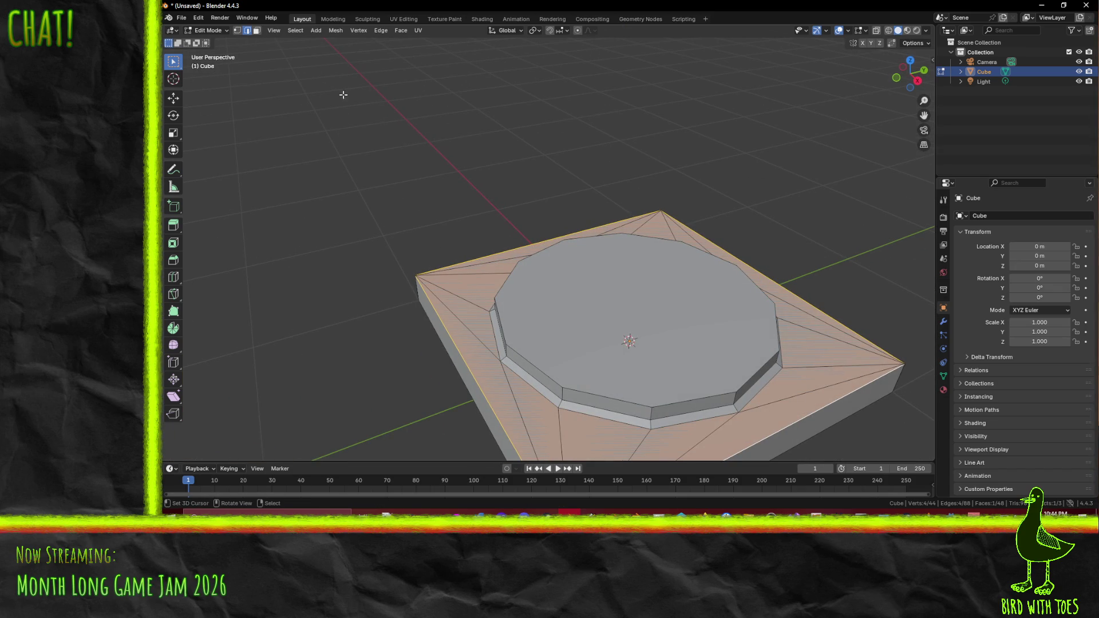
pyautogui.click(469, 356)
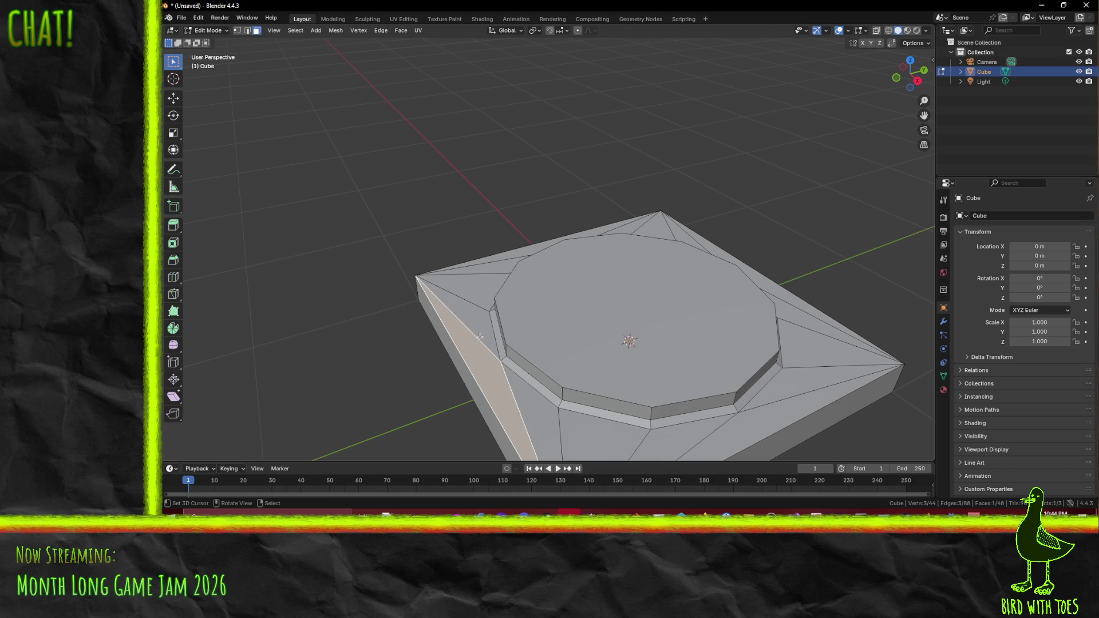
pyautogui.keyDown('shift'); pyautogui.click(479, 360); pyautogui.keyUp('shift')
pyautogui.hotkey('alt', 'a')
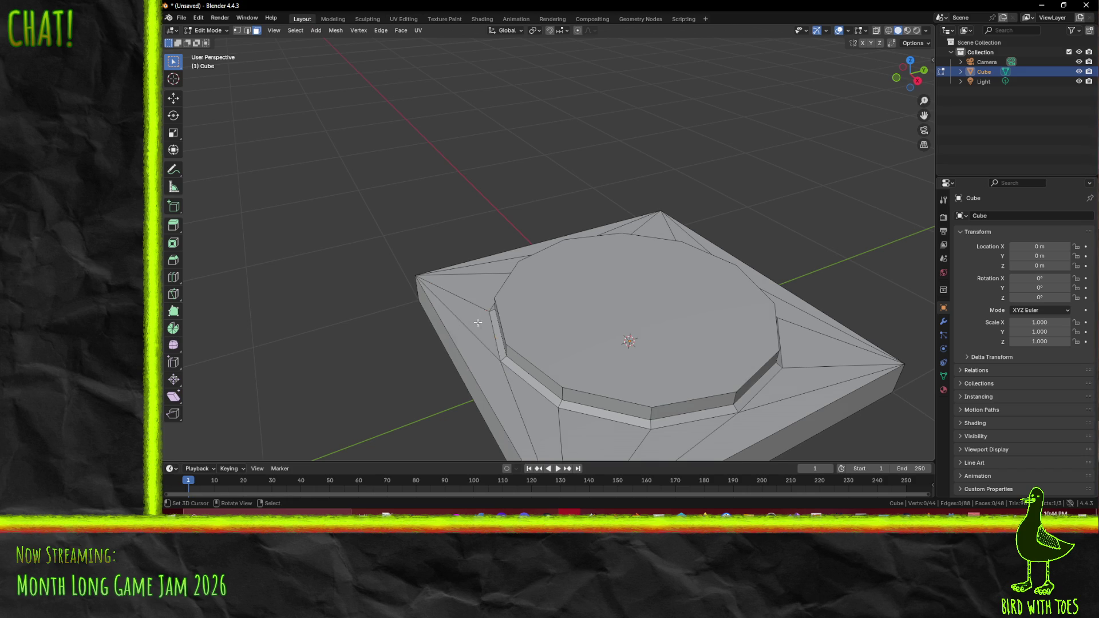
pyautogui.press('z')
pyautogui.click(417, 317)
pyautogui.moveTo(418, 316); pyautogui.dragTo(589, 322)
# Delete the base's large top square face and its bottom square face
pyautogui.click(654, 310)
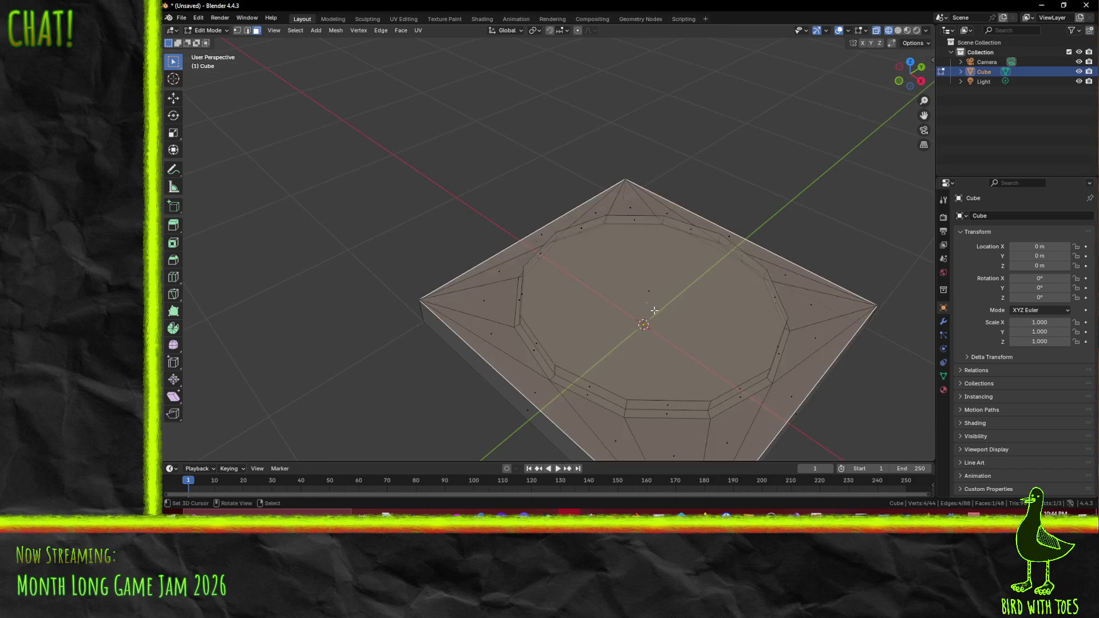
pyautogui.press('x')
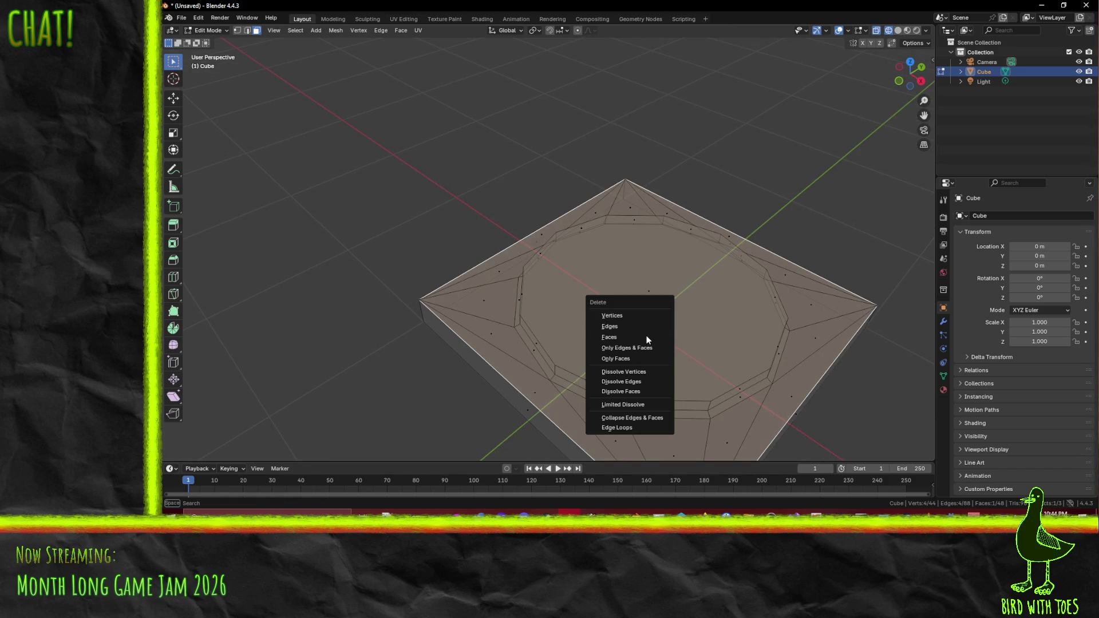
pyautogui.click(616, 337)
pyautogui.click(630, 334)
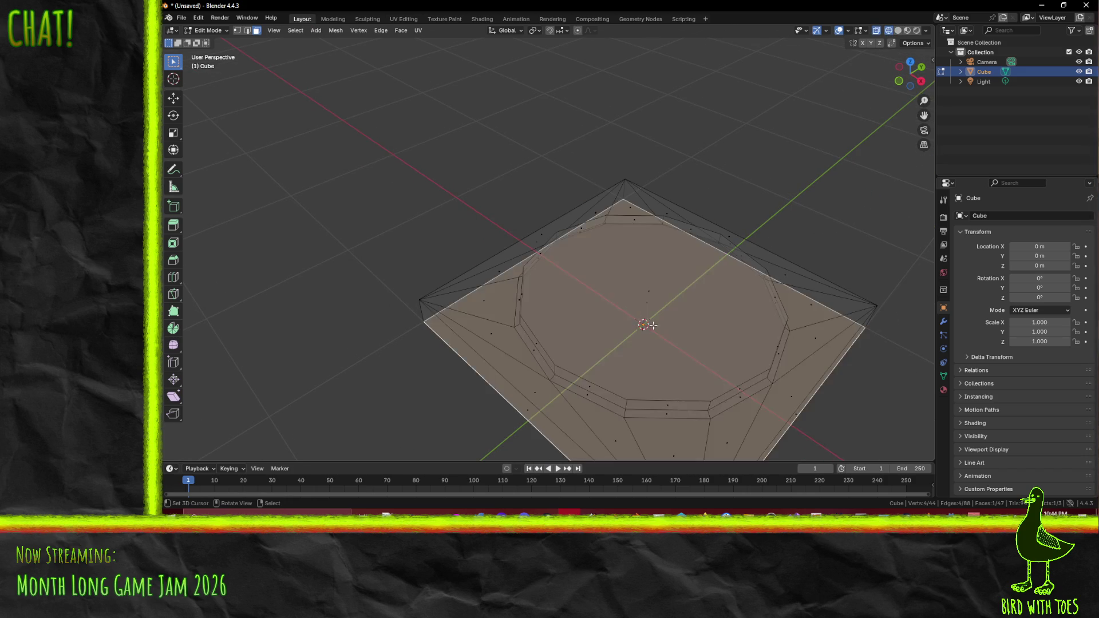
pyautogui.press('x')
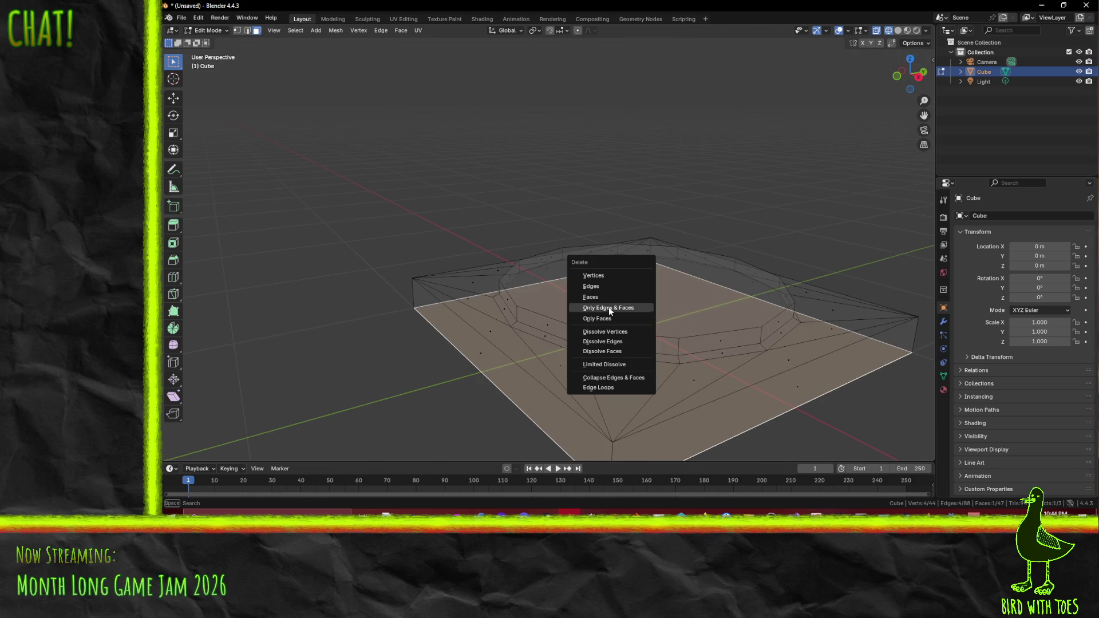
pyautogui.click(597, 318)
# In edge mode, select the base's border edges around the open holes
pyautogui.click(504, 359)
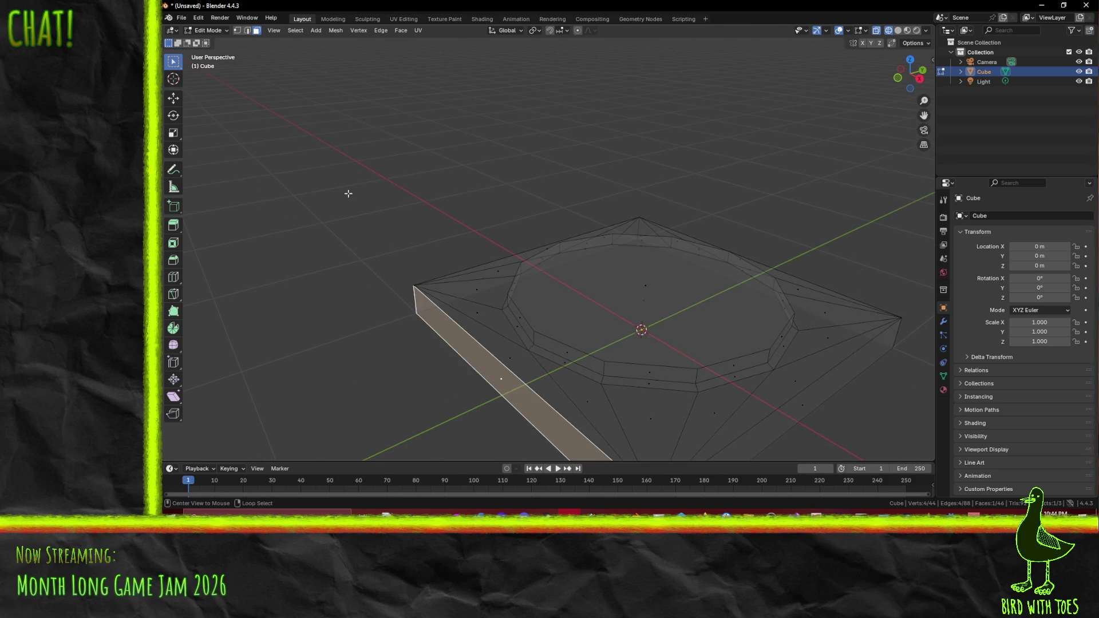
pyautogui.press('2')
pyautogui.click(479, 349)
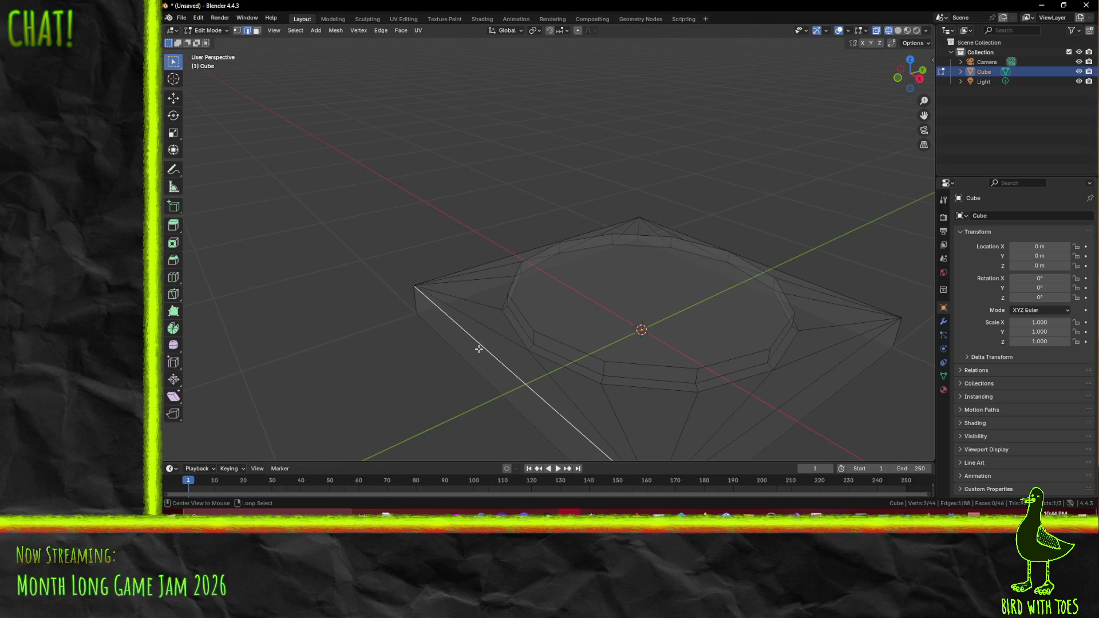
pyautogui.moveTo(469, 288)
pyautogui.mouseDown()
pyautogui.moveTo(491, 319)
pyautogui.moveTo(563, 236)
pyautogui.moveTo(552, 277)
pyautogui.moveTo(353, 221)
pyautogui.mouseUp()
pyautogui.keyDown('shift'); pyautogui.click(498, 285); pyautogui.keyUp('shift')
pyautogui.keyDown('shift'); pyautogui.click(353, 221); pyautogui.keyUp('shift')
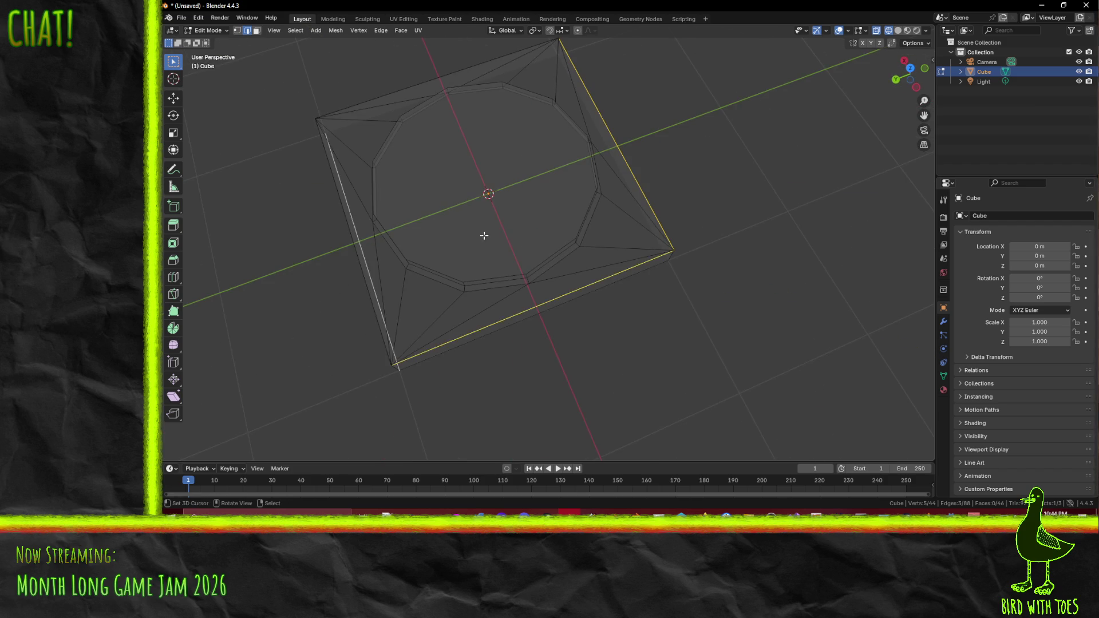
pyautogui.moveTo(483, 235); pyautogui.dragTo(508, 152)
pyautogui.keyDown('shift'); pyautogui.click(321, 343); pyautogui.keyUp('shift')
# Add the remaining border edges and the inner 12-sided loop to the selection
pyautogui.keyDown('shift'); pyautogui.click(282, 282); pyautogui.keyUp('shift')
pyautogui.moveTo(283, 282); pyautogui.dragTo(377, 316)
pyautogui.scroll(2, 377, 316)
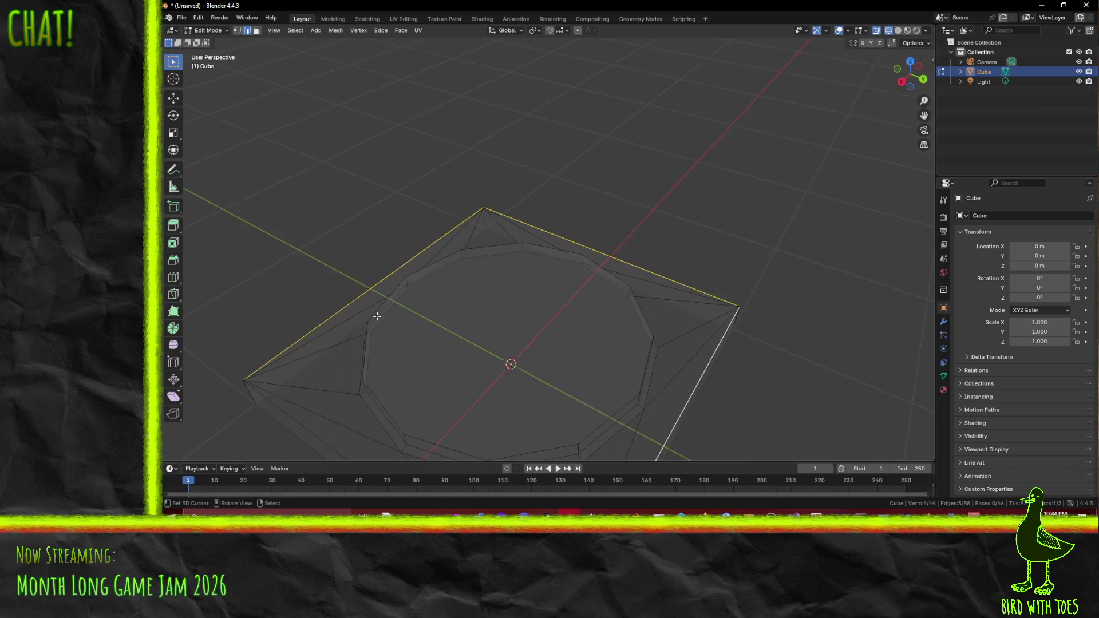
pyautogui.moveTo(373, 447); pyautogui.dragTo(437, 415)
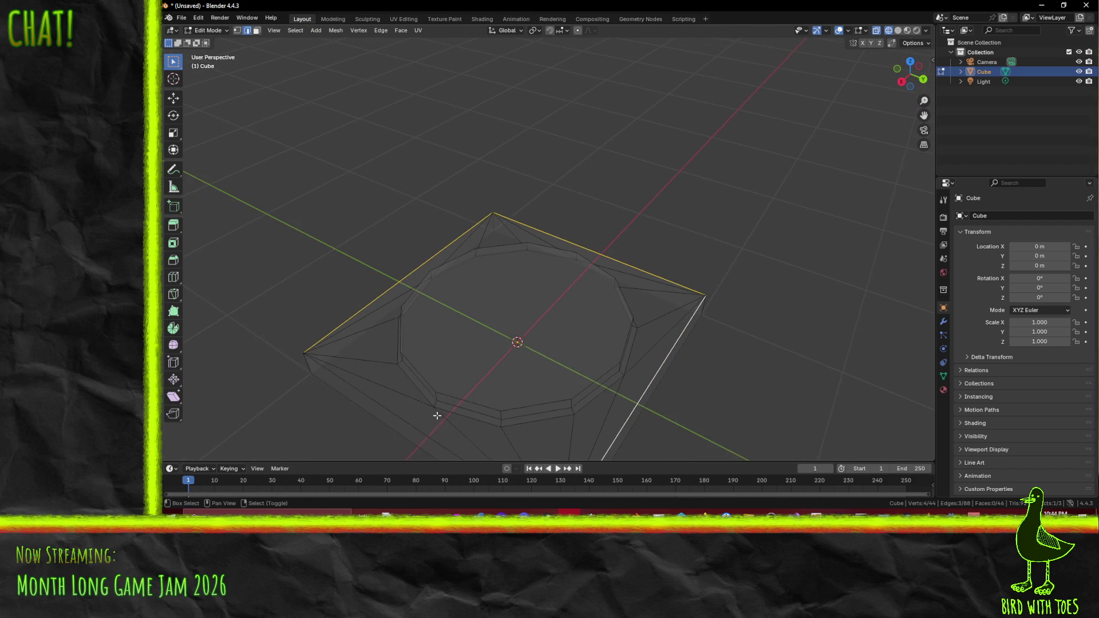
pyautogui.keyDown('shift'); pyautogui.click(416, 399); pyautogui.keyUp('shift')
pyautogui.keyDown('alt'); pyautogui.keyDown('shift'); pyautogui.click(416, 399); pyautogui.keyUp('shift'); pyautogui.keyUp('alt')
pyautogui.scroll(-3, 435, 389)
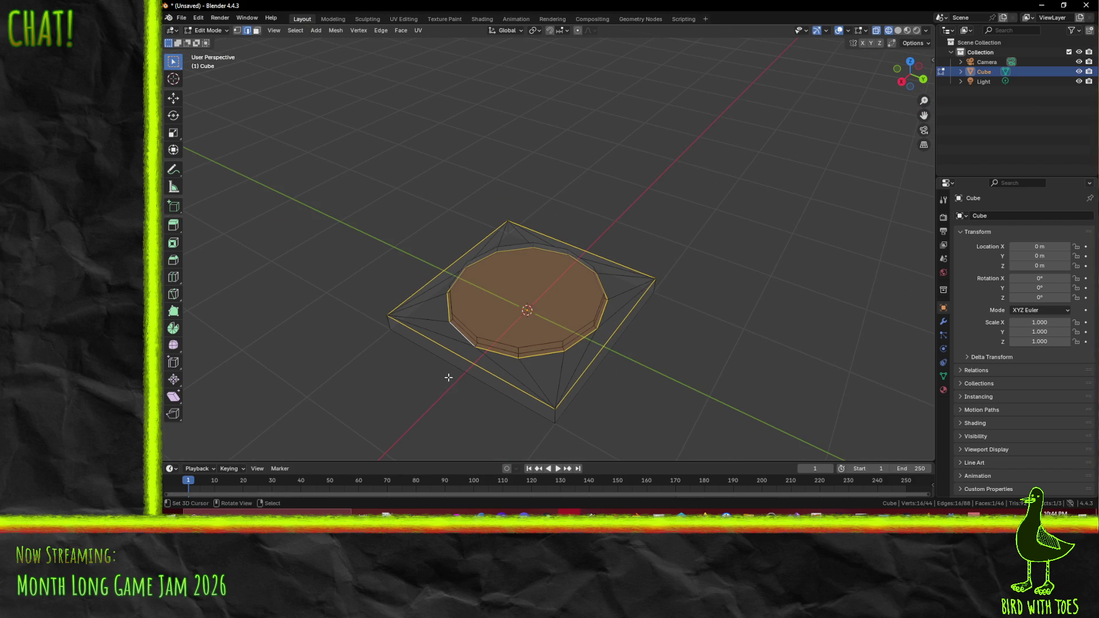
# From the front view, lower the base's horizontal edge loop to thin the slab
pyautogui.press('KP_1')
pyautogui.scroll(5, 590, 337)
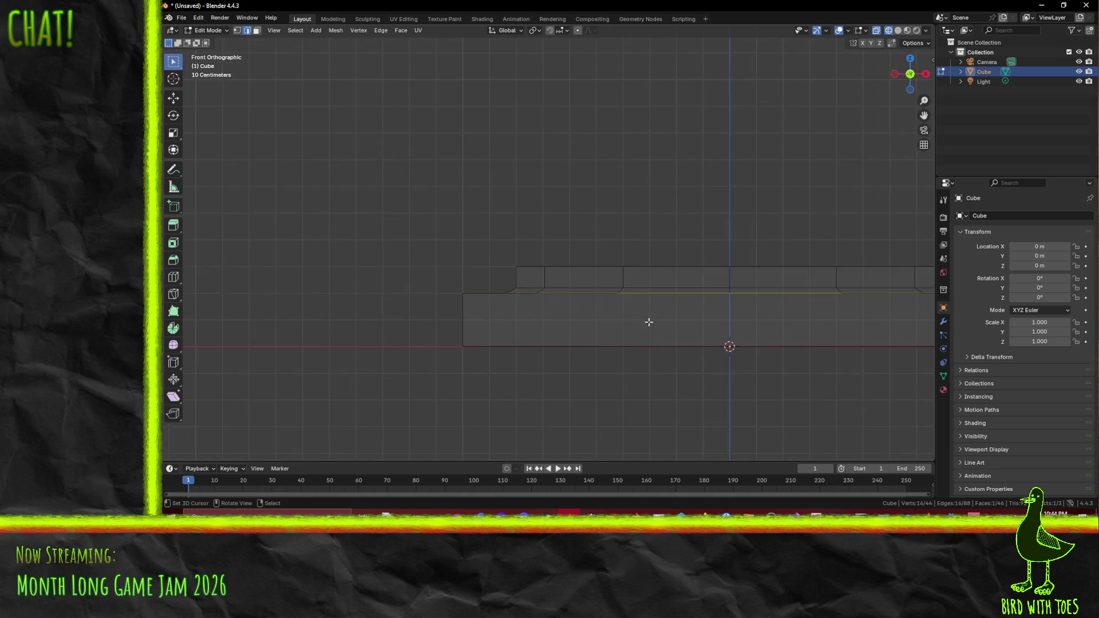
pyautogui.keyDown('alt'); pyautogui.keyDown('shift'); pyautogui.click(594, 288); pyautogui.keyUp('shift'); pyautogui.keyUp('alt')
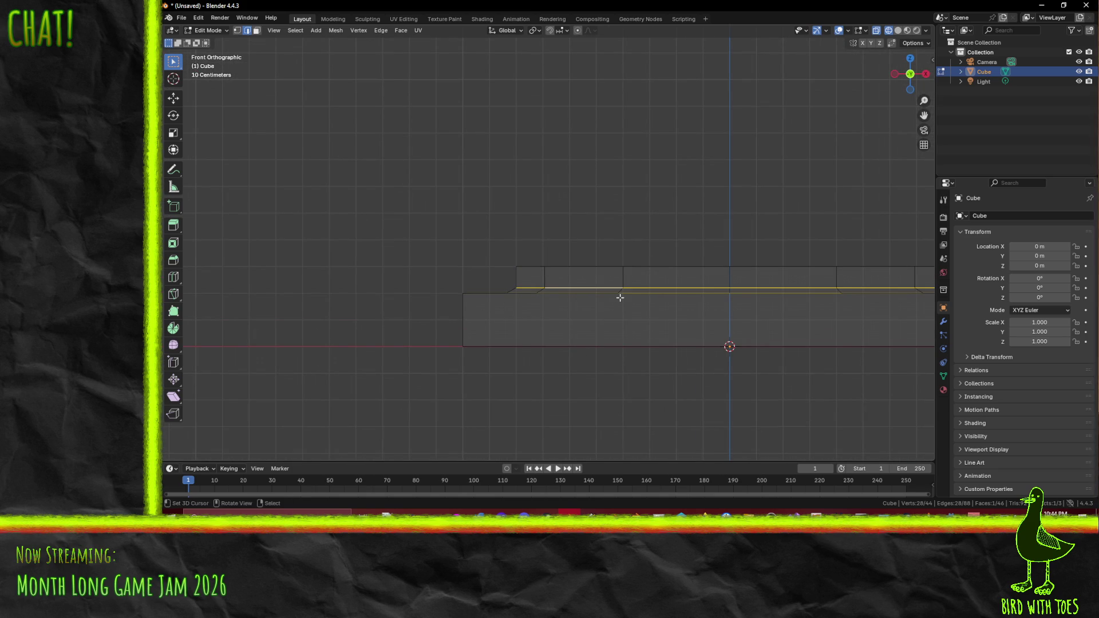
pyautogui.press('g')
pyautogui.click(618, 321)
pyautogui.hotkey('alt', 'a')
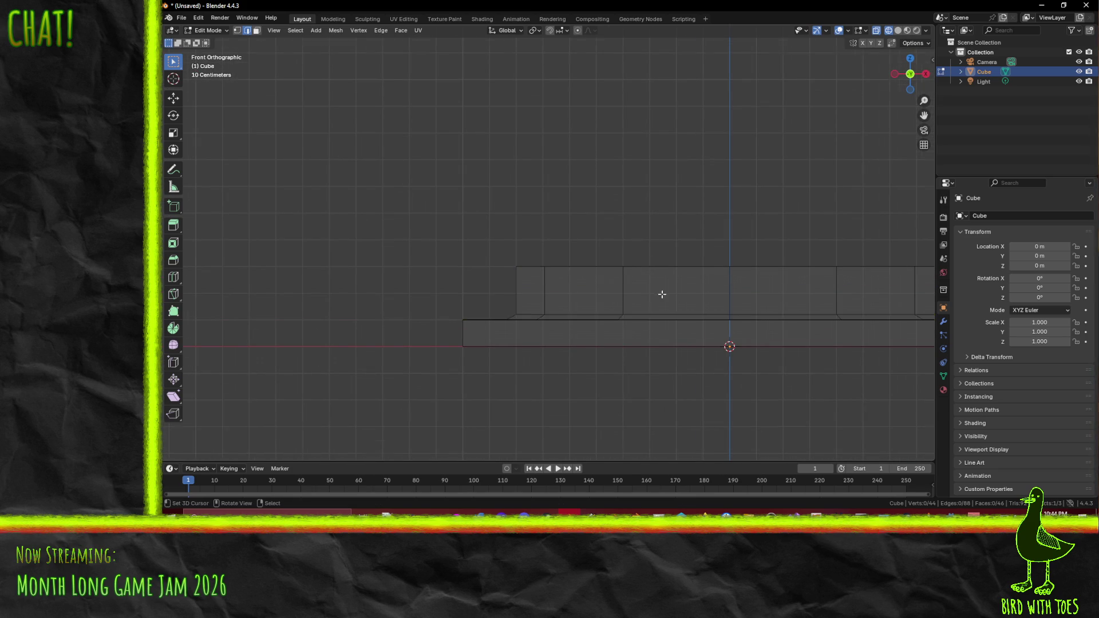
pyautogui.moveTo(662, 294)
pyautogui.mouseDown()
pyautogui.moveTo(686, 329)
pyautogui.moveTo(556, 283)
pyautogui.mouseUp()
pyautogui.moveTo(668, 307)
pyautogui.mouseDown()
pyautogui.moveTo(624, 223)
pyautogui.moveTo(534, 206)
pyautogui.moveTo(507, 182)
pyautogui.moveTo(485, 122)
pyautogui.mouseUp()
# In Material Preview, delete the inner face on the mesh's underside
pyautogui.press('z')
pyautogui.click(493, 183)
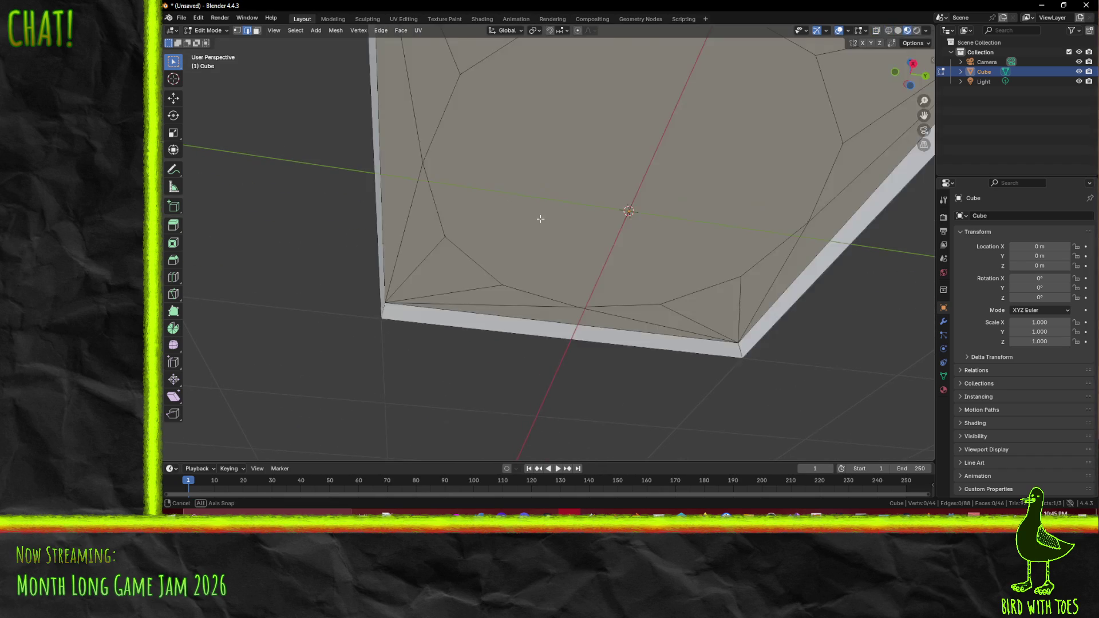
pyautogui.moveTo(540, 216)
pyautogui.mouseDown()
pyautogui.moveTo(483, 204)
pyautogui.moveTo(439, 241)
pyautogui.moveTo(462, 238)
pyautogui.mouseUp()
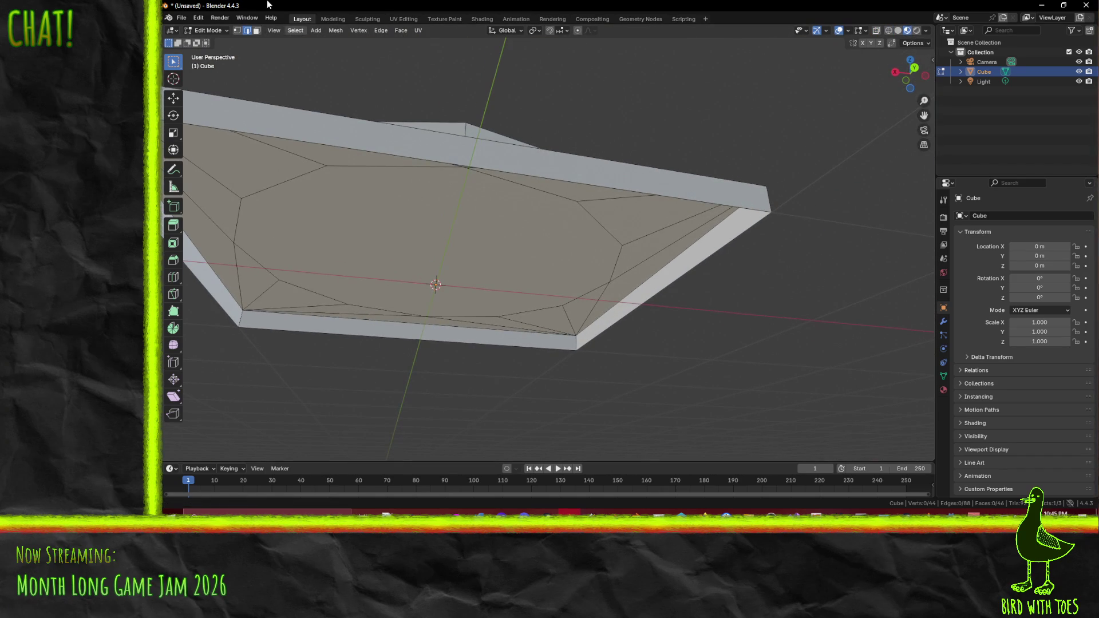
pyautogui.press('3')
pyautogui.click(463, 238)
pyautogui.press('x')
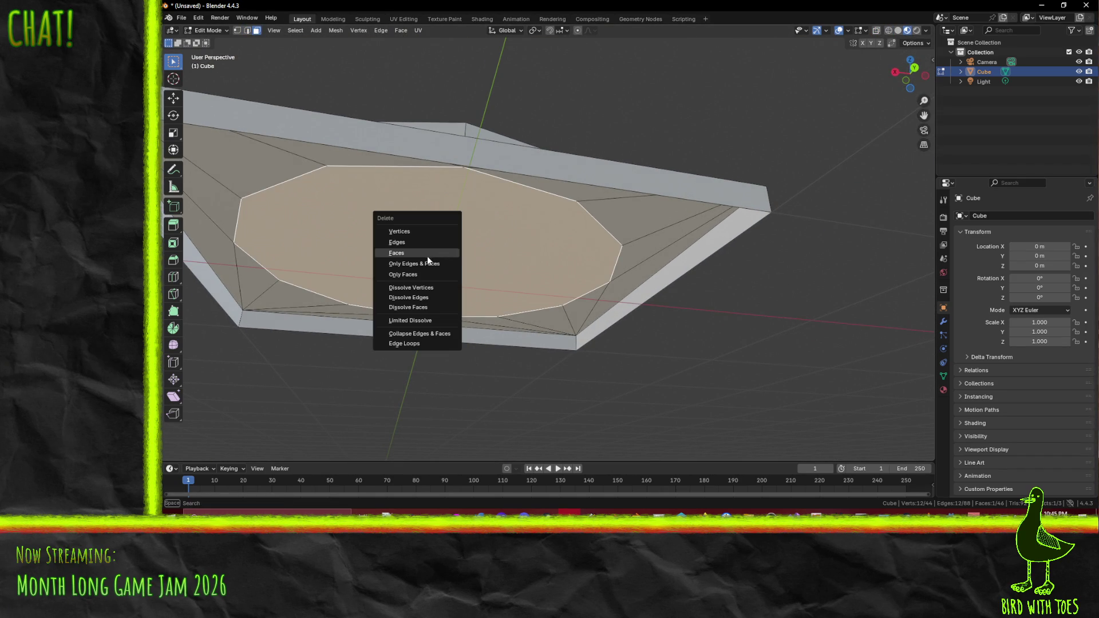
pyautogui.click(427, 255)
# Open the save dialog for the unsaved file with Ctrl+S
pyautogui.moveTo(427, 252)
pyautogui.mouseDown()
pyautogui.moveTo(349, 208)
pyautogui.moveTo(475, 316)
pyautogui.moveTo(488, 313)
pyautogui.mouseUp()
pyautogui.scroll(-3, 418, 269)
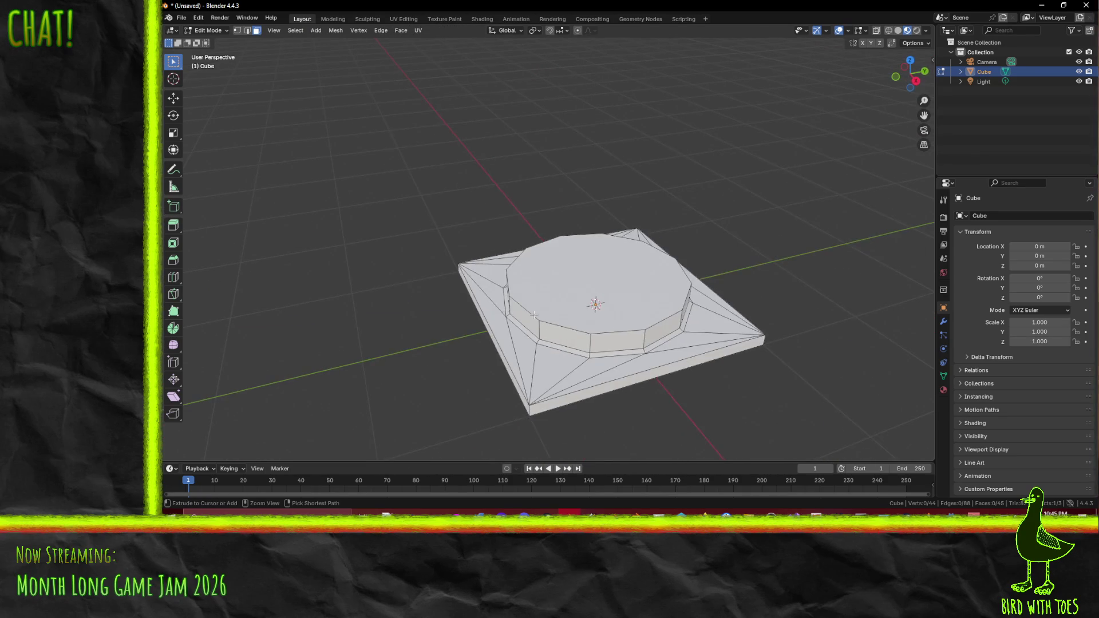
pyautogui.hotkey('ctrl', 's')
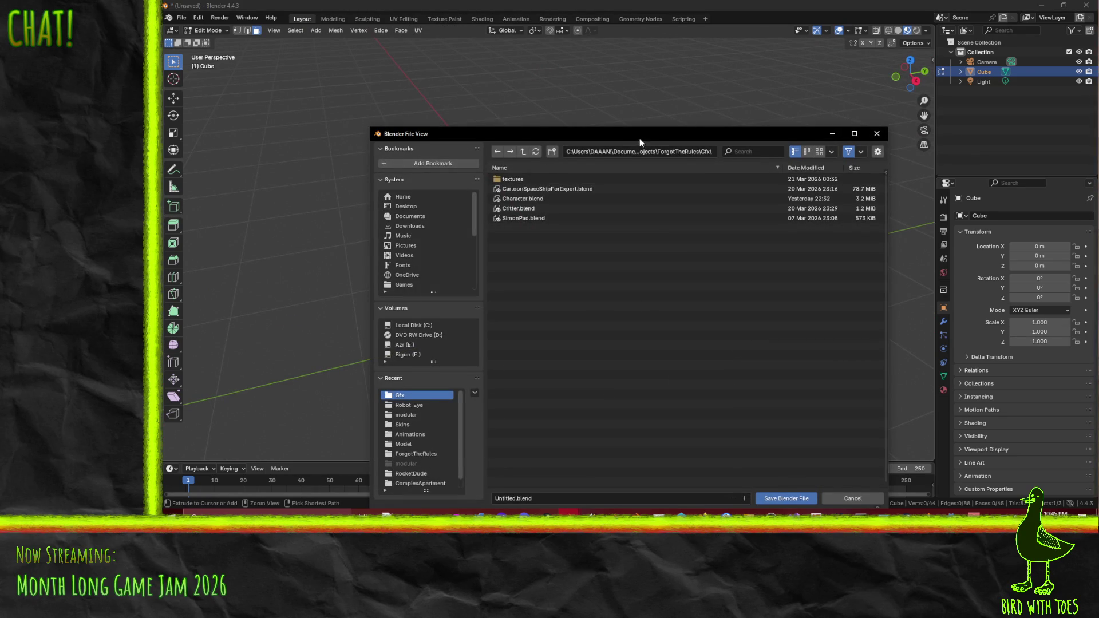
# Rename Untitled.blend to ForceField.blend and save it in the Gfx folder
pyautogui.moveTo(640, 137); pyautogui.dragTo(600, 83)
pyautogui.click(477, 443)
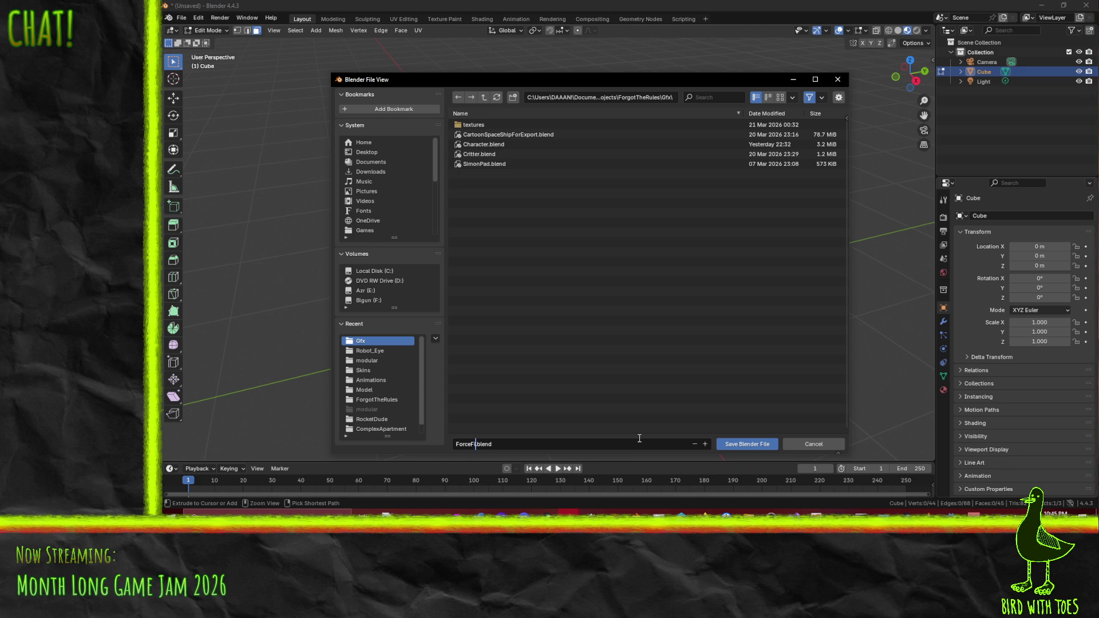
pyautogui.press('Return')
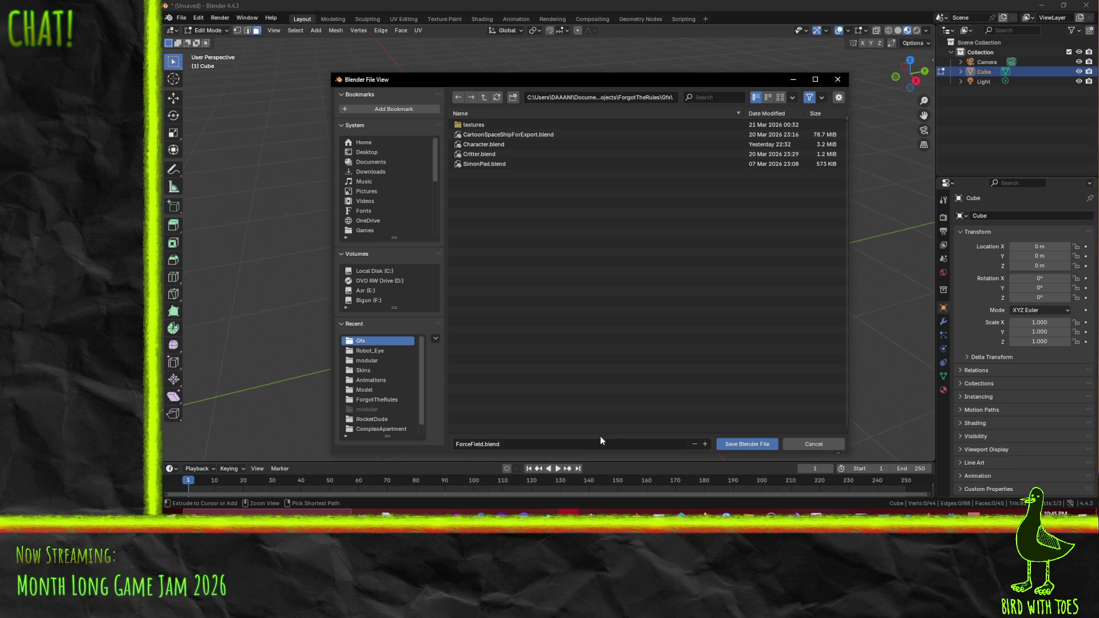
pyautogui.click(484, 445)
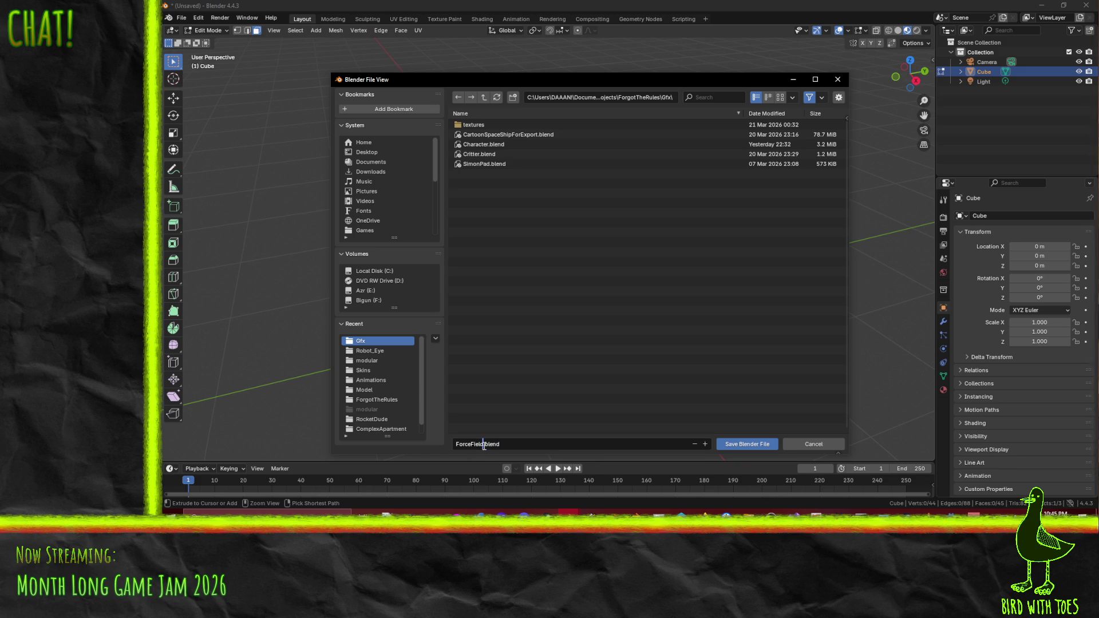
pyautogui.click(747, 442)
# Mark the platform's top rim edge loop sharp via F3 search
pyautogui.moveTo(724, 348); pyautogui.dragTo(689, 353)
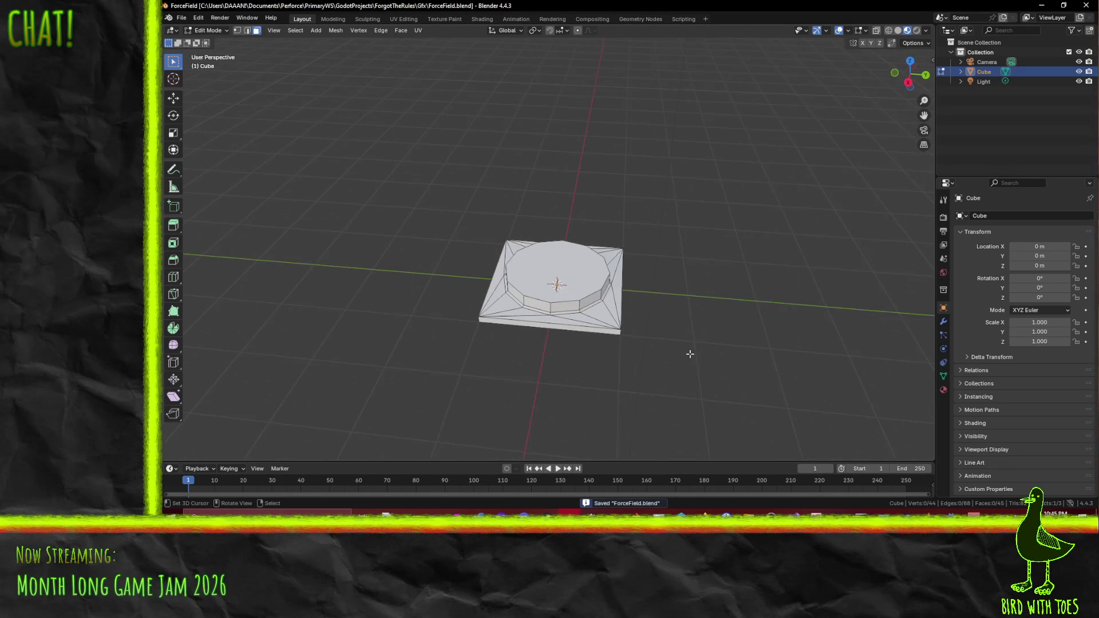
pyautogui.scroll(4, 687, 354)
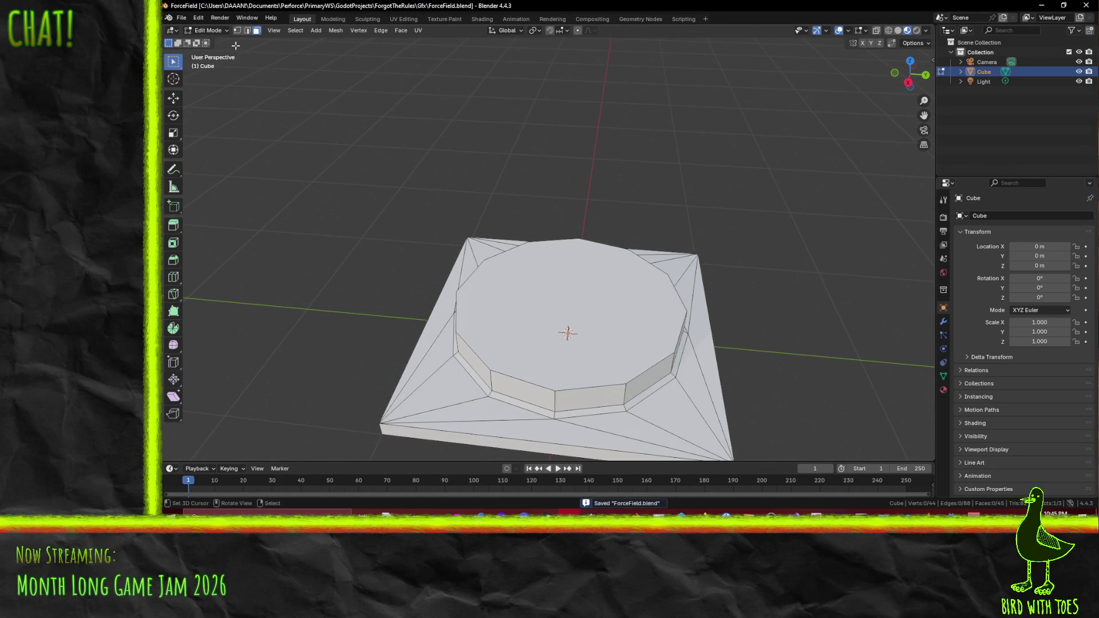
pyautogui.press('2')
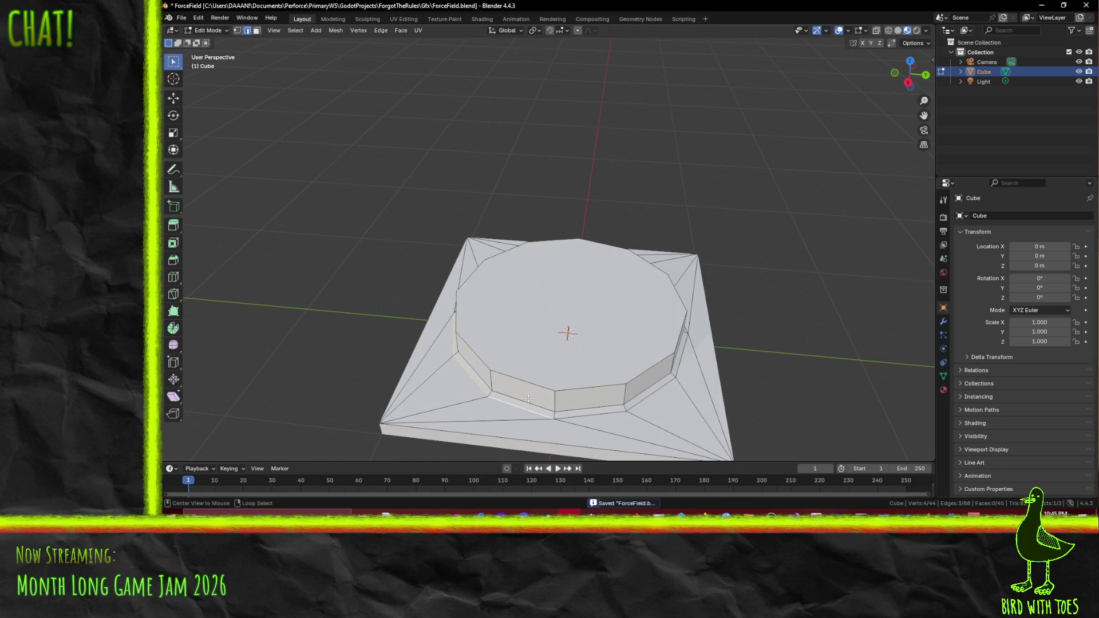
pyautogui.moveTo(637, 407)
pyautogui.mouseDown()
pyautogui.moveTo(476, 346)
pyautogui.moveTo(528, 301)
pyautogui.mouseUp()
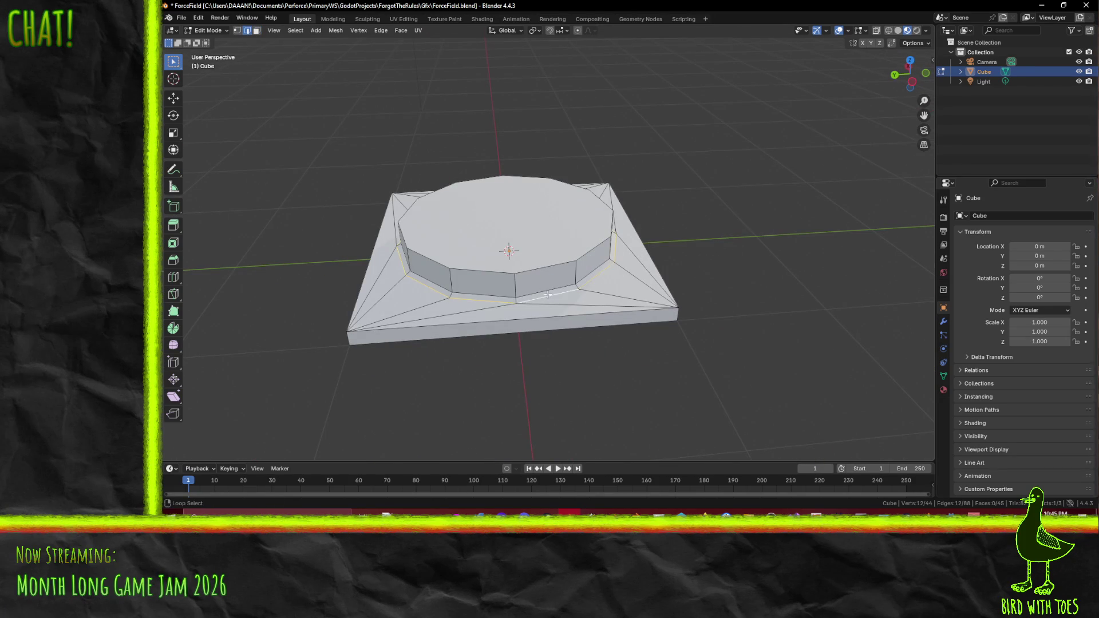
pyautogui.keyDown('alt'); pyautogui.keyDown('shift'); pyautogui.click(481, 275); pyautogui.keyUp('shift'); pyautogui.keyUp('alt')
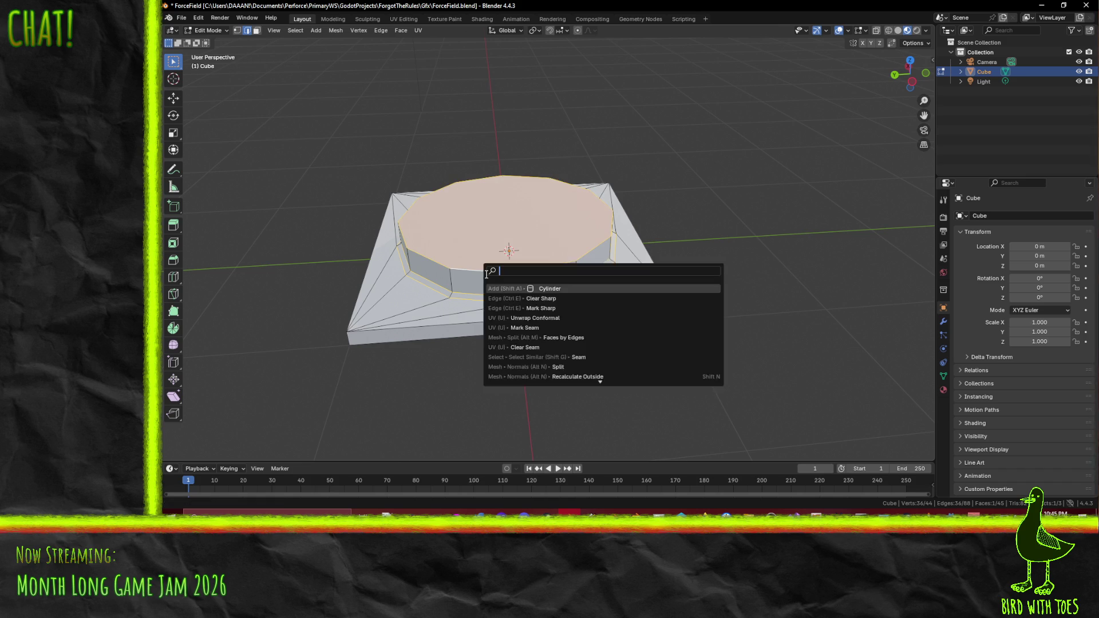
pyautogui.press('F3')
pyautogui.click(540, 308)
pyautogui.hotkey('alt', 'a')
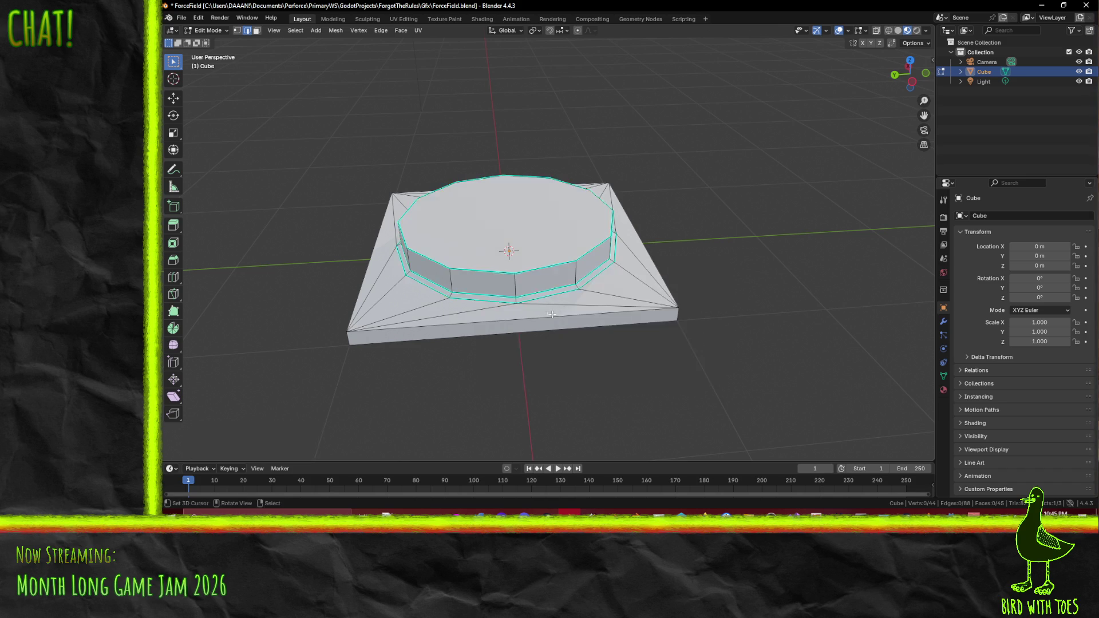
# Inset the 12-sided top face twice with extrudes scaled to 0.6 and 0.8
pyautogui.moveTo(515, 343); pyautogui.dragTo(402, 220)
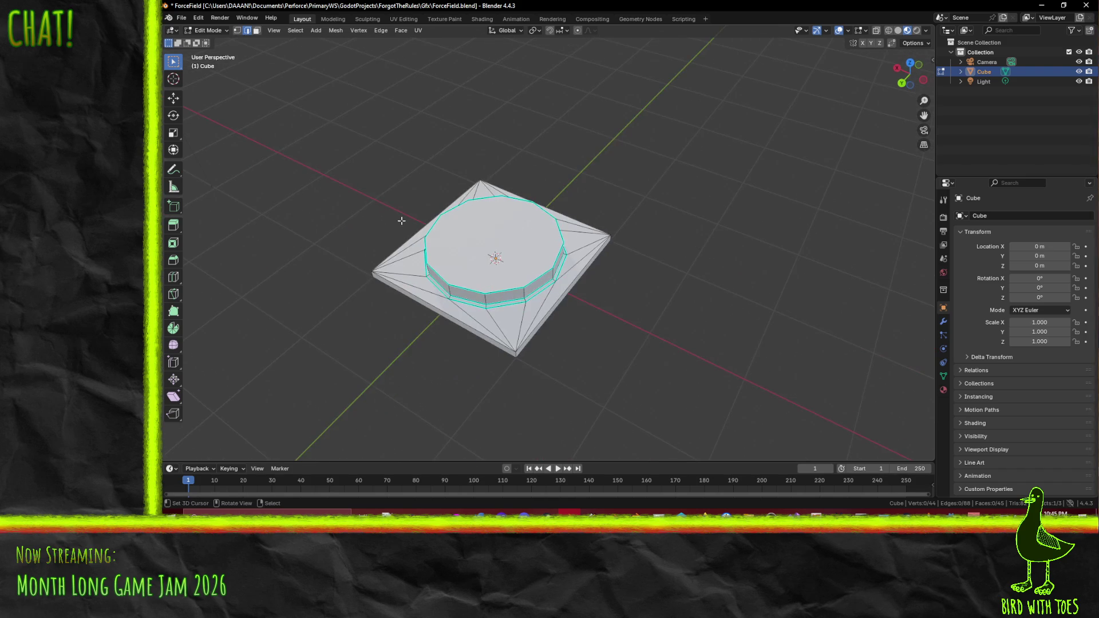
pyautogui.click(504, 250)
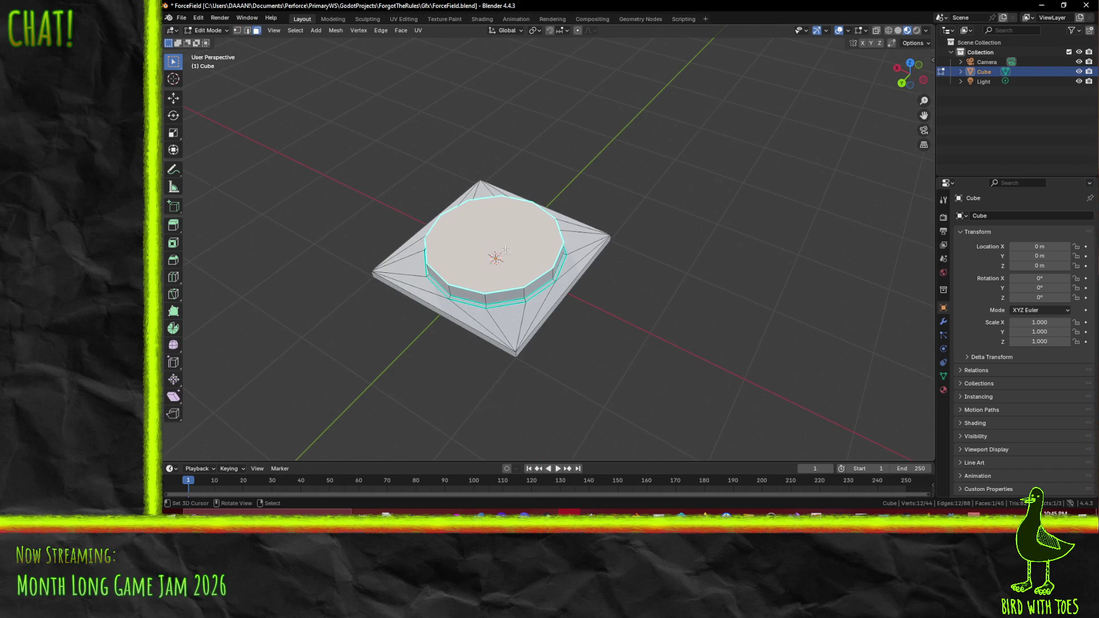
pyautogui.press('e')
pyautogui.rightClick(773, 308)
pyautogui.press('s')
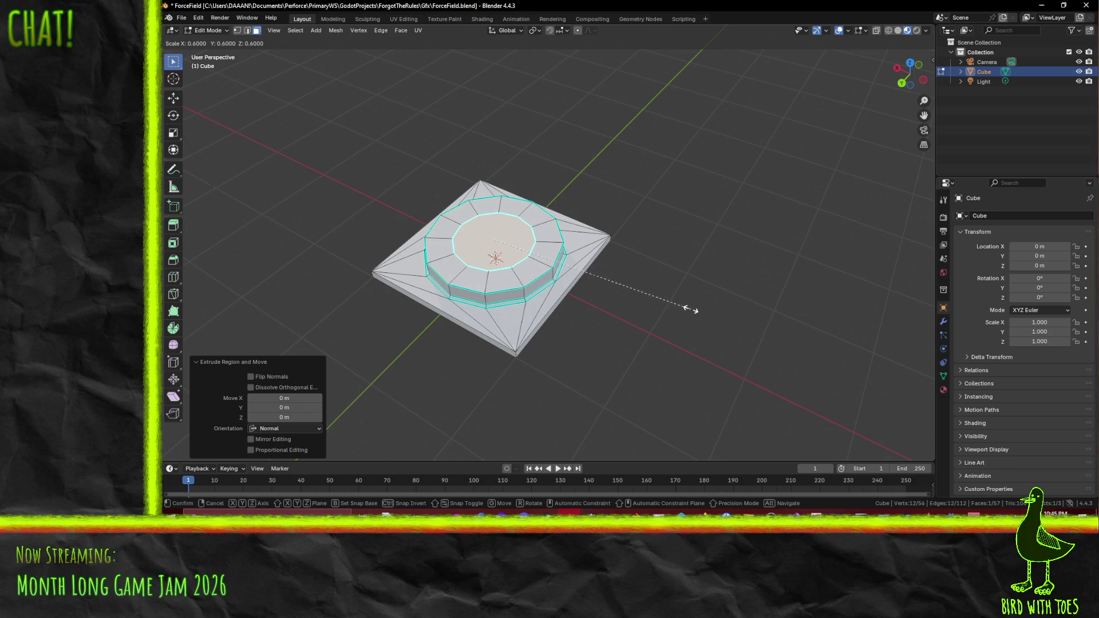
pyautogui.click(681, 308)
pyautogui.press('e')
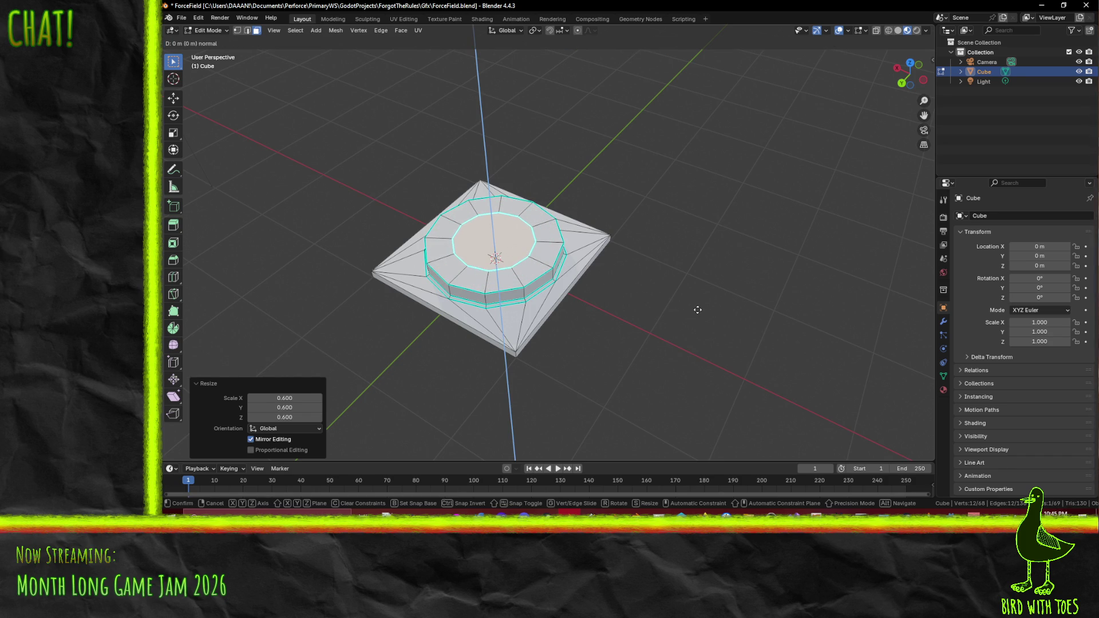
pyautogui.rightClick(698, 309)
pyautogui.press('s')
pyautogui.click(702, 309)
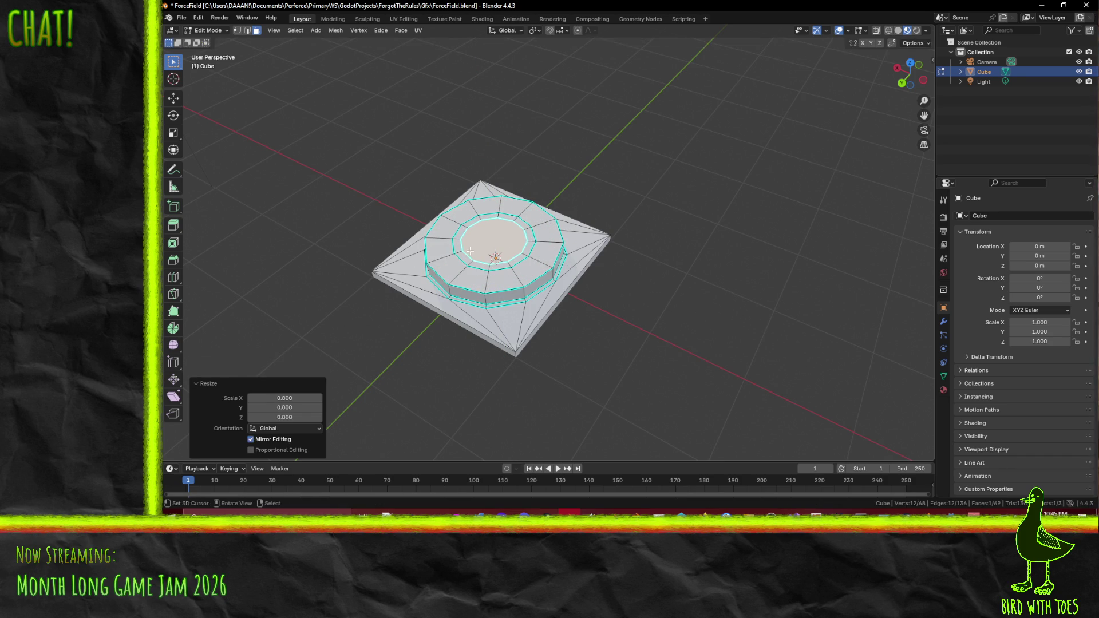
pyautogui.scroll(3, 472, 258)
pyautogui.hotkey('alt', 'a')
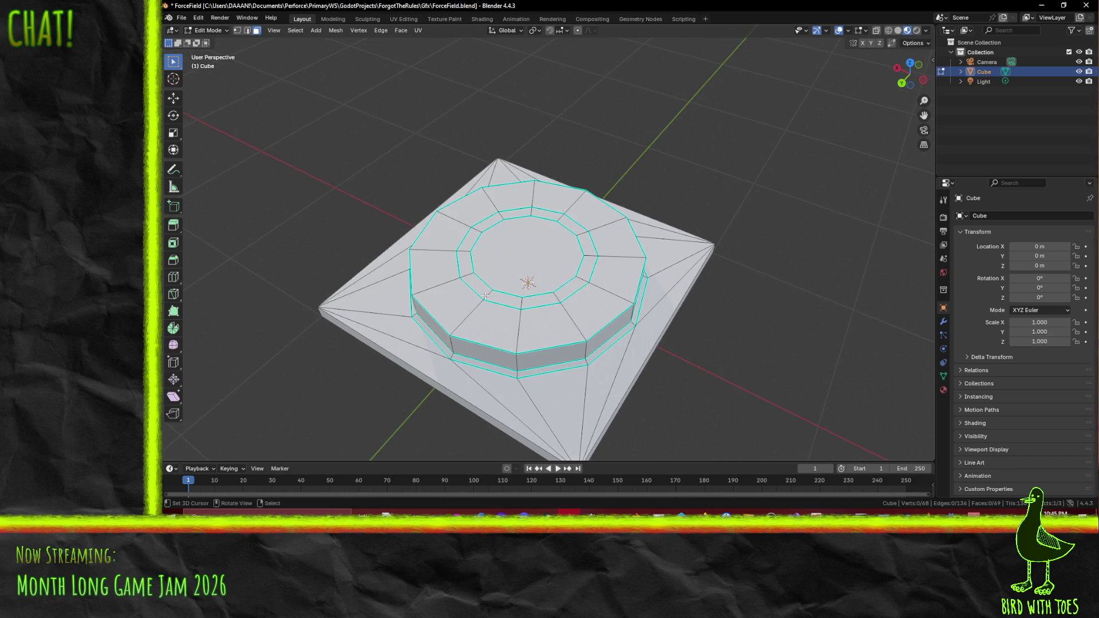
# Add a centred loop cut in the inner ring
pyautogui.hotkey('ctrl', 'r')
pyautogui.click(577, 313)
pyautogui.rightClick(577, 313)
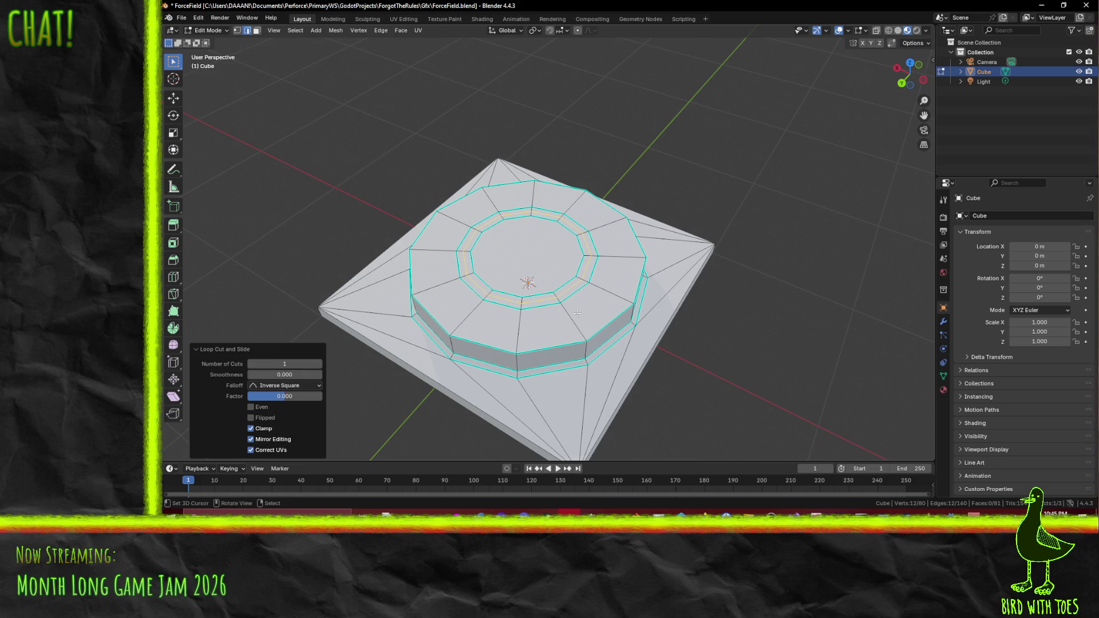
pyautogui.press('KP_1')
# In wireframe shading, lower the new edge loop by 0.05 m
pyautogui.press('z')
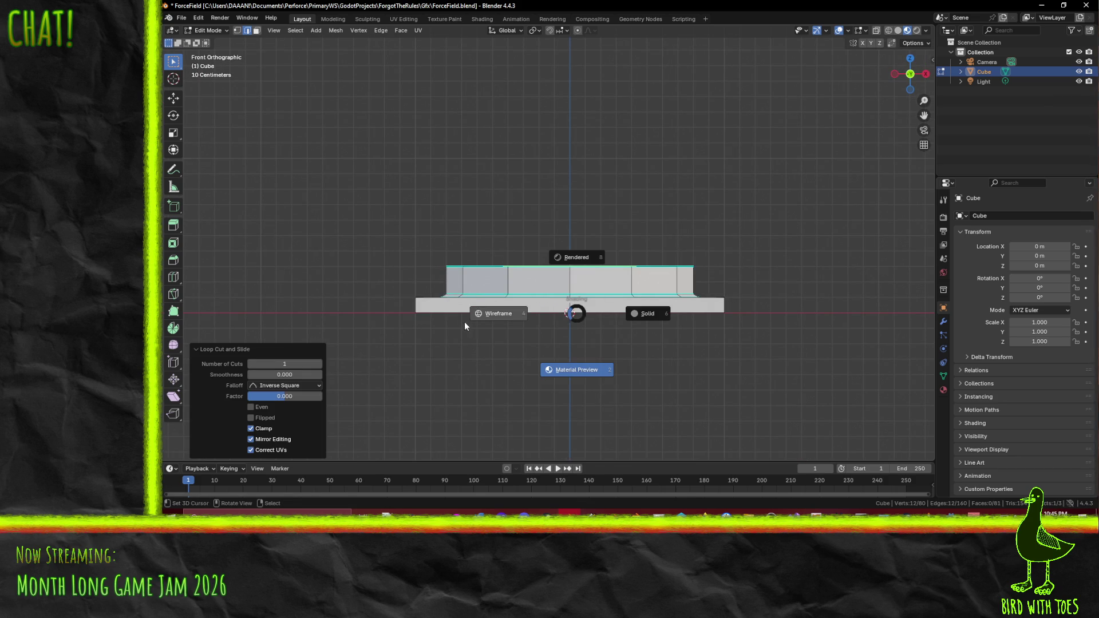
pyautogui.click(464, 327)
pyautogui.scroll(3, 521, 319)
pyautogui.press('g')
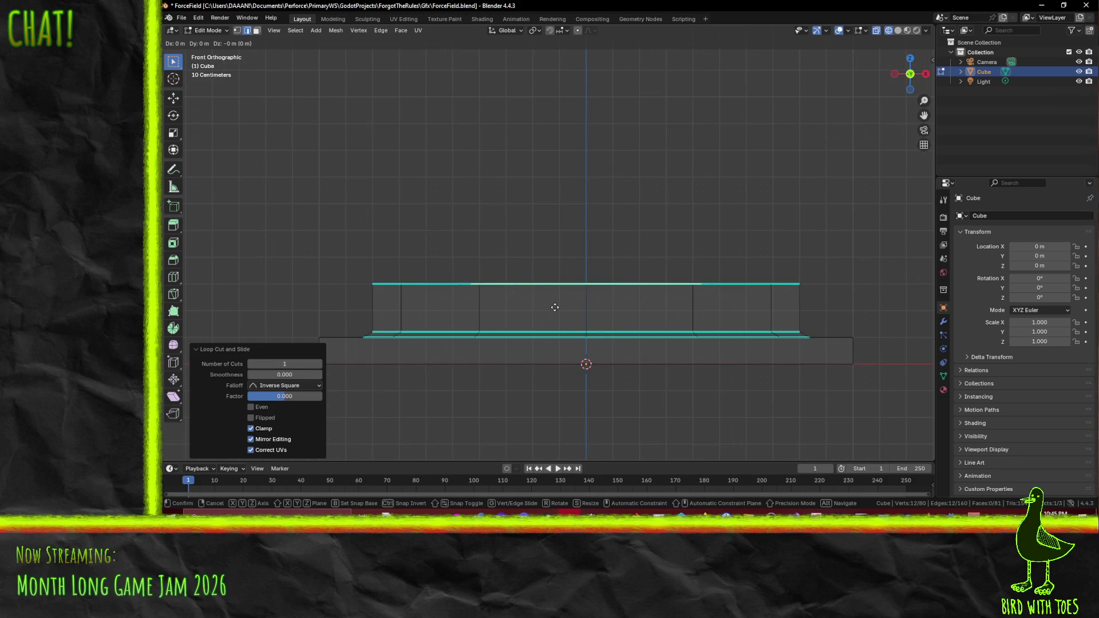
pyautogui.click(518, 308)
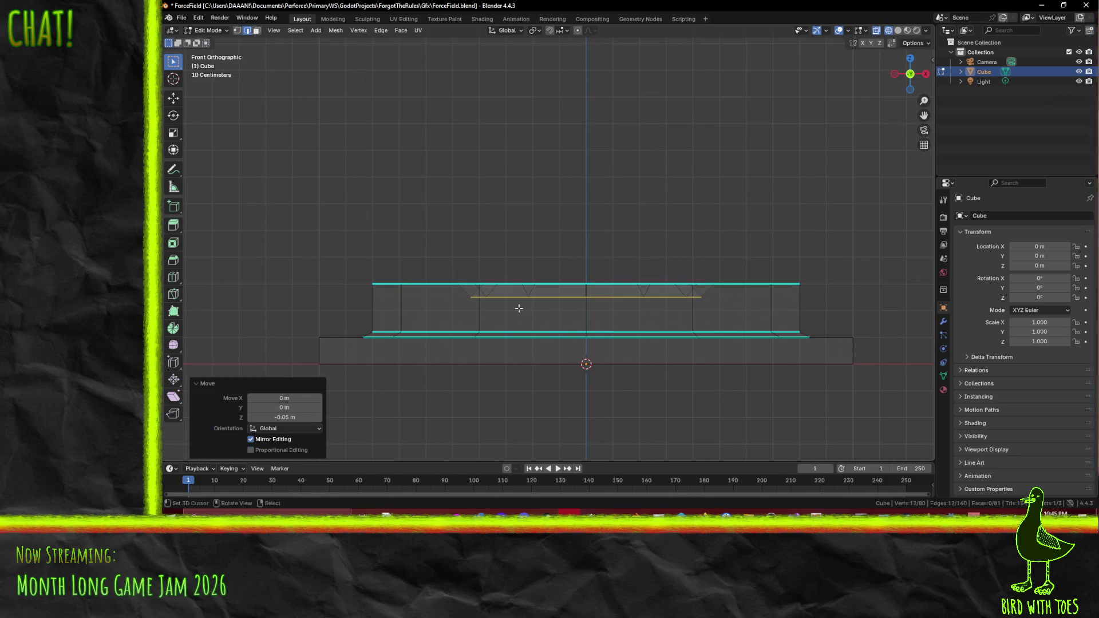
pyautogui.moveTo(519, 308); pyautogui.dragTo(523, 300)
pyautogui.hotkey('alt', 'a')
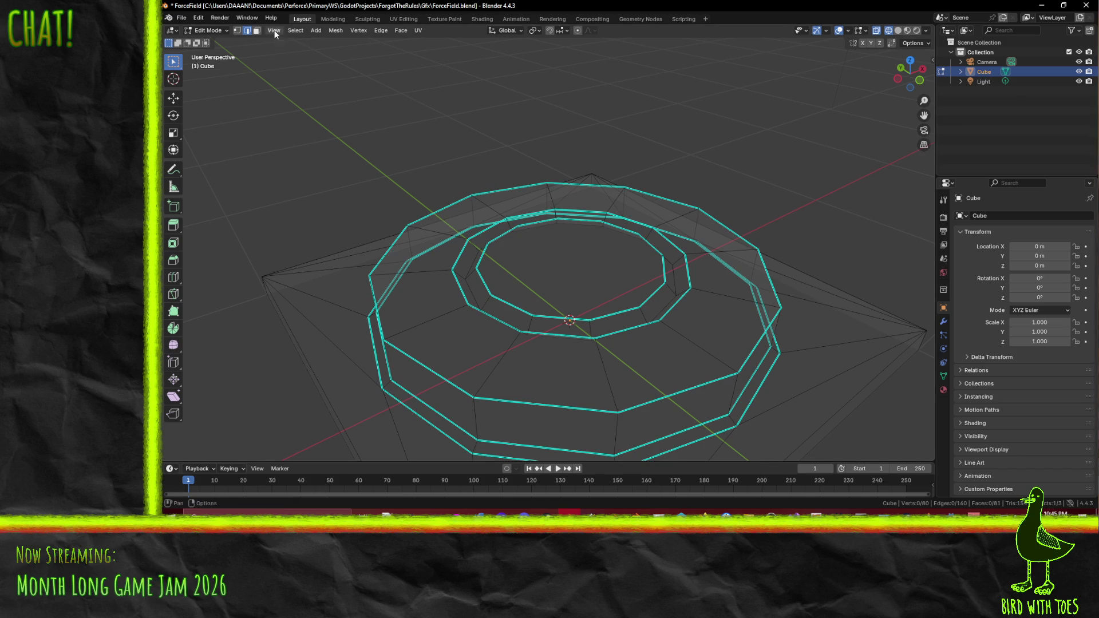
# Select the inner 12-sided top face and move it vertically in front view
pyautogui.press('3')
pyautogui.click(553, 243)
pyautogui.press('KP_1')
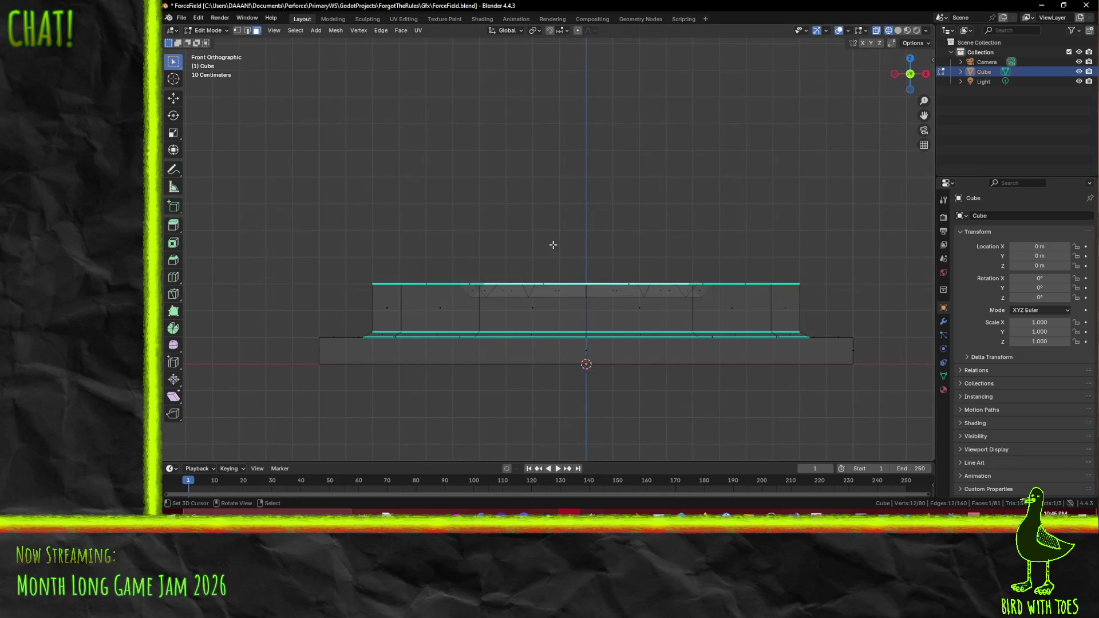
pyautogui.press('g')
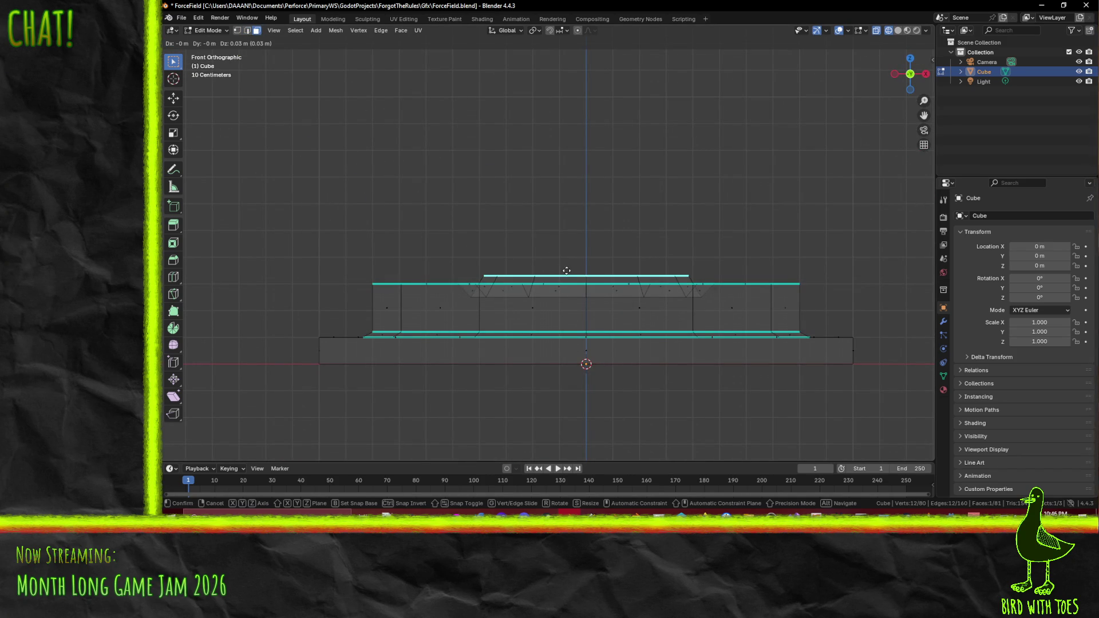
pyautogui.click(566, 270)
pyautogui.scroll(-2, 623, 313)
pyautogui.hotkey('alt', 'a')
# Box-select the inner top area and lower it 0.02 m along Z
pyautogui.moveTo(395, 204); pyautogui.dragTo(767, 268)
pyautogui.press('g')
pyautogui.press('z')
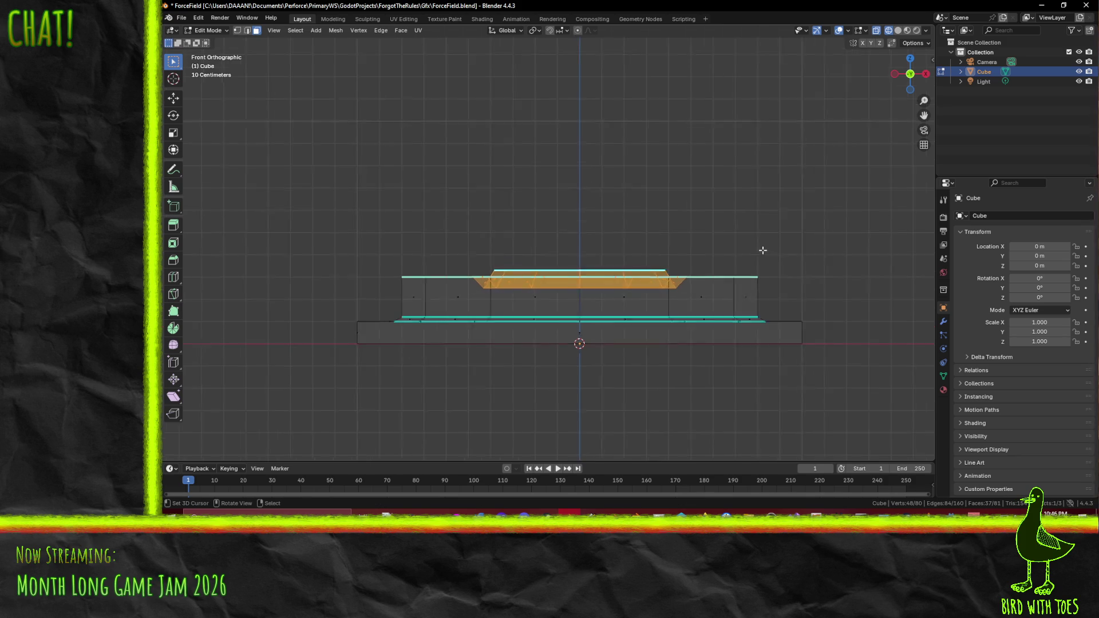
pyautogui.scroll(5, 761, 252)
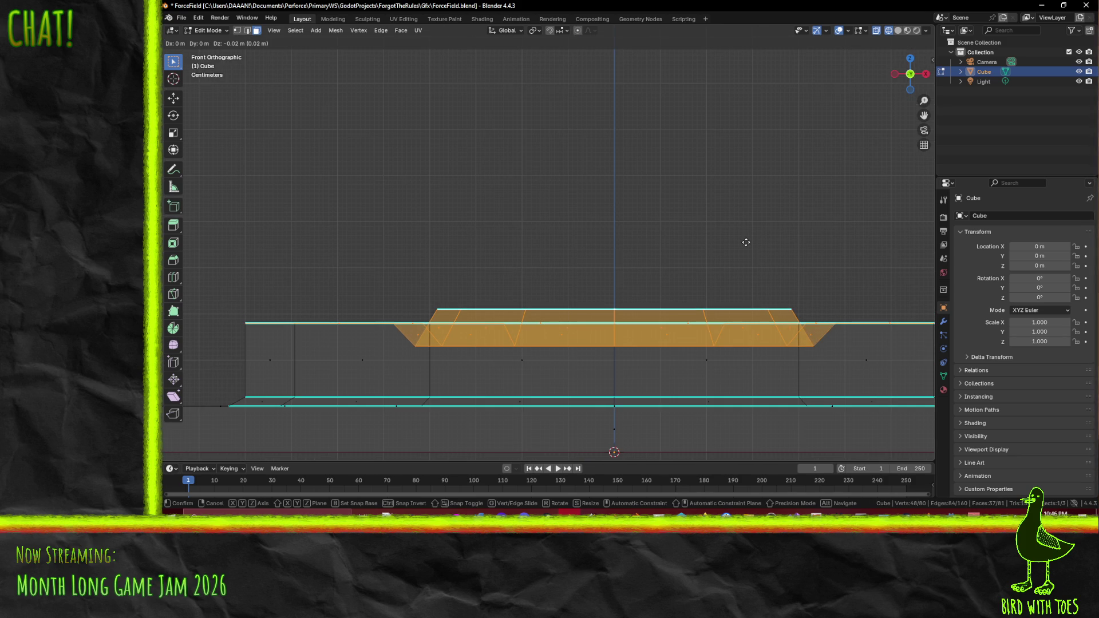
pyautogui.click(745, 245)
pyautogui.scroll(-4, 745, 245)
pyautogui.hotkey('alt', 'a')
# Switch to Material Preview shading and return to Object Mode
pyautogui.press('z')
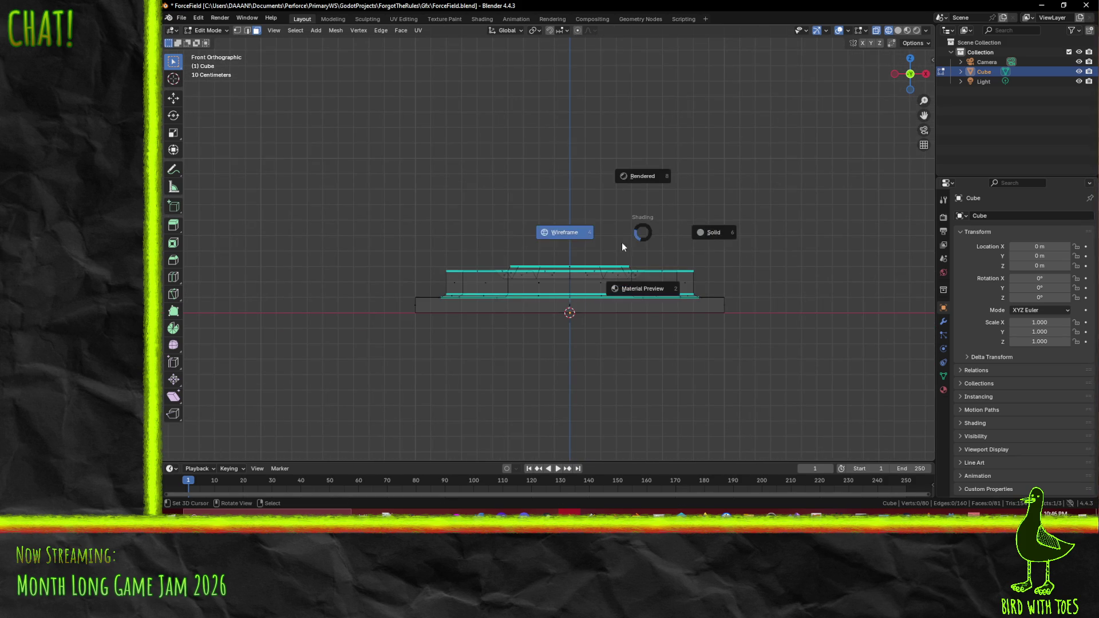
pyautogui.click(651, 289)
pyautogui.moveTo(652, 290)
pyautogui.mouseDown()
pyautogui.moveTo(641, 295)
pyautogui.moveTo(655, 302)
pyautogui.mouseUp()
pyautogui.press('Tab')
pyautogui.press('Tab')
pyautogui.press('Tab')
pyautogui.press('Tab')
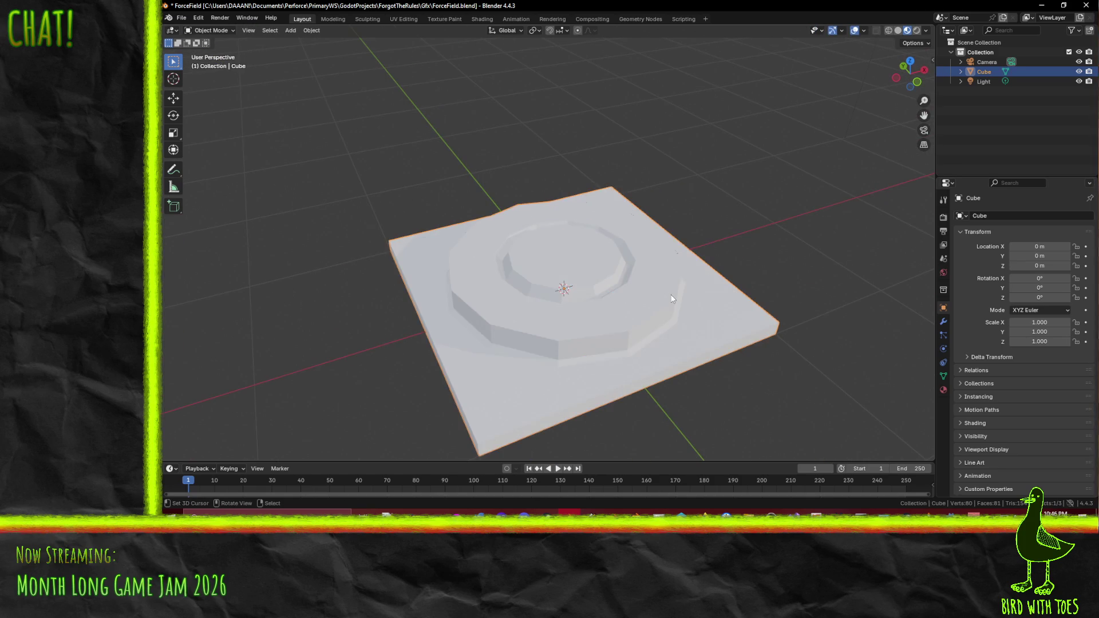
# Apply Shade Smooth to the entire base mesh
pyautogui.press('a')
pyautogui.press('F3')
pyautogui.write('sh')
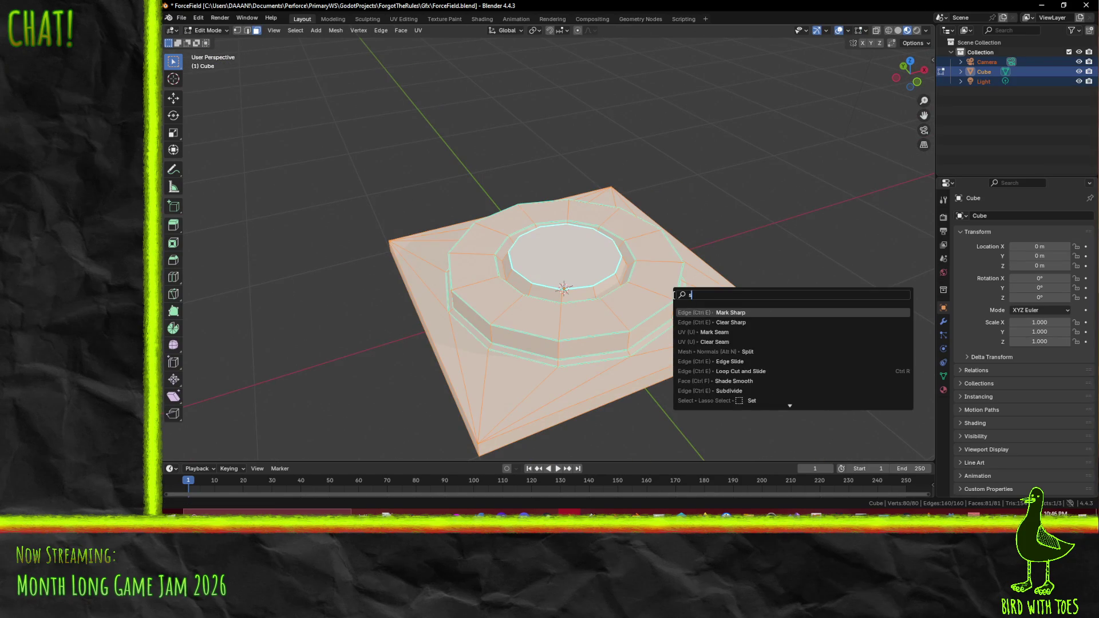
pyautogui.write('ade smooth')
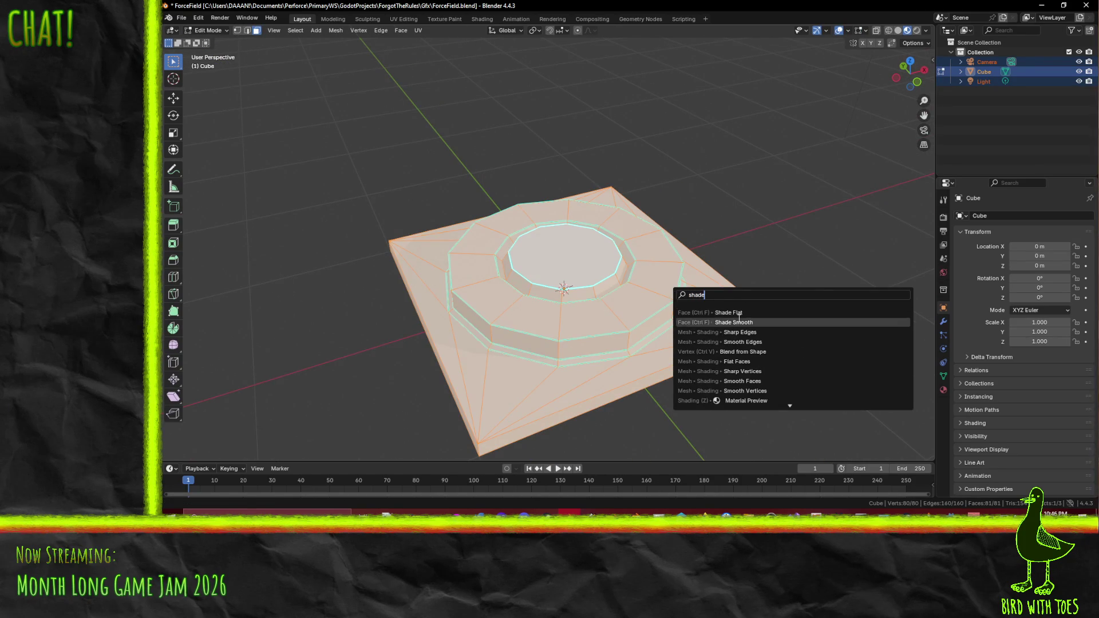
pyautogui.press('Return')
pyautogui.press('Tab')
pyautogui.moveTo(661, 347)
pyautogui.mouseDown()
pyautogui.moveTo(527, 323)
pyautogui.moveTo(561, 275)
pyautogui.moveTo(591, 325)
pyautogui.moveTo(631, 332)
pyautogui.moveTo(541, 344)
pyautogui.mouseUp()
# Mark the chosen edges of the base as sharp so they stay crisp
pyautogui.press('Tab')
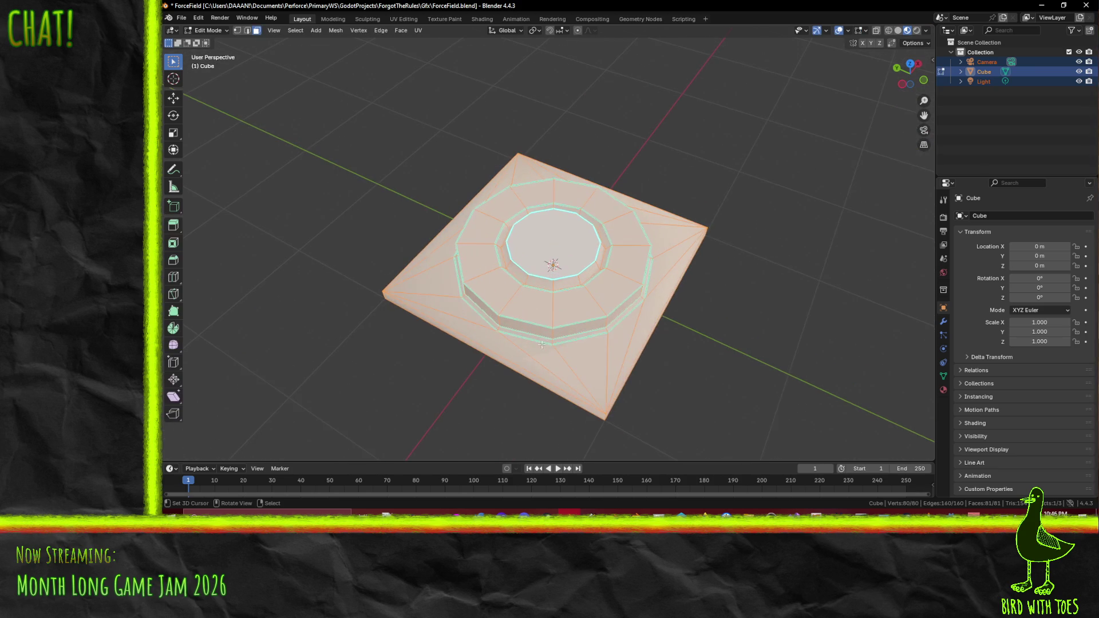
pyautogui.click(445, 351)
pyautogui.moveTo(453, 344); pyautogui.dragTo(524, 354)
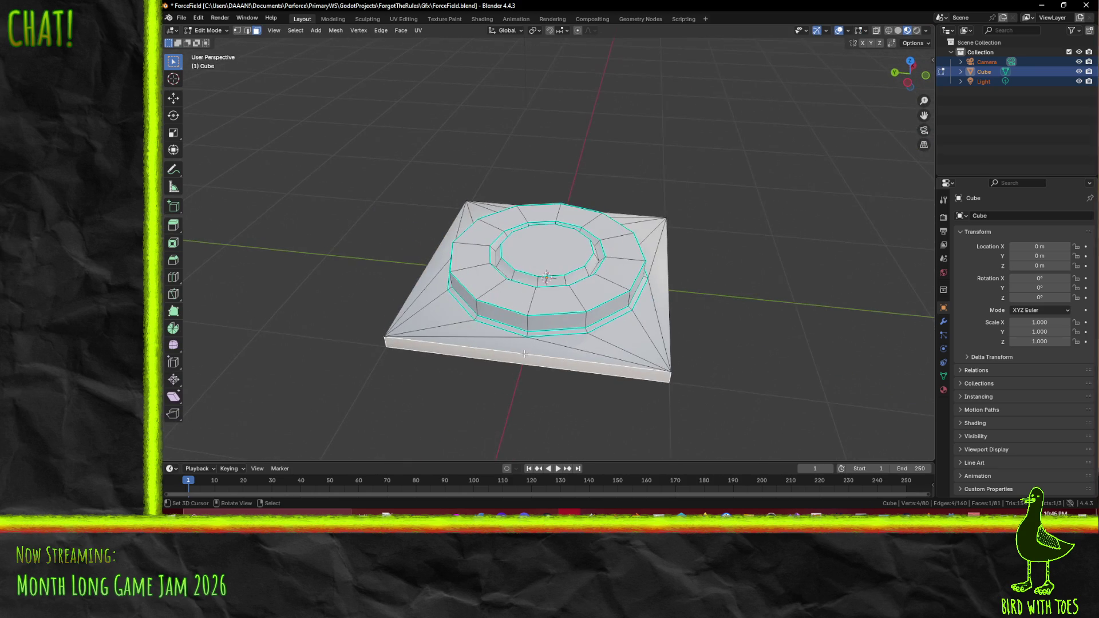
pyautogui.moveTo(274, 152); pyautogui.dragTo(378, 274)
pyautogui.moveTo(444, 323)
pyautogui.mouseDown()
pyautogui.moveTo(243, 307)
pyautogui.moveTo(454, 328)
pyautogui.moveTo(570, 355)
pyautogui.moveTo(533, 386)
pyautogui.moveTo(493, 391)
pyautogui.mouseUp()
pyautogui.press('F3')
pyautogui.click(560, 384)
# Switch the viewport to Material Preview shading and return to Object Mode
pyautogui.press('z')
pyautogui.click(412, 392)
pyautogui.scroll(-3, 532, 363)
pyautogui.press('z')
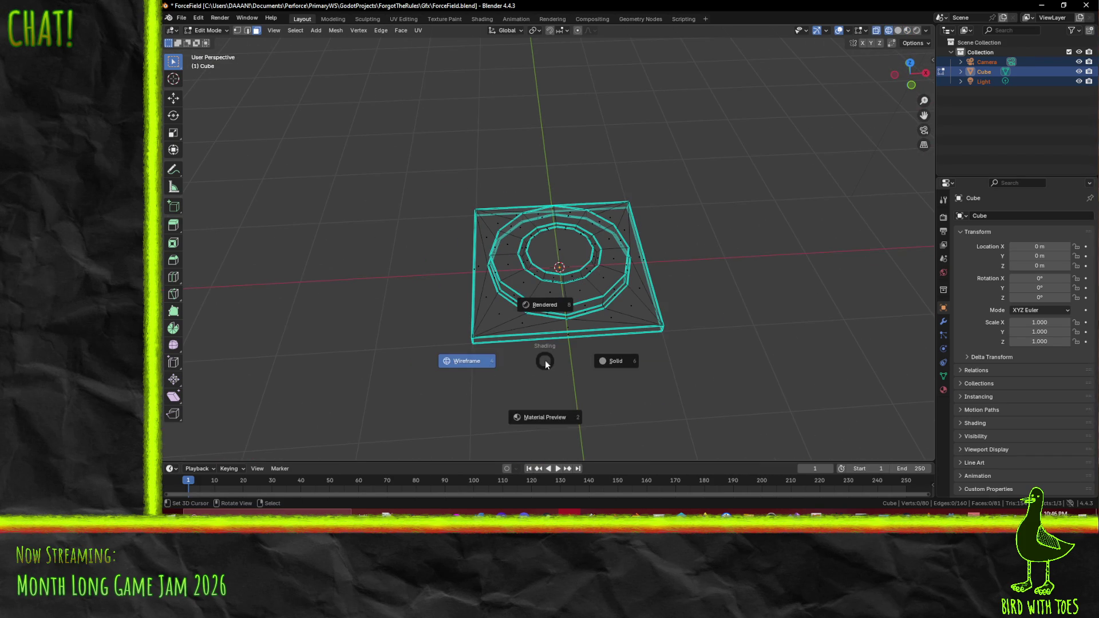
pyautogui.click(558, 428)
pyautogui.press('Tab')
pyautogui.scroll(5, 636, 322)
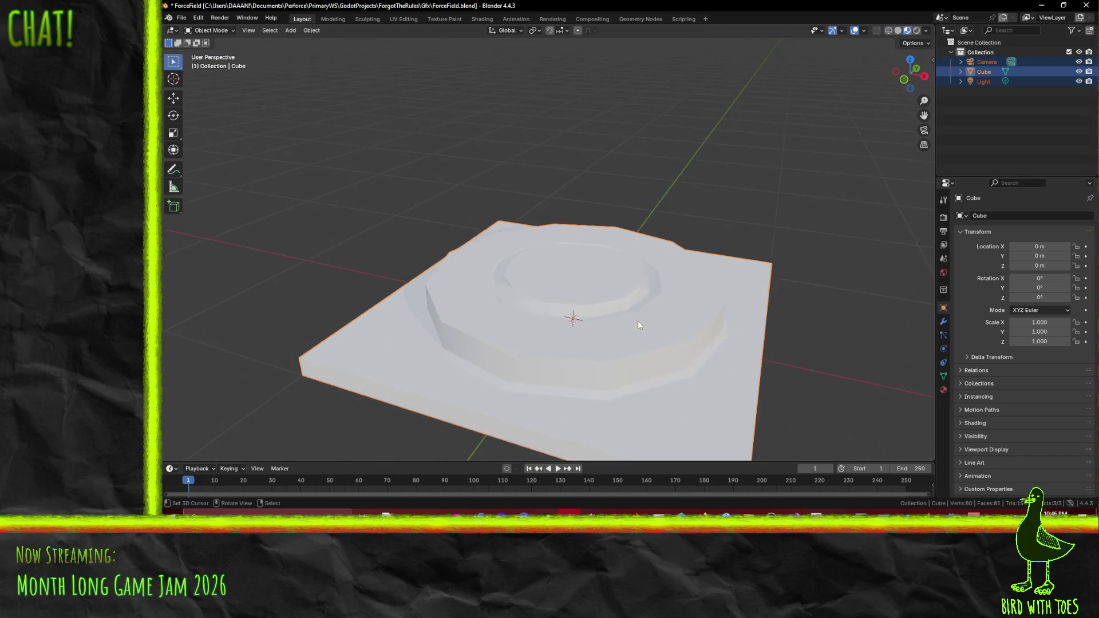
pyautogui.moveTo(644, 328)
pyautogui.mouseDown()
pyautogui.moveTo(699, 352)
pyautogui.moveTo(717, 373)
pyautogui.moveTo(712, 388)
pyautogui.moveTo(596, 393)
pyautogui.moveTo(595, 378)
pyautogui.moveTo(616, 370)
pyautogui.mouseUp()
pyautogui.scroll(-3, 577, 387)
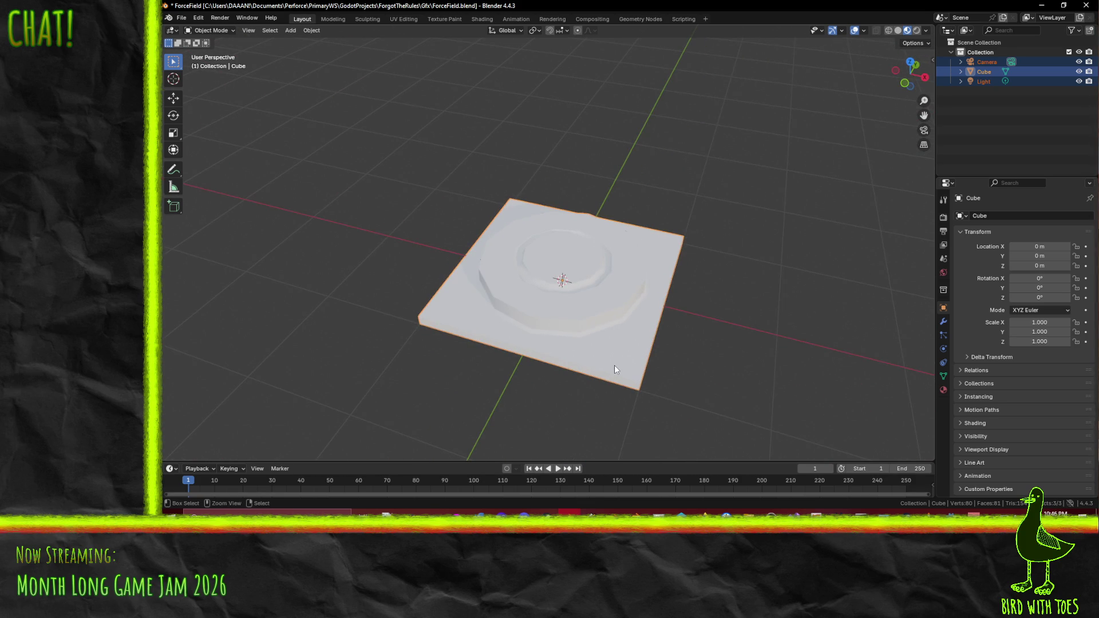
# Save ForceField.blend
pyautogui.hotkey('ctrl', 's')
pyautogui.scroll(-2, 614, 365)
pyautogui.moveTo(614, 365)
pyautogui.mouseDown()
pyautogui.moveTo(592, 337)
pyautogui.moveTo(630, 321)
pyautogui.mouseUp()
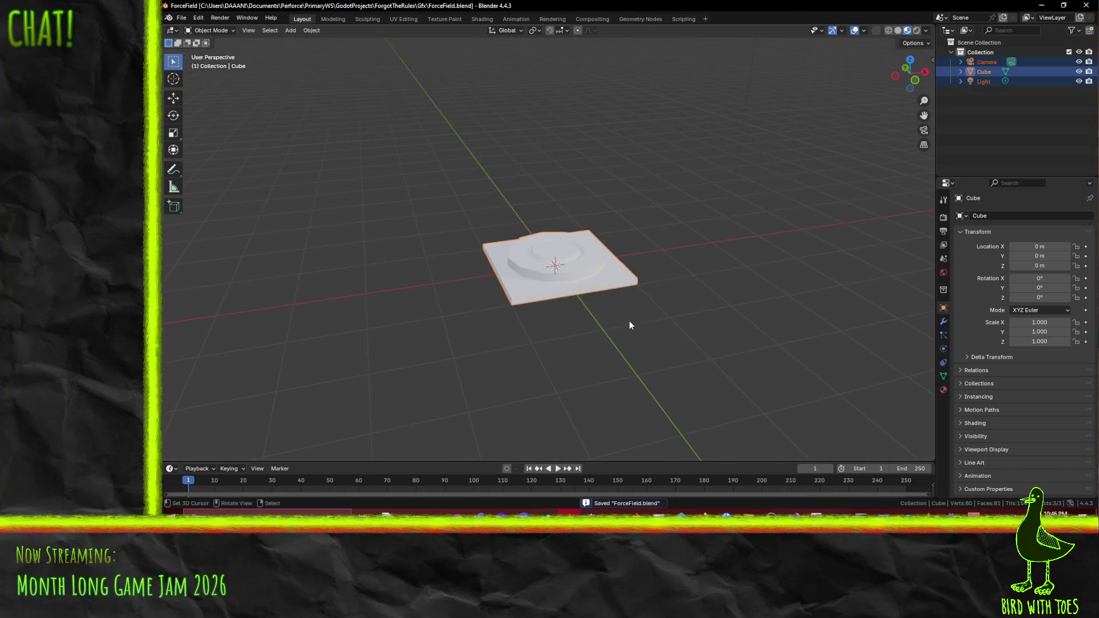
# In top view, scale the entire base mesh to 0.5 and save
pyautogui.press('Tab')
pyautogui.press('KP_7')
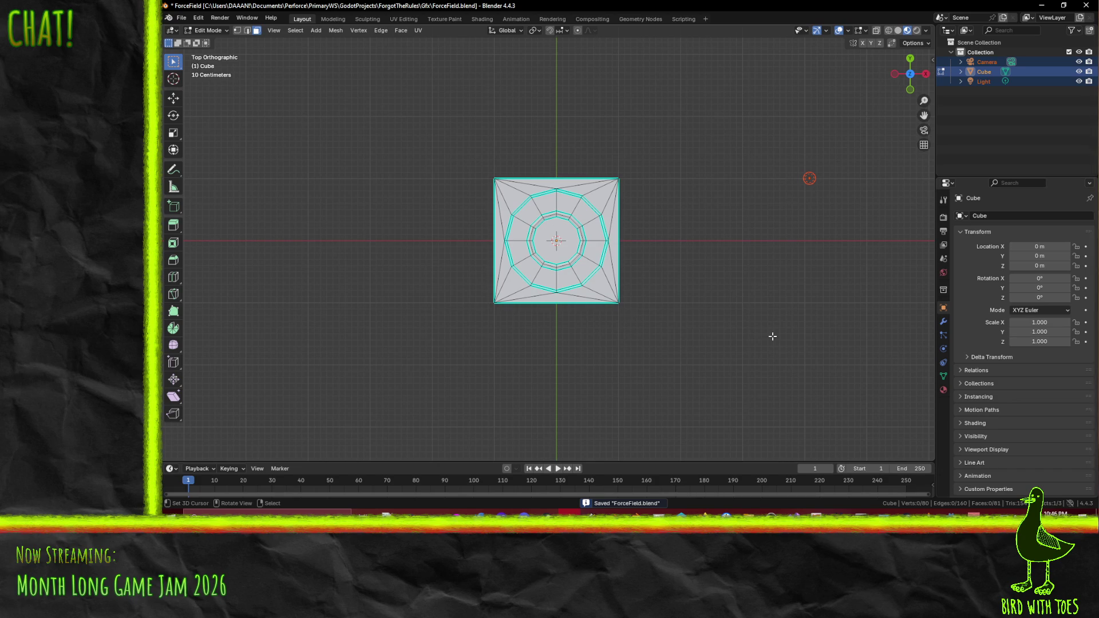
pyautogui.press('a')
pyautogui.press('s')
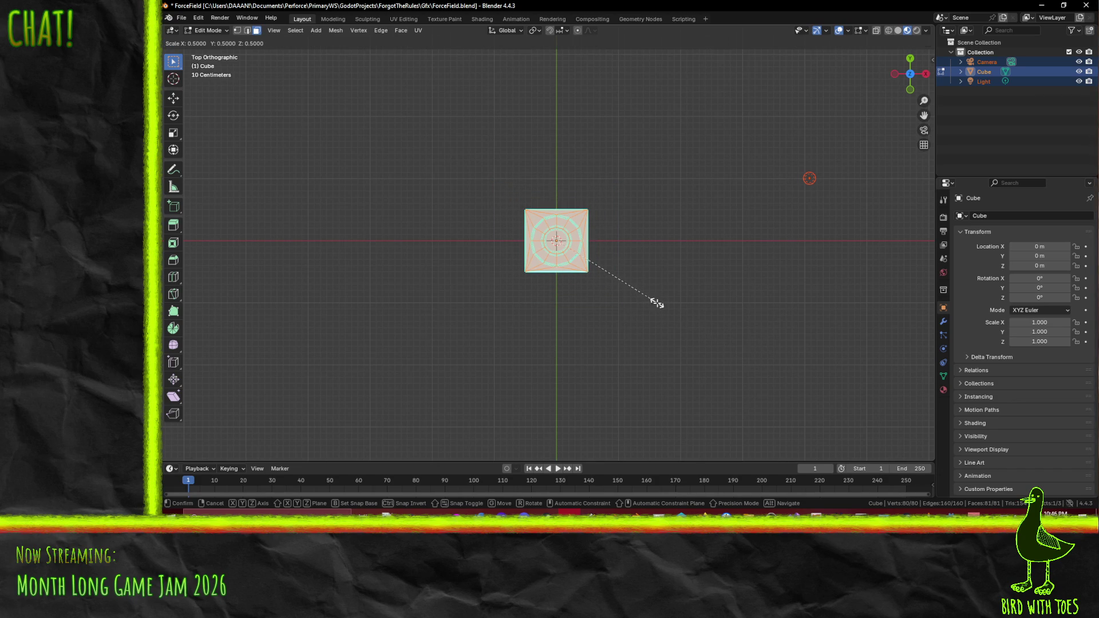
pyautogui.click(656, 304)
pyautogui.scroll(2, 625, 317)
pyautogui.moveTo(624, 316); pyautogui.dragTo(594, 333)
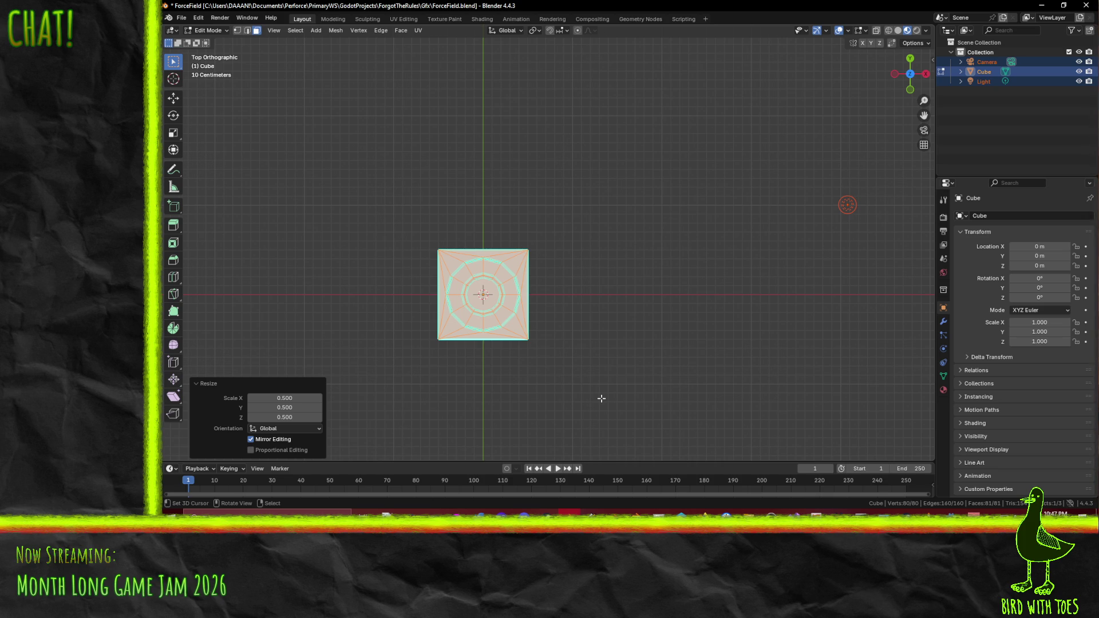
pyautogui.hotkey('ctrl', 's')
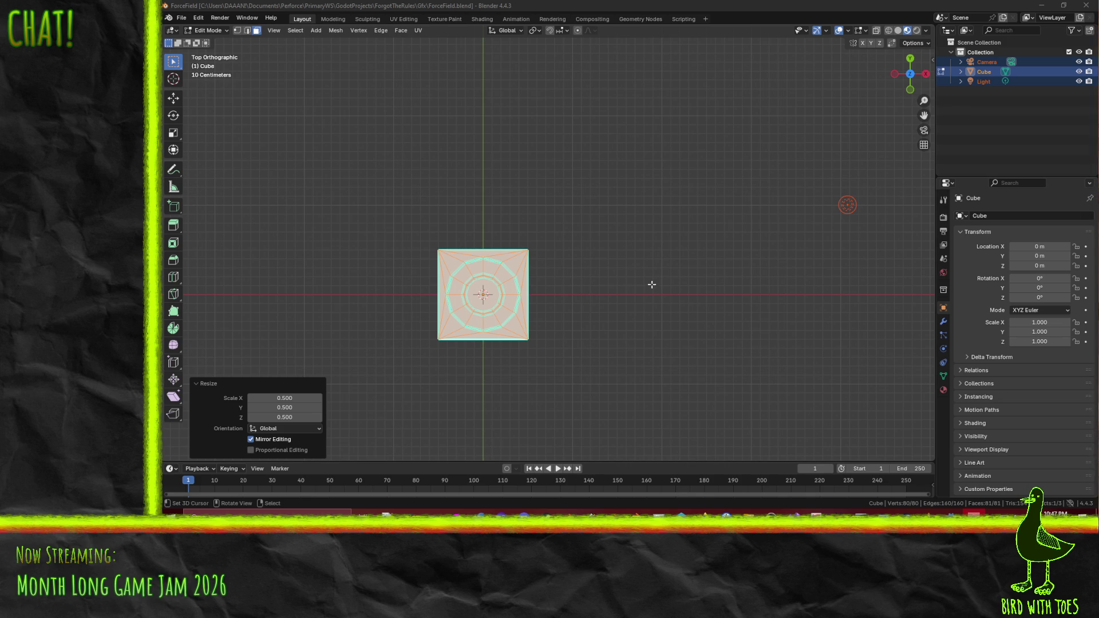
# In front view, lower the whole mesh 0.1 m along Z and save again
pyautogui.scroll(-3, 652, 285)
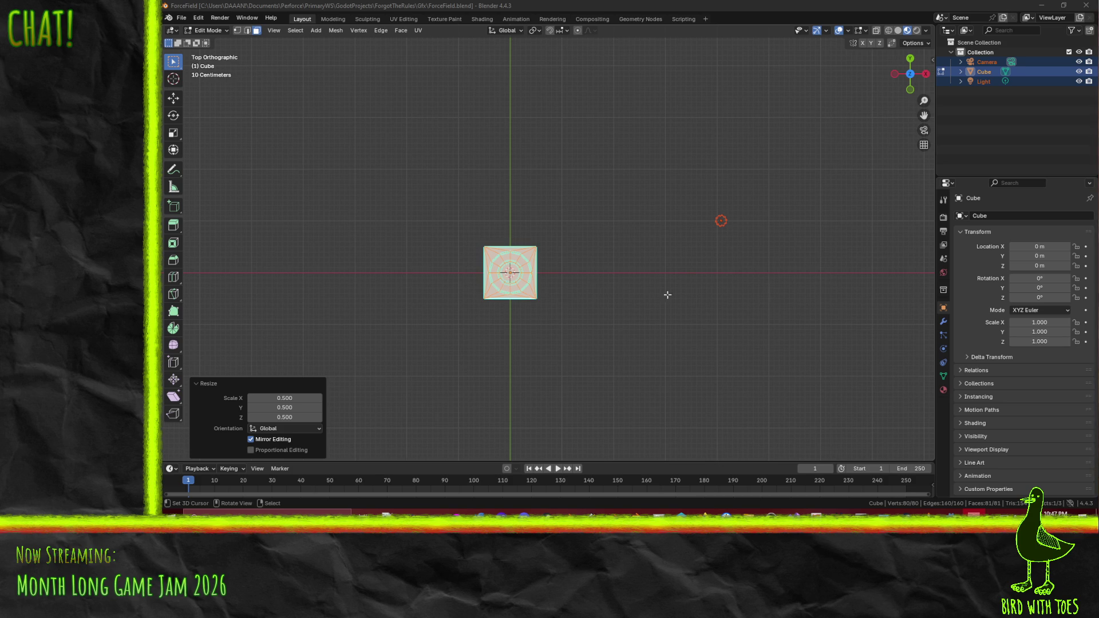
pyautogui.moveTo(611, 287)
pyautogui.mouseDown()
pyautogui.moveTo(636, 216)
pyautogui.moveTo(547, 277)
pyautogui.moveTo(654, 292)
pyautogui.mouseUp()
pyautogui.press('KP_1')
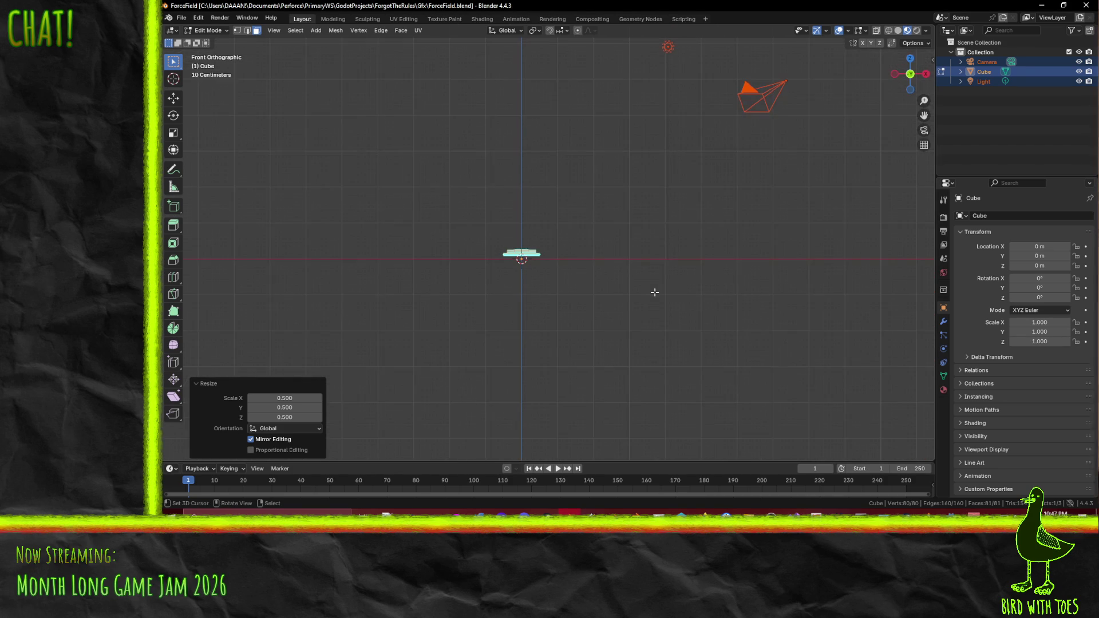
pyautogui.scroll(10, 654, 292)
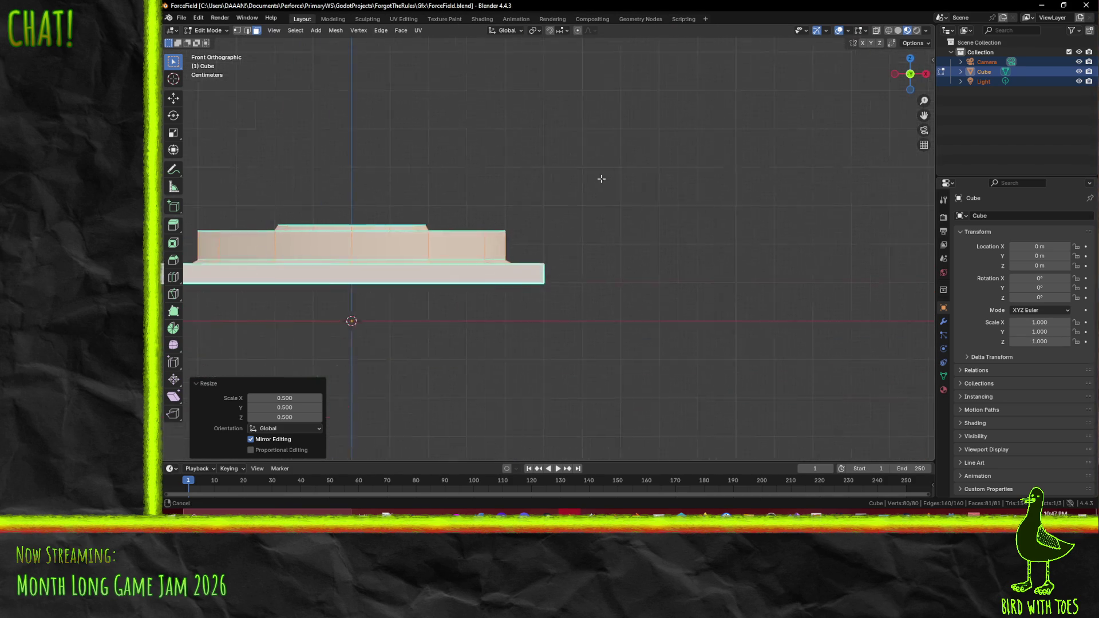
pyautogui.press('g')
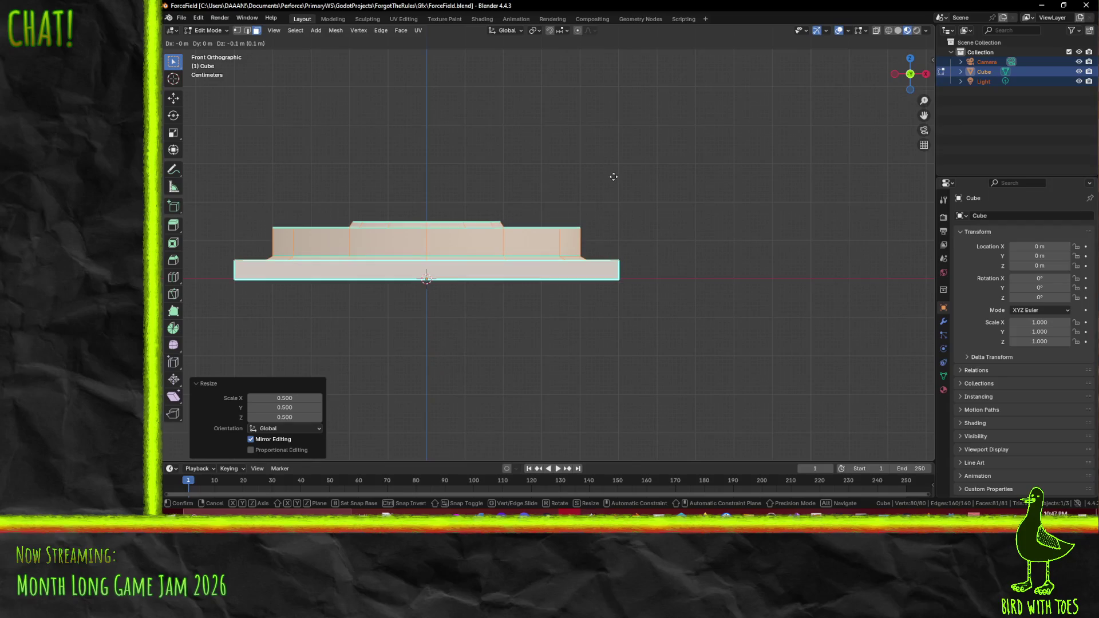
pyautogui.keyDown('ctrl'); pyautogui.click(614, 176); pyautogui.keyUp('ctrl')
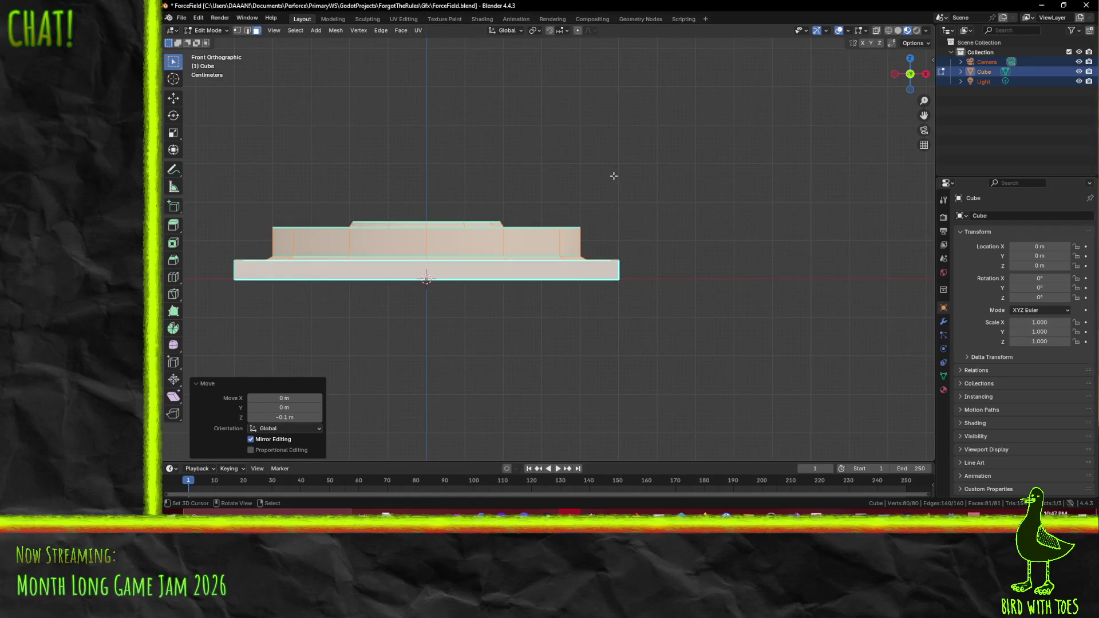
pyautogui.press('KP_7')
pyautogui.scroll(-8, 614, 176)
pyautogui.hotkey('ctrl', 's')
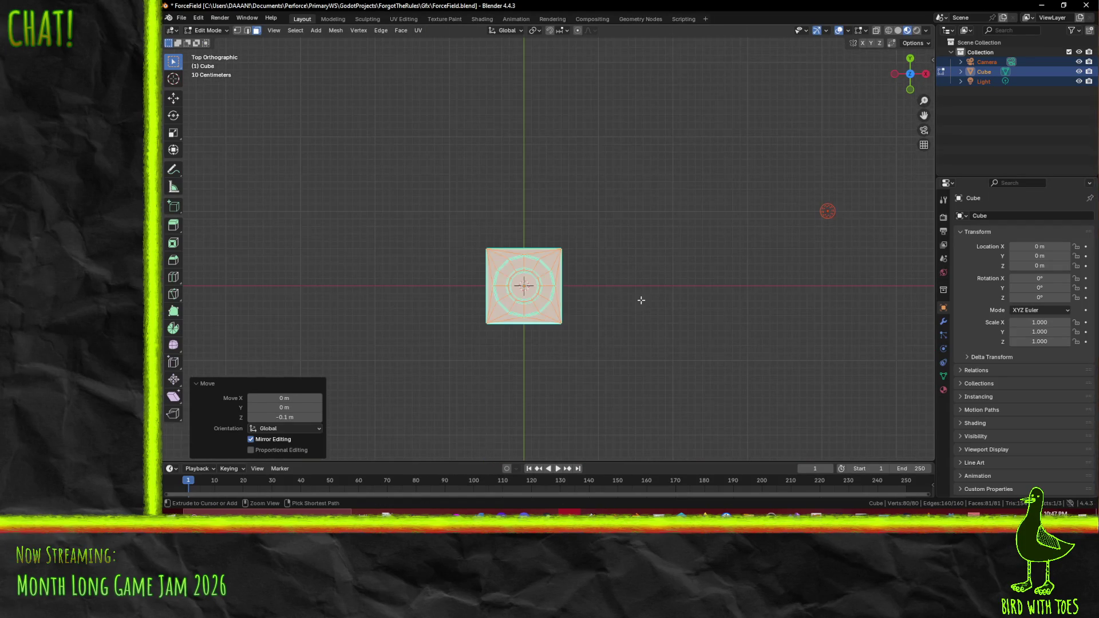
# Reselect the entire base mesh from the front view
pyautogui.moveTo(643, 299)
pyautogui.mouseDown()
pyautogui.moveTo(639, 241)
pyautogui.moveTo(650, 229)
pyautogui.mouseUp()
pyautogui.click(655, 222)
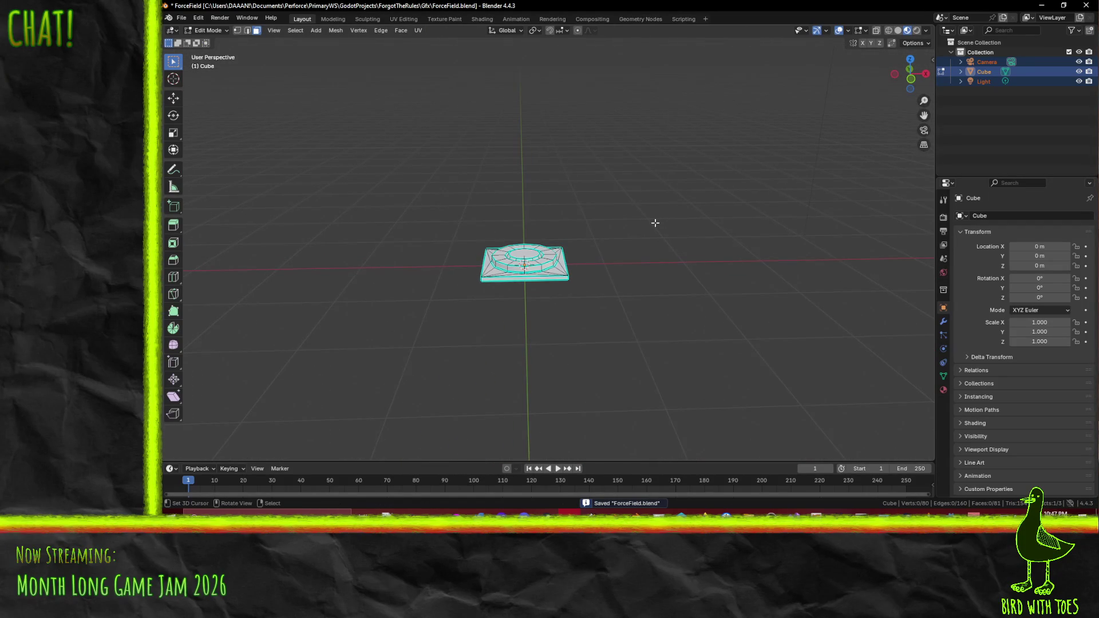
pyautogui.press('KP_1')
pyautogui.press('a')
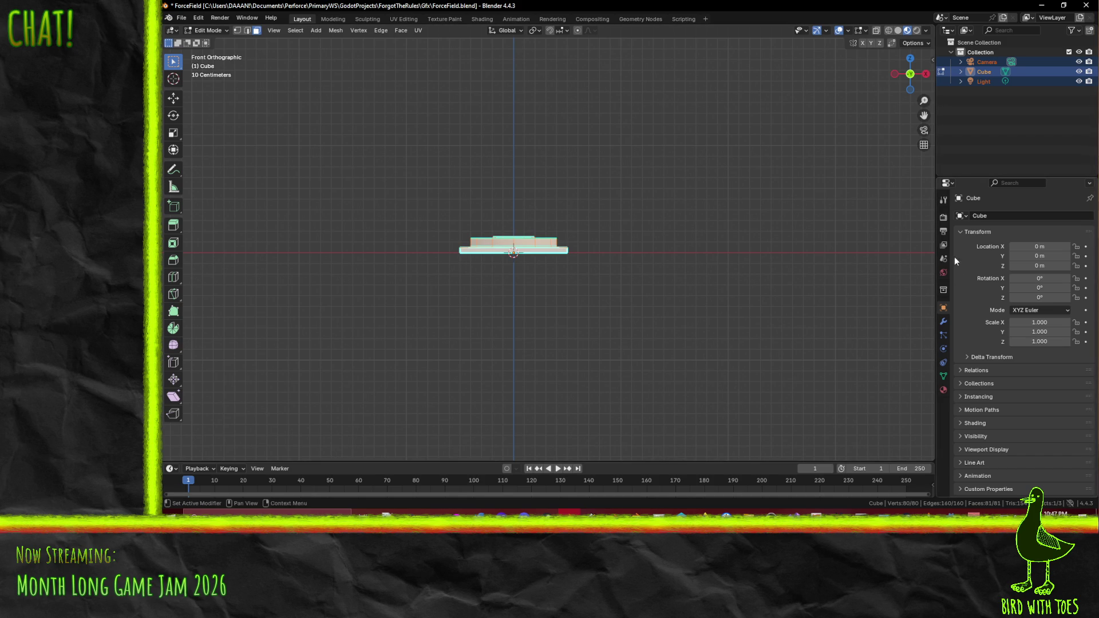
# In Material Properties, rename the pedestal's material to BaseMat and clear the selection
pyautogui.click(943, 391)
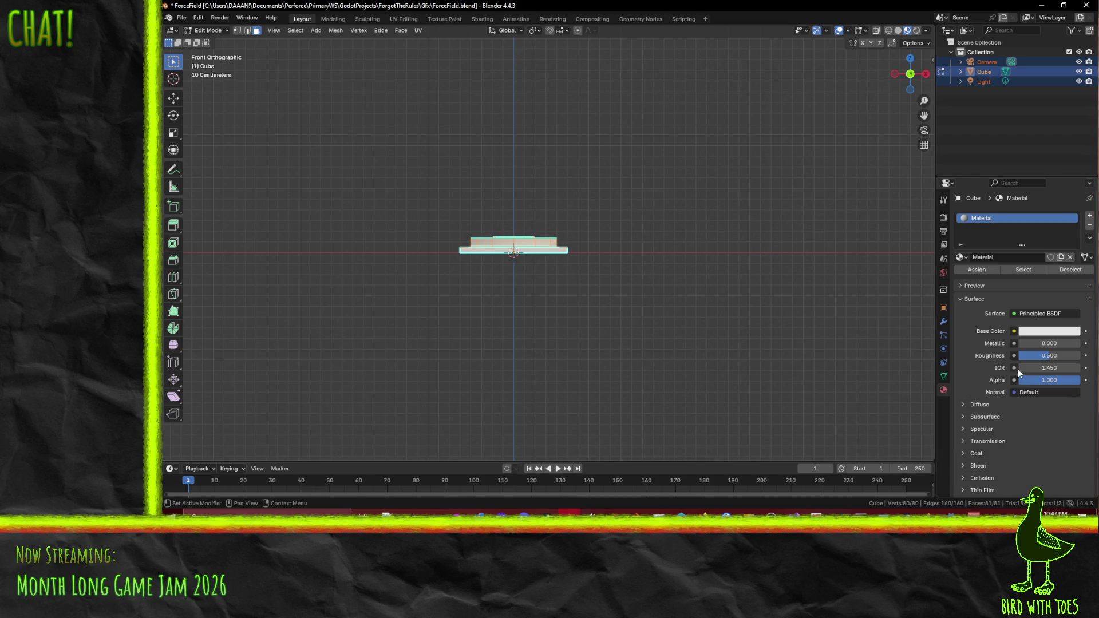
pyautogui.click(996, 257)
pyautogui.write('BaseMat')
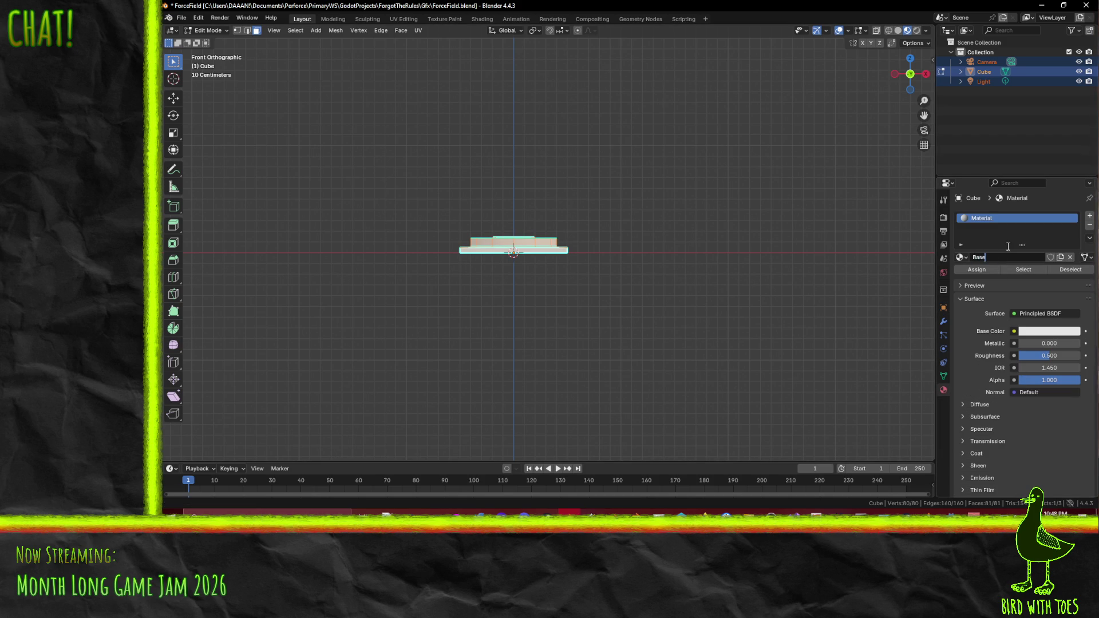
pyautogui.press('Return')
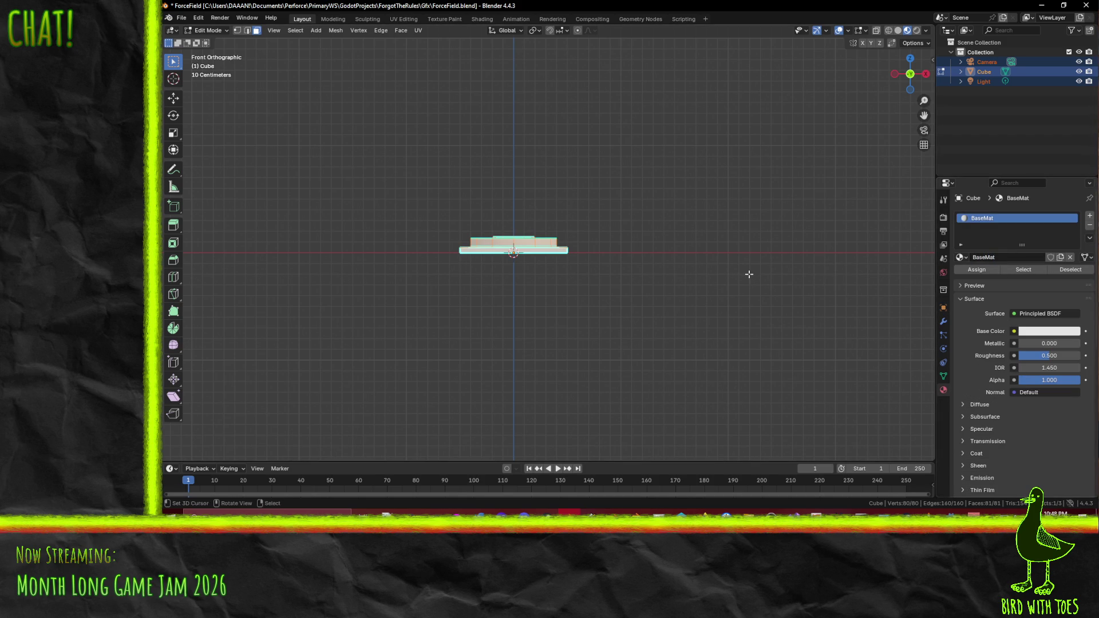
pyautogui.hotkey('alt', 'a')
pyautogui.press('F3')
# Add a cylinder with 8 vertices to the mesh
pyautogui.write('cy')
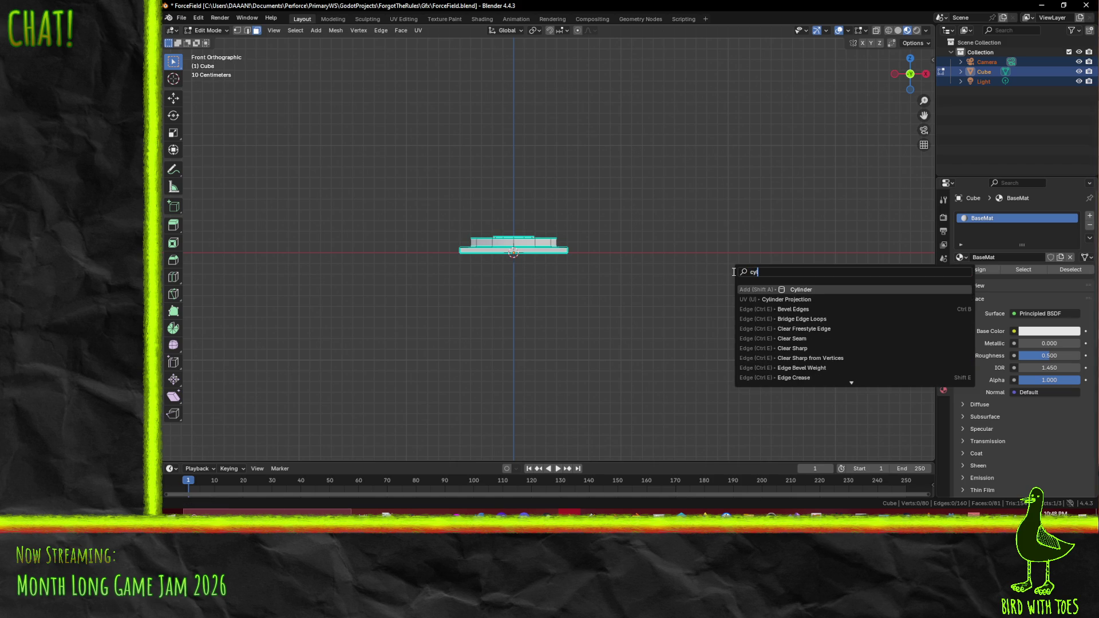
pyautogui.click(784, 288)
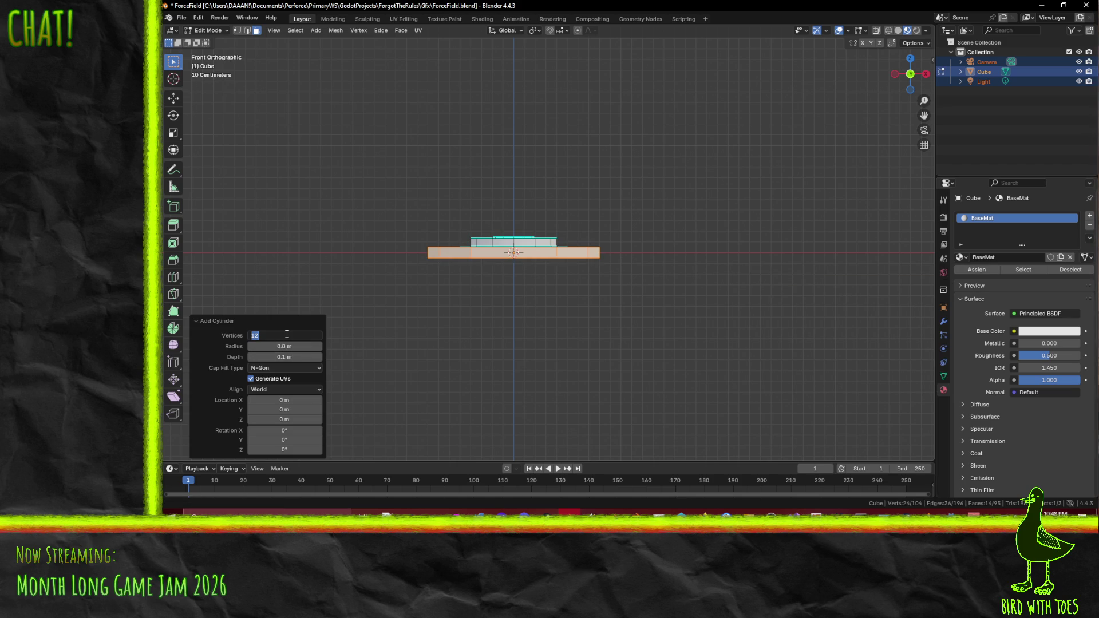
pyautogui.write('8')
pyautogui.press('Return')
pyautogui.scroll(-2, 535, 355)
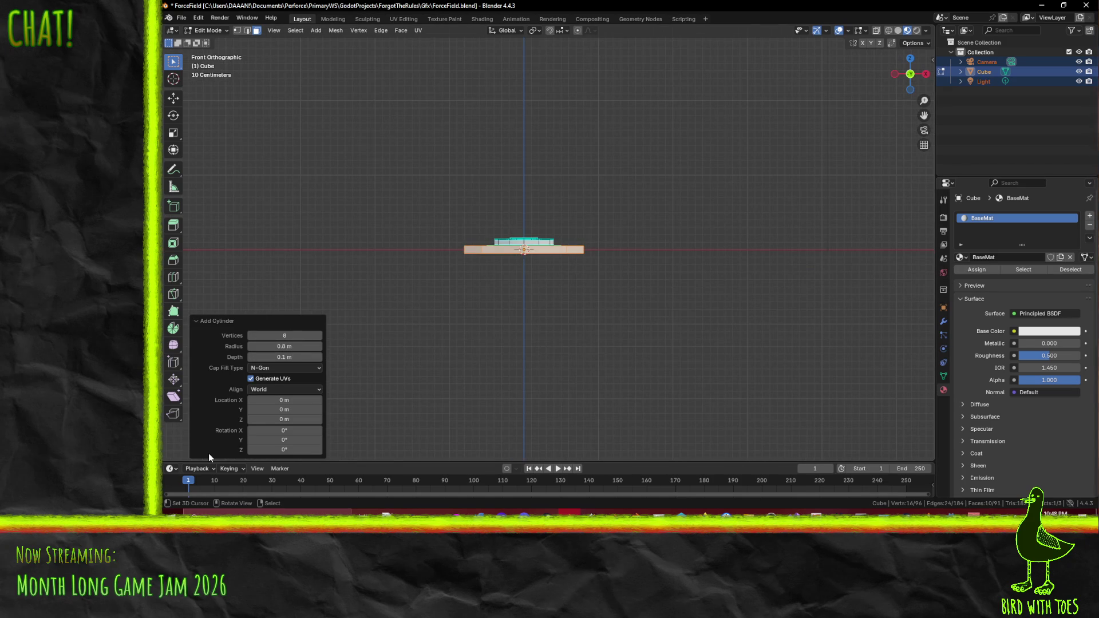
# Set the cylinder's radius to 0.2 m and depth to 4 m, then start raising it
pyautogui.click(296, 346)
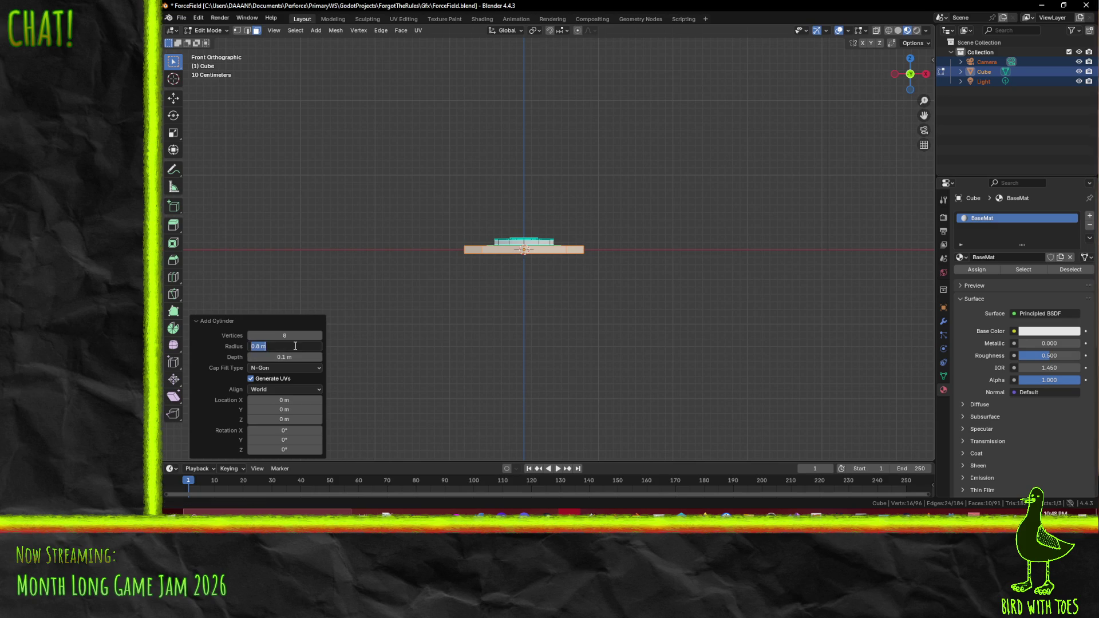
pyautogui.press('BackSpace')
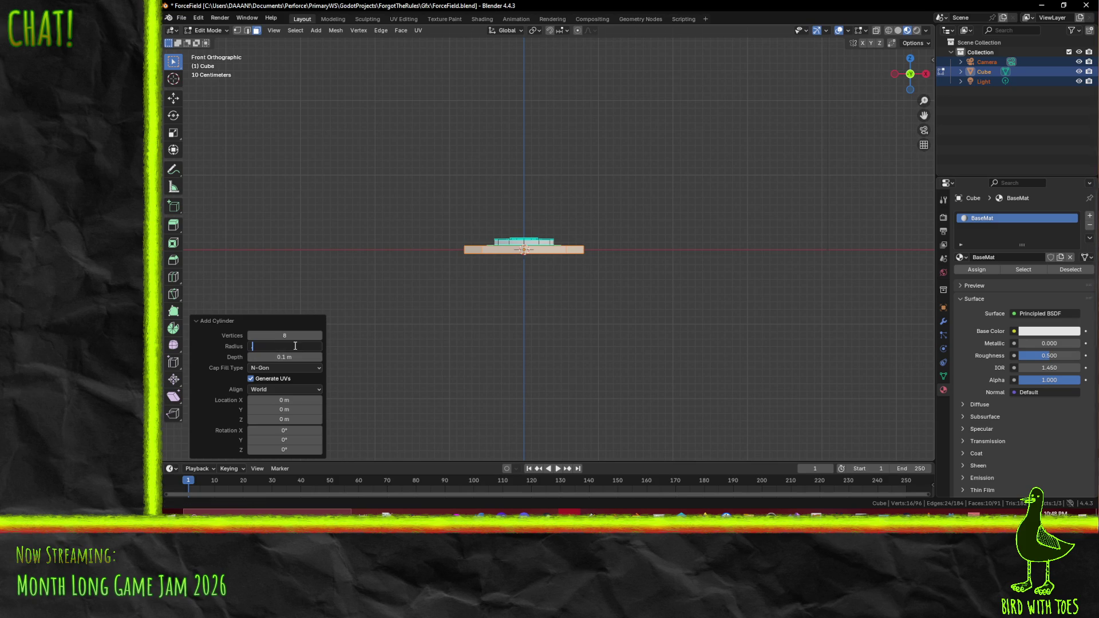
pyautogui.press('Return')
pyautogui.click(295, 346)
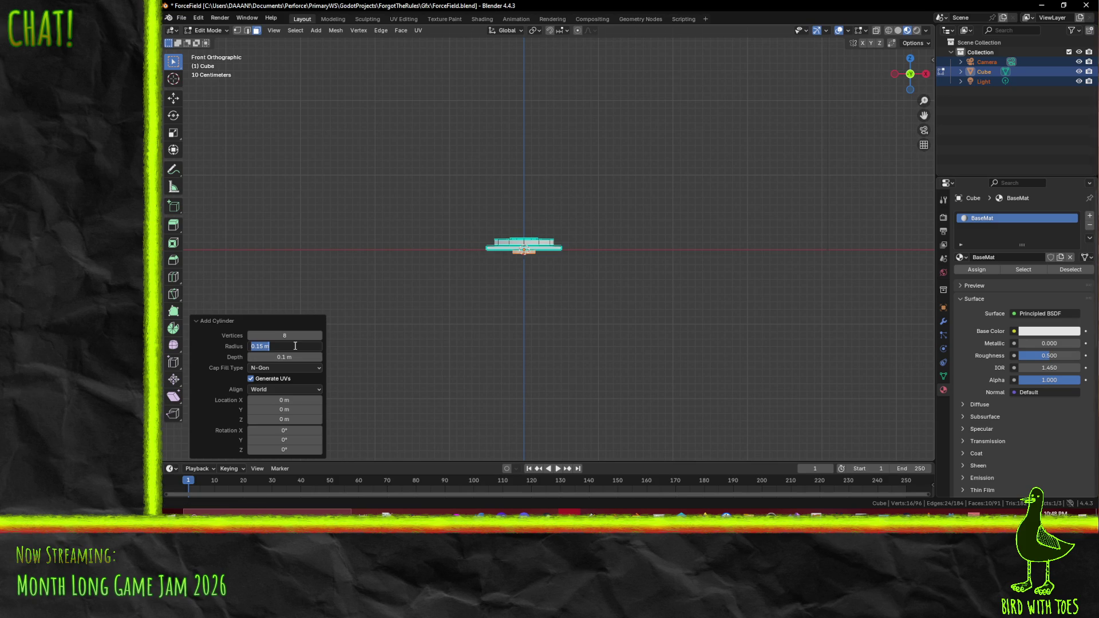
pyautogui.write('0.2')
pyautogui.press('Return')
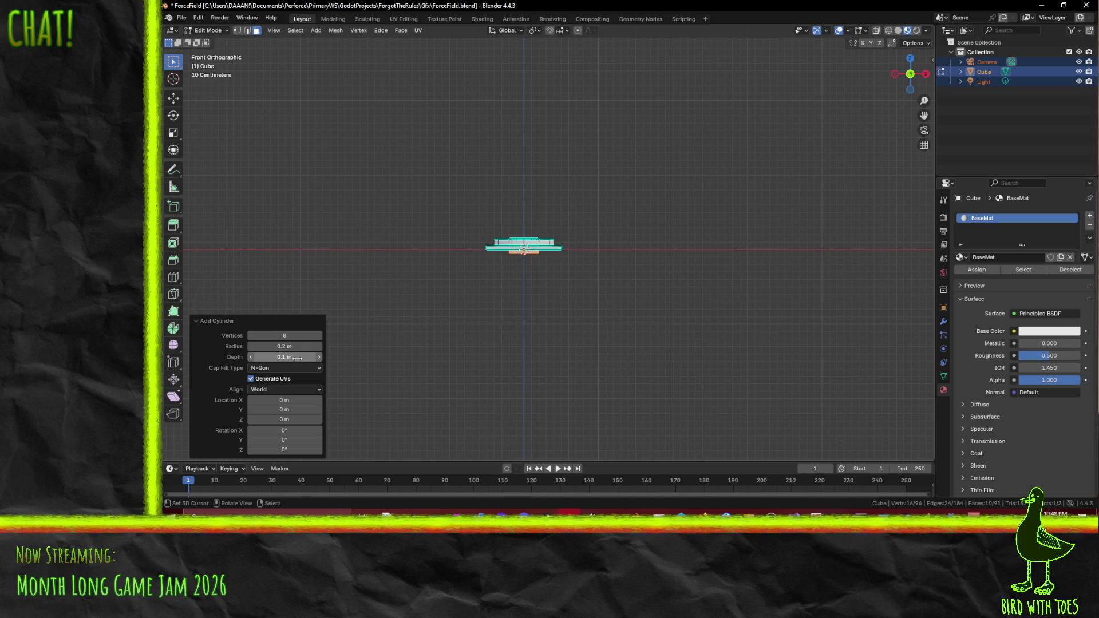
pyautogui.click(299, 358)
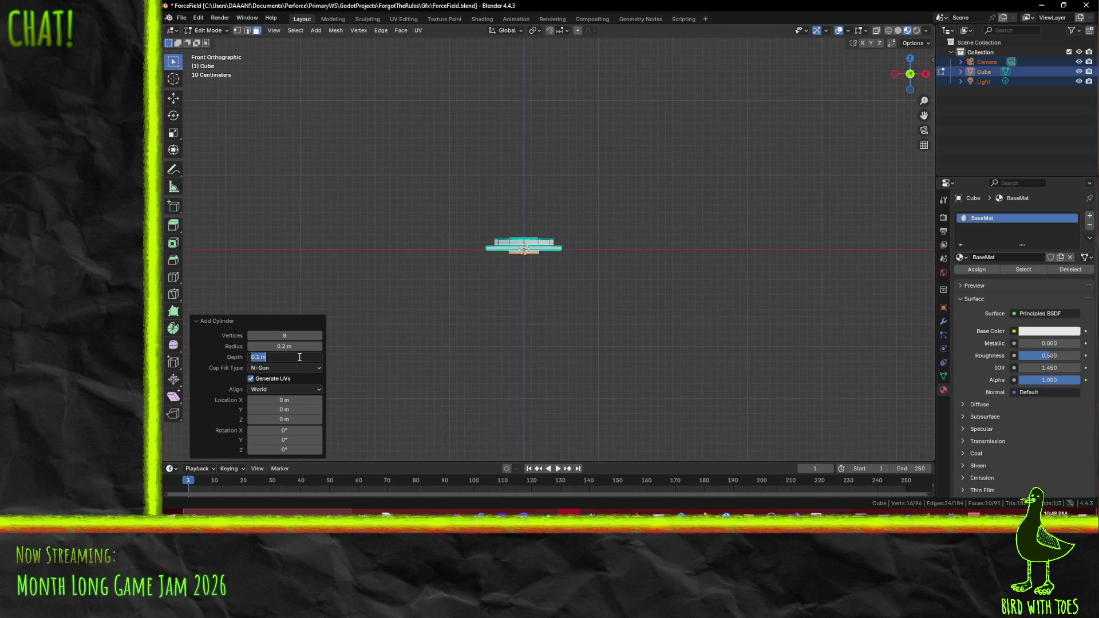
pyautogui.press('Return')
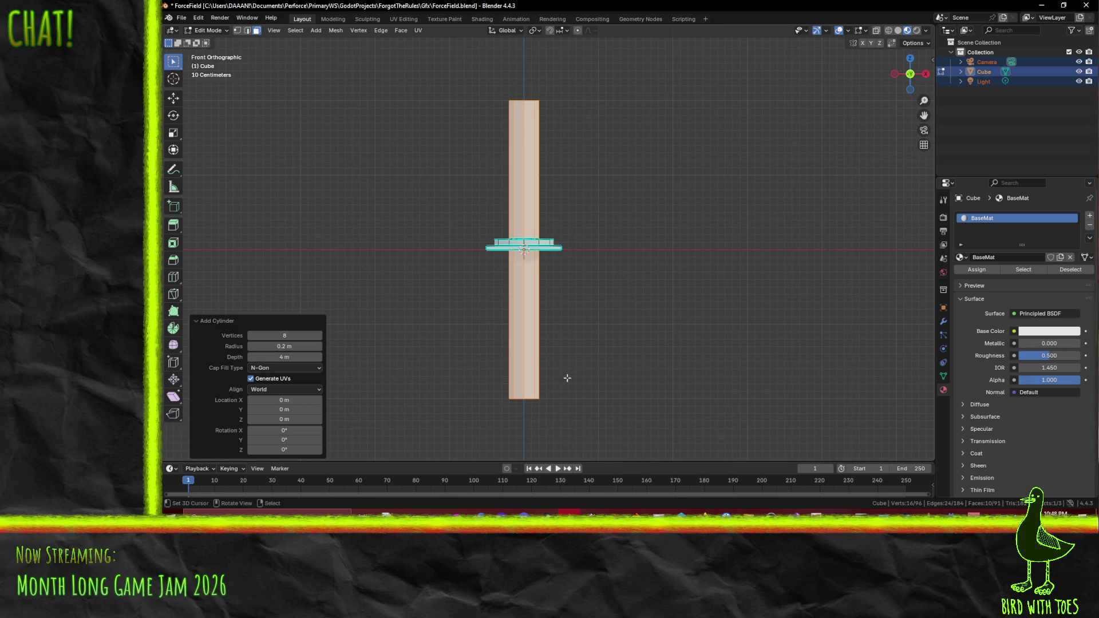
pyautogui.press('g')
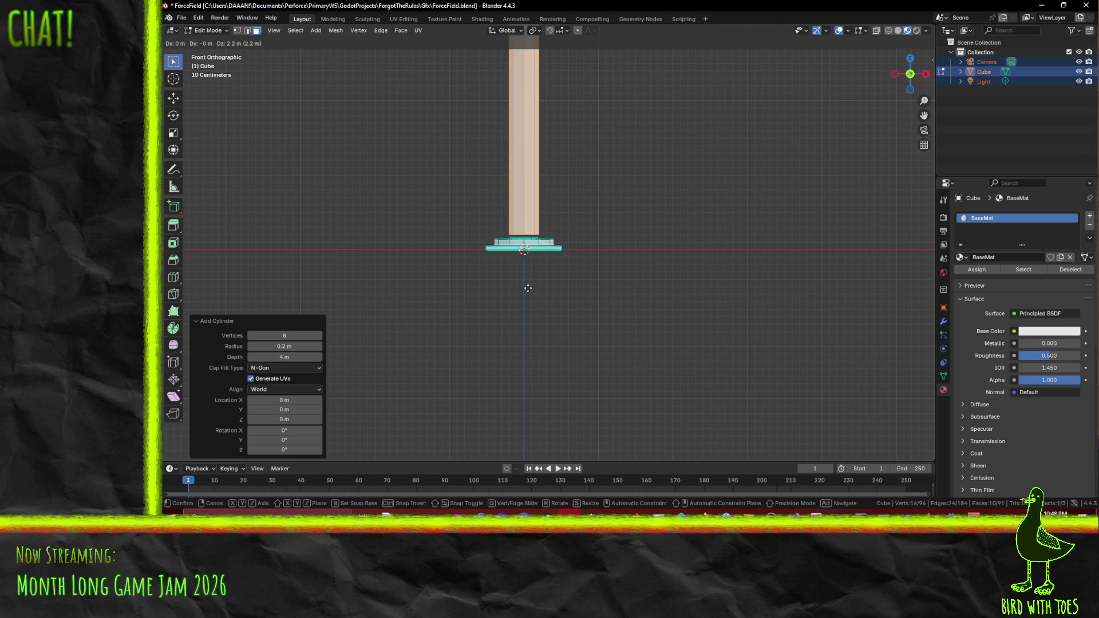
# Place the raised cylinder and select the pillar's bottom face in front view
pyautogui.click(528, 284)
pyautogui.scroll(8, 530, 282)
pyautogui.hotkey('alt', 'a')
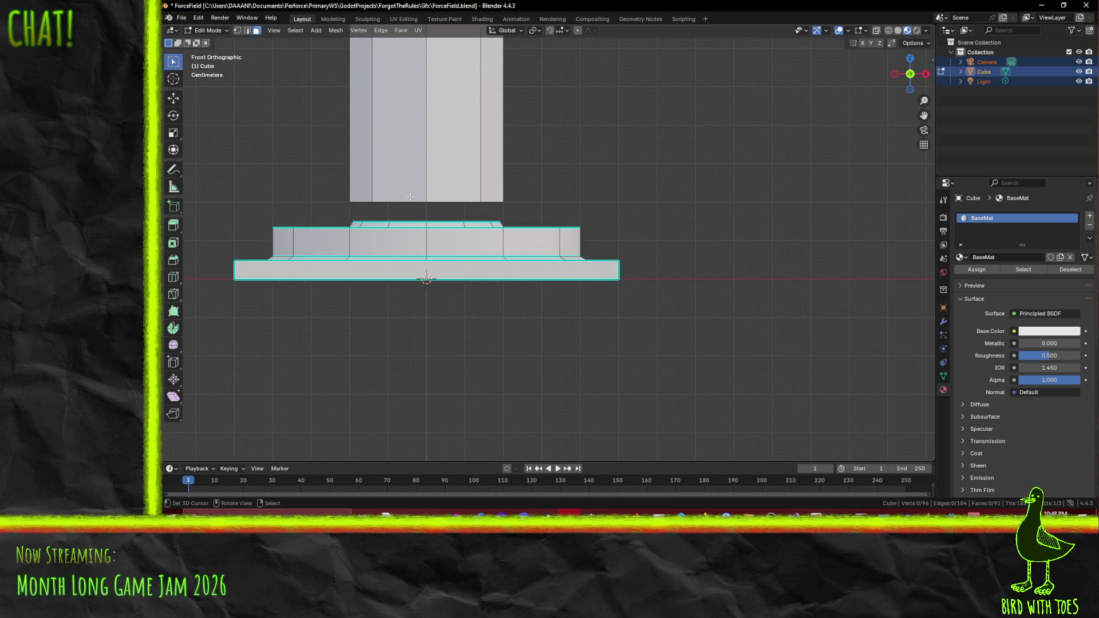
pyautogui.moveTo(295, 66)
pyautogui.mouseDown()
pyautogui.moveTo(373, 86)
pyautogui.moveTo(394, 118)
pyautogui.mouseUp()
pyautogui.click(394, 120)
pyautogui.press('KP_1')
pyautogui.scroll(-4, 529, 362)
# Extrude the bottom face twice (first 0.6 m), scale it to 0.5, and lower it 0.05 m
pyautogui.press('e')
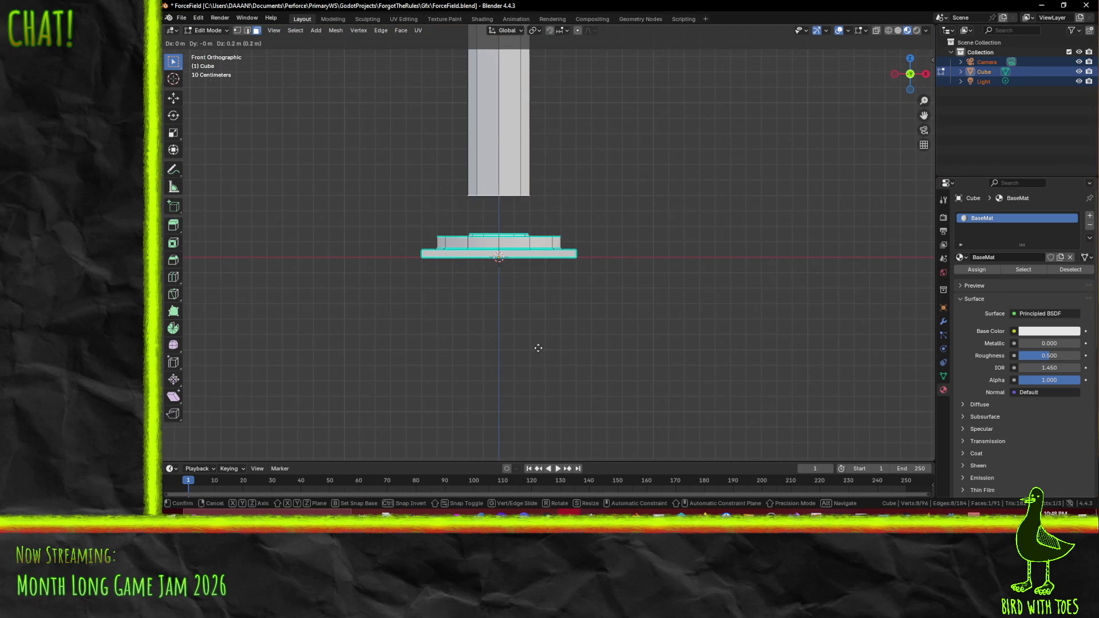
pyautogui.click(540, 289)
pyautogui.press('e')
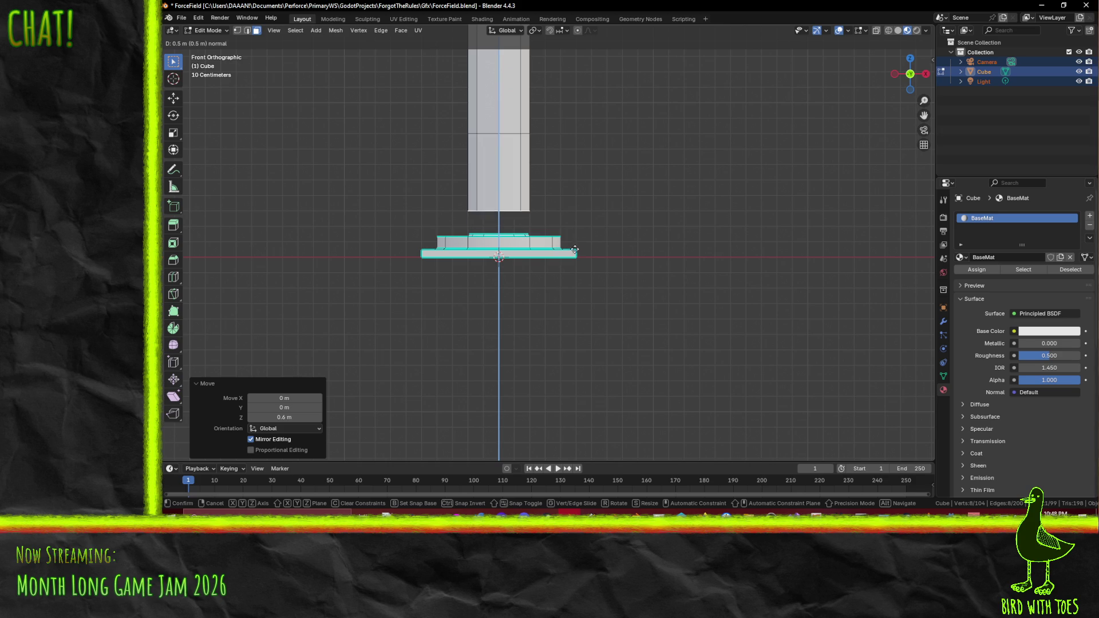
pyautogui.click(575, 254)
pyautogui.press('s')
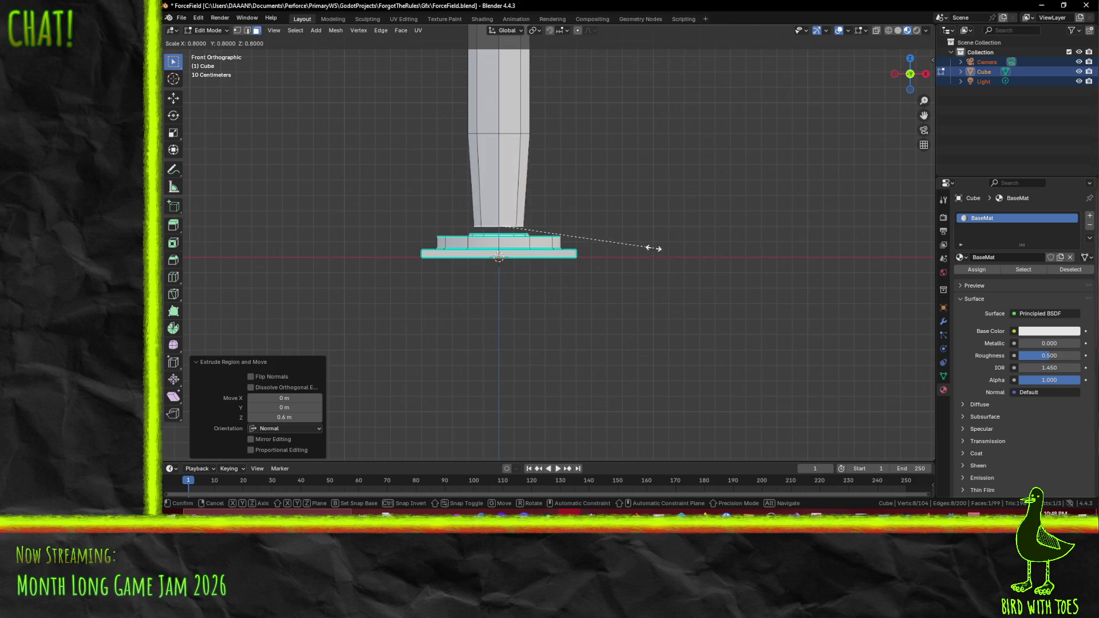
pyautogui.click(583, 235)
pyautogui.scroll(3, 534, 207)
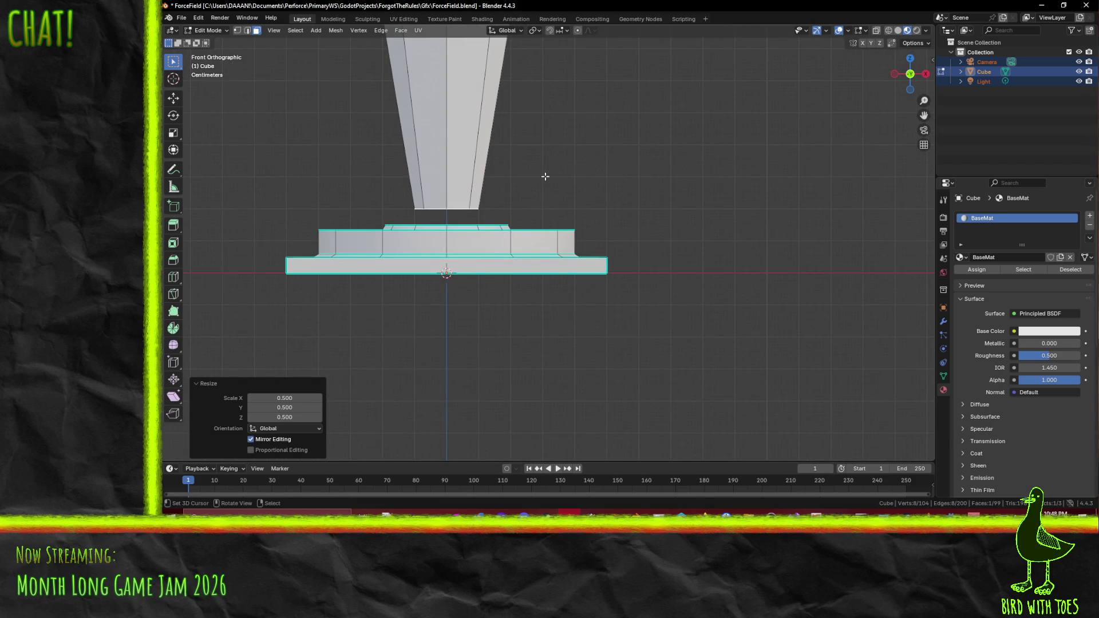
pyautogui.write('gz-0.05')
pyautogui.press('Return')
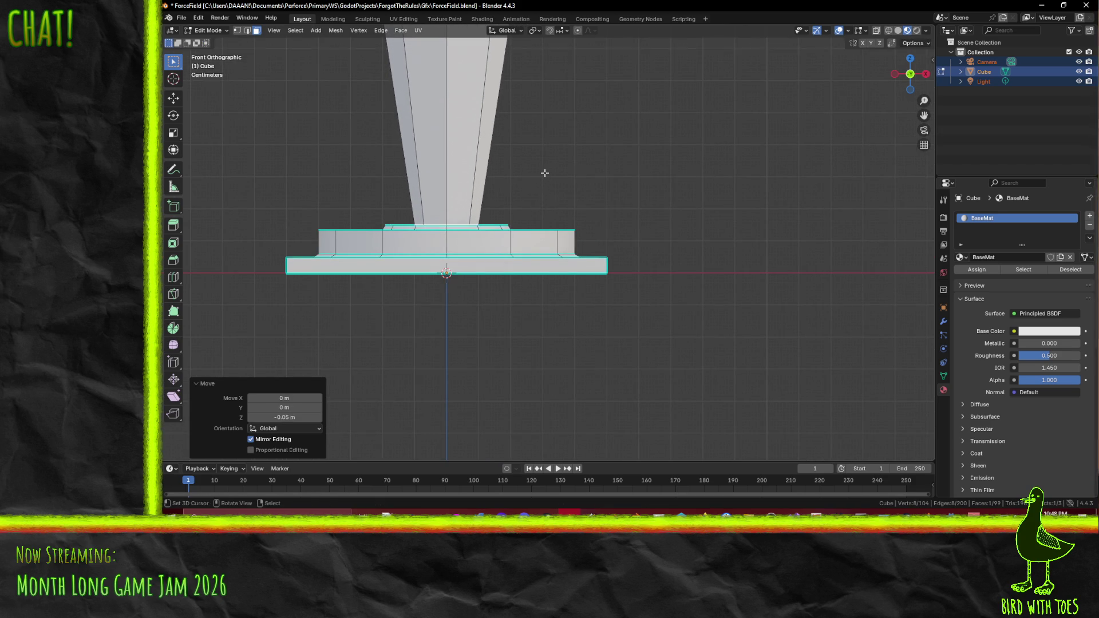
# Delete the leftover end face and select the pillar's top cap
pyautogui.scroll(-6, 545, 173)
pyautogui.scroll(6, 564, 186)
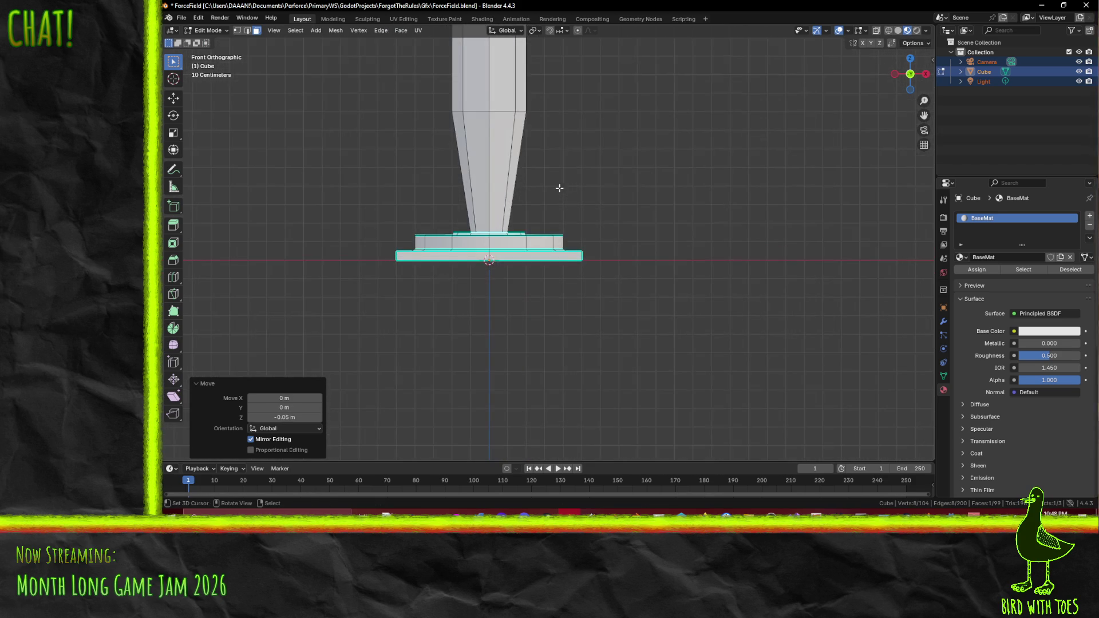
pyautogui.press('x')
pyautogui.click(544, 193)
pyautogui.scroll(-5, 543, 172)
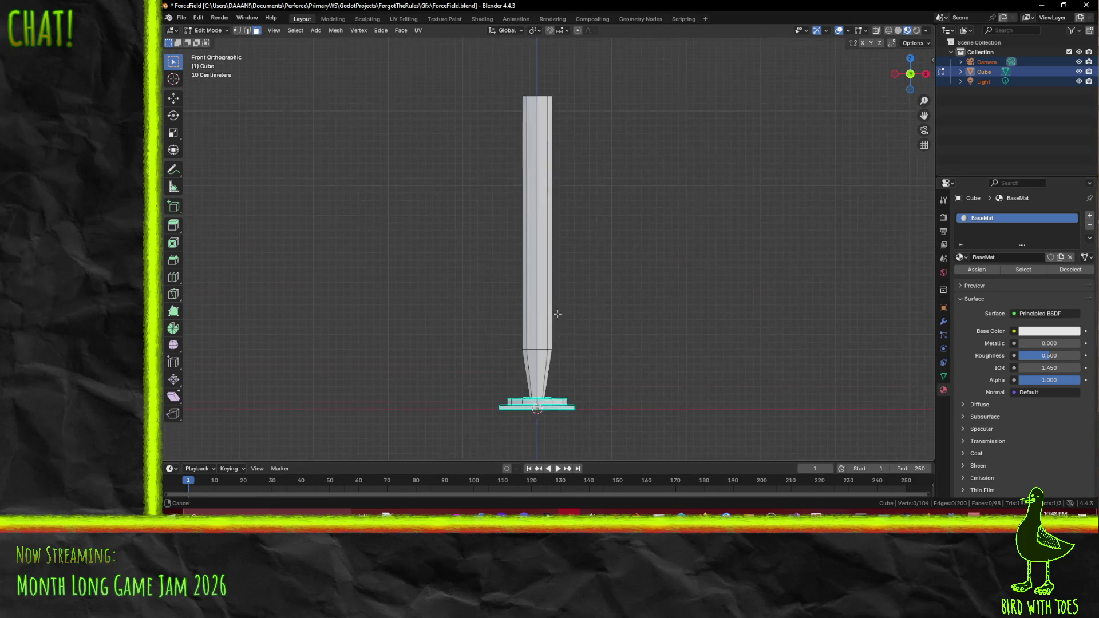
pyautogui.moveTo(558, 315)
pyautogui.mouseDown()
pyautogui.moveTo(591, 222)
pyautogui.moveTo(586, 248)
pyautogui.mouseUp()
pyautogui.click(581, 191)
# Delete the pillar's top cap face so the top stays open
pyautogui.press('x')
pyautogui.click(579, 195)
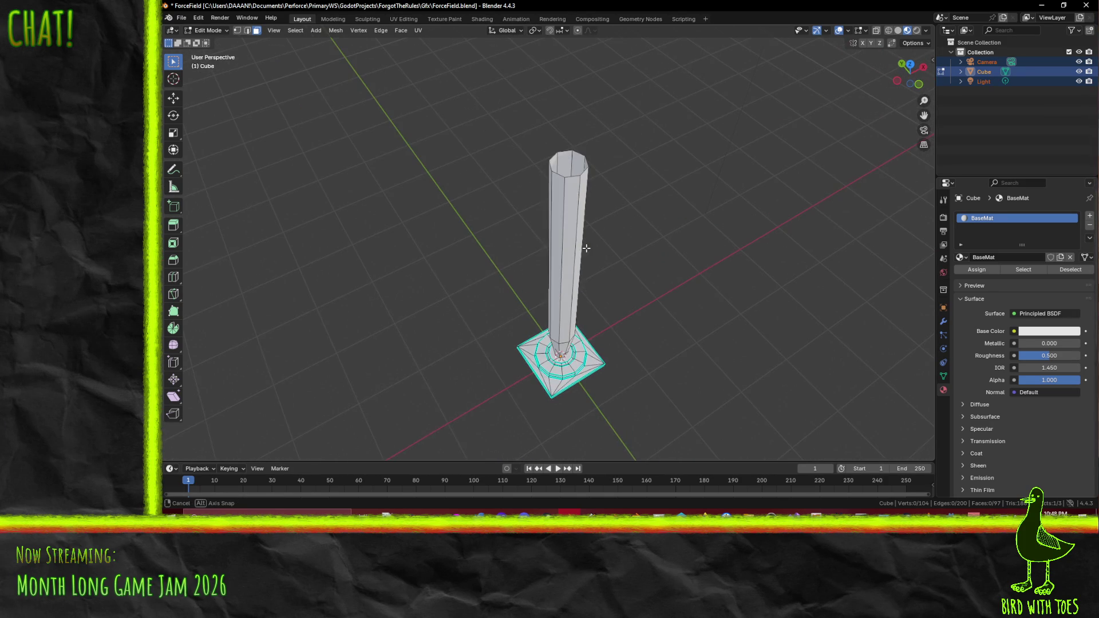
pyautogui.click(247, 30)
# Select the top rim loop, one vertical edge and the taper edge loops
pyautogui.keyDown('alt'); pyautogui.click(577, 171); pyautogui.keyUp('alt')
pyautogui.keyDown('alt'); pyautogui.keyDown('shift'); pyautogui.click(557, 337); pyautogui.keyUp('shift'); pyautogui.keyUp('alt')
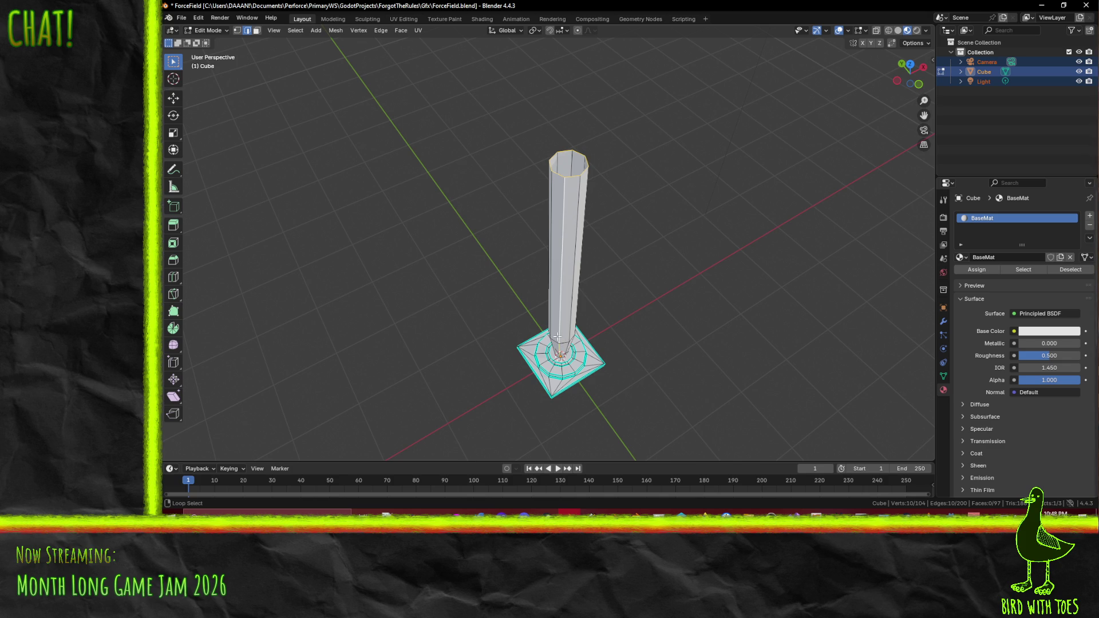
pyautogui.keyDown('alt'); pyautogui.keyDown('shift'); pyautogui.click(557, 337); pyautogui.keyUp('shift'); pyautogui.keyUp('alt')
pyautogui.scroll(3, 584, 282)
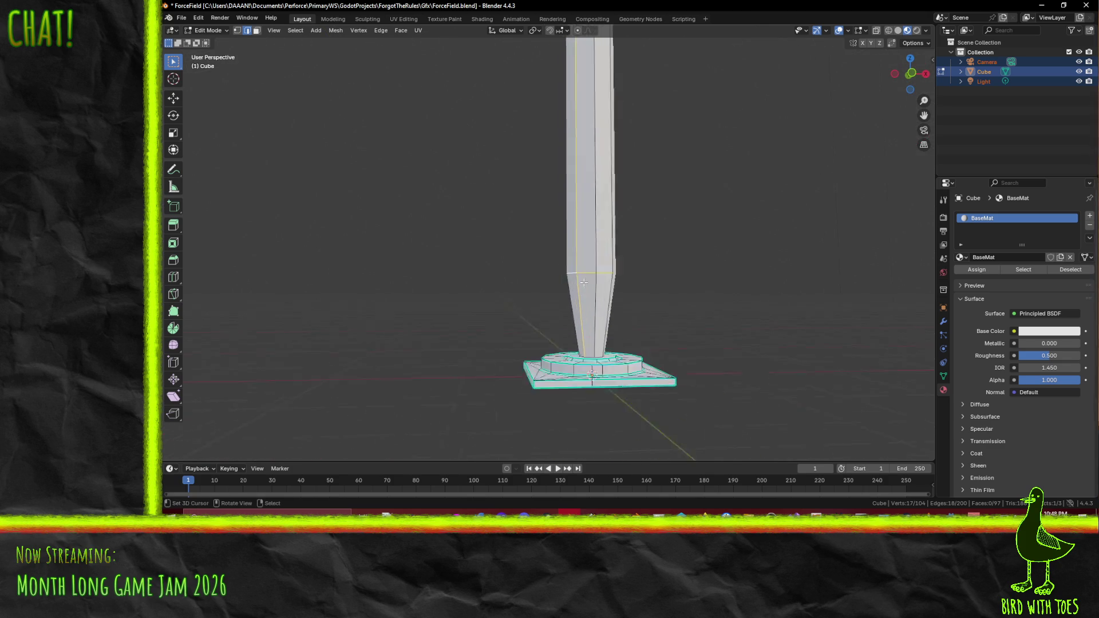
pyautogui.scroll(3, 584, 282)
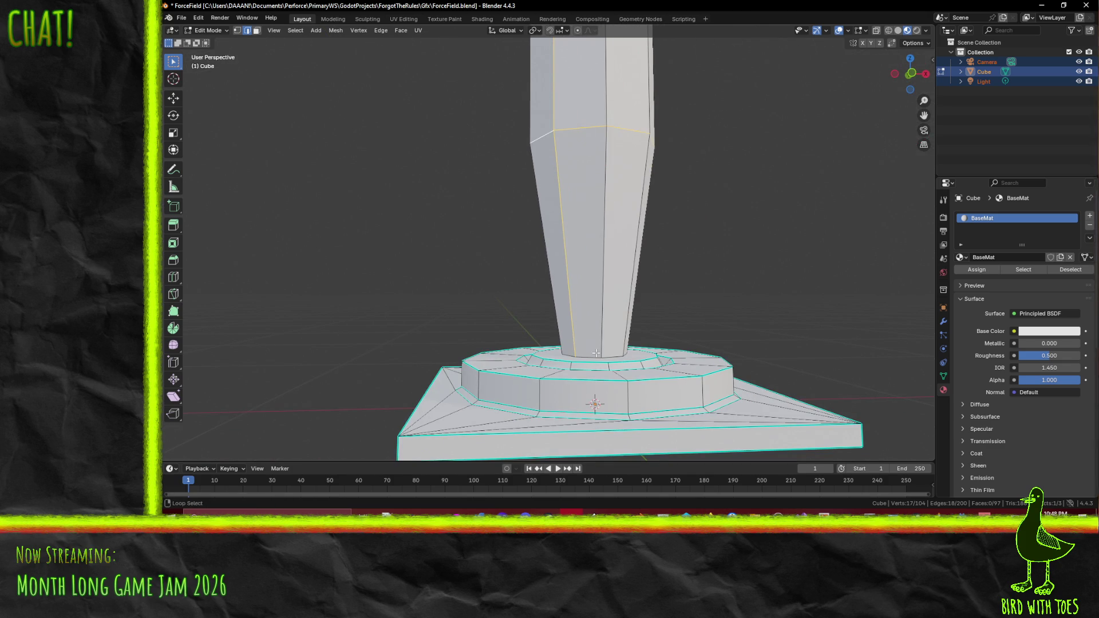
pyautogui.keyDown('alt'); pyautogui.keyDown('shift'); pyautogui.click(596, 353); pyautogui.keyUp('shift'); pyautogui.keyUp('alt')
pyautogui.scroll(-5, 595, 353)
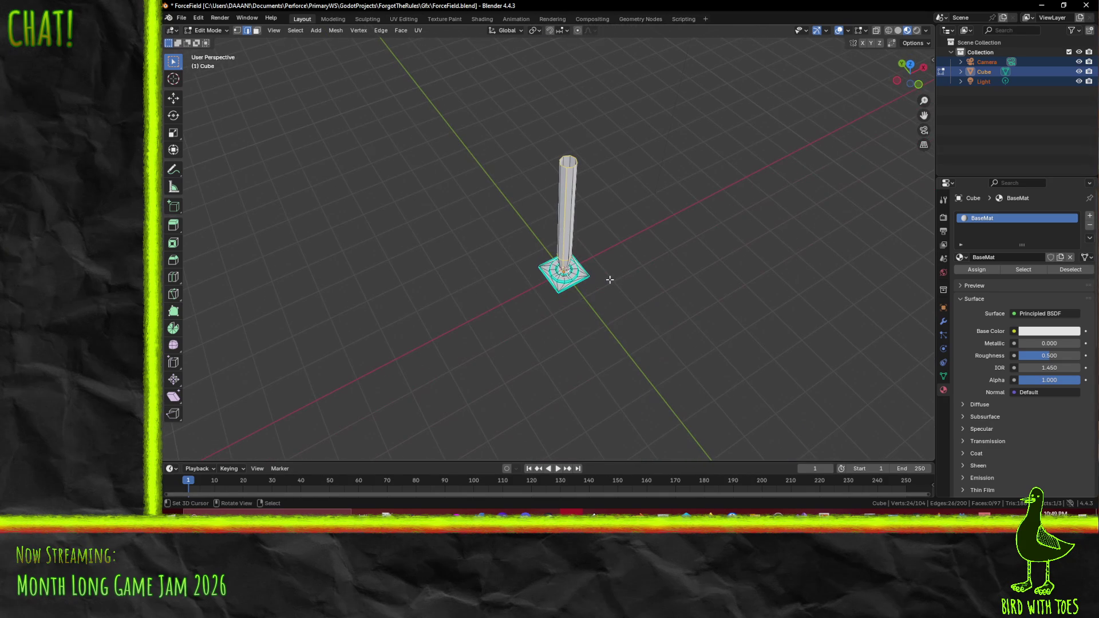
pyautogui.hotkey('alt', 'a')
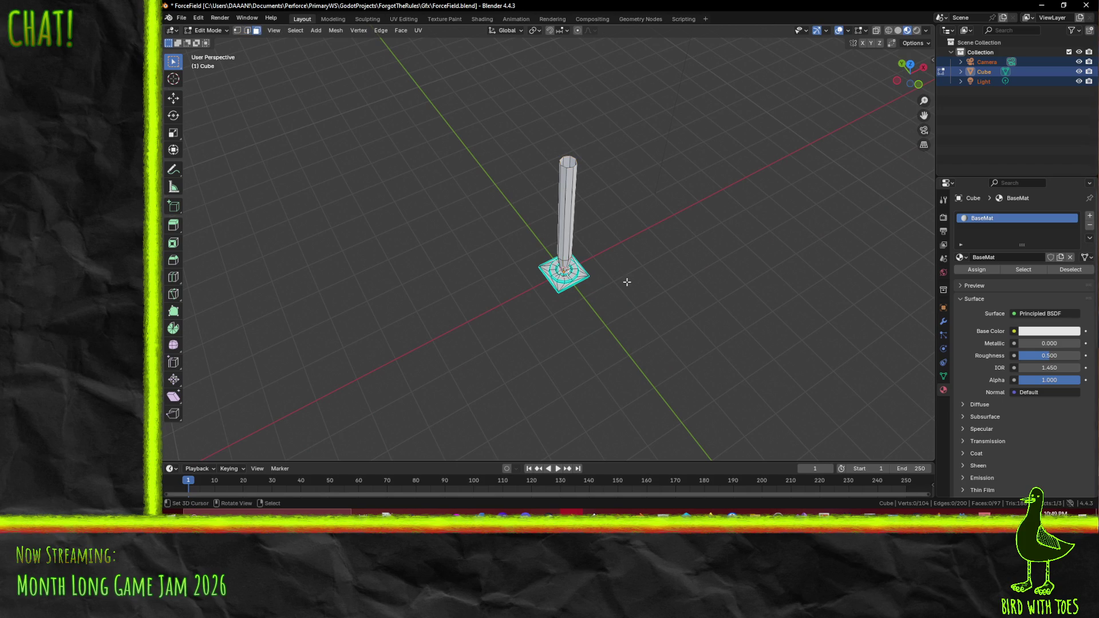
pyautogui.hotkey('ctrl', 'z')
pyautogui.scroll(3, 627, 281)
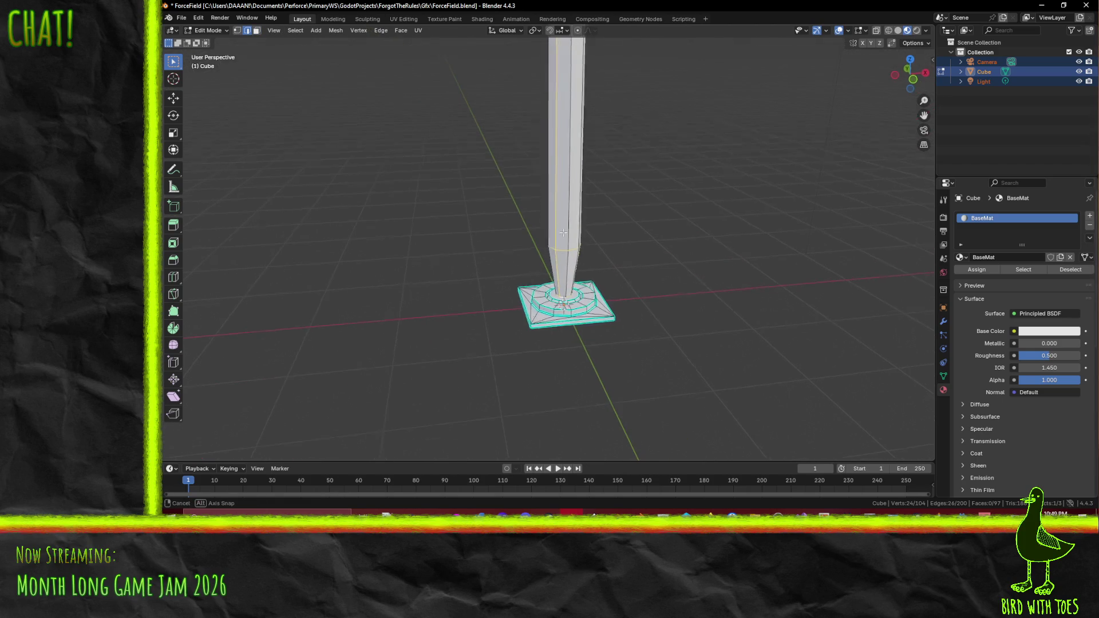
# In face mode, duplicate the material and rename it, ending back at BaseMat.001
pyautogui.click(256, 31)
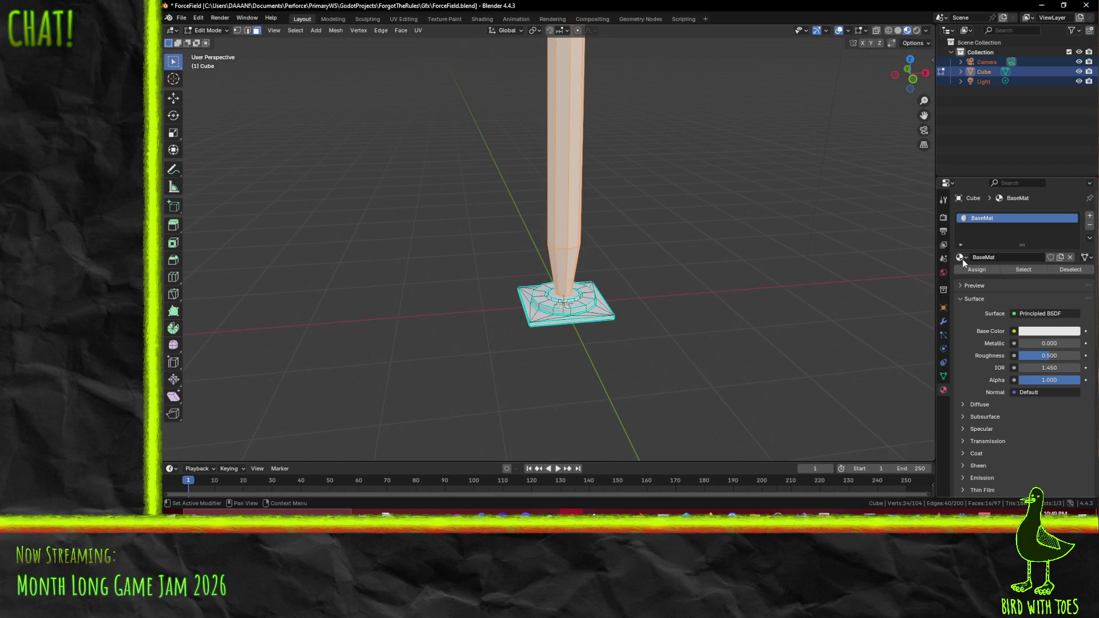
pyautogui.click(1061, 258)
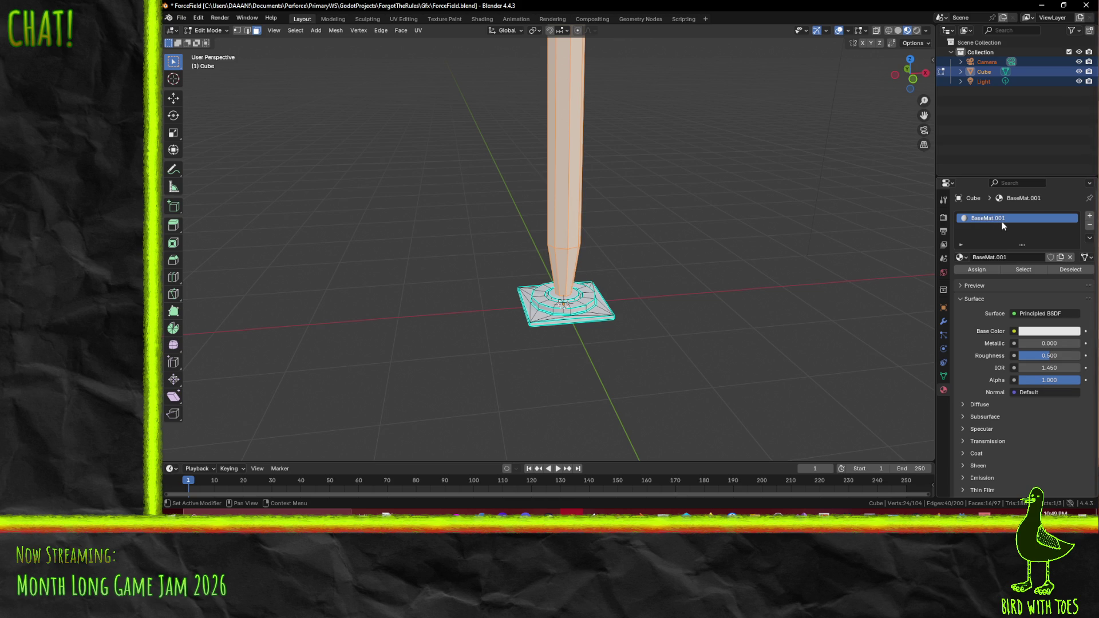
pyautogui.press('F2')
pyautogui.click(1008, 257)
pyautogui.write('Foecx')
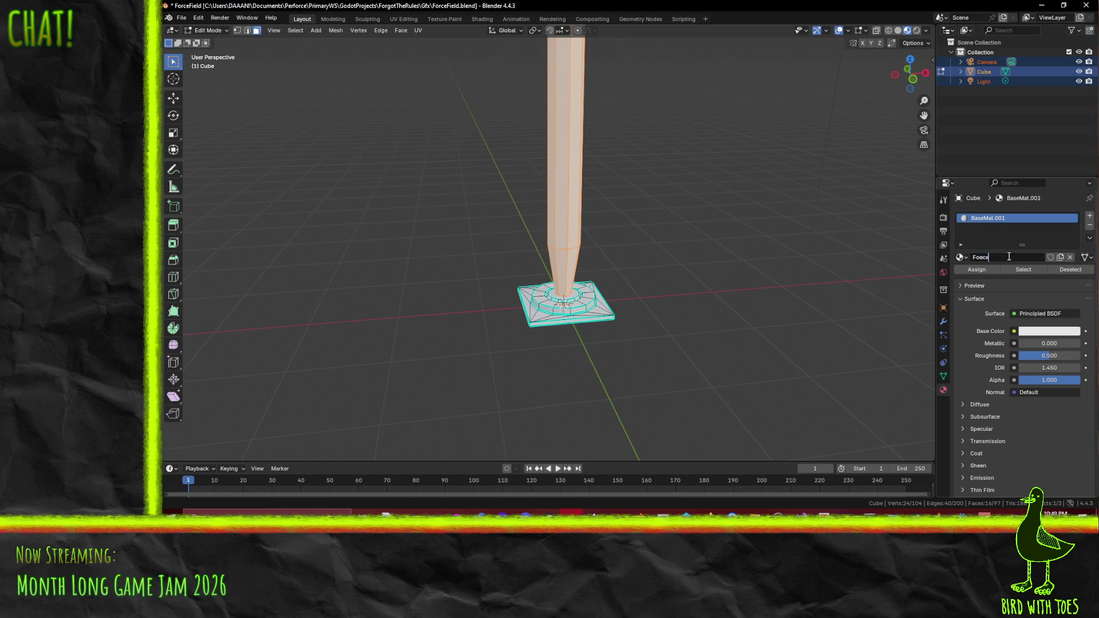
pyautogui.write('ceField')
pyautogui.press('Return')
pyautogui.click(1007, 257)
pyautogui.write('Mat.001')
pyautogui.press('Return')
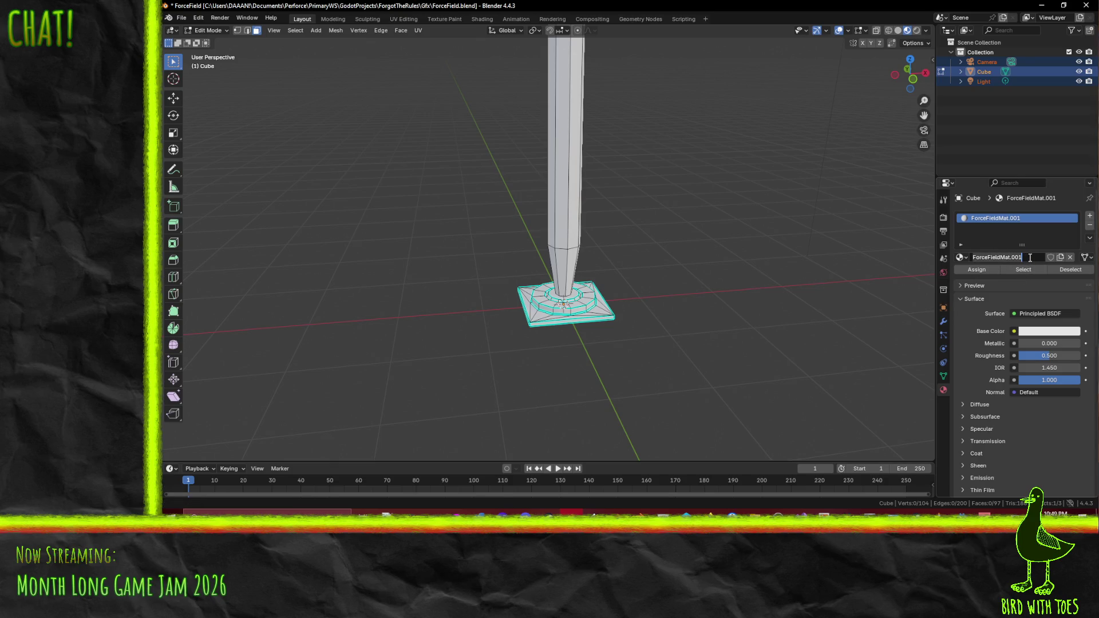
pyautogui.click(1029, 258)
pyautogui.write('BaseMat')
pyautogui.press('Return')
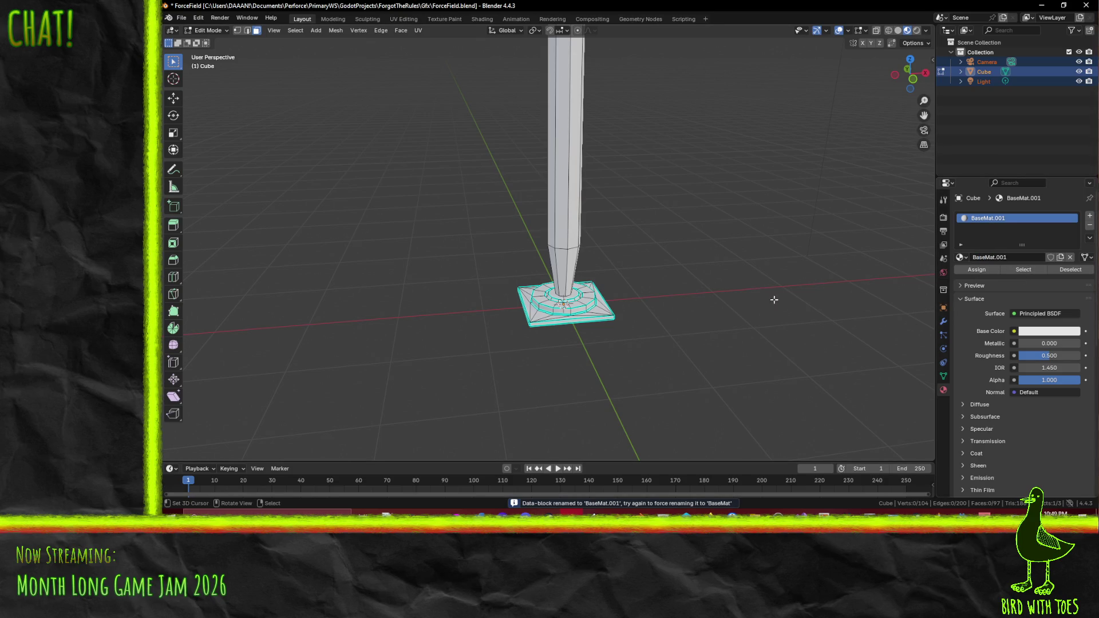
# Swap the slot between BaseMat and ForceFieldMat and check which faces use it
pyautogui.click(961, 259)
pyautogui.click(824, 273)
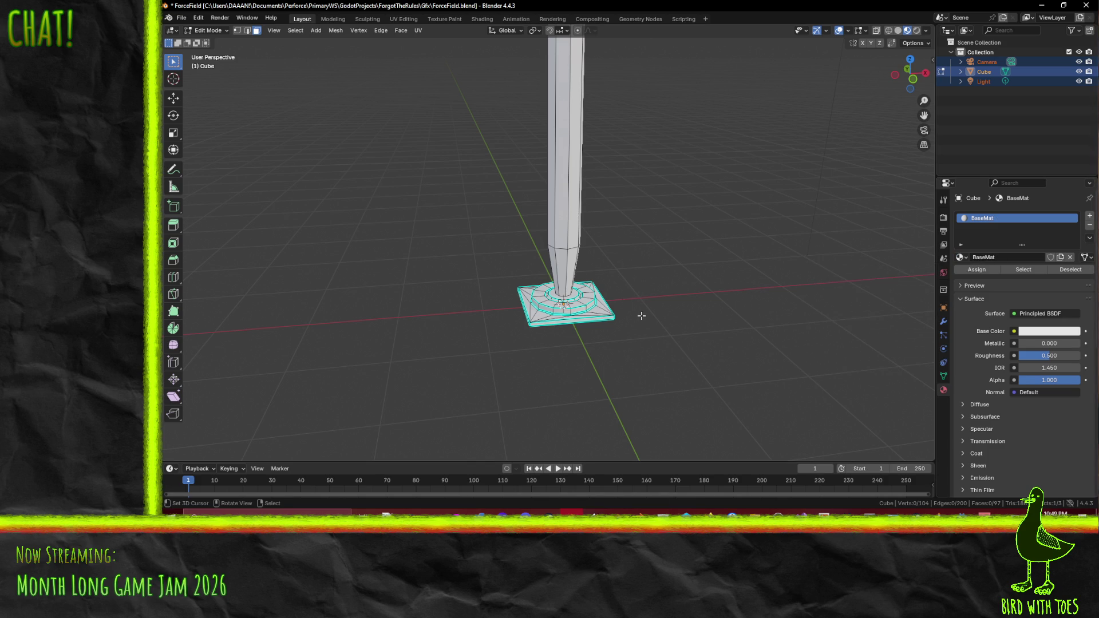
pyautogui.press('a')
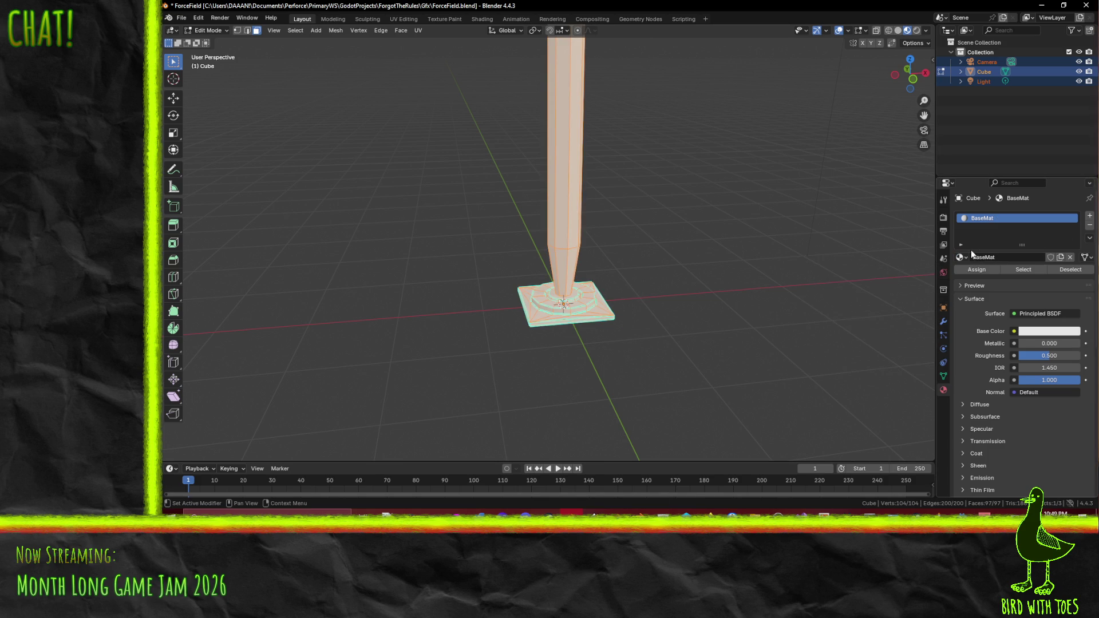
pyautogui.click(963, 260)
pyautogui.click(875, 292)
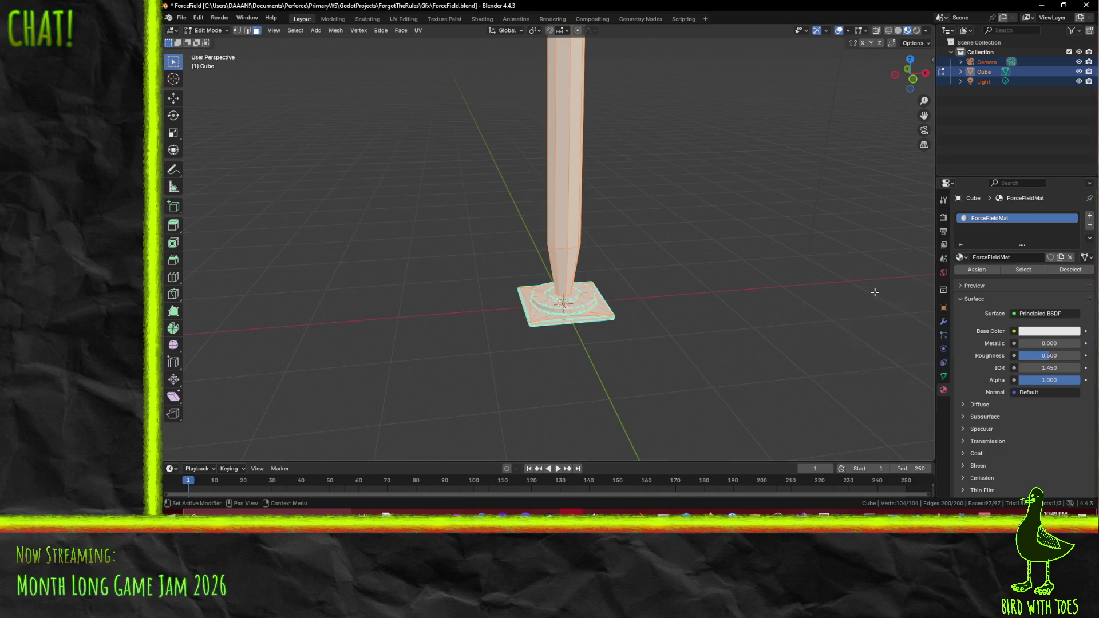
pyautogui.click(1065, 269)
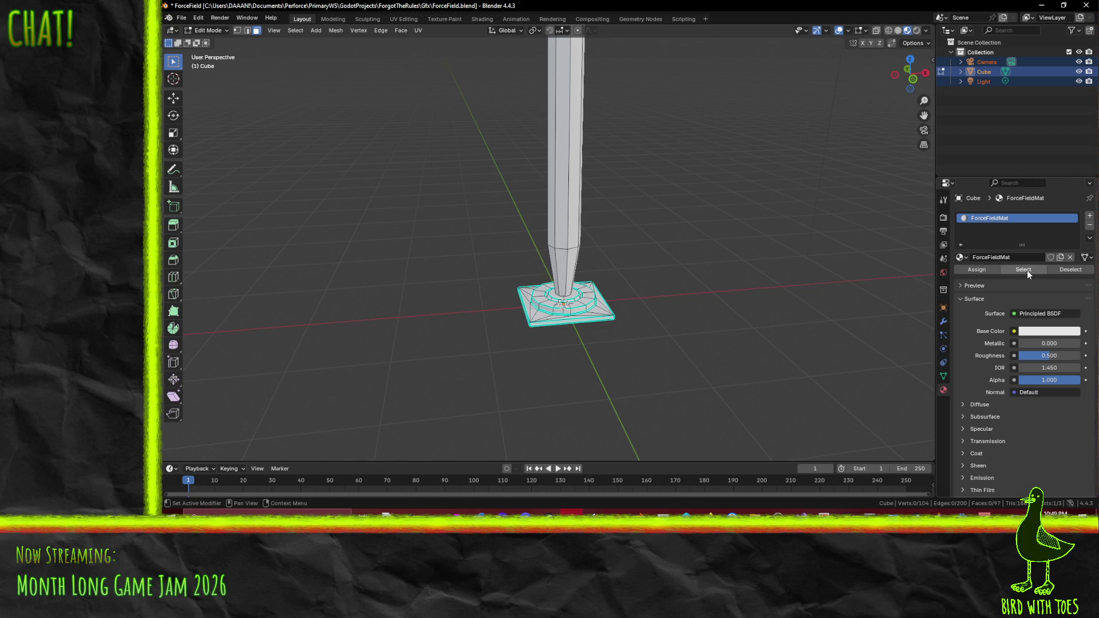
# In wireframe front view, select only the base vertices, excluding the cone
pyautogui.moveTo(633, 268)
pyautogui.mouseDown()
pyautogui.moveTo(620, 220)
pyautogui.moveTo(666, 315)
pyautogui.mouseUp()
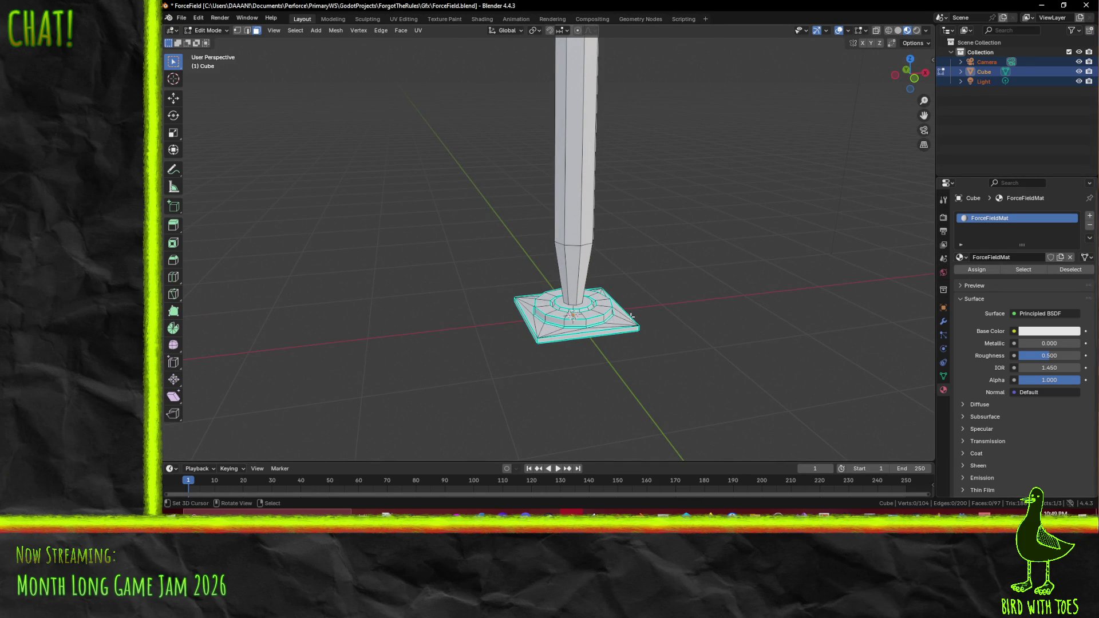
pyautogui.press('z')
pyautogui.click(414, 283)
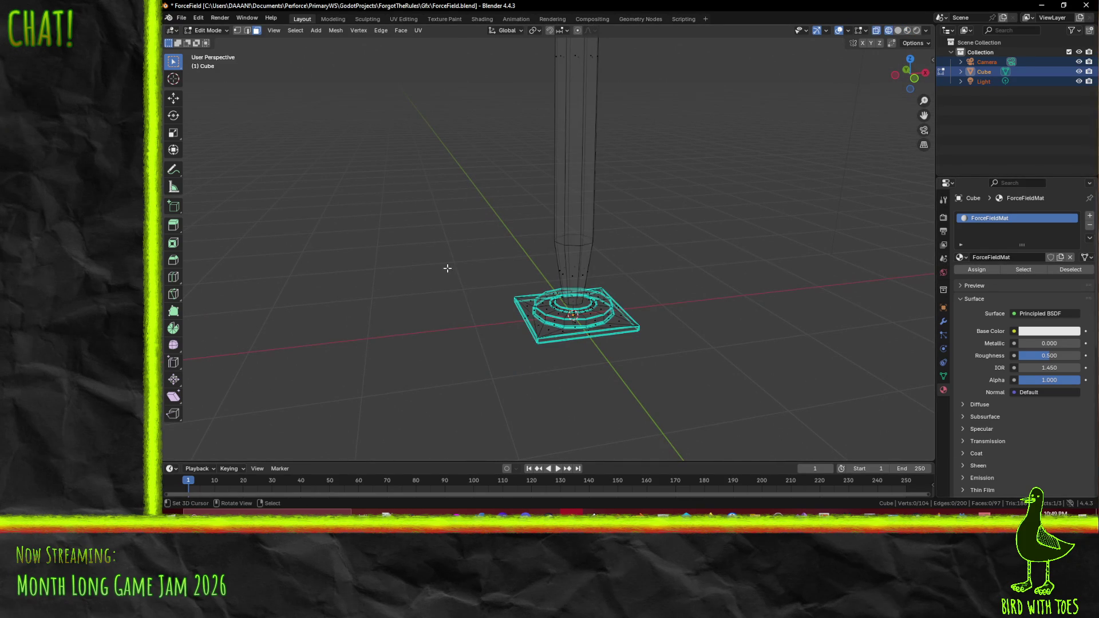
pyautogui.moveTo(443, 235); pyautogui.dragTo(699, 361)
pyautogui.press('KP_1')
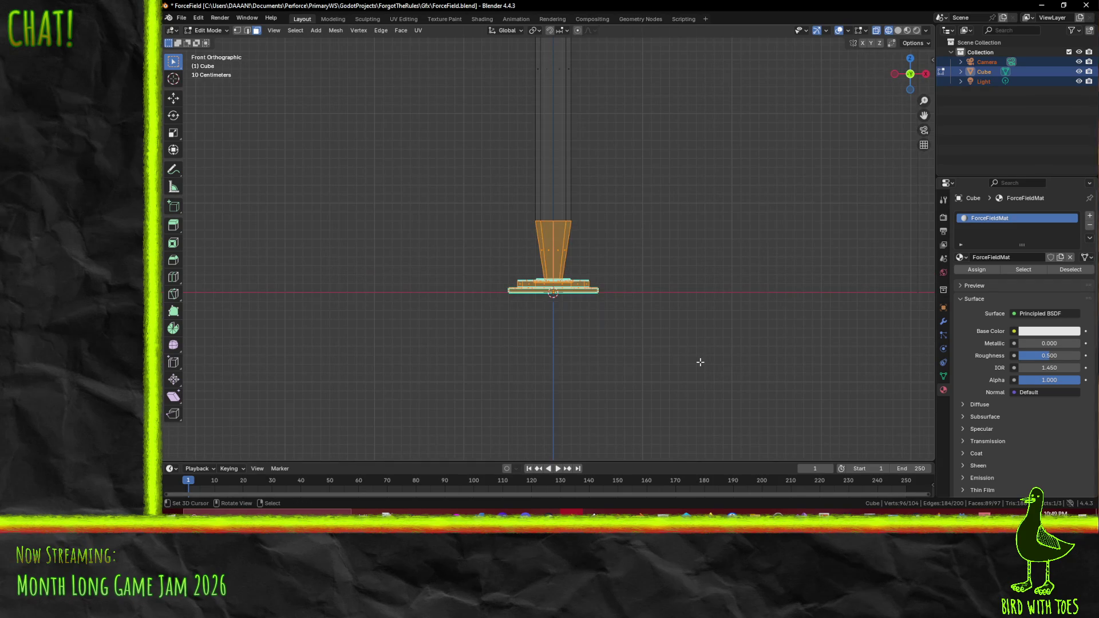
pyautogui.press('b')
pyautogui.moveTo(646, 266)
pyautogui.mouseDown()
pyautogui.moveTo(592, 263)
pyautogui.moveTo(750, 329)
pyautogui.mouseUp()
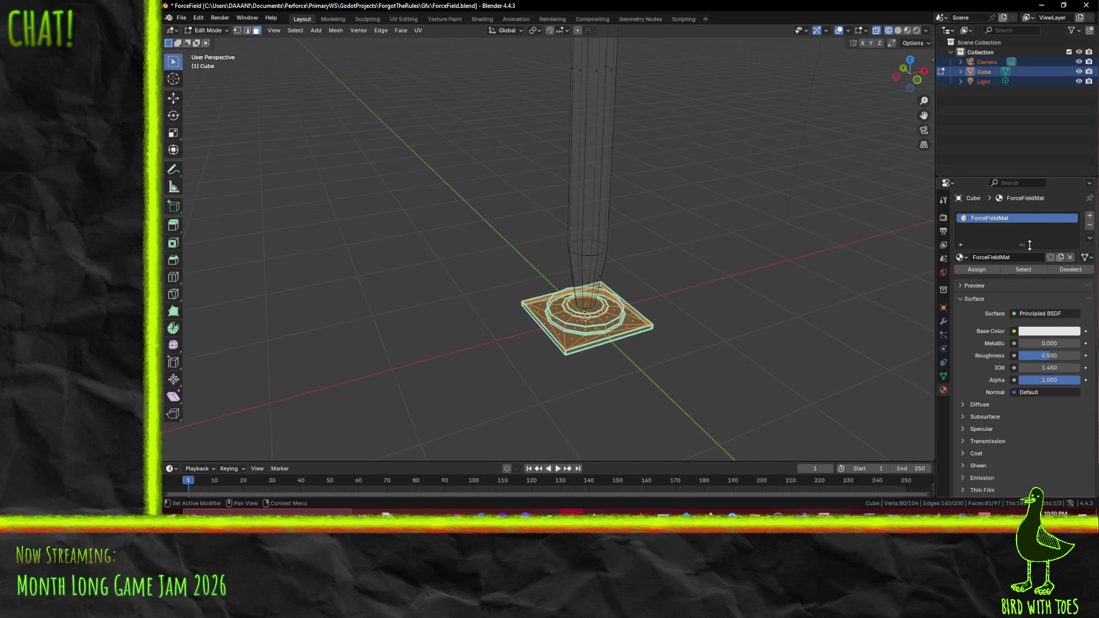
# Set the slot back to BaseMat, clear the selection, and undo the material change
pyautogui.click(962, 258)
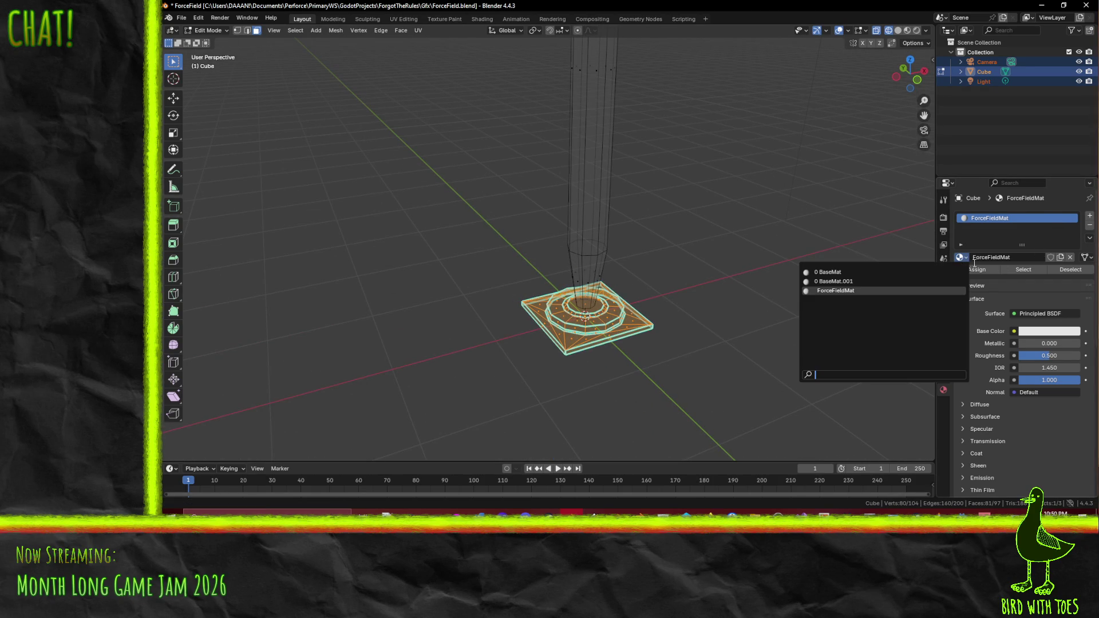
pyautogui.click(890, 272)
pyautogui.click(986, 269)
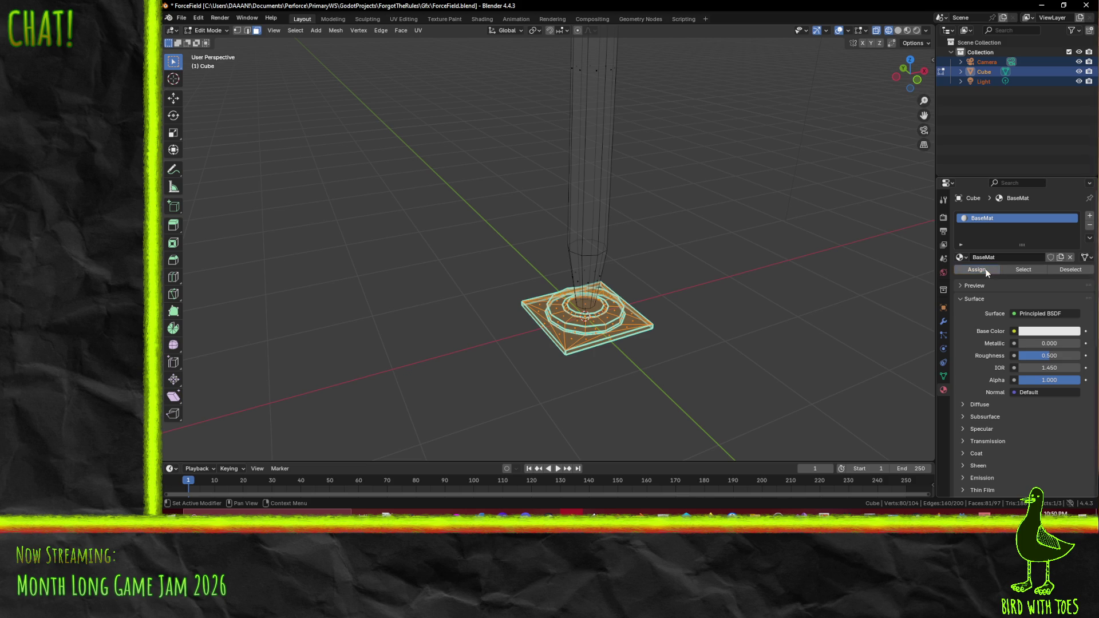
pyautogui.click(773, 260)
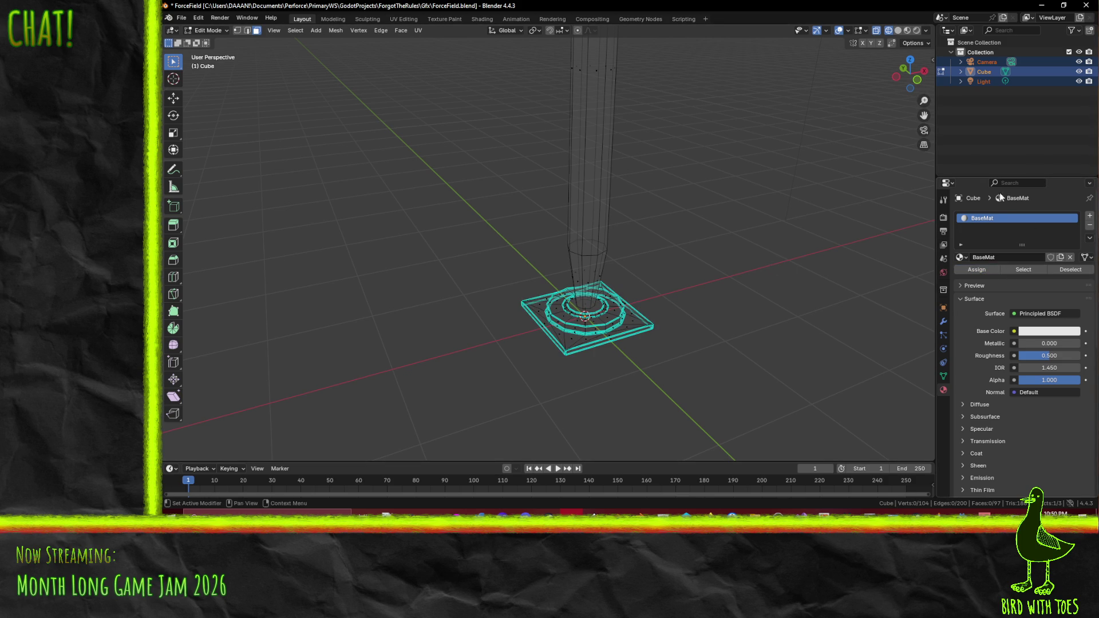
pyautogui.click(961, 257)
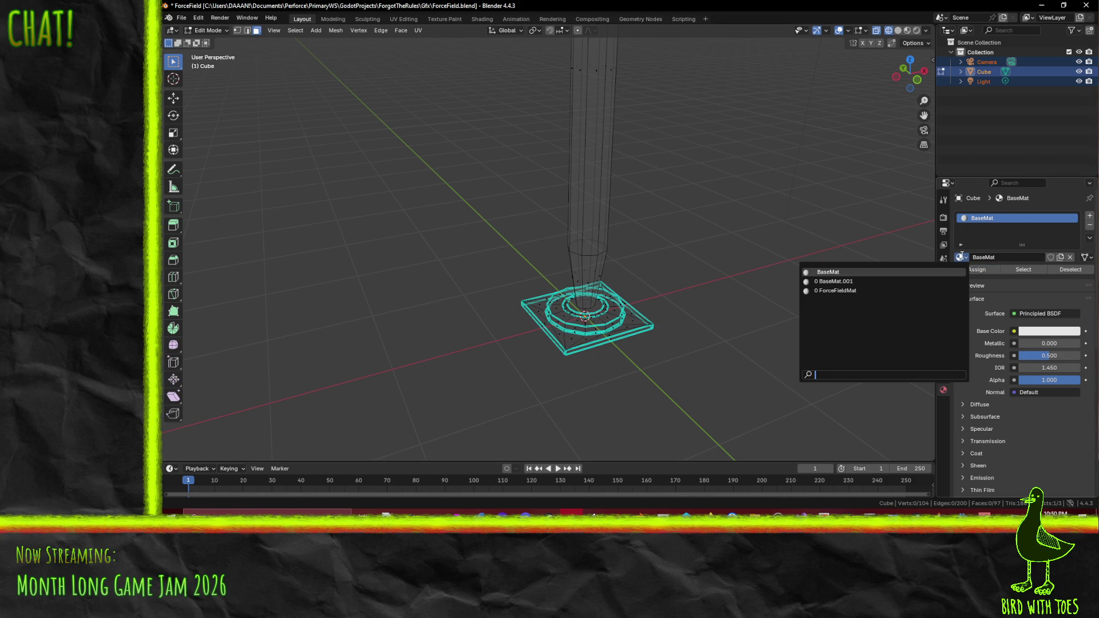
pyautogui.hotkey('ctrl', 'z')
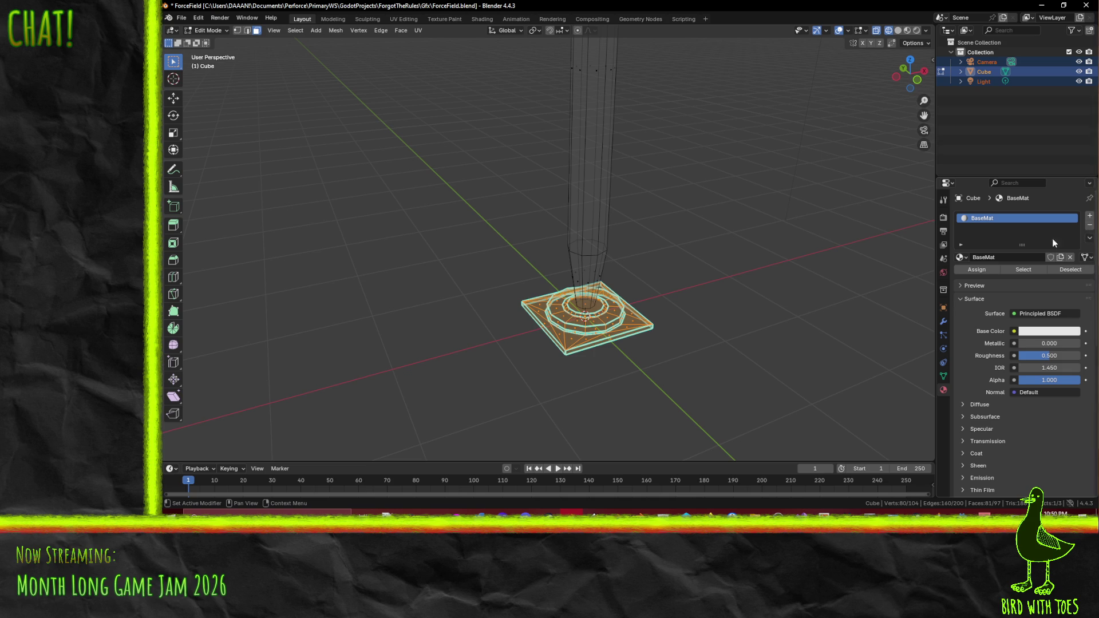
# Add a second material slot holding ForceFieldMat, keeping BaseMat in the first
pyautogui.click(1090, 216)
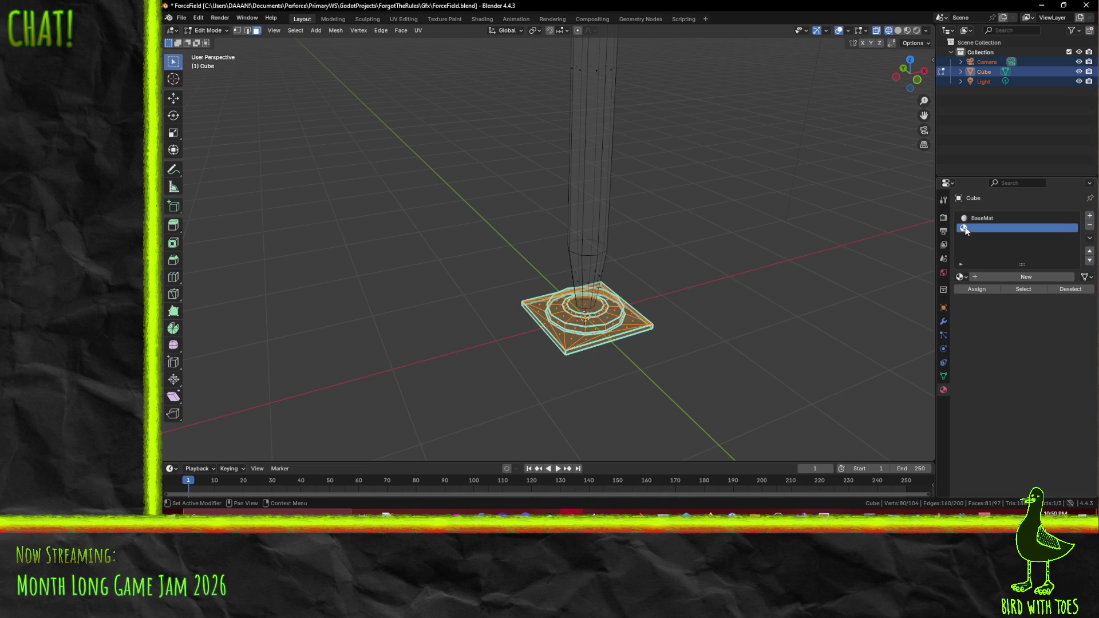
pyautogui.click(961, 277)
pyautogui.click(842, 317)
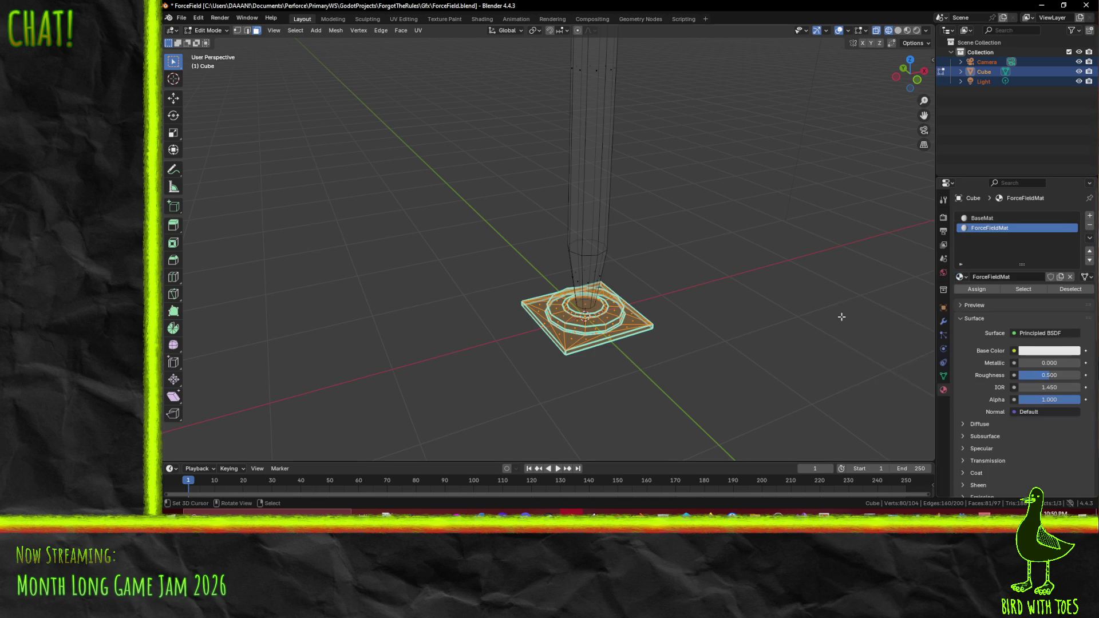
pyautogui.press('a')
pyautogui.hotkey('alt', 'a')
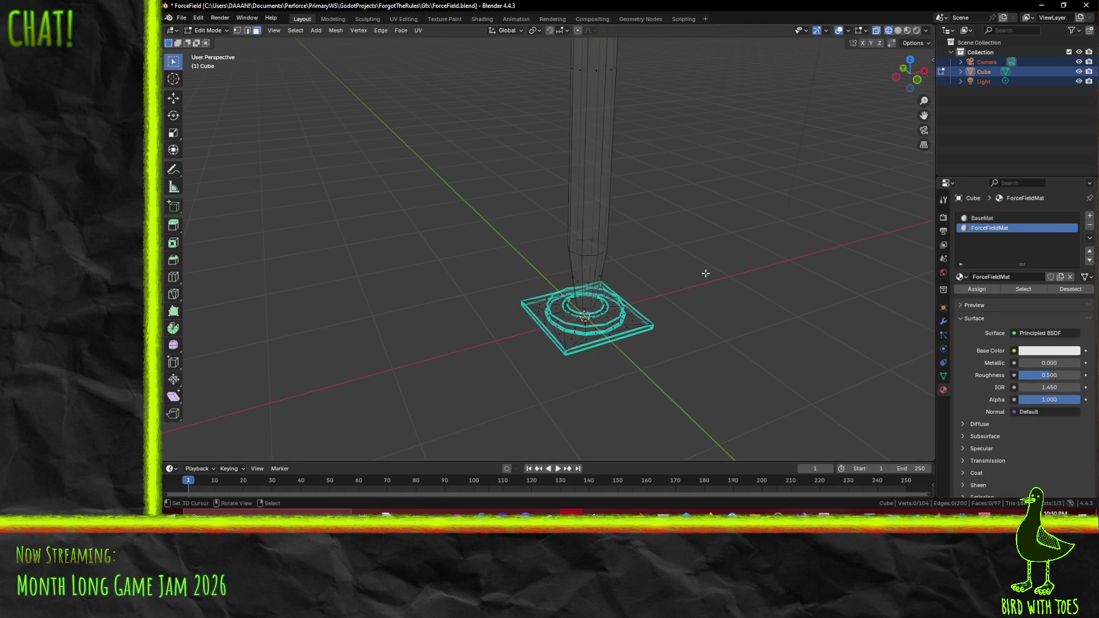
pyautogui.press('a')
pyautogui.click(982, 218)
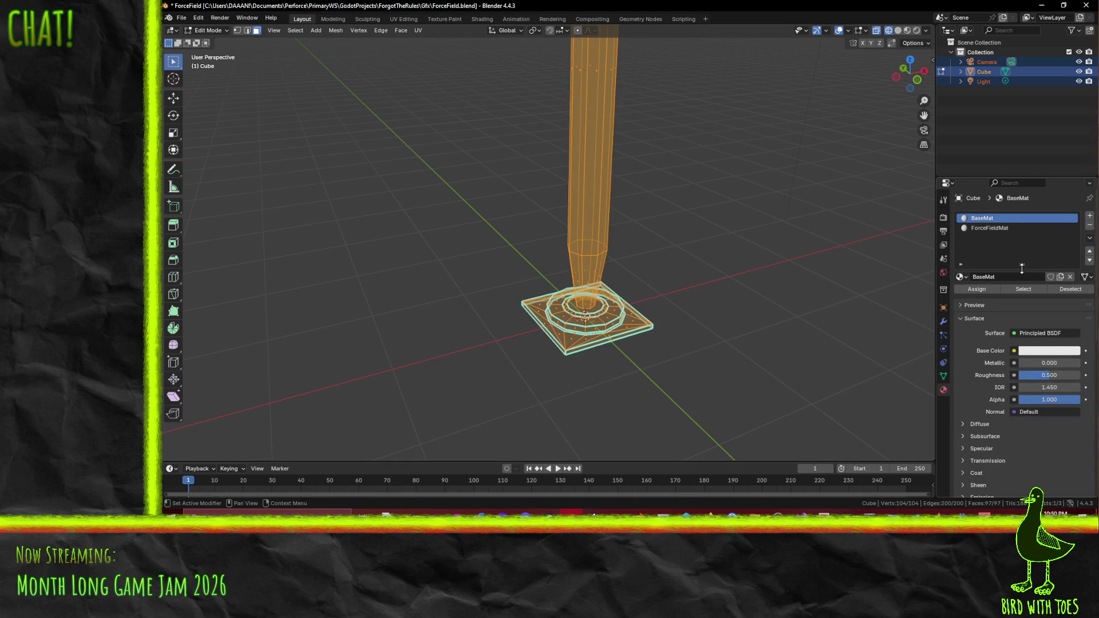
pyautogui.click(1063, 289)
# Box-select the tall pillar and assign ForceFieldMat to it
pyautogui.scroll(-3, 646, 162)
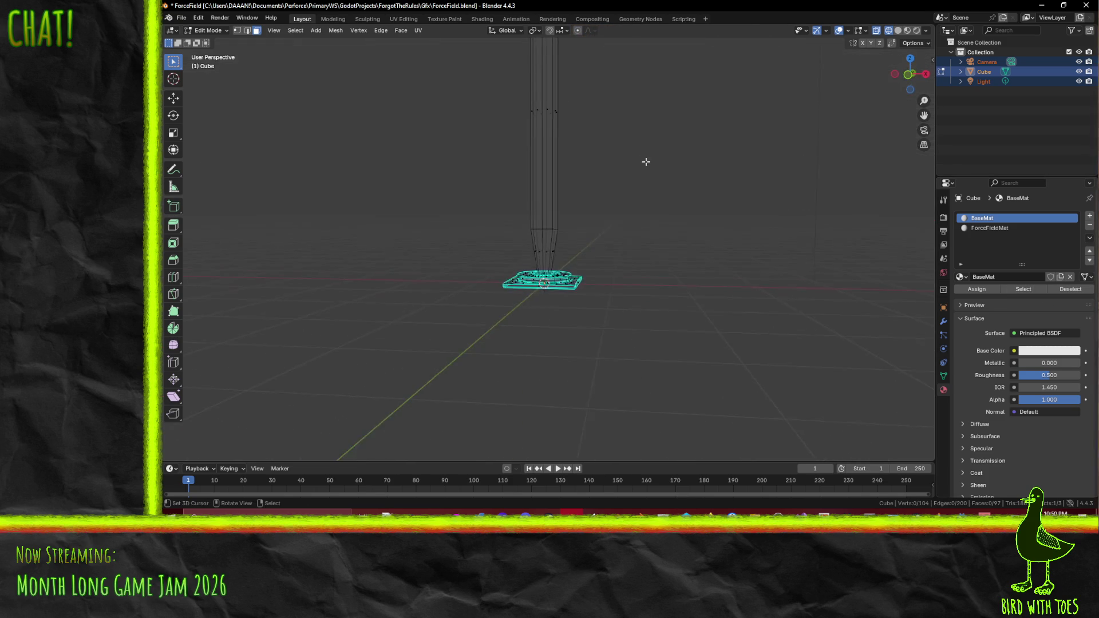
pyautogui.scroll(-2, 646, 162)
pyautogui.moveTo(498, 91); pyautogui.dragTo(617, 253)
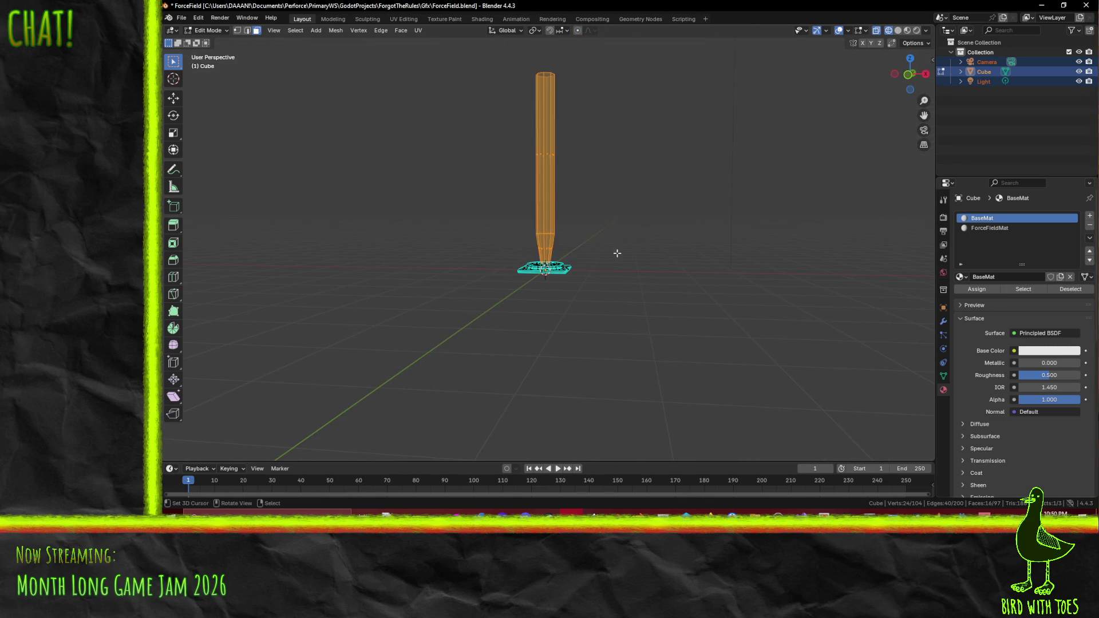
pyautogui.scroll(6, 645, 228)
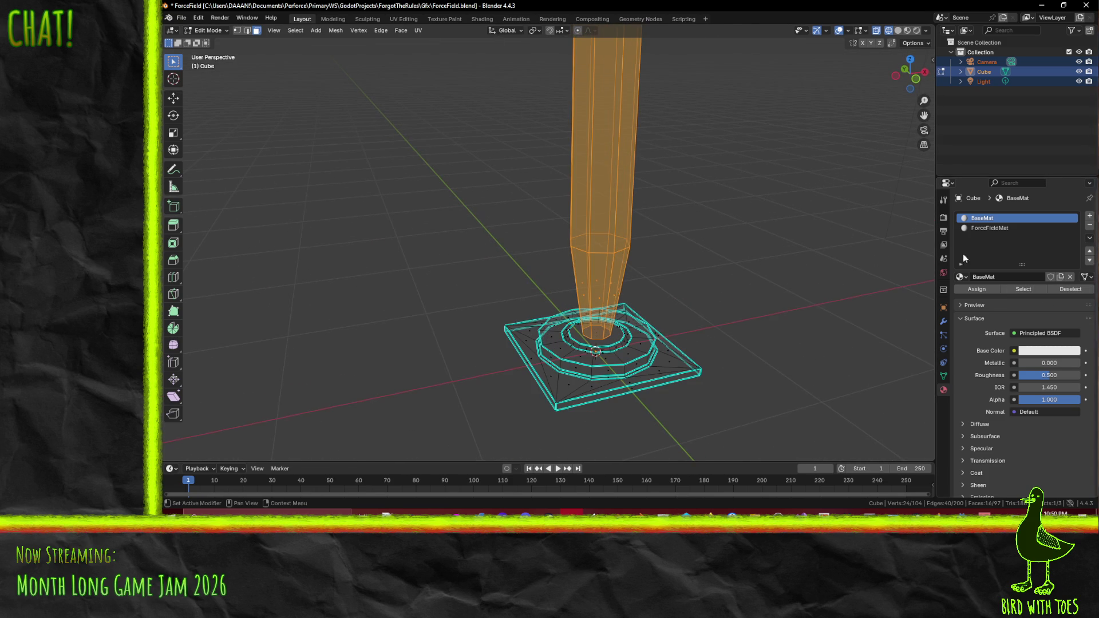
pyautogui.click(987, 228)
pyautogui.click(978, 294)
pyautogui.click(802, 265)
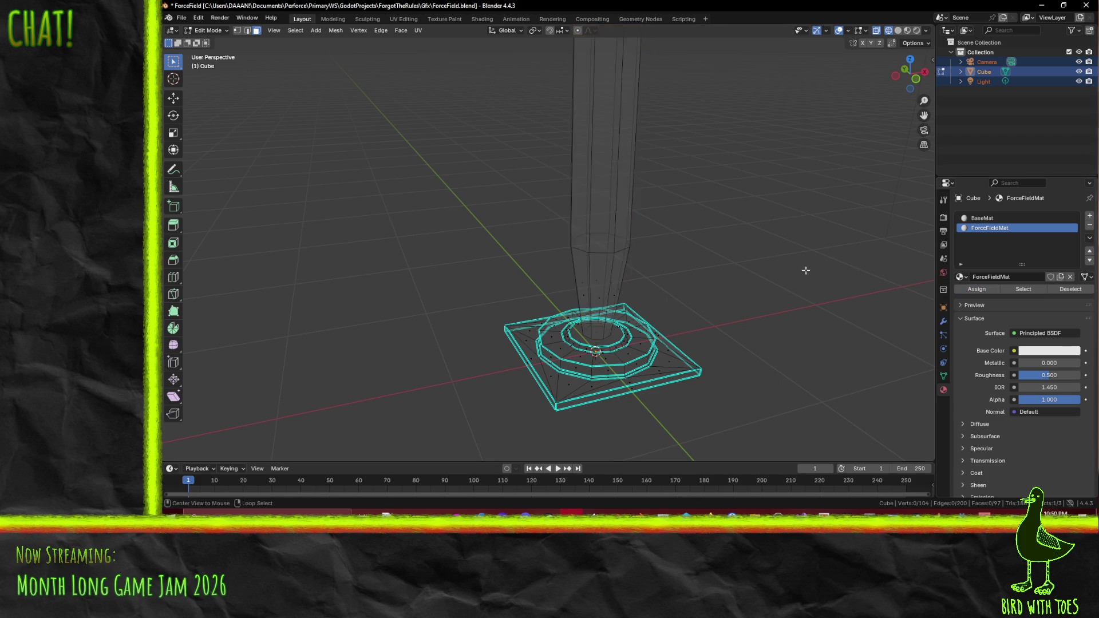
# Switch to Material Preview, verify the ForceFieldMat faces, and save ForceField.blend
pyautogui.press('a')
pyautogui.press('KP_1')
pyautogui.press('z')
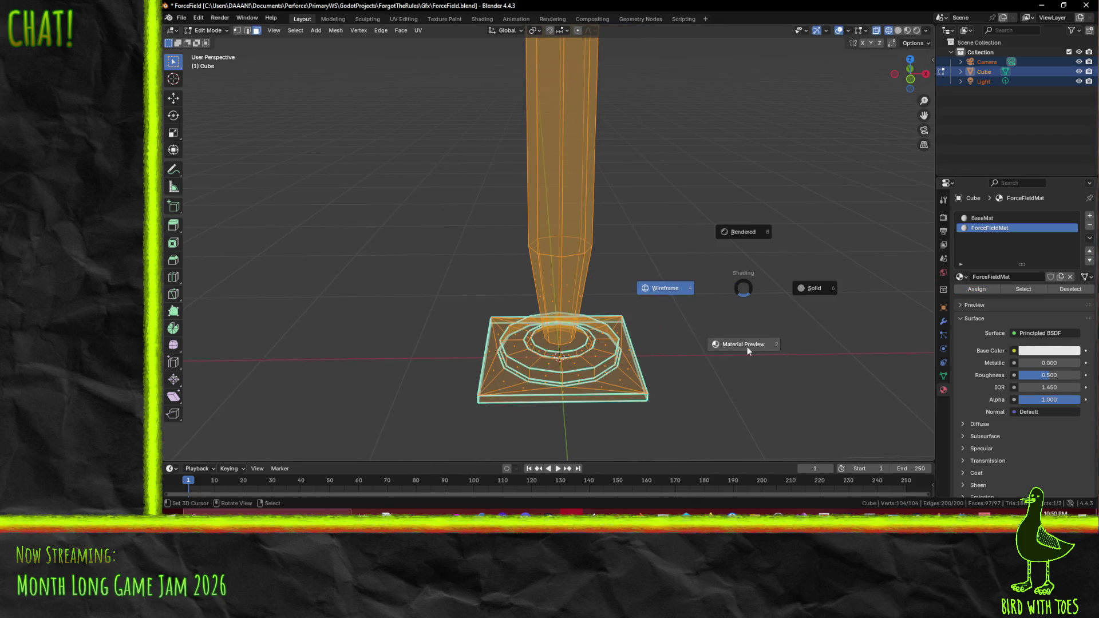
pyautogui.click(712, 344)
pyautogui.scroll(-5, 741, 309)
pyautogui.click(1046, 286)
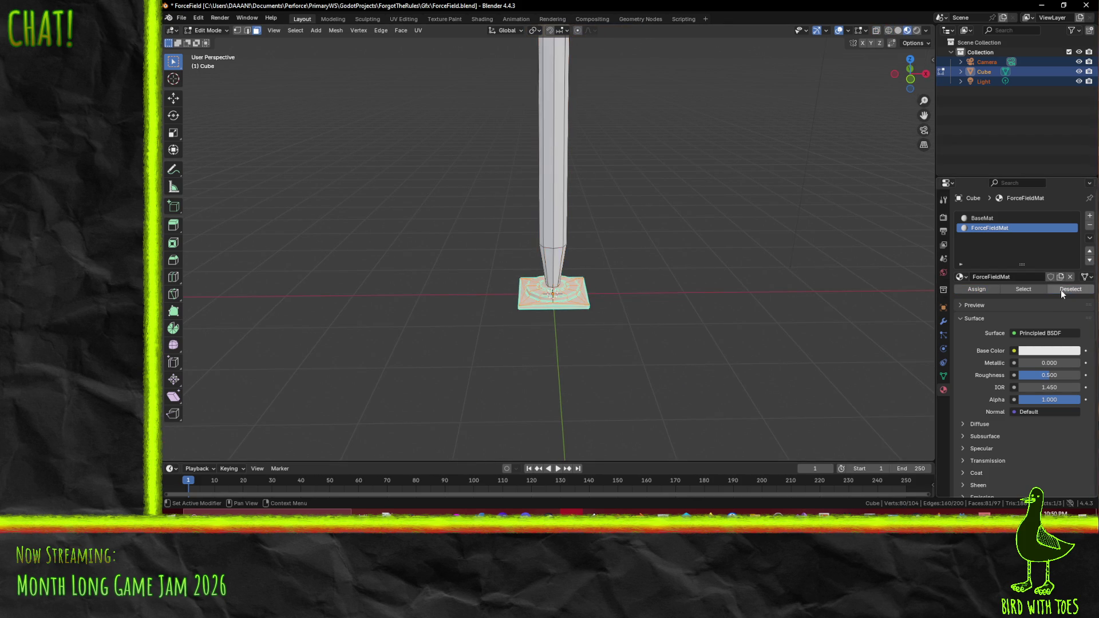
pyautogui.press('a')
pyautogui.hotkey('ctrl', 's')
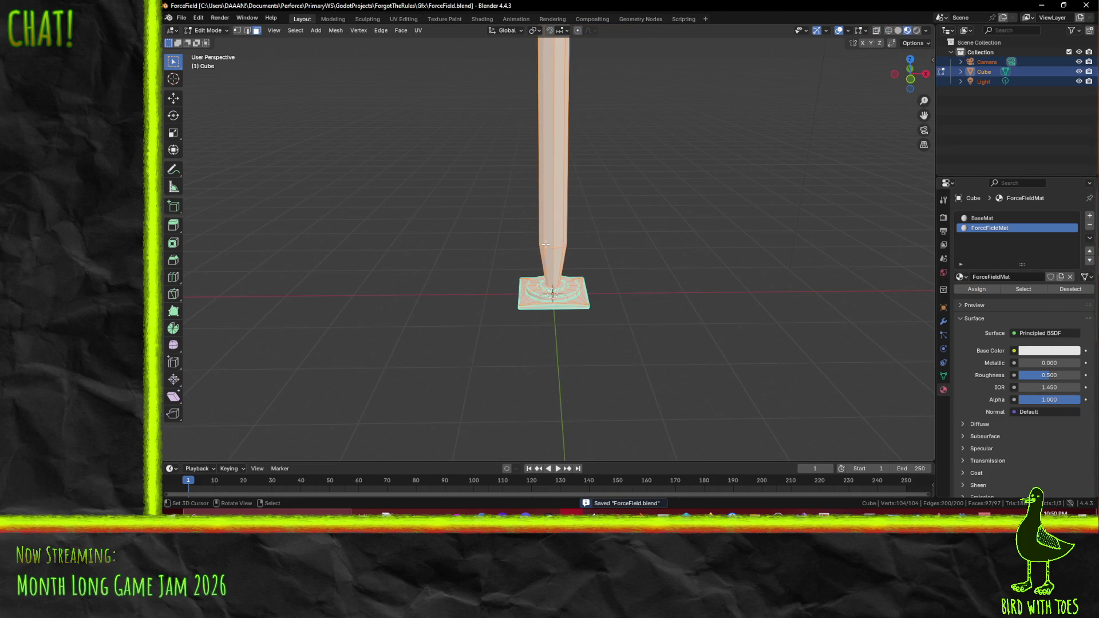
# In Edge select mode, mark one vertical pillar edge as a UV seam
pyautogui.moveTo(586, 314)
pyautogui.mouseDown()
pyautogui.moveTo(636, 314)
pyautogui.moveTo(589, 282)
pyautogui.moveTo(618, 269)
pyautogui.moveTo(423, 141)
pyautogui.mouseUp()
pyautogui.click(595, 282)
pyautogui.scroll(2, 597, 281)
pyautogui.click(248, 30)
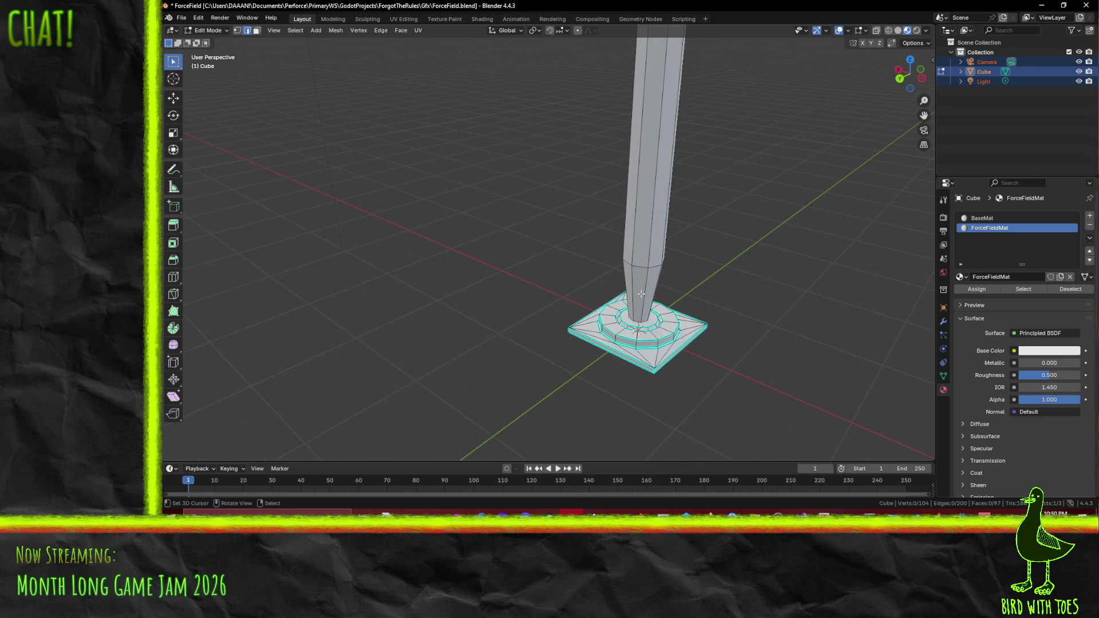
pyautogui.keyDown('shift'); pyautogui.click(645, 198); pyautogui.keyUp('shift')
pyautogui.keyDown('shift'); pyautogui.click(636, 216); pyautogui.keyUp('shift')
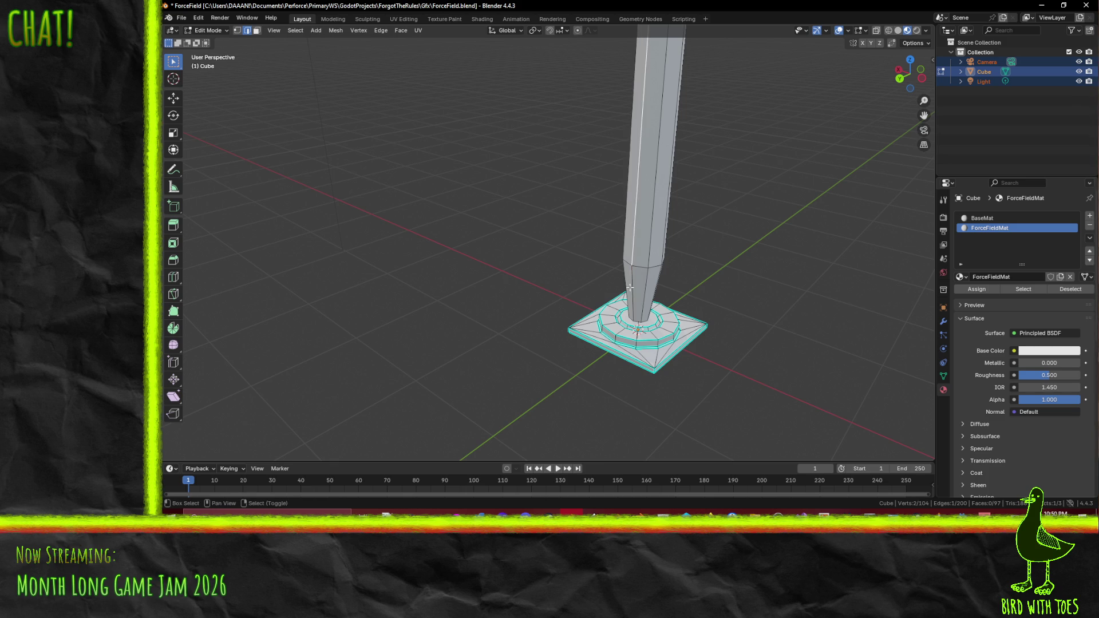
pyautogui.press('F3')
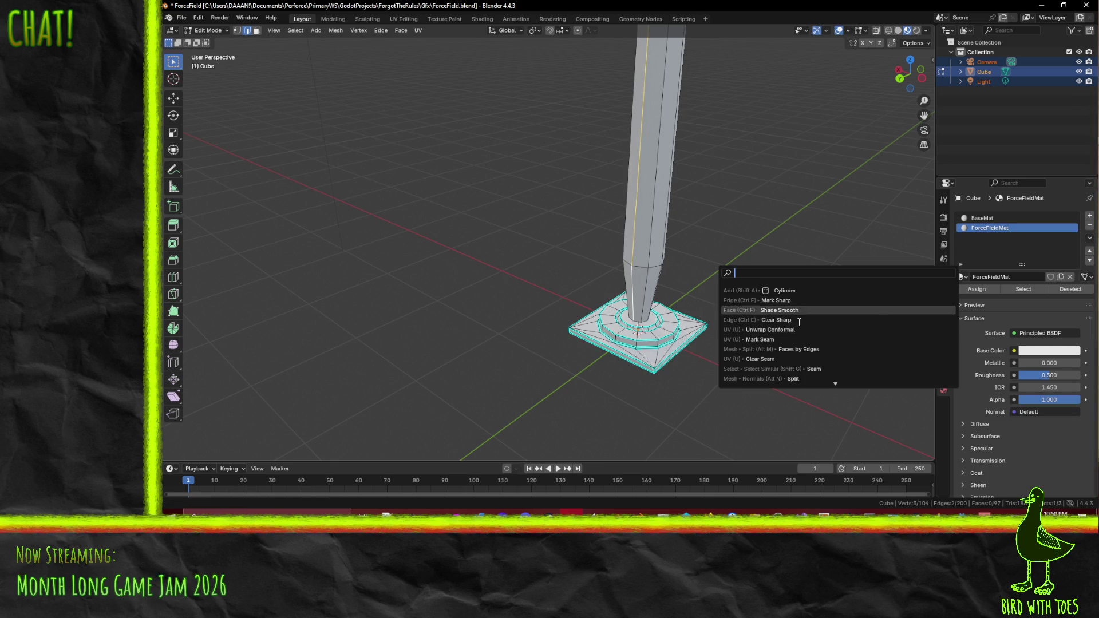
pyautogui.click(790, 340)
pyautogui.click(692, 348)
# Select edges at the base's corners from both sides
pyautogui.scroll(5, 692, 348)
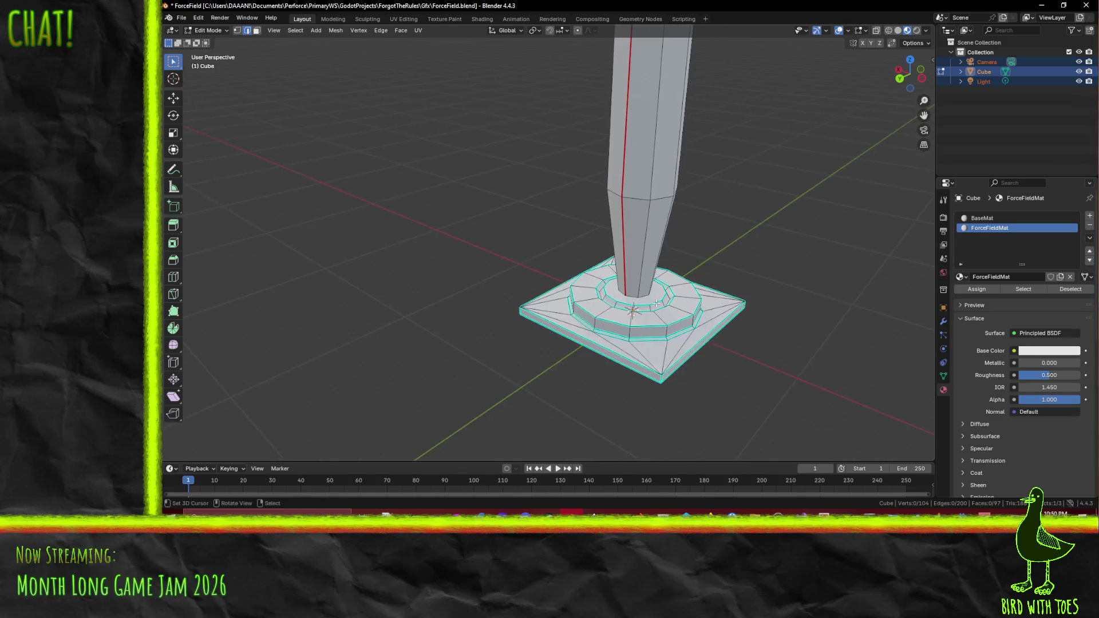
pyautogui.moveTo(678, 342)
pyautogui.mouseDown()
pyautogui.moveTo(495, 381)
pyautogui.moveTo(592, 405)
pyautogui.moveTo(547, 388)
pyautogui.mouseUp()
pyautogui.keyDown('shift'); pyautogui.click(602, 405); pyautogui.keyUp('shift')
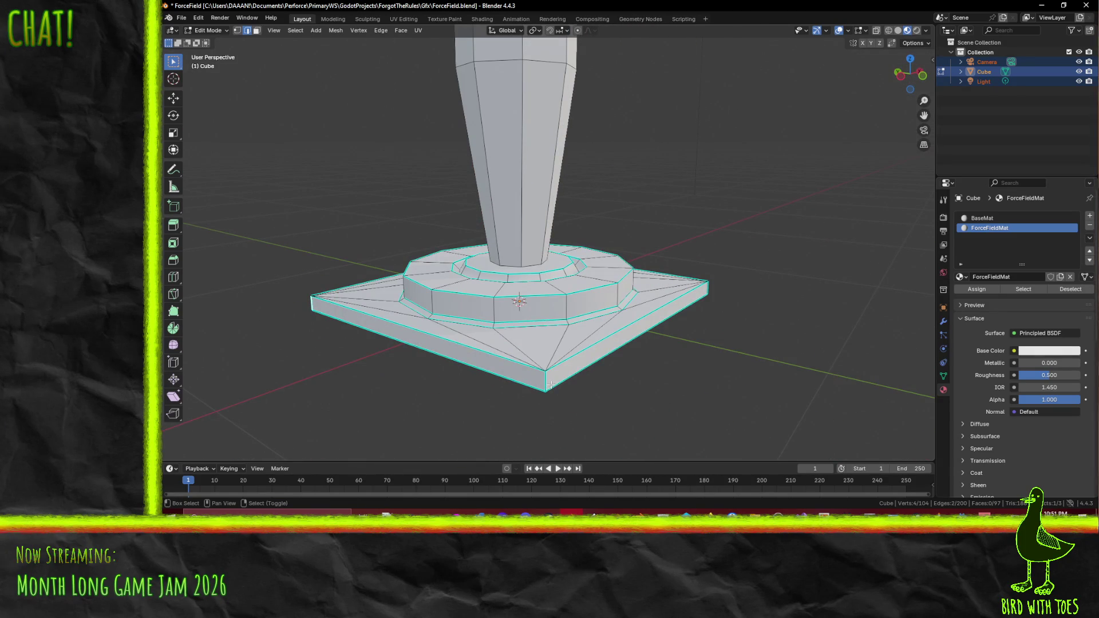
pyautogui.moveTo(662, 362); pyautogui.dragTo(493, 365)
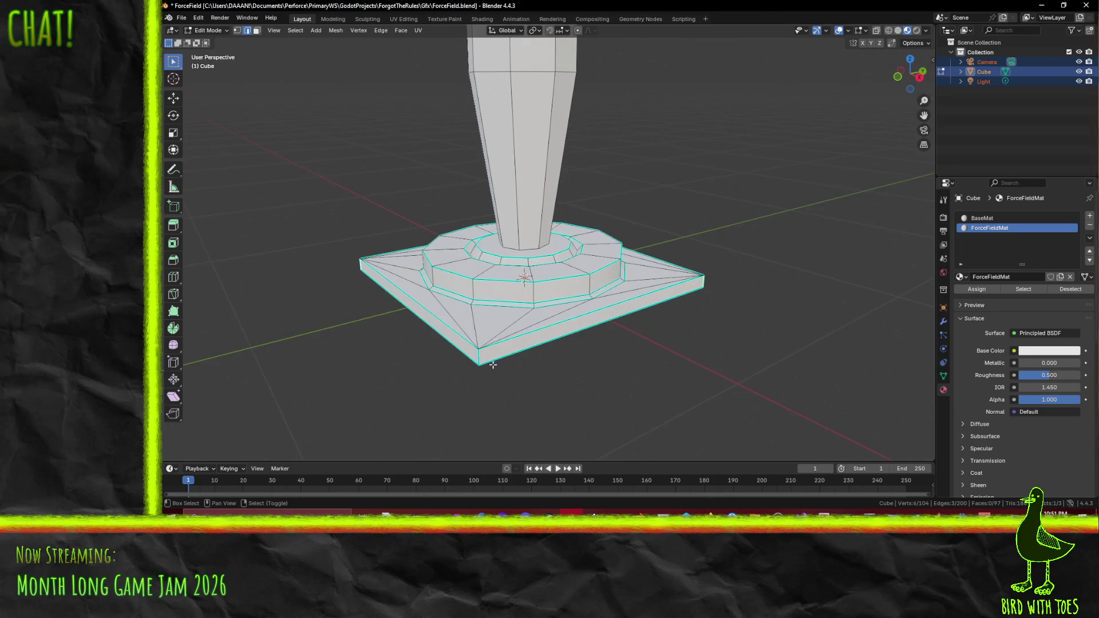
pyautogui.keyDown('shift'); pyautogui.click(480, 356); pyautogui.keyUp('shift')
pyautogui.press('F3')
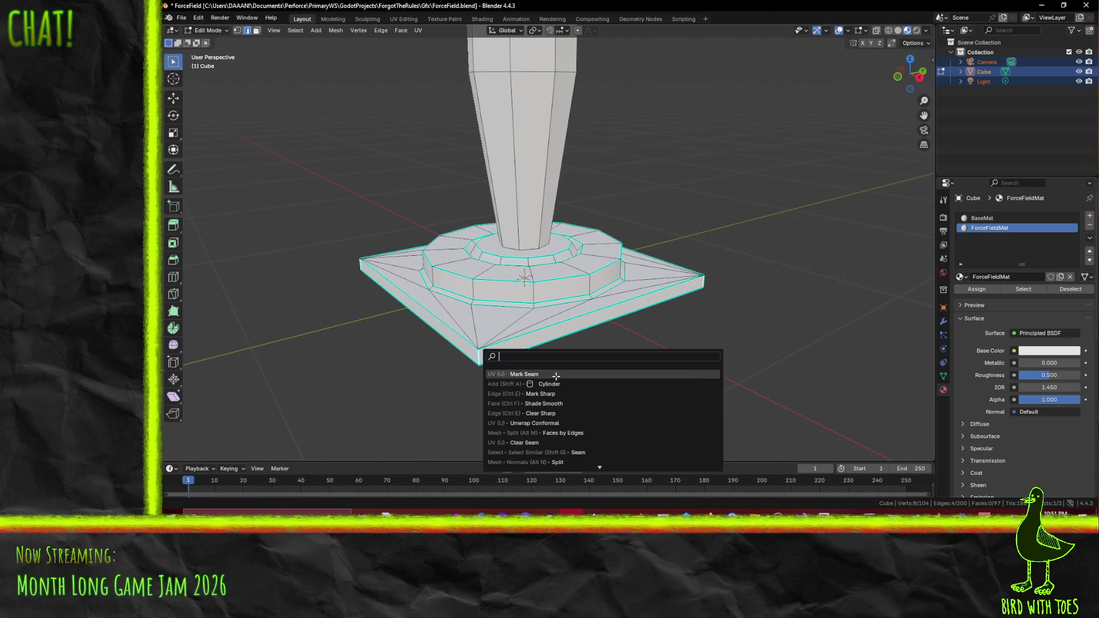
# Add the base's octagonal ring edges and mark the selected base edges as seams
pyautogui.moveTo(555, 375)
pyautogui.mouseDown()
pyautogui.moveTo(473, 353)
pyautogui.moveTo(538, 346)
pyautogui.mouseUp()
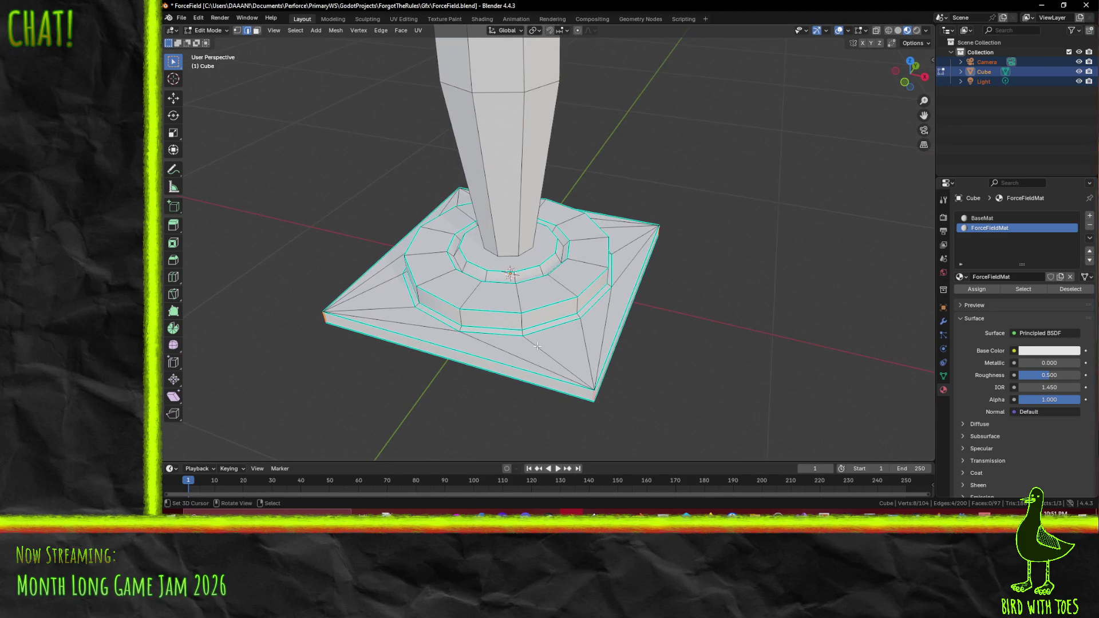
pyautogui.keyDown('alt'); pyautogui.click(501, 333); pyautogui.keyUp('alt')
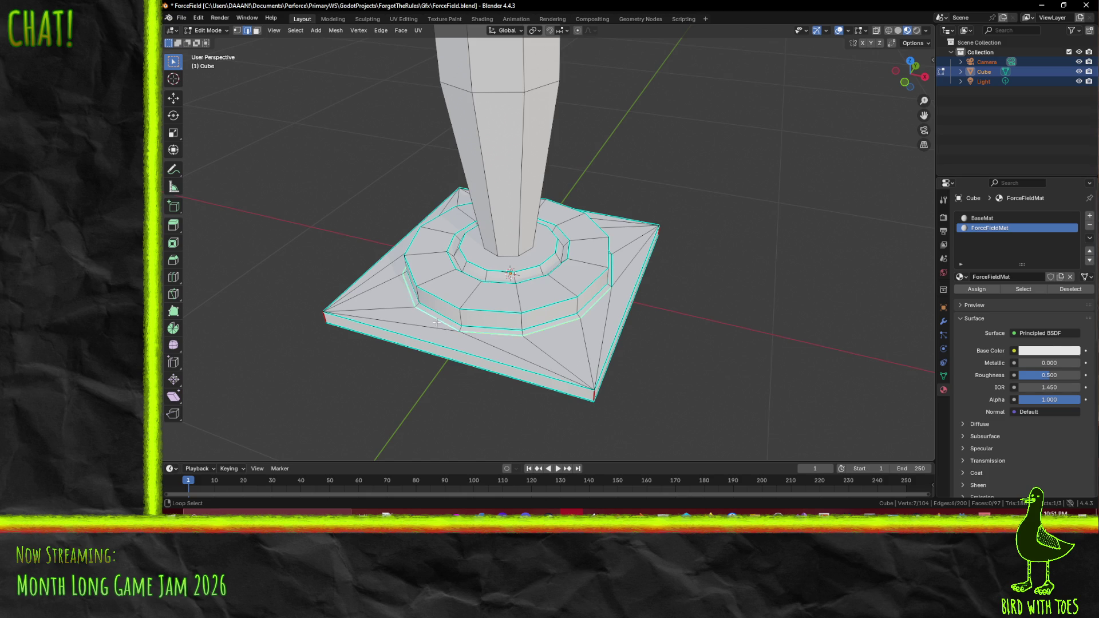
pyautogui.moveTo(436, 323)
pyautogui.mouseDown()
pyautogui.moveTo(532, 362)
pyautogui.moveTo(527, 349)
pyautogui.moveTo(543, 321)
pyautogui.moveTo(658, 380)
pyautogui.mouseUp()
pyautogui.keyDown('alt'); pyautogui.keyDown('shift'); pyautogui.click(544, 320); pyautogui.keyUp('shift'); pyautogui.keyUp('alt')
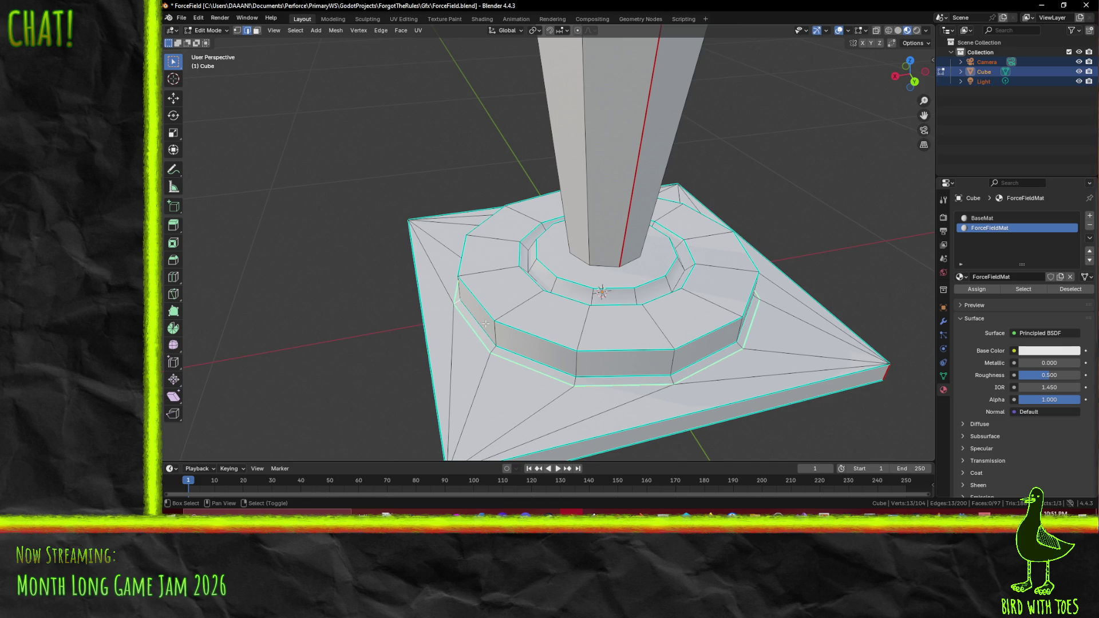
pyautogui.keyDown('shift'); pyautogui.click(458, 302); pyautogui.keyUp('shift')
pyautogui.moveTo(458, 302)
pyautogui.mouseDown()
pyautogui.moveTo(618, 310)
pyautogui.moveTo(595, 332)
pyautogui.moveTo(522, 343)
pyautogui.moveTo(494, 334)
pyautogui.moveTo(501, 325)
pyautogui.mouseUp()
pyautogui.press('F3')
pyautogui.click(647, 312)
# Clear the selection, save, then select only the base by deselecting the pillar
pyautogui.scroll(-2, 661, 321)
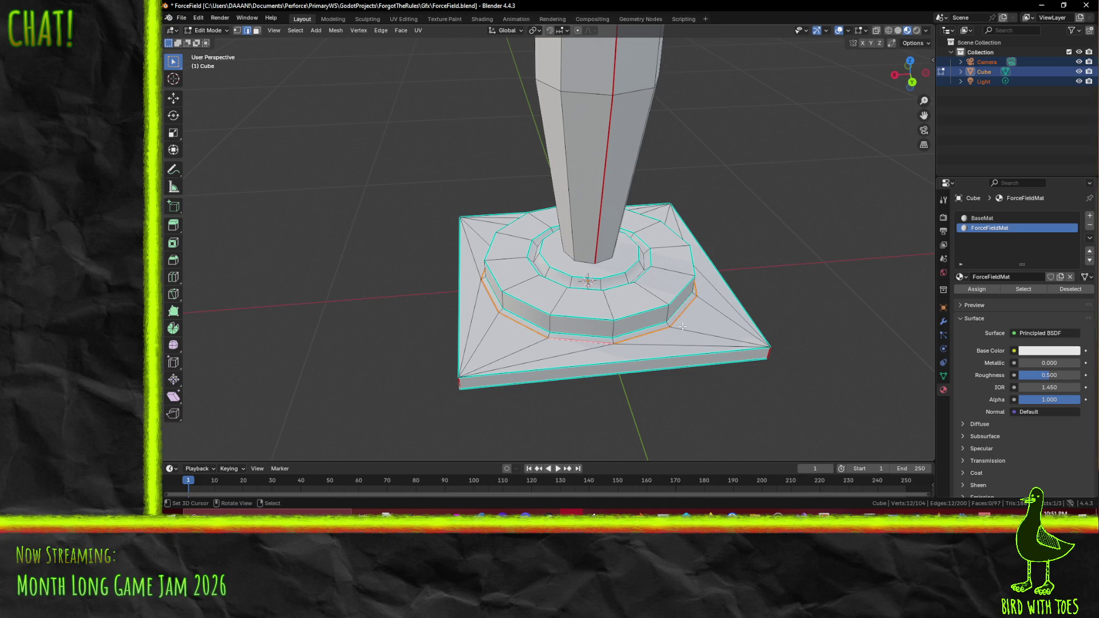
pyautogui.scroll(-2, 670, 357)
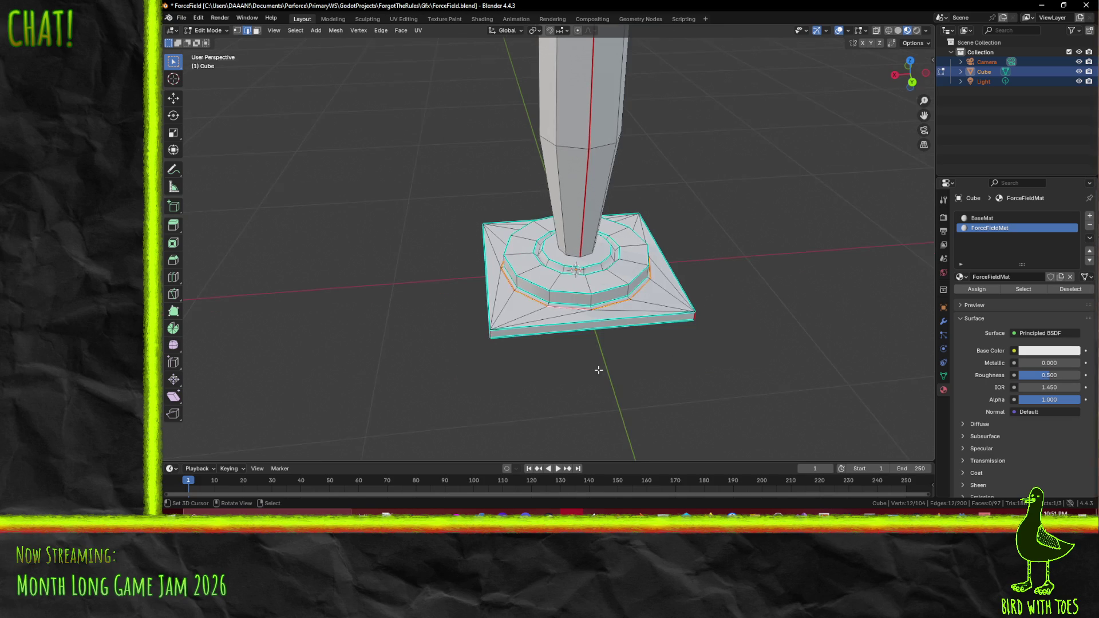
pyautogui.moveTo(596, 371)
pyautogui.mouseDown()
pyautogui.moveTo(574, 371)
pyautogui.moveTo(597, 383)
pyautogui.moveTo(582, 318)
pyautogui.moveTo(706, 298)
pyautogui.moveTo(662, 246)
pyautogui.moveTo(720, 284)
pyautogui.mouseUp()
pyautogui.hotkey('alt', 'a')
pyautogui.hotkey('ctrl', 's')
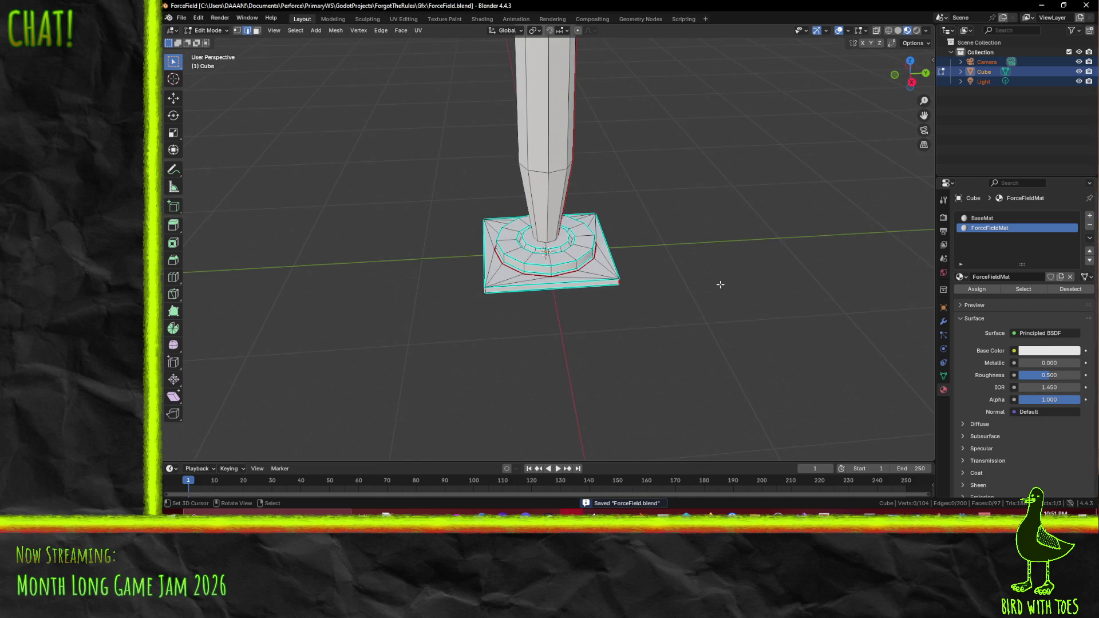
pyautogui.press('a')
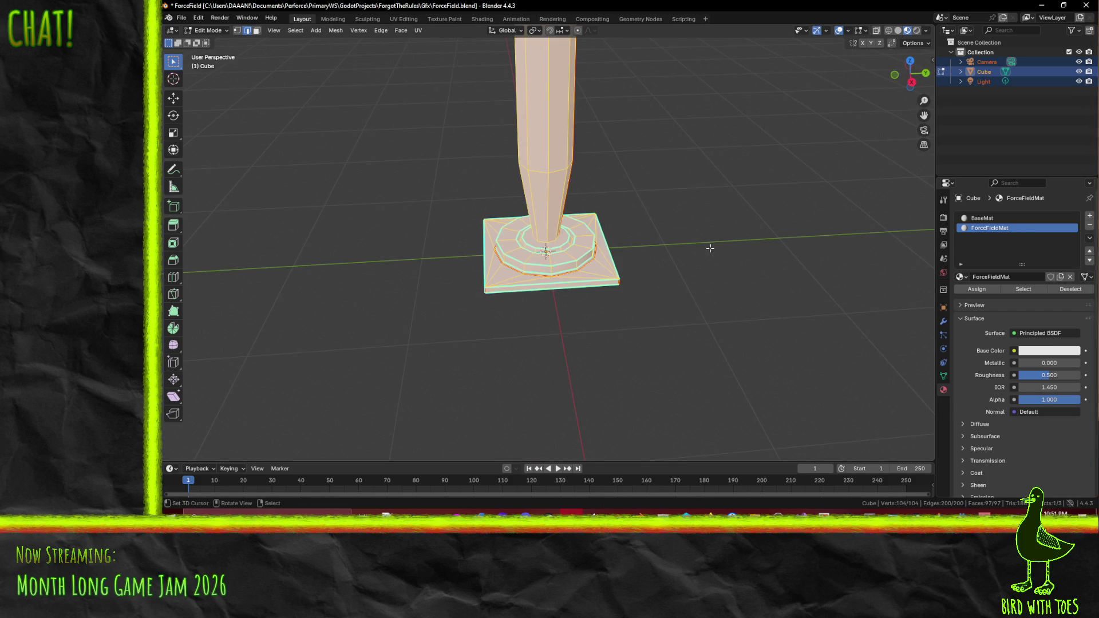
pyautogui.click(1077, 293)
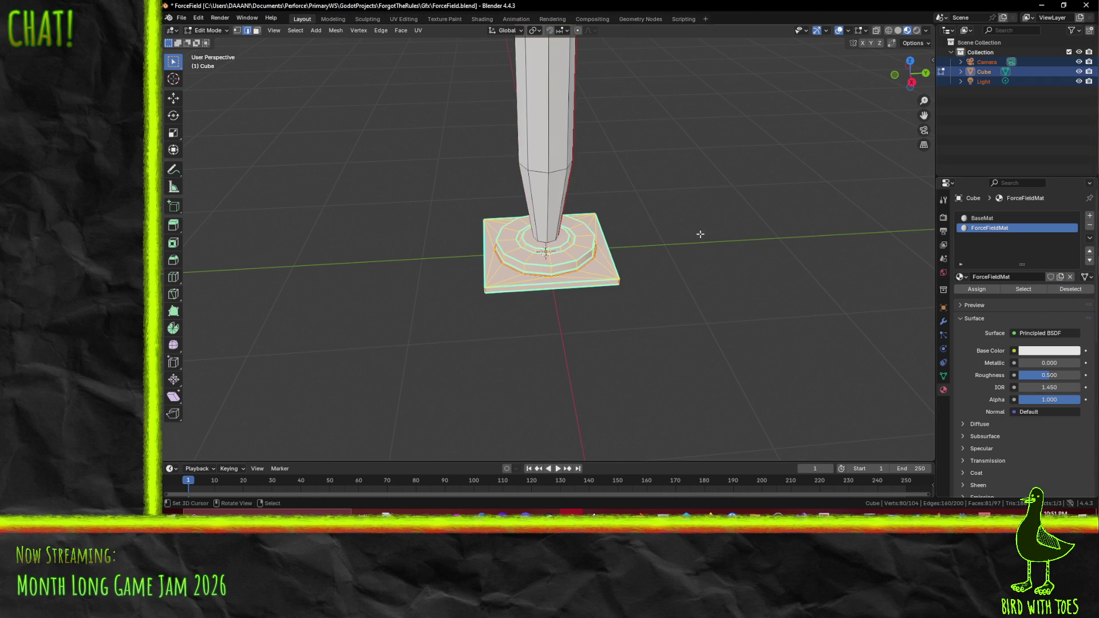
# Unwrap the base's UVs in the UV Editing workspace
pyautogui.click(407, 20)
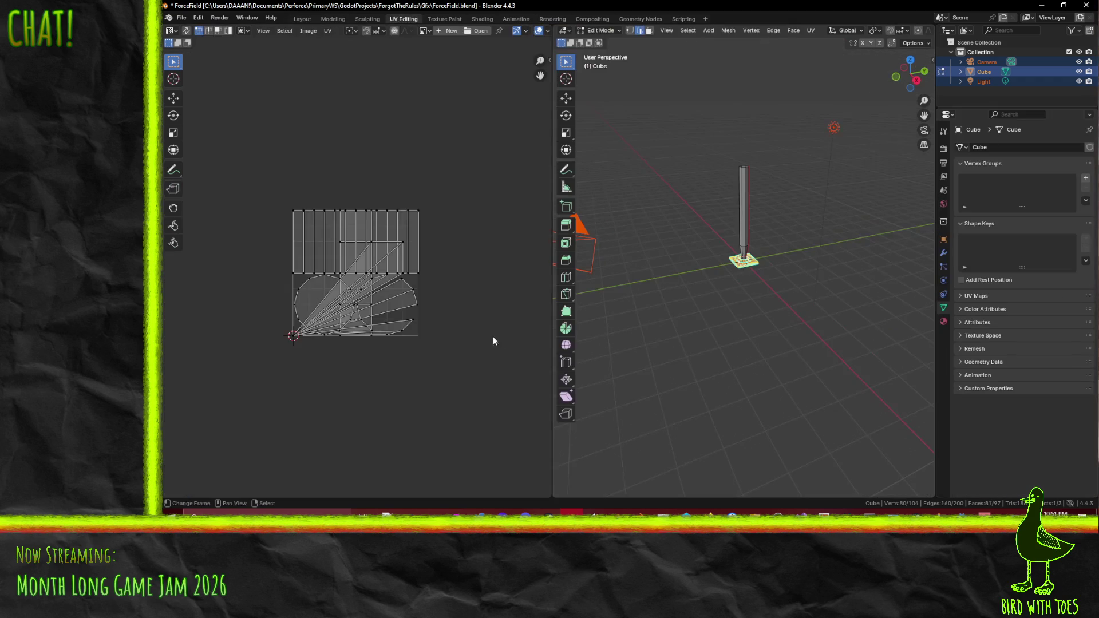
pyautogui.scroll(6, 816, 278)
pyautogui.press('F3')
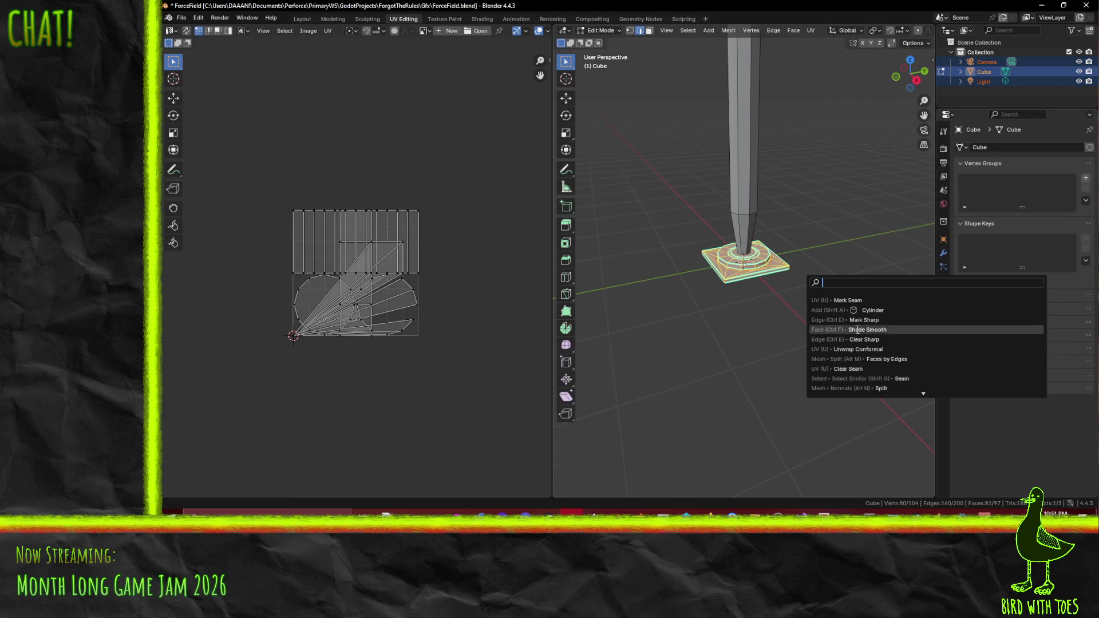
pyautogui.click(859, 349)
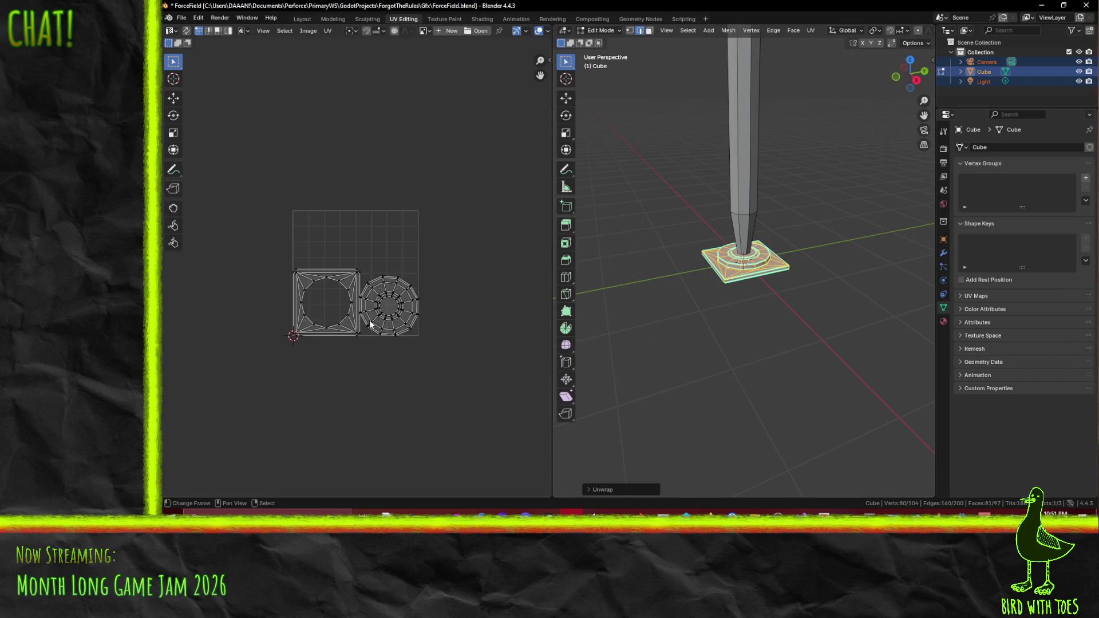
pyautogui.scroll(-1, 371, 321)
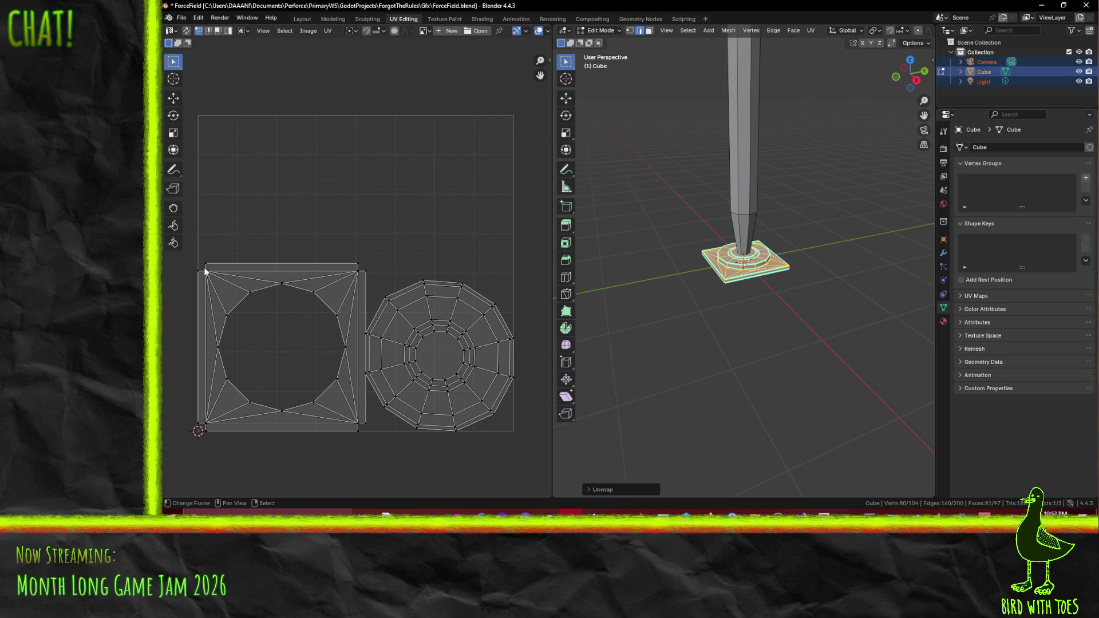
# Select the square UV island with its thin edge strip and scale it up
pyautogui.press('b')
pyautogui.moveTo(187, 256)
pyautogui.mouseDown()
pyautogui.moveTo(324, 424)
pyautogui.moveTo(359, 450)
pyautogui.mouseUp()
pyautogui.keyDown('shift'); pyautogui.click(375, 423); pyautogui.keyUp('shift')
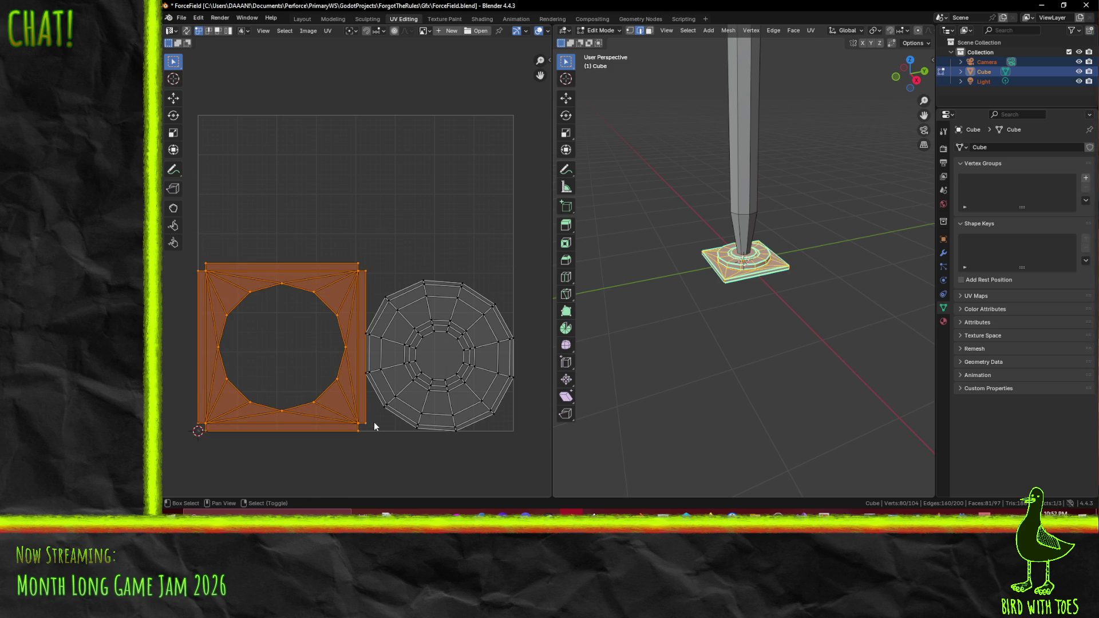
pyautogui.press('s')
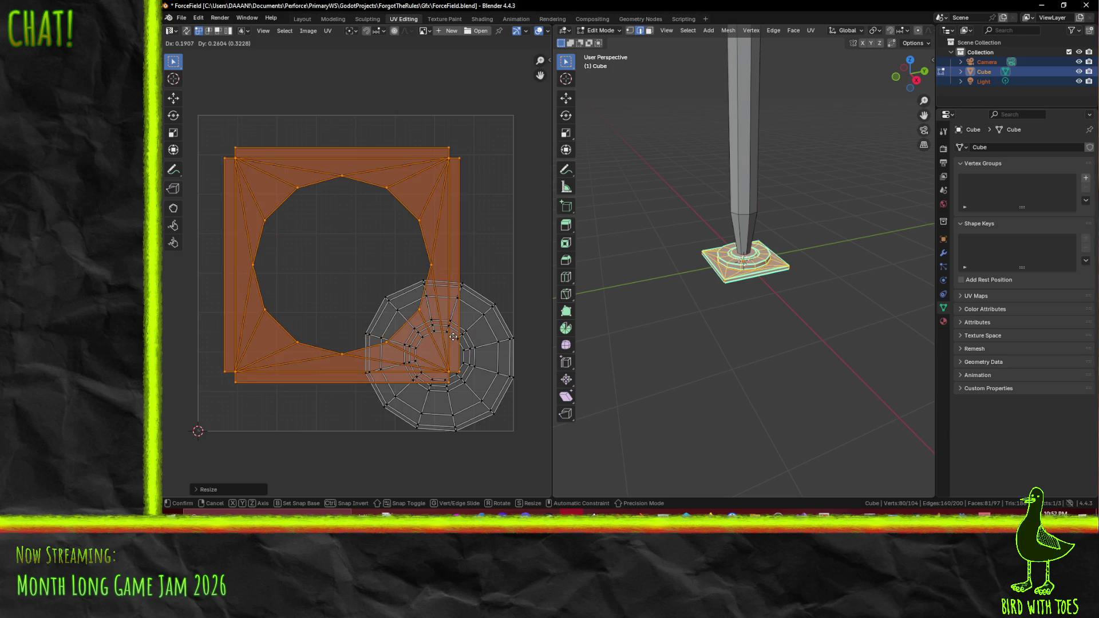
pyautogui.press('s')
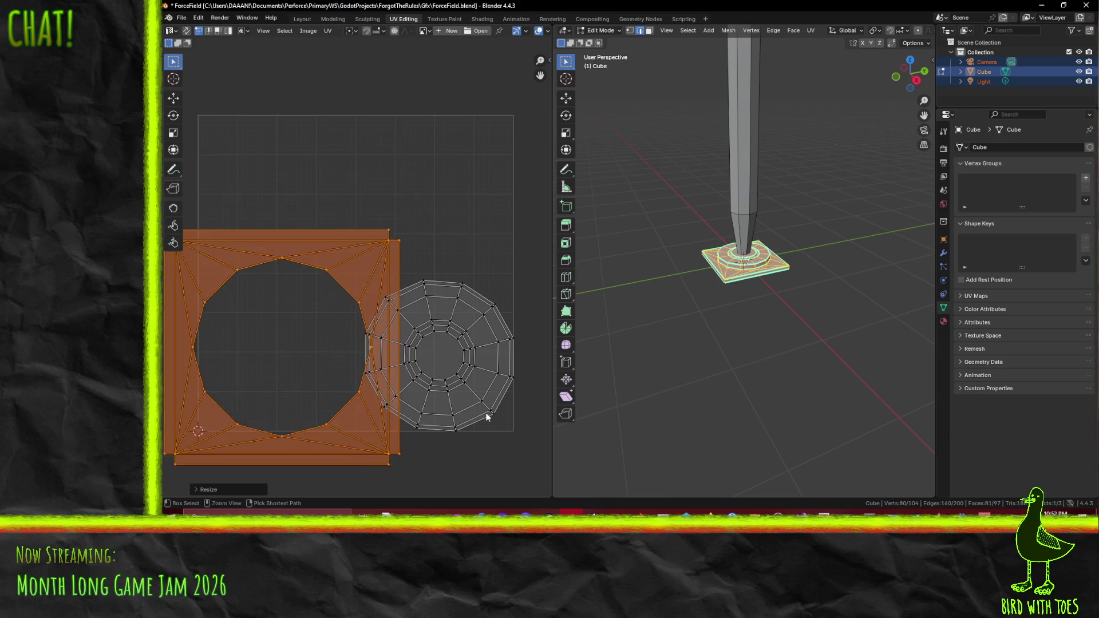
pyautogui.press('Escape')
pyautogui.press('s')
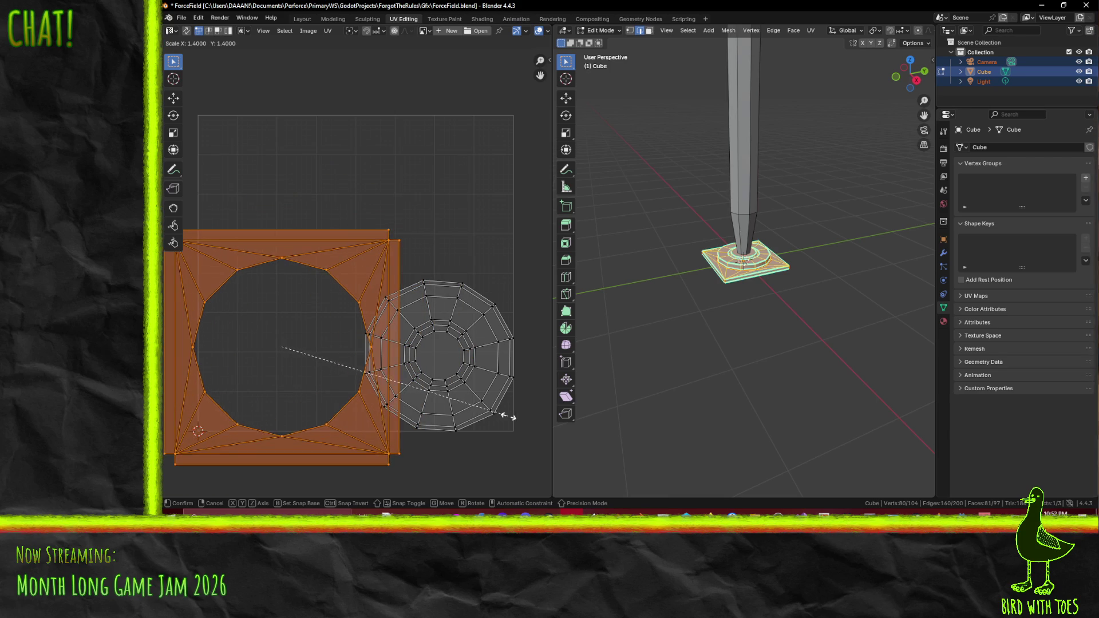
pyautogui.click(206, 438)
pyautogui.scroll(-3, 304, 387)
# Move and rescale the square island until it fills the 0–1 tile
pyautogui.press('g')
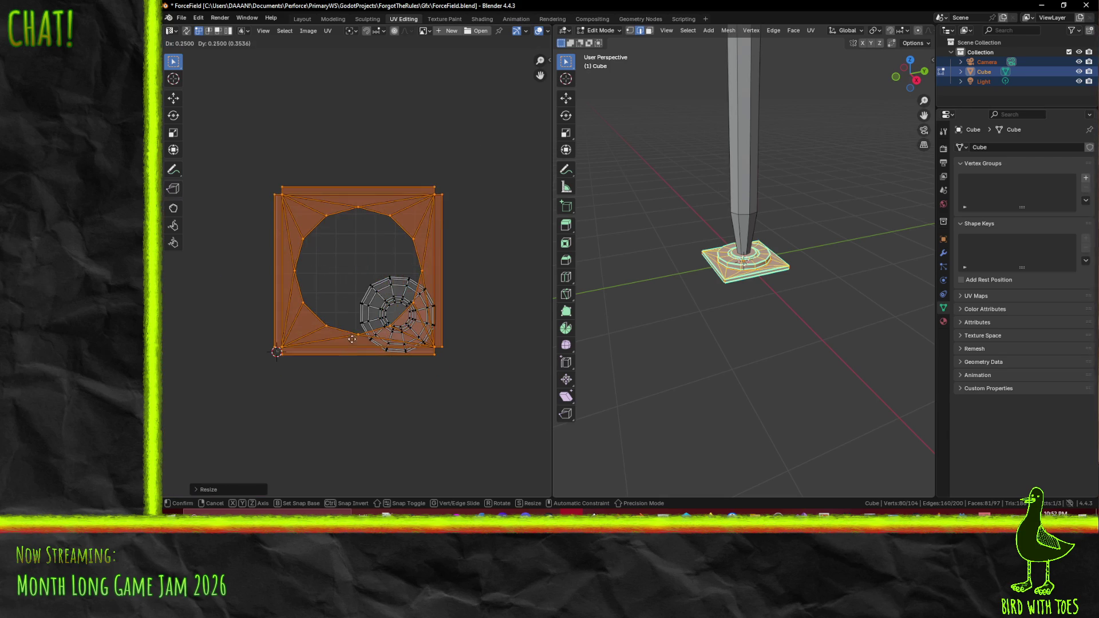
pyautogui.click(351, 338)
pyautogui.press('s')
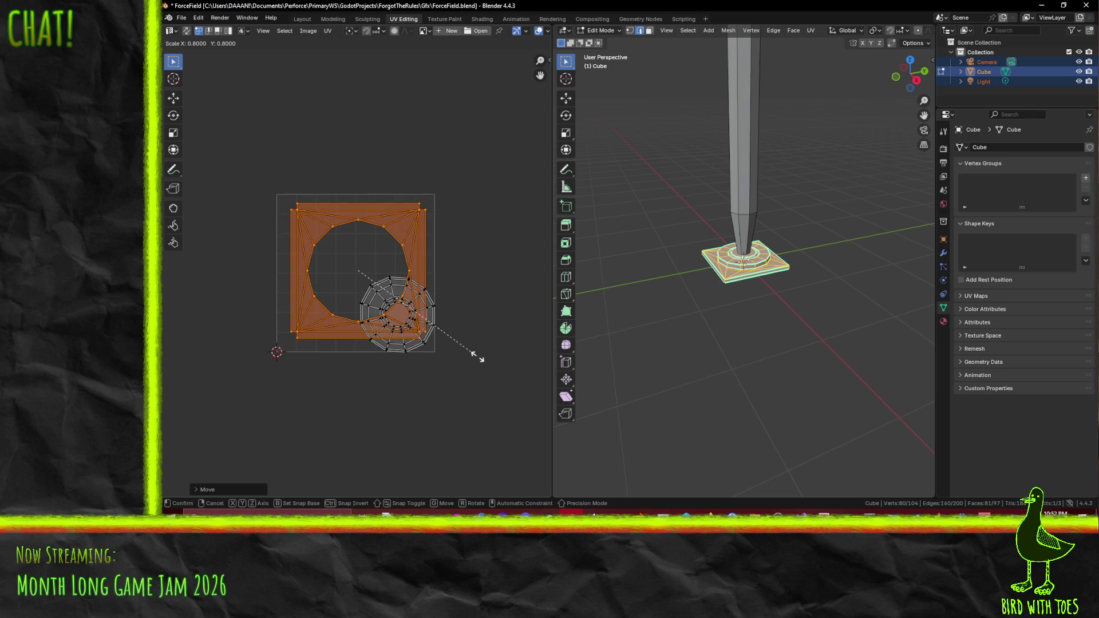
pyautogui.click(478, 360)
pyautogui.scroll(3, 466, 358)
pyautogui.press('g')
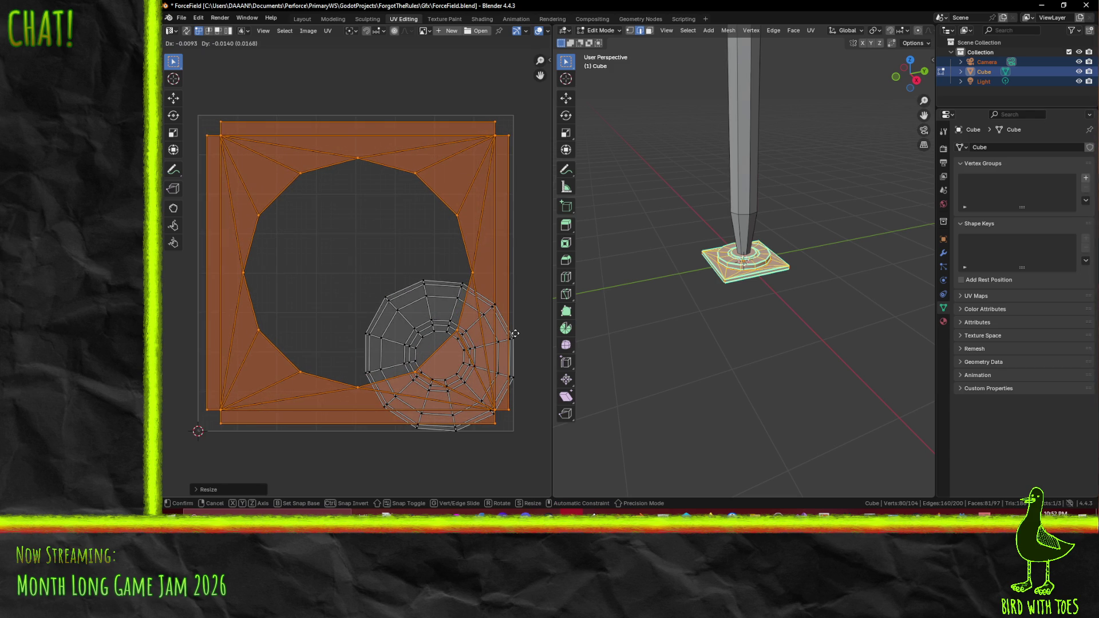
pyautogui.click(515, 333)
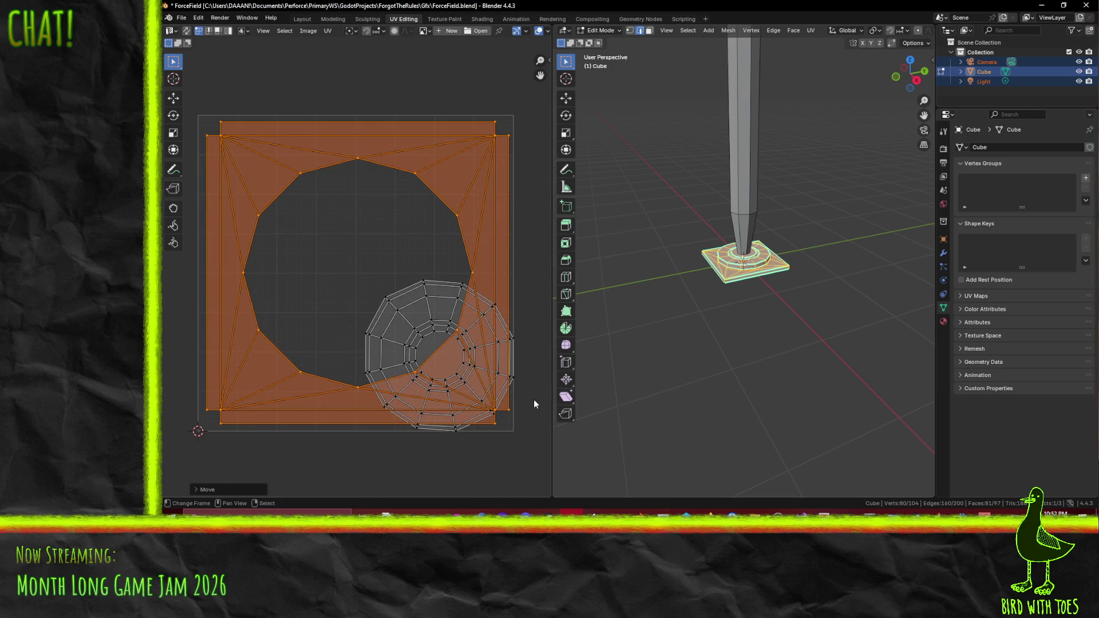
pyautogui.scroll(2, 493, 328)
pyautogui.scroll(1, 329, 280)
# Select the whole round UV island through several box selections
pyautogui.hotkey('alt', 'a')
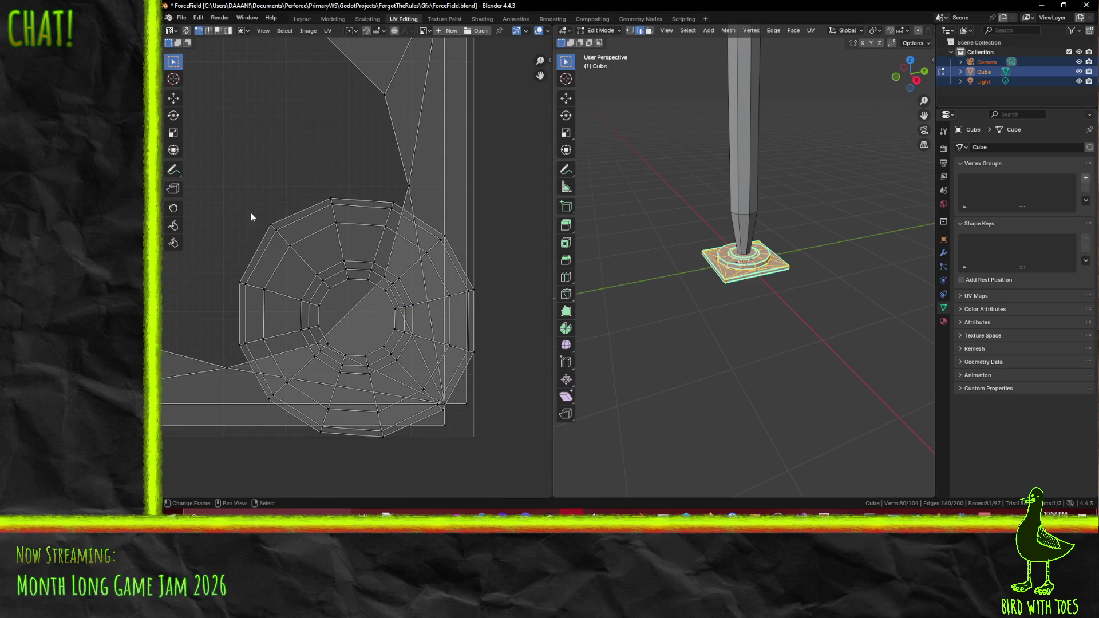
pyautogui.press('b')
pyautogui.moveTo(229, 188)
pyautogui.mouseDown()
pyautogui.moveTo(372, 299)
pyautogui.moveTo(377, 333)
pyautogui.mouseUp()
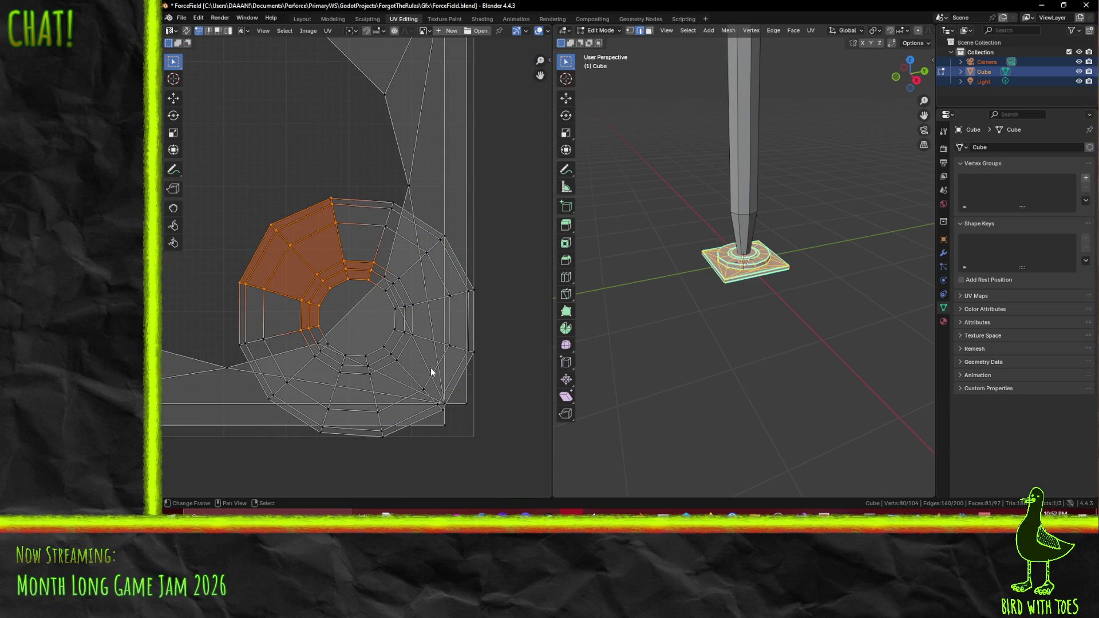
pyautogui.press('b')
pyautogui.moveTo(237, 314)
pyautogui.mouseDown()
pyautogui.moveTo(298, 361)
pyautogui.moveTo(308, 457)
pyautogui.moveTo(422, 343)
pyautogui.moveTo(426, 352)
pyautogui.mouseUp()
pyautogui.press('b')
pyautogui.press('b')
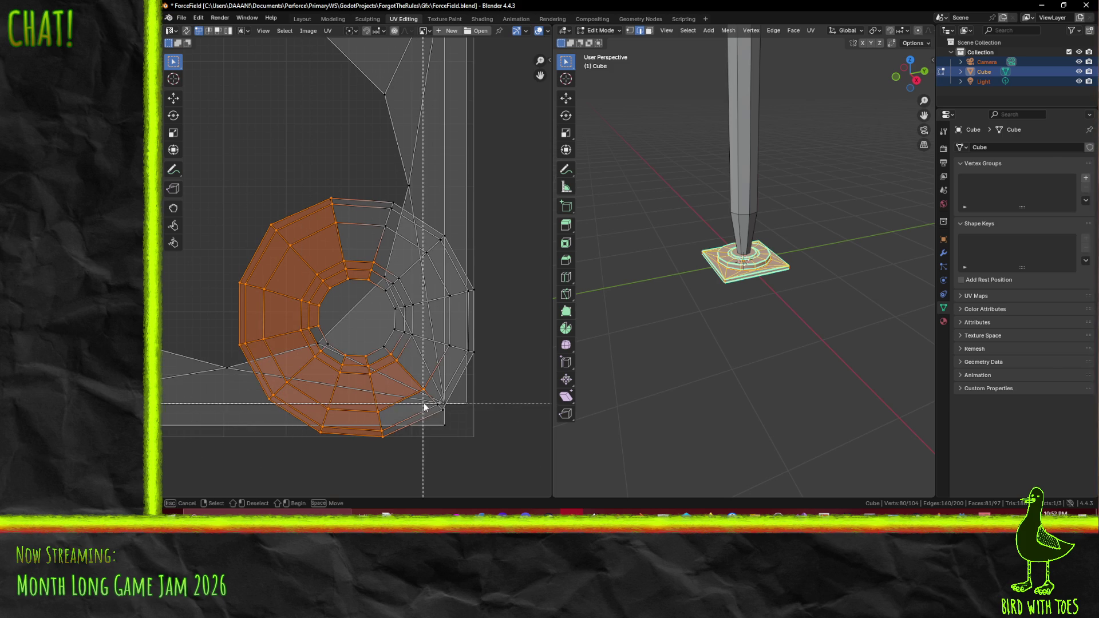
pyautogui.moveTo(424, 404); pyautogui.dragTo(442, 423)
pyautogui.press('b')
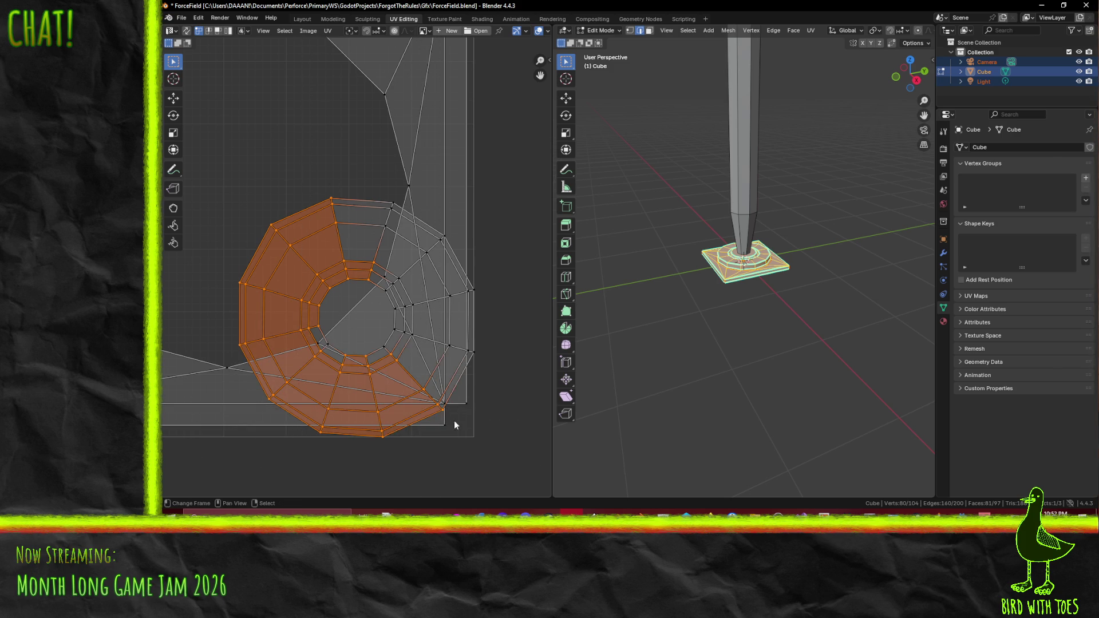
pyautogui.moveTo(372, 298)
pyautogui.mouseDown()
pyautogui.moveTo(471, 327)
pyautogui.moveTo(523, 369)
pyautogui.mouseUp()
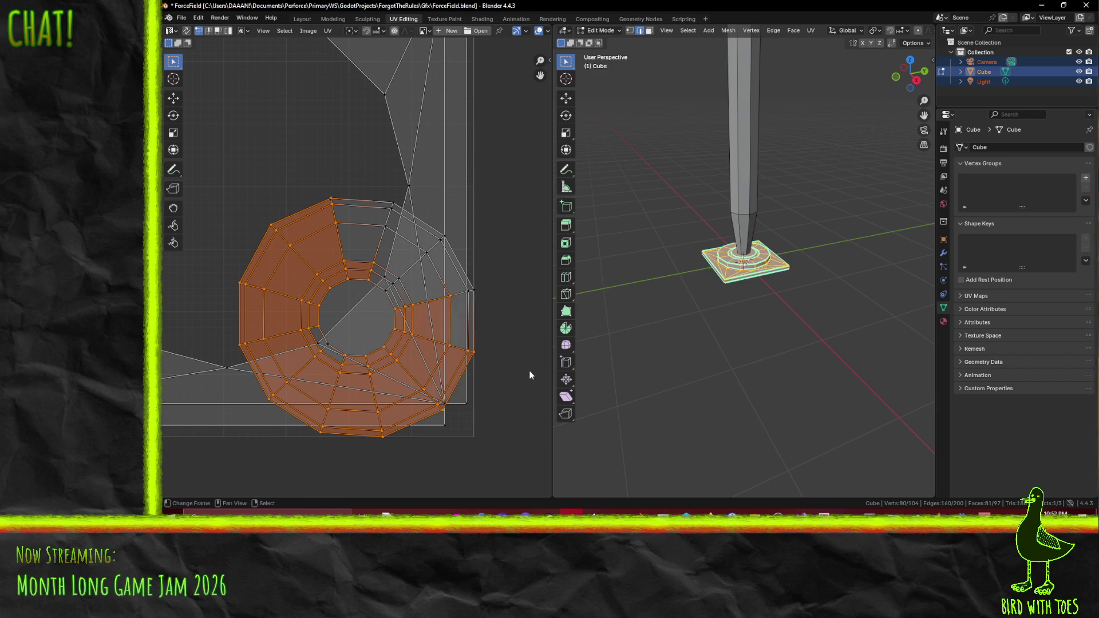
pyautogui.press('b')
pyautogui.moveTo(389, 194)
pyautogui.mouseDown()
pyautogui.moveTo(472, 277)
pyautogui.moveTo(506, 348)
pyautogui.mouseUp()
pyautogui.scroll(4, 403, 319)
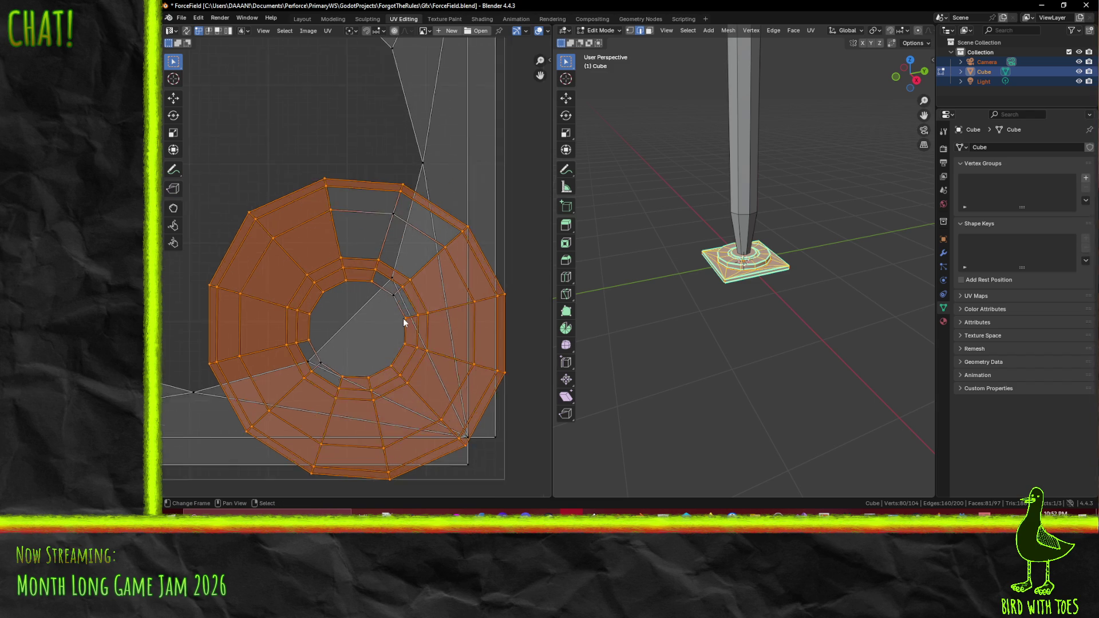
pyautogui.press('b')
pyautogui.moveTo(378, 288); pyautogui.dragTo(433, 332)
pyautogui.press('l')
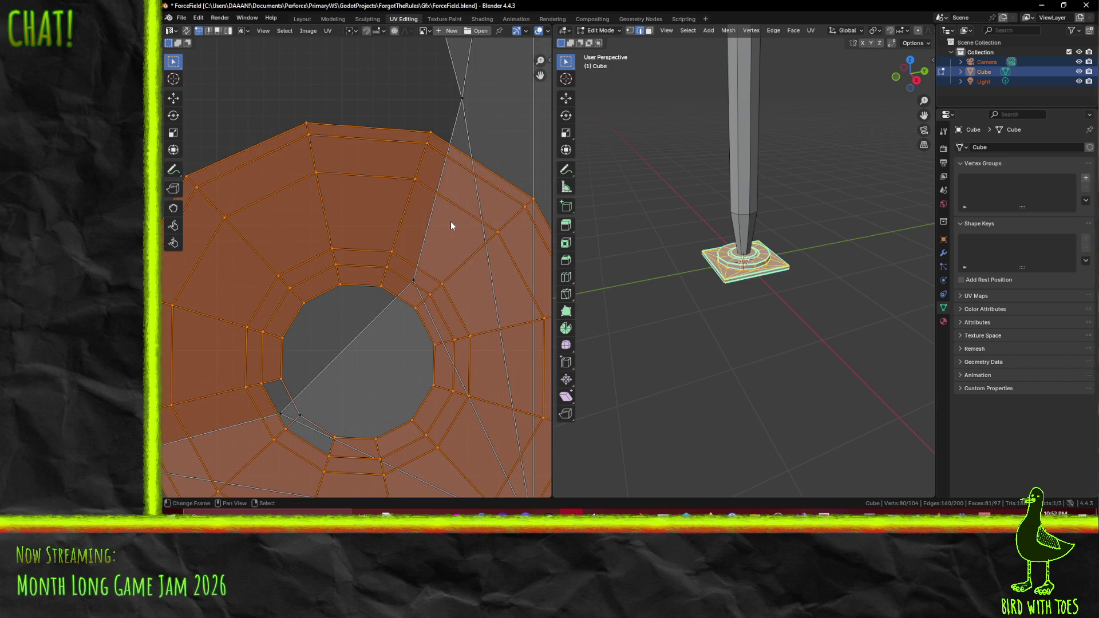
# Move and resize the round island so it sits inside the square's hole
pyautogui.scroll(-4, 452, 236)
pyautogui.scroll(4, 321, 329)
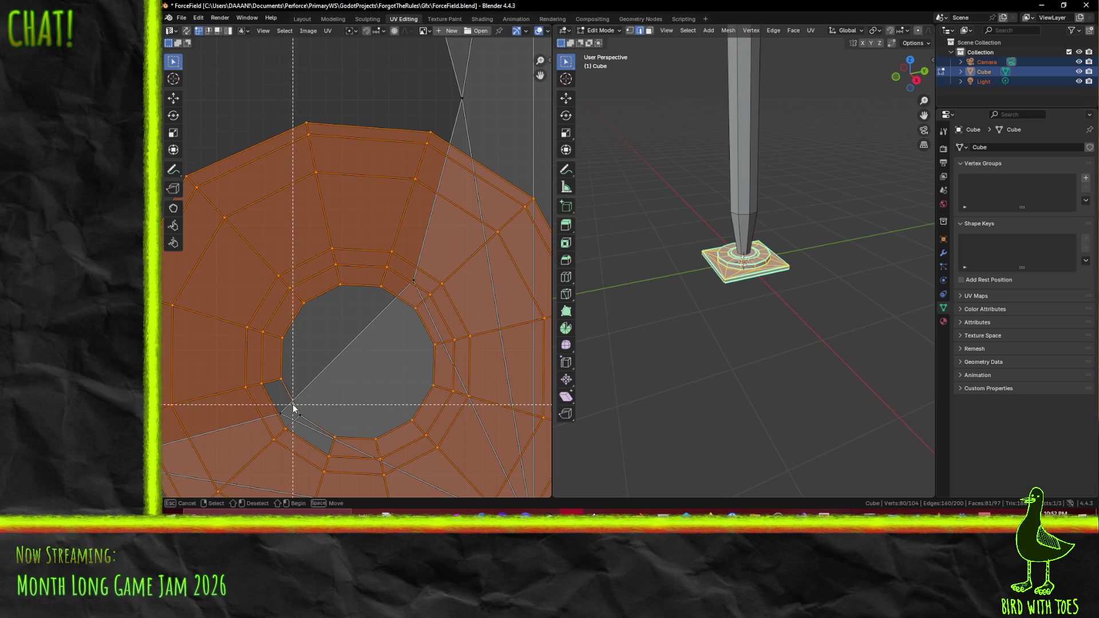
pyautogui.scroll(-6, 314, 406)
pyautogui.press('g')
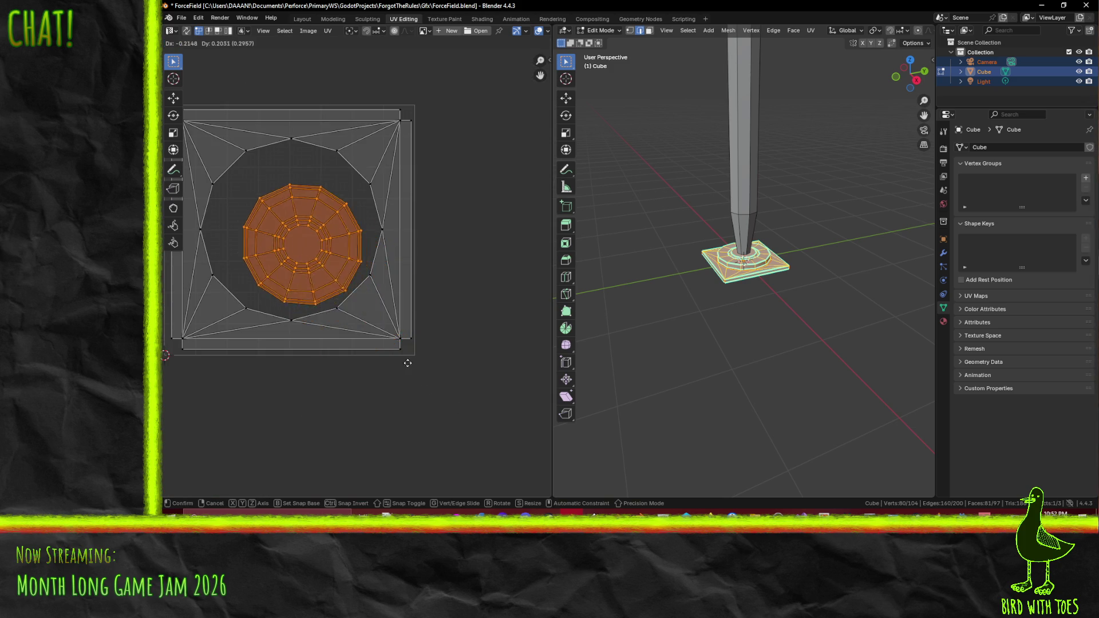
pyautogui.click(397, 347)
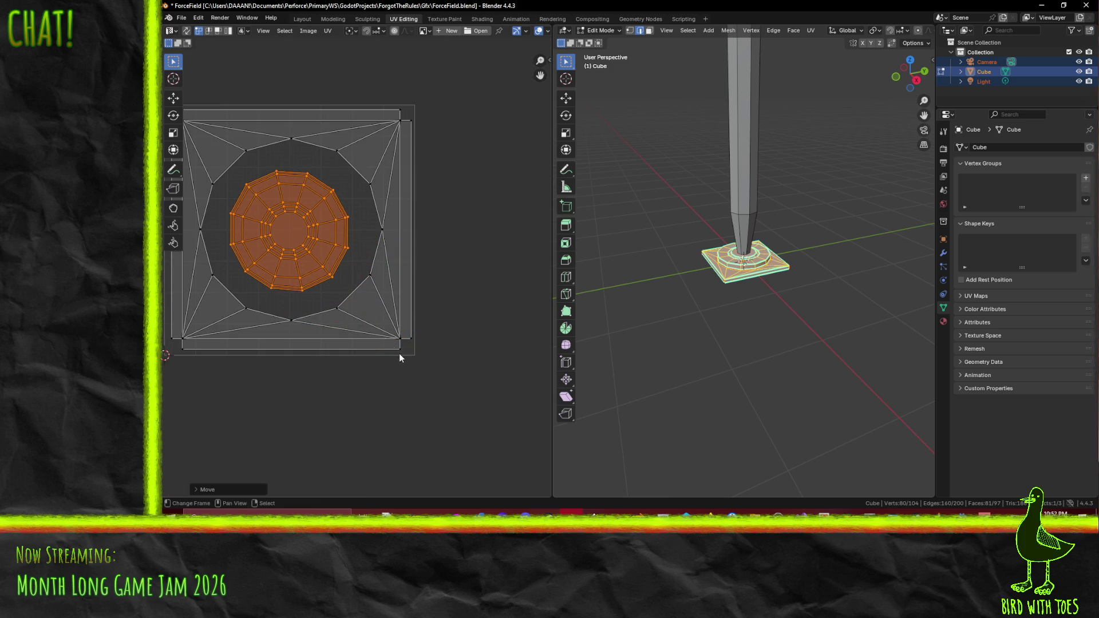
pyautogui.press('s')
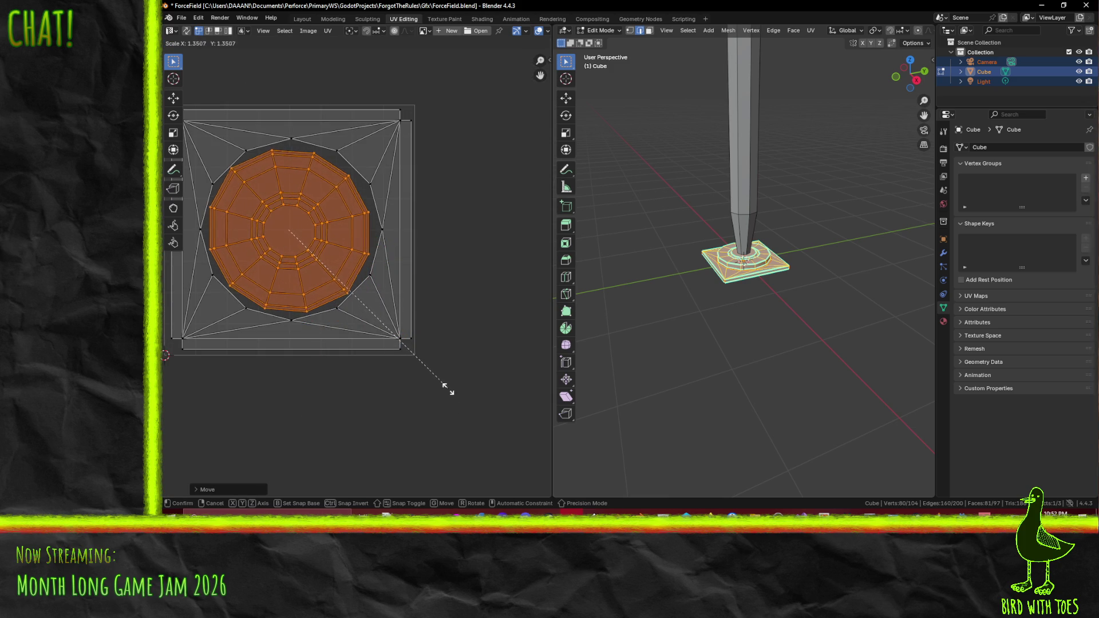
pyautogui.click(450, 388)
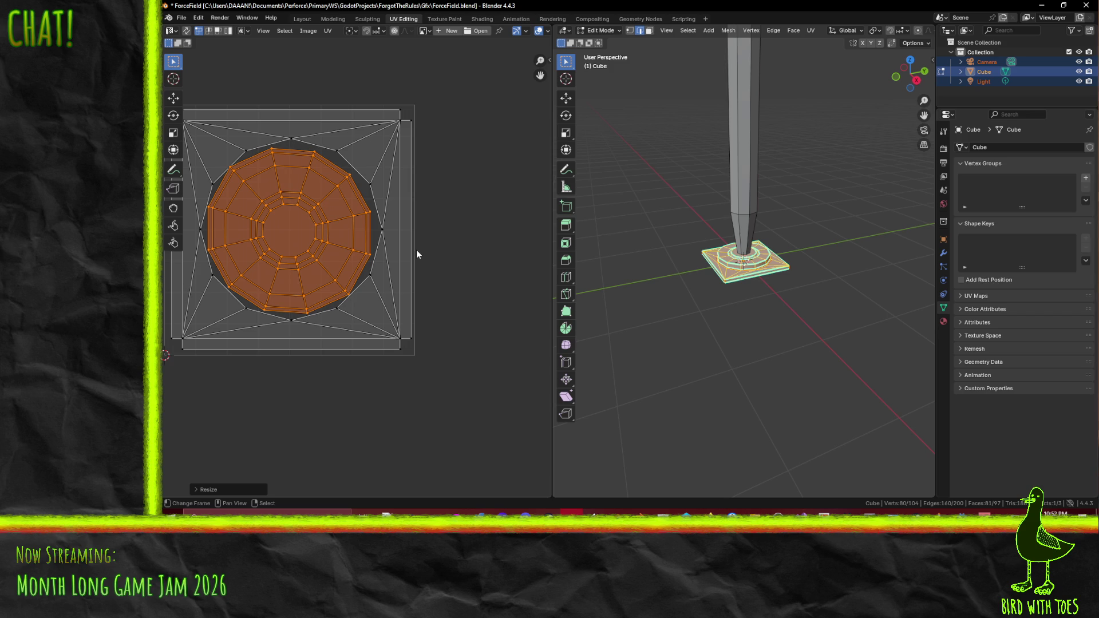
pyautogui.press('g')
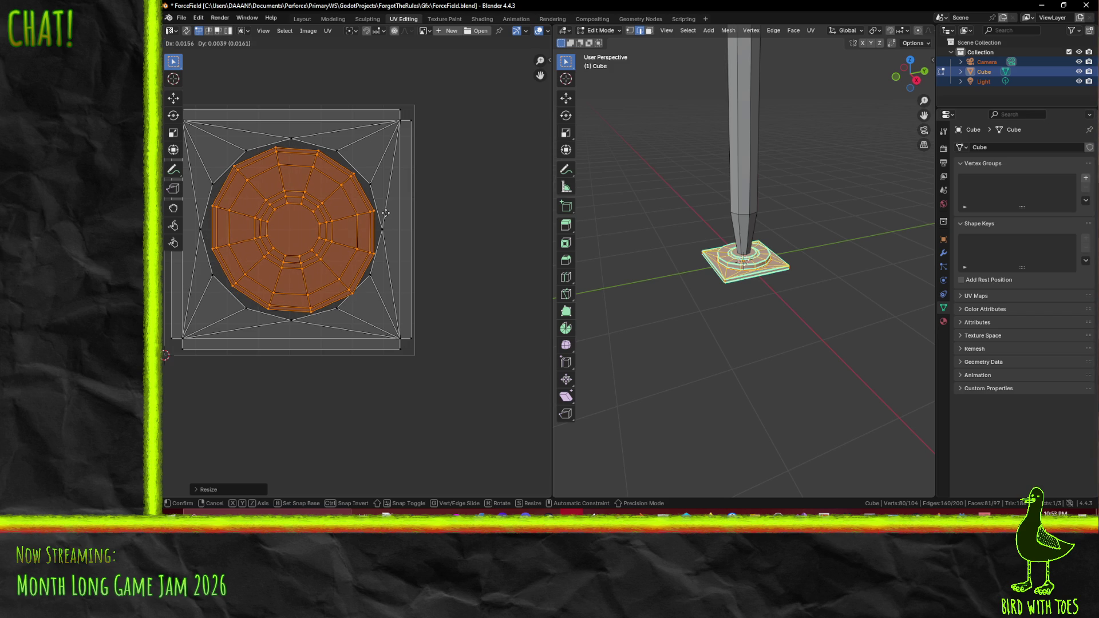
pyautogui.click(386, 213)
pyautogui.press('s')
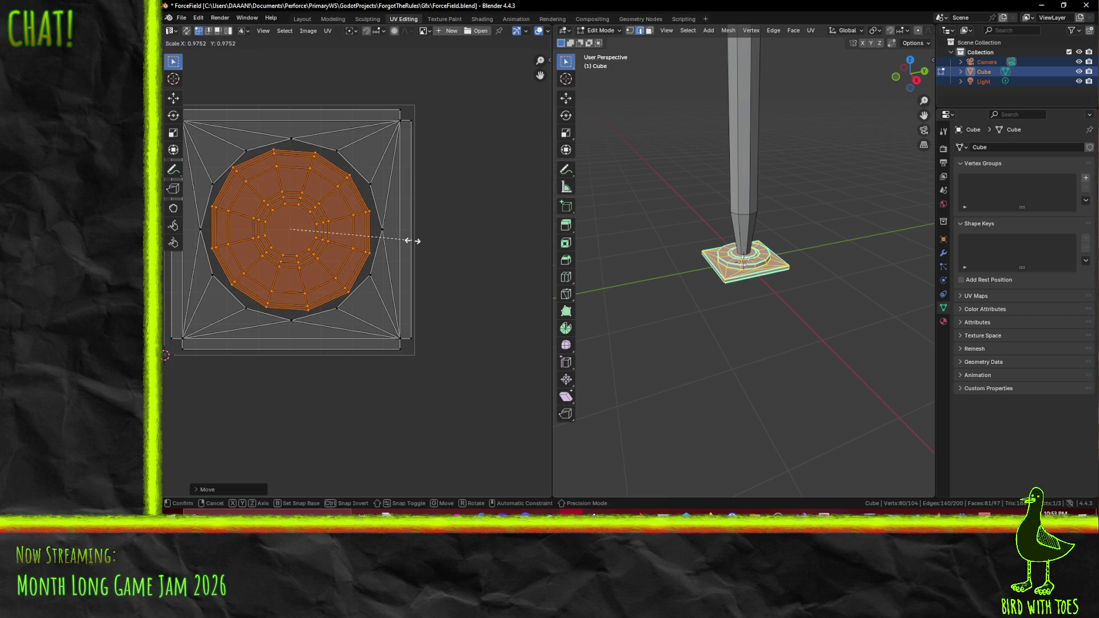
pyautogui.click(412, 241)
# Save the UV layout to ForceField.blend and deselect the mesh
pyautogui.moveTo(459, 309); pyautogui.dragTo(513, 339)
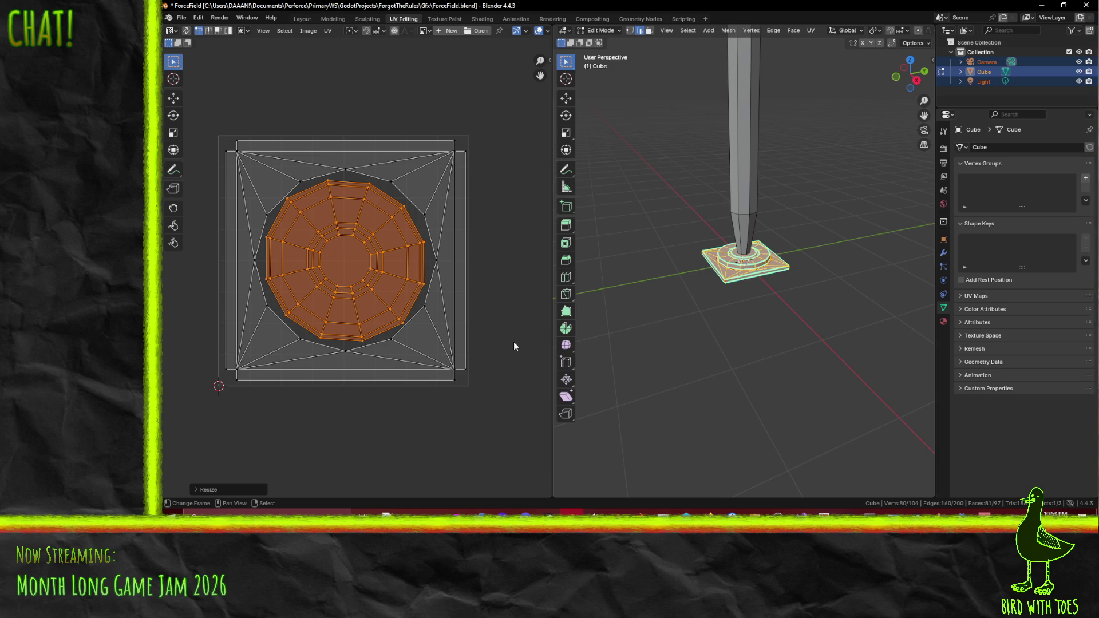
pyautogui.hotkey('ctrl', 's')
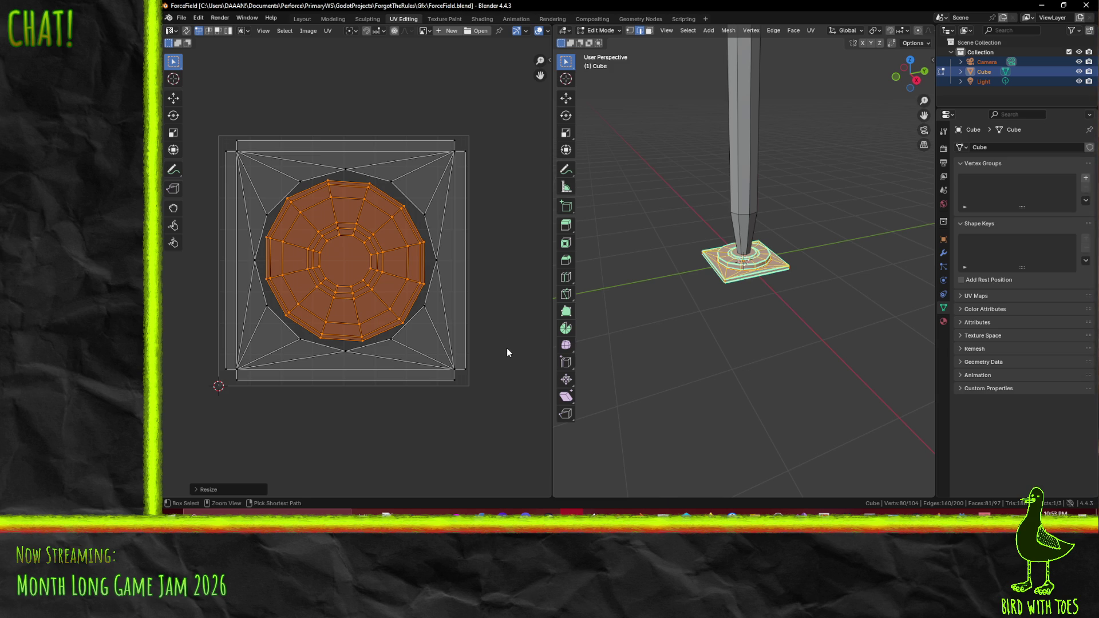
pyautogui.moveTo(493, 348); pyautogui.dragTo(483, 375)
pyautogui.scroll(5, 776, 302)
pyautogui.scroll(-5, 776, 302)
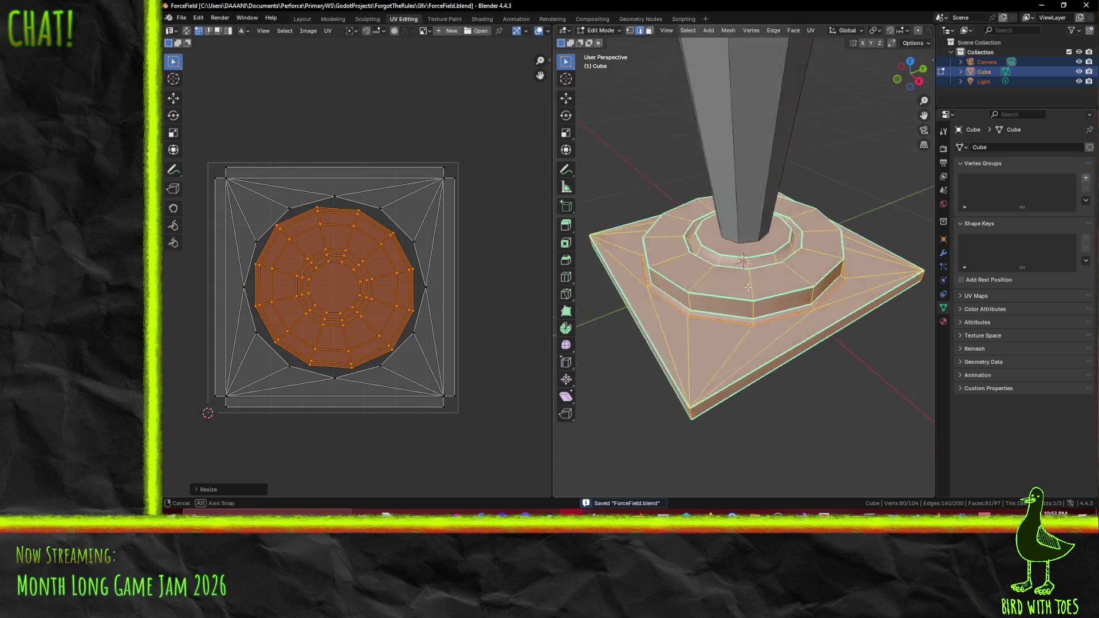
pyautogui.hotkey('alt', 'a')
pyautogui.moveTo(768, 279)
pyautogui.mouseDown()
pyautogui.moveTo(783, 268)
pyautogui.moveTo(715, 254)
pyautogui.moveTo(725, 267)
pyautogui.mouseUp()
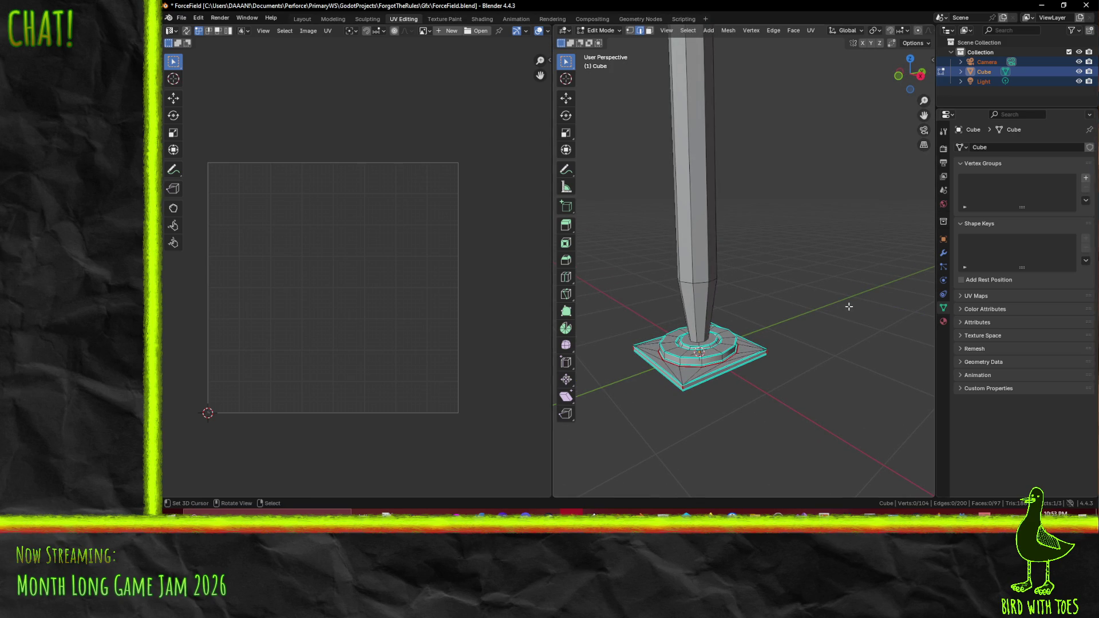
# Select only the ForceFieldMat faces and give them a standard Unwrap, not conformal
pyautogui.press('a')
pyautogui.hotkey('alt', 'a')
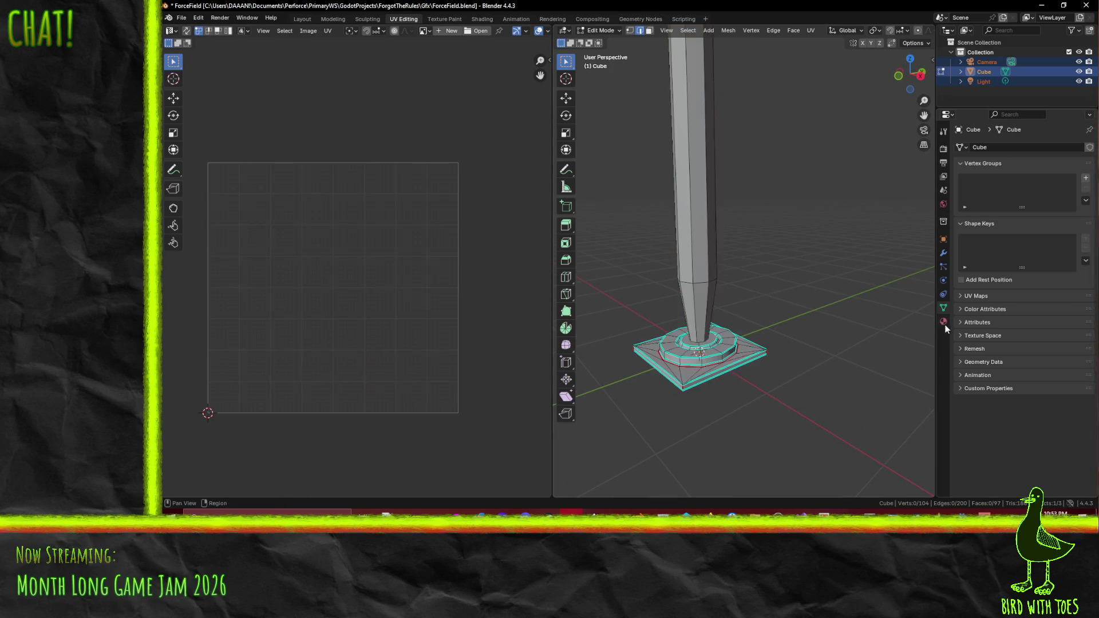
pyautogui.click(943, 321)
pyautogui.click(1010, 223)
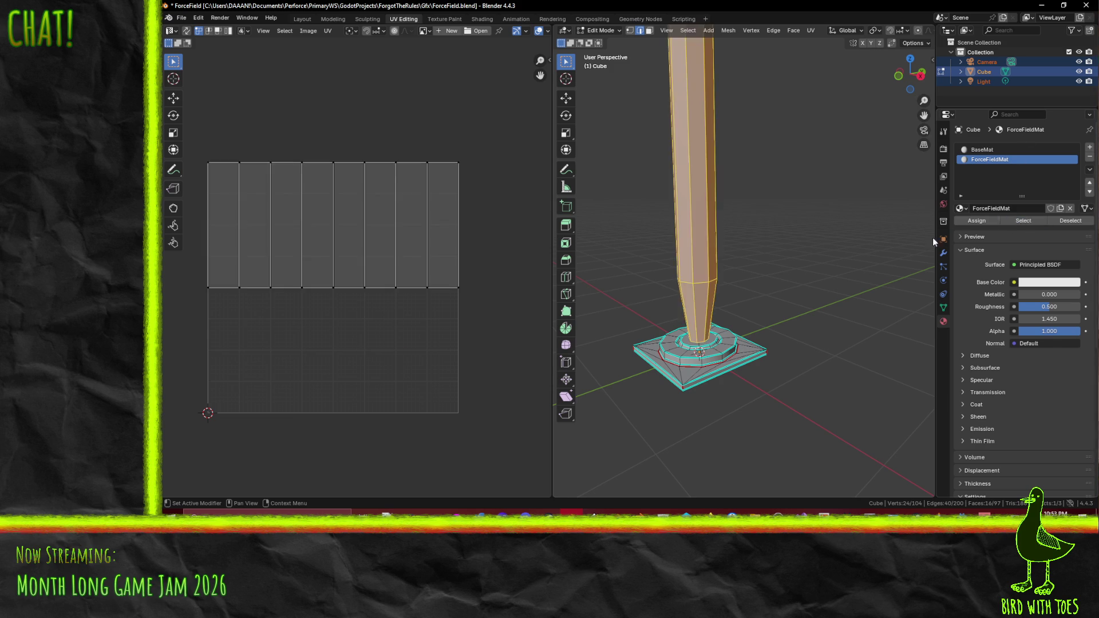
pyautogui.scroll(-2, 772, 253)
pyautogui.press('F3')
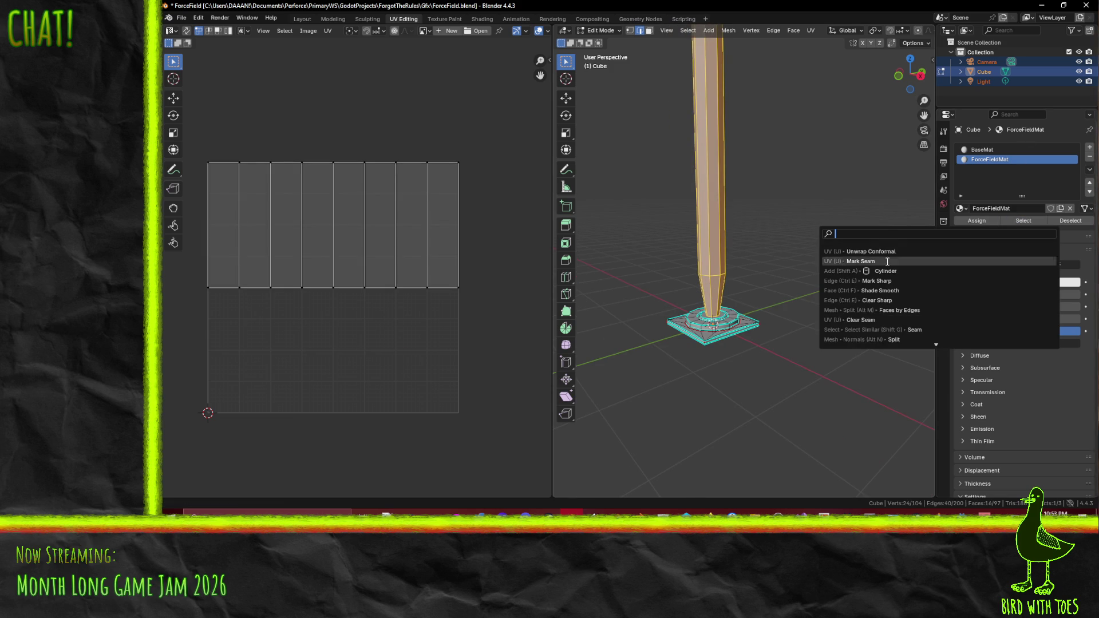
pyautogui.press('Return')
pyautogui.hotkey('ctrl', 'z')
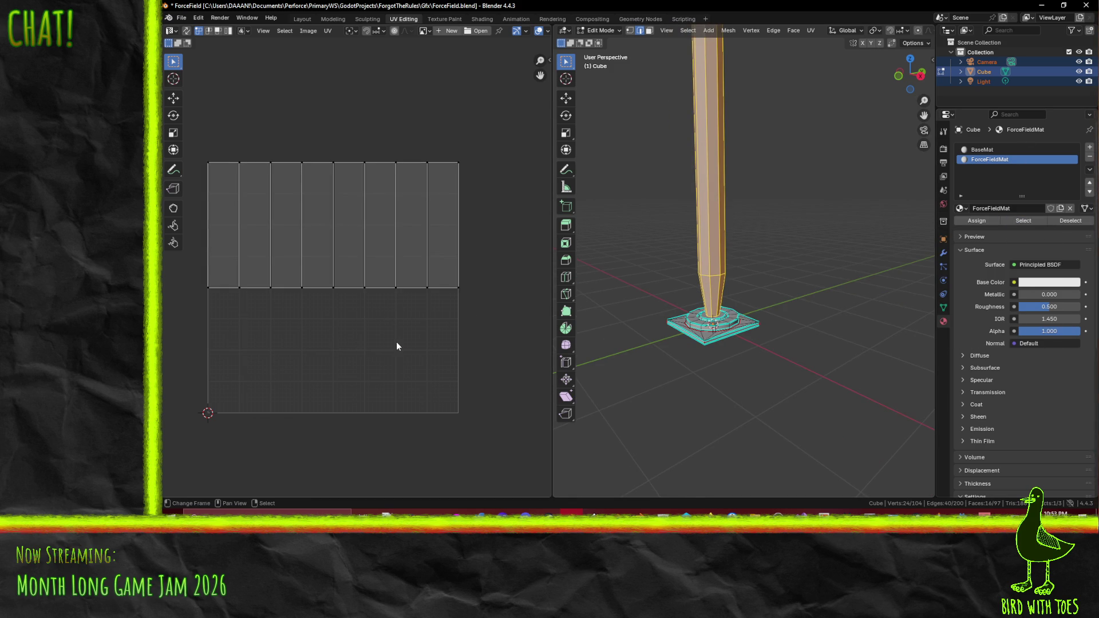
pyautogui.press('F3')
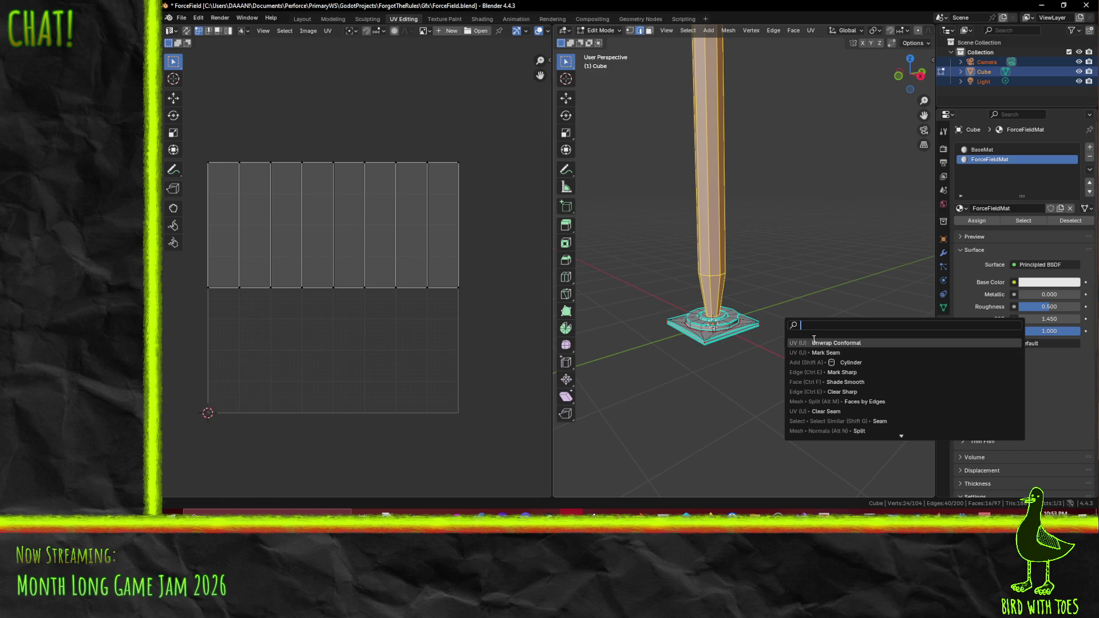
pyautogui.click(801, 342)
# Widen, shift and rescale the unwrapped UV strips along X and Y to fill the UV square
pyautogui.moveTo(309, 372); pyautogui.dragTo(396, 291)
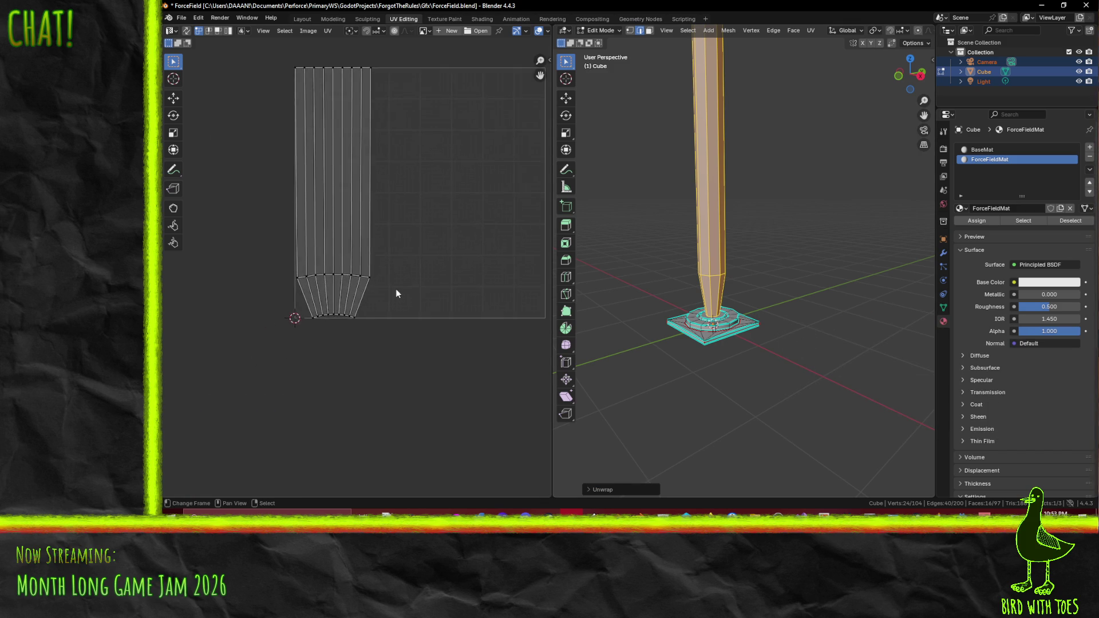
pyautogui.scroll(4, 396, 292)
pyautogui.scroll(-4, 392, 303)
pyautogui.scroll(-1, 387, 319)
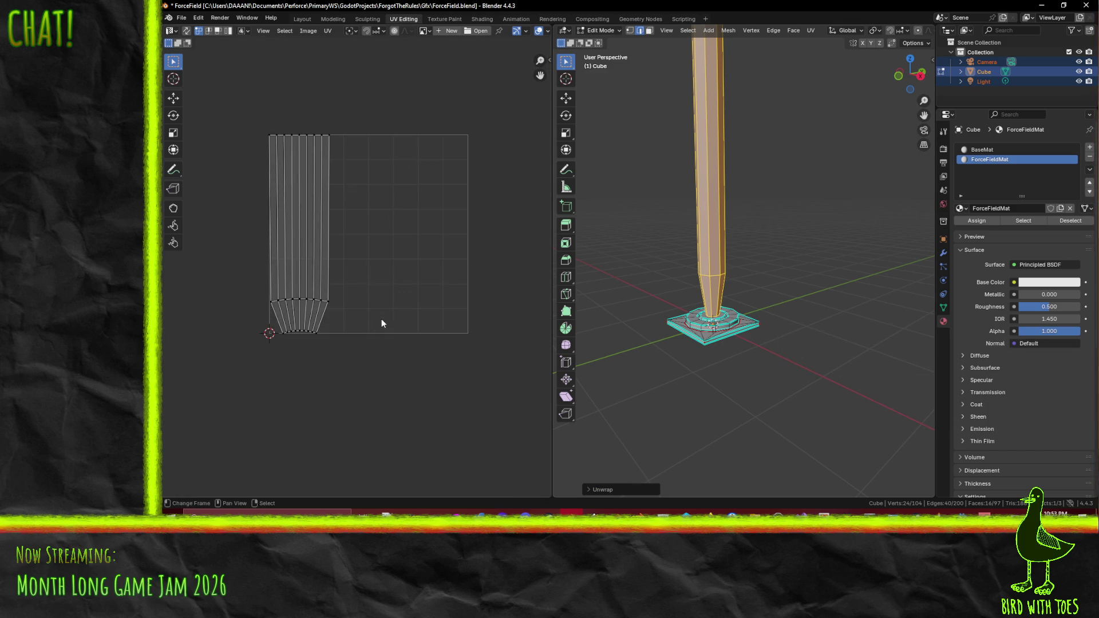
pyautogui.moveTo(250, 104)
pyautogui.mouseDown()
pyautogui.moveTo(392, 268)
pyautogui.moveTo(407, 330)
pyautogui.mouseUp()
pyautogui.press('s')
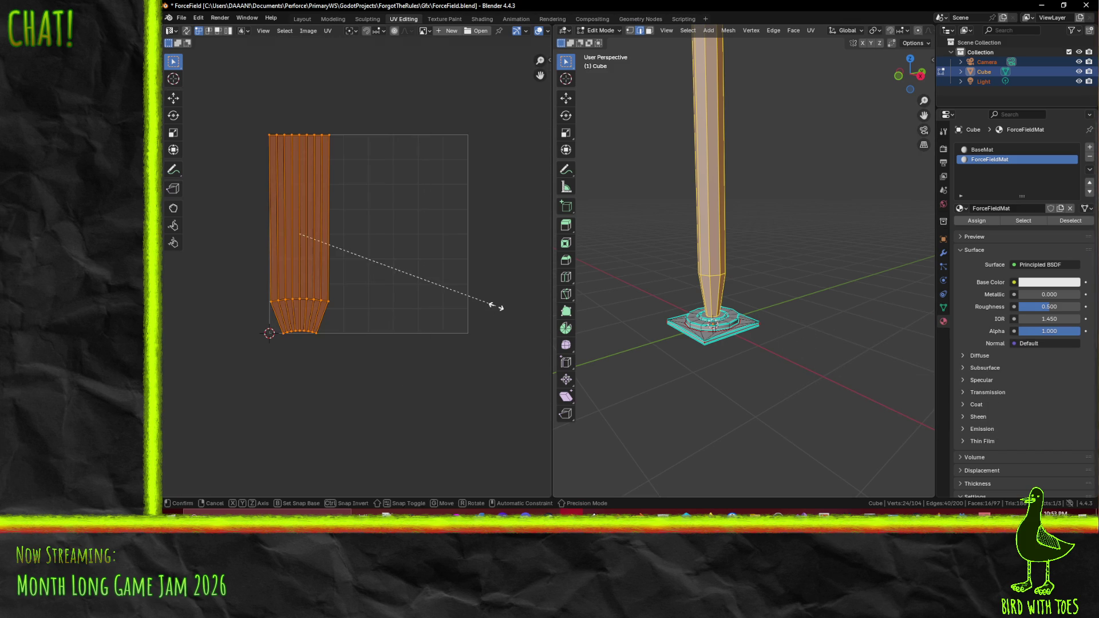
pyautogui.press('x')
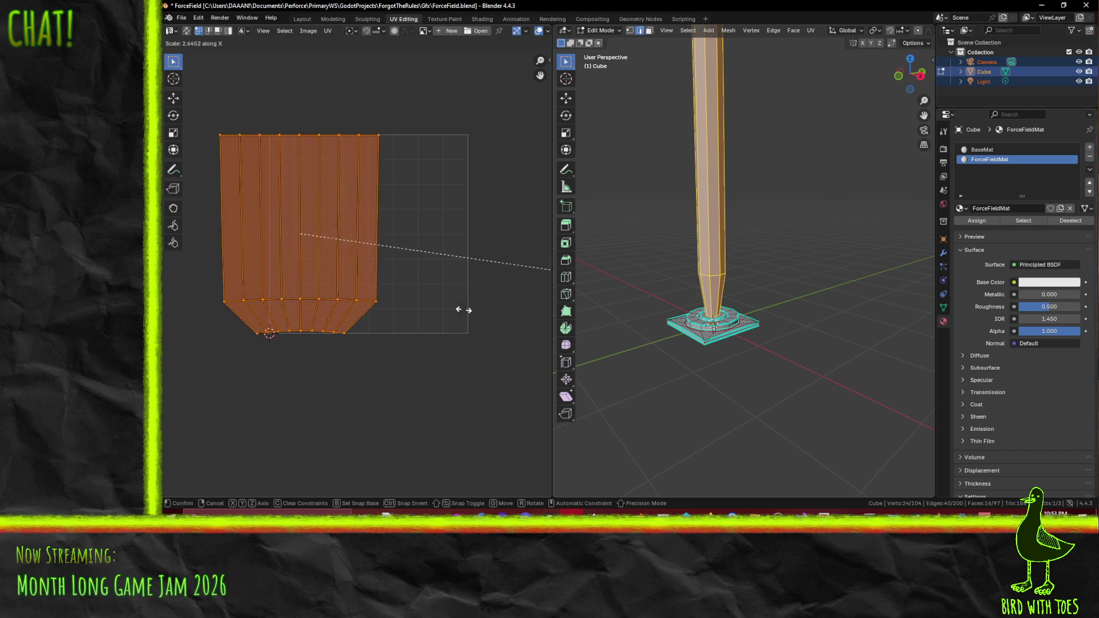
pyautogui.click(211, 311)
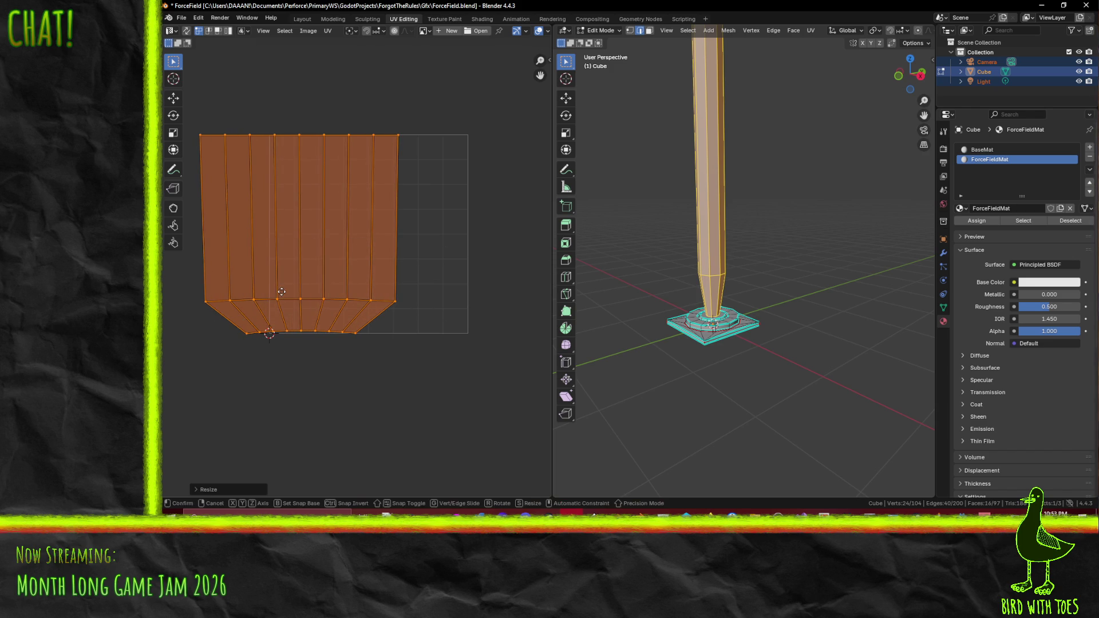
pyautogui.press('g')
pyautogui.press('x')
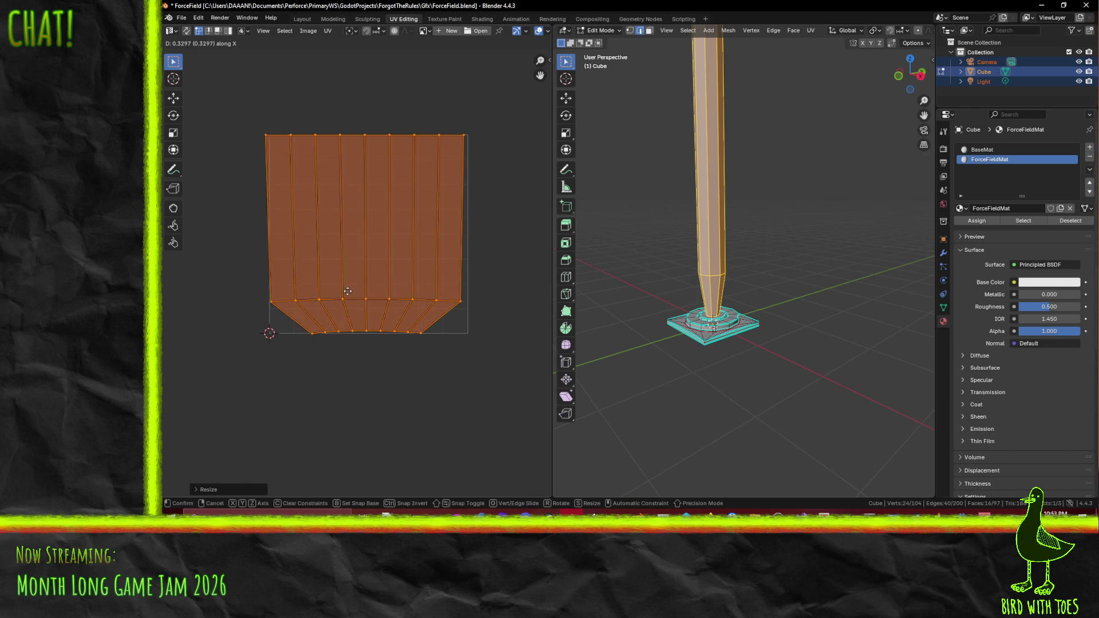
pyautogui.click(351, 292)
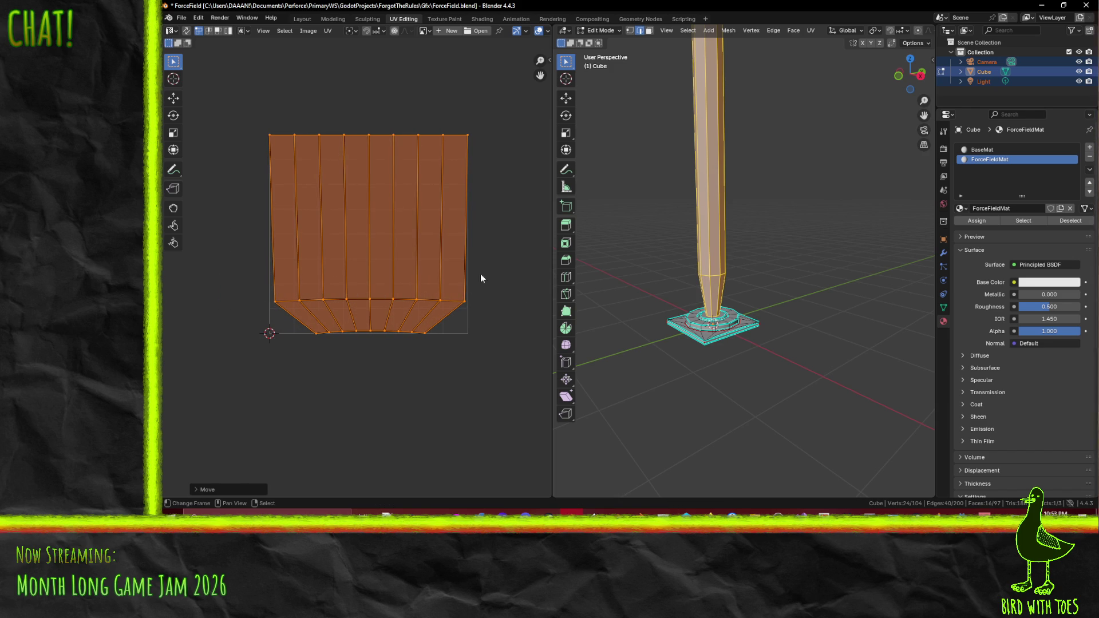
pyautogui.press('s')
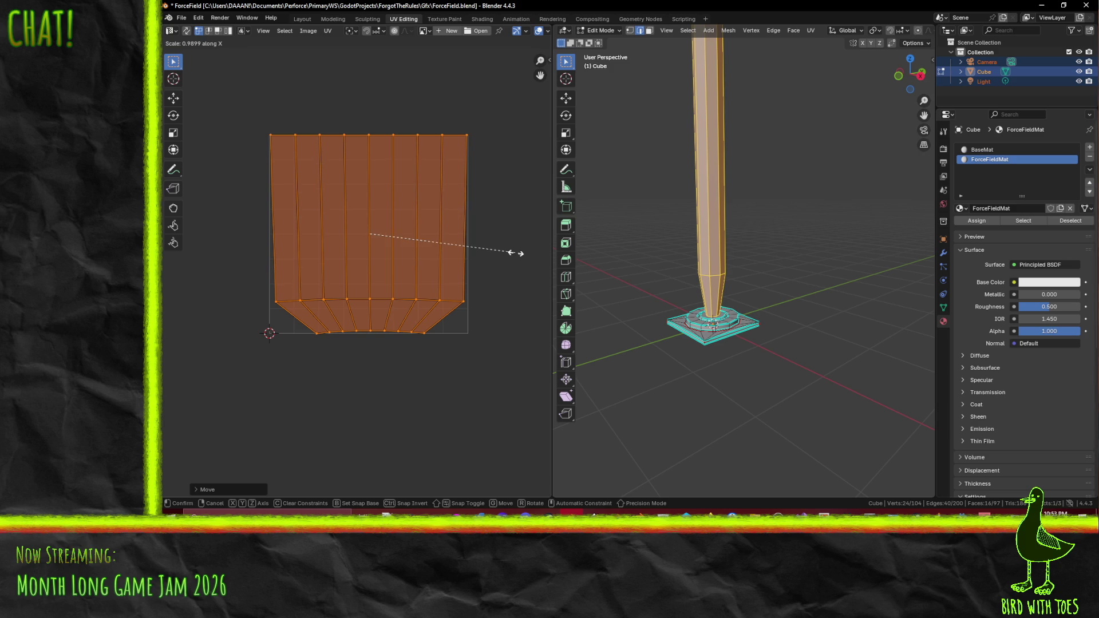
pyautogui.click(515, 252)
pyautogui.press('s')
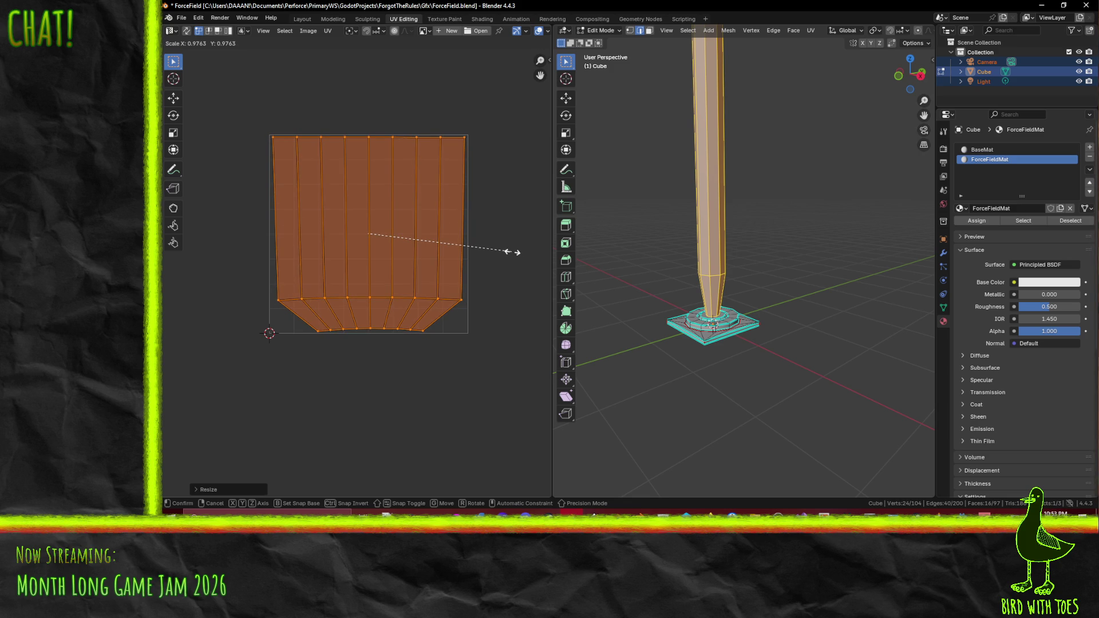
pyautogui.press('y')
pyautogui.click(513, 252)
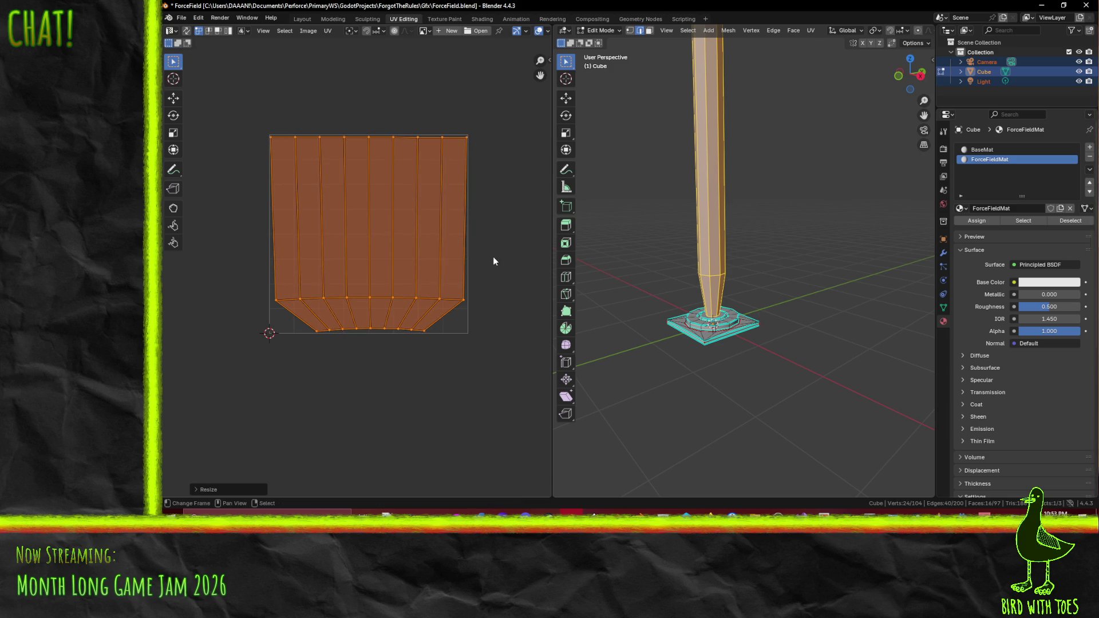
# Save ForceField.blend and clear the mesh selection
pyautogui.hotkey('ctrl', 's')
pyautogui.click(589, 273)
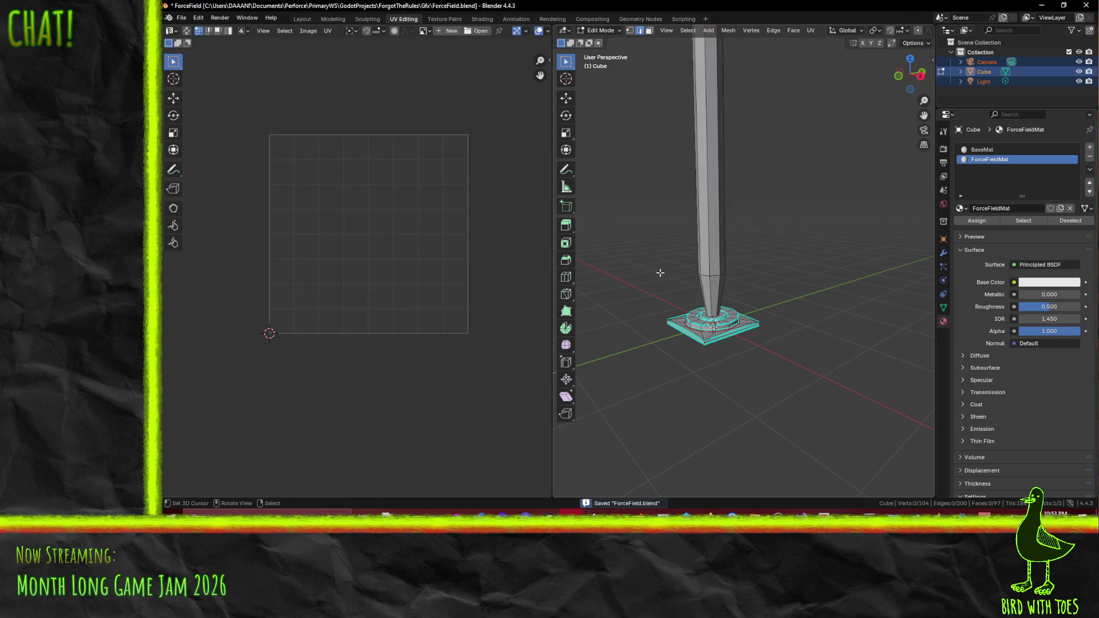
pyautogui.scroll(-5, 645, 262)
pyautogui.scroll(2, 686, 287)
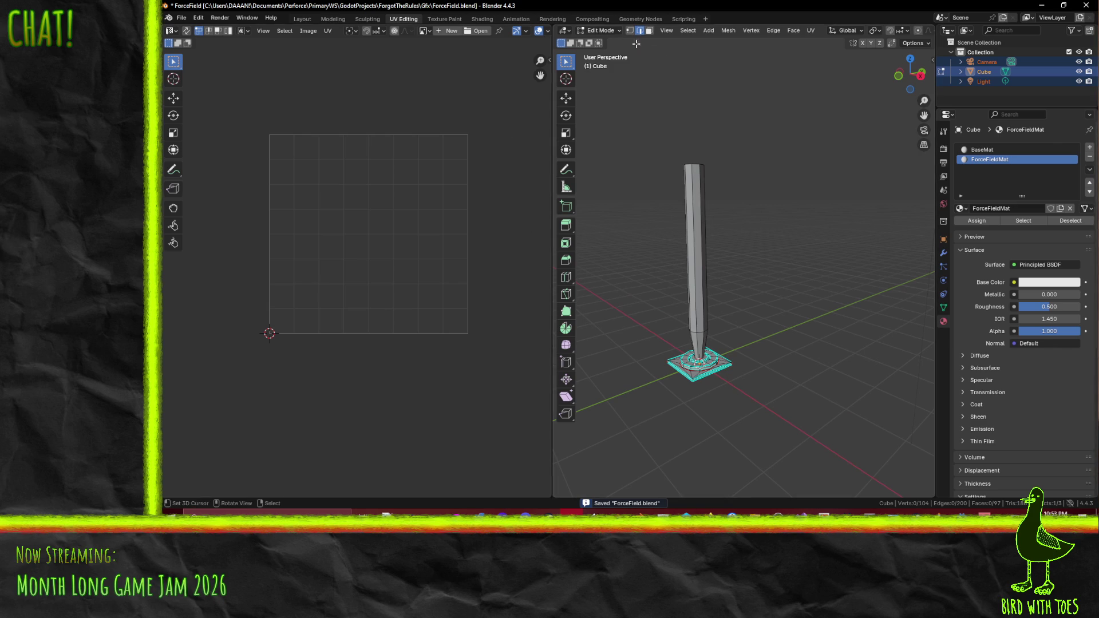
# In the Texture Paint workspace, make BaseMat active and link an Image Texture to its Base Color
pyautogui.click(447, 19)
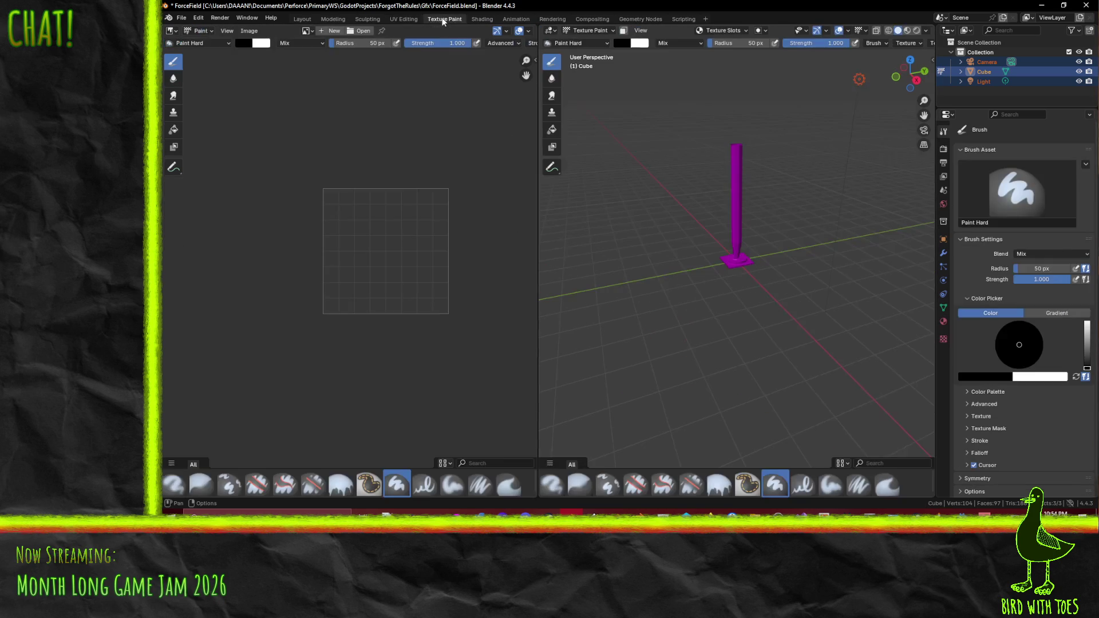
pyautogui.scroll(3, 747, 262)
pyautogui.moveTo(793, 281)
pyautogui.mouseDown()
pyautogui.moveTo(743, 223)
pyautogui.moveTo(729, 297)
pyautogui.moveTo(740, 306)
pyautogui.moveTo(678, 315)
pyautogui.mouseUp()
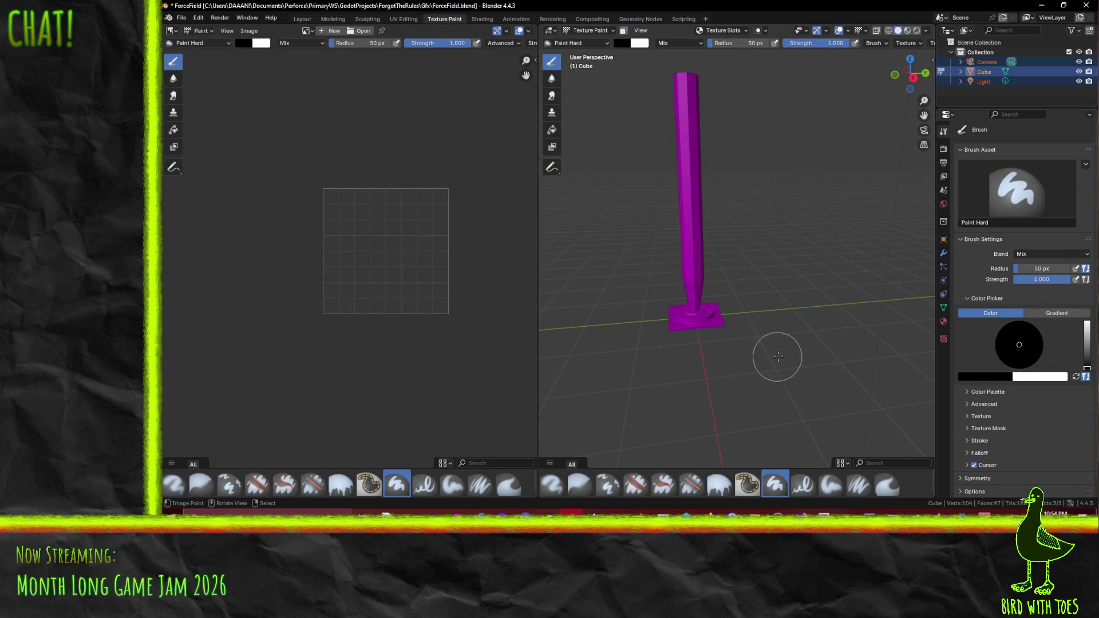
pyautogui.click(944, 321)
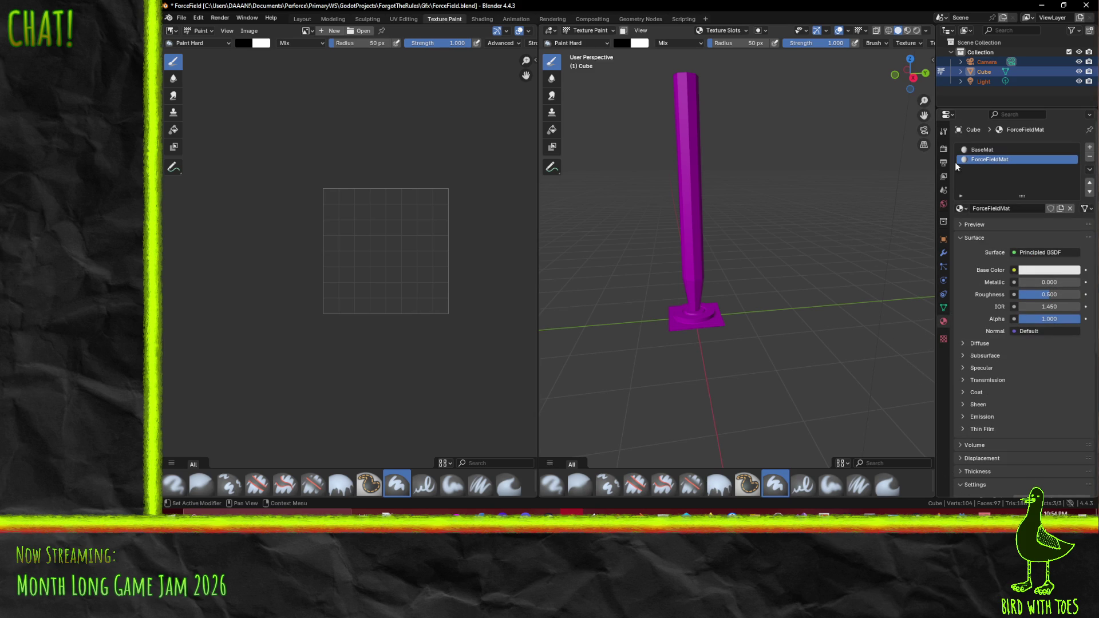
pyautogui.click(987, 150)
pyautogui.click(1013, 271)
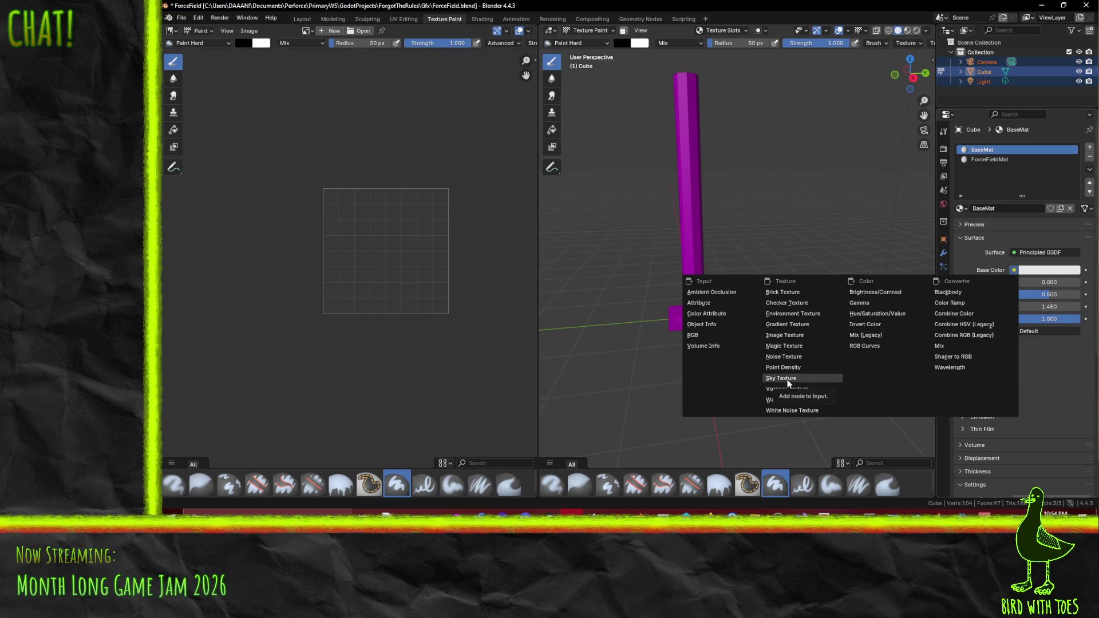
pyautogui.click(794, 335)
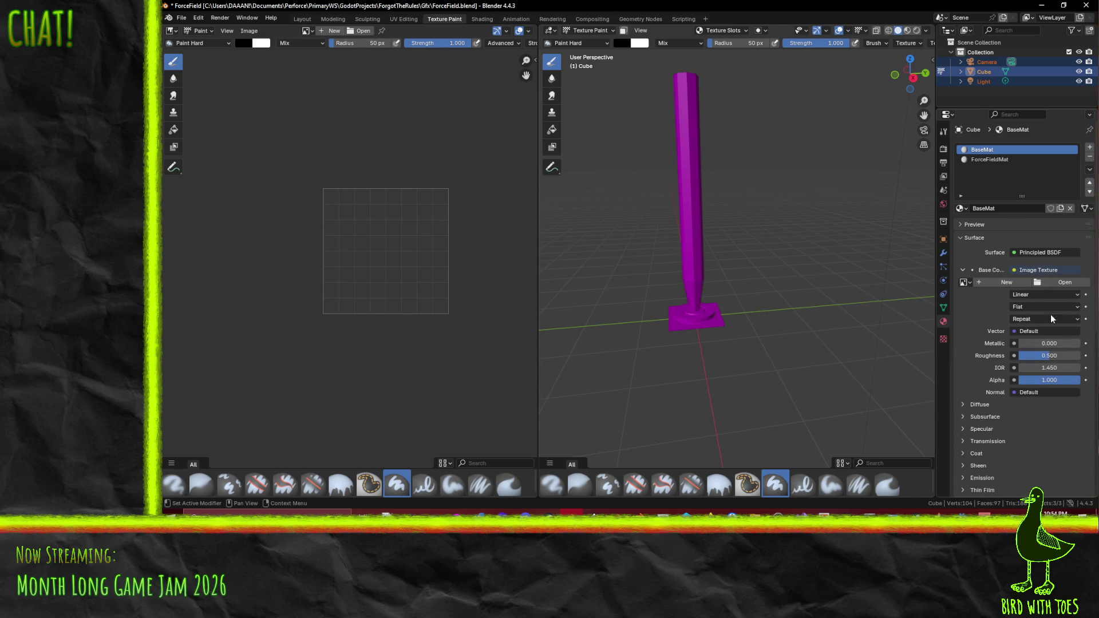
# Start a new 512 × 512 image of the Color Grid type for the texture
pyautogui.click(979, 282)
pyautogui.click(1023, 296)
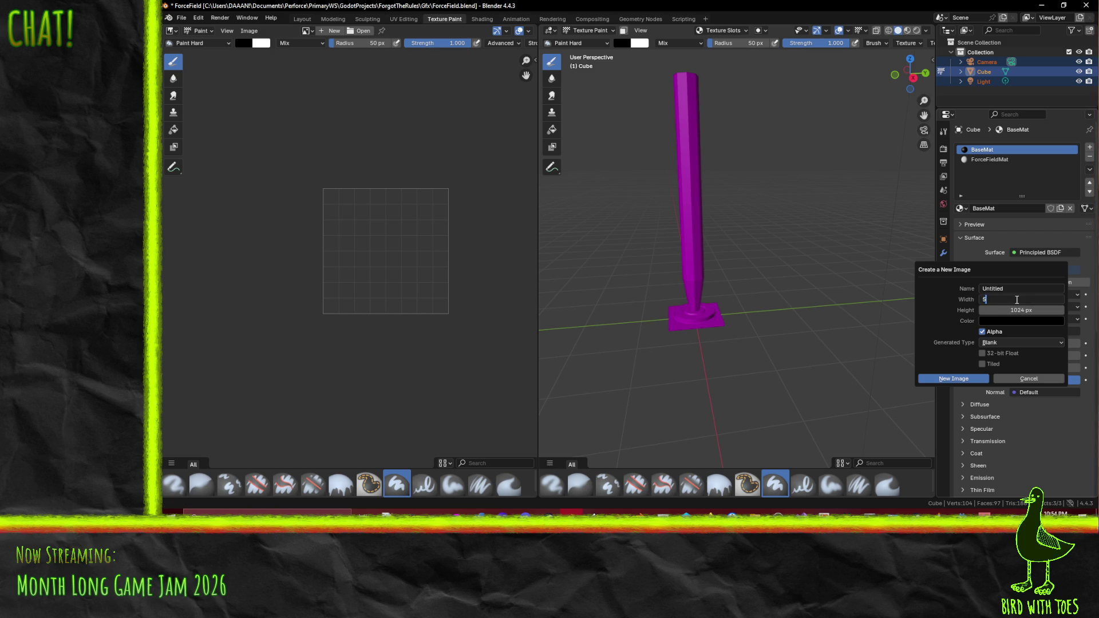
pyautogui.write('12')
pyautogui.click(1016, 309)
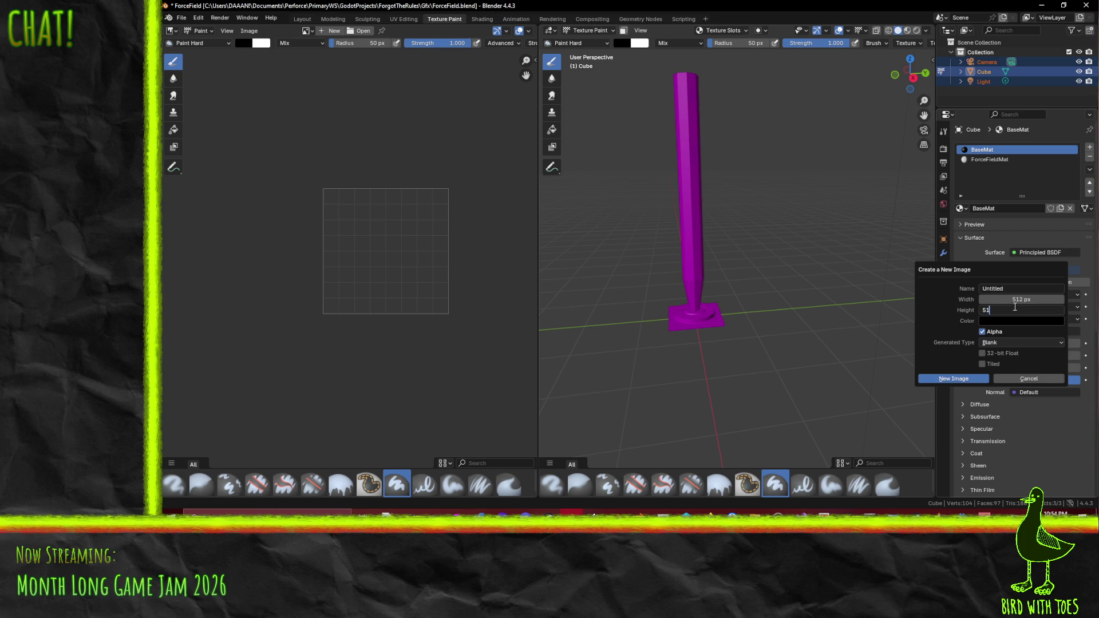
pyautogui.write('2')
pyautogui.press('Return')
pyautogui.click(1016, 288)
pyautogui.click(1012, 342)
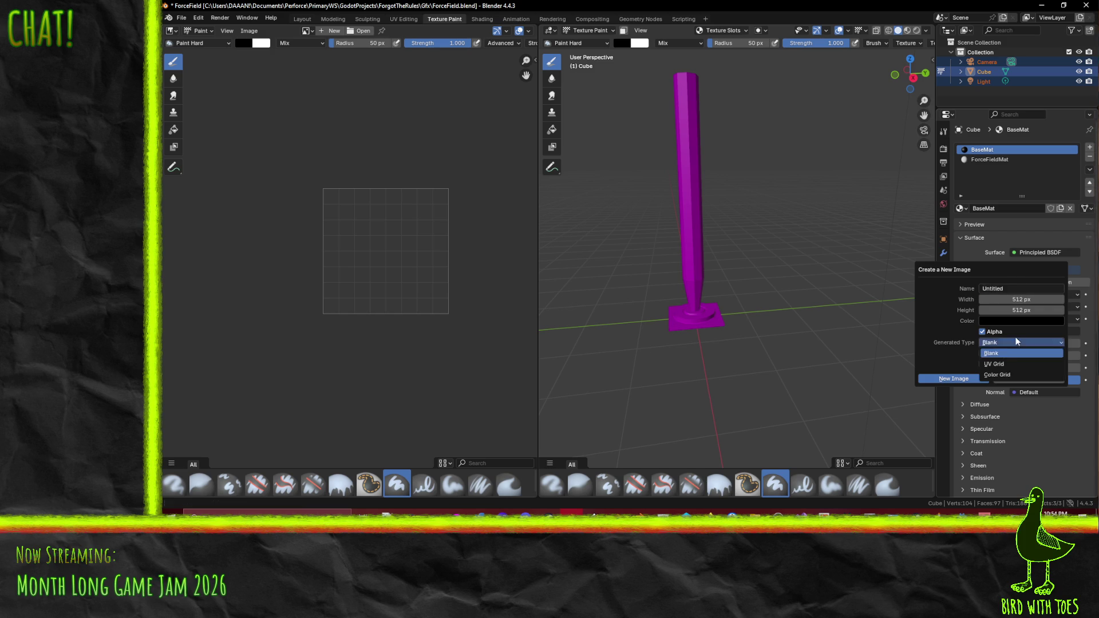
pyautogui.click(1011, 375)
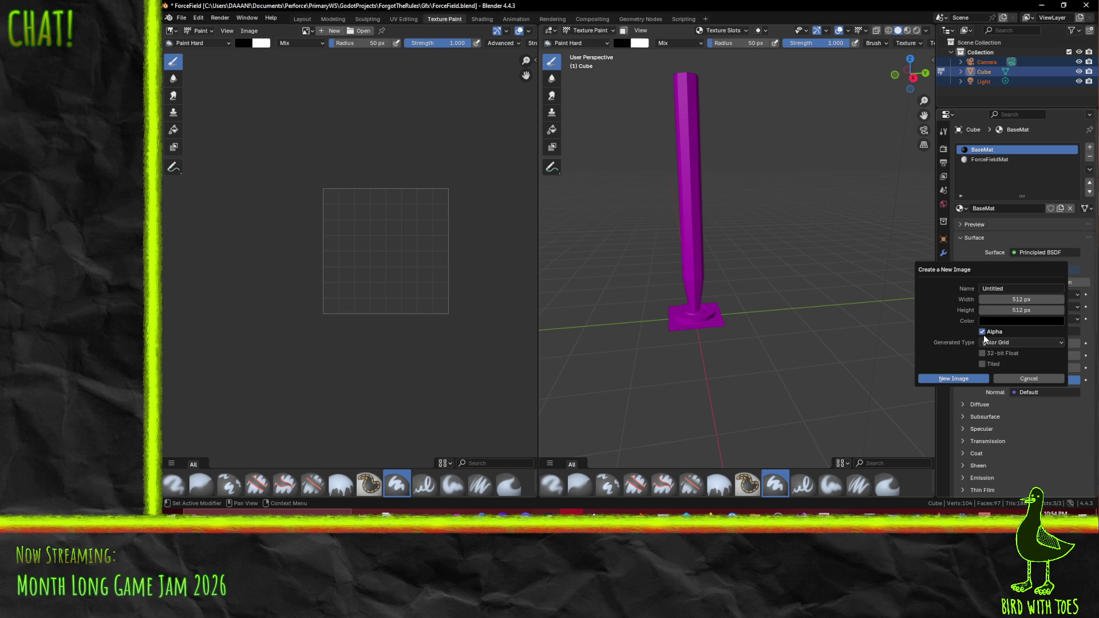
pyautogui.click(1012, 287)
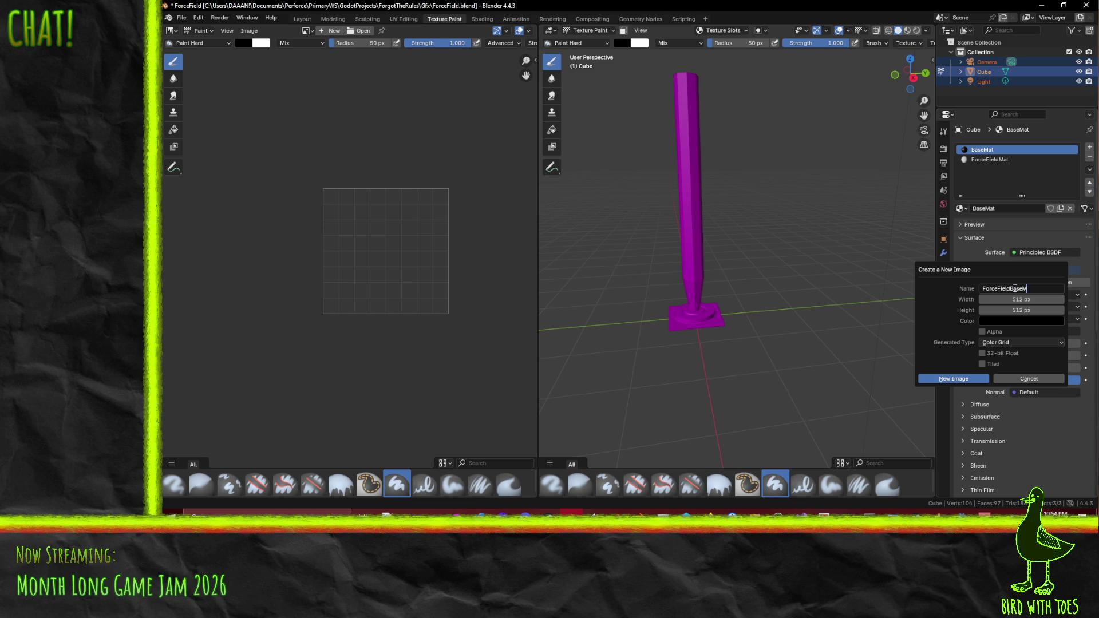
# Create the 512×512 colour-grid image ForceFieldBaseMat for the cube's base colour and save ForceField.blend
pyautogui.click(953, 378)
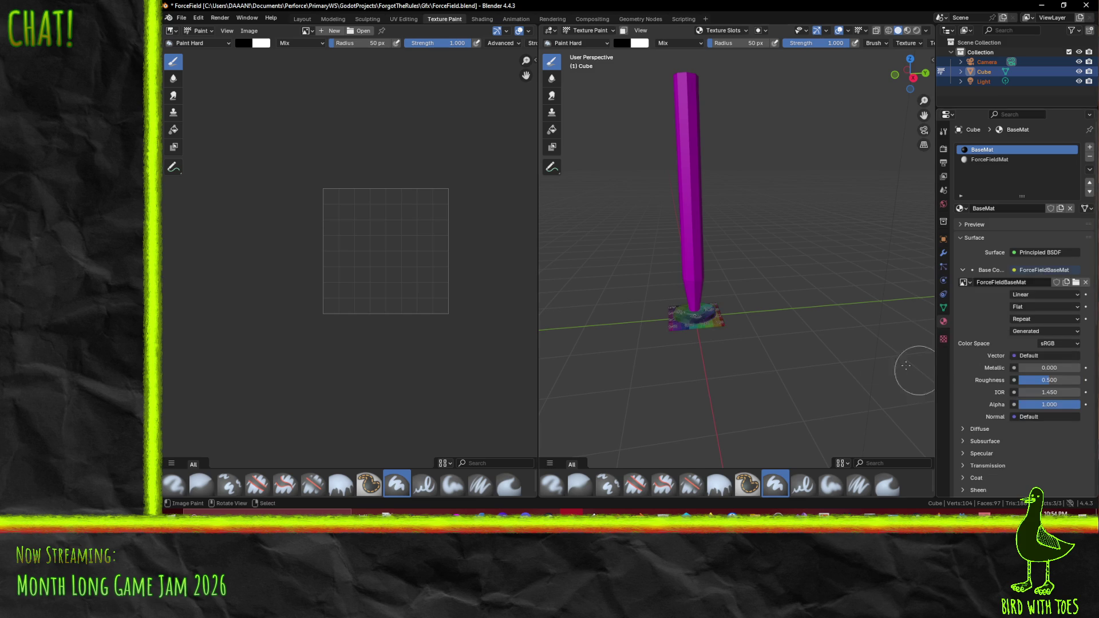
pyautogui.moveTo(847, 311); pyautogui.dragTo(755, 321)
pyautogui.scroll(4, 755, 320)
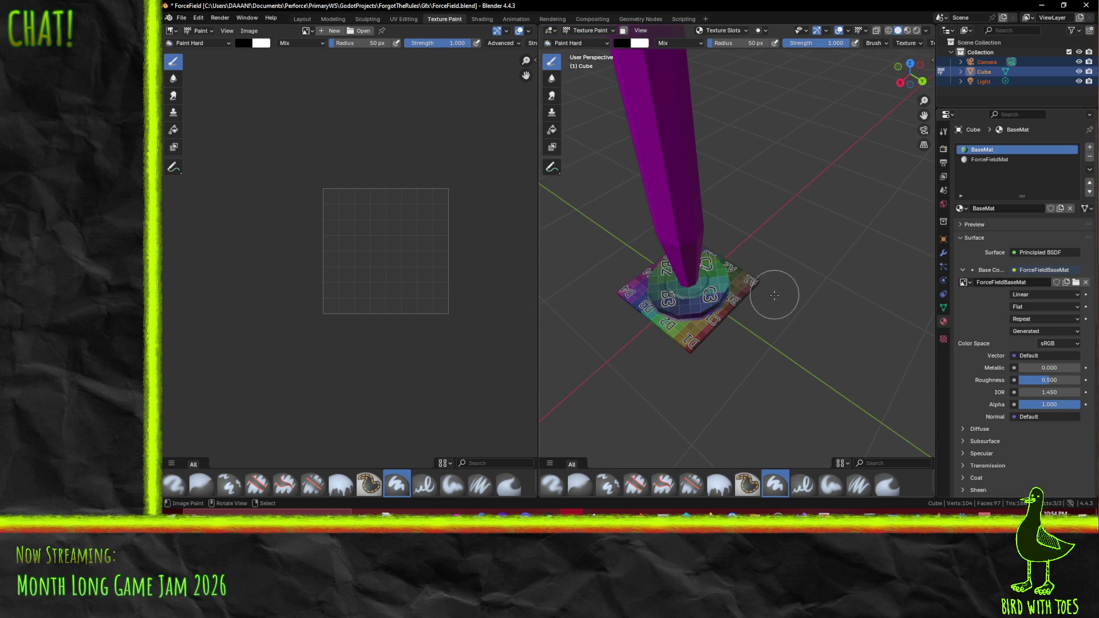
pyautogui.hotkey('ctrl', 's')
pyautogui.scroll(2, 709, 307)
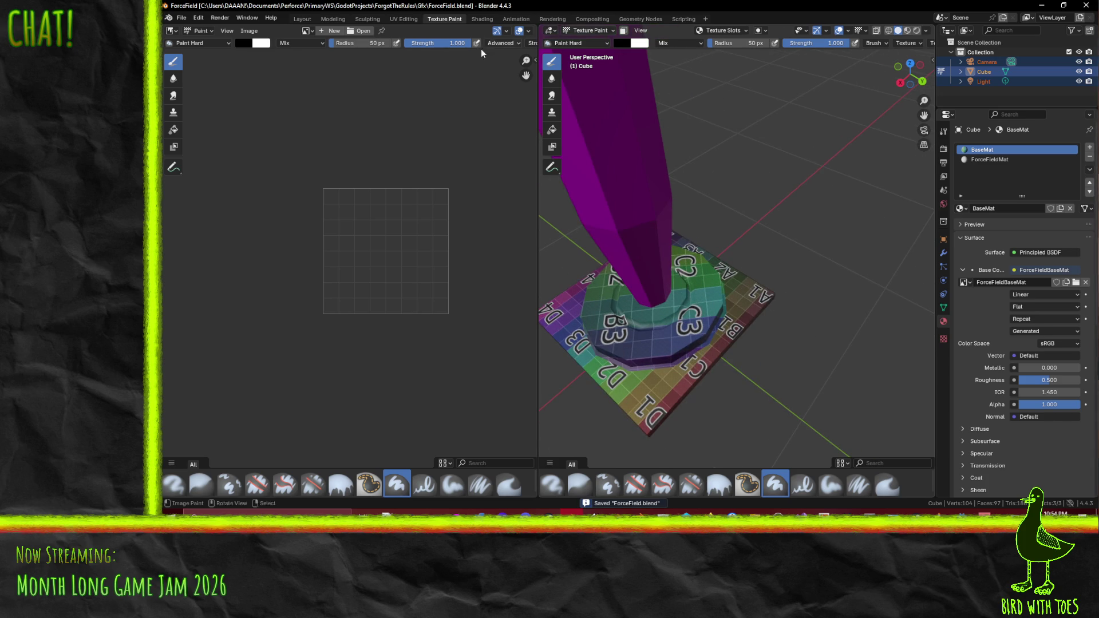
# Enable face-selection masking and paint a teal stroke around the column base
pyautogui.click(624, 30)
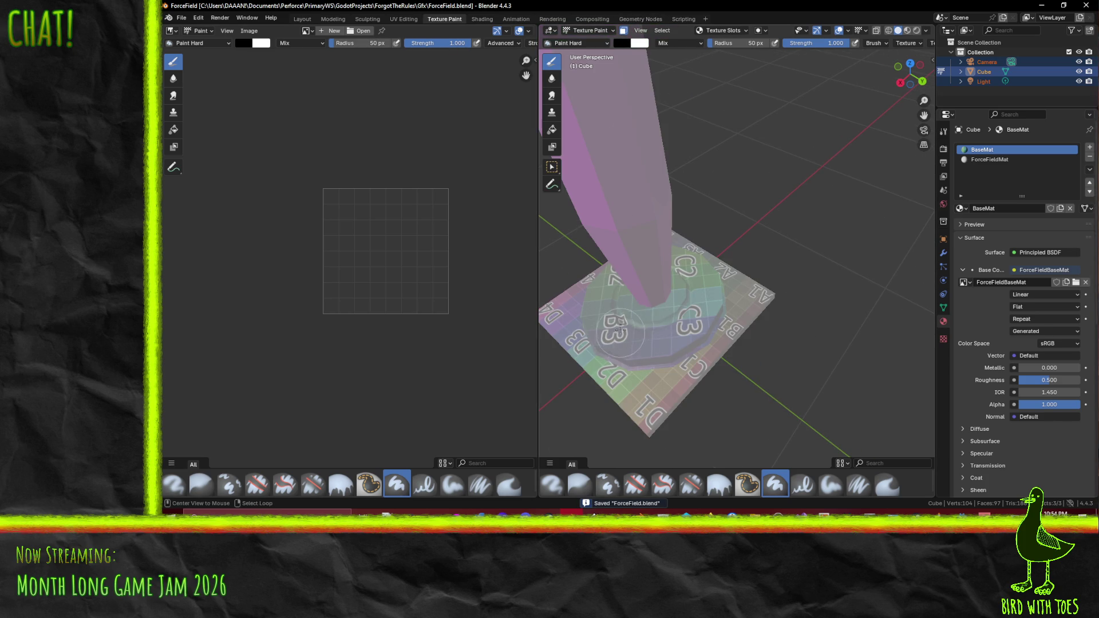
pyautogui.moveTo(626, 323)
pyautogui.mouseDown()
pyautogui.moveTo(618, 337)
pyautogui.moveTo(625, 318)
pyautogui.moveTo(755, 282)
pyautogui.moveTo(596, 172)
pyautogui.mouseUp()
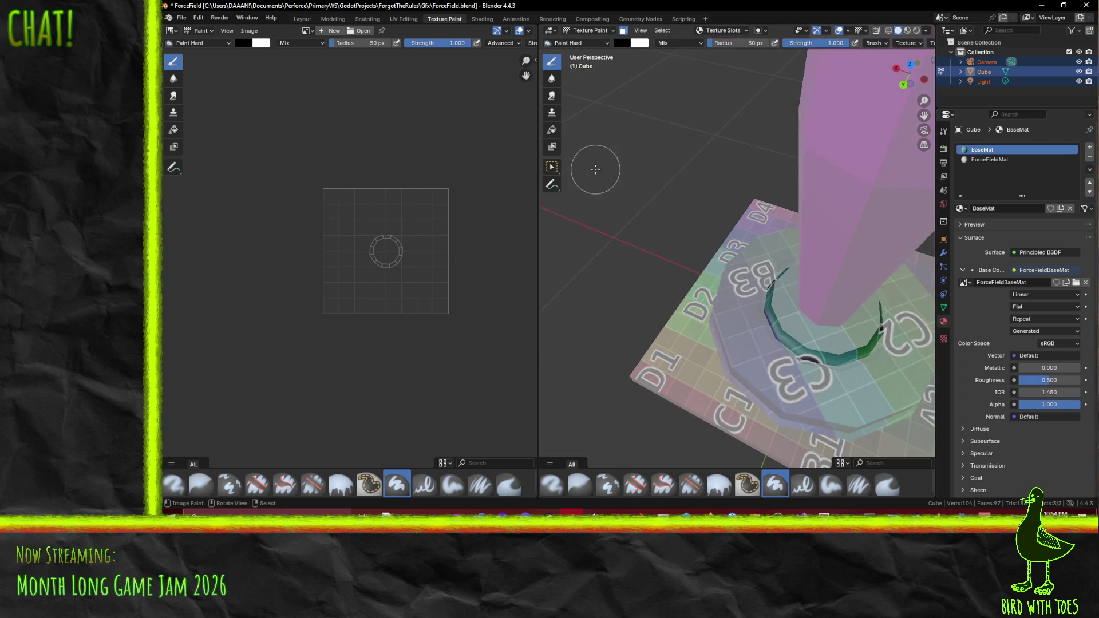
pyautogui.hotkey('ctrl', 'z')
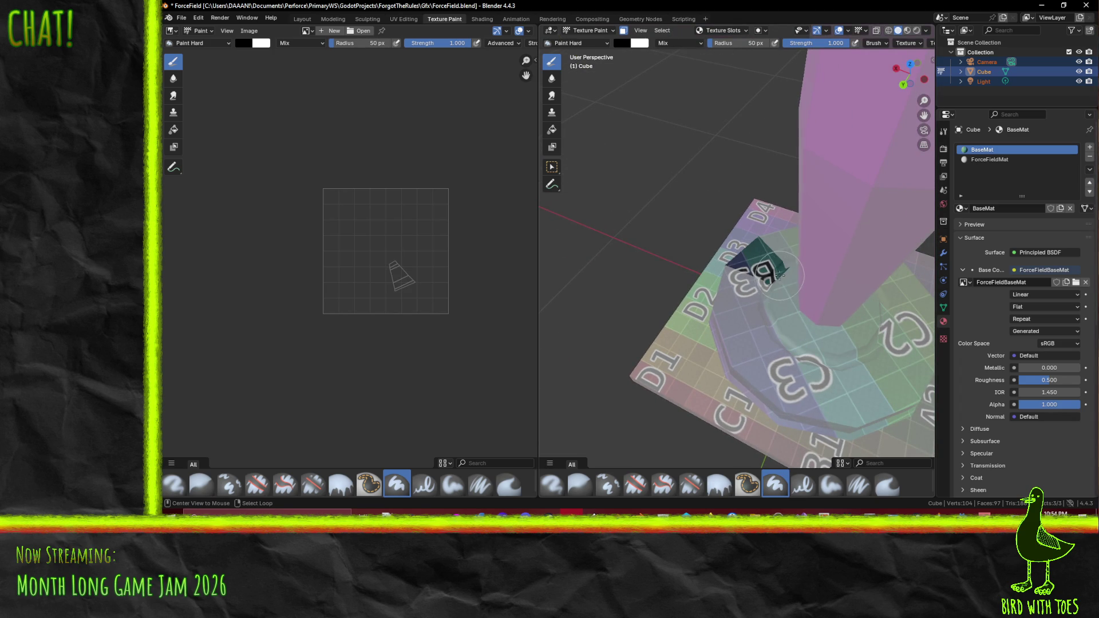
pyautogui.hotkey('ctrl', 'shift', 'z')
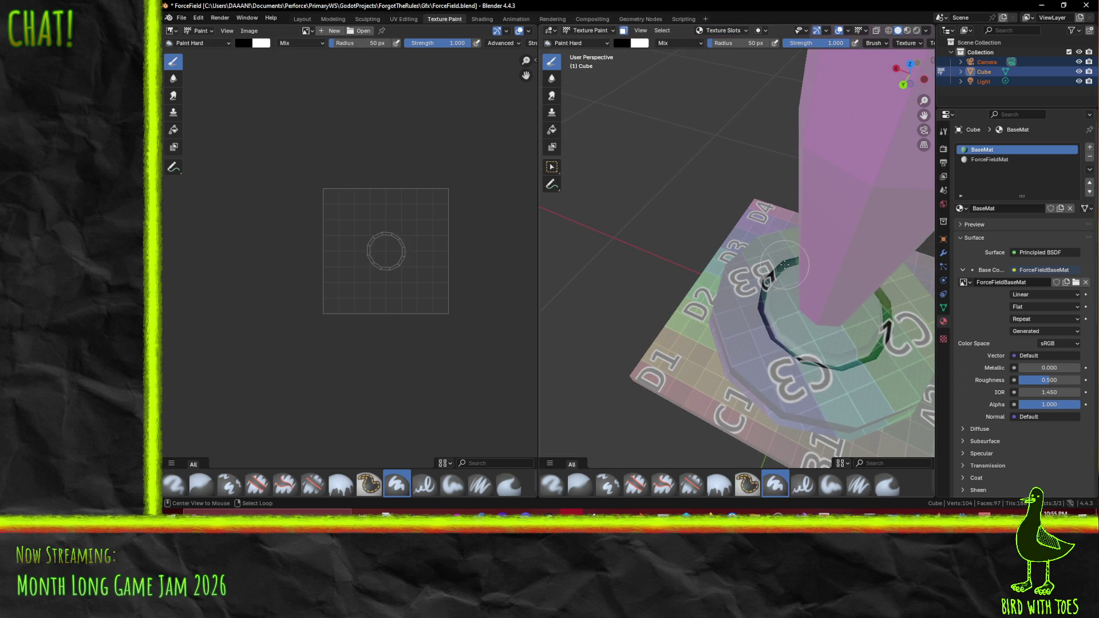
# Paint around the column-base ring from another angle, then undo the dark paint
pyautogui.moveTo(781, 267); pyautogui.dragTo(590, 373)
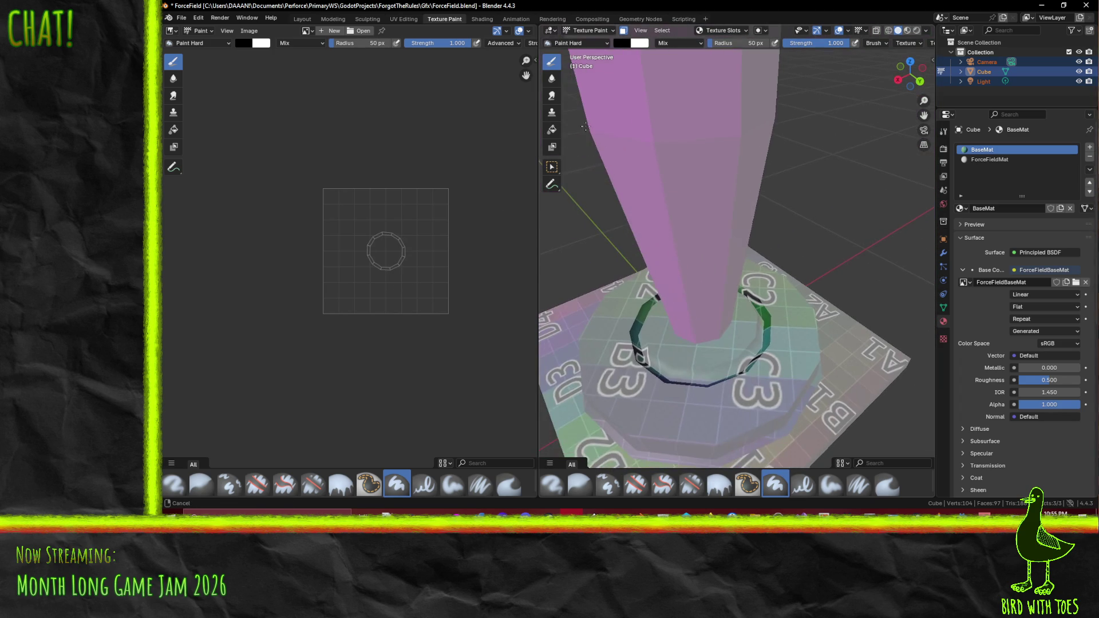
pyautogui.moveTo(671, 373)
pyautogui.mouseDown()
pyautogui.moveTo(761, 320)
pyautogui.moveTo(806, 350)
pyautogui.moveTo(687, 350)
pyautogui.moveTo(647, 287)
pyautogui.mouseUp()
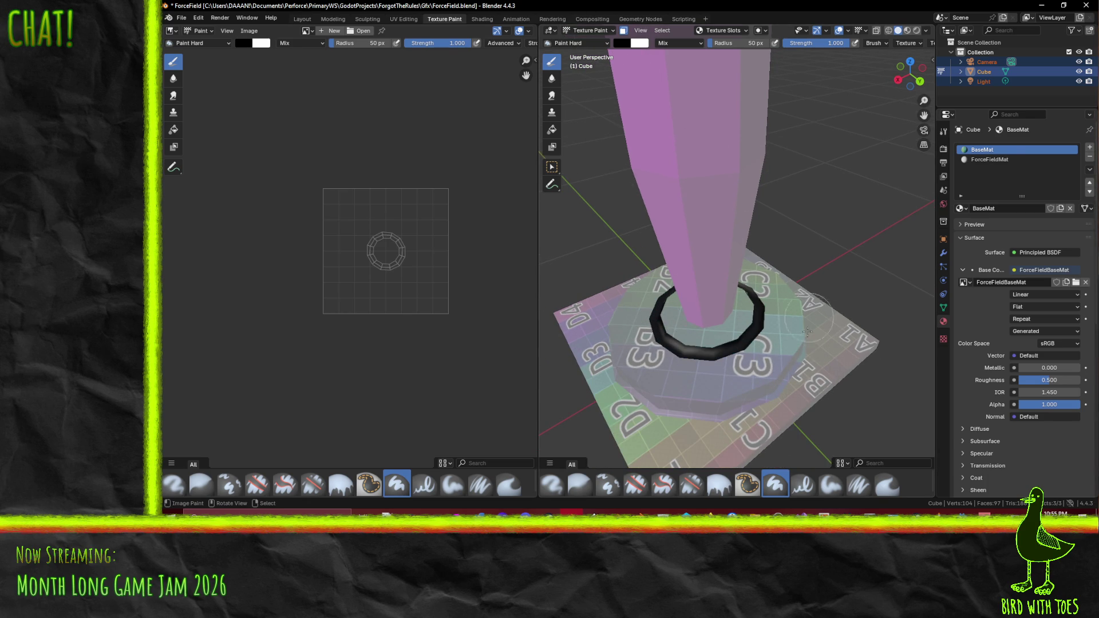
pyautogui.moveTo(715, 343)
pyautogui.mouseDown()
pyautogui.moveTo(802, 320)
pyautogui.moveTo(830, 298)
pyautogui.moveTo(790, 321)
pyautogui.moveTo(744, 301)
pyautogui.mouseUp()
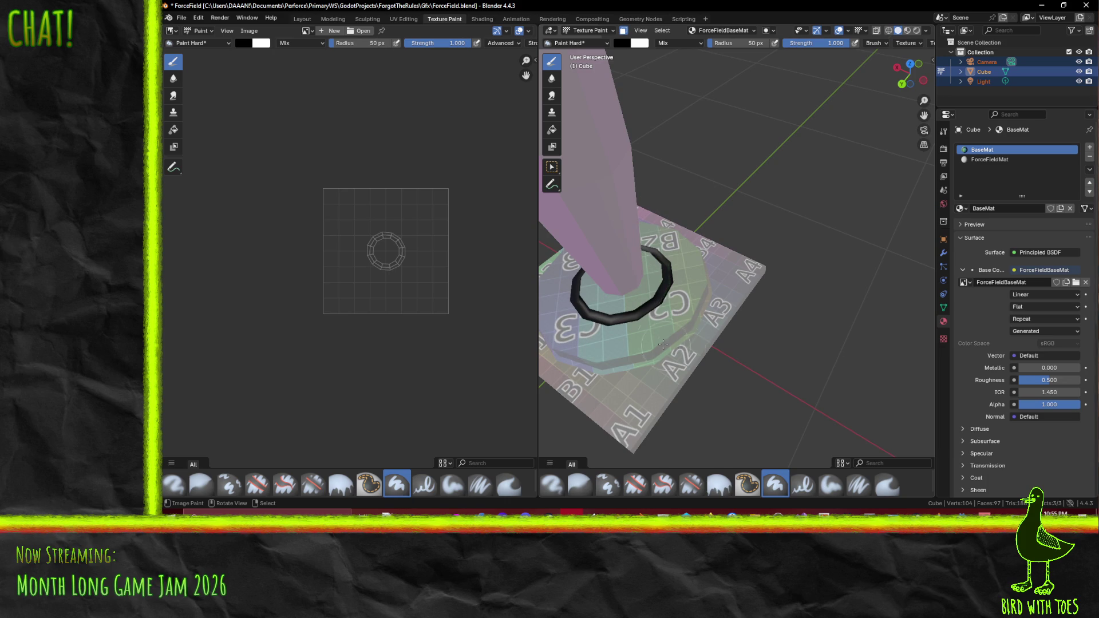
pyautogui.hotkey('ctrl', 'z')
pyautogui.moveTo(638, 312); pyautogui.dragTo(676, 117)
pyautogui.rightClick(627, 46)
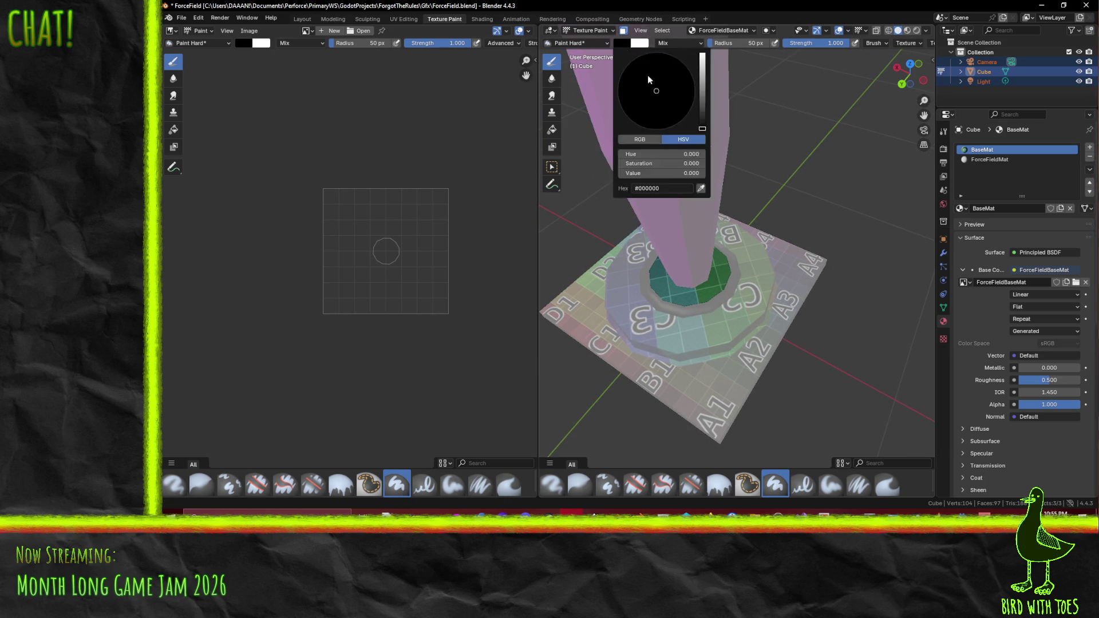
# Try a pale yellow brush colour on the inner octagon of the ring
pyautogui.click(620, 44)
pyautogui.moveTo(702, 101); pyautogui.dragTo(702, 52)
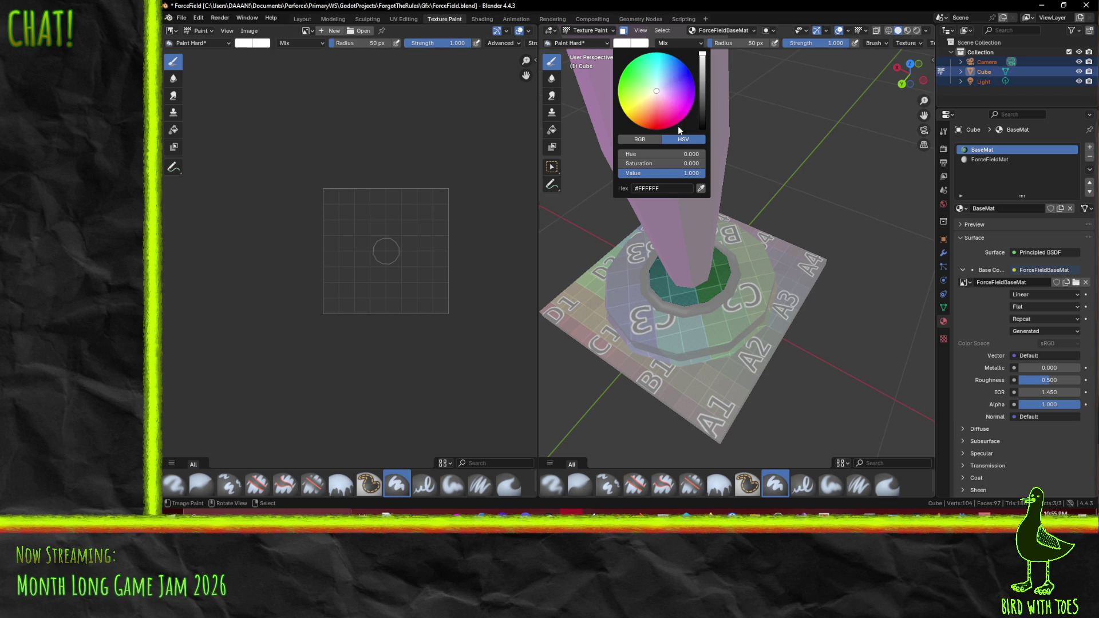
pyautogui.moveTo(654, 97); pyautogui.dragTo(646, 99)
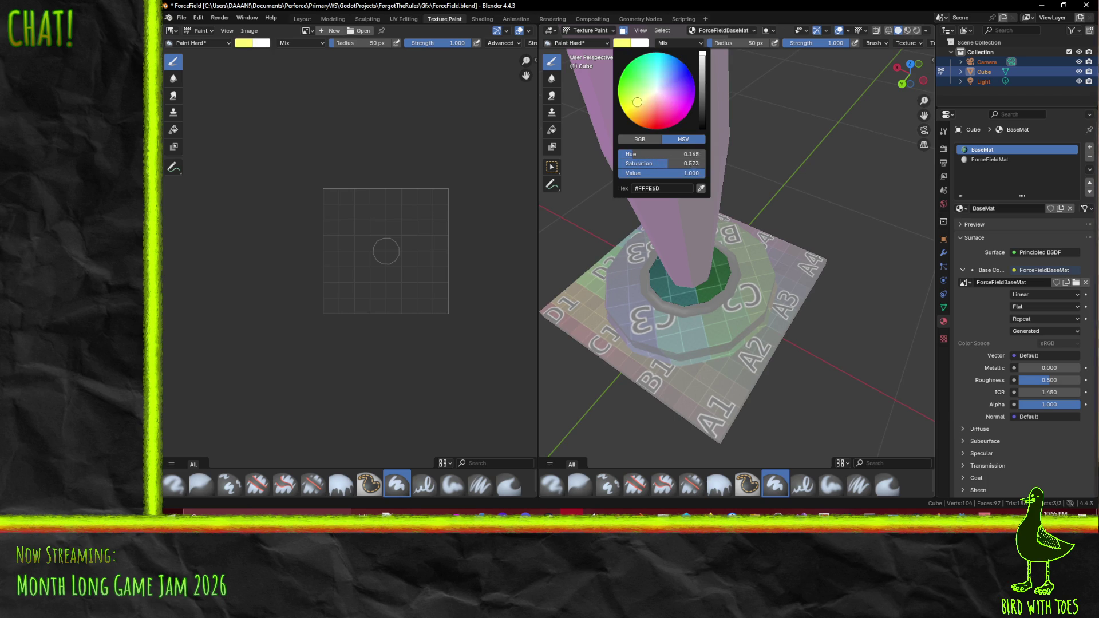
pyautogui.moveTo(696, 292); pyautogui.dragTo(650, 268)
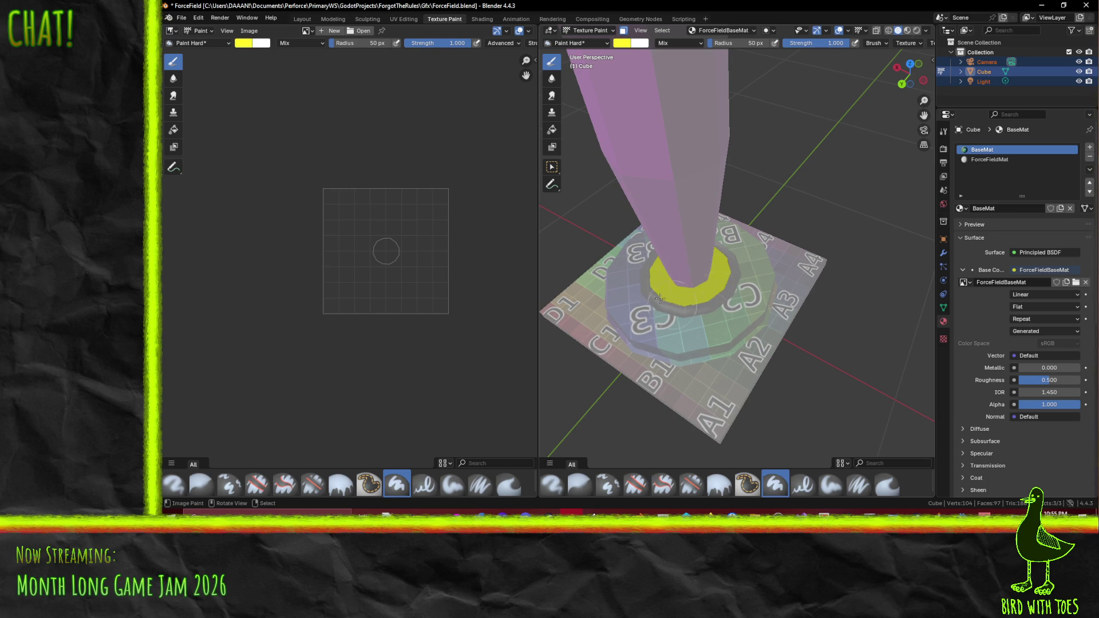
pyautogui.click(627, 43)
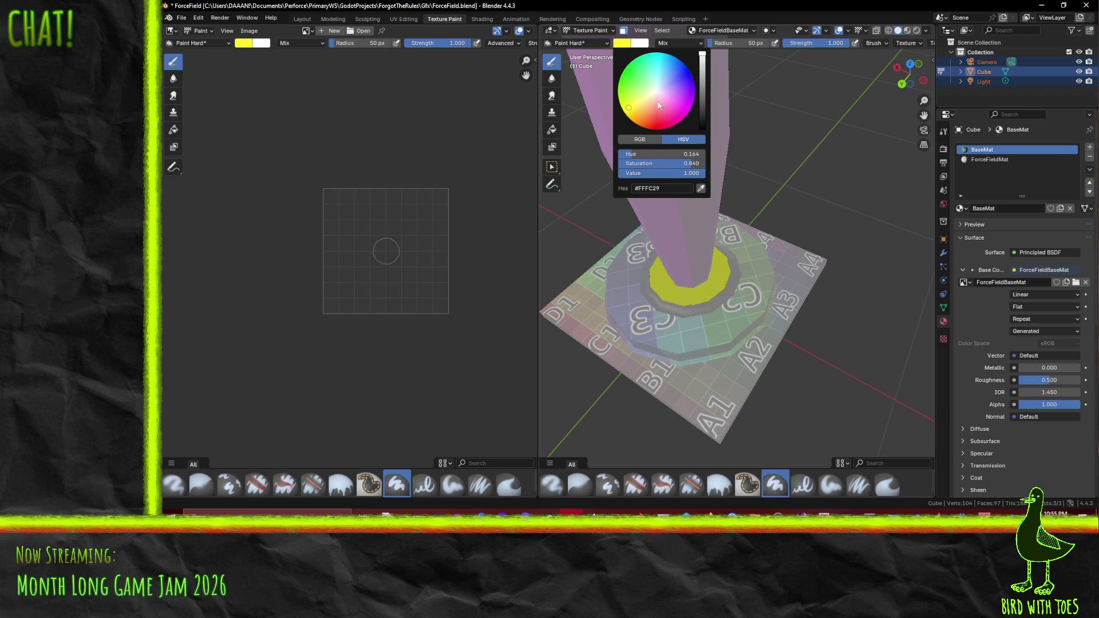
pyautogui.moveTo(659, 106); pyautogui.dragTo(656, 90)
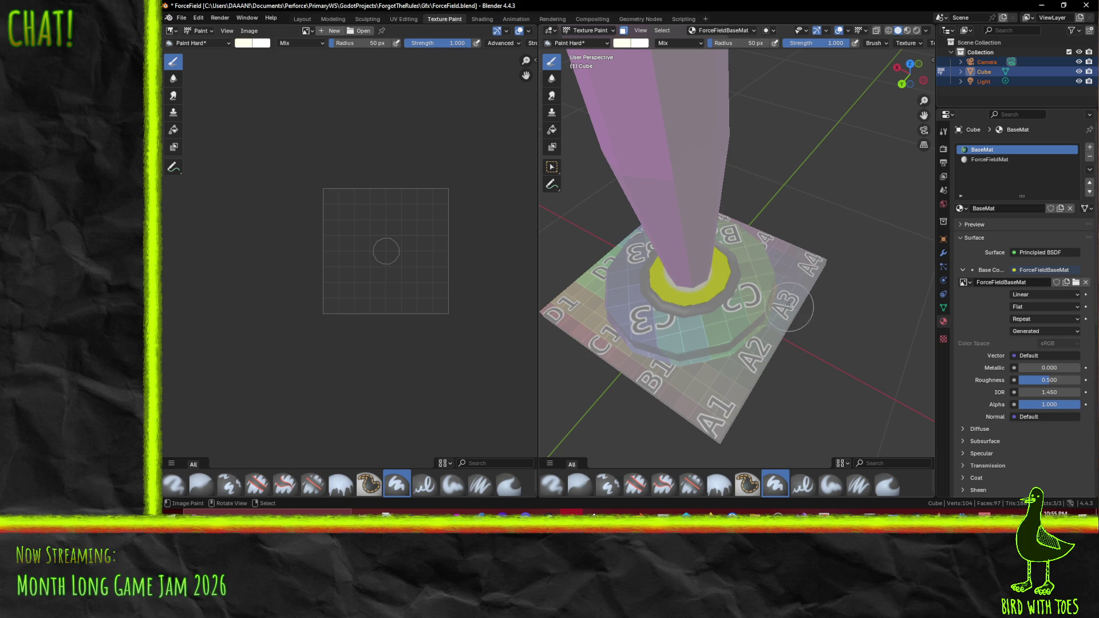
# Switch the brush to red and paint the whole ring around the pillar's base
pyautogui.click(617, 44)
pyautogui.moveTo(630, 163); pyautogui.dragTo(704, 163)
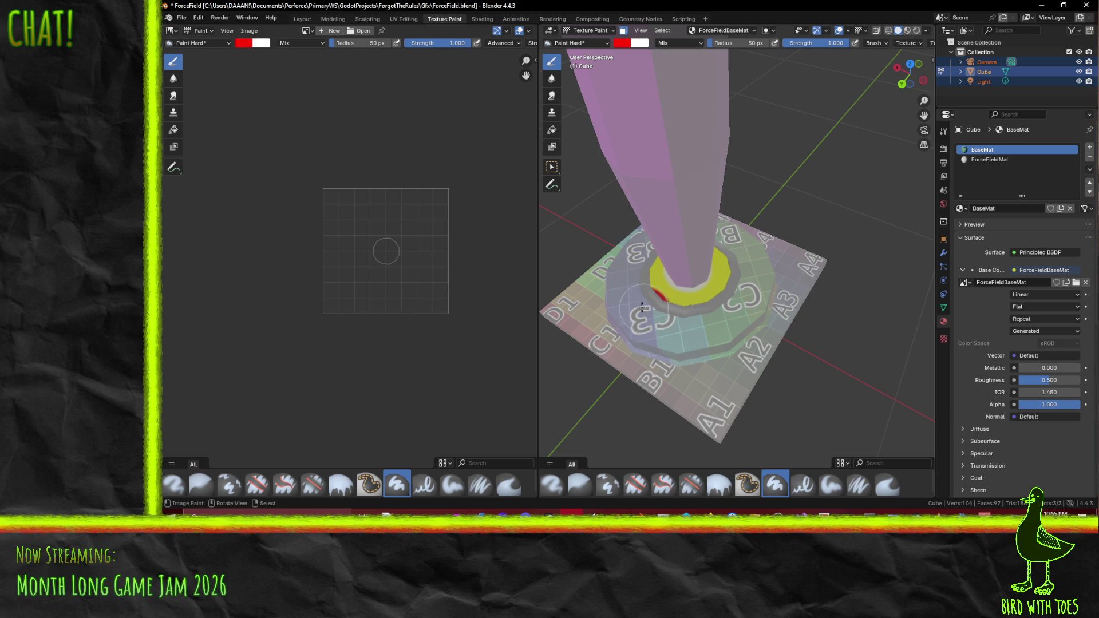
pyautogui.moveTo(636, 299); pyautogui.dragTo(639, 251)
pyautogui.moveTo(692, 228); pyautogui.dragTo(732, 236)
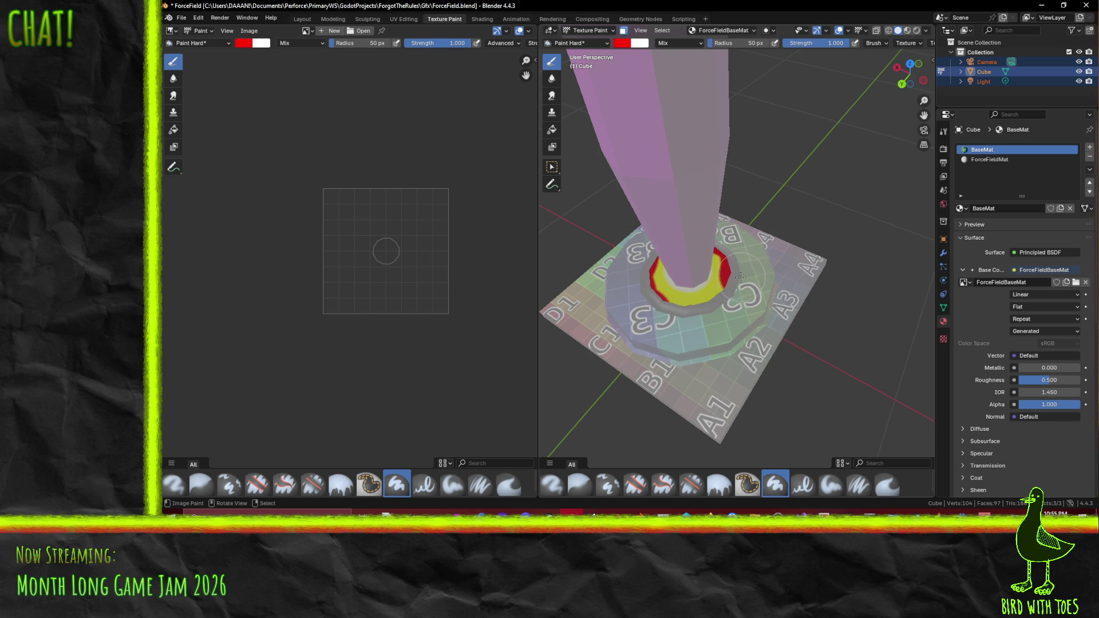
pyautogui.moveTo(741, 277)
pyautogui.mouseDown()
pyautogui.moveTo(723, 303)
pyautogui.moveTo(681, 307)
pyautogui.moveTo(648, 270)
pyautogui.moveTo(743, 255)
pyautogui.mouseUp()
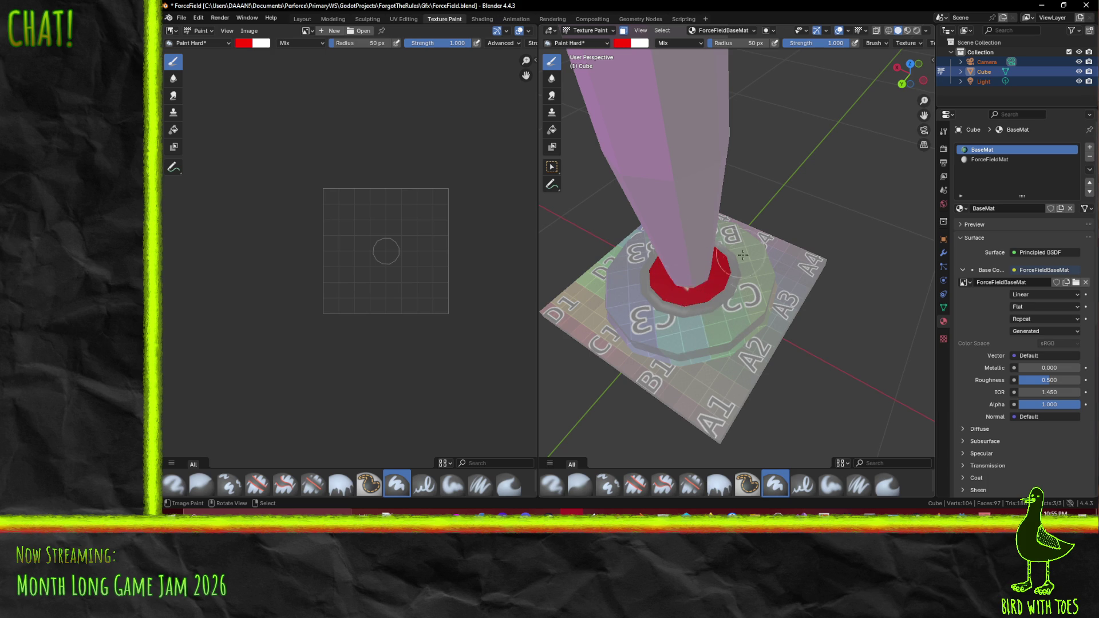
# In top view, dab a yellow spot onto the red octagon's centre with the Paint Soft brush
pyautogui.press('KP_7')
pyautogui.scroll(5, 765, 320)
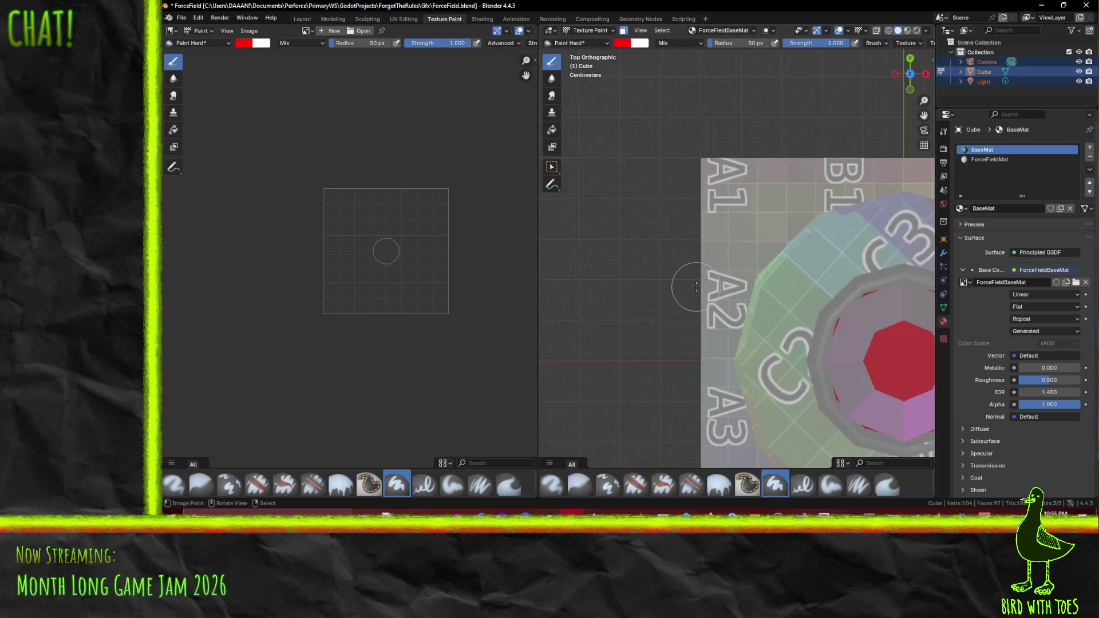
pyautogui.scroll(-3, 765, 320)
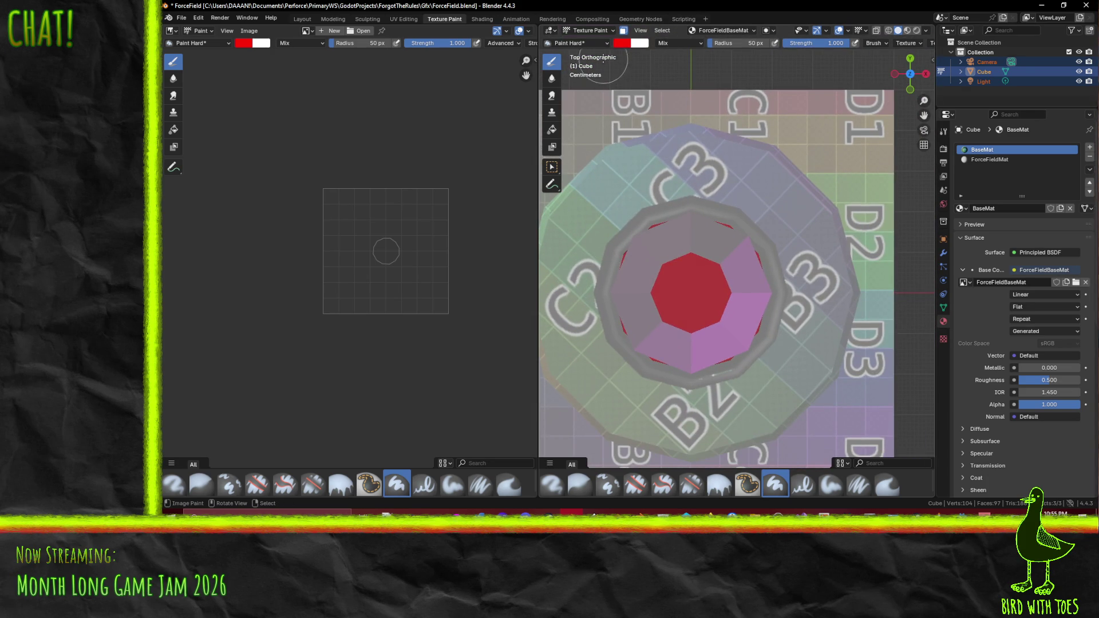
pyautogui.scroll(-2, 687, 263)
pyautogui.scroll(-2, 723, 274)
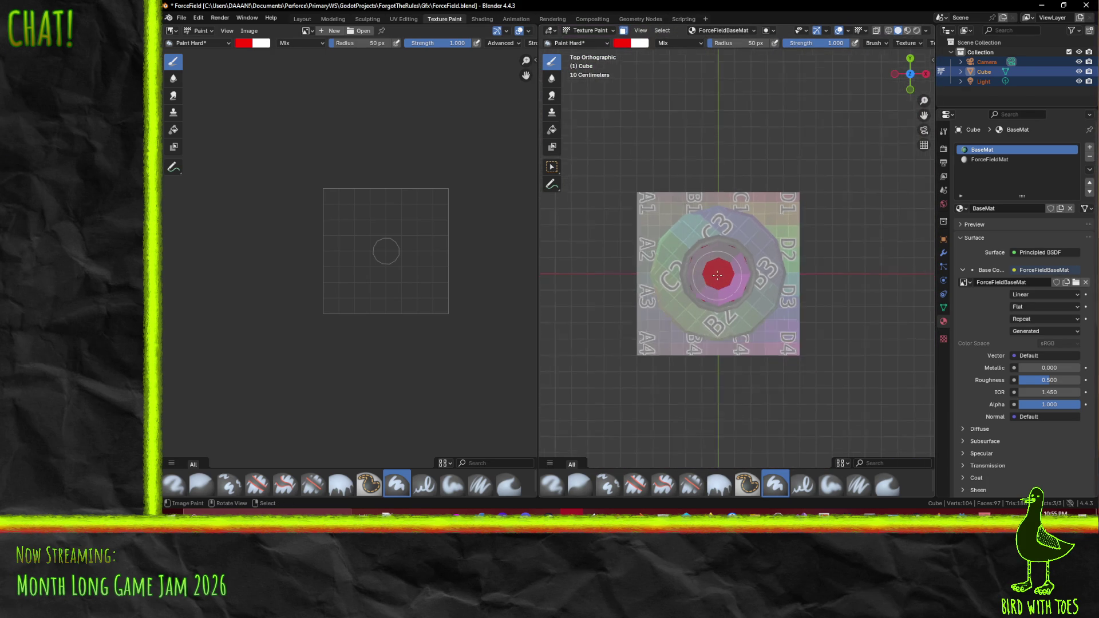
pyautogui.scroll(1, 723, 275)
pyautogui.click(835, 496)
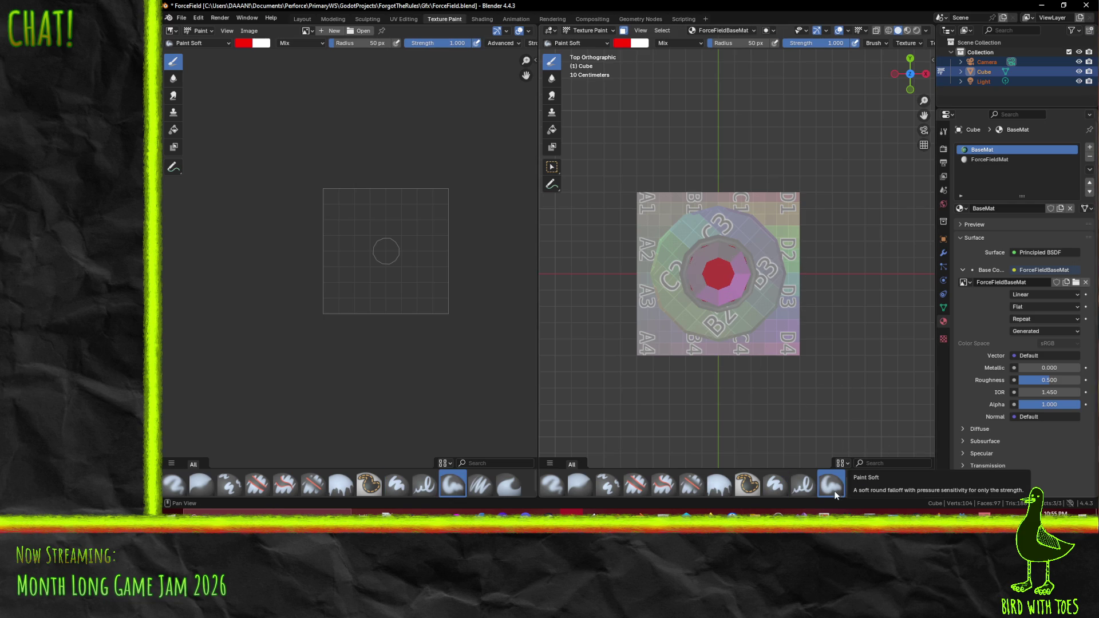
pyautogui.click(621, 43)
pyautogui.click(624, 112)
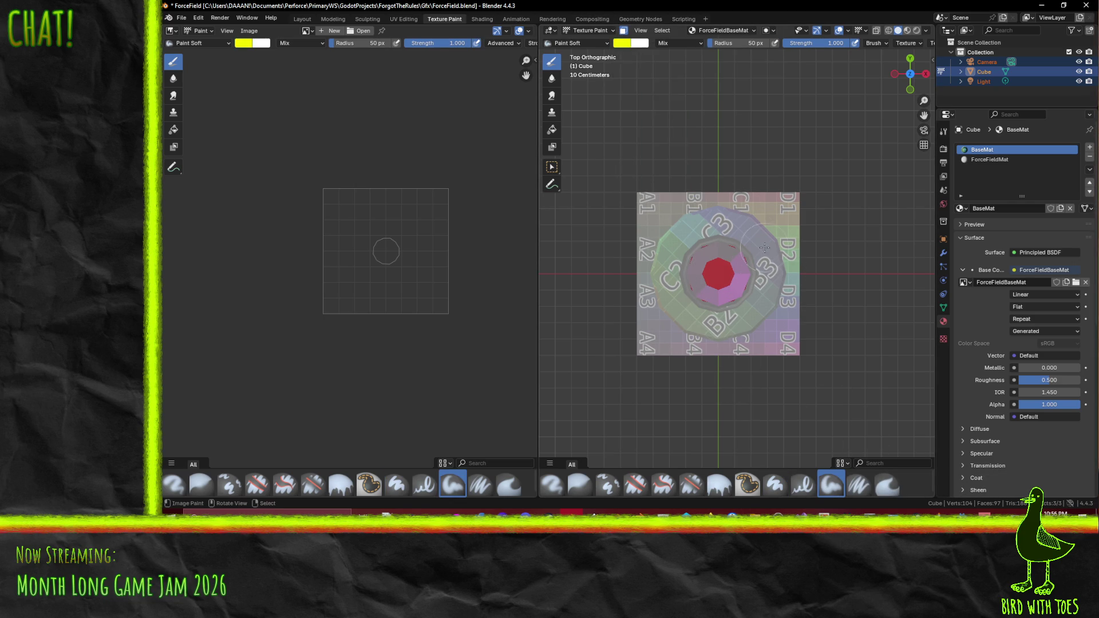
pyautogui.click(717, 274)
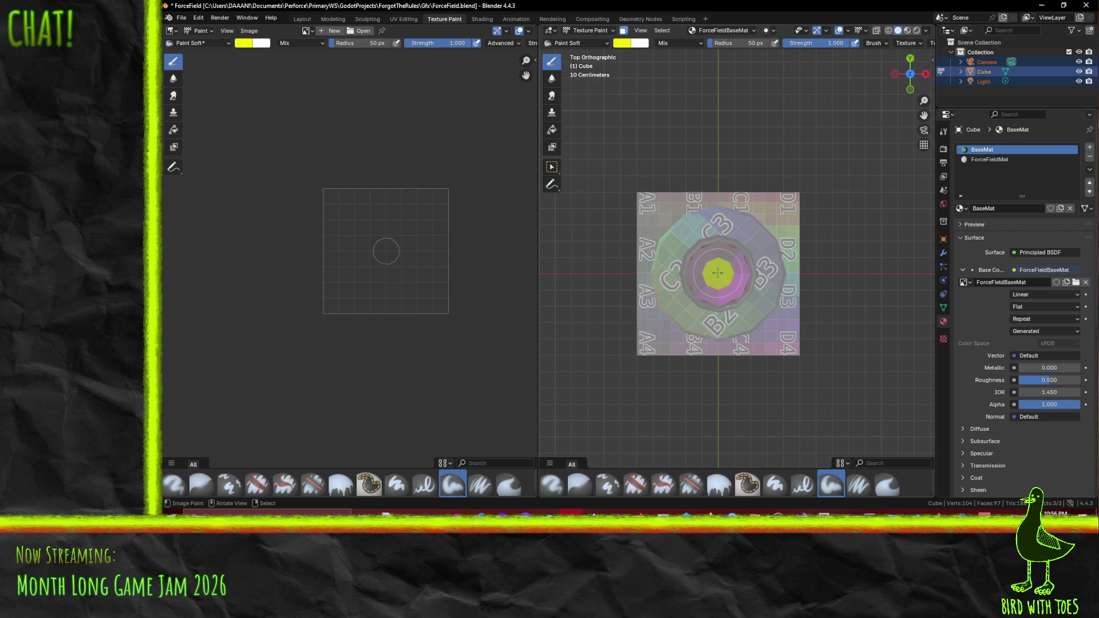
pyautogui.scroll(-1, 717, 274)
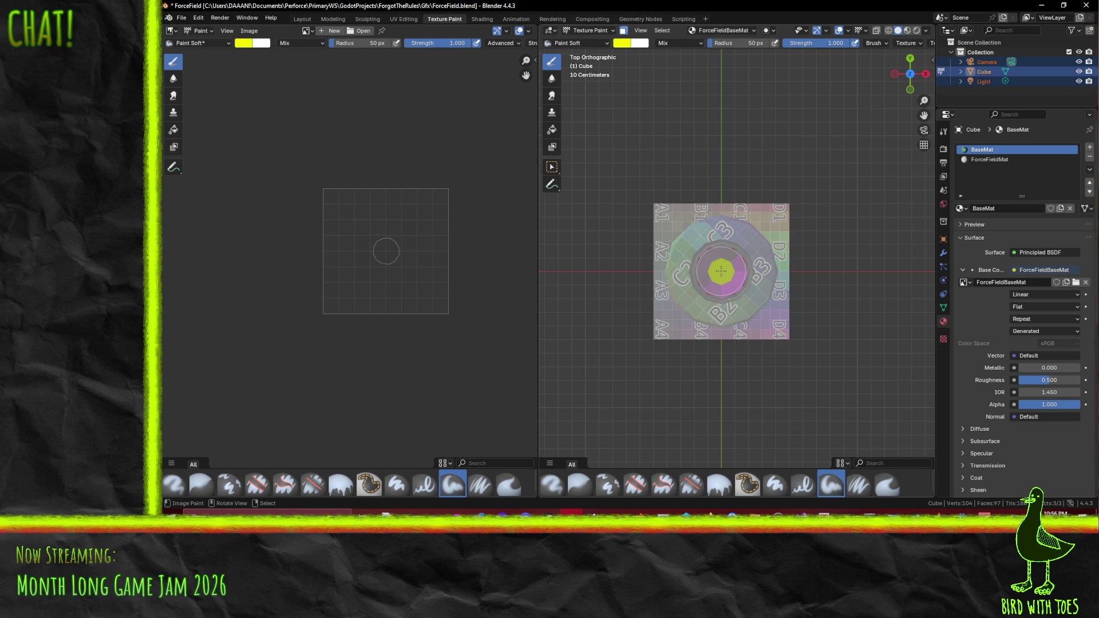
# Display the ForceFieldBaseMat texture in the image editor
pyautogui.click(308, 30)
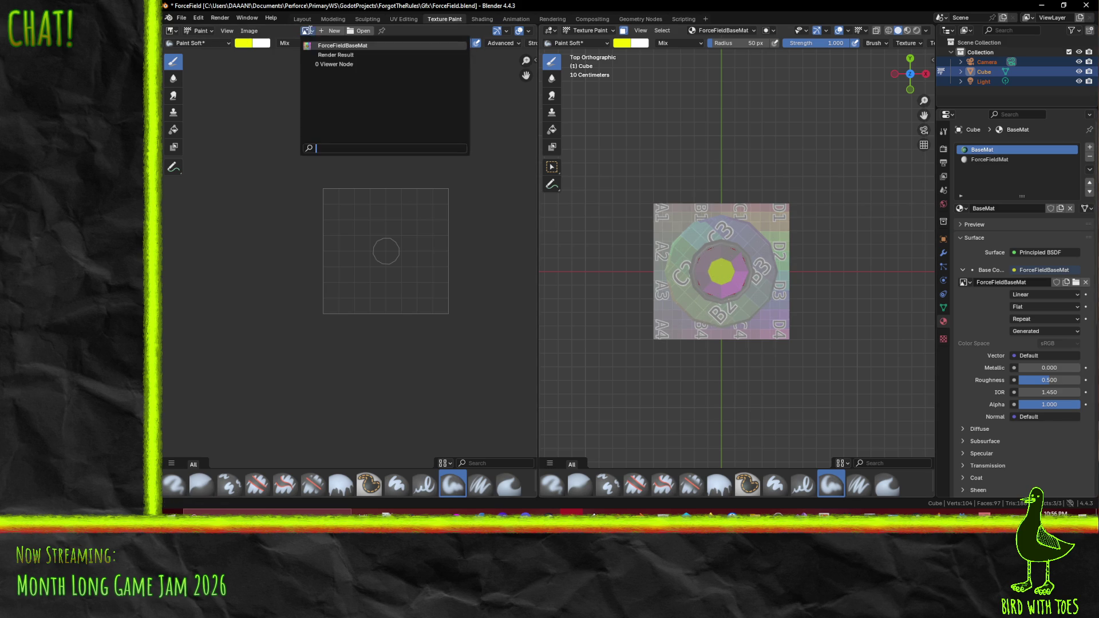
pyautogui.click(342, 45)
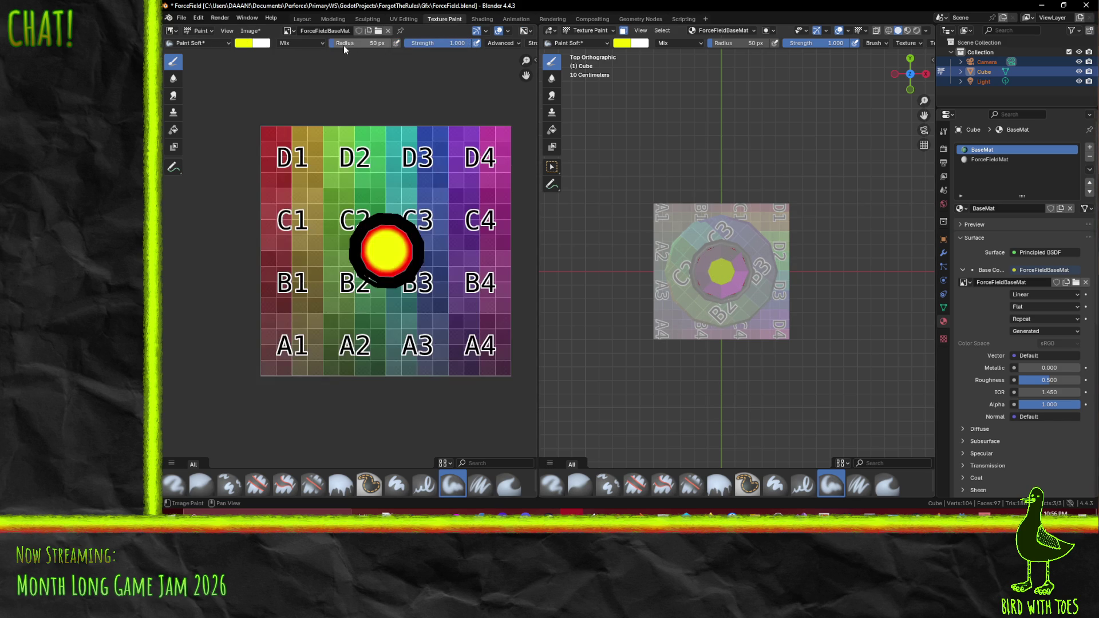
pyautogui.scroll(4, 709, 275)
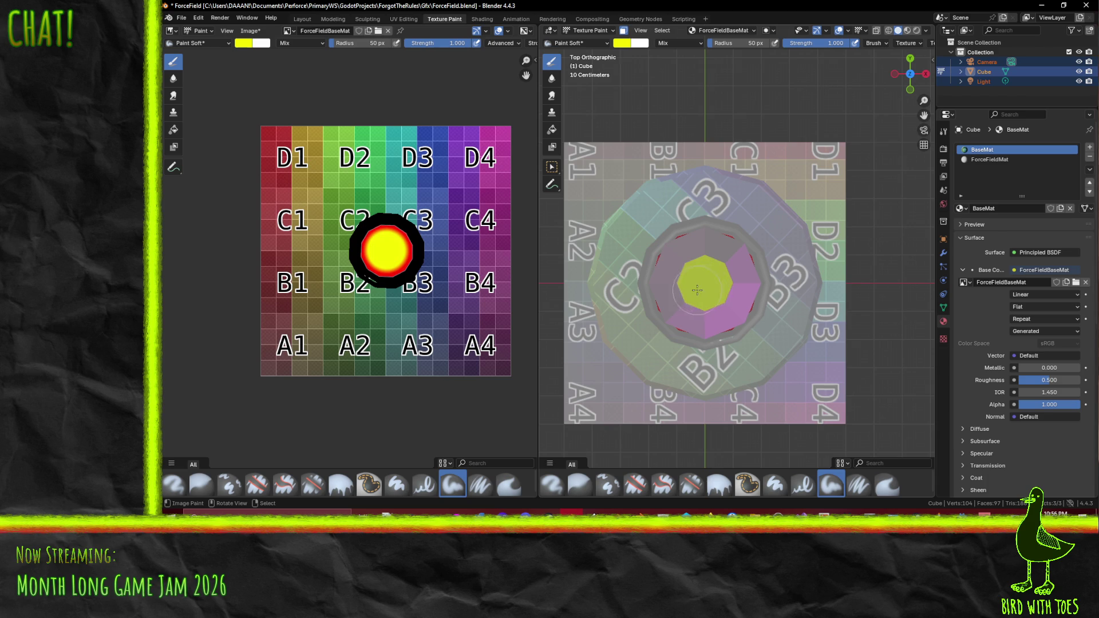
# Dab pale pink #FFE5E5 into the centre of the yellow circle
pyautogui.click(624, 43)
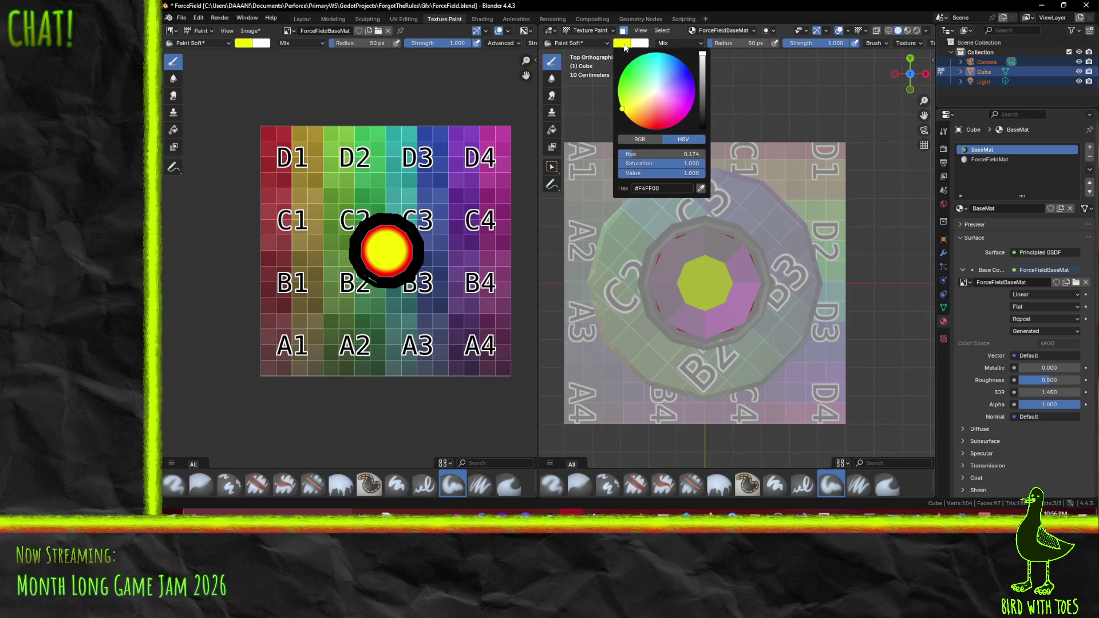
pyautogui.click(656, 95)
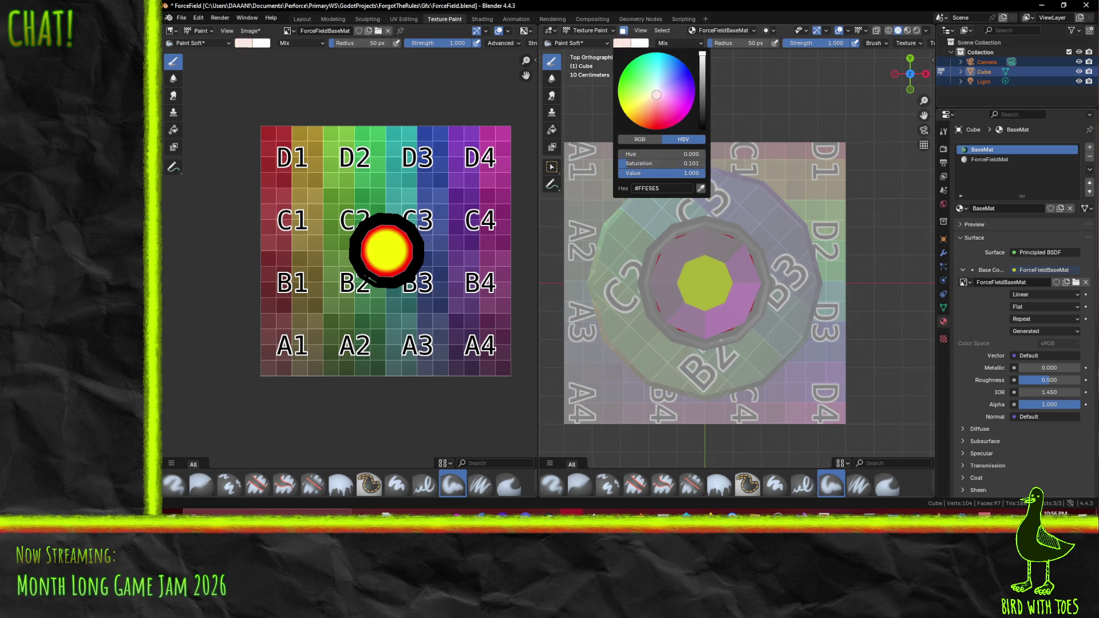
pyautogui.scroll(1, 699, 285)
pyautogui.click(698, 288)
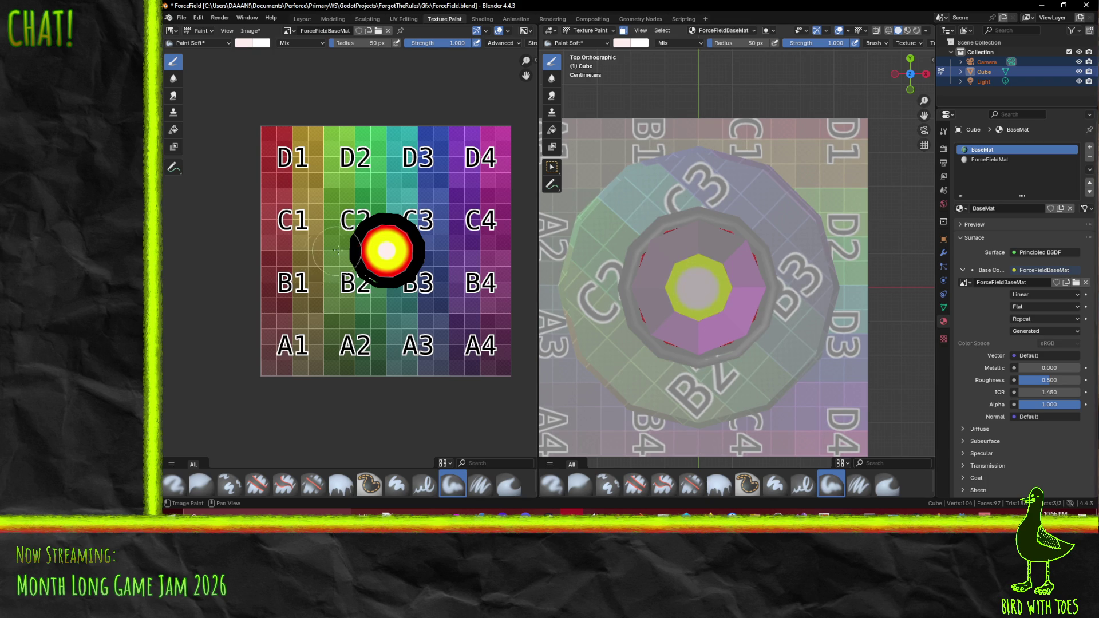
pyautogui.scroll(4, 227, 233)
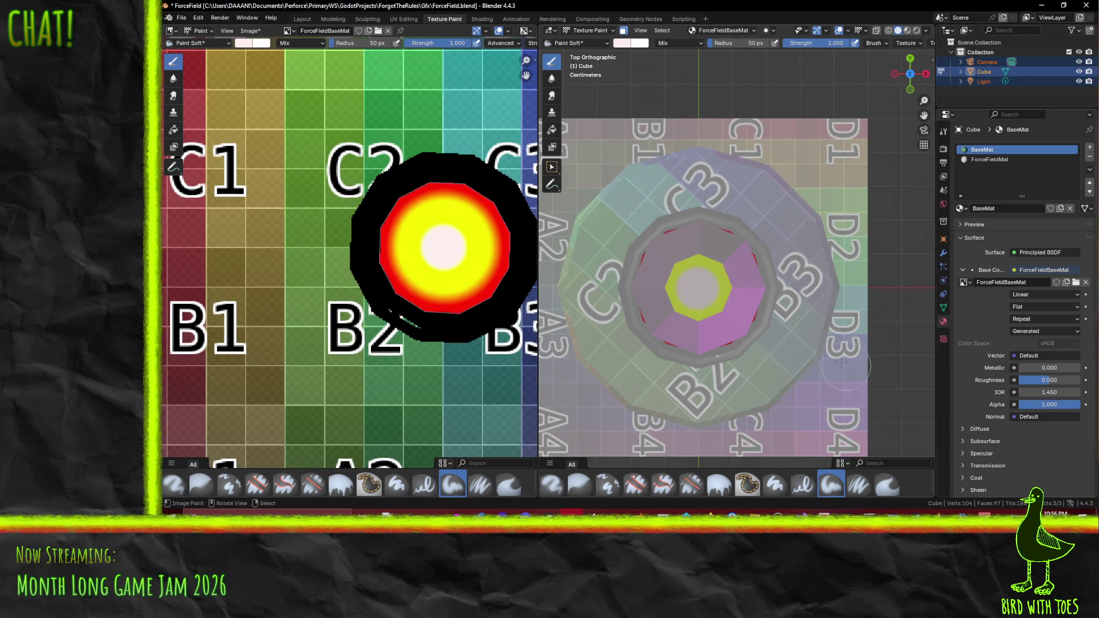
pyautogui.scroll(-4, 746, 309)
pyautogui.moveTo(656, 316); pyautogui.dragTo(743, 402)
# Select the base ring's side and top face loops and snap to a side view
pyautogui.scroll(3, 727, 389)
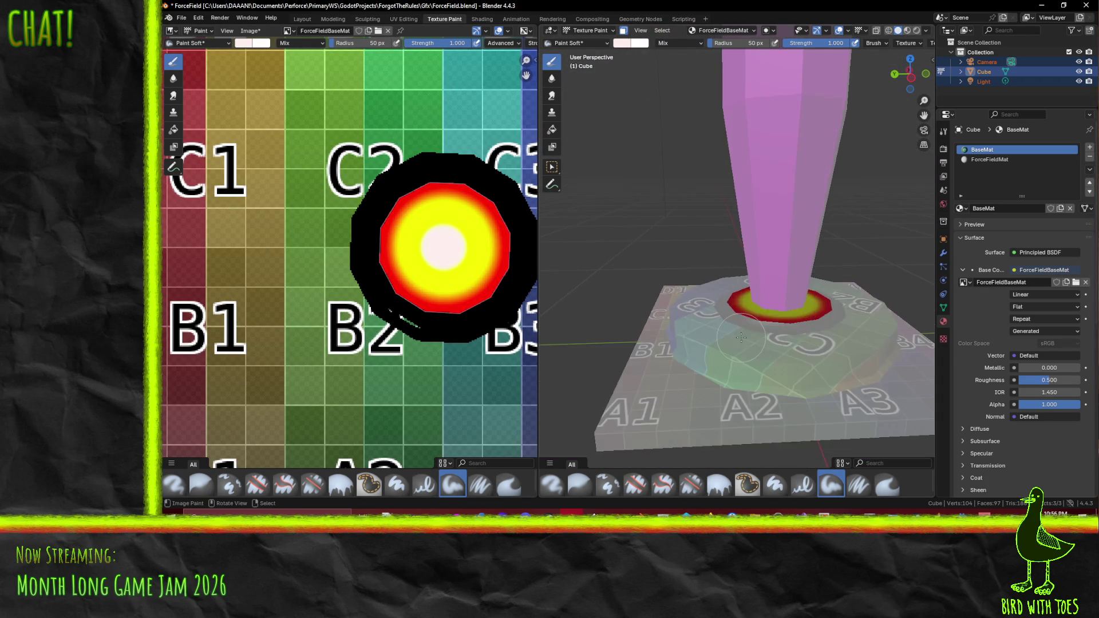
pyautogui.keyDown('alt'); pyautogui.click(711, 376); pyautogui.keyUp('alt')
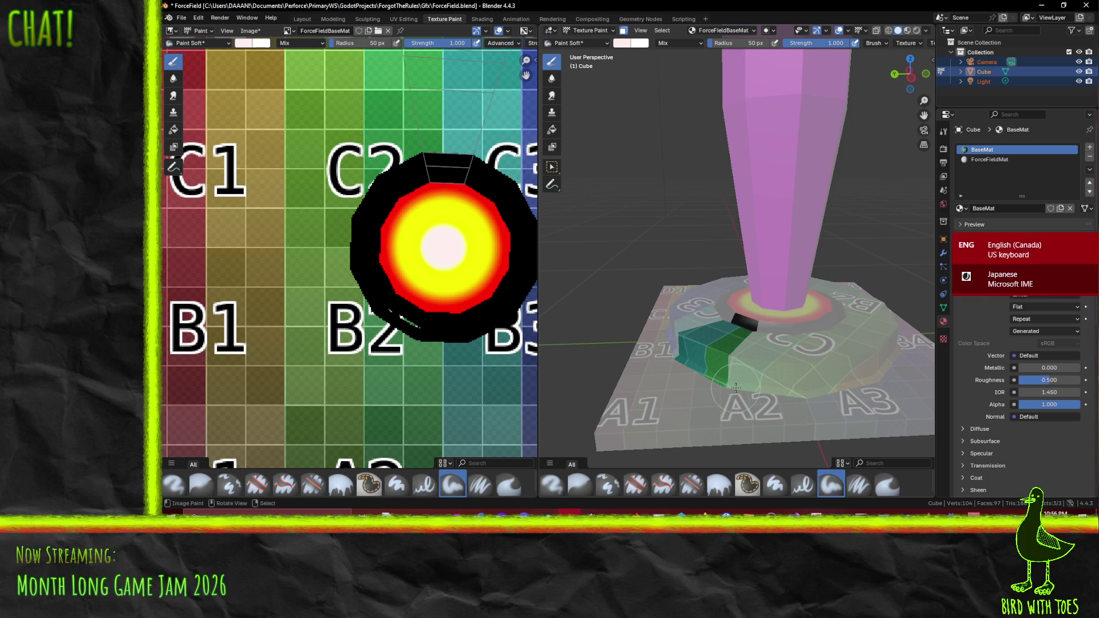
pyautogui.keyDown('alt'); pyautogui.click(731, 387); pyautogui.keyUp('alt')
pyautogui.keyDown('alt'); pyautogui.click(726, 386); pyautogui.keyUp('alt')
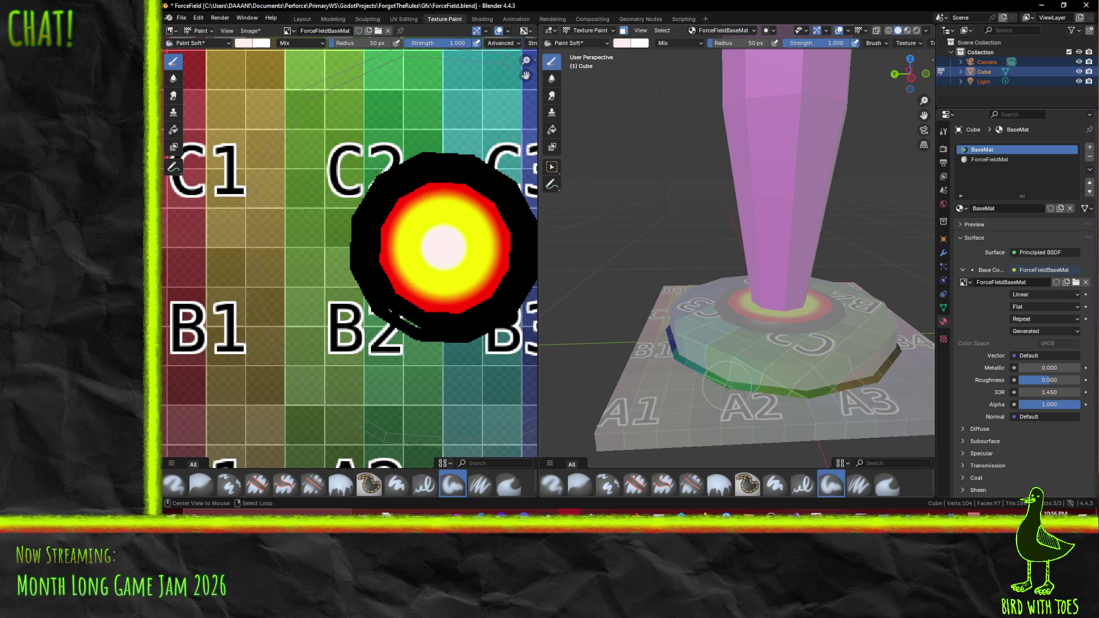
pyautogui.keyDown('alt'); pyautogui.keyDown('shift'); pyautogui.click(730, 342); pyautogui.keyUp('shift'); pyautogui.keyUp('alt')
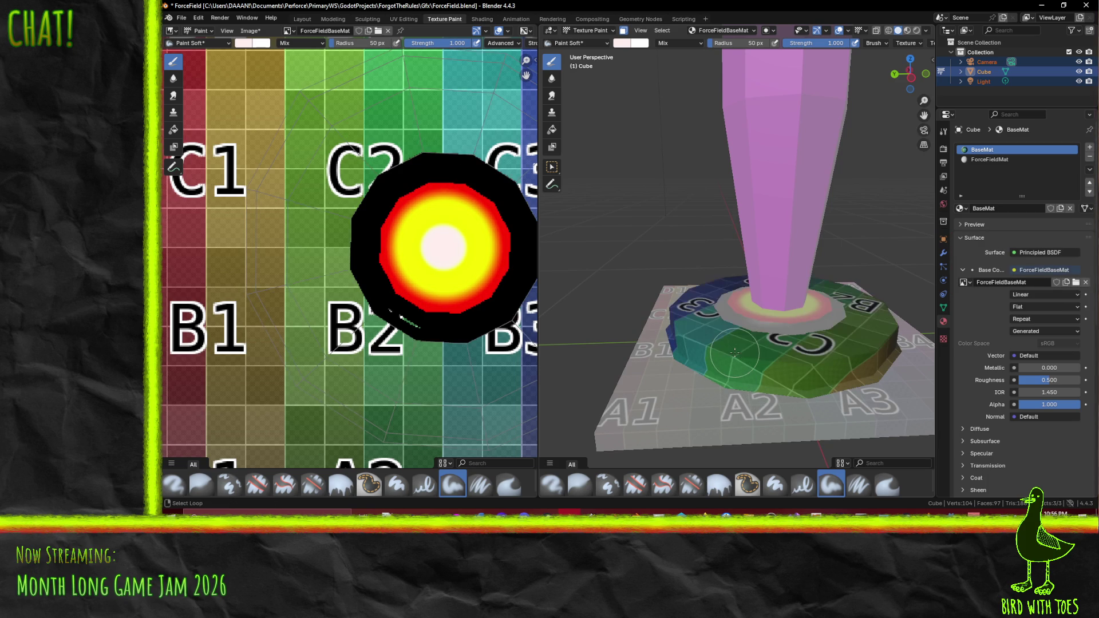
pyautogui.moveTo(730, 343); pyautogui.dragTo(759, 363)
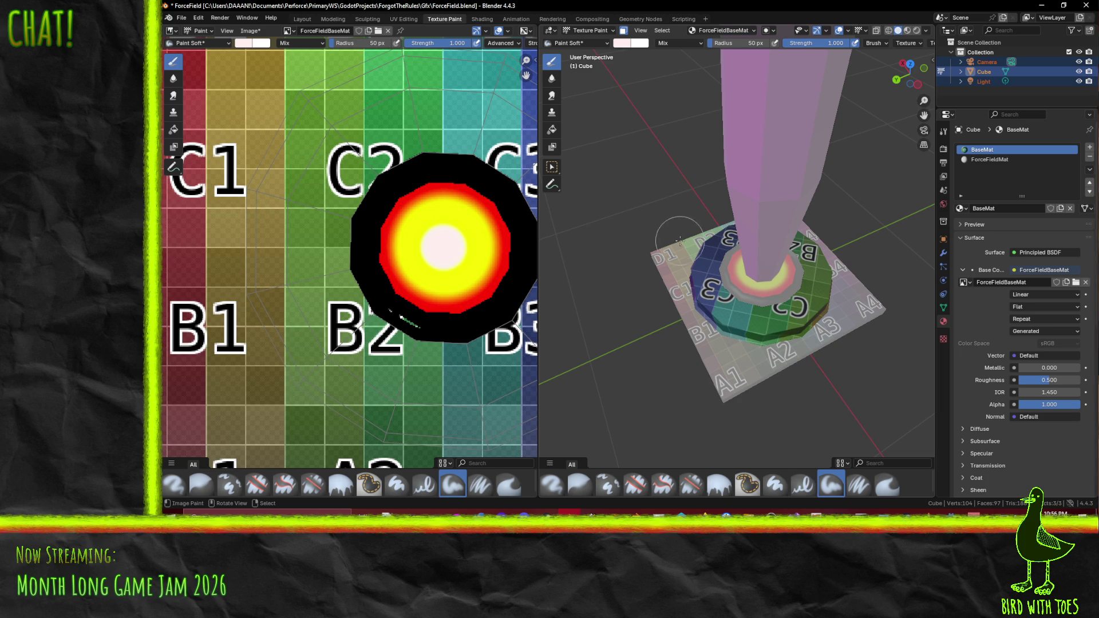
pyautogui.press('ctrl+KP_3')
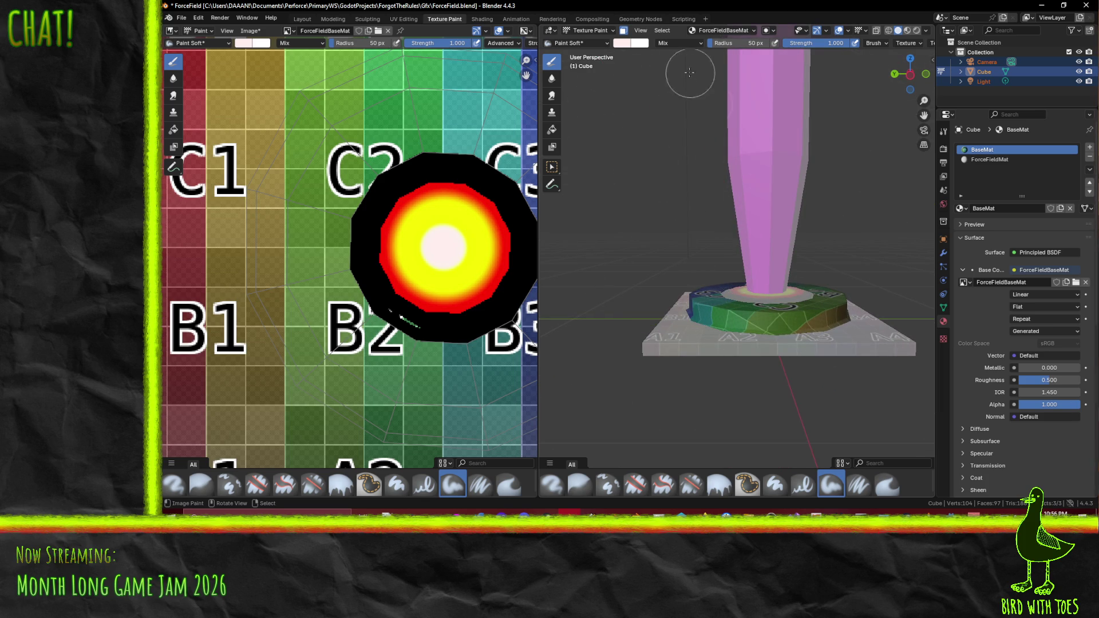
# Paint the selected ring faces a pale cyan-white
pyautogui.click(626, 43)
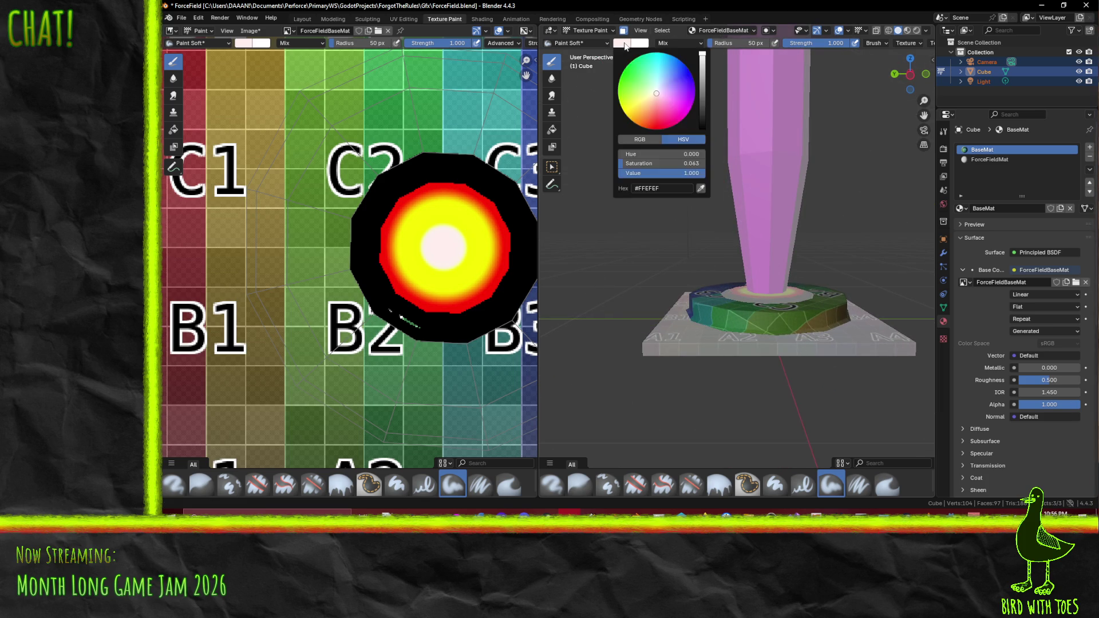
pyautogui.click(655, 91)
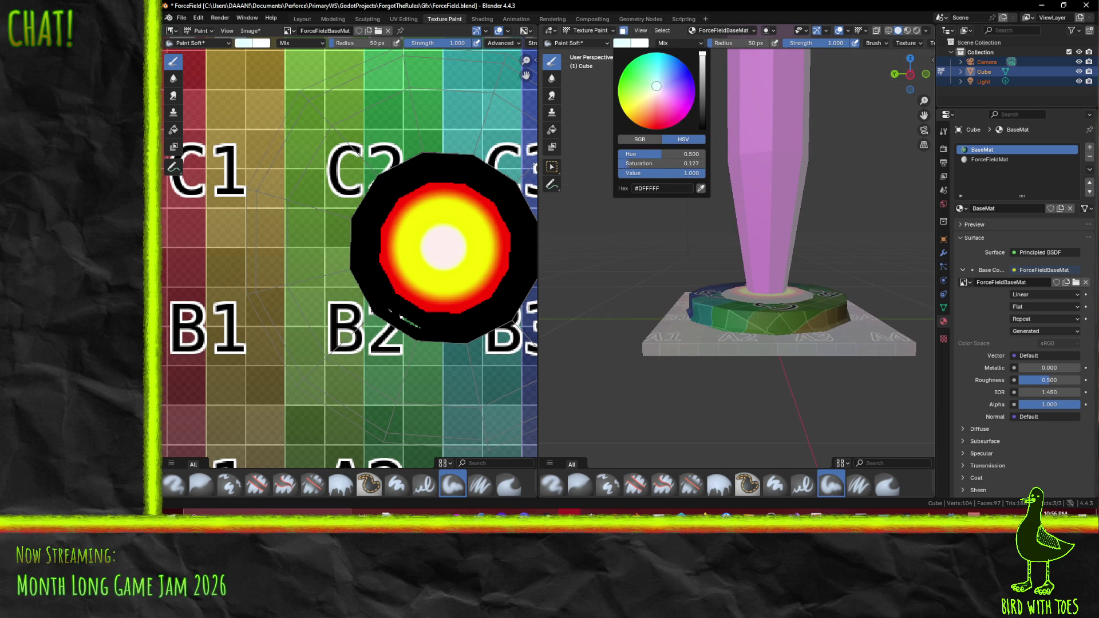
pyautogui.moveTo(656, 86); pyautogui.dragTo(656, 85)
pyautogui.moveTo(702, 57)
pyautogui.mouseDown()
pyautogui.moveTo(702, 78)
pyautogui.moveTo(702, 58)
pyautogui.mouseUp()
pyautogui.moveTo(627, 168); pyautogui.dragTo(627, 169)
pyautogui.moveTo(613, 265)
pyautogui.mouseDown()
pyautogui.moveTo(716, 316)
pyautogui.moveTo(812, 272)
pyautogui.moveTo(891, 299)
pyautogui.mouseUp()
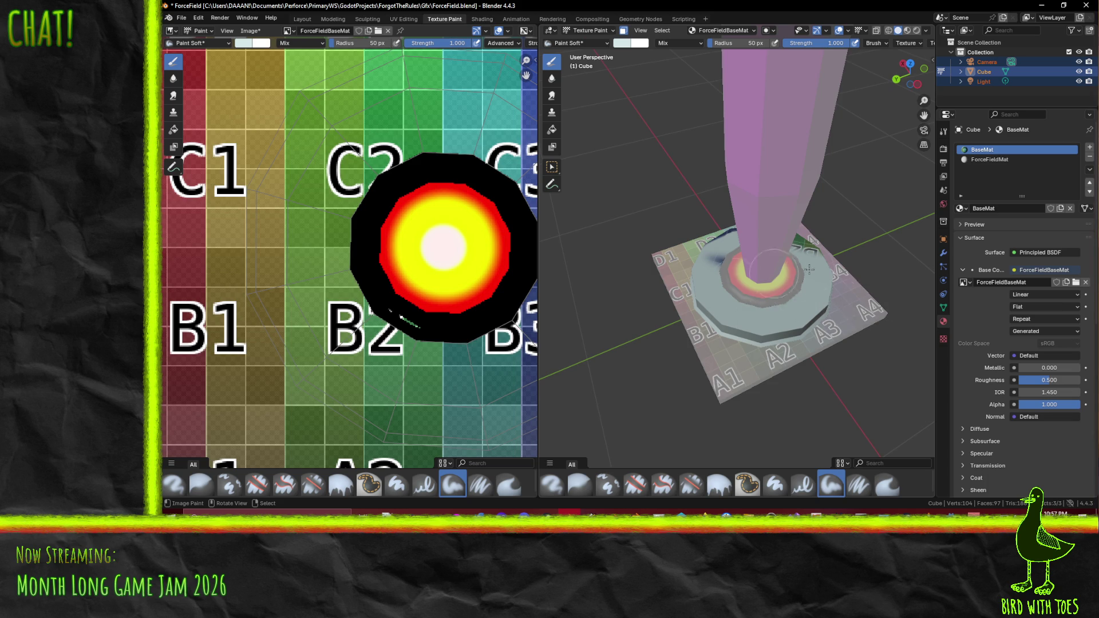
# Select the base's outer side-face loop and set the brush to purple #685DDA
pyautogui.moveTo(808, 270)
pyautogui.mouseDown()
pyautogui.moveTo(646, 358)
pyautogui.moveTo(749, 307)
pyautogui.mouseUp()
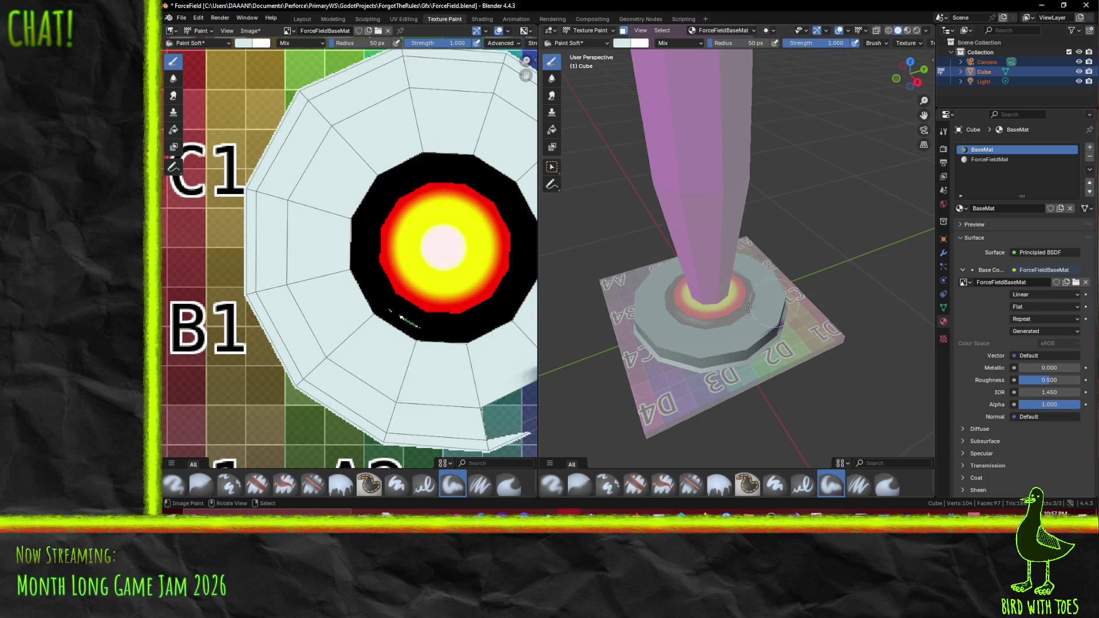
pyautogui.moveTo(688, 288); pyautogui.dragTo(712, 356)
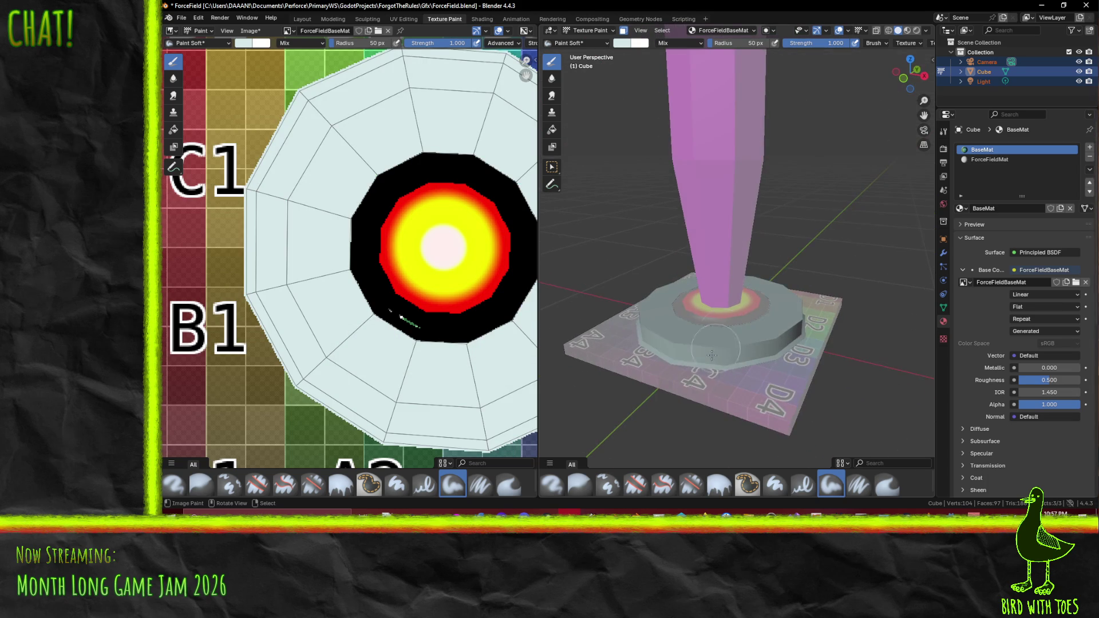
pyautogui.keyDown('alt'); pyautogui.click(673, 364); pyautogui.keyUp('alt')
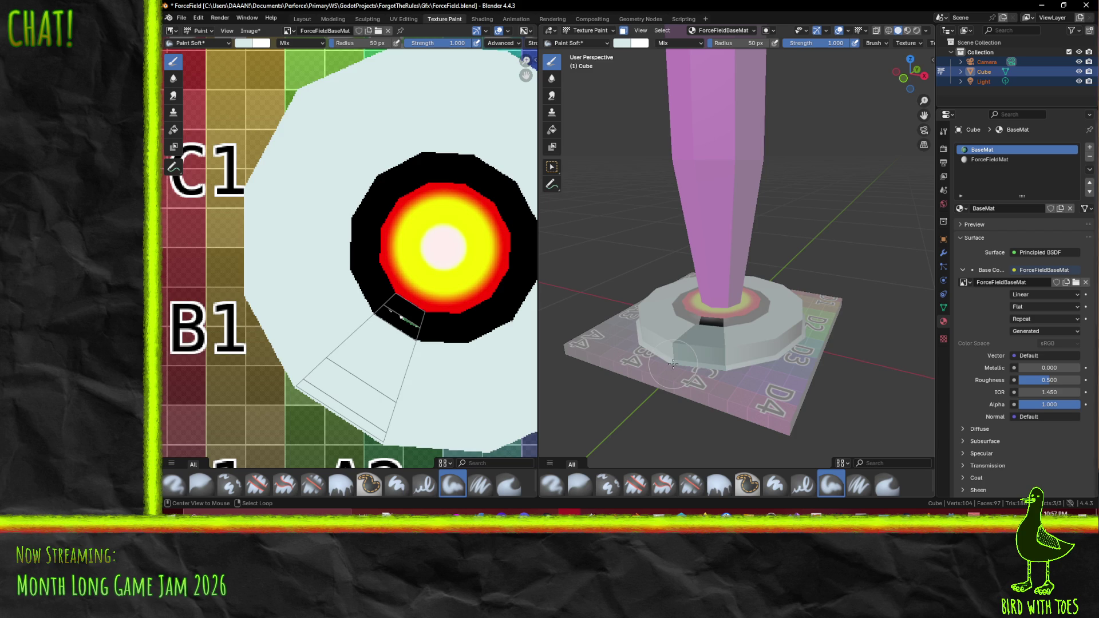
pyautogui.keyDown('alt'); pyautogui.click(672, 363); pyautogui.keyUp('alt')
pyautogui.click(622, 44)
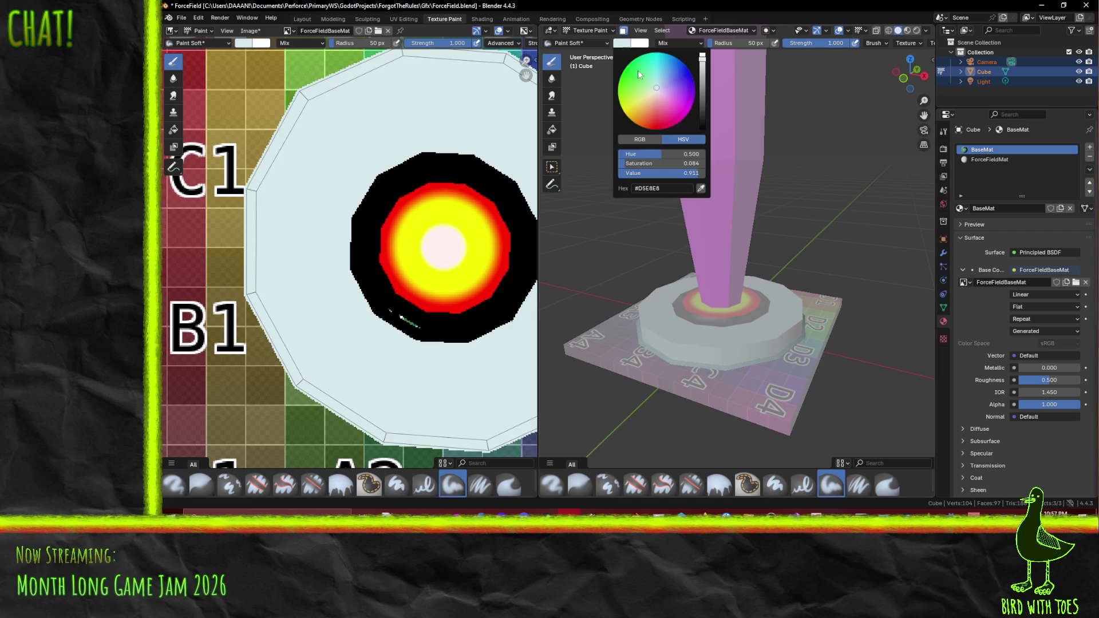
pyautogui.click(703, 66)
pyautogui.click(676, 82)
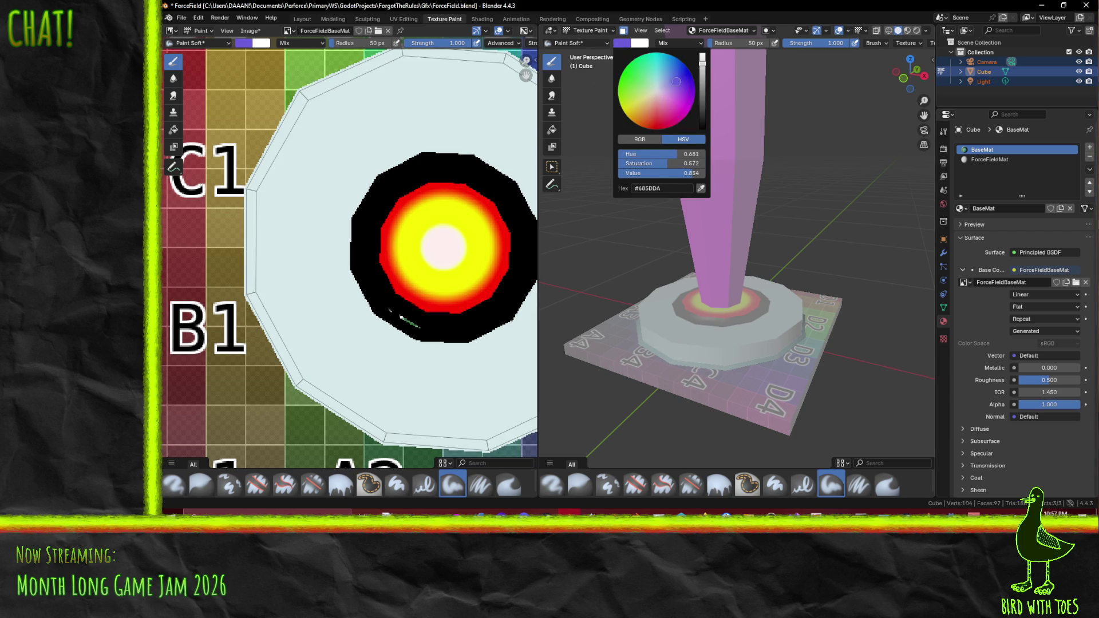
pyautogui.moveTo(672, 82); pyautogui.dragTo(677, 84)
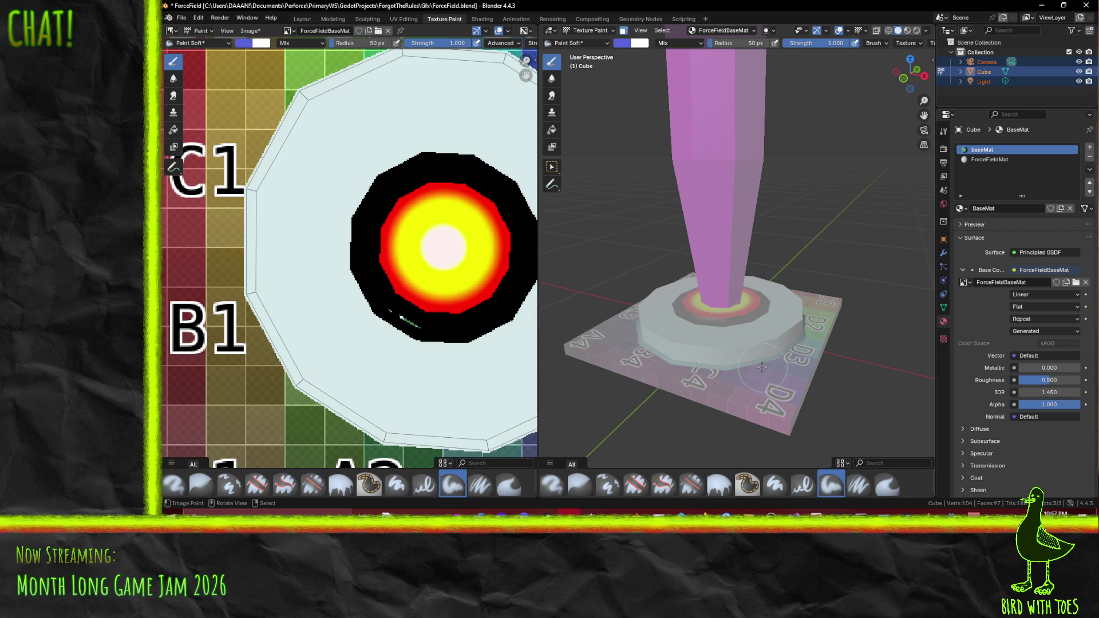
# Paint a purple-blue band along the base's outer side faces, undoing a stray dark patch
pyautogui.moveTo(635, 326)
pyautogui.mouseDown()
pyautogui.moveTo(744, 352)
pyautogui.moveTo(641, 366)
pyautogui.moveTo(618, 346)
pyautogui.moveTo(633, 329)
pyautogui.mouseUp()
pyautogui.moveTo(744, 337); pyautogui.dragTo(822, 291)
pyautogui.moveTo(664, 332); pyautogui.dragTo(701, 347)
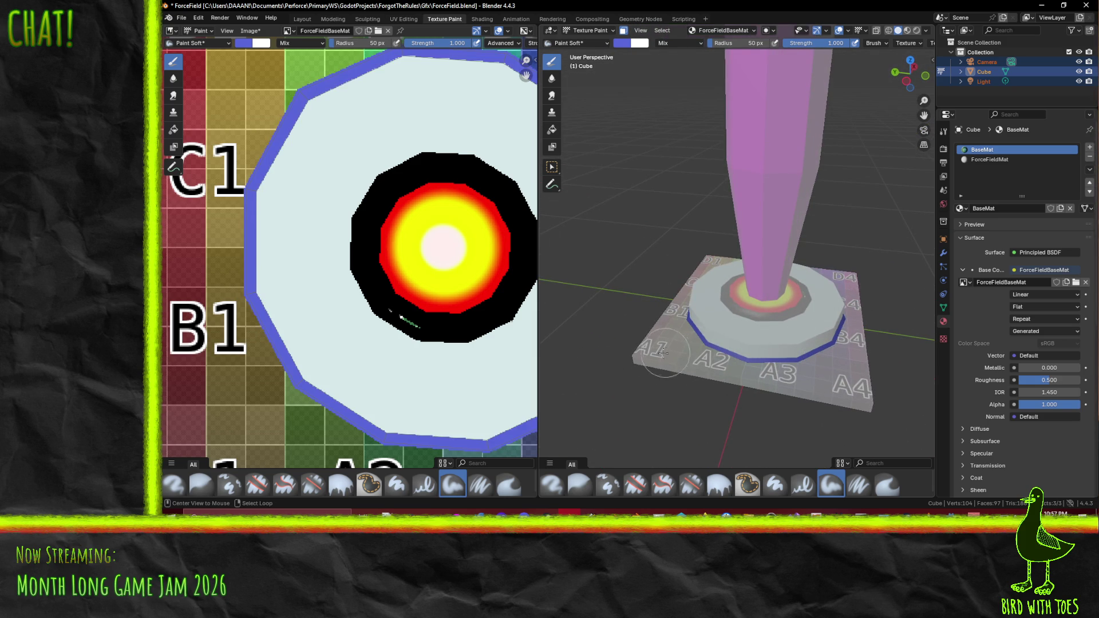
pyautogui.hotkey('ctrl', 'z')
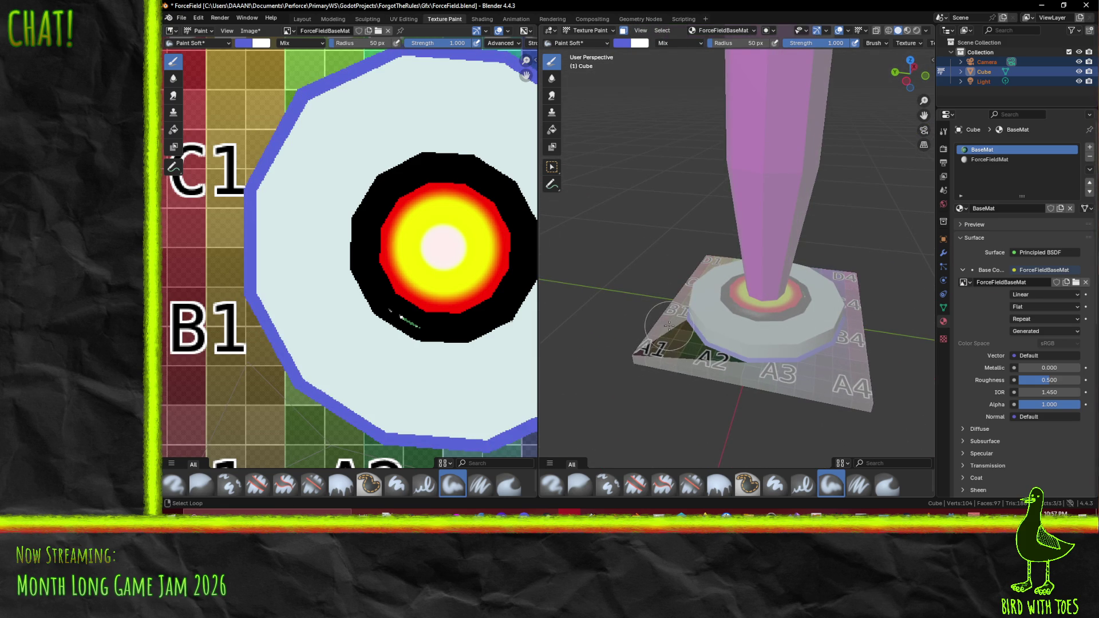
pyautogui.hotkey('ctrl', 'z')
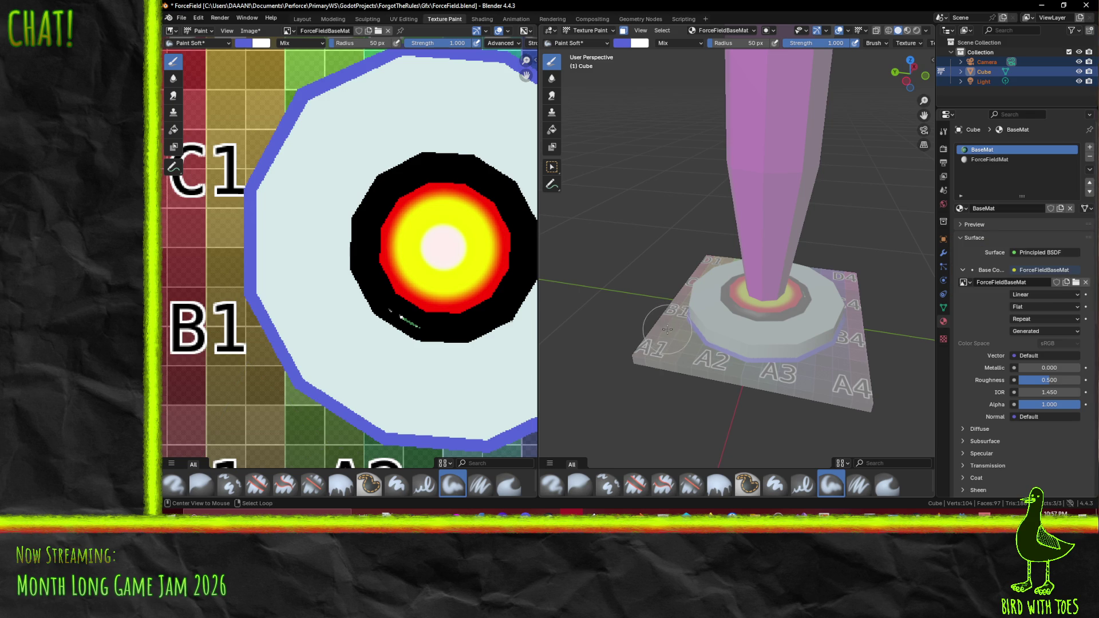
pyautogui.moveTo(669, 332); pyautogui.dragTo(697, 355)
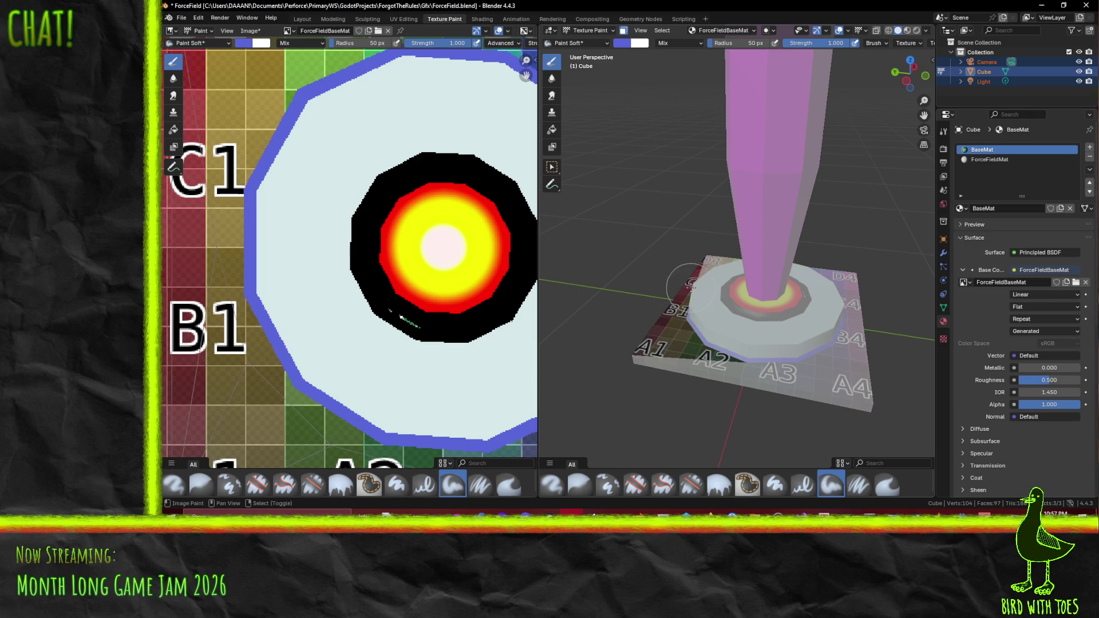
pyautogui.moveTo(704, 263)
pyautogui.mouseDown()
pyautogui.moveTo(801, 329)
pyautogui.moveTo(780, 378)
pyautogui.moveTo(738, 395)
pyautogui.moveTo(664, 398)
pyautogui.moveTo(678, 403)
pyautogui.moveTo(647, 369)
pyautogui.moveTo(734, 367)
pyautogui.moveTo(755, 410)
pyautogui.moveTo(734, 333)
pyautogui.moveTo(694, 322)
pyautogui.moveTo(729, 351)
pyautogui.moveTo(696, 393)
pyautogui.moveTo(726, 350)
pyautogui.mouseUp()
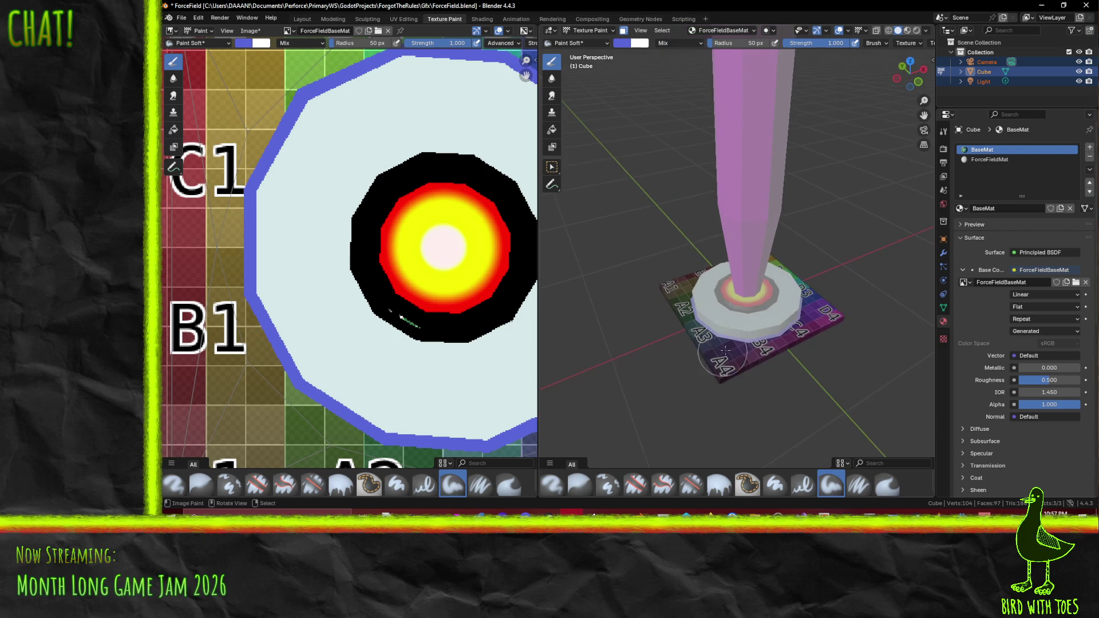
# Sample the light cyan-white colour, darken it to grey, and paint over the textured plane
pyautogui.press('Home')
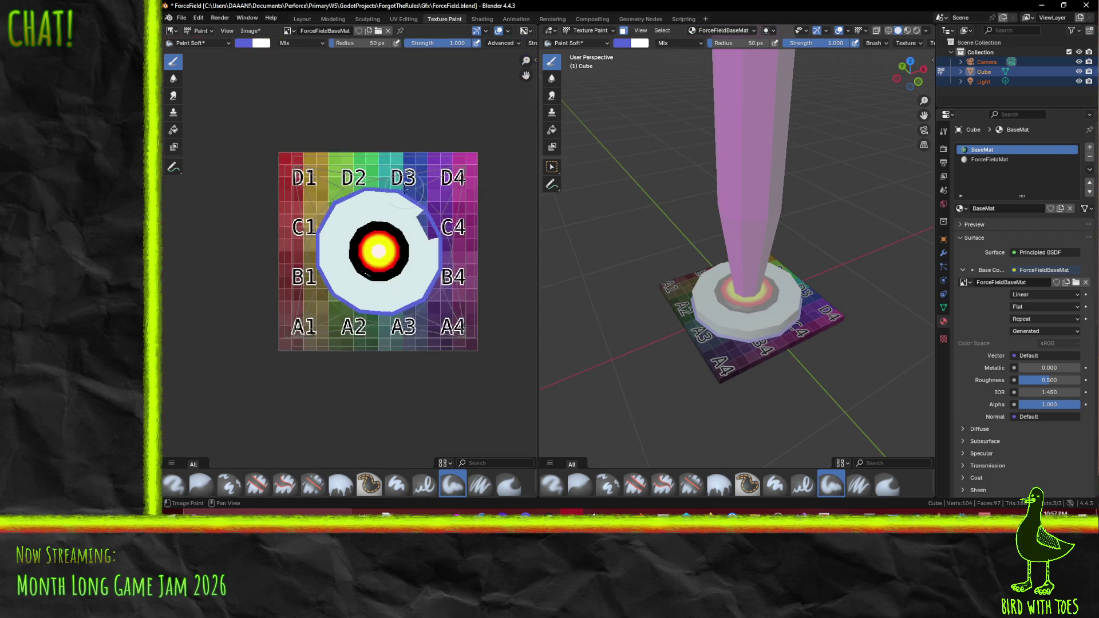
pyautogui.scroll(3, 355, 257)
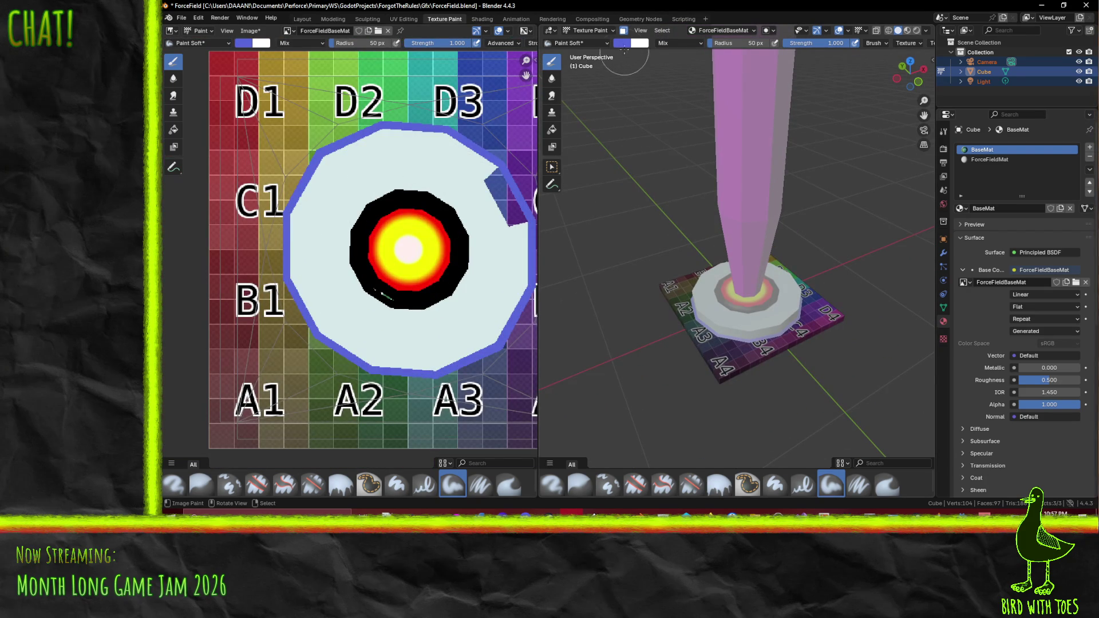
pyautogui.click(623, 43)
pyautogui.click(701, 189)
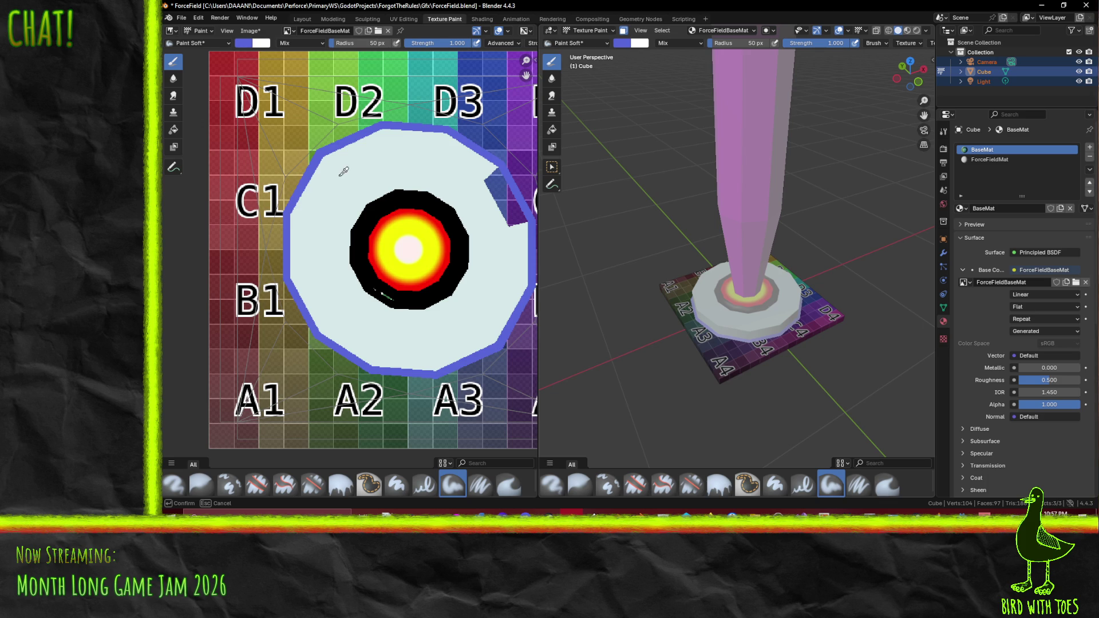
pyautogui.click(374, 194)
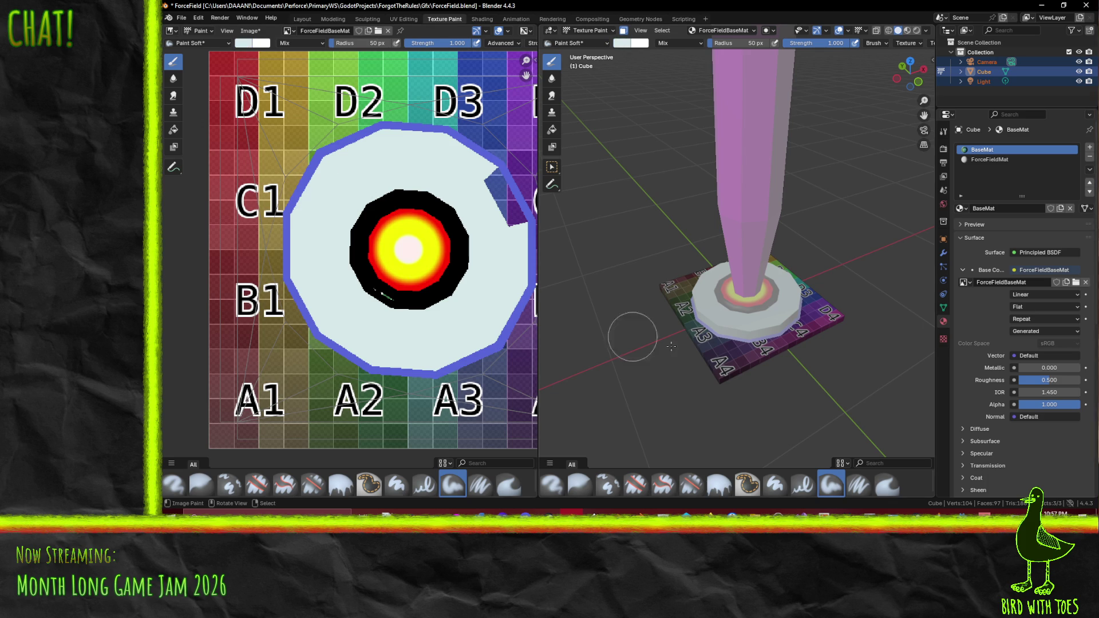
pyautogui.click(624, 46)
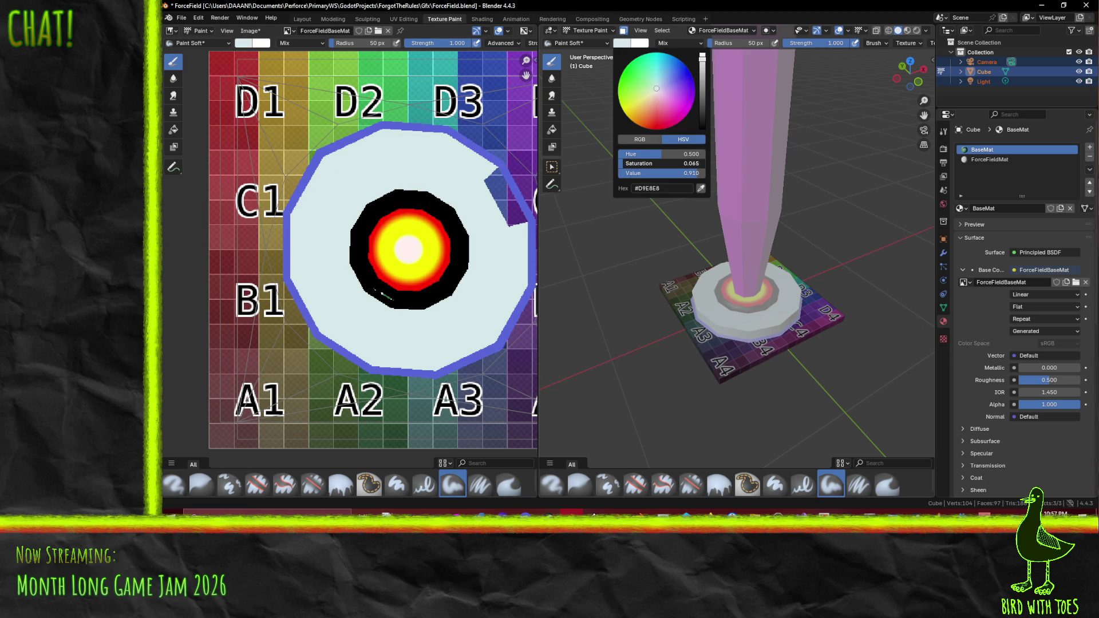
pyautogui.moveTo(704, 67); pyautogui.dragTo(703, 79)
pyautogui.moveTo(744, 372)
pyautogui.mouseDown()
pyautogui.moveTo(633, 250)
pyautogui.moveTo(621, 333)
pyautogui.moveTo(641, 336)
pyautogui.moveTo(664, 263)
pyautogui.moveTo(848, 316)
pyautogui.moveTo(607, 286)
pyautogui.moveTo(834, 331)
pyautogui.moveTo(767, 351)
pyautogui.moveTo(864, 368)
pyautogui.moveTo(687, 299)
pyautogui.moveTo(593, 319)
pyautogui.moveTo(903, 314)
pyautogui.mouseUp()
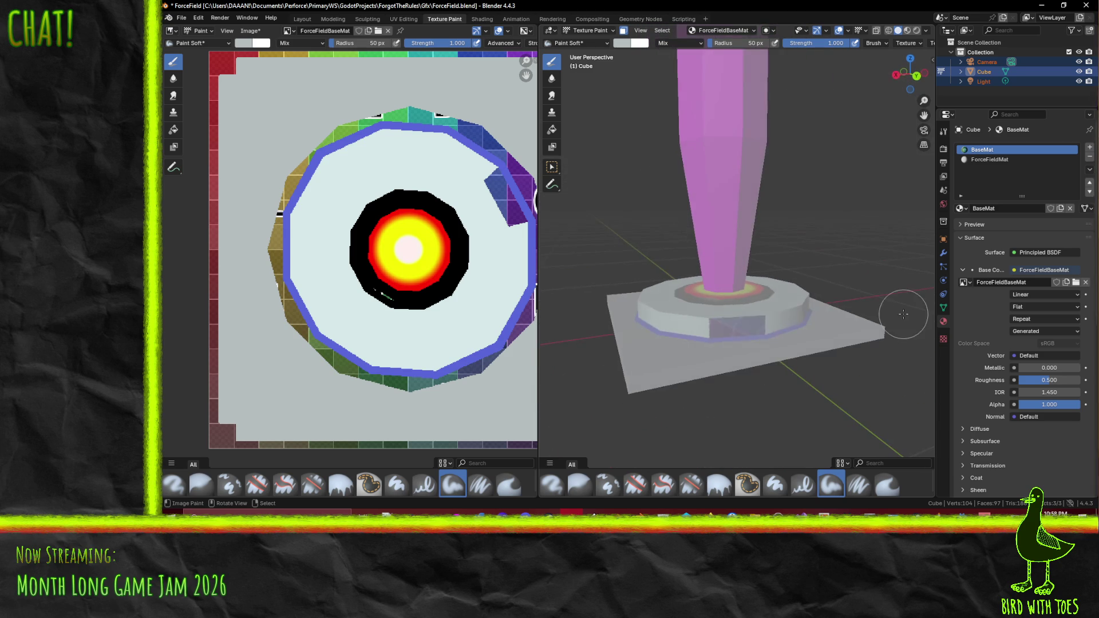
# Resample the light background colour and paint over the purple face and a side face
pyautogui.click(630, 44)
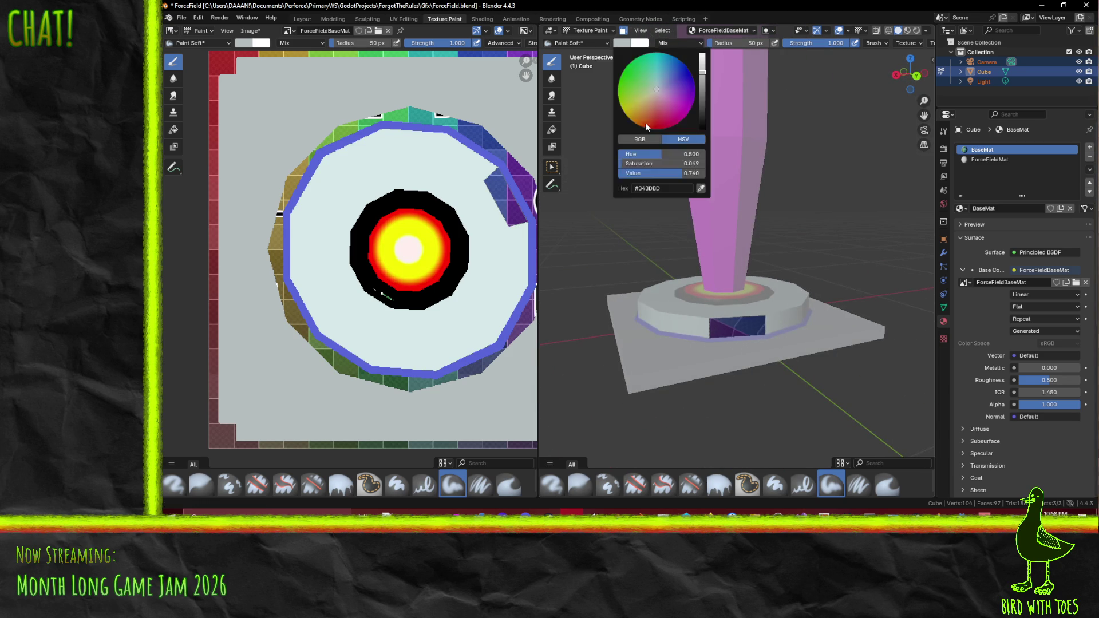
pyautogui.click(699, 191)
pyautogui.click(390, 171)
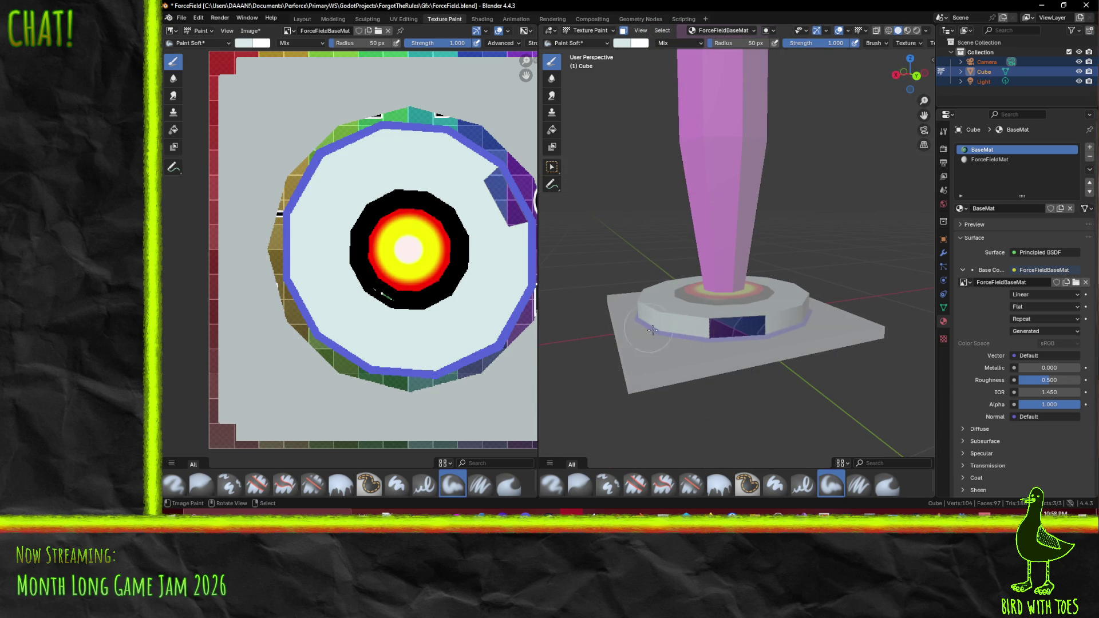
pyautogui.moveTo(653, 330); pyautogui.dragTo(757, 330)
pyautogui.scroll(8, 813, 366)
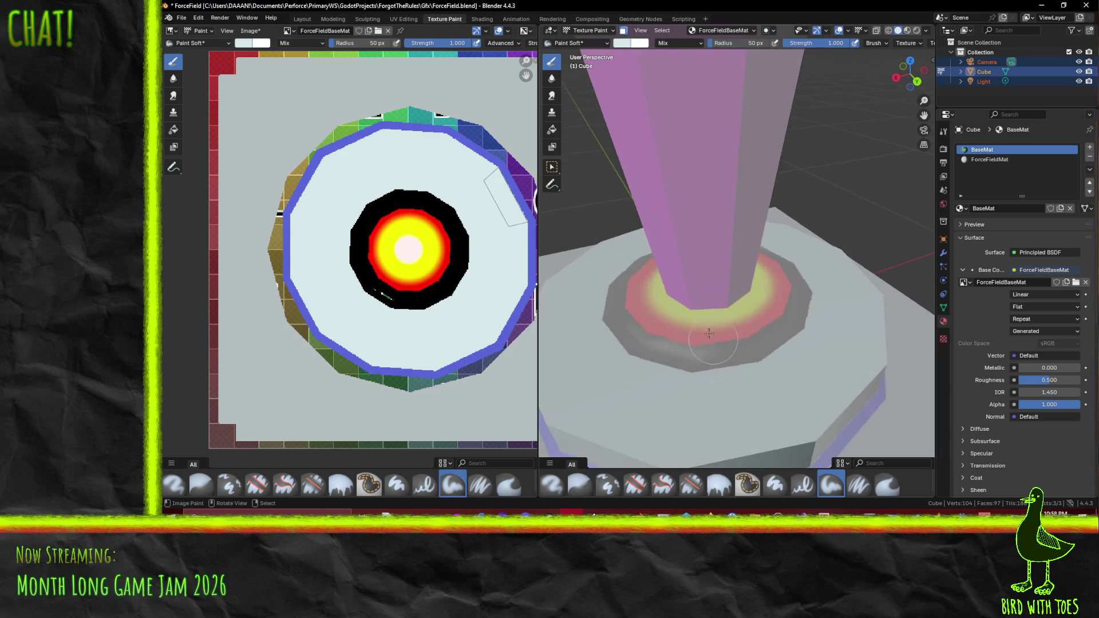
pyautogui.click(568, 366)
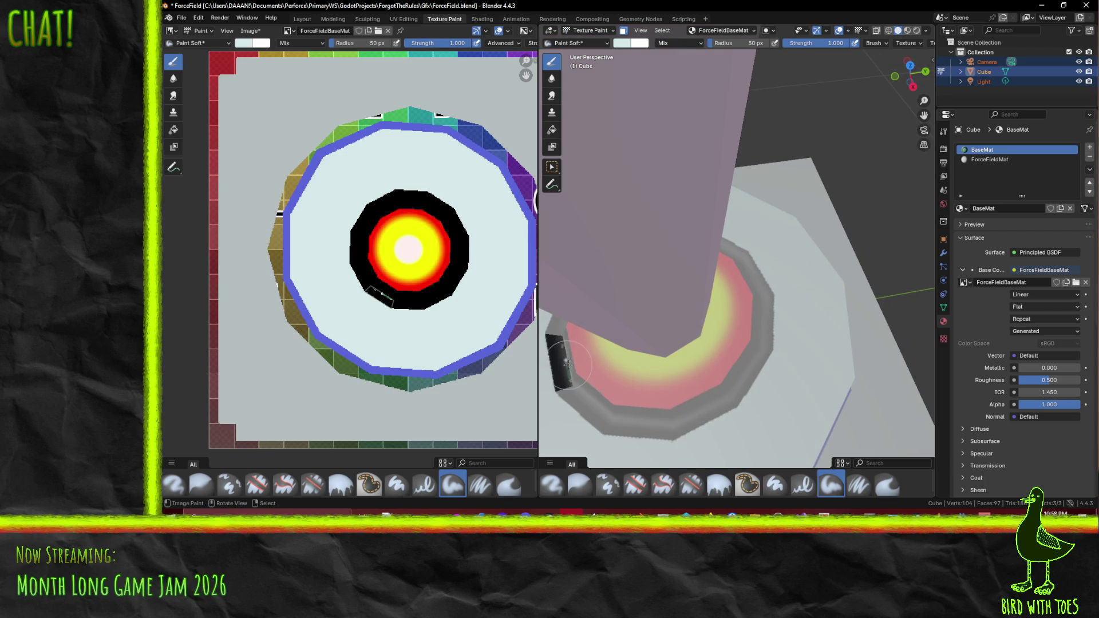
# Sample black from the image as the brush colour and save with Ctrl+S
pyautogui.click(619, 44)
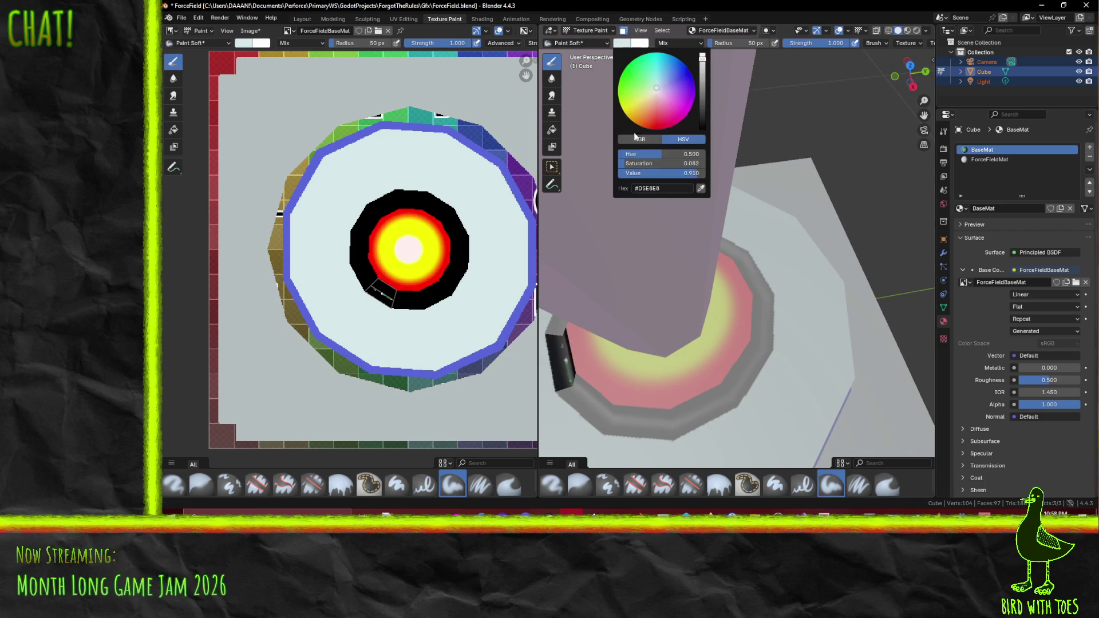
pyautogui.click(700, 189)
pyautogui.click(383, 201)
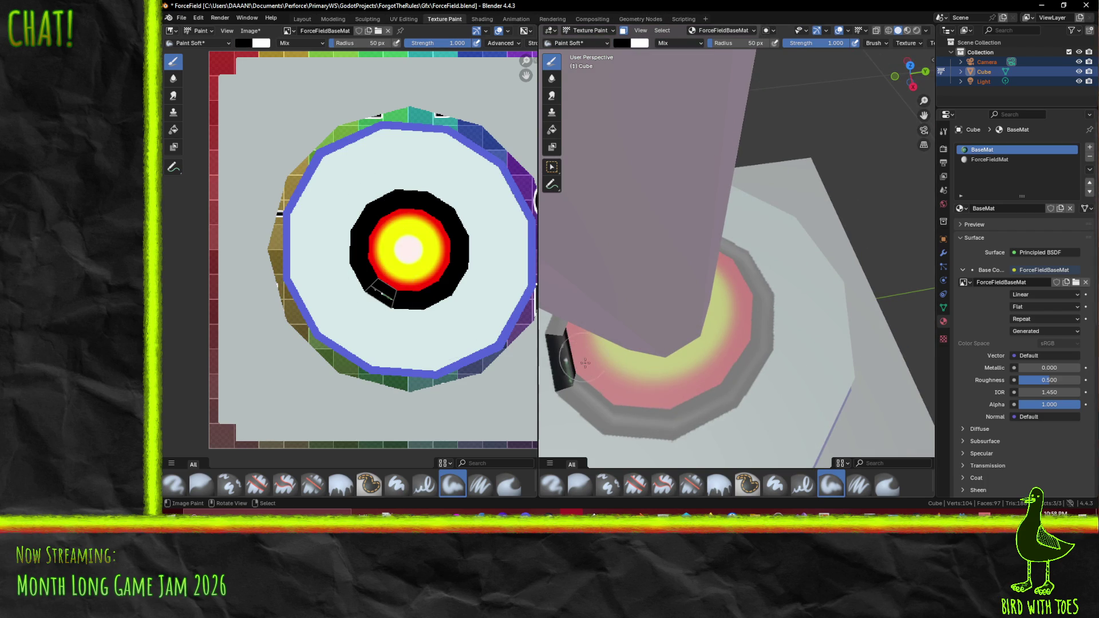
pyautogui.scroll(-5, 586, 387)
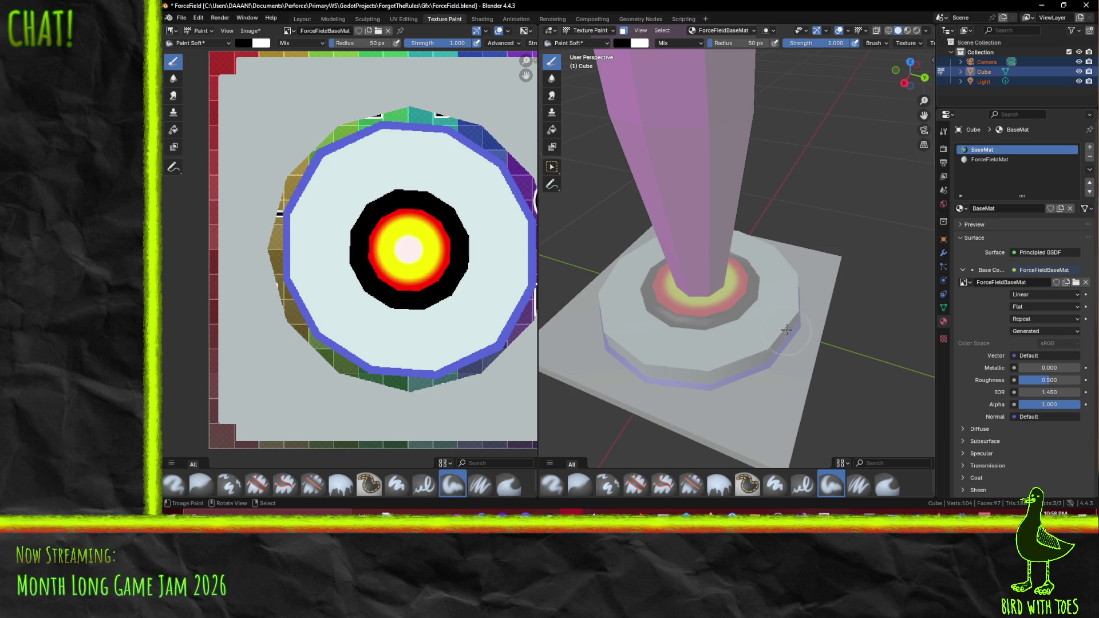
pyautogui.scroll(-3, 786, 329)
pyautogui.hotkey('ctrl', 's')
# Save the painted texture as ForceFieldBaseMat.png in Gfx, then select a single base face
pyautogui.hotkey('shift', 'alt', 's')
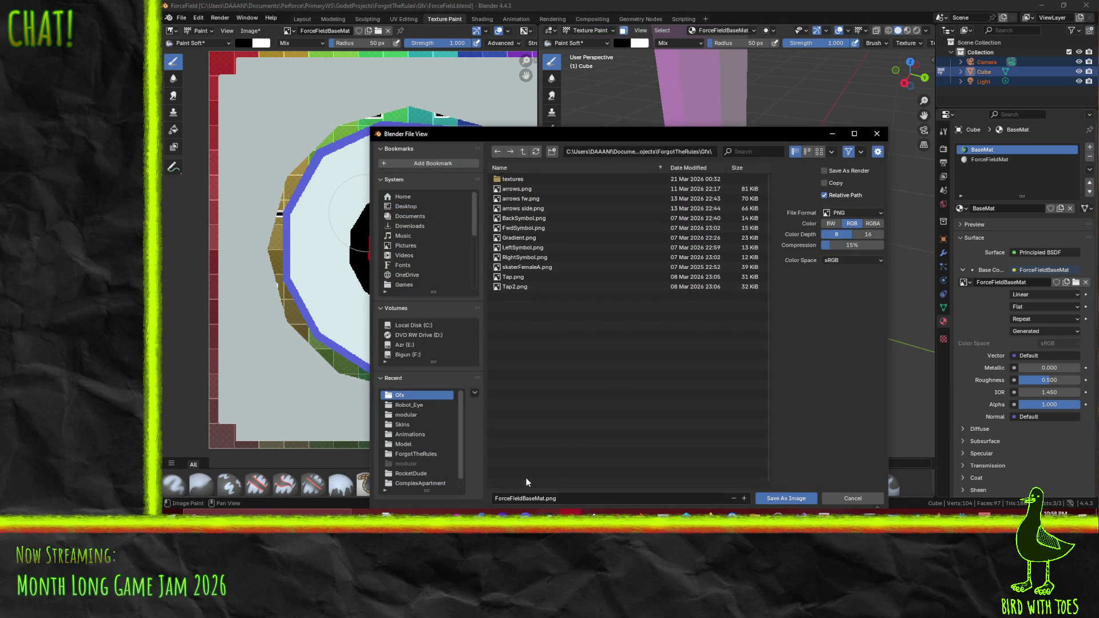
pyautogui.click(792, 497)
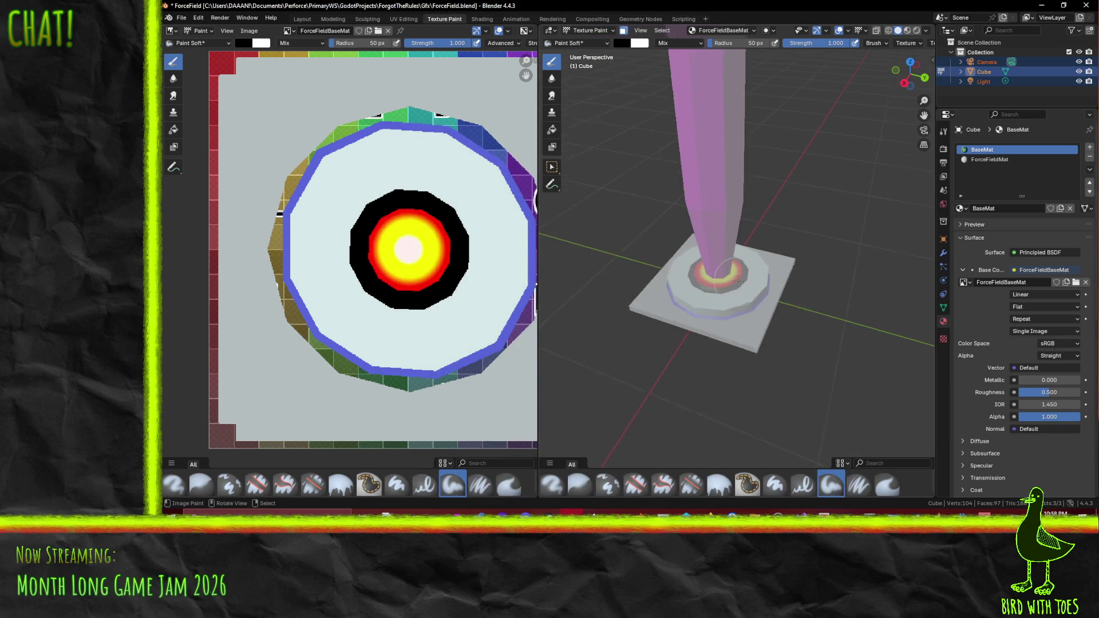
pyautogui.moveTo(772, 290)
pyautogui.mouseDown()
pyautogui.moveTo(718, 244)
pyautogui.moveTo(827, 274)
pyautogui.moveTo(715, 322)
pyautogui.moveTo(757, 315)
pyautogui.moveTo(732, 293)
pyautogui.moveTo(747, 309)
pyautogui.mouseUp()
pyautogui.click(715, 322)
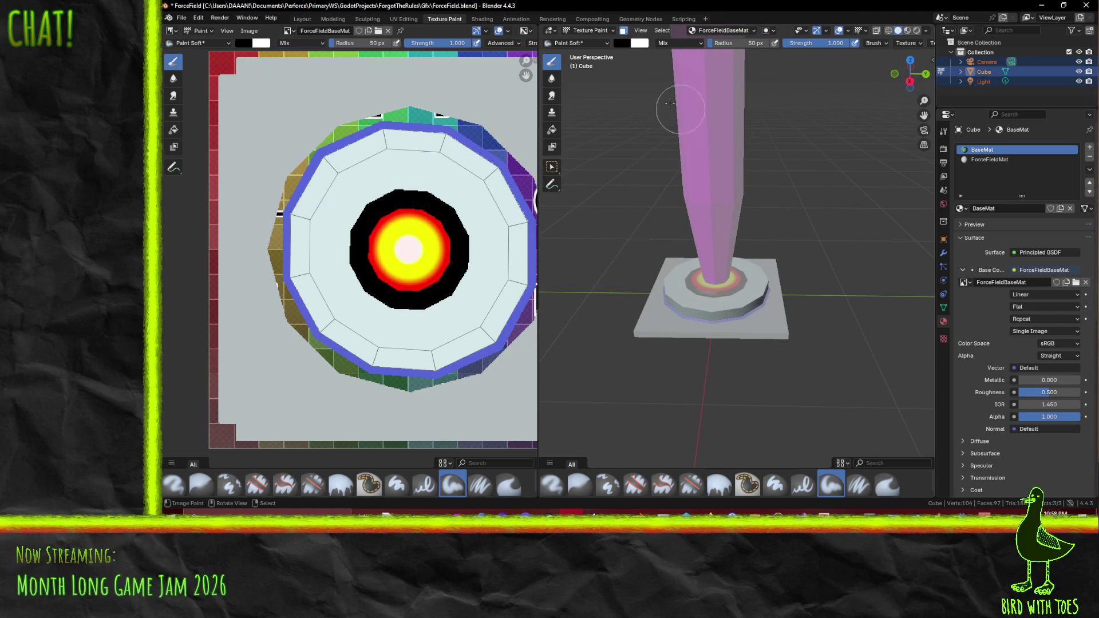
# Paint a deep orange ring around the base, re-save ForceFieldBaseMat.png, and enter Edit Mode
pyautogui.click(621, 43)
pyautogui.moveTo(703, 123); pyautogui.dragTo(702, 52)
pyautogui.click(634, 121)
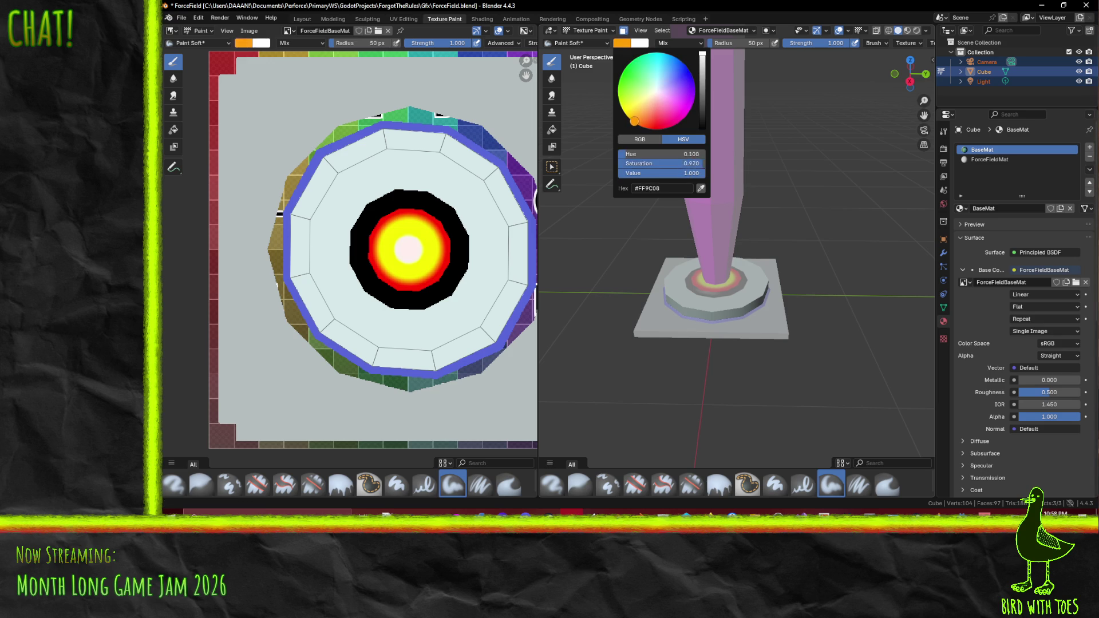
pyautogui.click(702, 68)
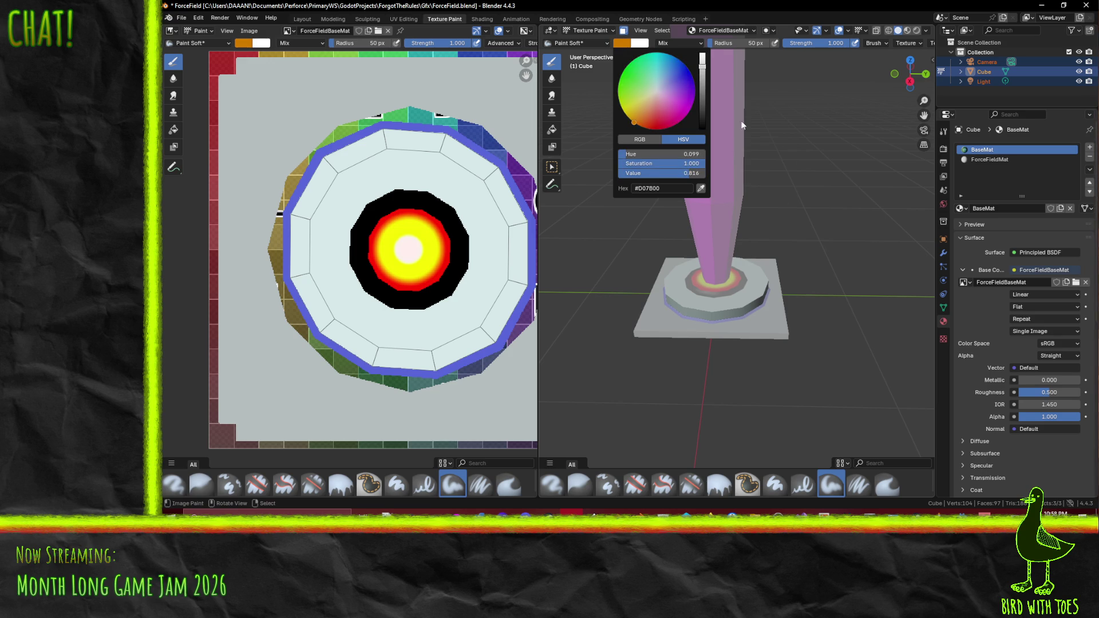
pyautogui.moveTo(761, 299); pyautogui.dragTo(715, 317)
pyautogui.moveTo(607, 279); pyautogui.dragTo(773, 300)
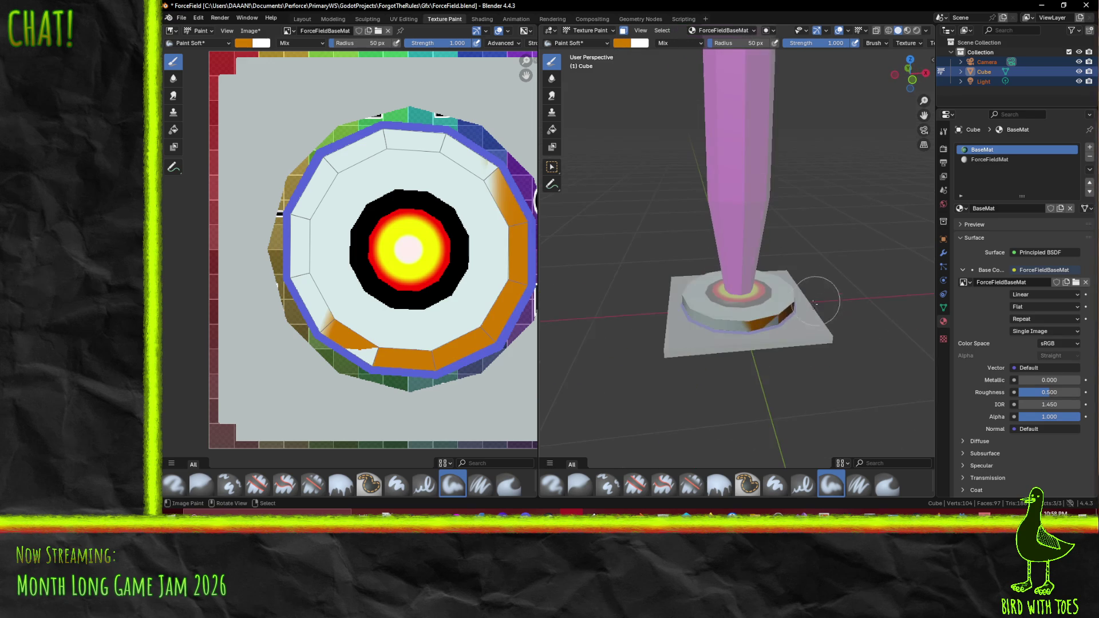
pyautogui.moveTo(664, 299)
pyautogui.mouseDown()
pyautogui.moveTo(901, 298)
pyautogui.moveTo(773, 289)
pyautogui.moveTo(836, 295)
pyautogui.moveTo(606, 315)
pyautogui.moveTo(645, 307)
pyautogui.moveTo(658, 284)
pyautogui.moveTo(660, 207)
pyautogui.moveTo(701, 216)
pyautogui.mouseUp()
pyautogui.hotkey('alt', 's')
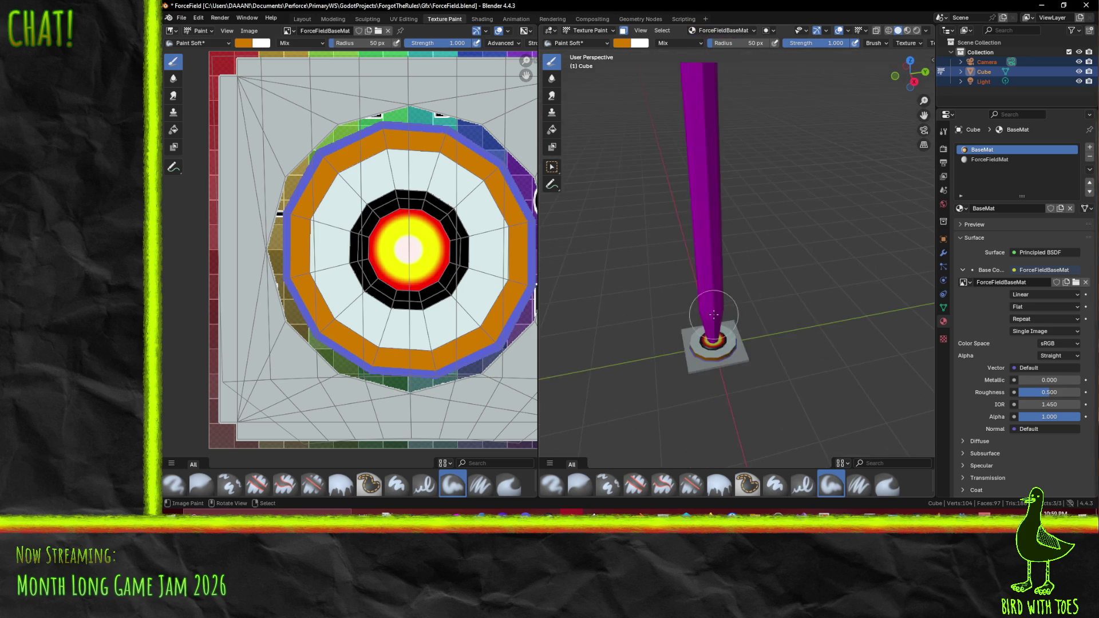
pyautogui.press('Tab')
# Select the pillar's bottom and top edge loops, then use vertex select so its faces fill in
pyautogui.keyDown('alt'); pyautogui.click(701, 212); pyautogui.keyUp('alt')
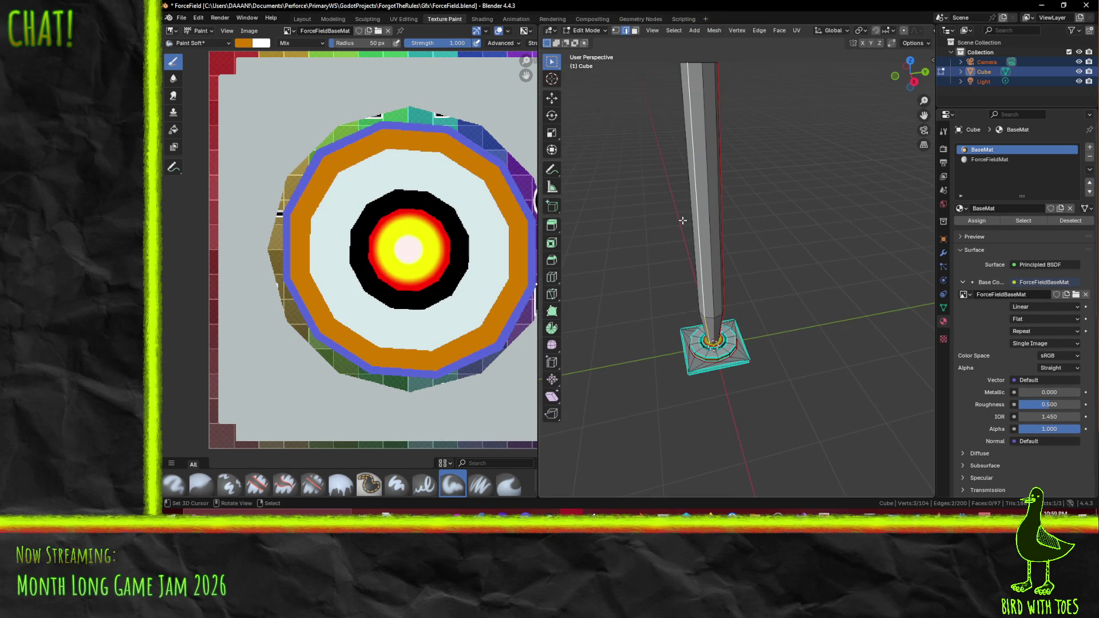
pyautogui.scroll(2, 678, 267)
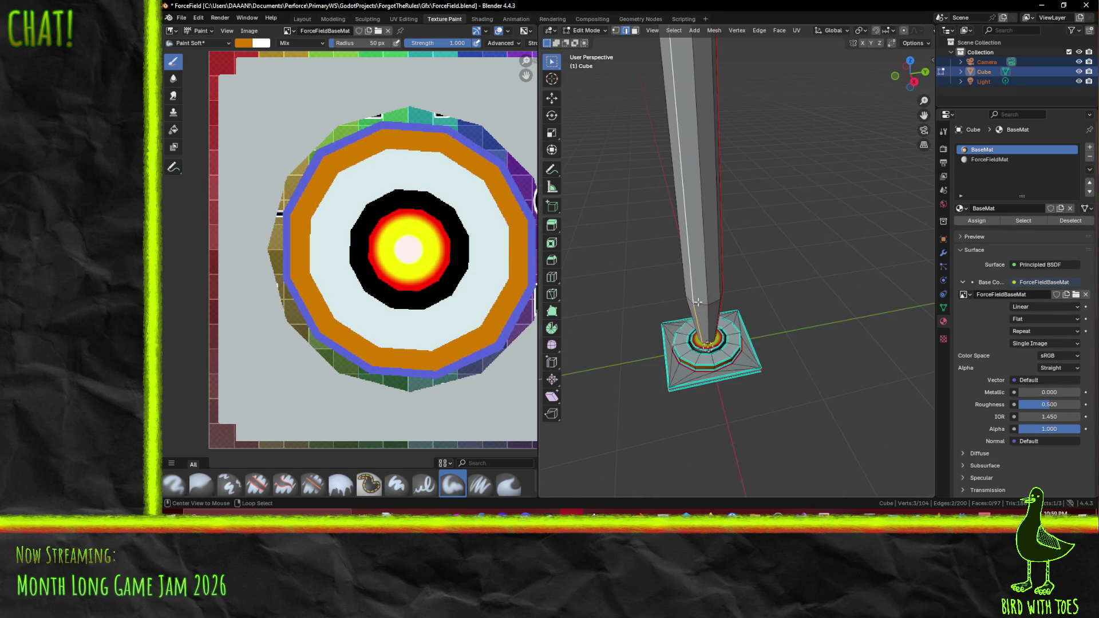
pyautogui.keyDown('alt'); pyautogui.click(698, 301); pyautogui.keyUp('alt')
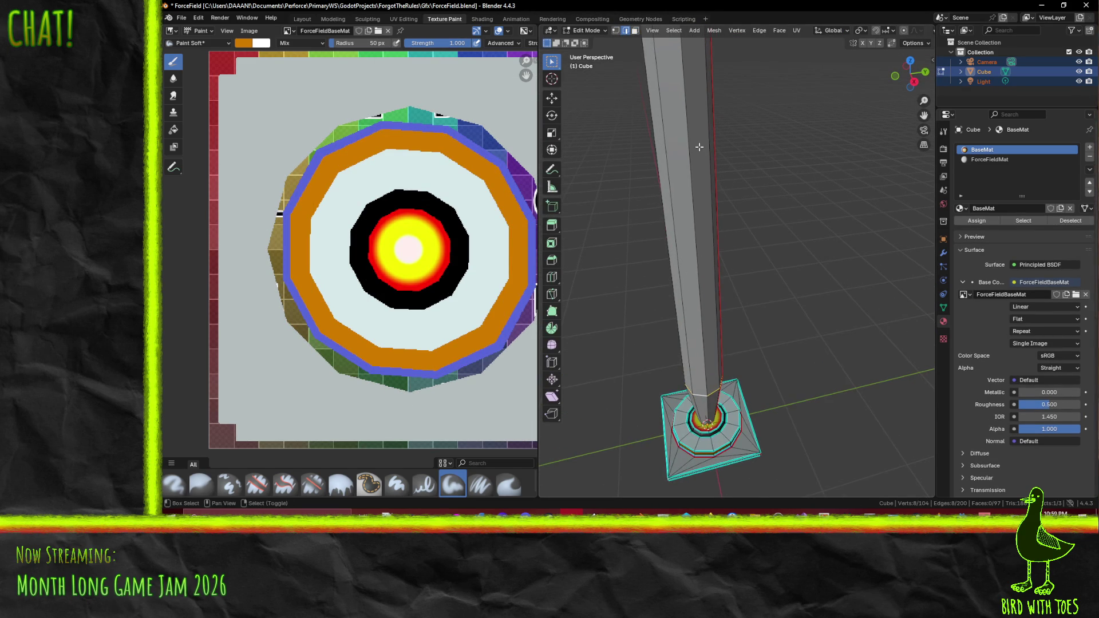
pyautogui.scroll(5, 683, 214)
pyautogui.keyDown('alt'); pyautogui.keyDown('shift'); pyautogui.click(664, 116); pyautogui.keyUp('shift'); pyautogui.keyUp('alt')
pyautogui.scroll(-5, 700, 314)
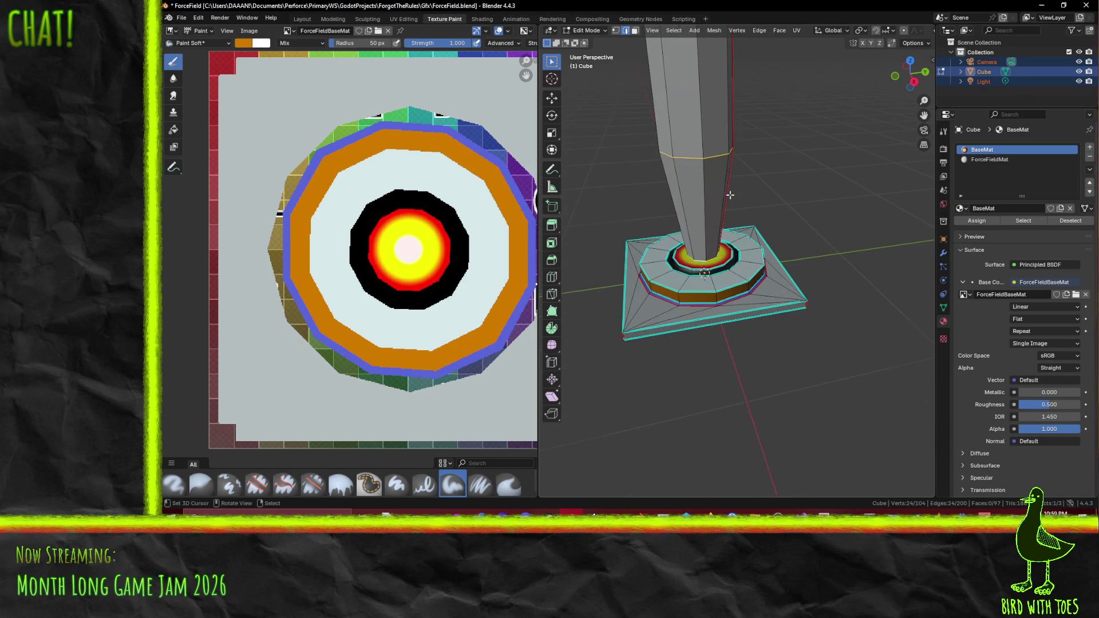
pyautogui.scroll(-3, 730, 195)
pyautogui.press('1')
pyautogui.scroll(-3, 783, 288)
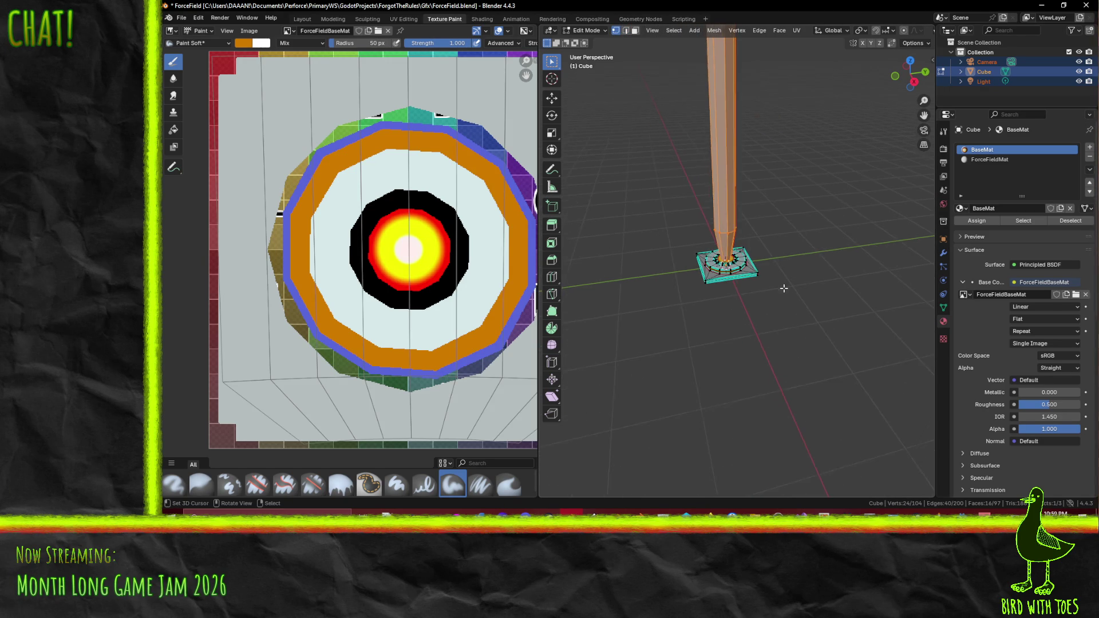
pyautogui.moveTo(910, 73); pyautogui.dragTo(913, 53)
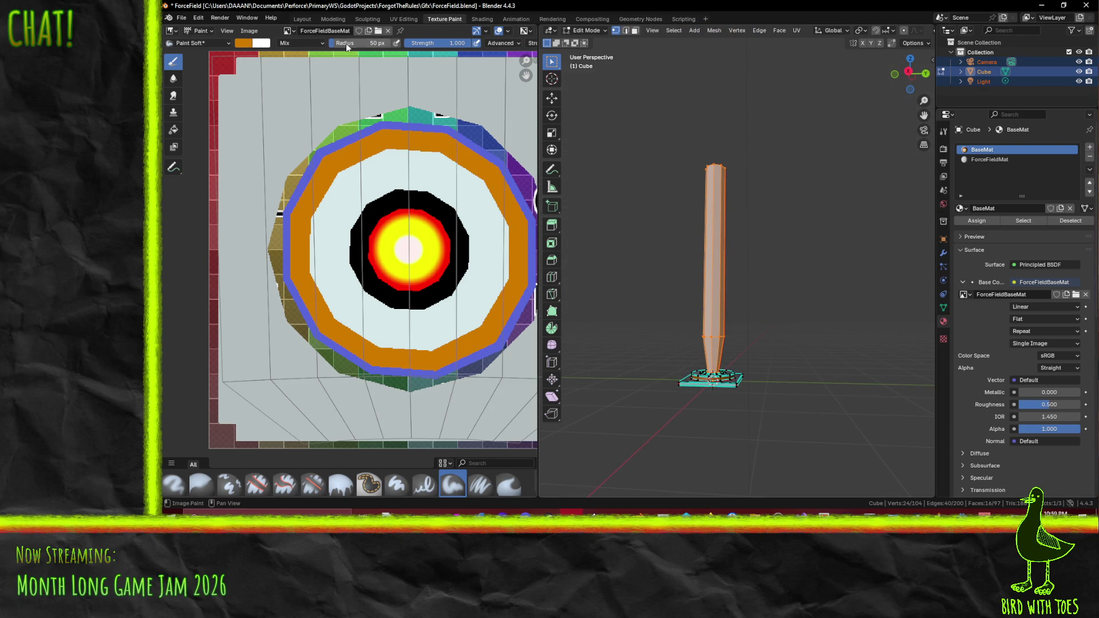
# Show Render Result briefly in the image editor, then return to the ForceFieldBaseMat texture
pyautogui.click(289, 30)
pyautogui.click(309, 56)
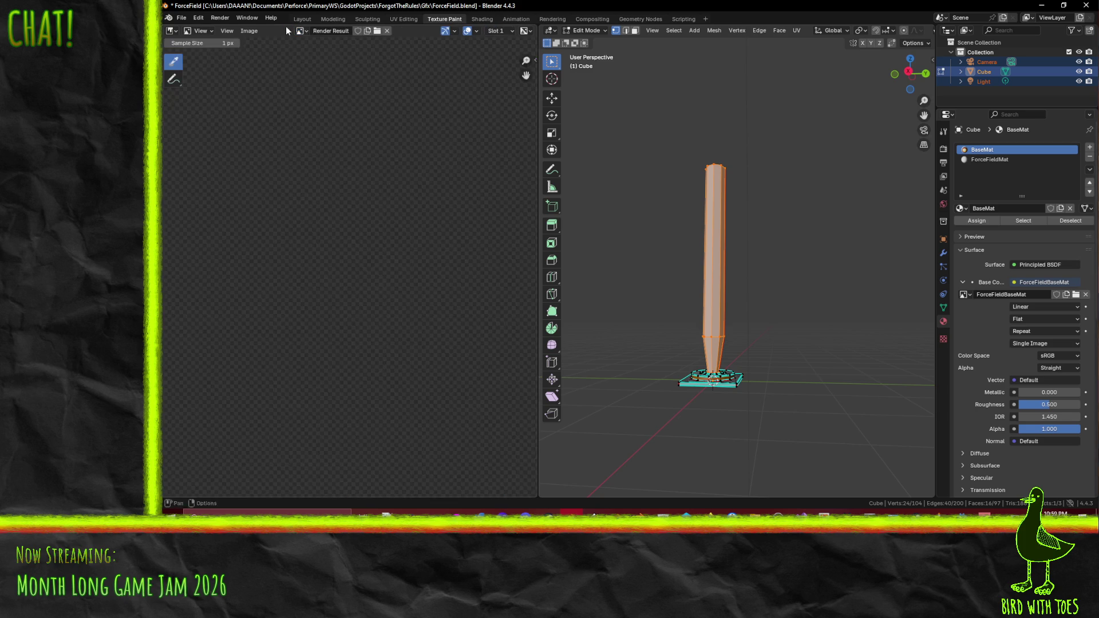
pyautogui.click(301, 32)
pyautogui.click(321, 44)
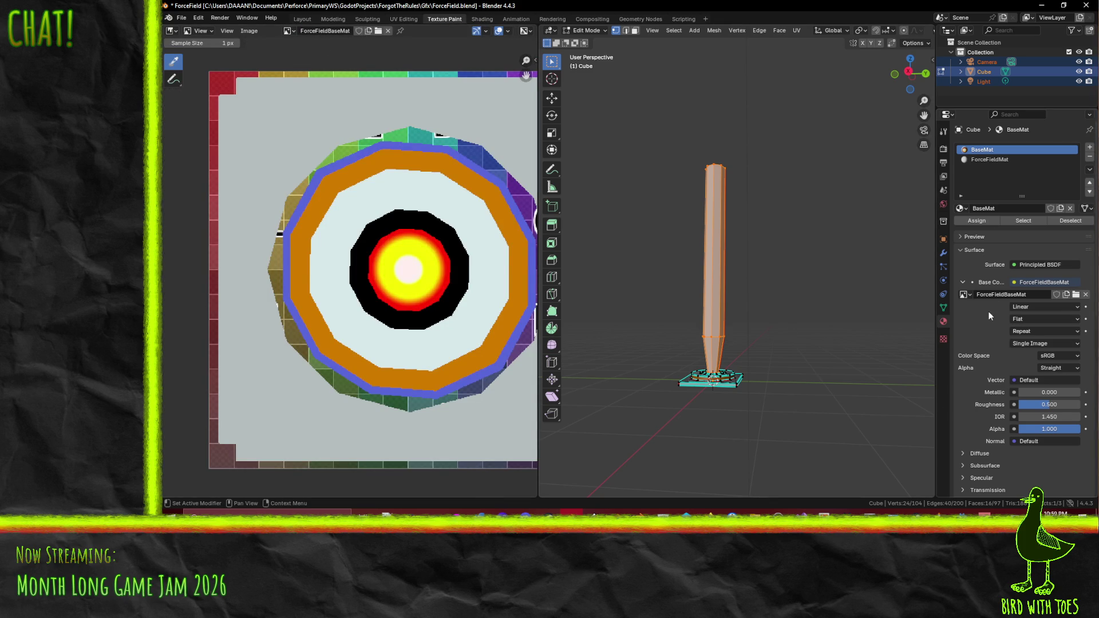
# Link a new 256×256 blank Image Texture to ForceFieldMat's Base Color
pyautogui.click(987, 160)
pyautogui.click(1012, 281)
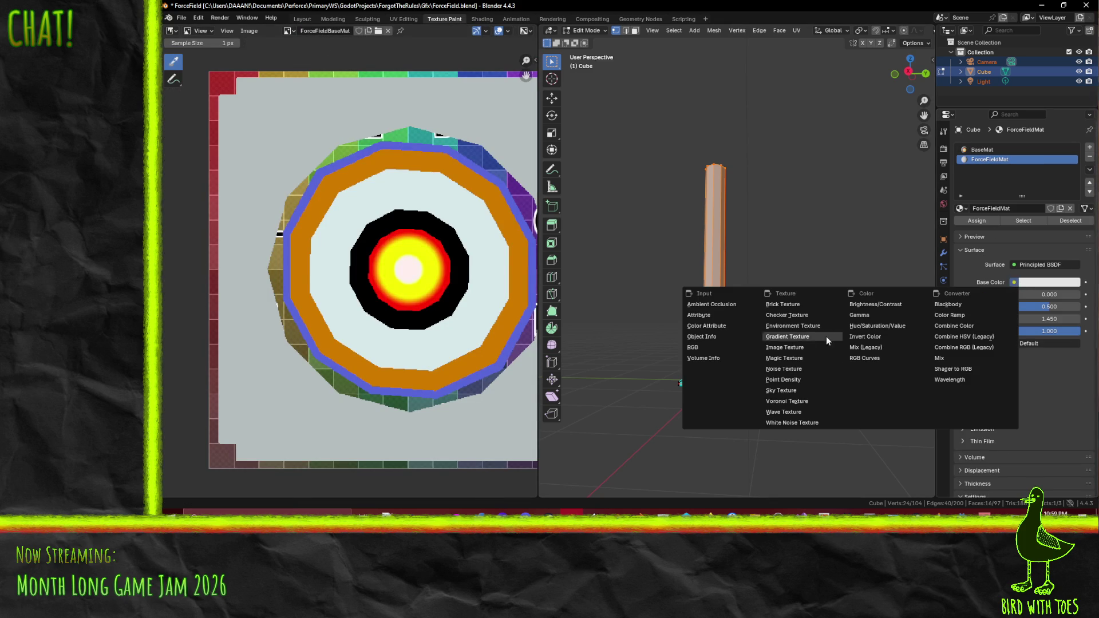
pyautogui.click(795, 348)
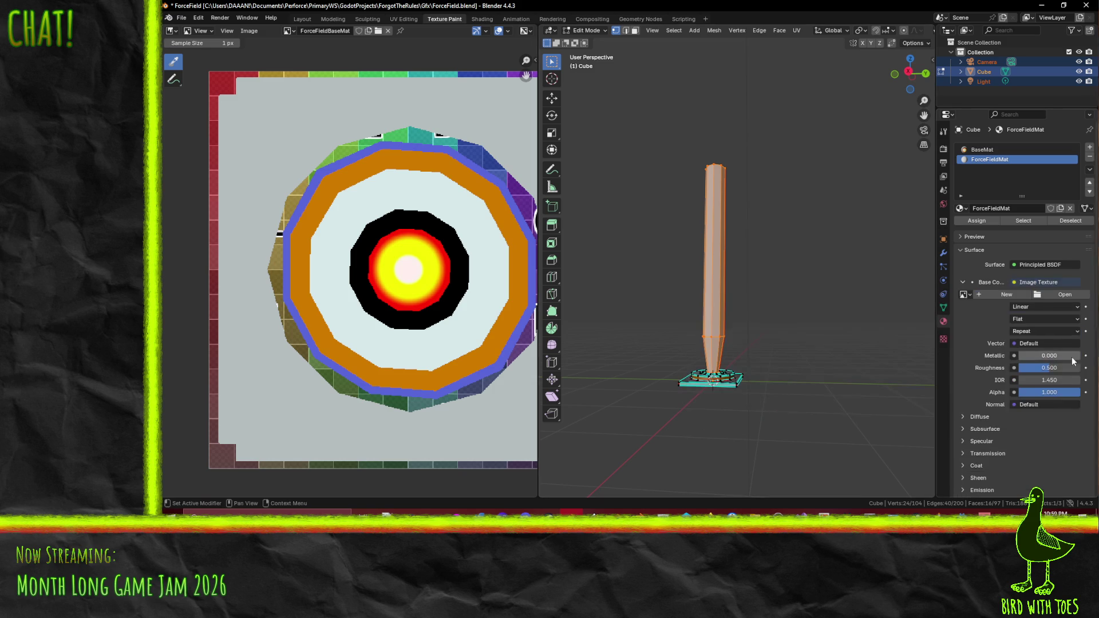
pyautogui.click(981, 298)
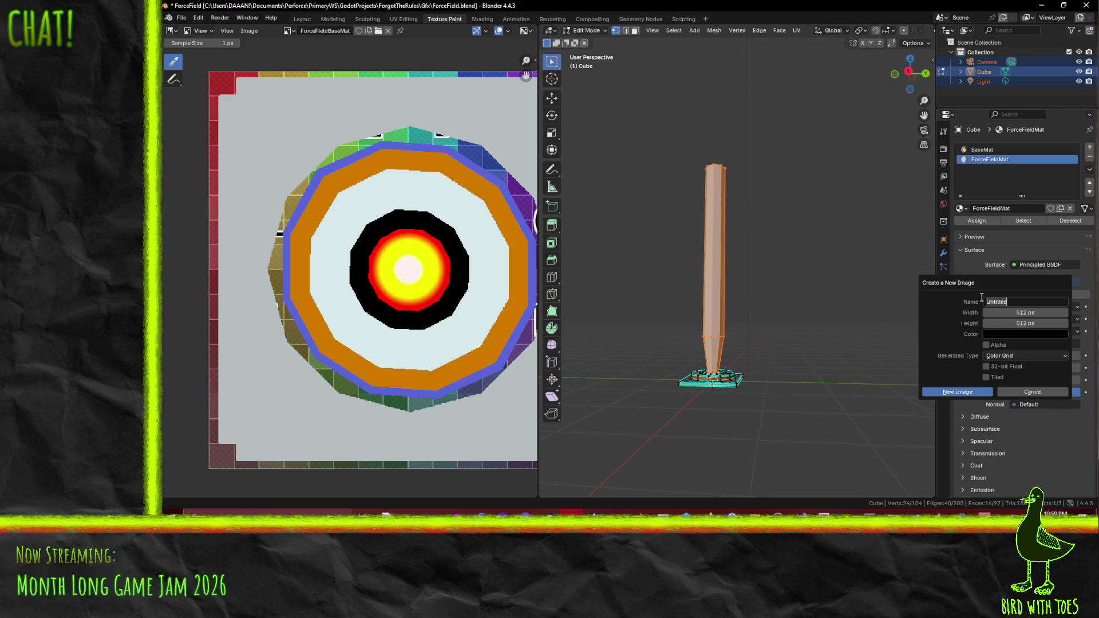
pyautogui.click(1036, 314)
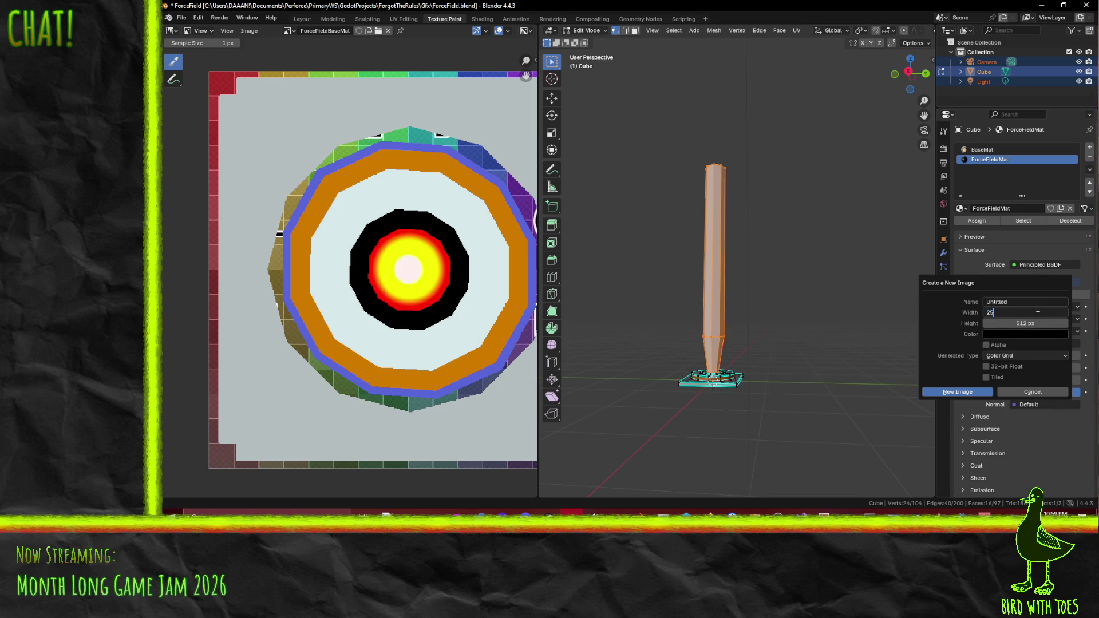
pyautogui.write('6')
pyautogui.press('Return')
pyautogui.click(1036, 324)
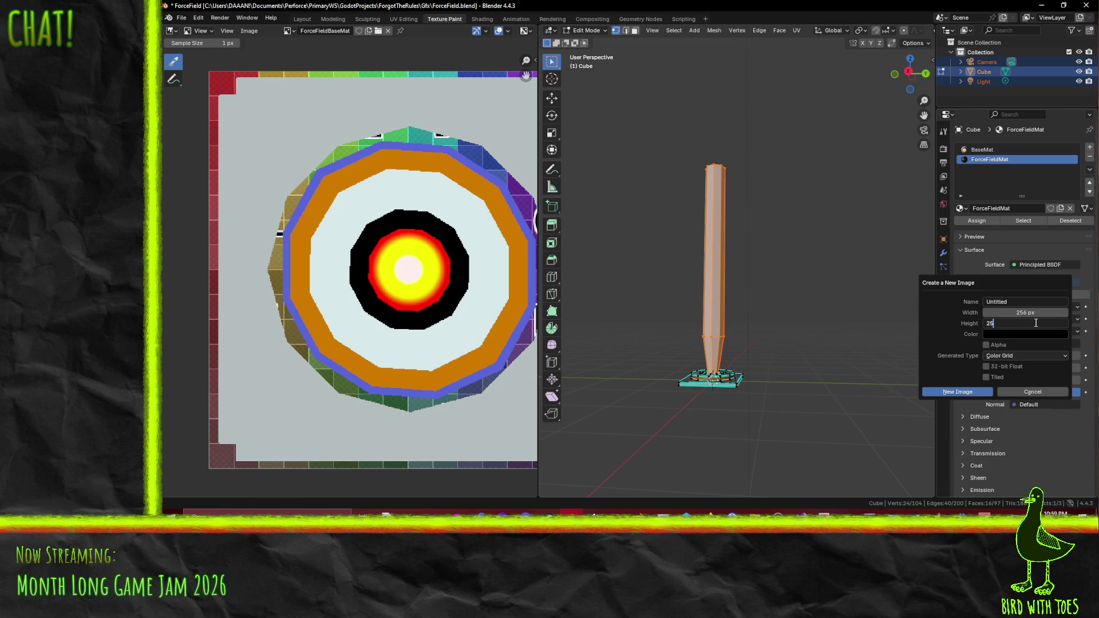
pyautogui.press('Return')
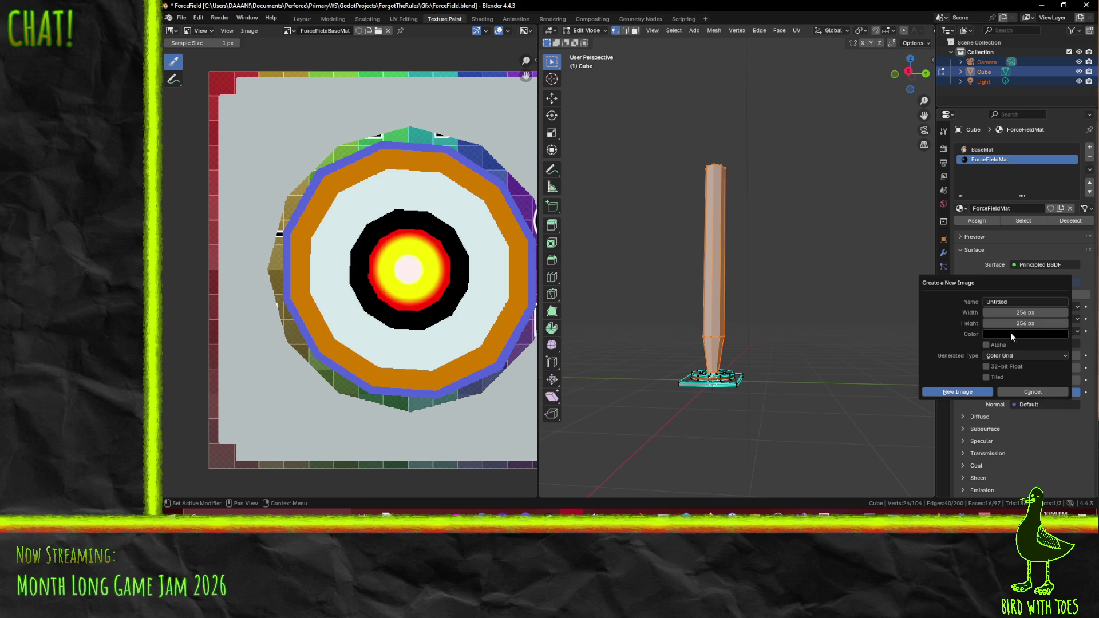
pyautogui.click(1035, 356)
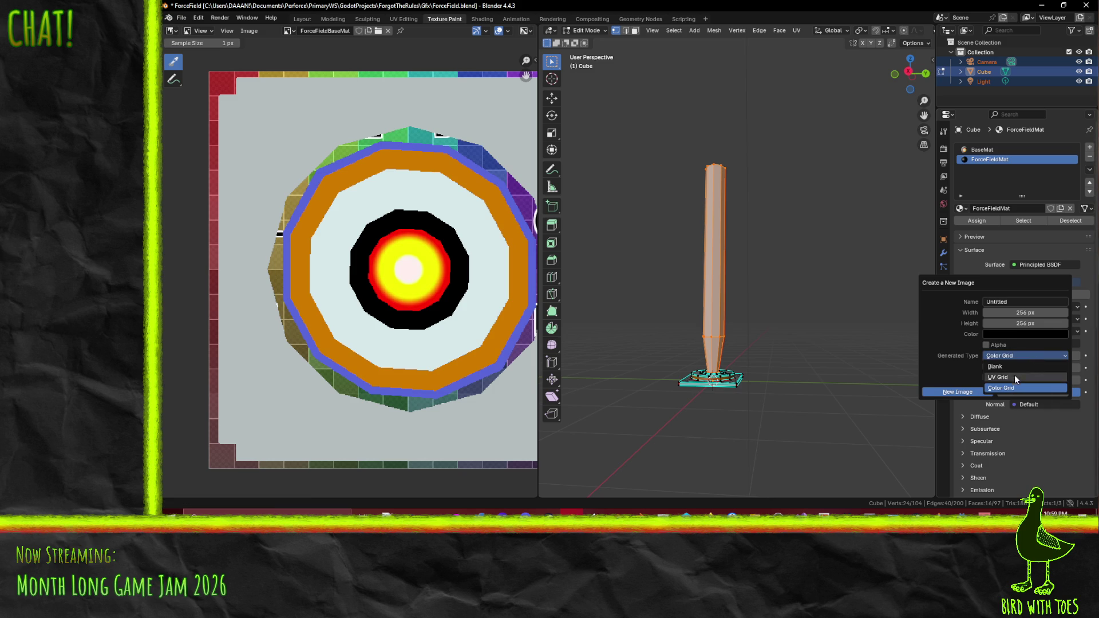
pyautogui.click(1012, 367)
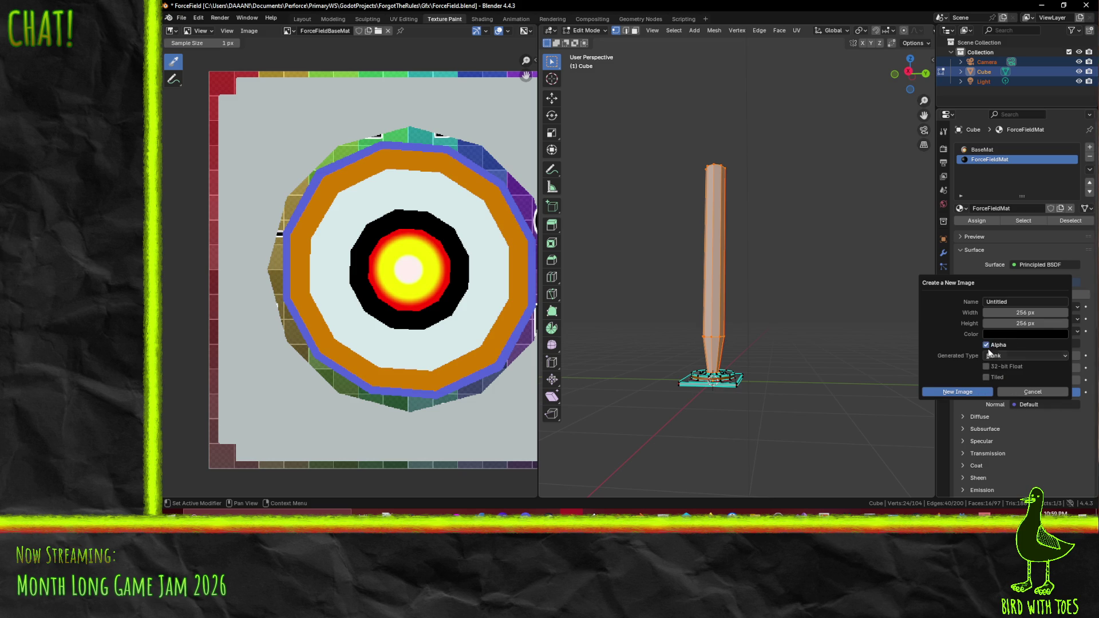
pyautogui.click(959, 392)
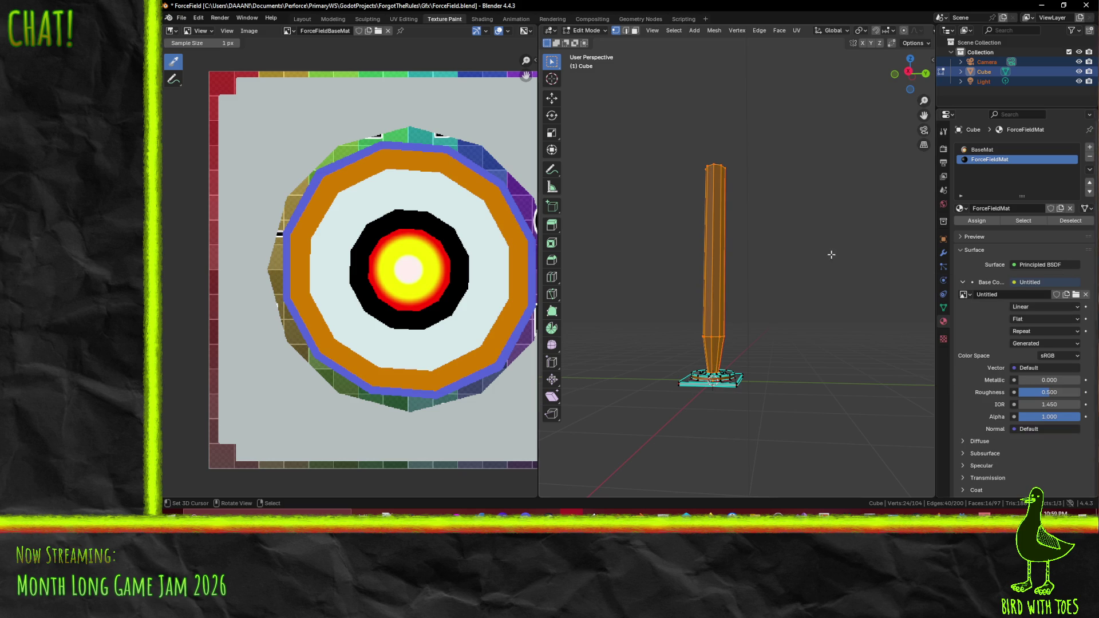
# Put the pillar into Texture Paint mode
pyautogui.moveTo(831, 254); pyautogui.dragTo(816, 283)
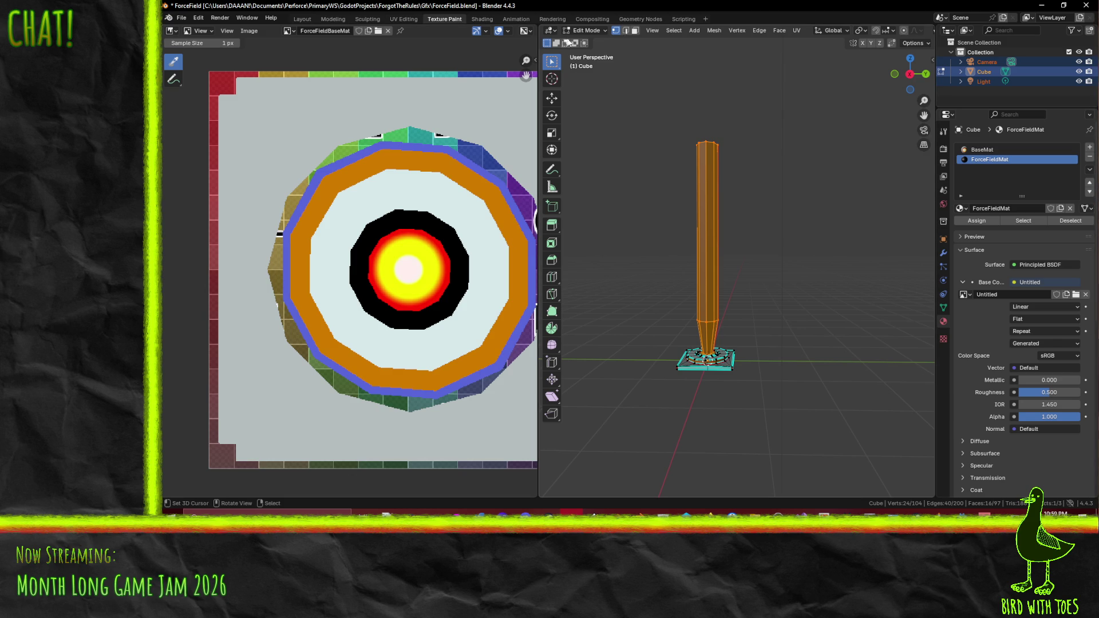
pyautogui.scroll(-5, 655, 258)
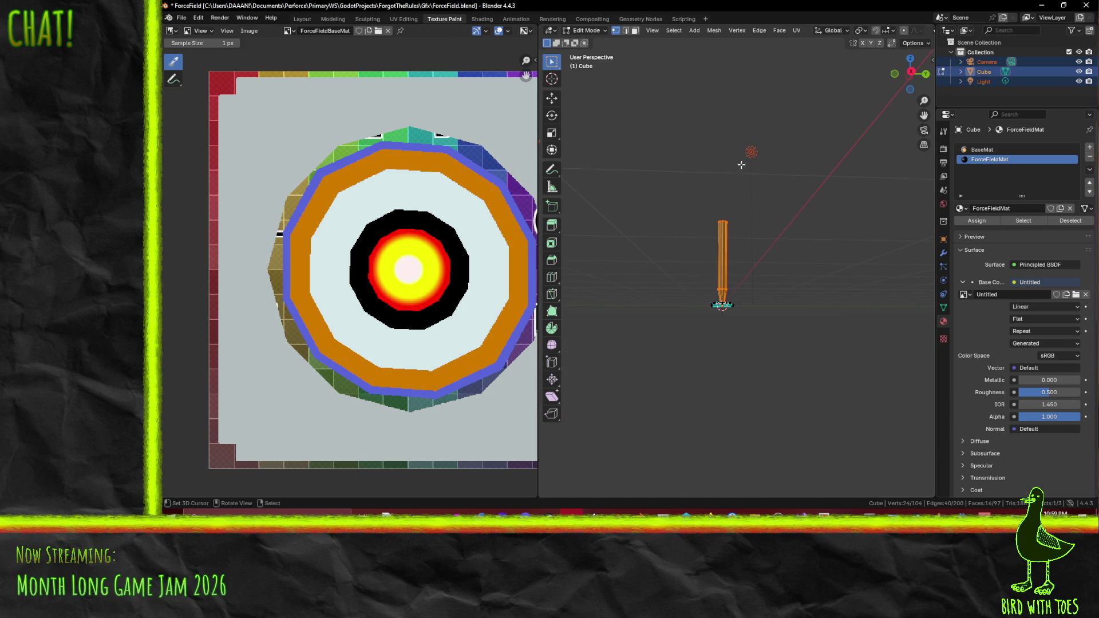
pyautogui.press('Tab')
# Try a paint dab on the pillar and undo the orange paint
pyautogui.scroll(2, 719, 275)
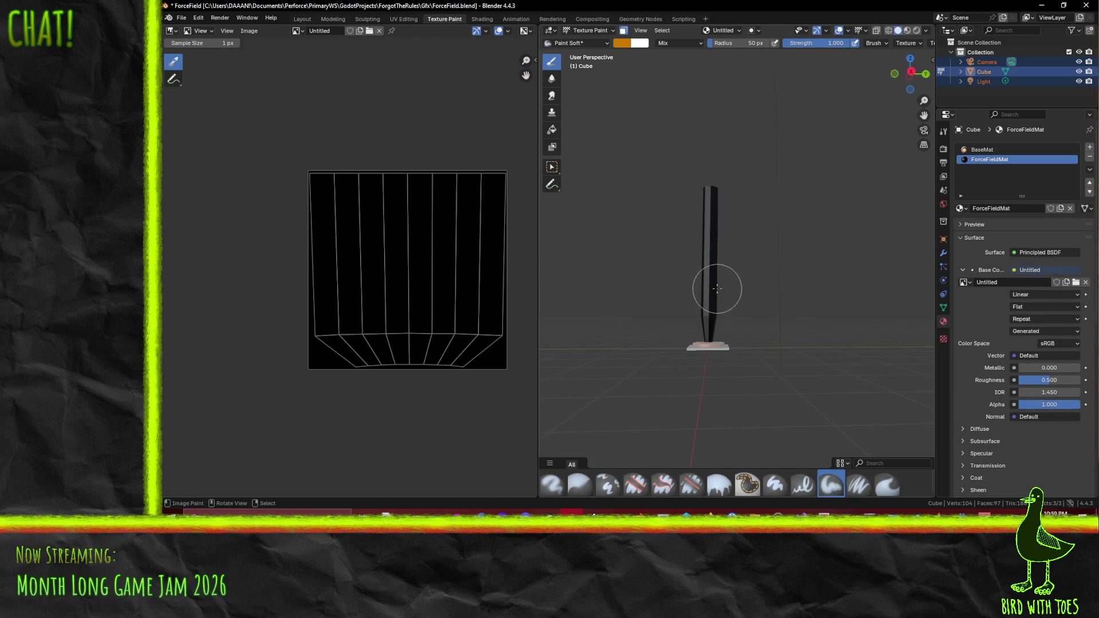
pyautogui.click(635, 46)
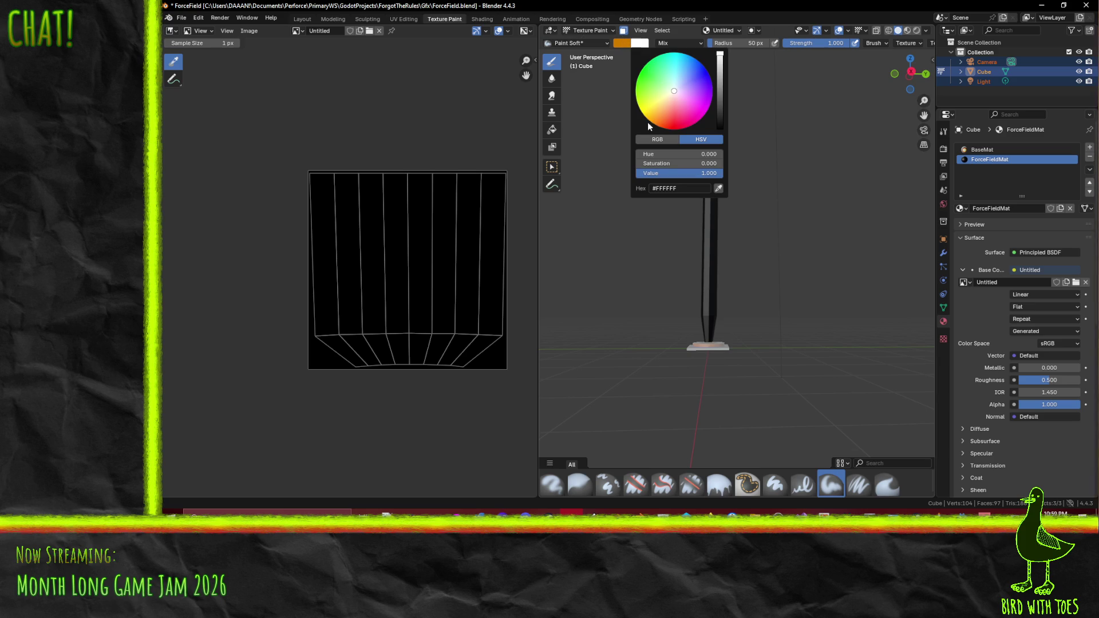
pyautogui.scroll(-5, 704, 252)
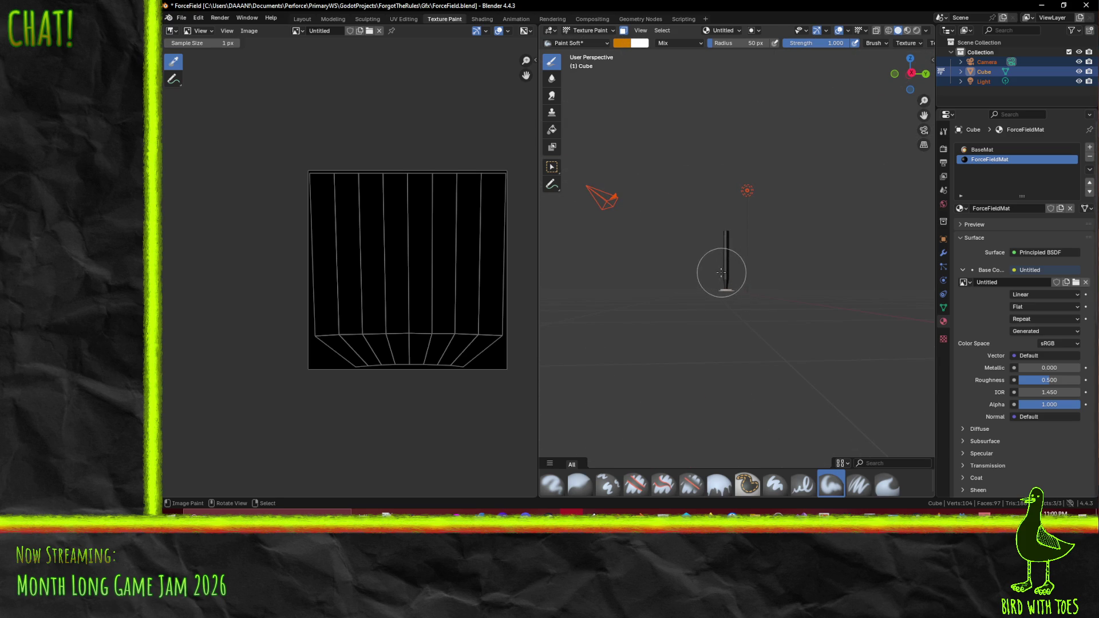
pyautogui.moveTo(727, 265)
pyautogui.mouseDown()
pyautogui.moveTo(714, 269)
pyautogui.moveTo(730, 269)
pyautogui.mouseUp()
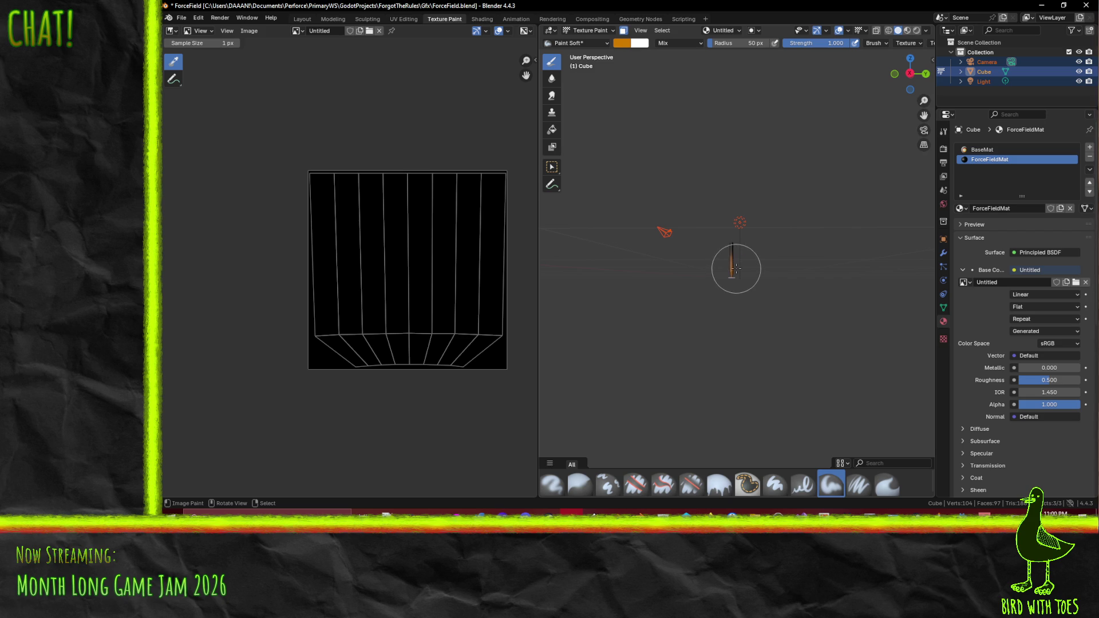
pyautogui.click(731, 269)
pyautogui.hotkey('ctrl', 'z')
# Set the brush colour to pure white (#FFFFFF), test a stroke, then undo it
pyautogui.click(614, 43)
pyautogui.moveTo(651, 81); pyautogui.dragTo(657, 88)
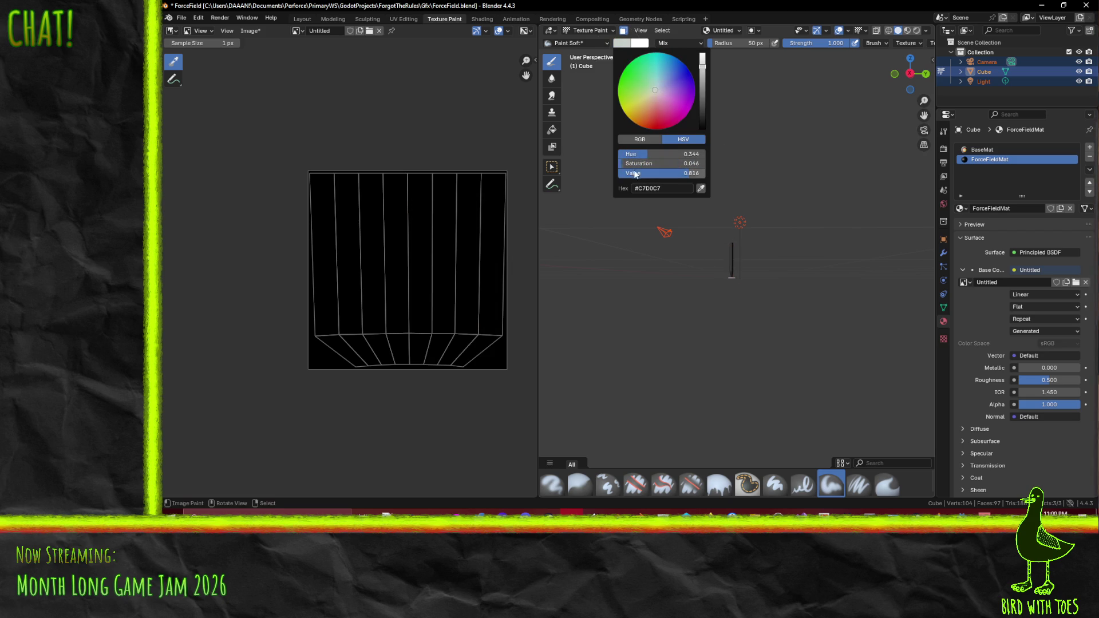
pyautogui.click(622, 43)
pyautogui.click(704, 57)
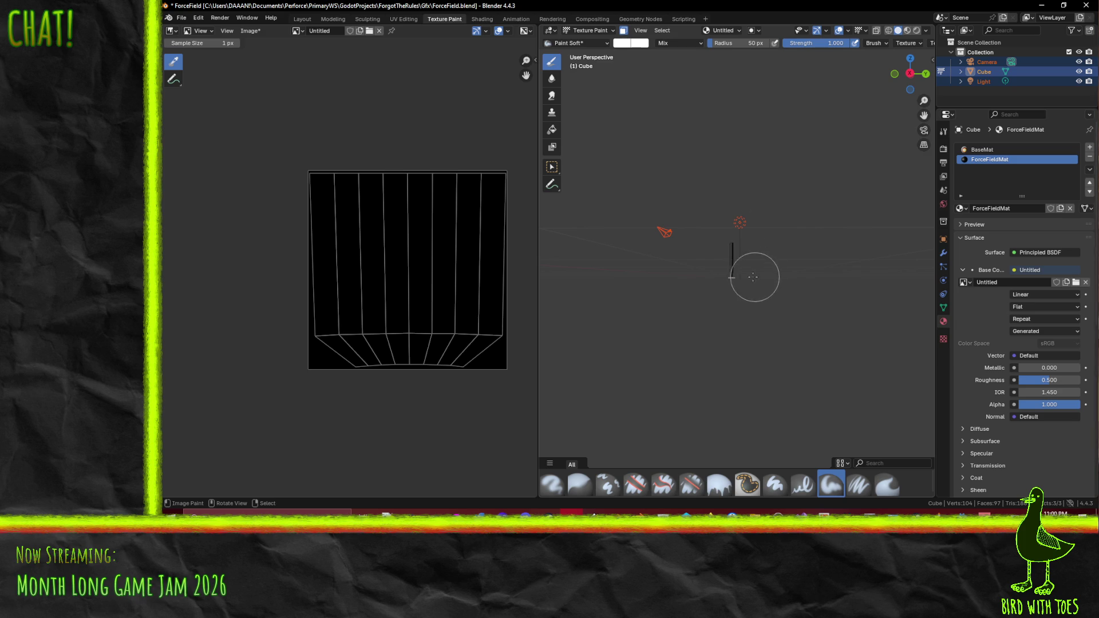
pyautogui.click(731, 265)
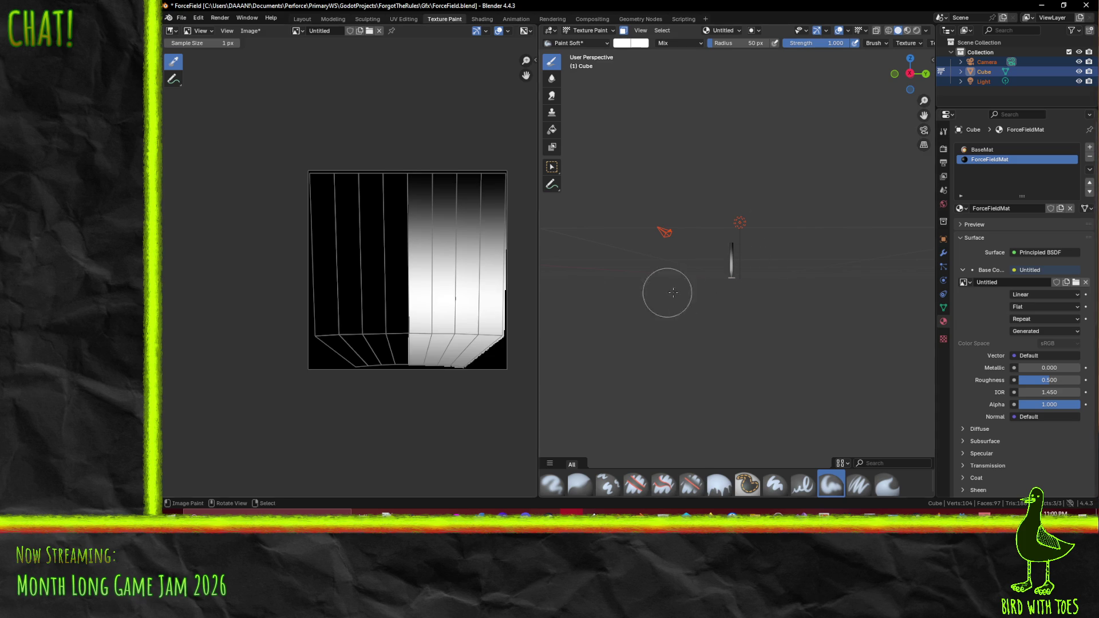
pyautogui.moveTo(668, 292)
pyautogui.mouseDown()
pyautogui.moveTo(724, 289)
pyautogui.moveTo(692, 303)
pyautogui.mouseUp()
pyautogui.hotkey('ctrl', 'z')
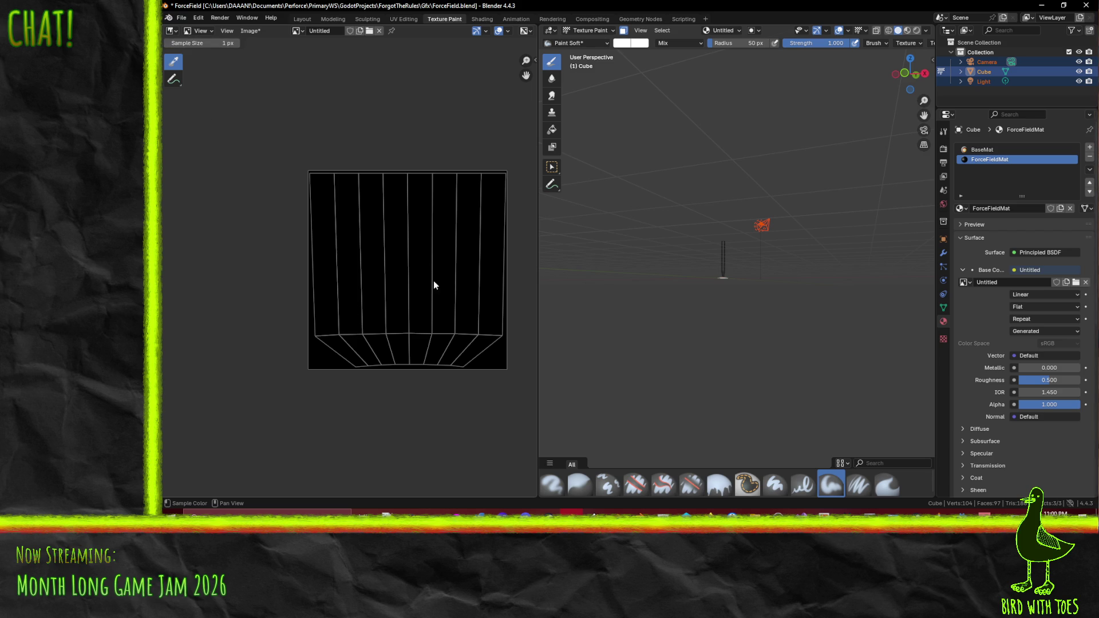
# Rename the Untitled image to ForceFieldMat and save it as Gfx/ForceFieldMat.png
pyautogui.scroll(1, 433, 280)
pyautogui.click(297, 30)
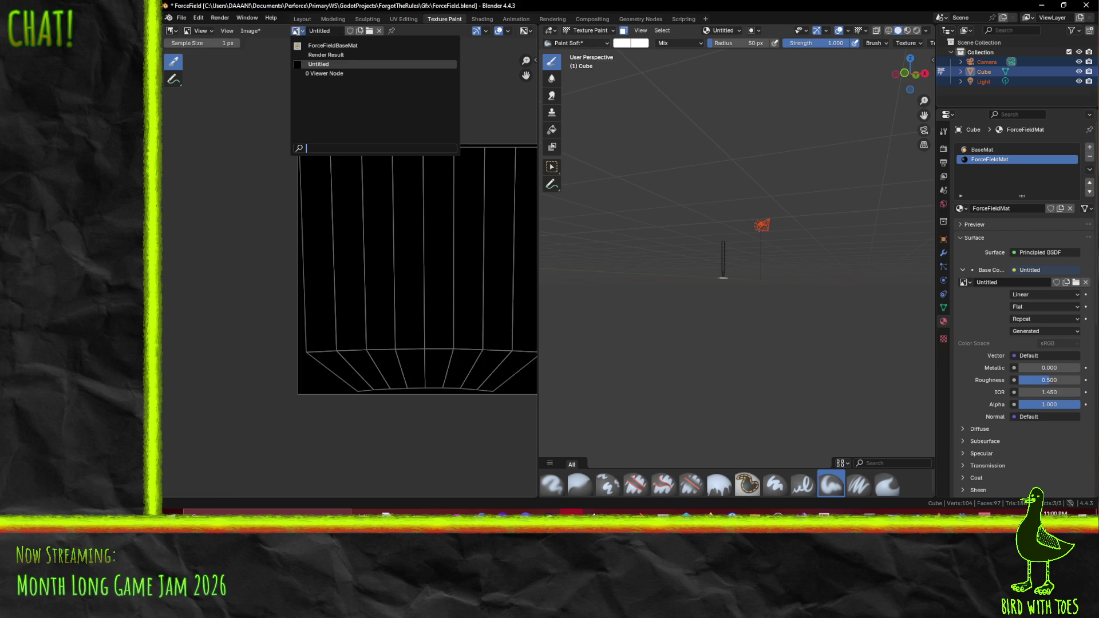
pyautogui.click(324, 64)
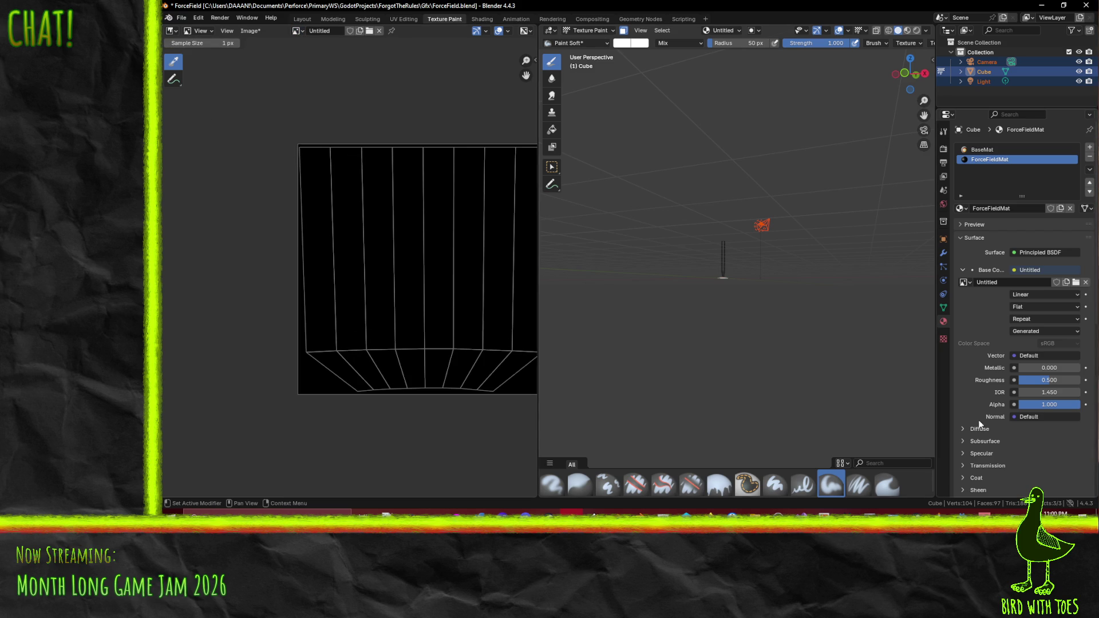
pyautogui.click(986, 282)
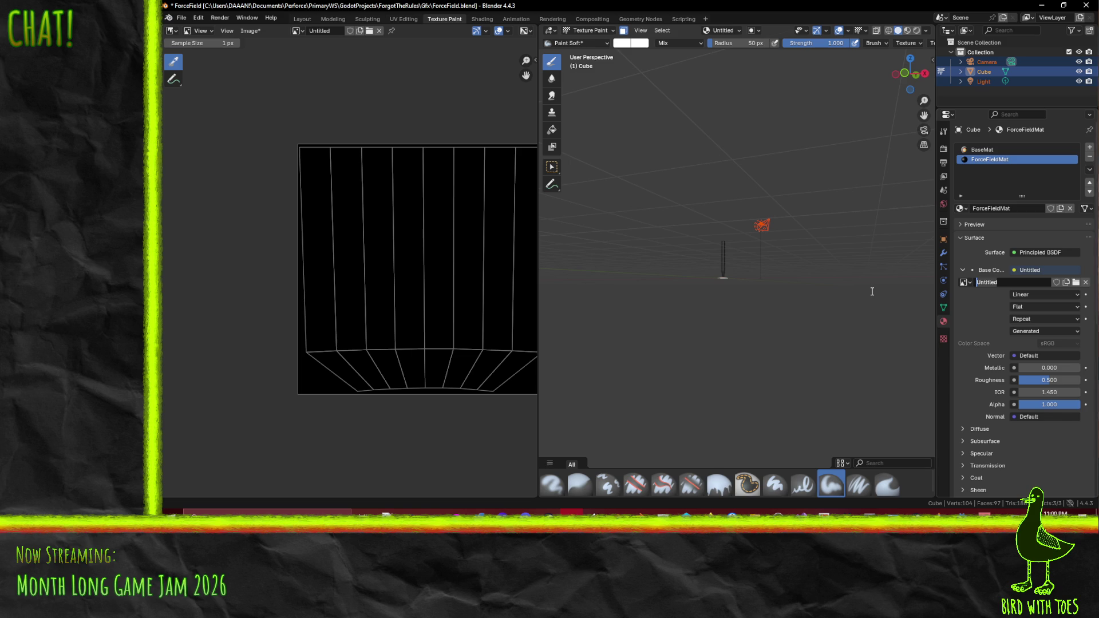
pyautogui.write('ForceFieldMatT')
pyautogui.write('ex')
pyautogui.press('BackSpace')
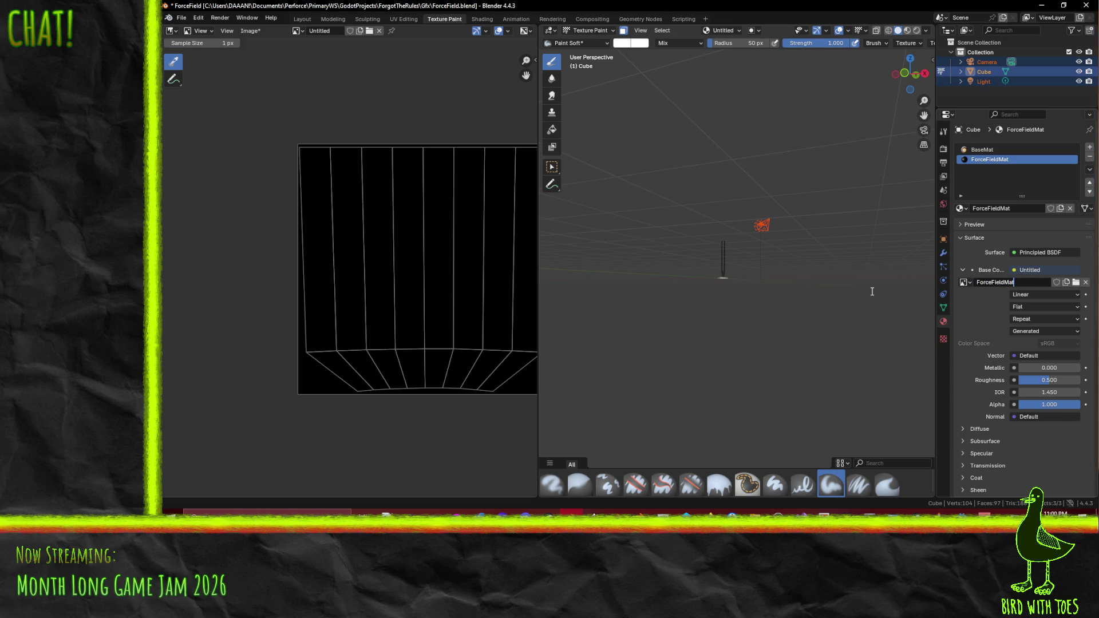
pyautogui.press('Return')
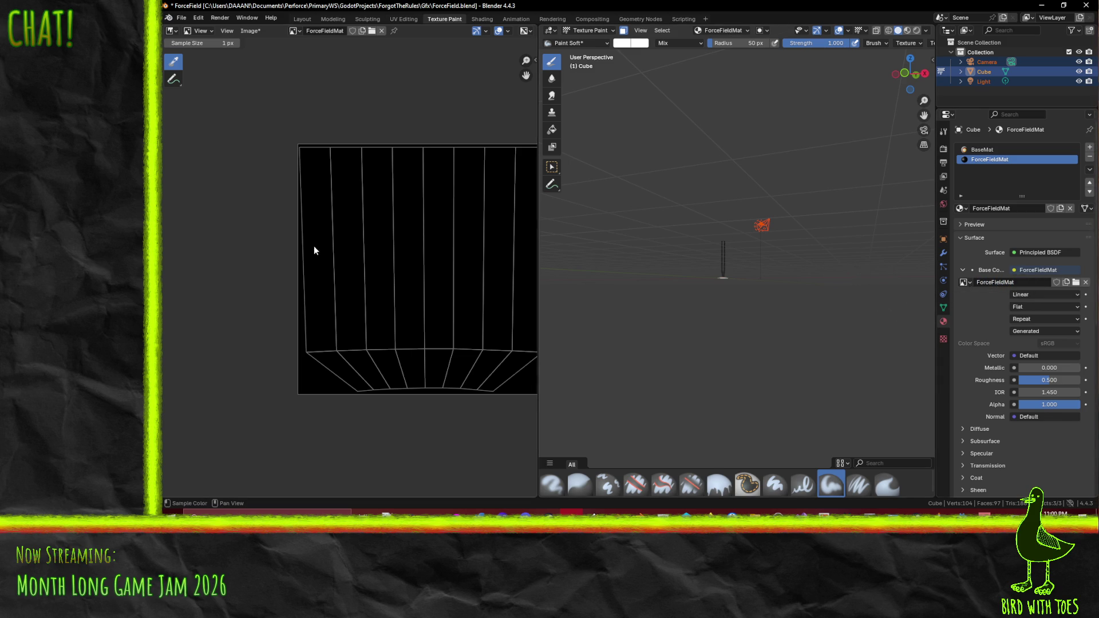
pyautogui.hotkey('shift', 'alt', 's')
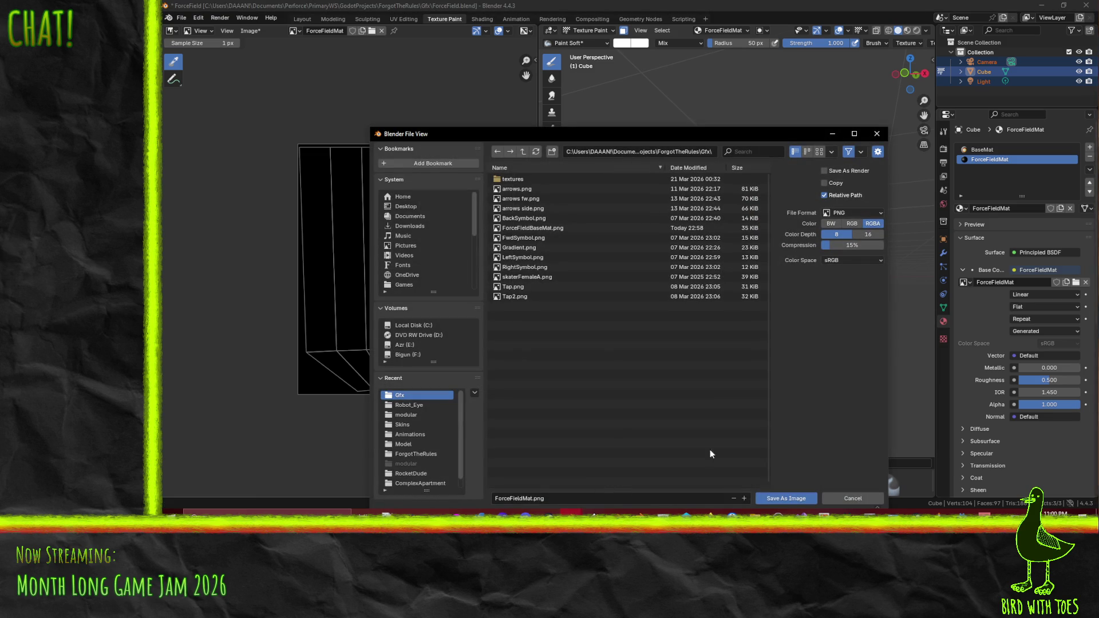
pyautogui.click(786, 498)
# Enlarge the brush radius to 178 px and paint the pillar's lower part white
pyautogui.scroll(-1, 347, 319)
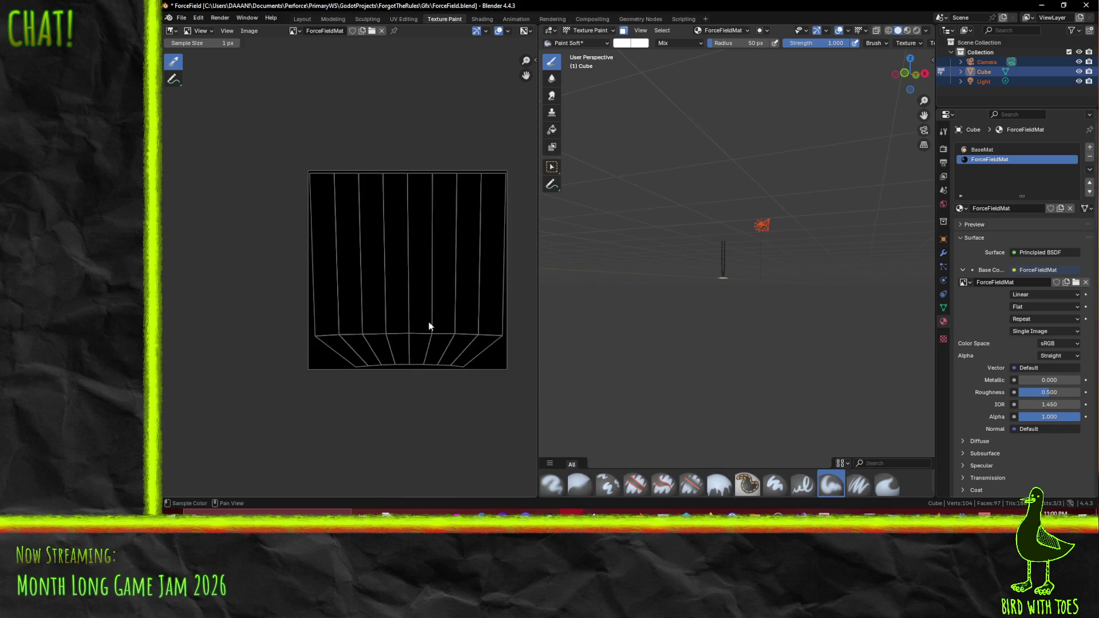
pyautogui.moveTo(429, 323); pyautogui.dragTo(368, 313)
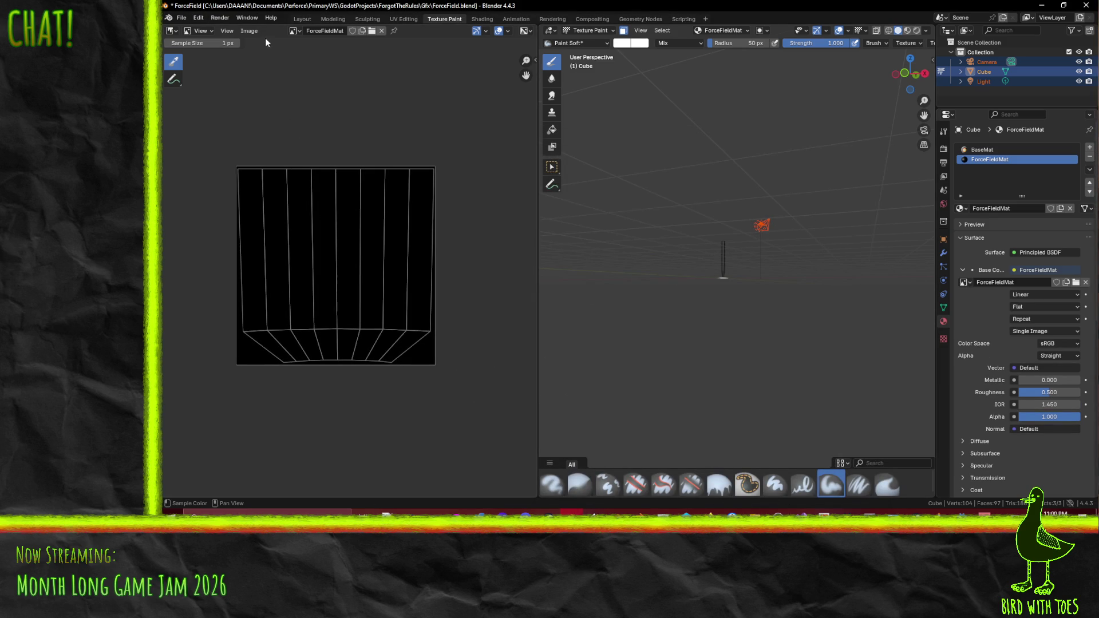
pyautogui.click(166, 33)
pyautogui.click(167, 34)
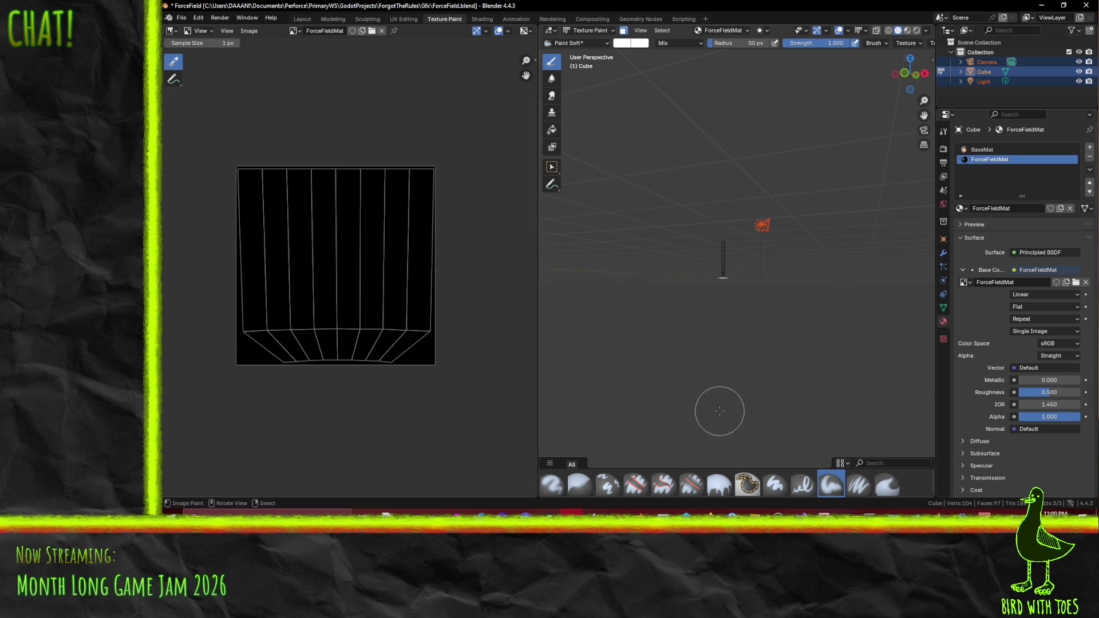
pyautogui.scroll(5, 712, 287)
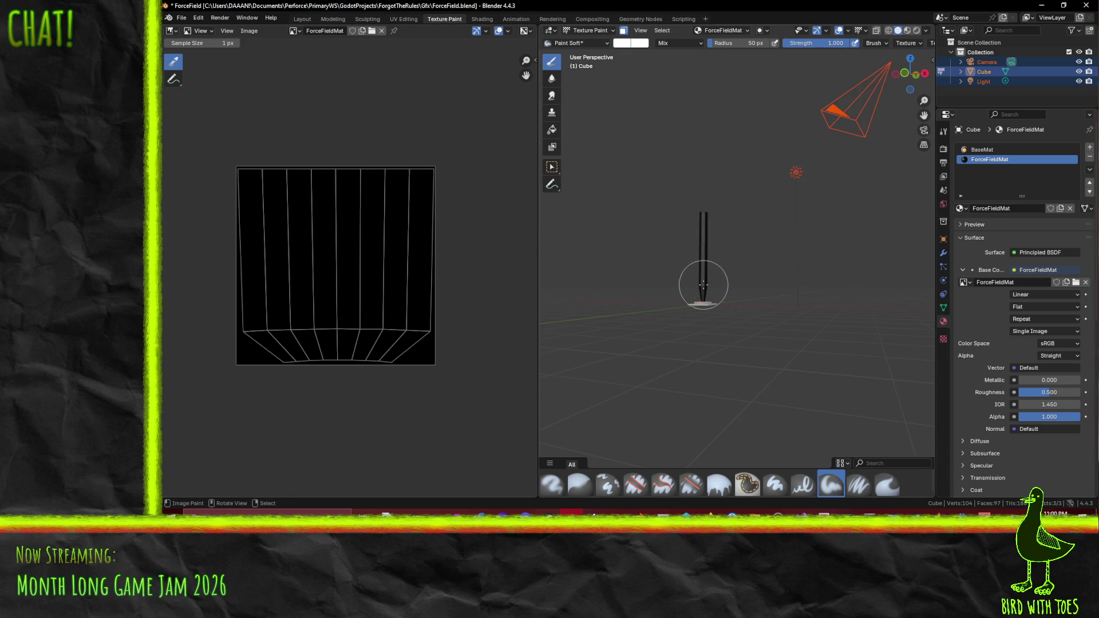
pyautogui.scroll(2, 704, 285)
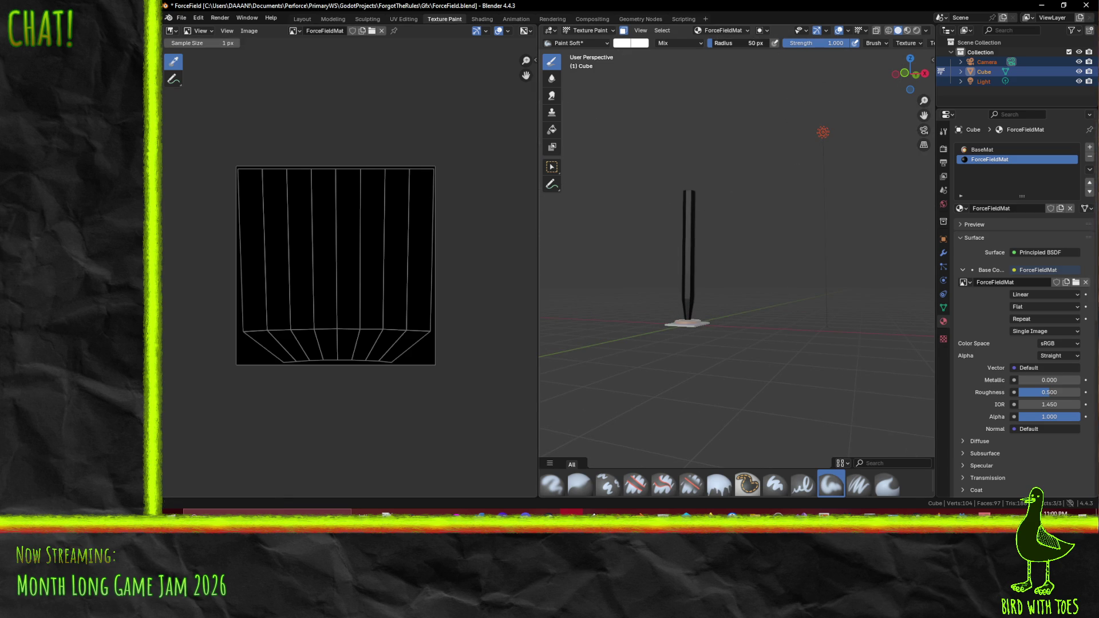
pyautogui.moveTo(738, 43); pyautogui.dragTo(790, 43)
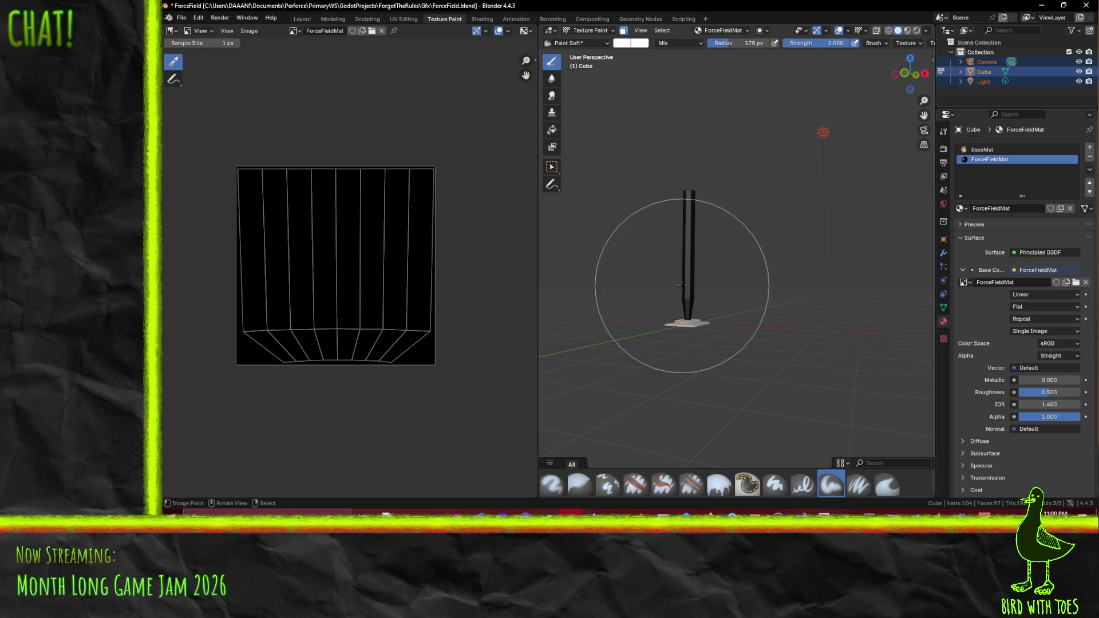
pyautogui.moveTo(682, 286); pyautogui.dragTo(693, 282)
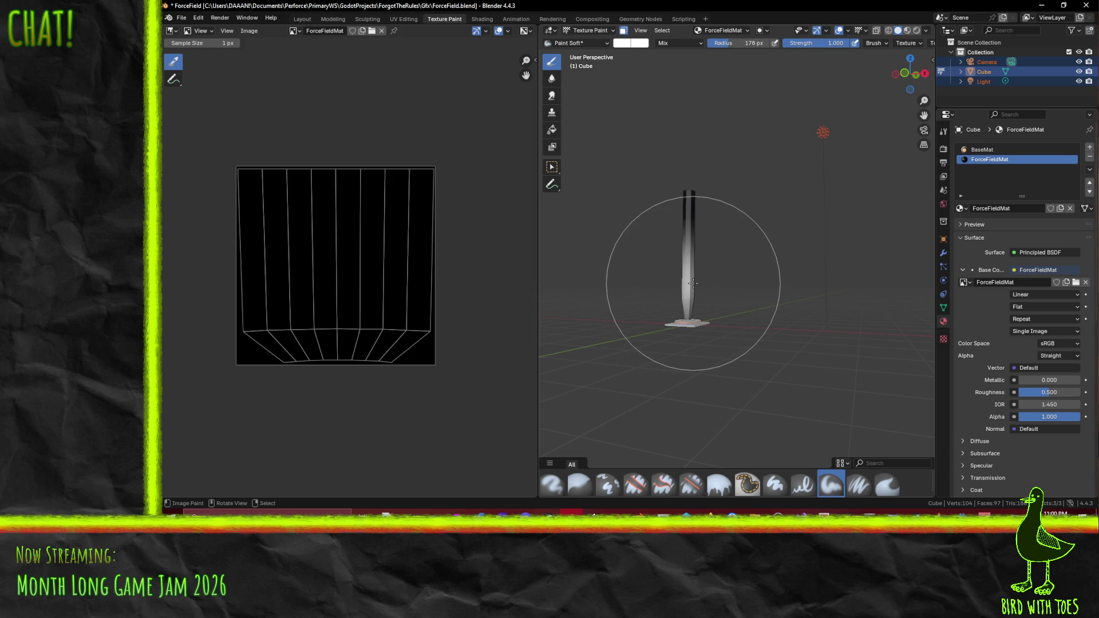
pyautogui.hotkey('ctrl', 'z')
pyautogui.click(687, 315)
pyautogui.click(687, 316)
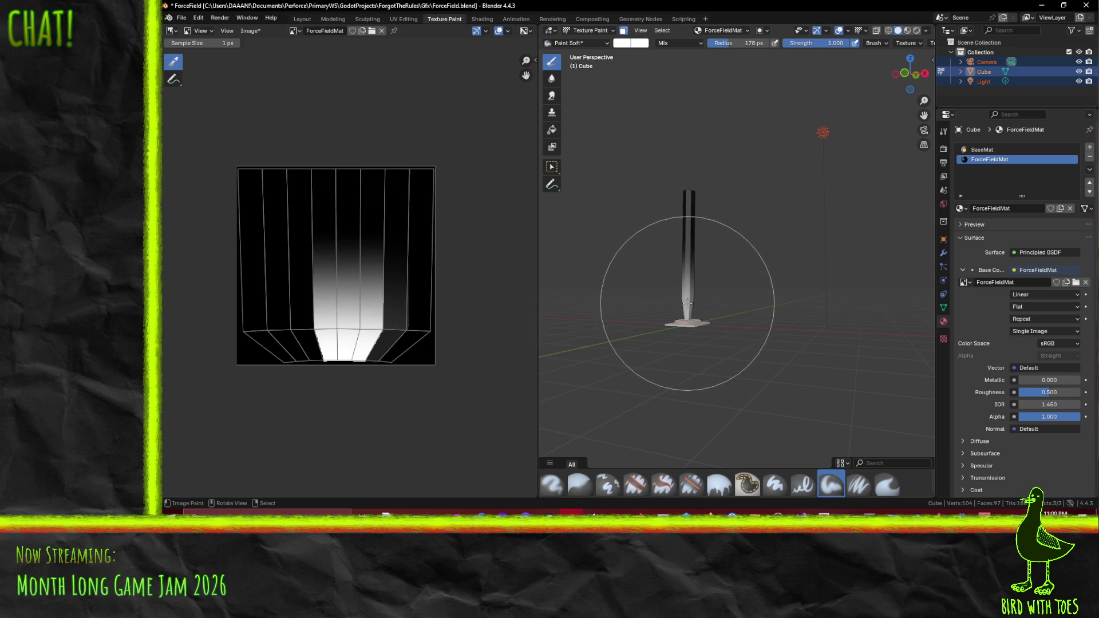
# Raise the radius to 259 px, whiten the pillar's other sides, and save ForceField.blend
pyautogui.moveTo(739, 43); pyautogui.dragTo(761, 43)
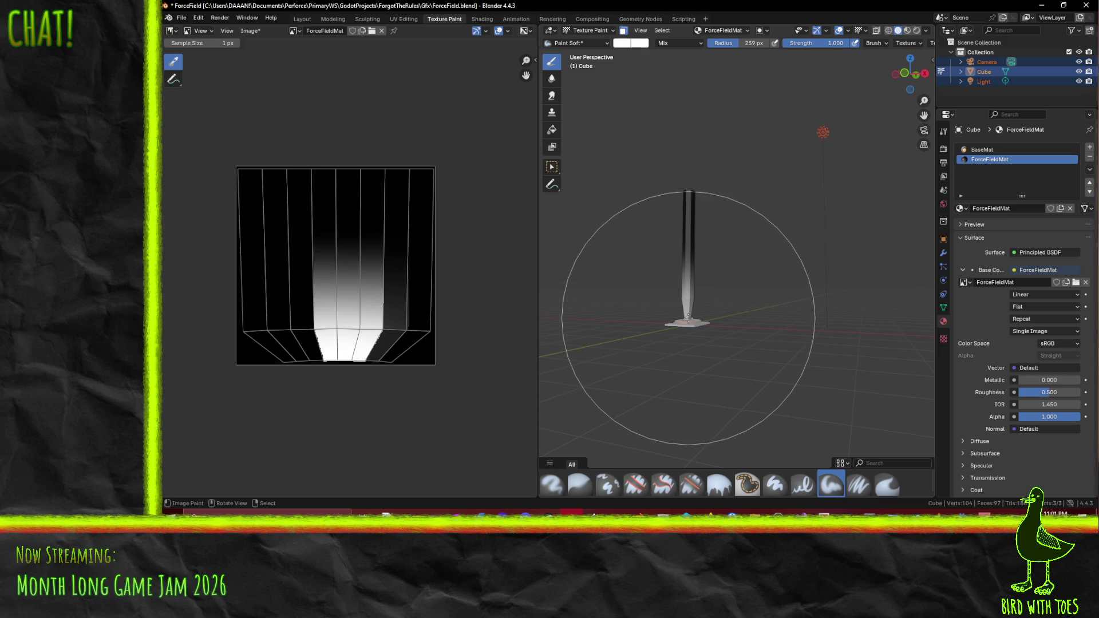
pyautogui.click(688, 318)
pyautogui.moveTo(688, 318)
pyautogui.mouseDown()
pyautogui.moveTo(831, 320)
pyautogui.moveTo(784, 326)
pyautogui.moveTo(744, 314)
pyautogui.moveTo(767, 313)
pyautogui.moveTo(867, 343)
pyautogui.moveTo(929, 338)
pyautogui.moveTo(572, 330)
pyautogui.moveTo(711, 319)
pyautogui.moveTo(847, 329)
pyautogui.mouseUp()
pyautogui.click(747, 318)
pyautogui.click(767, 324)
pyautogui.click(779, 312)
pyautogui.click(770, 313)
pyautogui.click(767, 314)
pyautogui.hotkey('ctrl', 's')
pyautogui.press('KP_3')
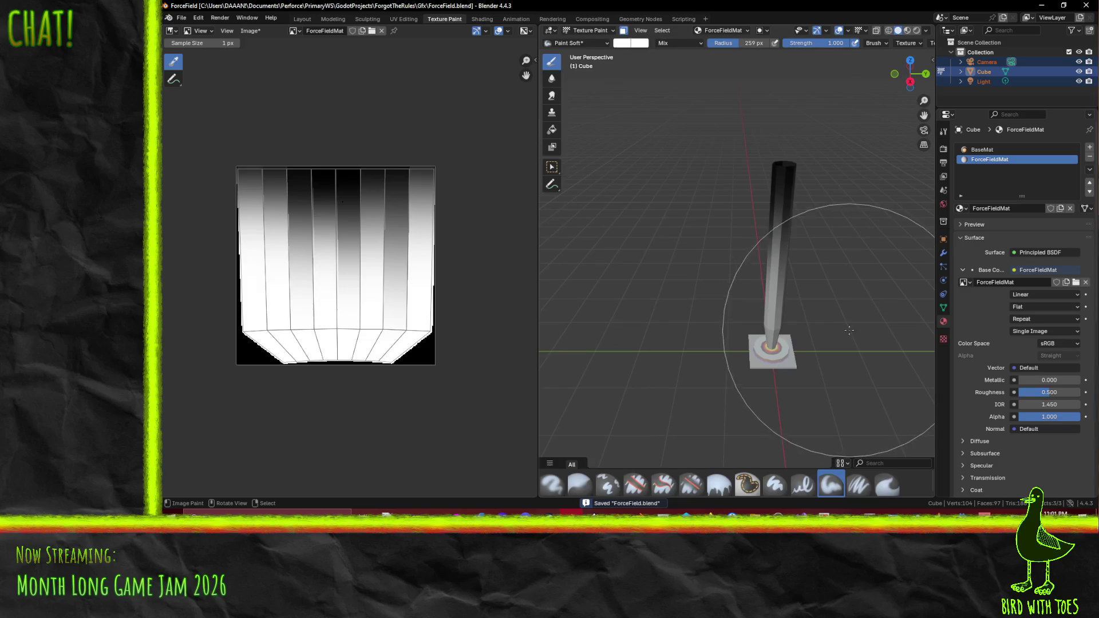
# Apply a Smooth operation to the pillar mesh via F3 search in Edit Mode
pyautogui.press('Tab')
pyautogui.press('F3')
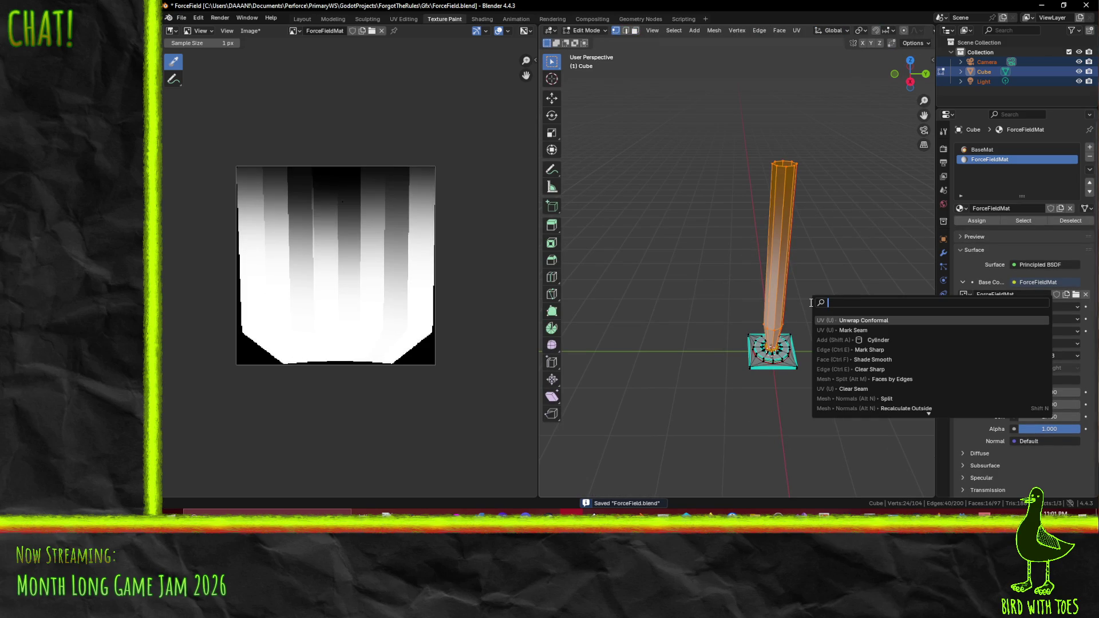
pyautogui.write('smoo')
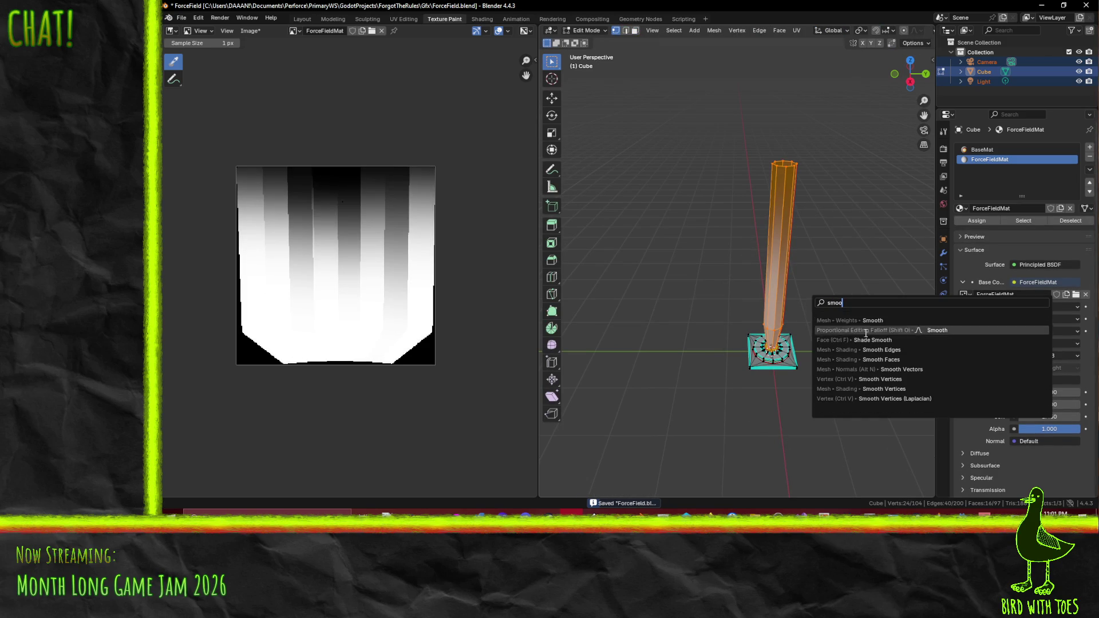
pyautogui.press('Down')
pyautogui.press('Return')
pyautogui.press('Tab')
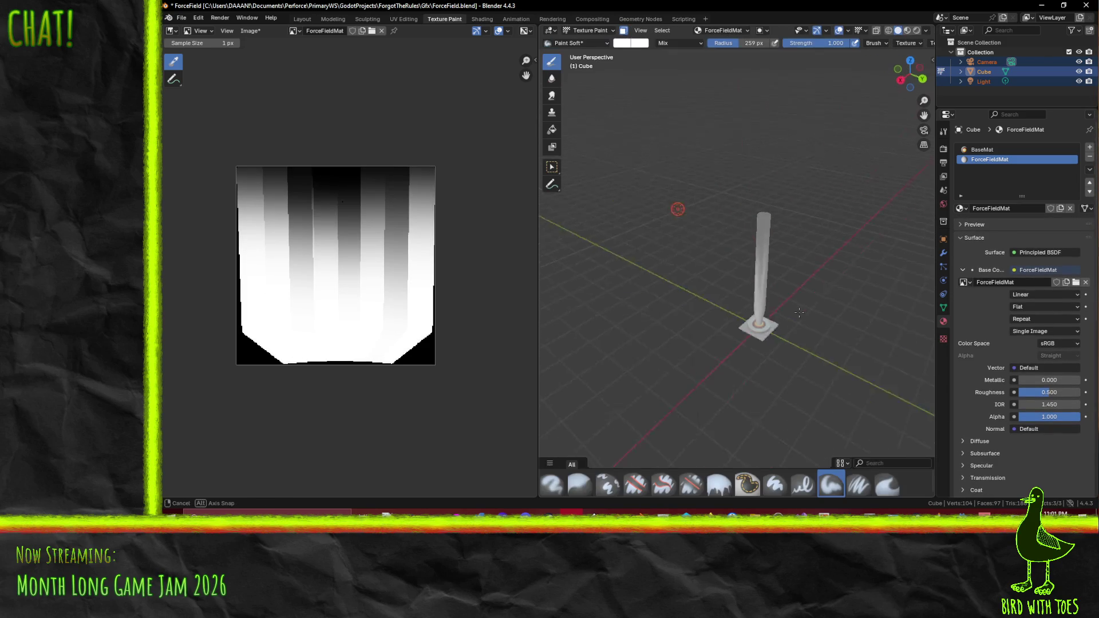
pyautogui.press('Tab')
pyautogui.scroll(5, 838, 309)
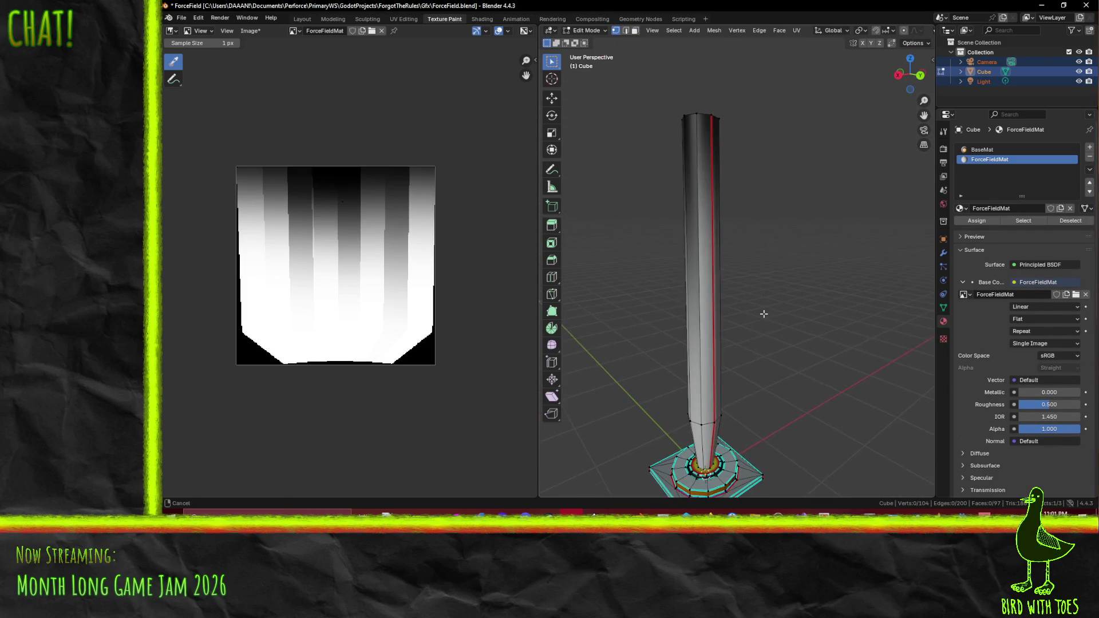
pyautogui.moveTo(763, 314); pyautogui.dragTo(822, 332)
# Save ForceField.blend and the painted ForceFieldMat.png, then switch to Godot
pyautogui.hotkey('ctrl', 's')
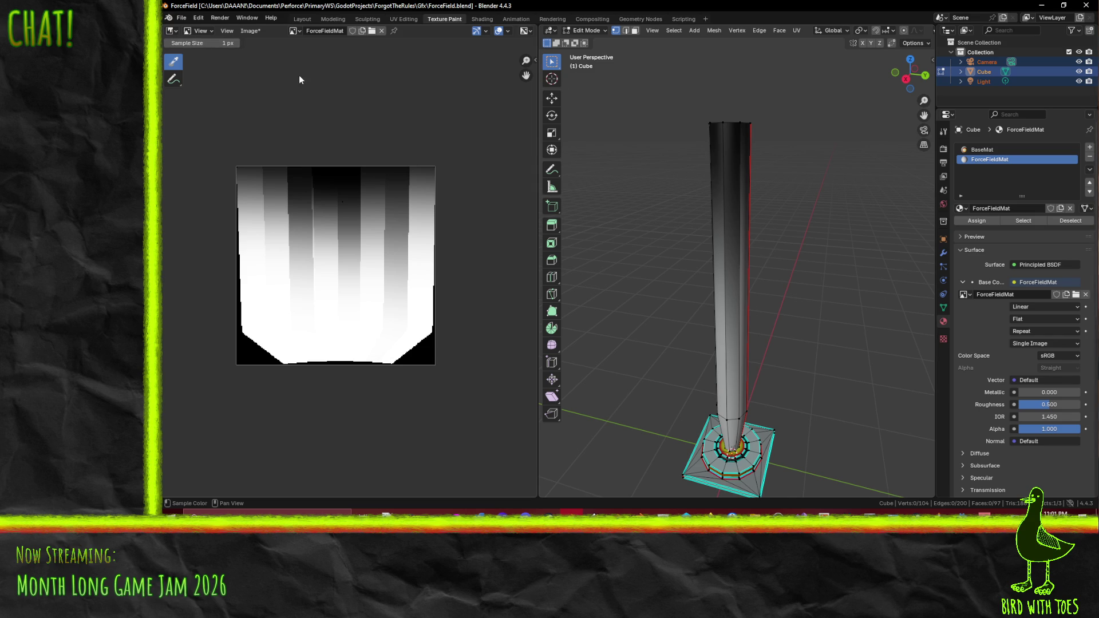
pyautogui.hotkey('alt', 's')
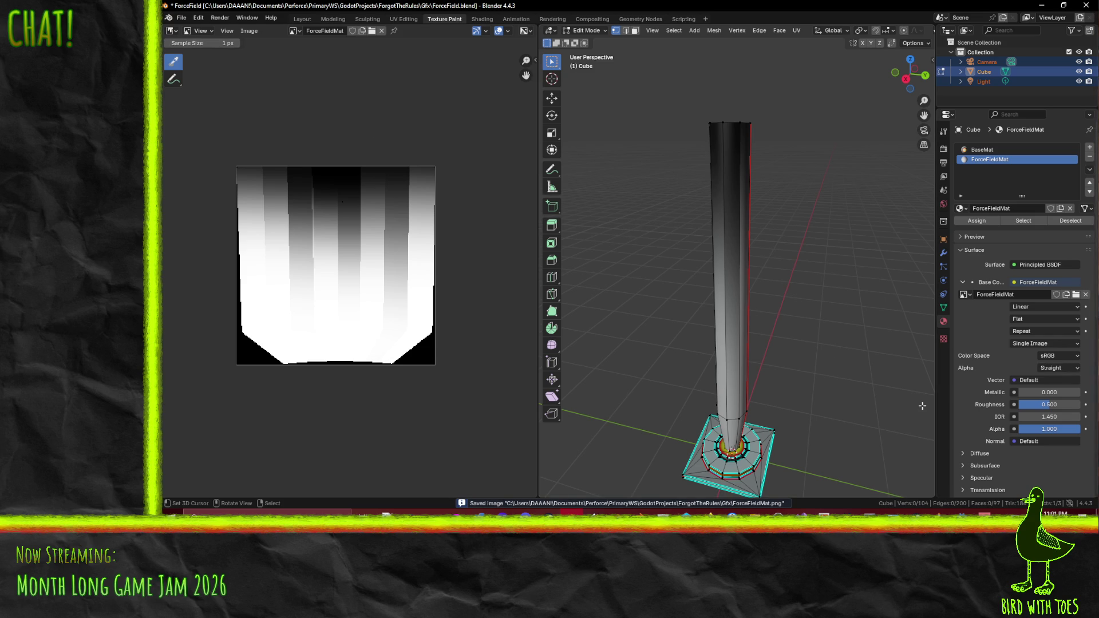
pyautogui.hotkey('alt', 'Tab')
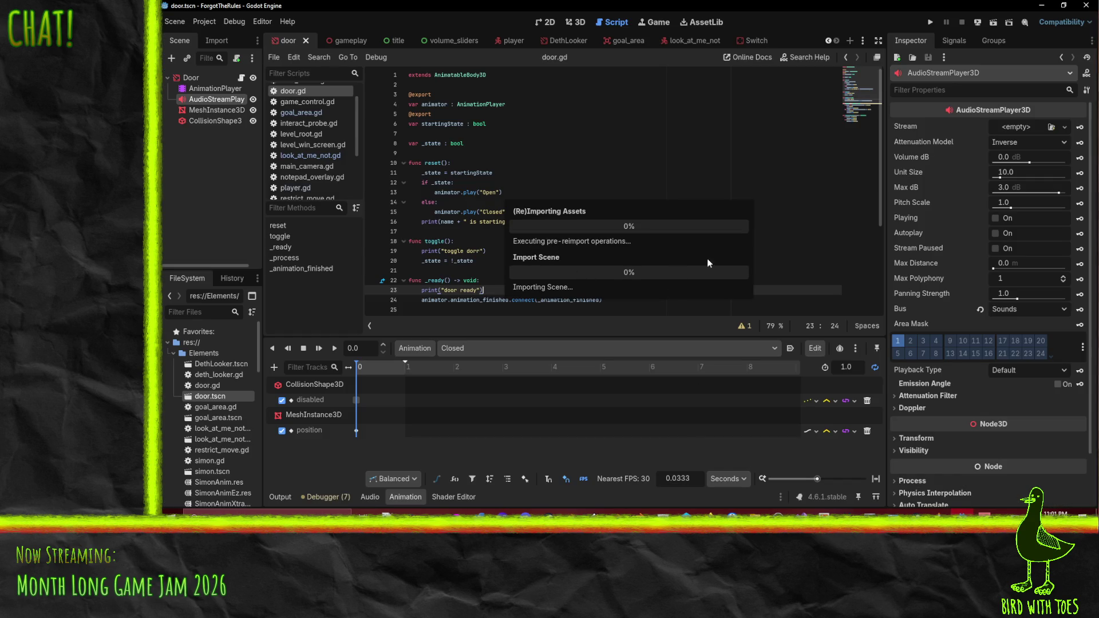
# Return to Blender and put the Cube in Object Mode in the Modeling workspace
pyautogui.click(1042, 8)
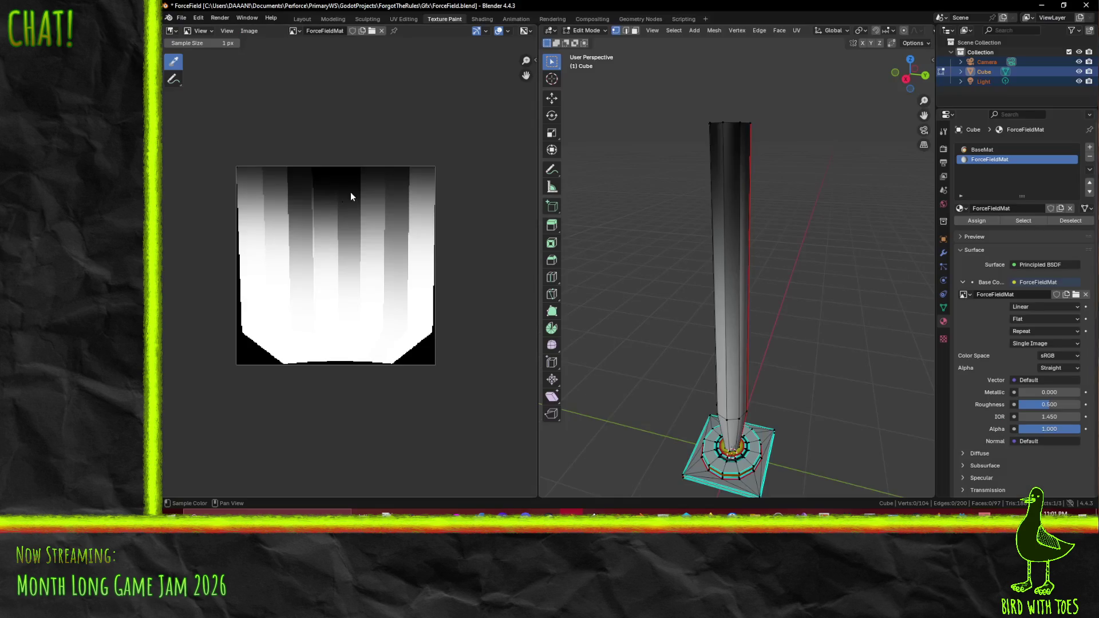
pyautogui.scroll(-6, 676, 197)
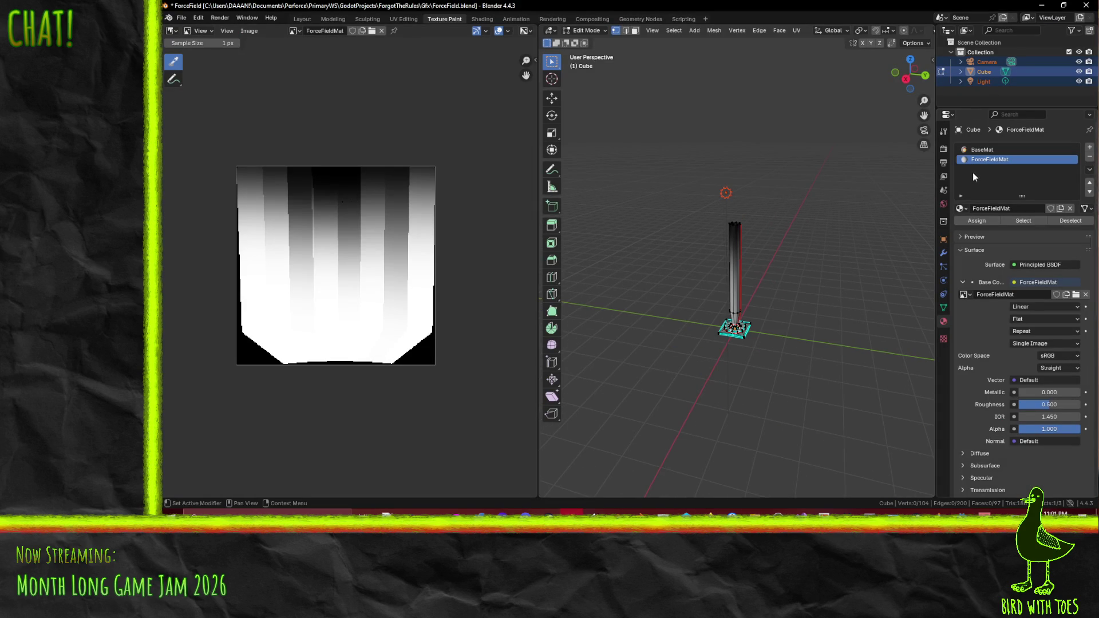
pyautogui.rightClick(984, 81)
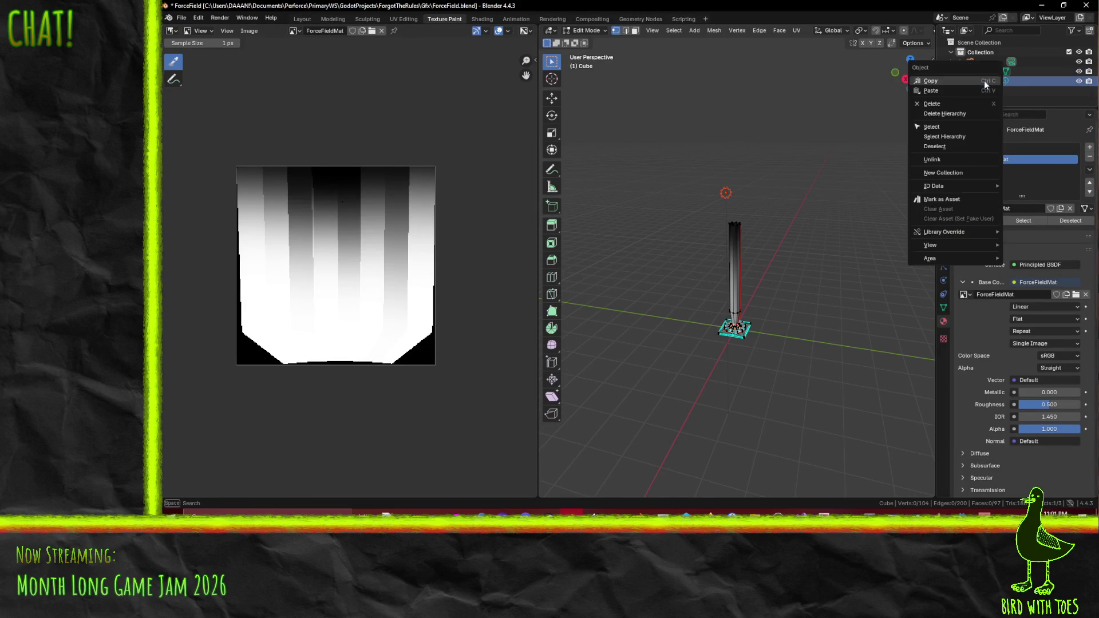
pyautogui.click(841, 114)
pyautogui.press('Tab')
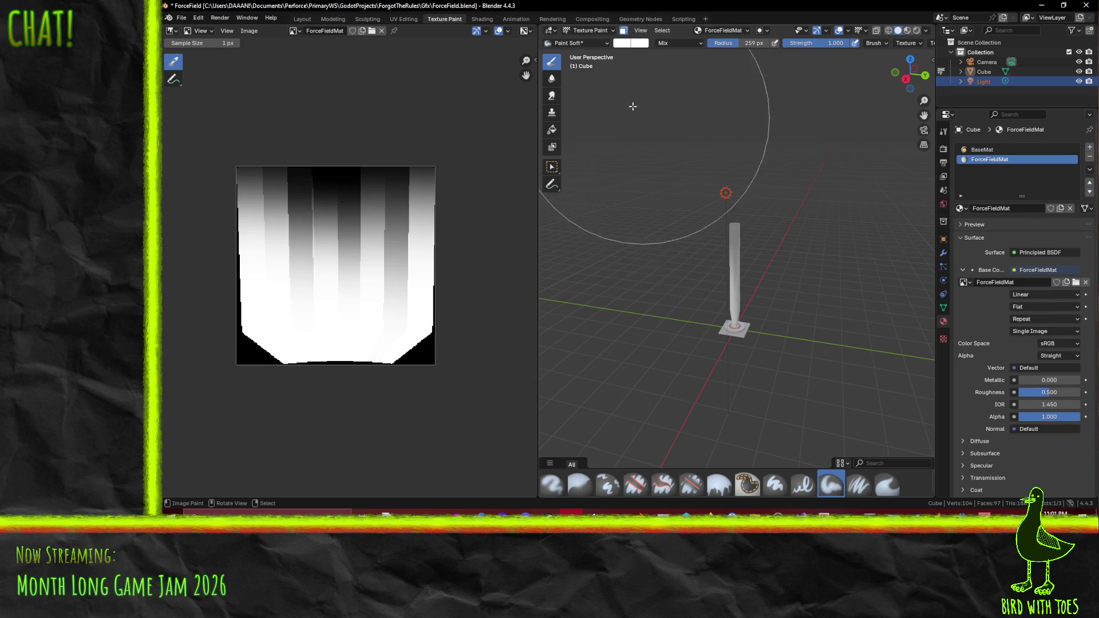
pyautogui.press('Tab')
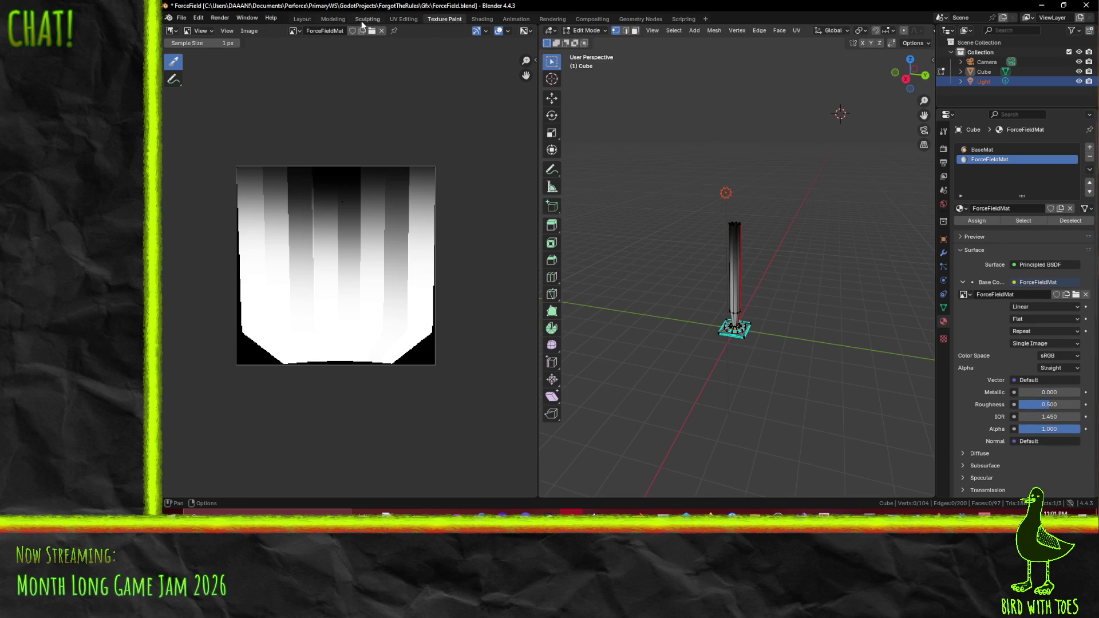
pyautogui.click(332, 19)
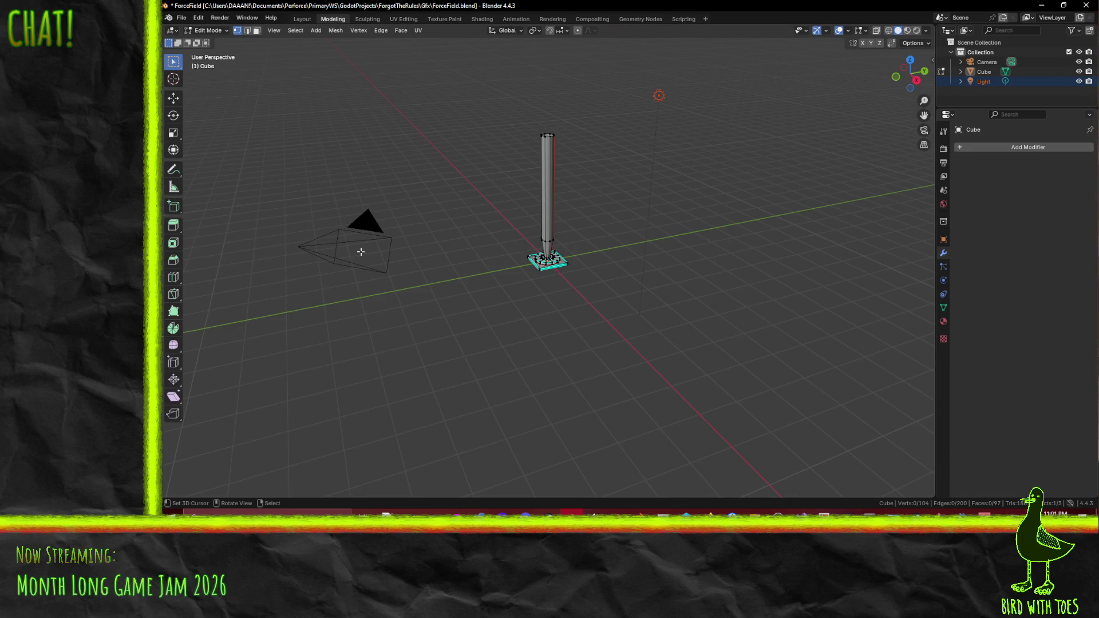
pyautogui.press('Tab')
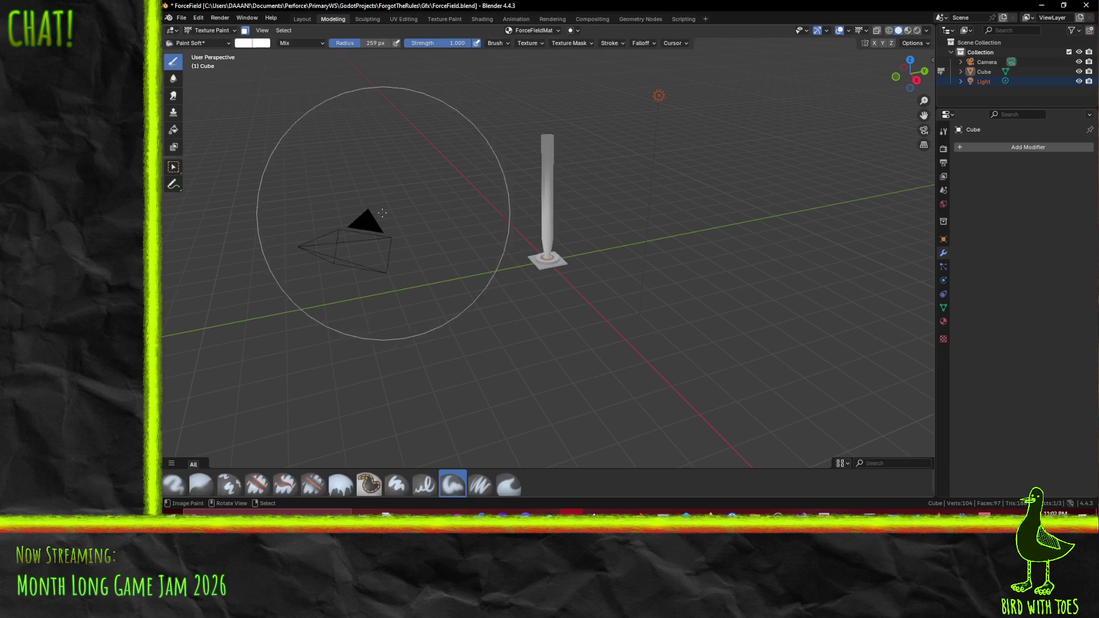
pyautogui.press('Tab')
pyautogui.click(211, 31)
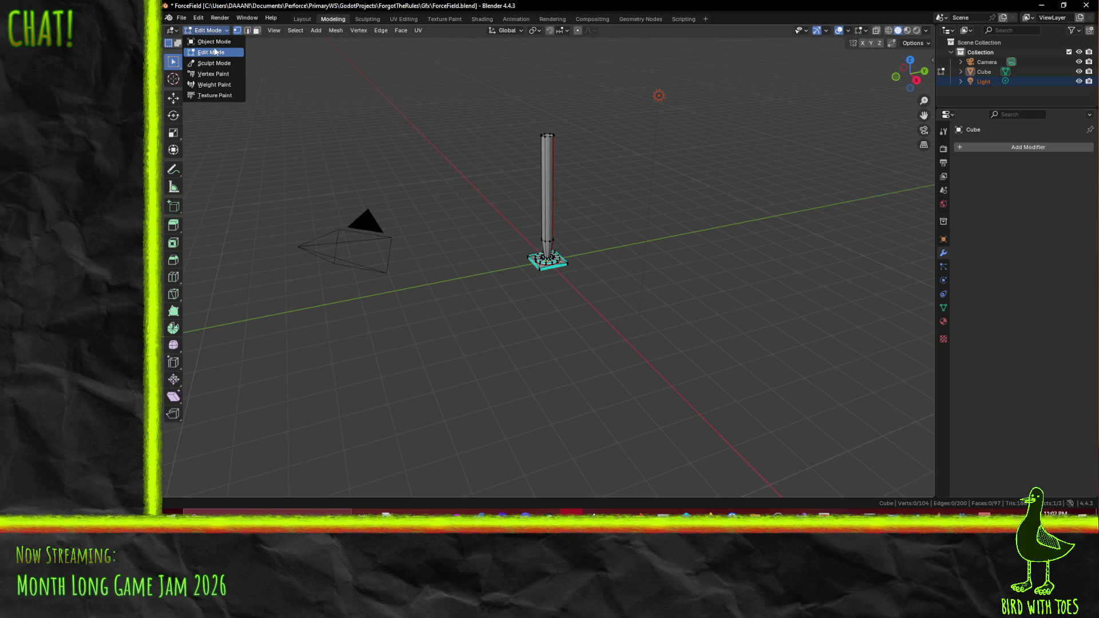
pyautogui.click(214, 41)
# Delete the Camera and Light, save ForceField.blend, and switch back to Godot
pyautogui.click(358, 246)
pyautogui.press('x')
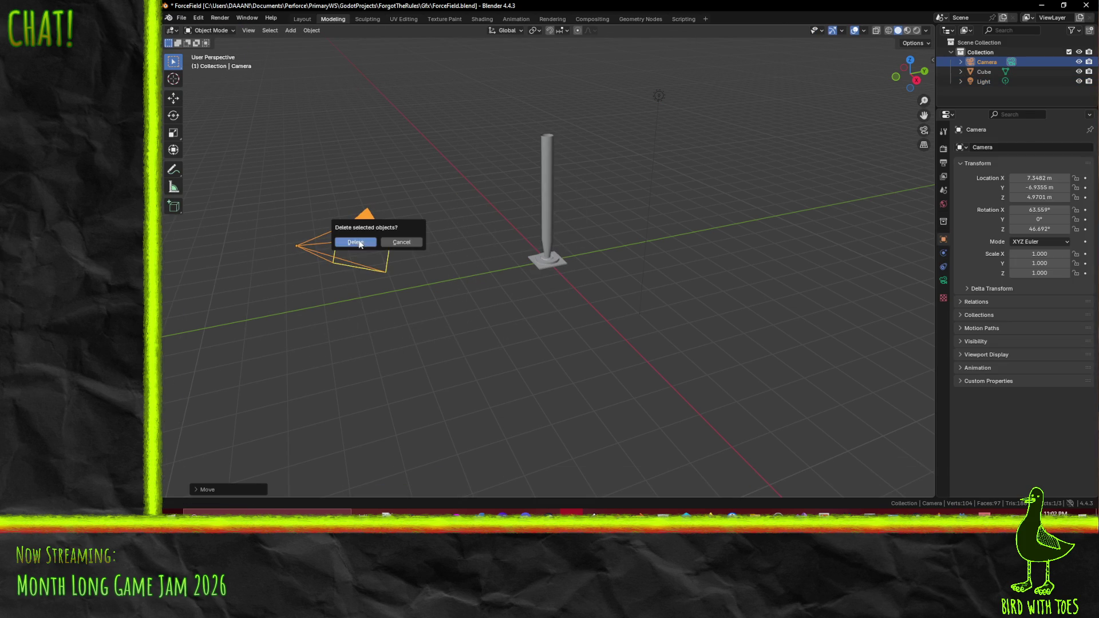
pyautogui.click(366, 242)
pyautogui.click(657, 96)
pyautogui.press('x')
pyautogui.press('x')
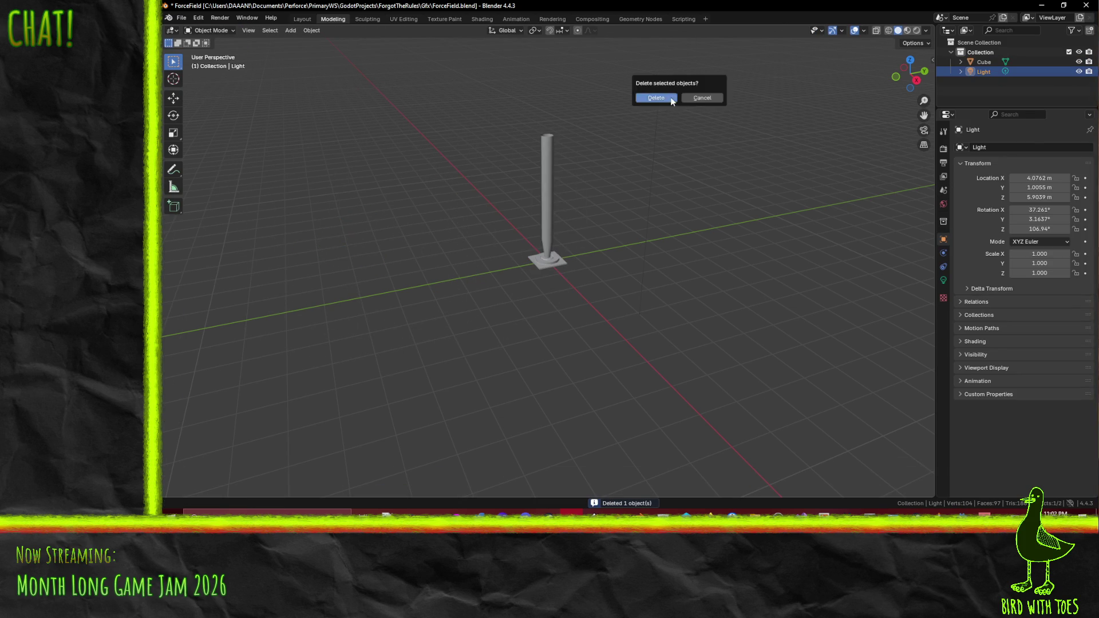
pyautogui.click(651, 96)
pyautogui.hotkey('ctrl', 's')
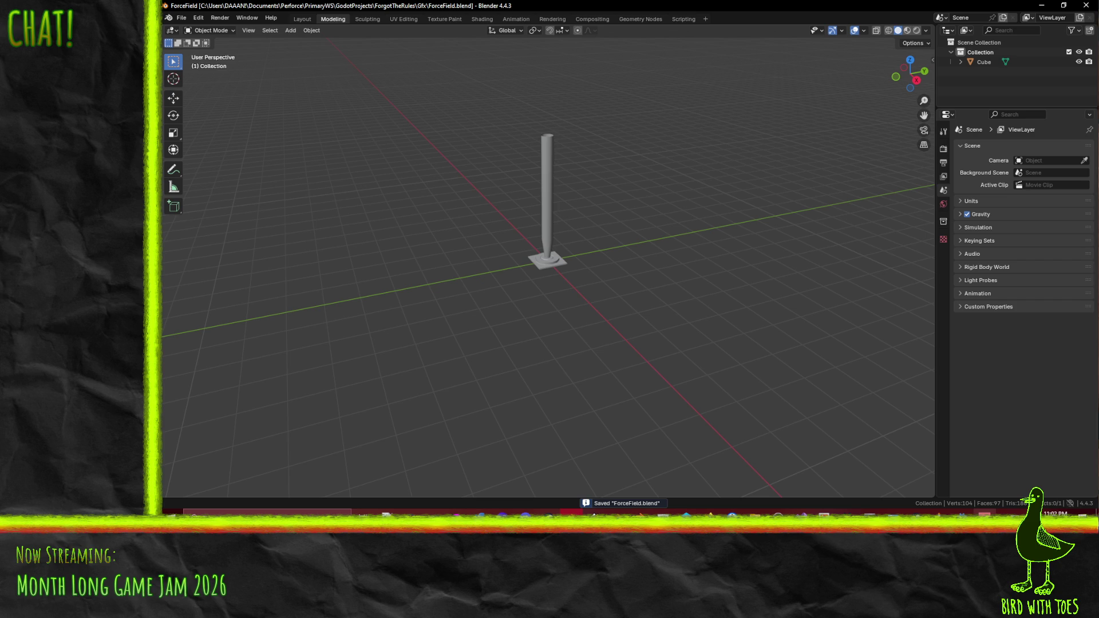
pyautogui.hotkey('alt', 'Tab')
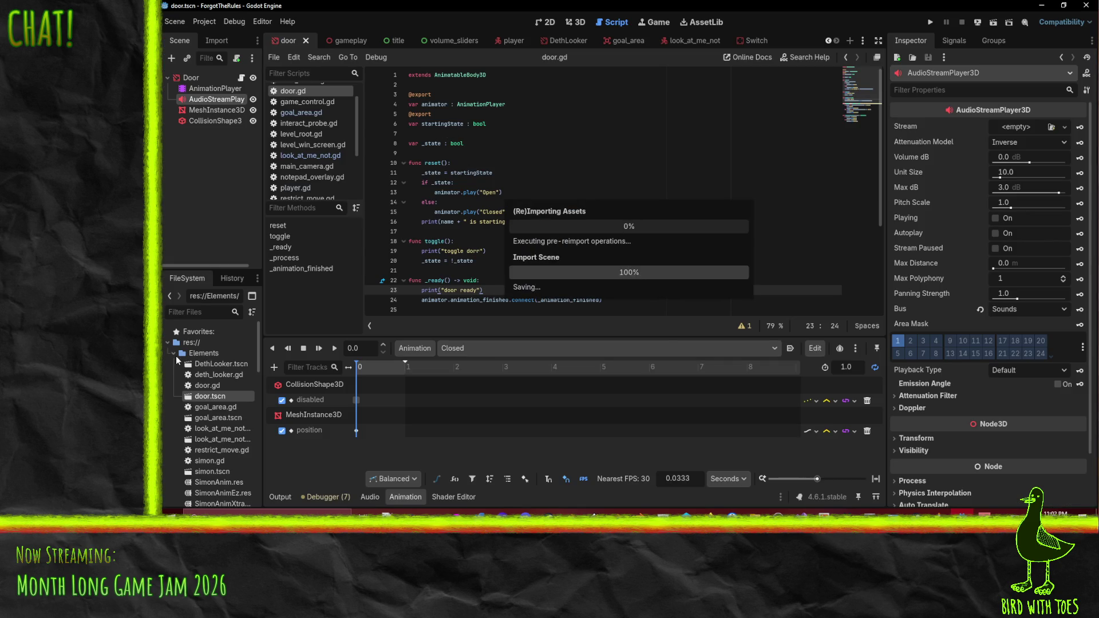
# Expand FileSystem folders to reveal ForceField.blend with its ForceFieldBaseMat and ForceFieldMat.png textures
pyautogui.click(173, 353)
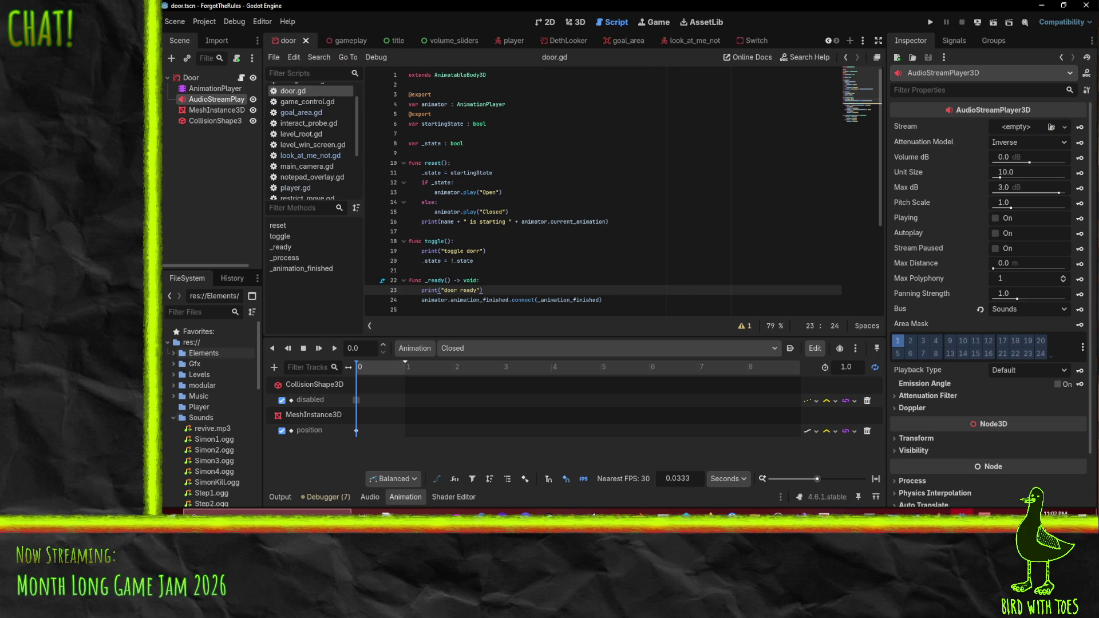
pyautogui.click(175, 386)
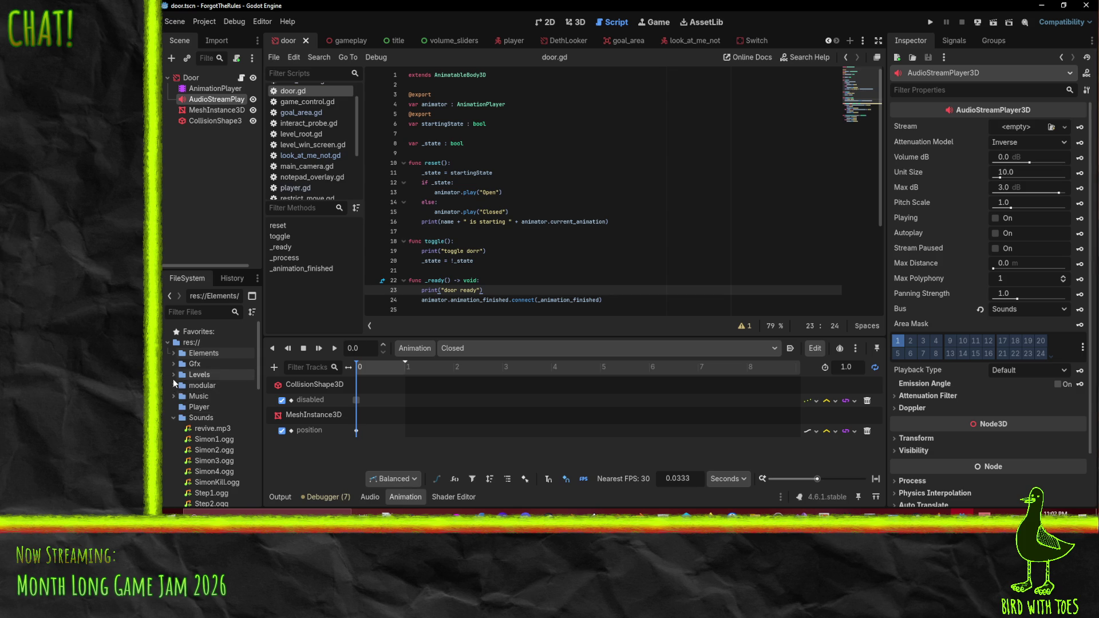
pyautogui.scroll(-5, 192, 401)
pyautogui.scroll(-3, 196, 417)
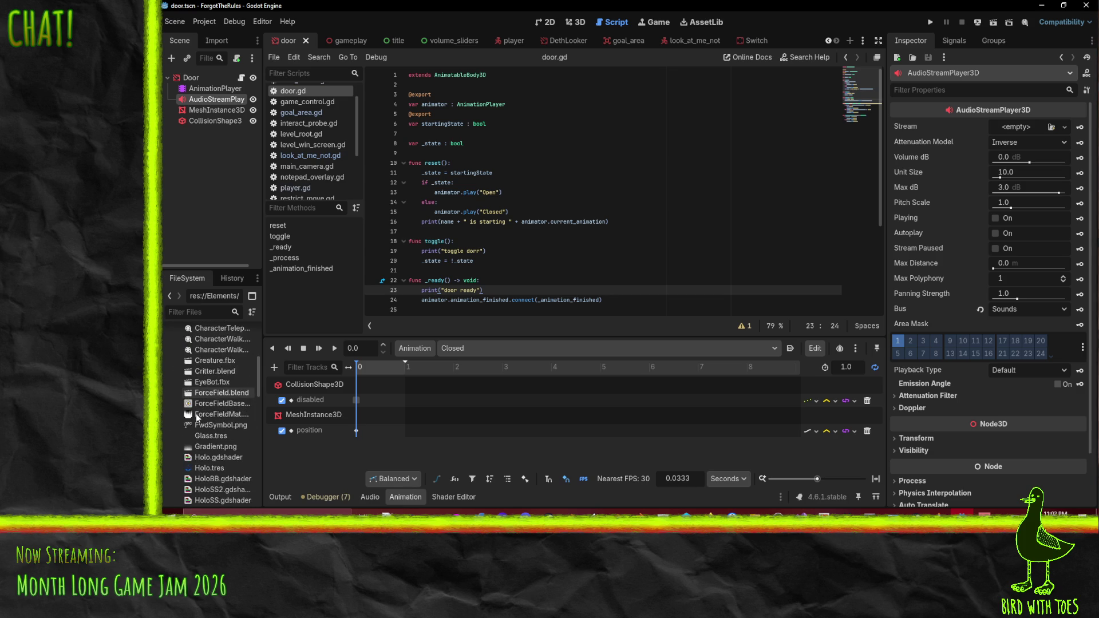
pyautogui.moveTo(214, 415)
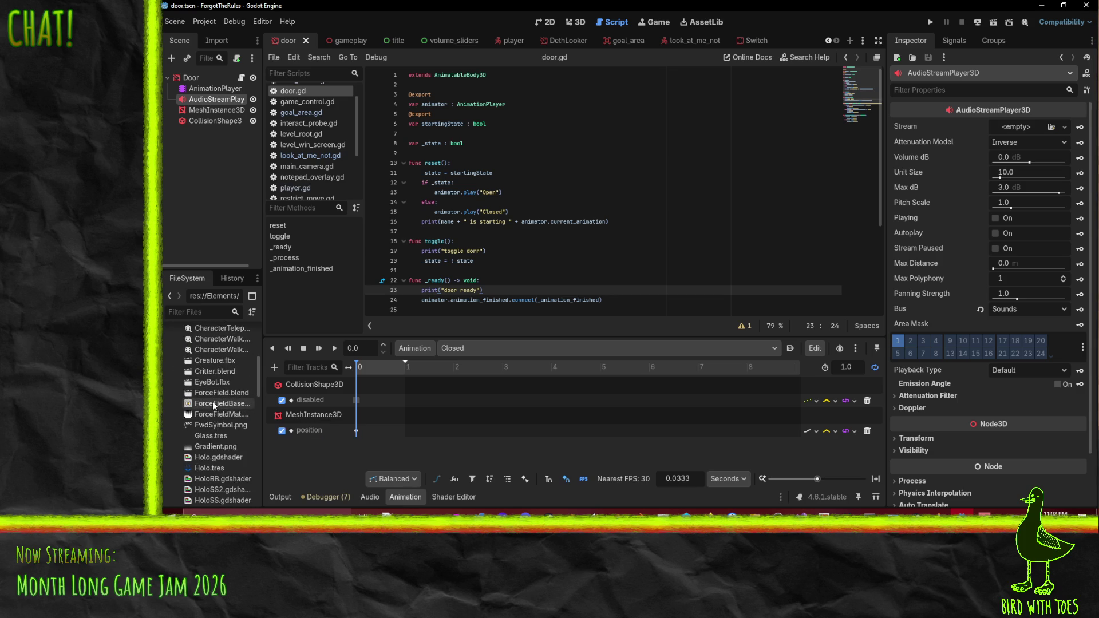
pyautogui.scroll(2, 220, 366)
pyautogui.scroll(-2, 220, 365)
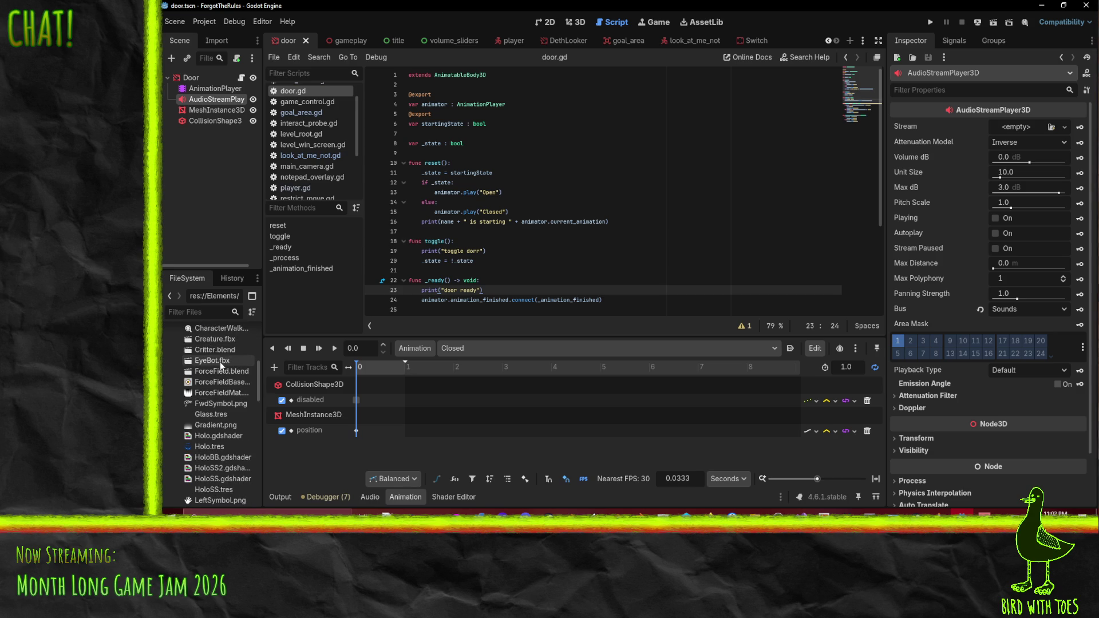
pyautogui.moveTo(222, 370)
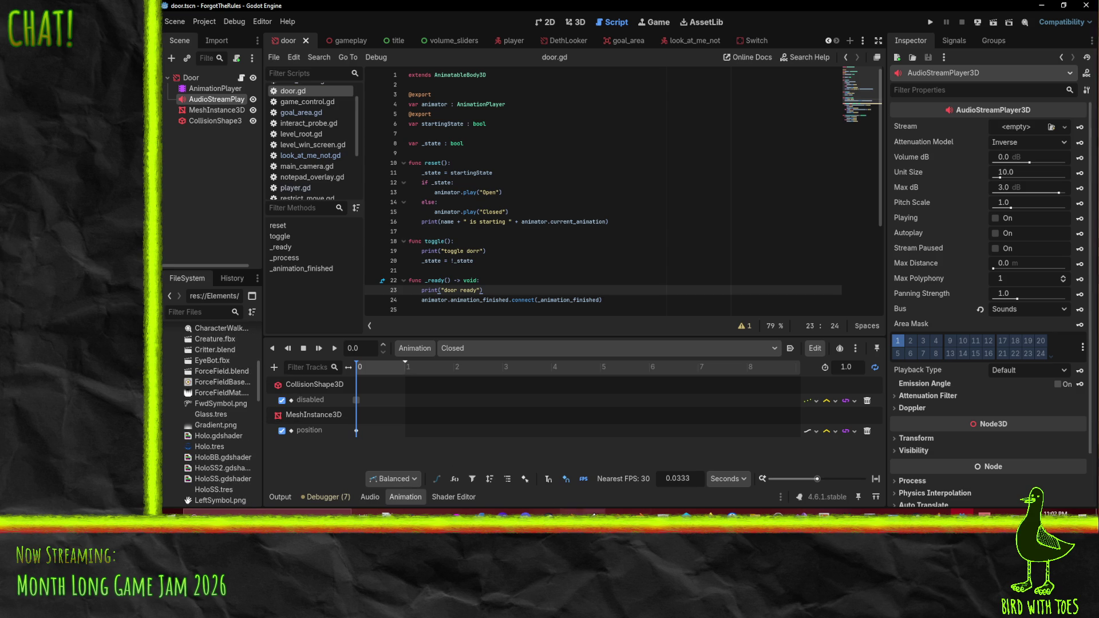
# Bring Blender forward to check the saved scene, then return to the Godot editor
pyautogui.click(572, 513)
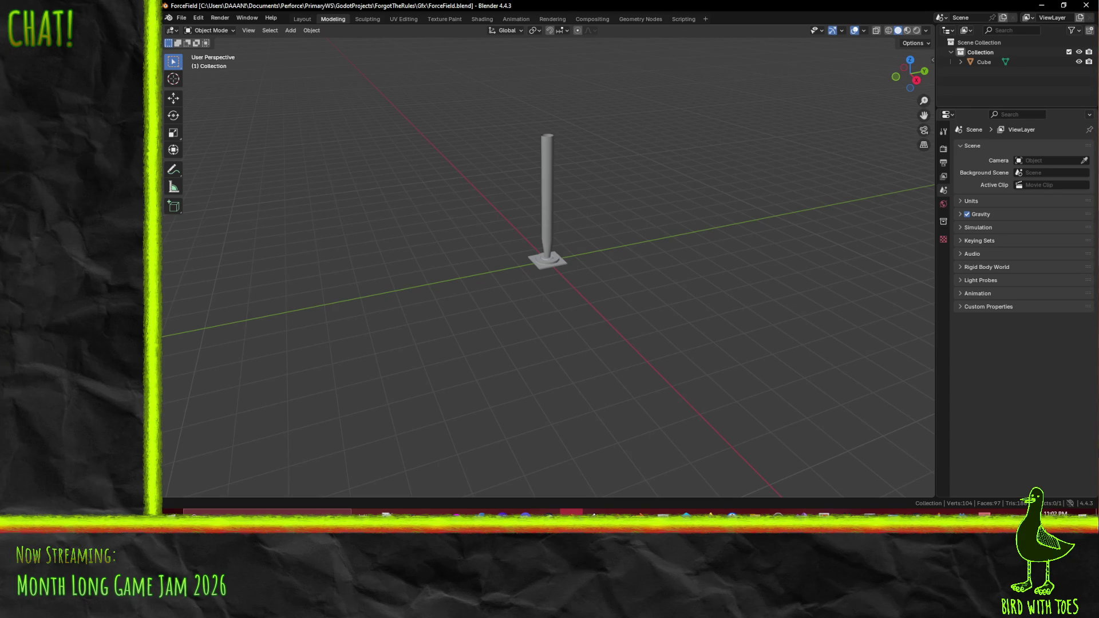
pyautogui.hotkey('alt', 'Tab')
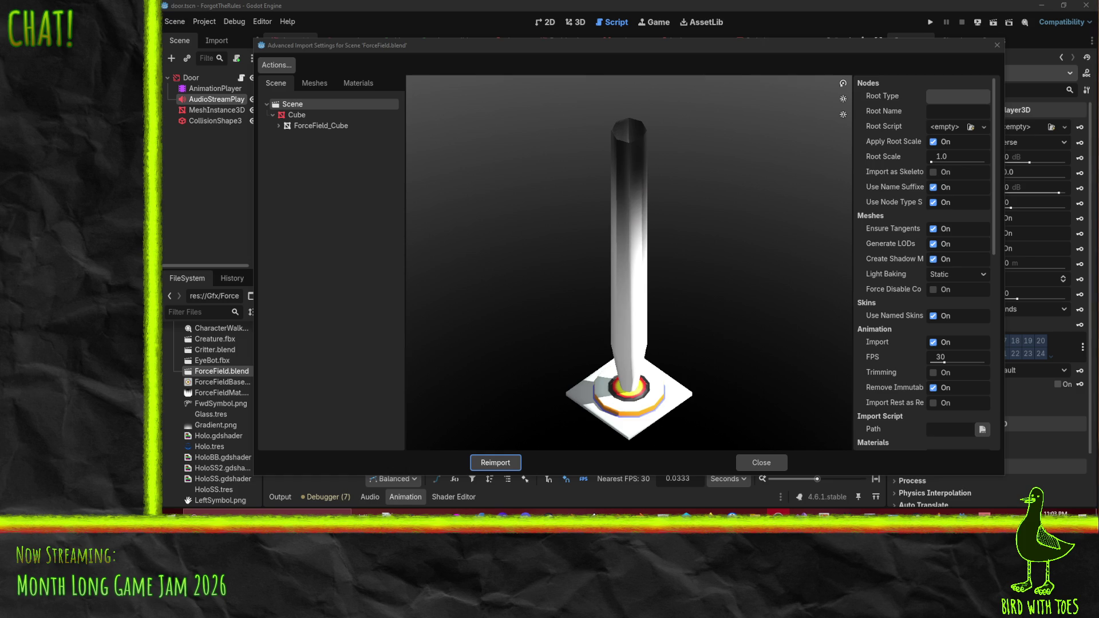
# Inspect ForceField_Cube, BaseMat and Cube in the import Scene and Meshes tabs, then close
pyautogui.click(641, 348)
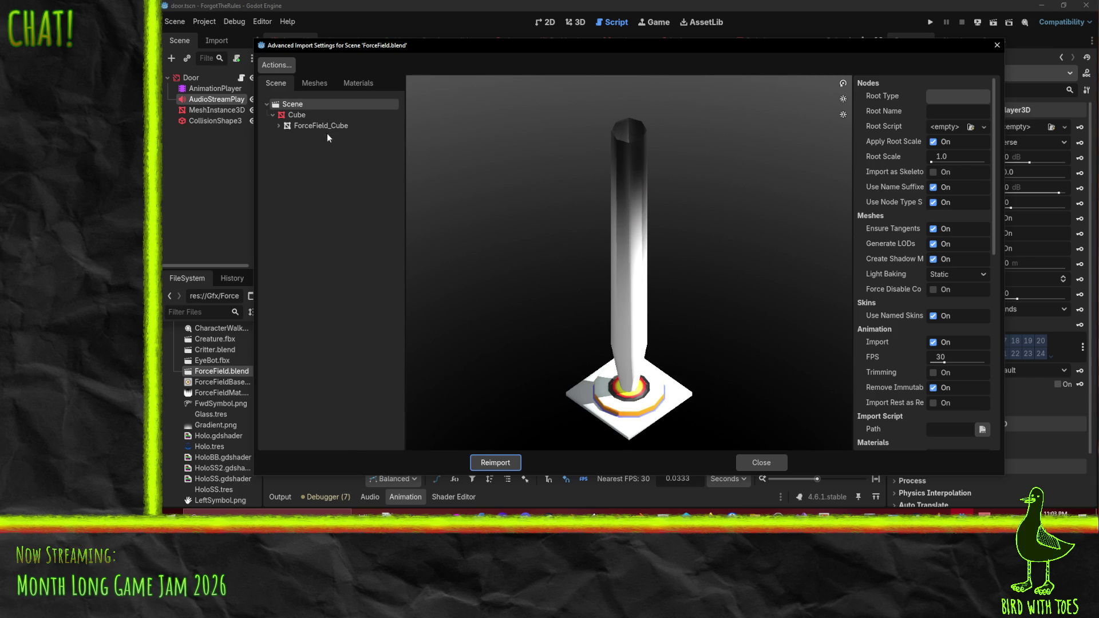
pyautogui.click(308, 125)
pyautogui.click(300, 105)
pyautogui.click(314, 83)
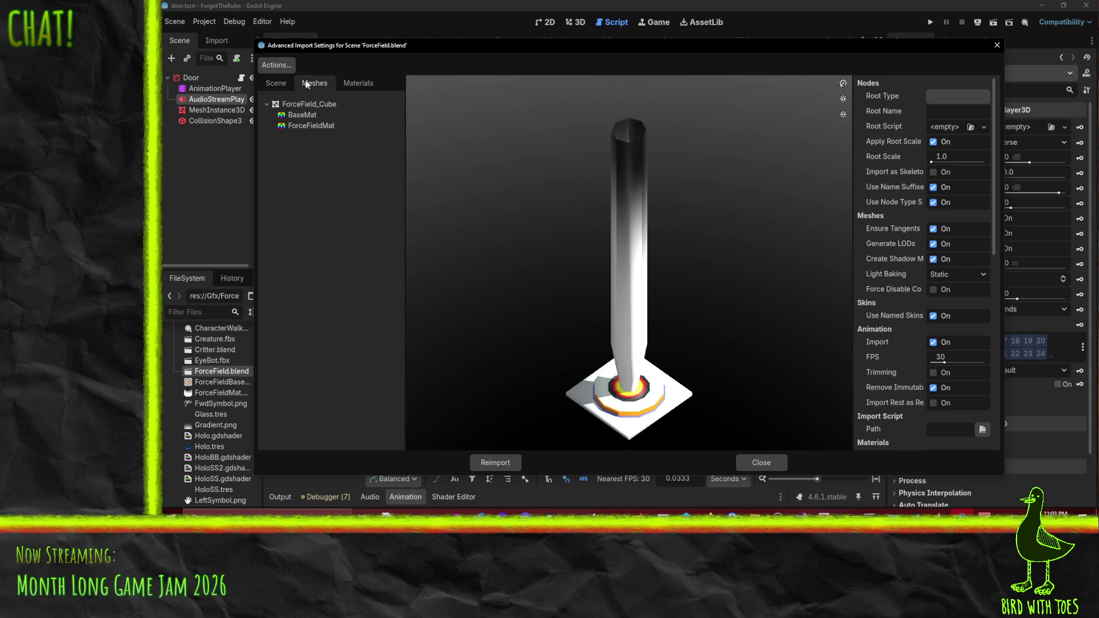
pyautogui.click(294, 115)
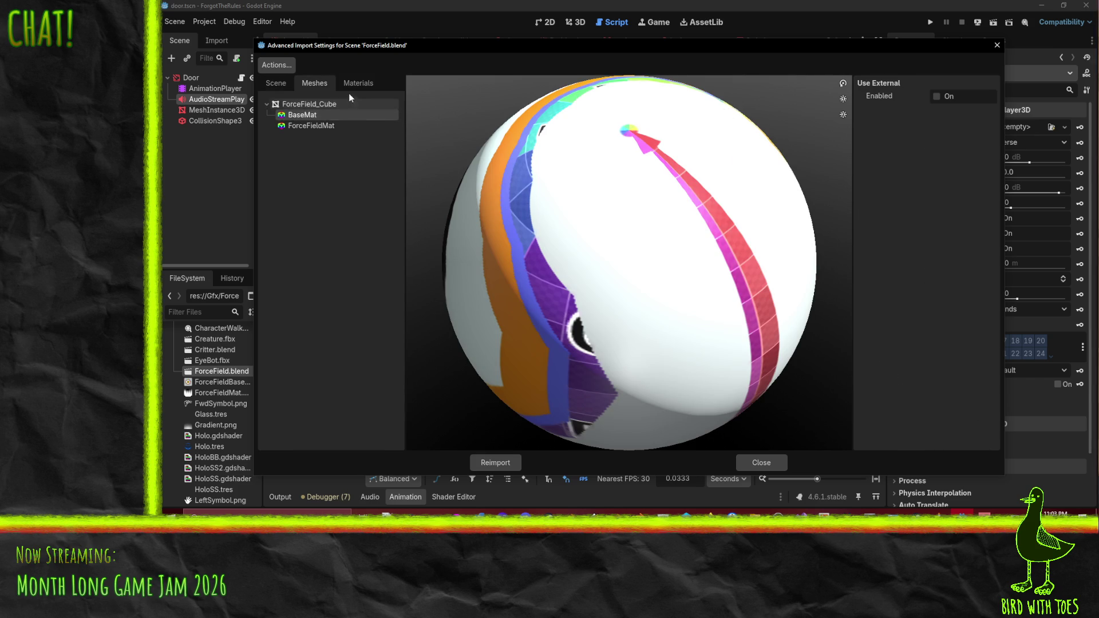
pyautogui.click(289, 84)
pyautogui.click(290, 115)
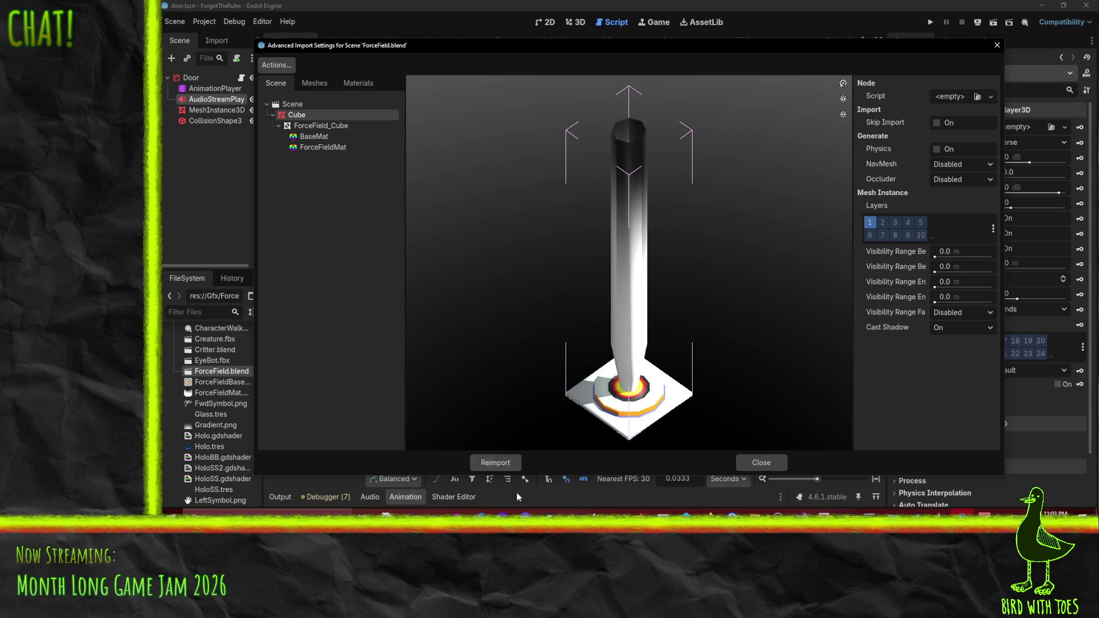
pyautogui.click(494, 462)
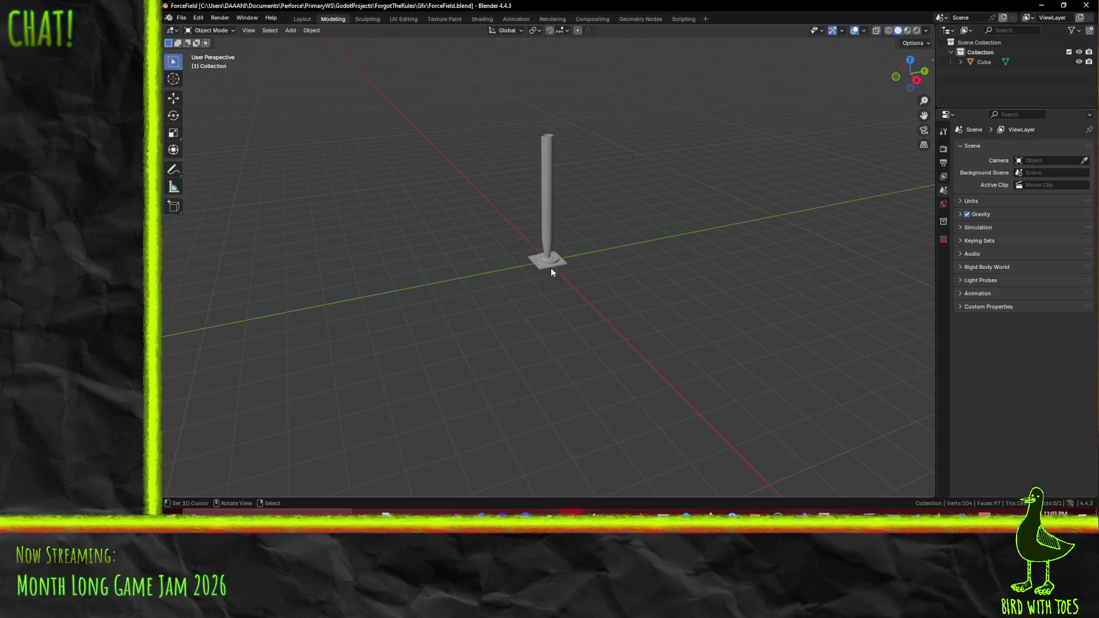
# Duplicate the Cube in place and name the two objects Base and ForceField
pyautogui.click(544, 253)
pyautogui.hotkey('shift', 'd')
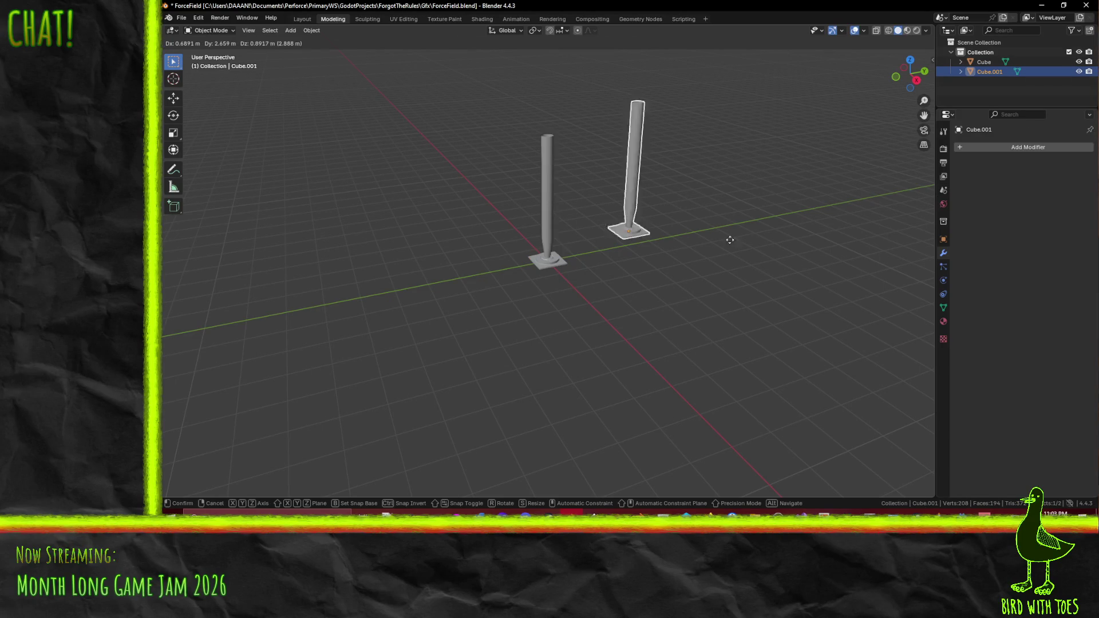
pyautogui.rightClick(635, 262)
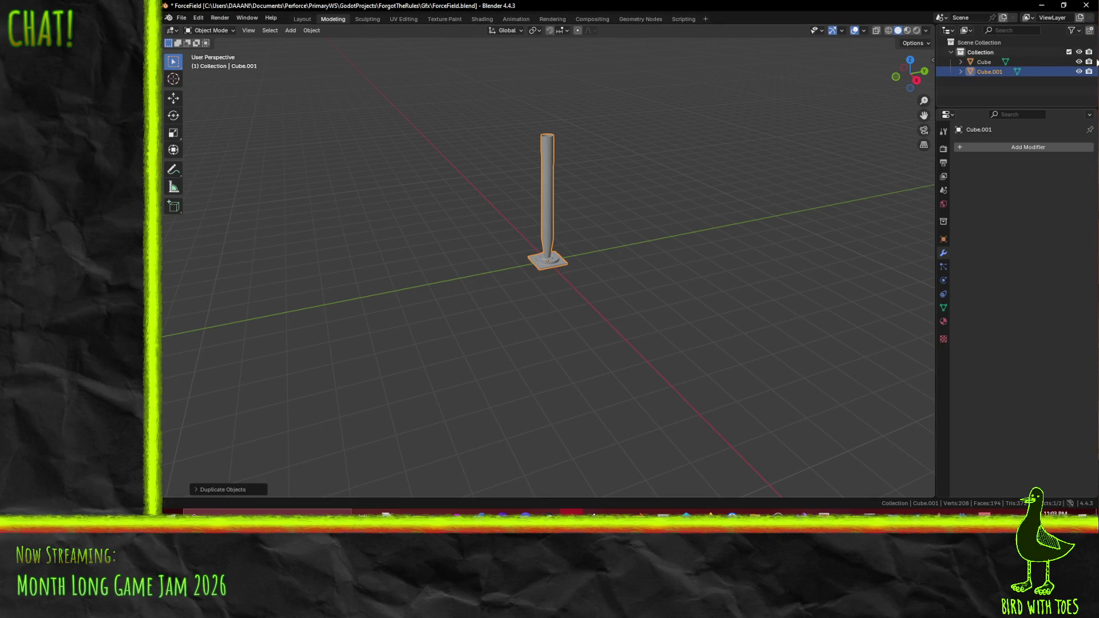
pyautogui.doubleClick(984, 61)
pyautogui.write('Base')
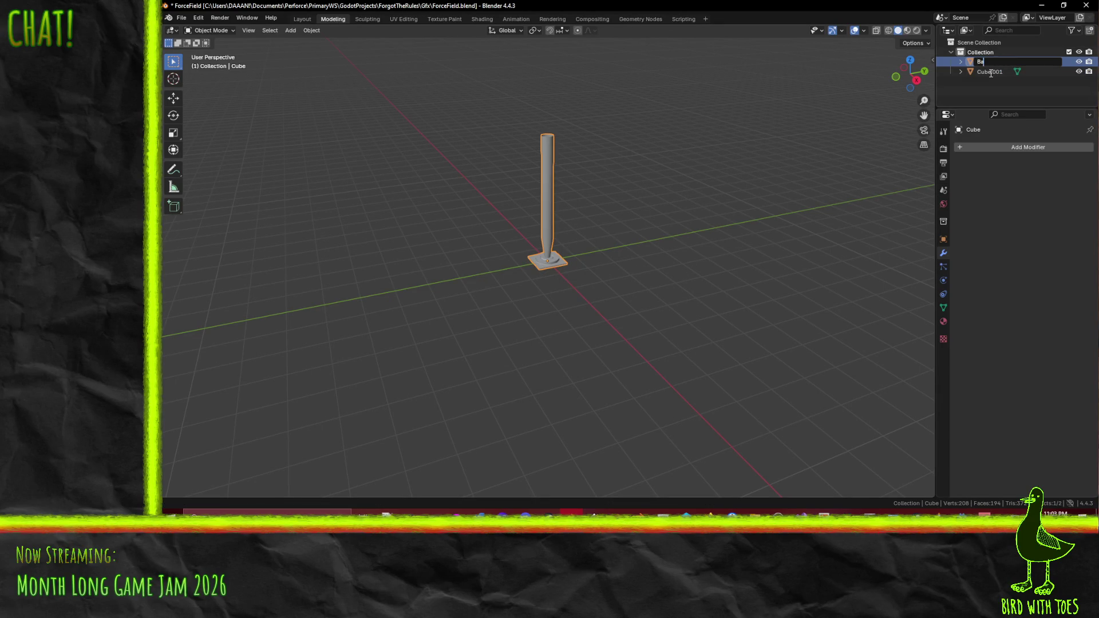
pyautogui.press('Return')
pyautogui.doubleClick(991, 72)
pyautogui.write('Fiel')
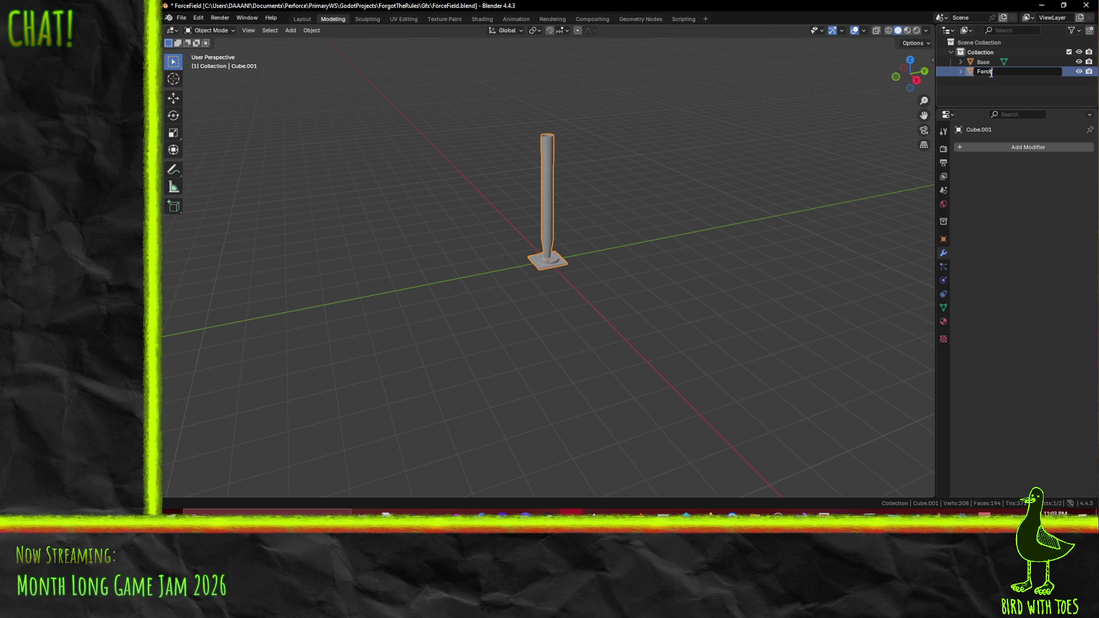
pyautogui.write('d')
pyautogui.press('Return')
# In ForceField's Edit Mode, delete the BaseMat base faces from a front orthographic view and save
pyautogui.press('Tab')
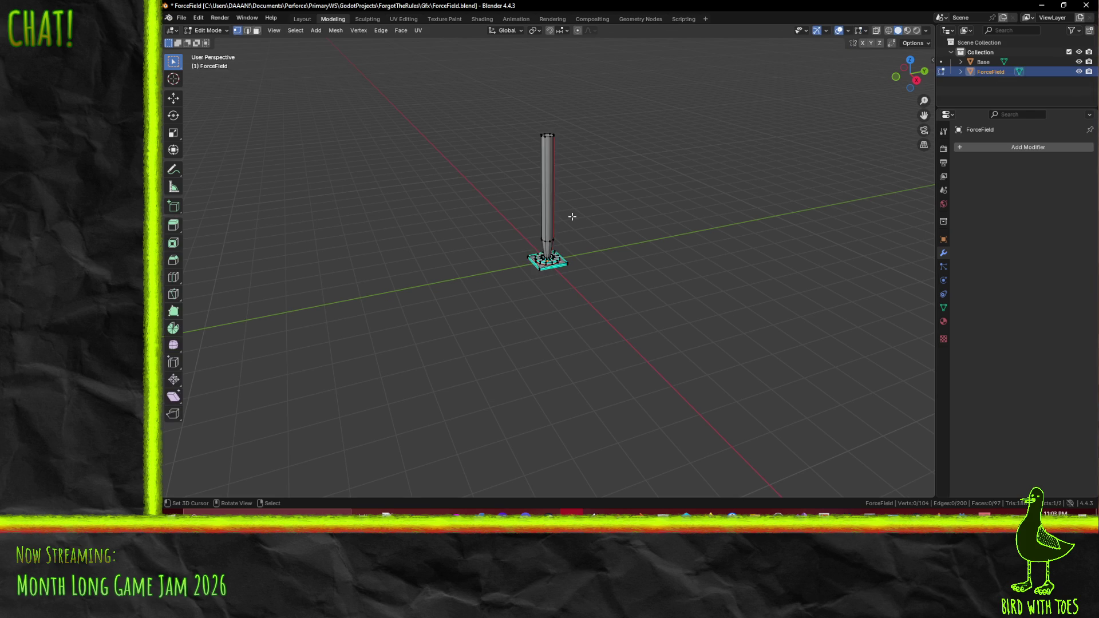
pyautogui.press('KP_5')
pyautogui.press('KP_1')
pyautogui.scroll(10, 585, 223)
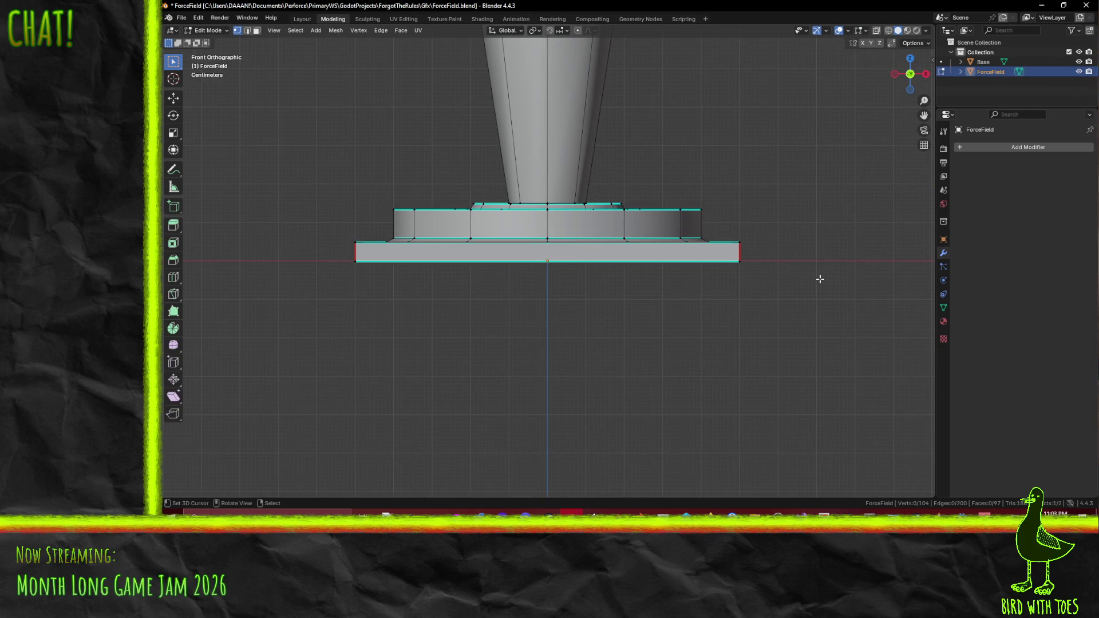
pyautogui.click(943, 321)
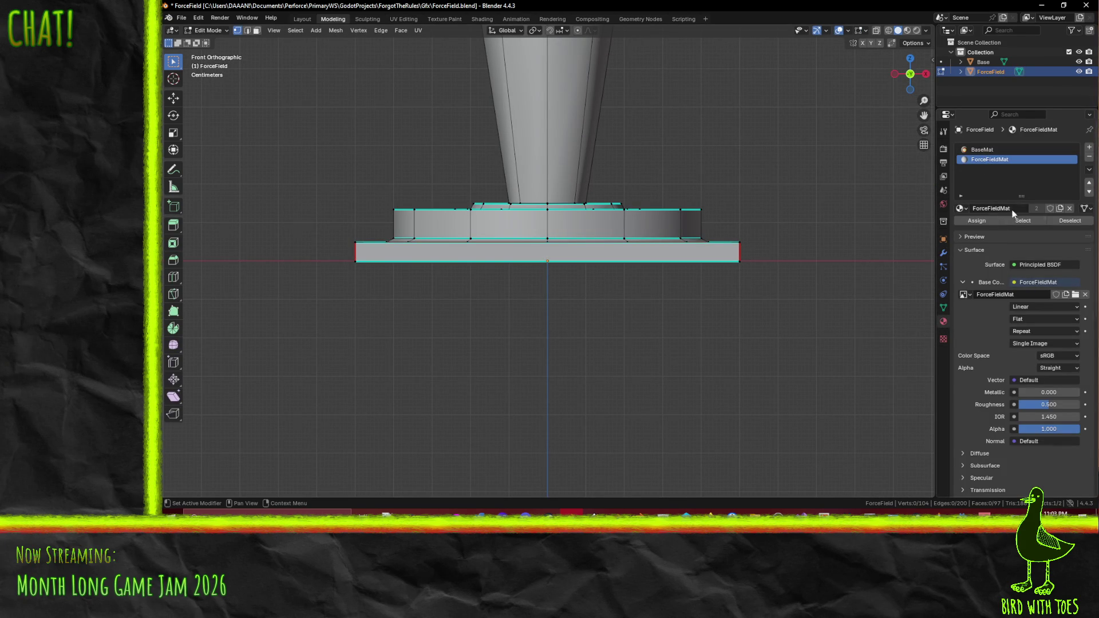
pyautogui.click(983, 150)
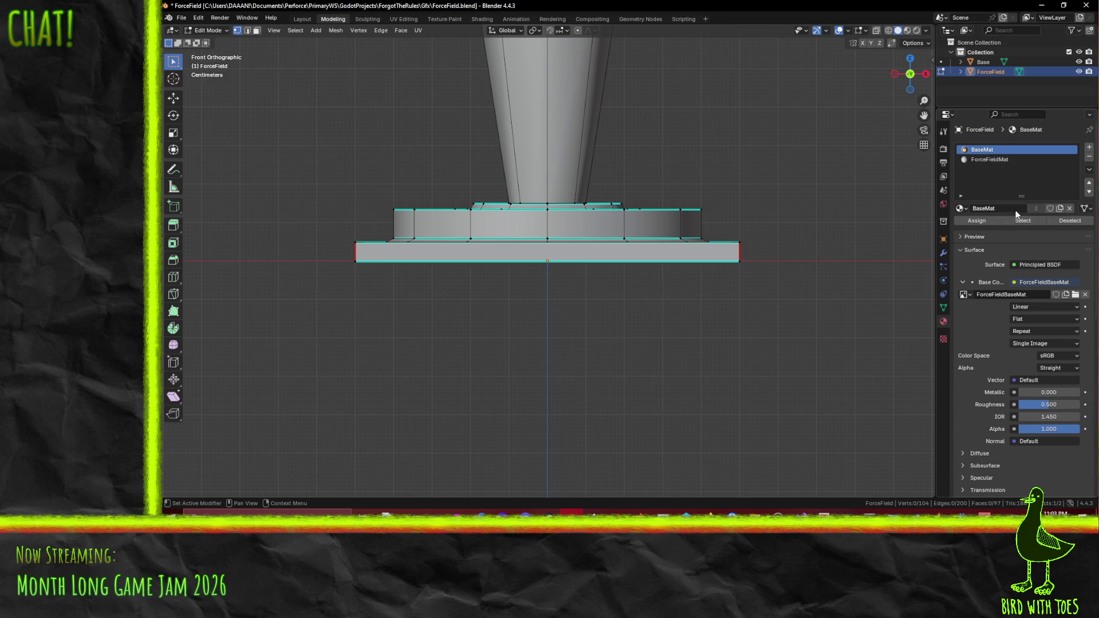
pyautogui.click(1022, 221)
pyautogui.press('x')
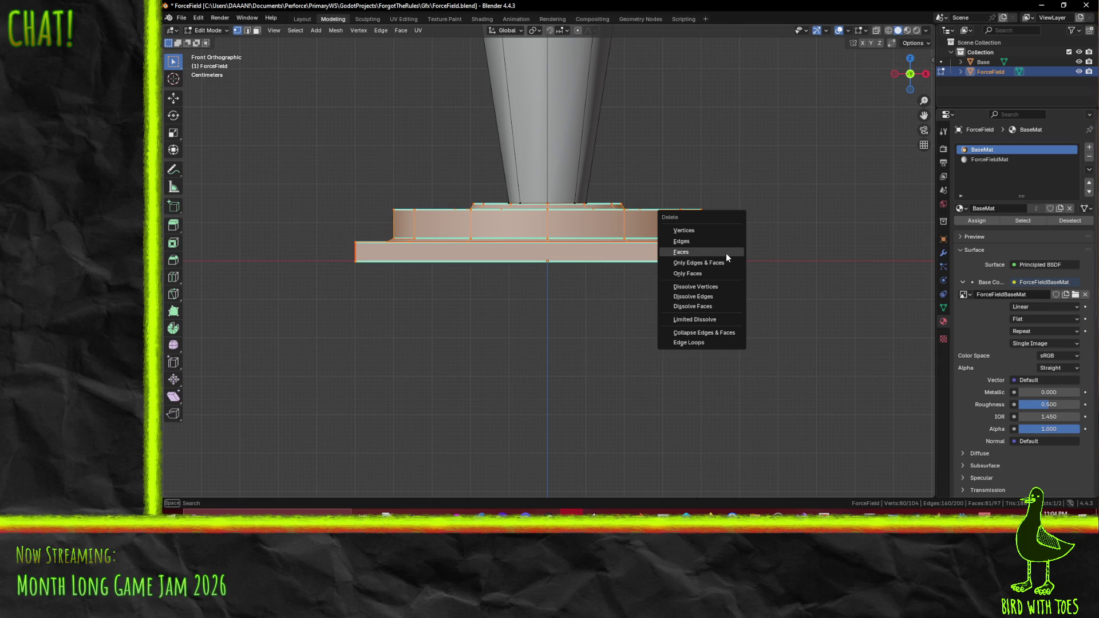
pyautogui.click(726, 253)
pyautogui.hotkey('ctrl', 's')
# Delete ForceField's ForceFieldMat pillar faces too and save the blend file
pyautogui.click(980, 160)
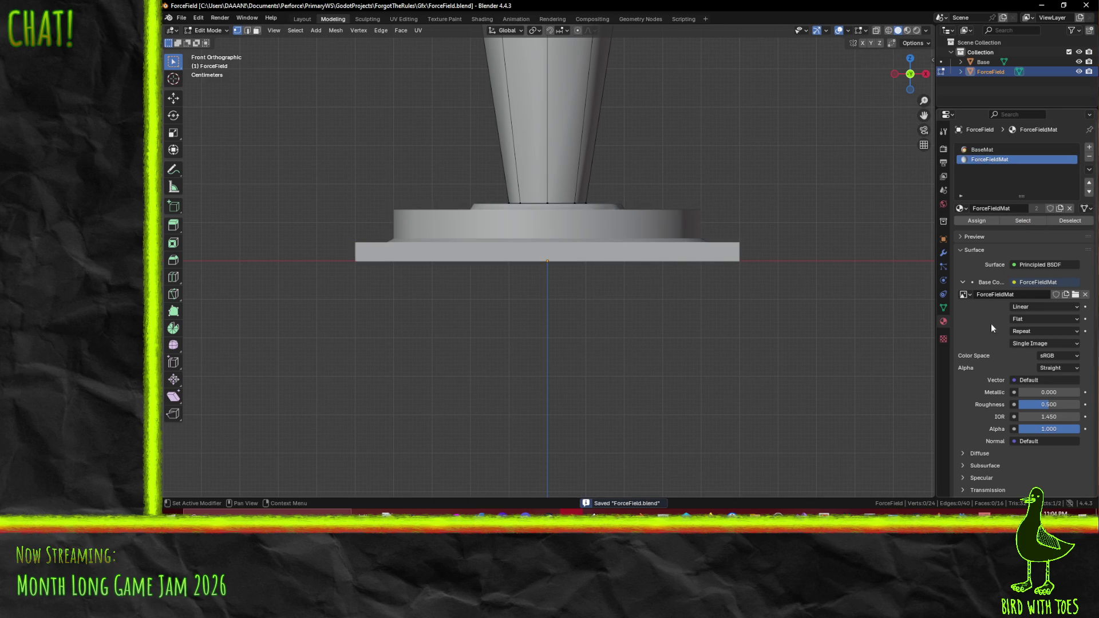
pyautogui.click(1023, 221)
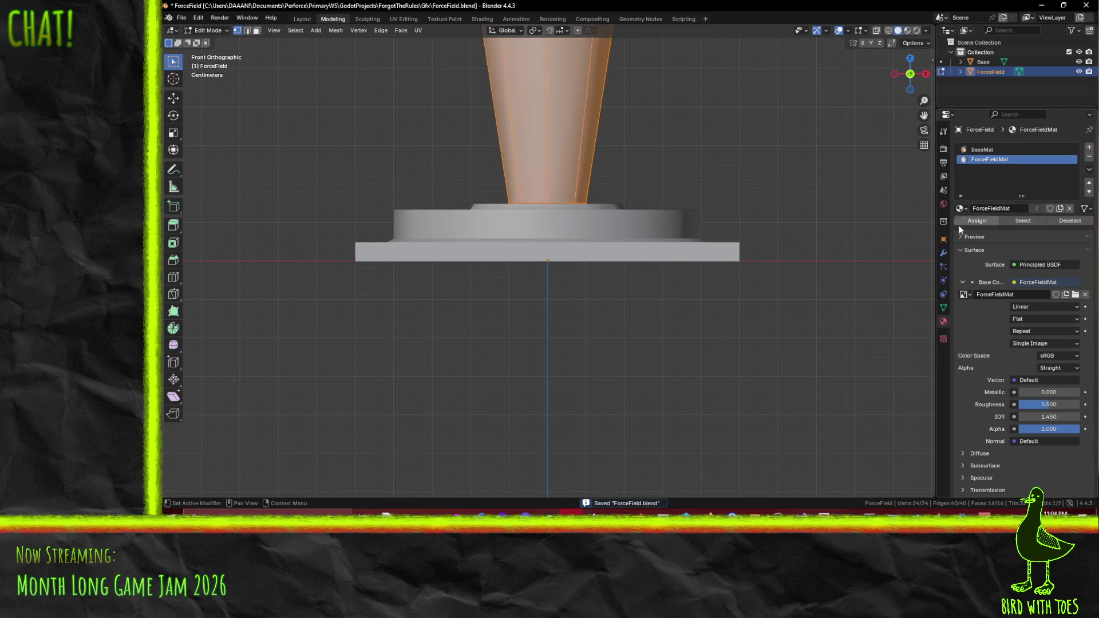
pyautogui.press('x')
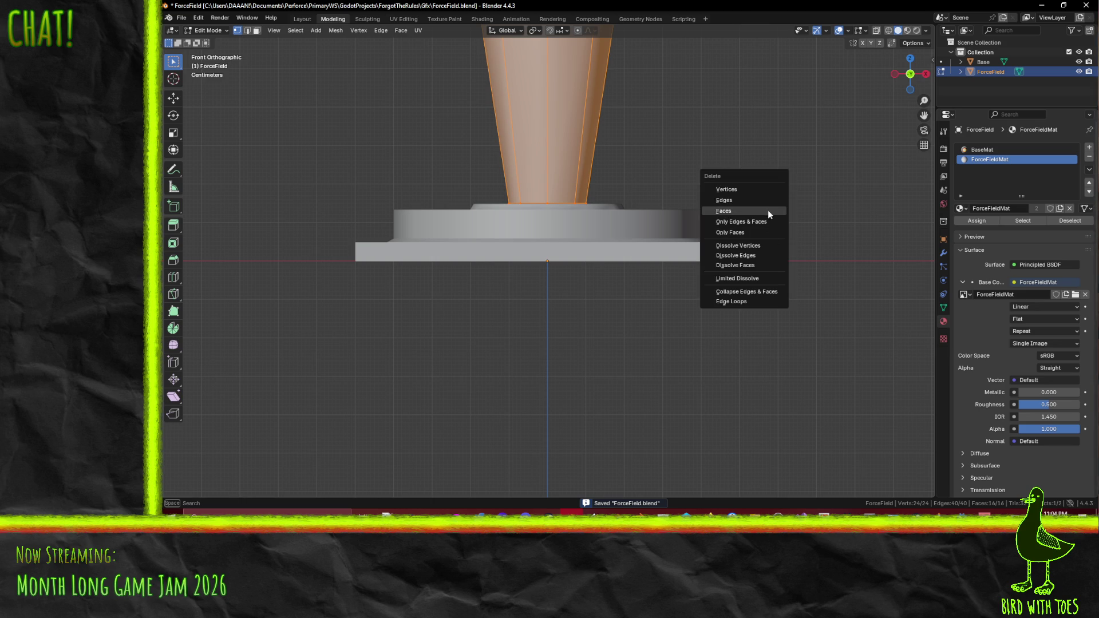
pyautogui.click(767, 211)
pyautogui.scroll(-4, 685, 189)
pyautogui.moveTo(685, 189); pyautogui.dragTo(716, 314)
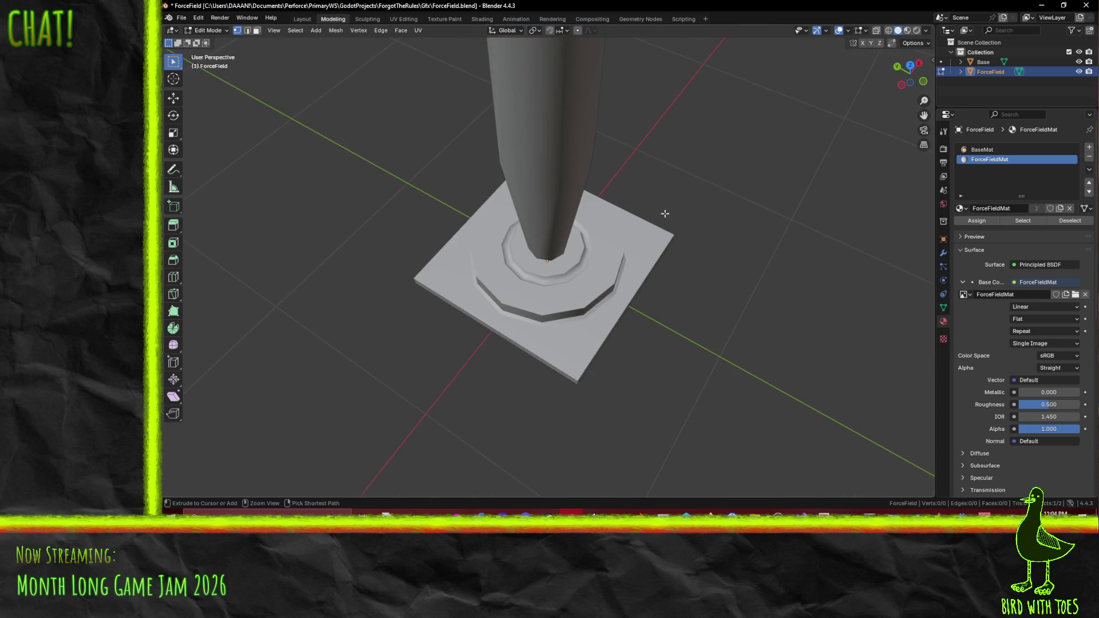
pyautogui.hotkey('ctrl', 's')
# Open ForceField.blend's Advanced Import Settings, inspect the Base, Base mesh and ForceField nodes, then close
pyautogui.click(959, 512)
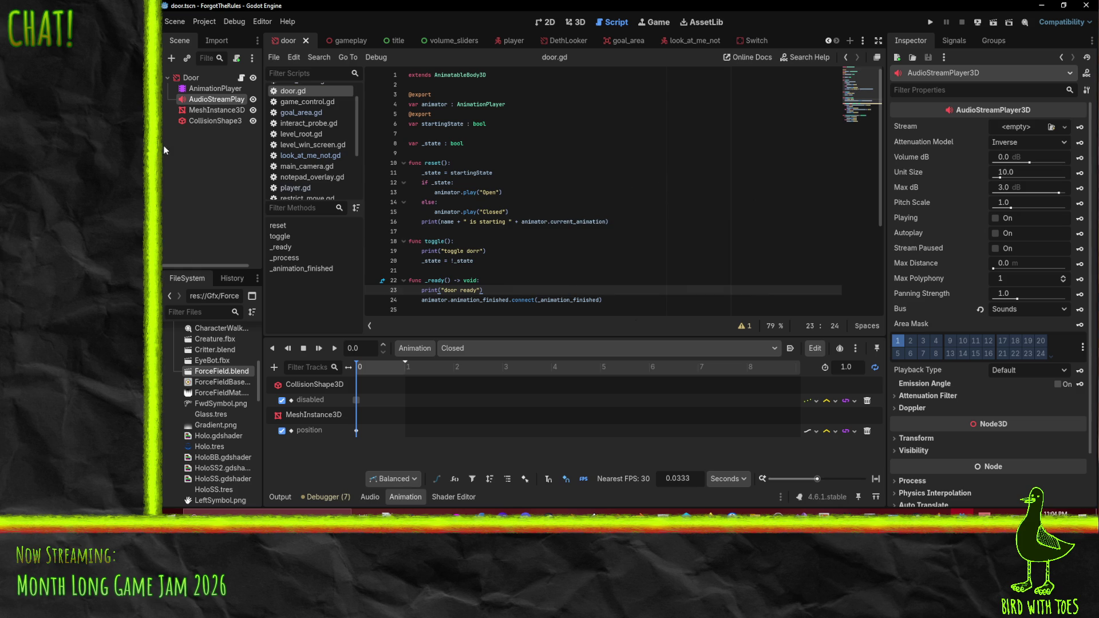
pyautogui.doubleClick(216, 371)
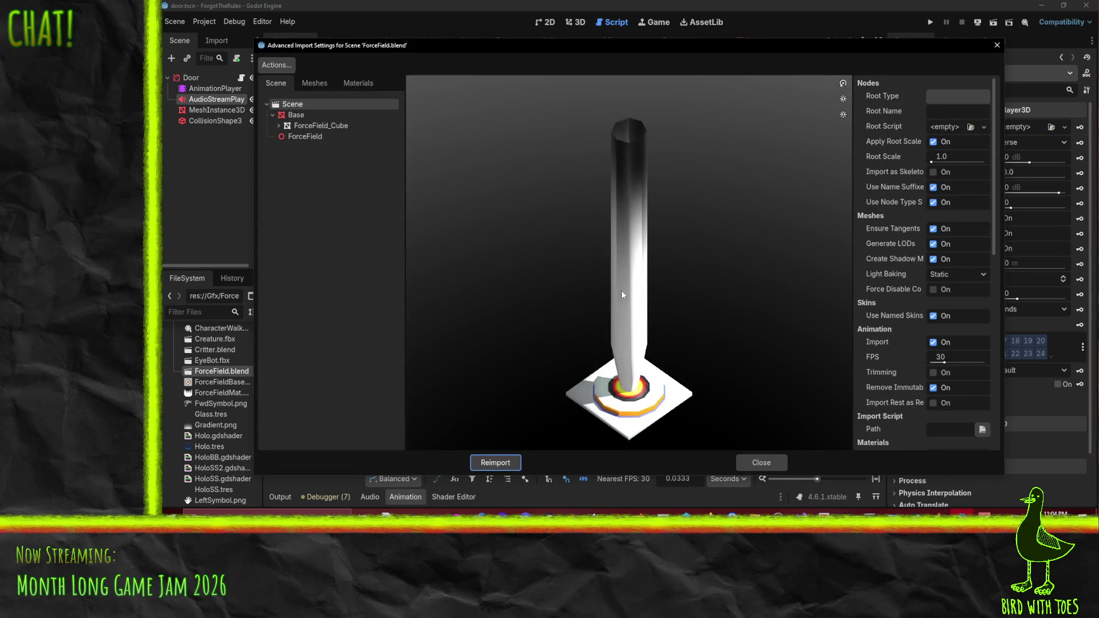
pyautogui.click(286, 138)
pyautogui.click(278, 125)
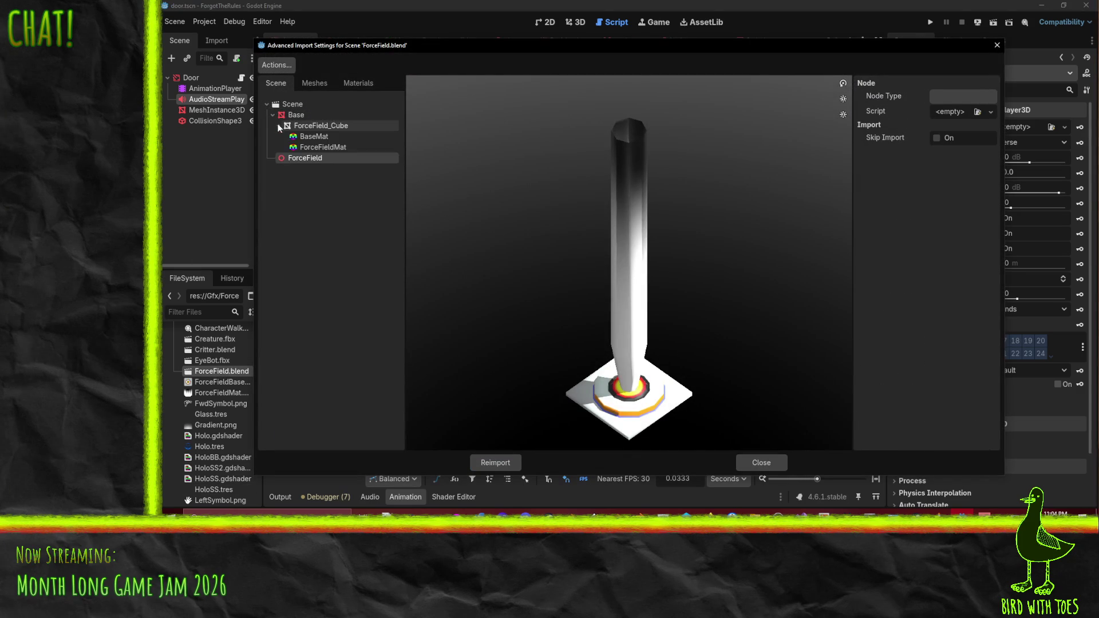
pyautogui.click(297, 115)
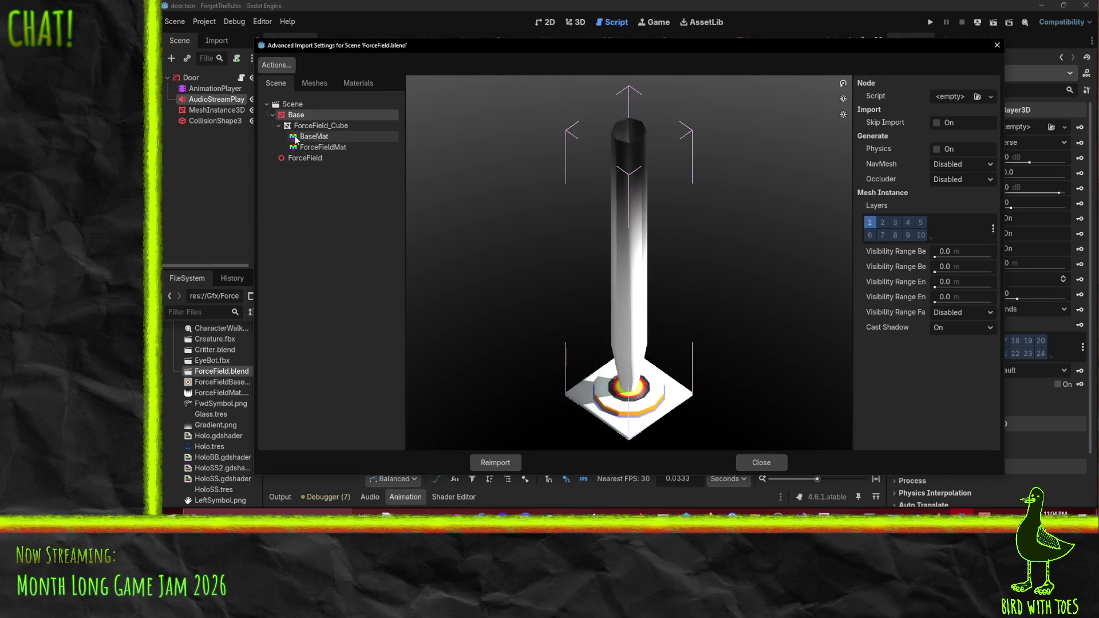
pyautogui.click(310, 127)
pyautogui.click(310, 159)
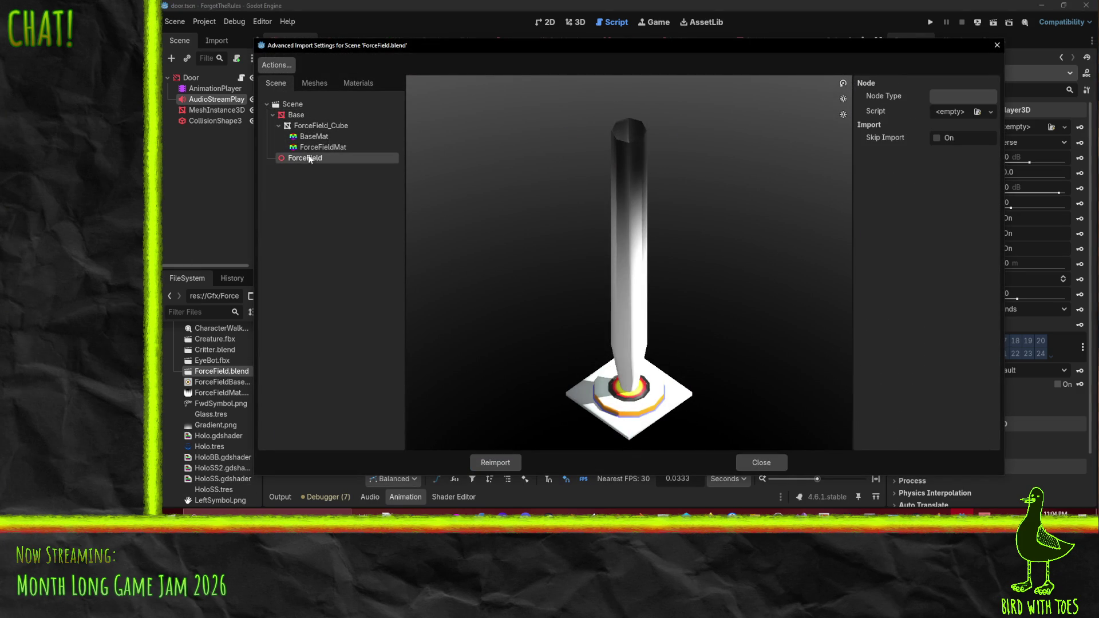
pyautogui.click(762, 462)
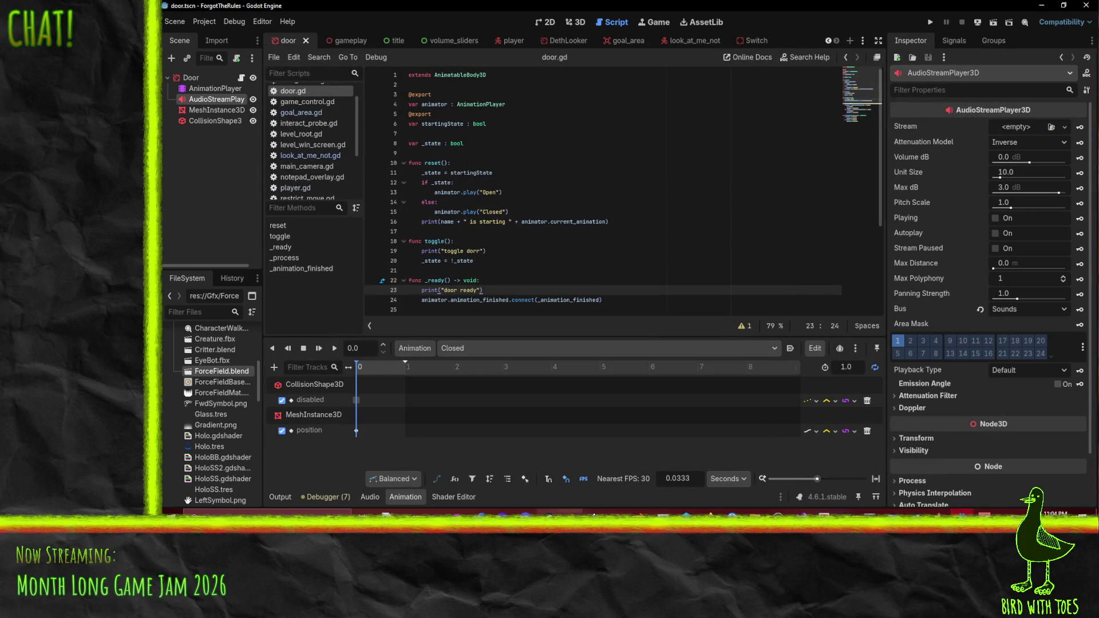
# Bring back the deleted pillar geometry in the ForceField mesh and save
pyautogui.click(594, 512)
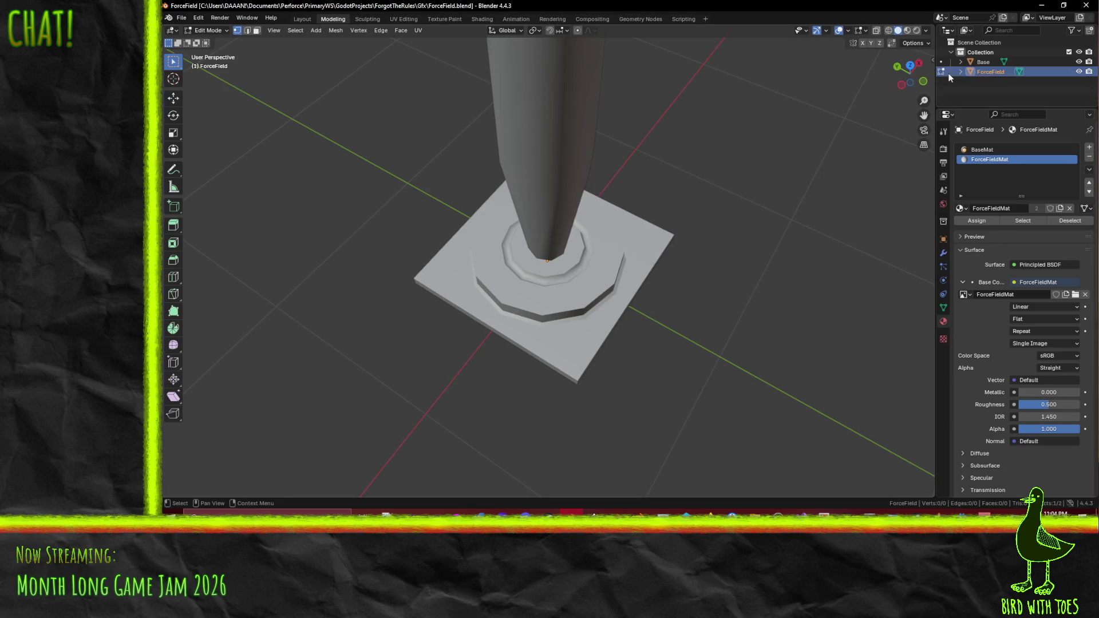
pyautogui.scroll(-2, 705, 210)
pyautogui.press('a')
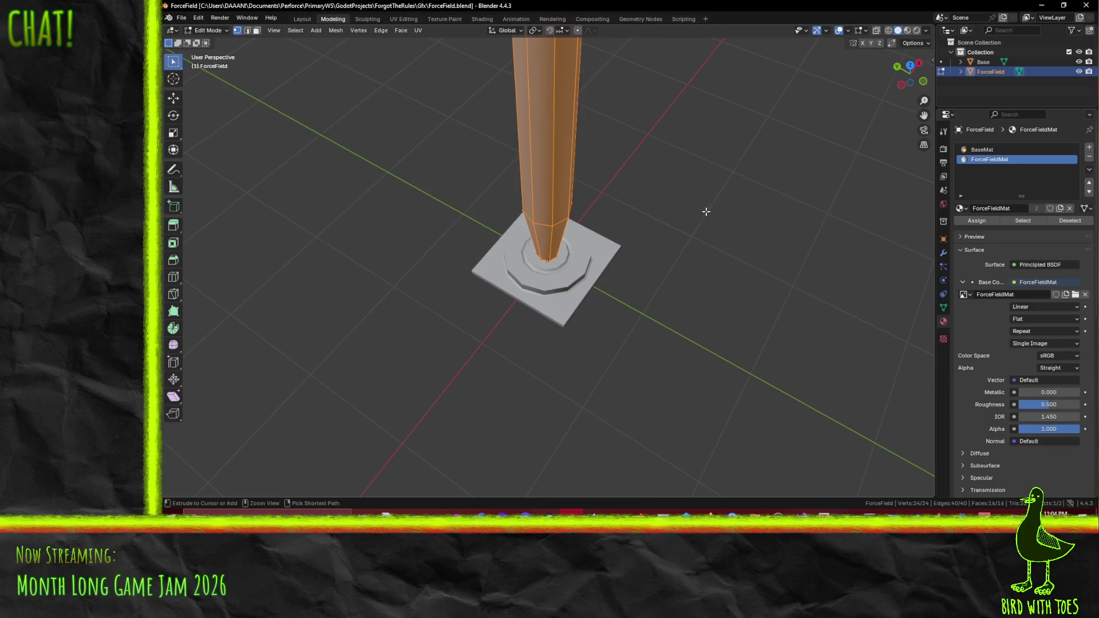
pyautogui.moveTo(707, 211)
pyautogui.mouseDown()
pyautogui.moveTo(675, 233)
pyautogui.moveTo(650, 192)
pyautogui.mouseUp()
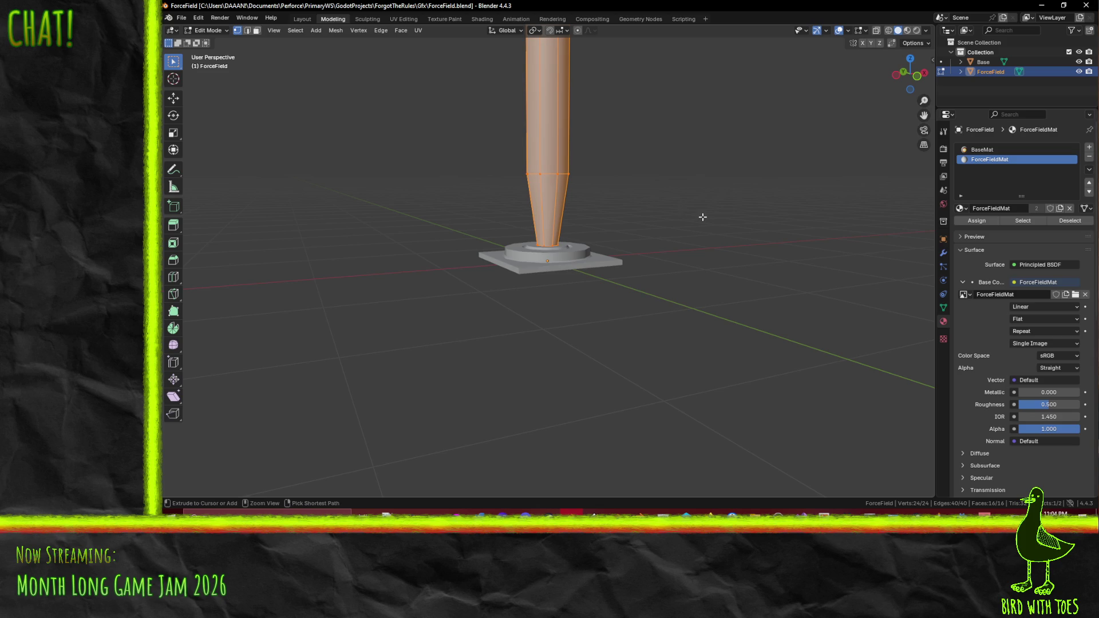
pyautogui.hotkey('ctrl', 's')
# In Base's Edit Mode, delete the ForceFieldMat pillar faces and save the blend file
pyautogui.click(957, 63)
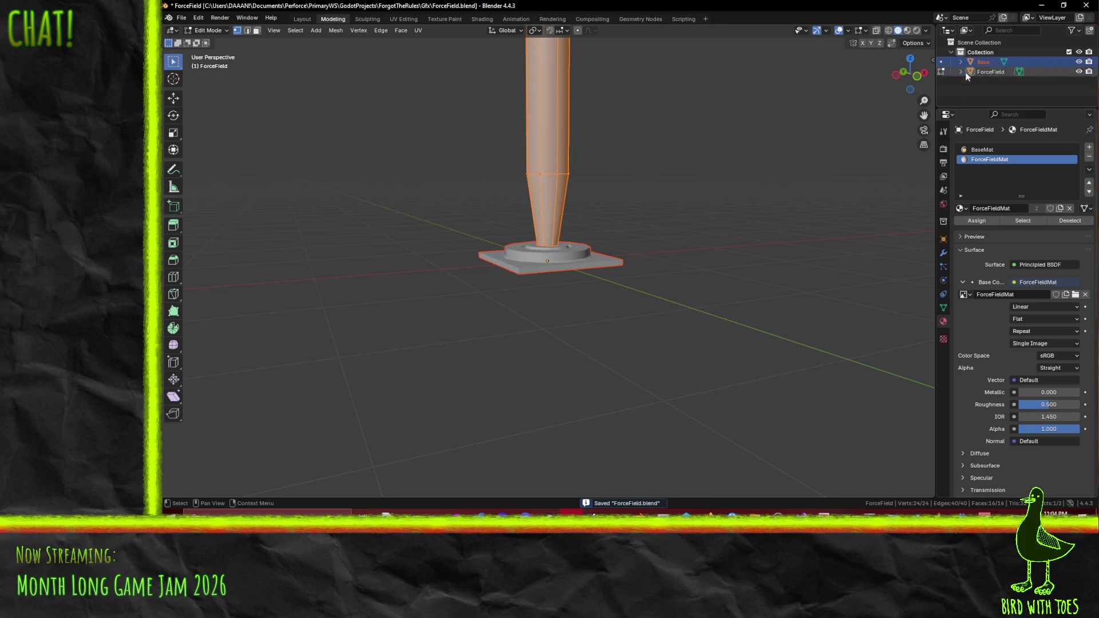
pyautogui.press('Tab')
pyautogui.click(968, 62)
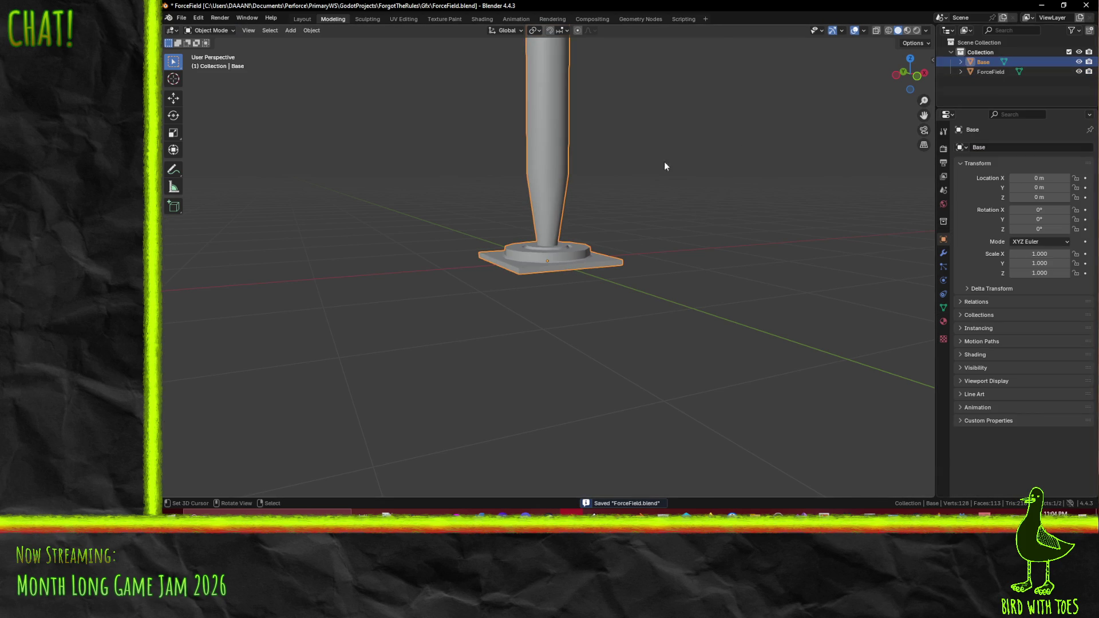
pyautogui.press('Tab')
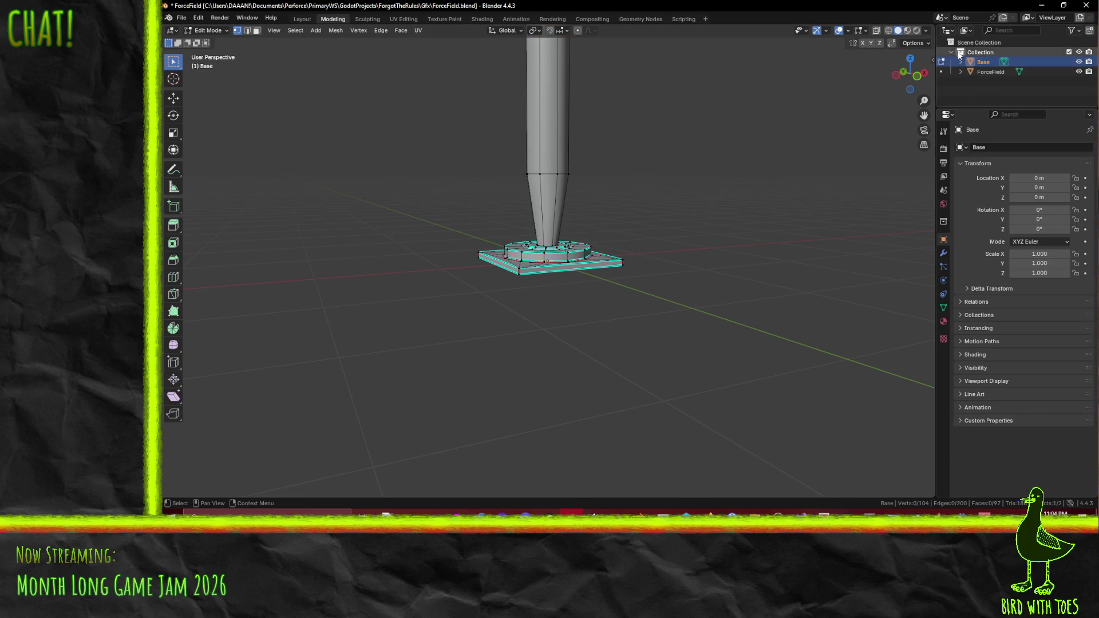
pyautogui.click(943, 321)
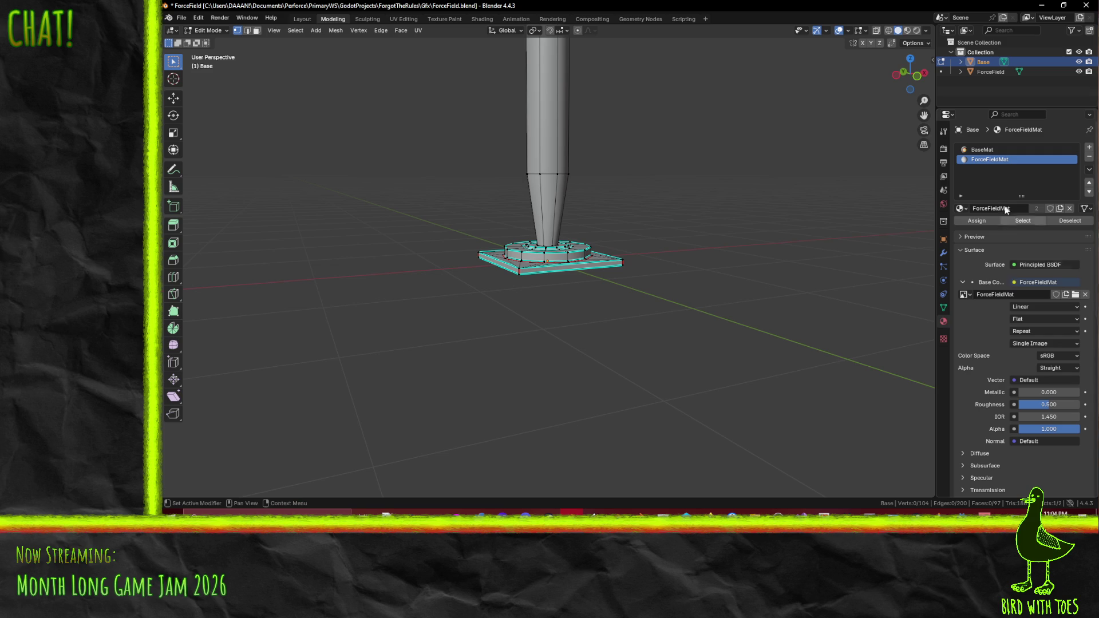
pyautogui.click(1022, 222)
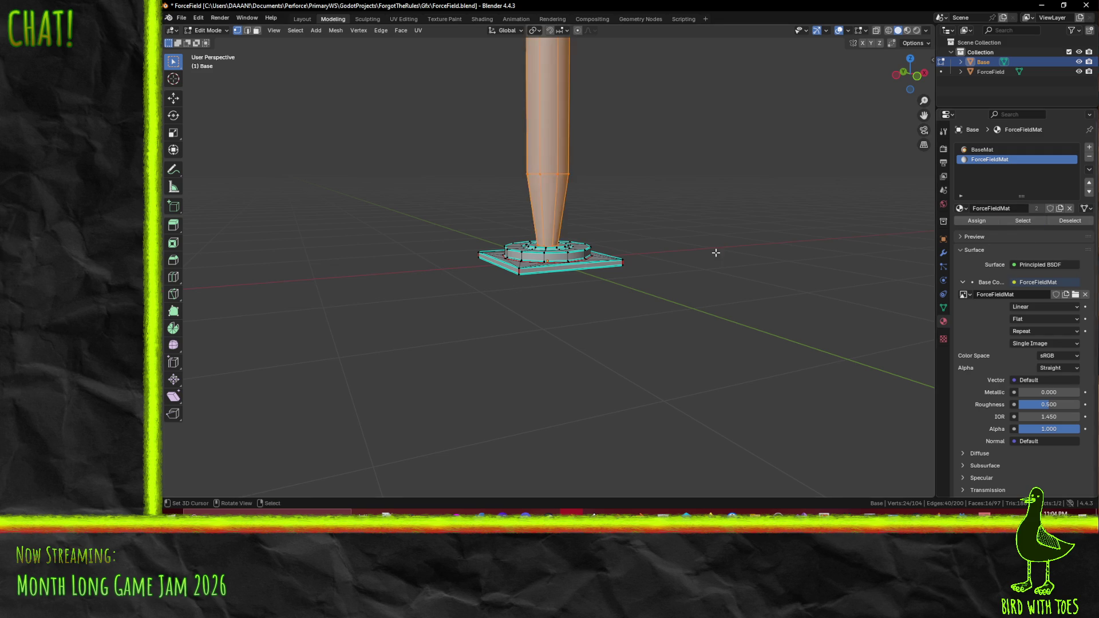
pyautogui.press('x')
pyautogui.click(713, 246)
pyautogui.hotkey('ctrl', 's')
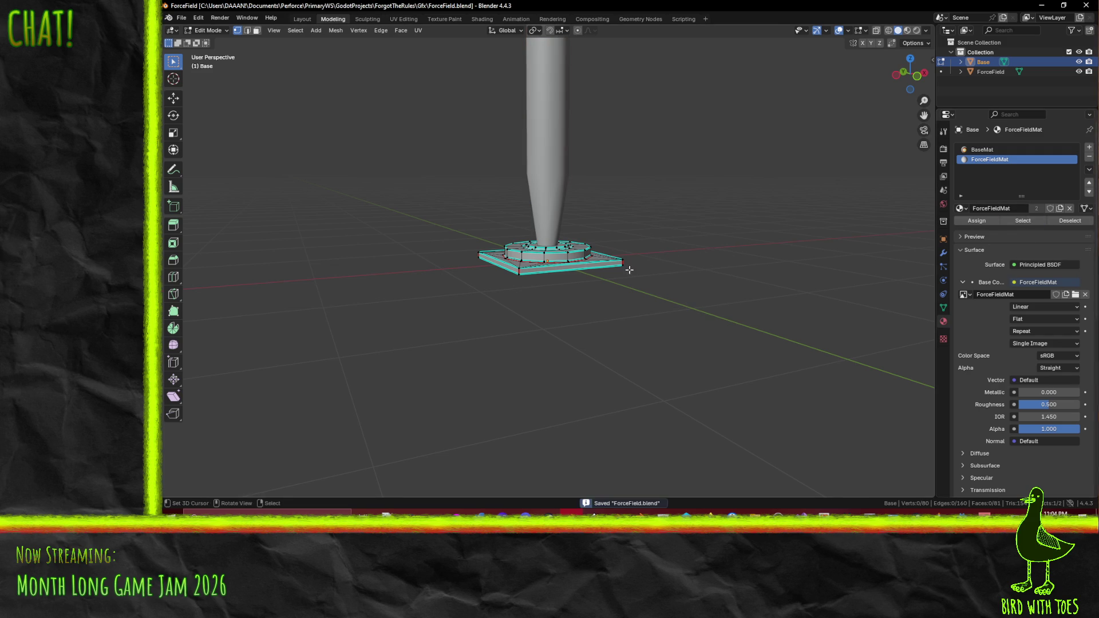
pyautogui.press('Tab')
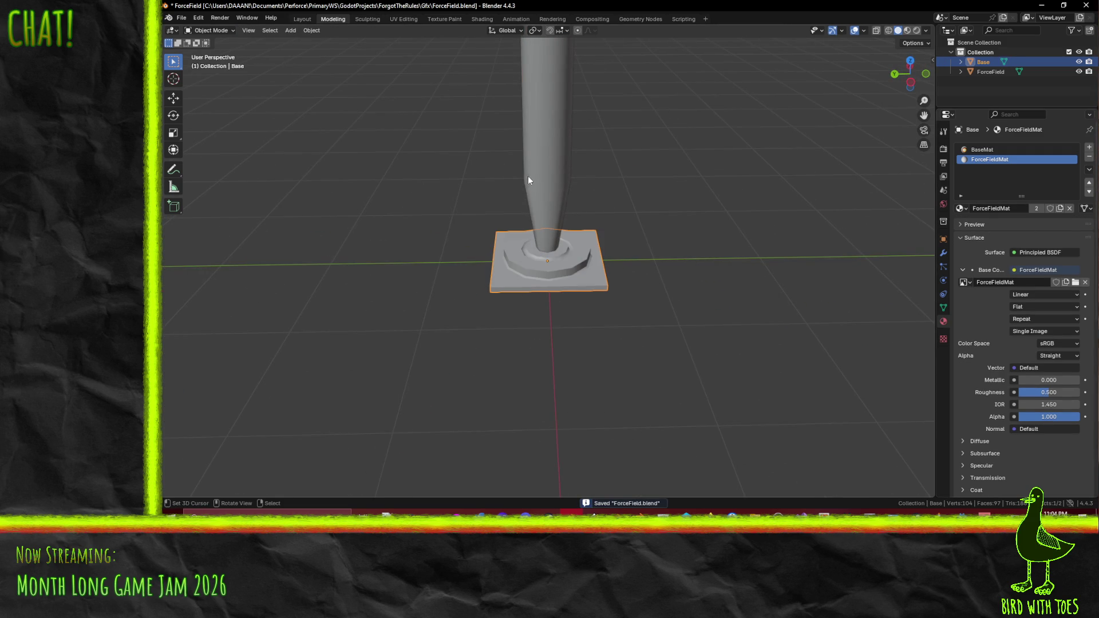
pyautogui.click(527, 176)
pyautogui.hotkey('alt', 'Tab')
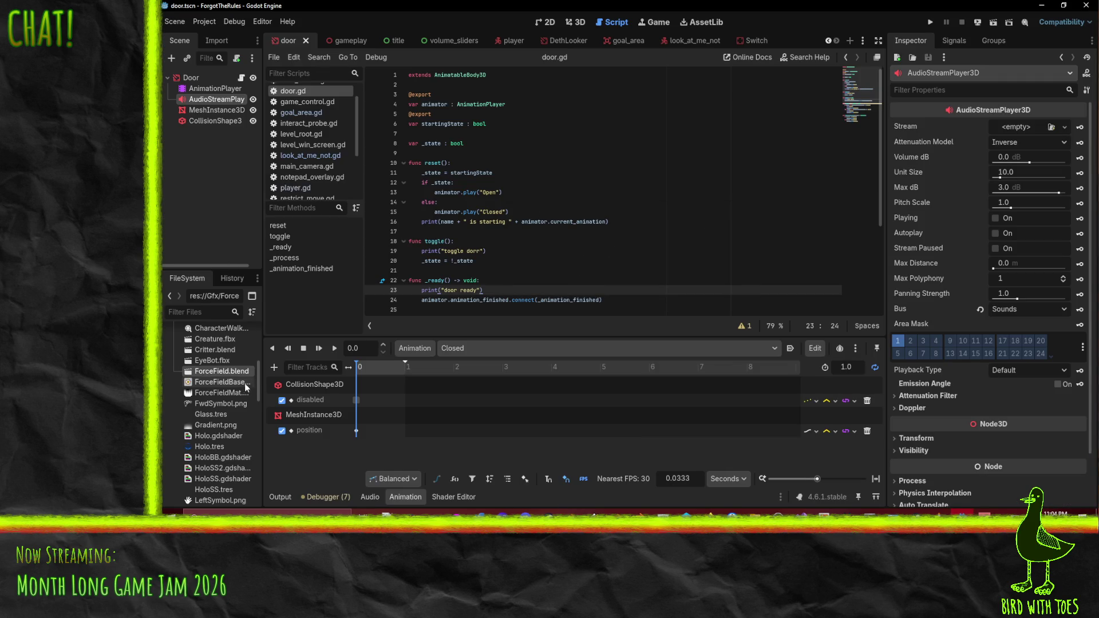
# Reopen ForceField.blend's import settings and preview the ForceField_Cube and ForceField_Cube_001 meshes
pyautogui.doubleClick(232, 371)
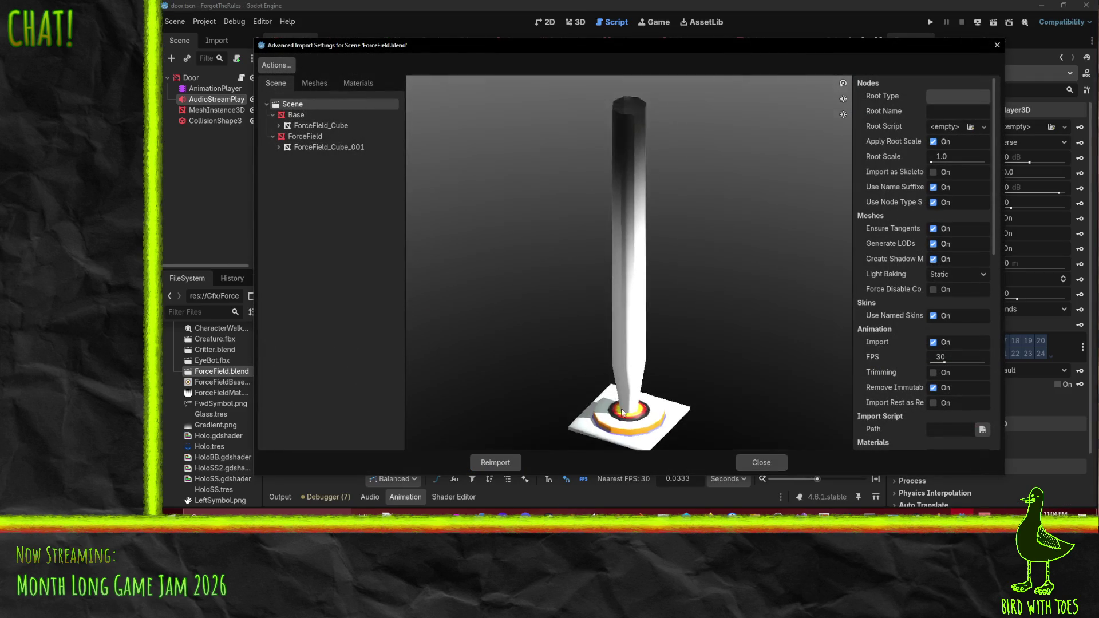
pyautogui.scroll(5, 670, 386)
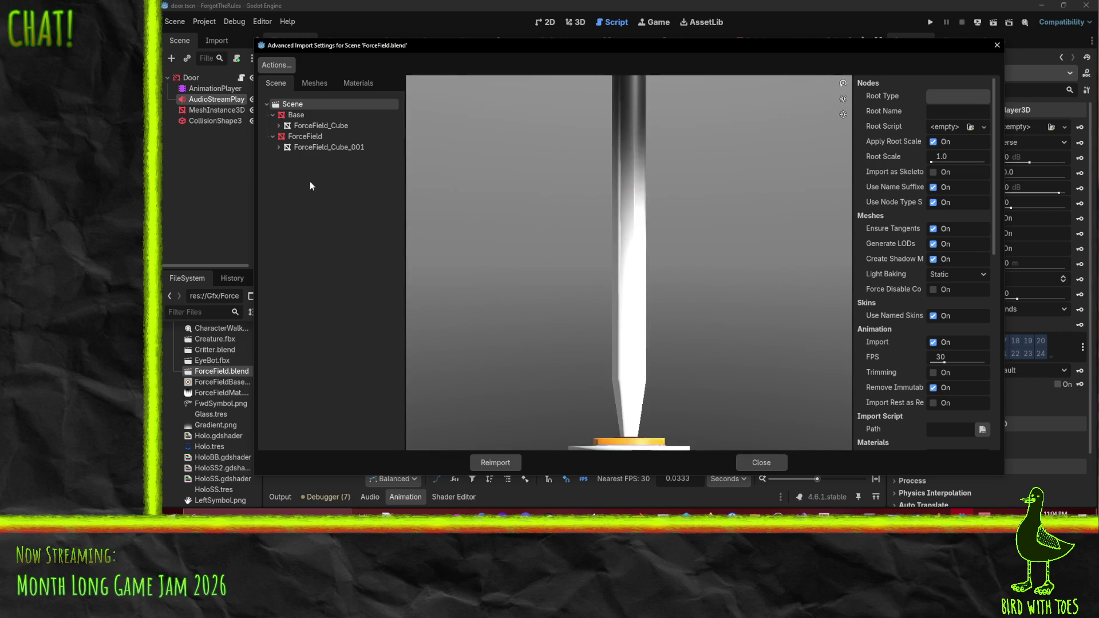
pyautogui.click(324, 136)
pyautogui.click(322, 126)
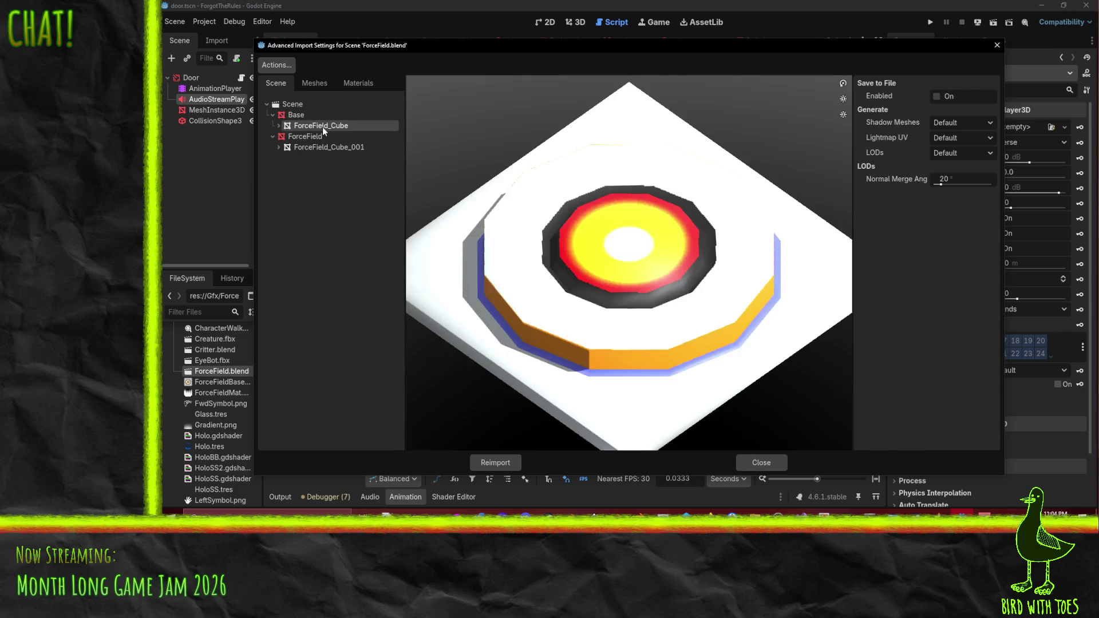
pyautogui.click(338, 148)
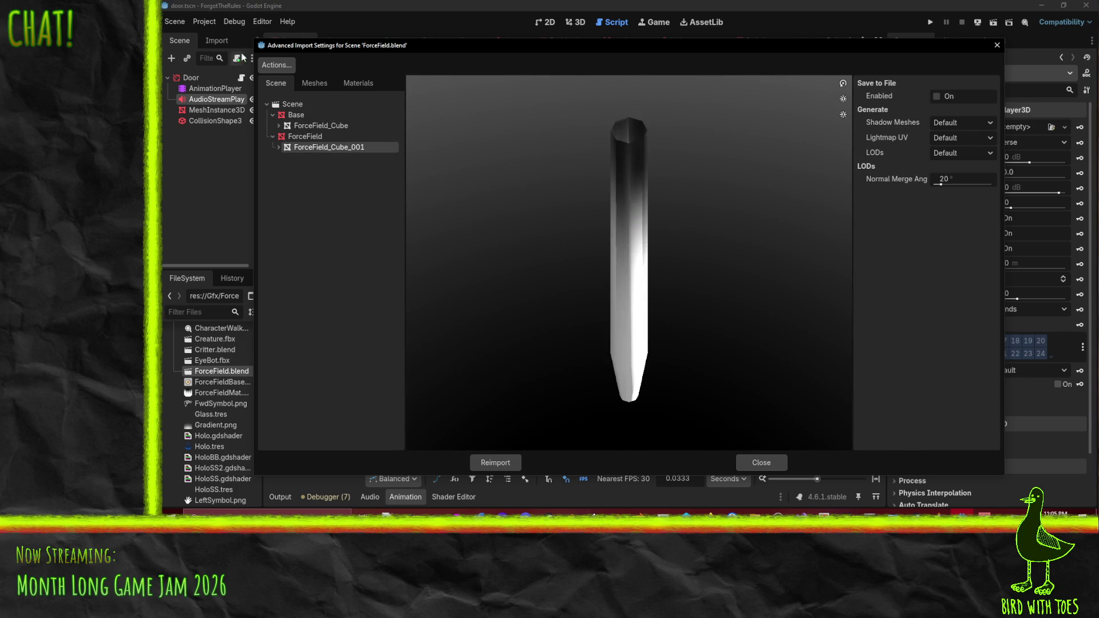
# Preview ForceFieldMat and BaseMat, leaving Use External off, then close the import settings
pyautogui.click(358, 83)
pyautogui.click(305, 116)
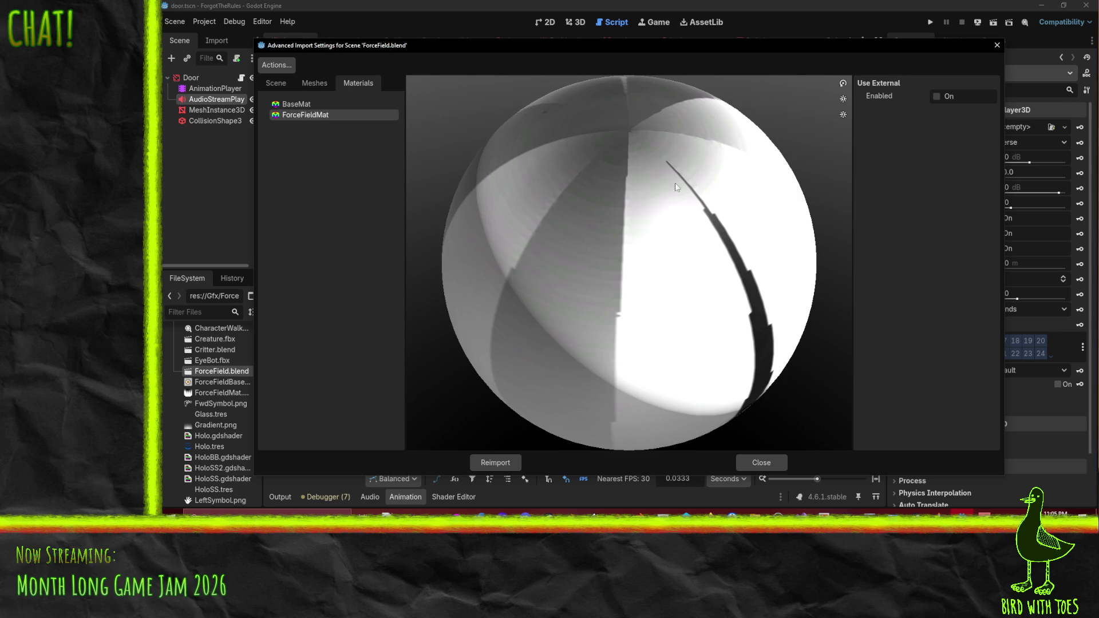
pyautogui.click(943, 99)
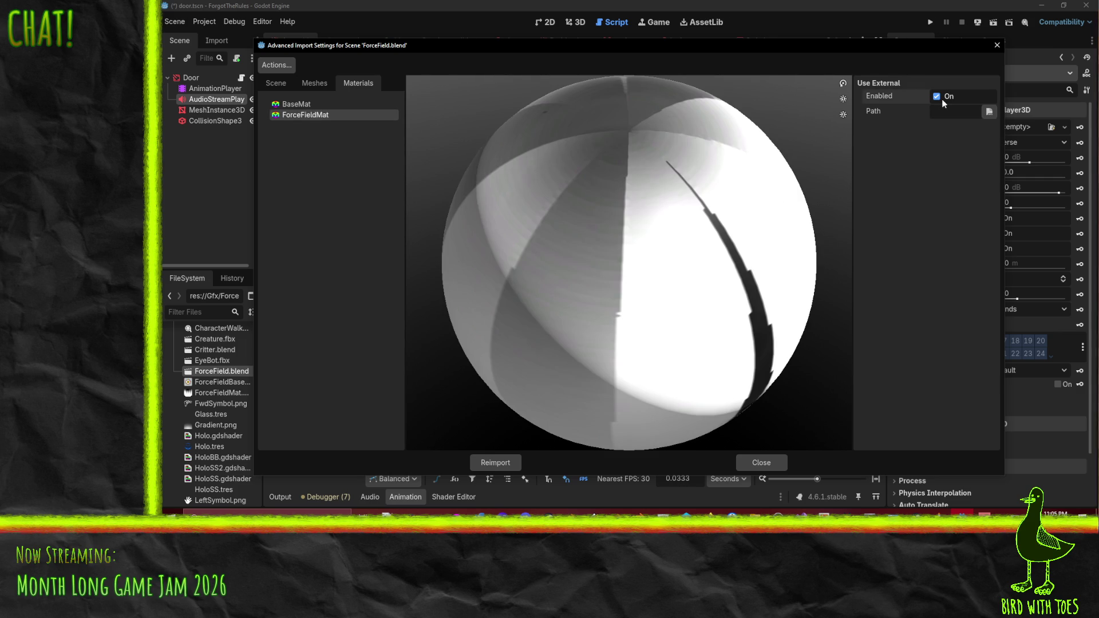
pyautogui.click(939, 97)
pyautogui.click(299, 106)
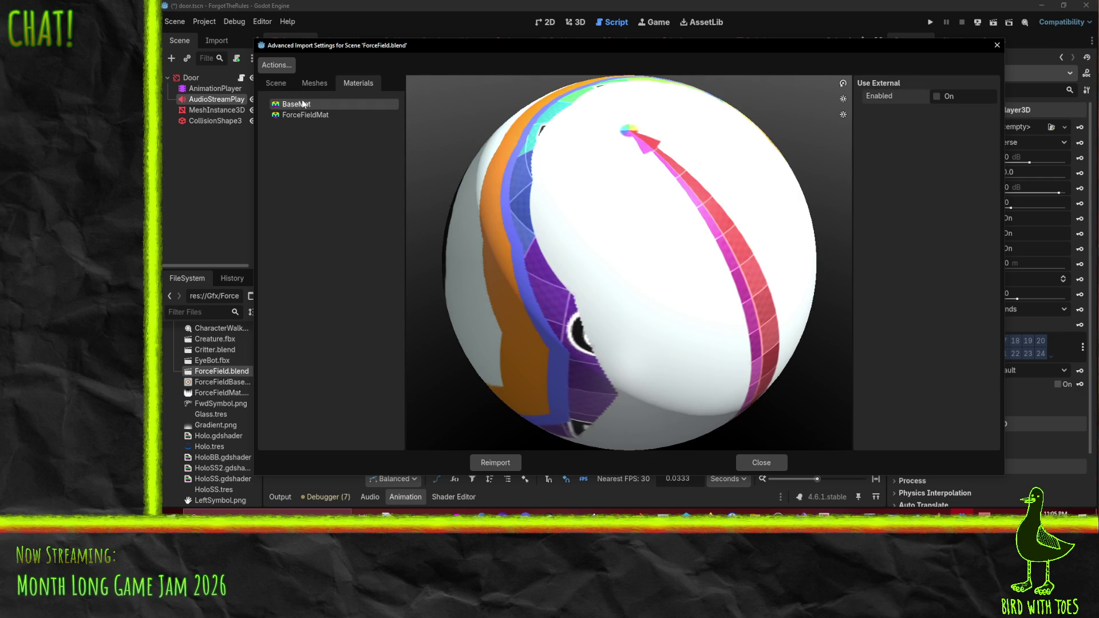
pyautogui.click(285, 85)
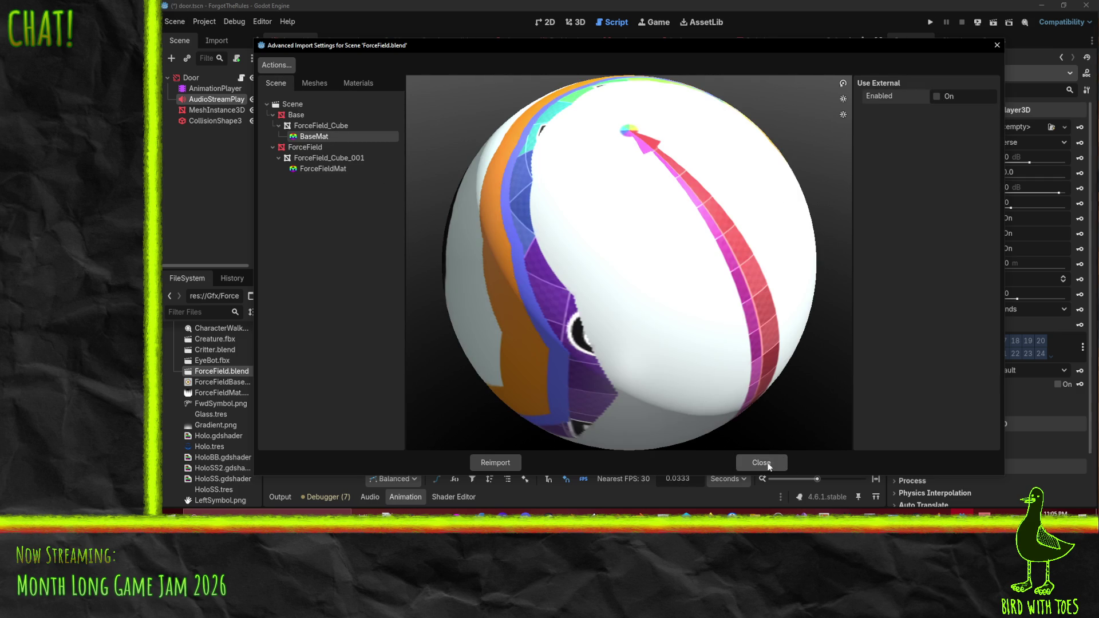
pyautogui.click(487, 463)
pyautogui.scroll(-4, 547, 166)
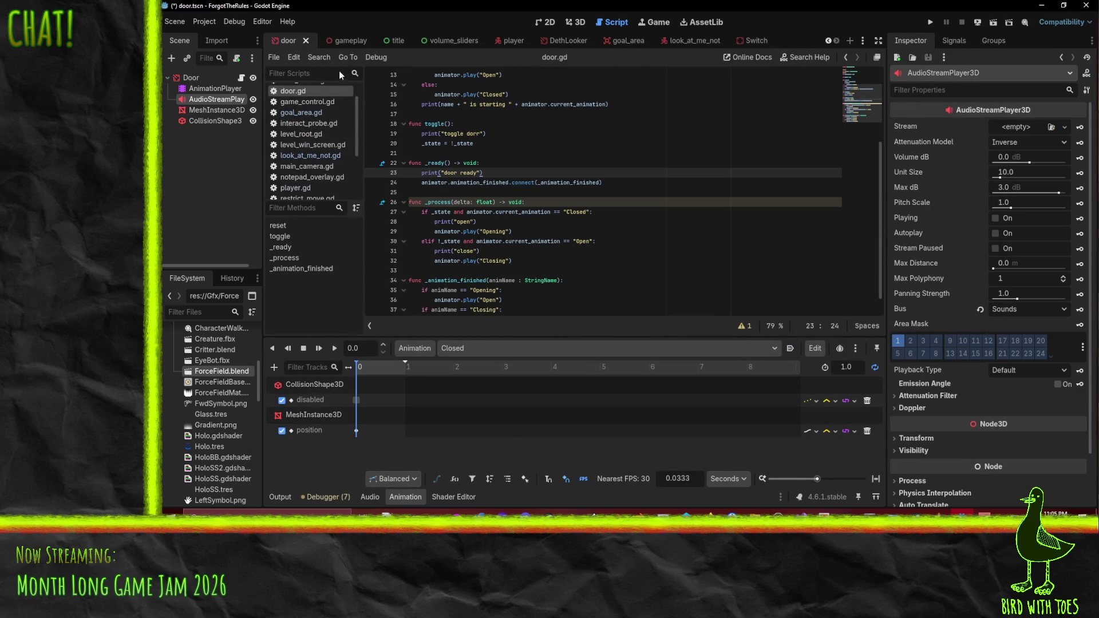
# Drag ForceField.blend into the door scene's 3D view as ForceField2
pyautogui.click(576, 23)
pyautogui.scroll(-3, 581, 212)
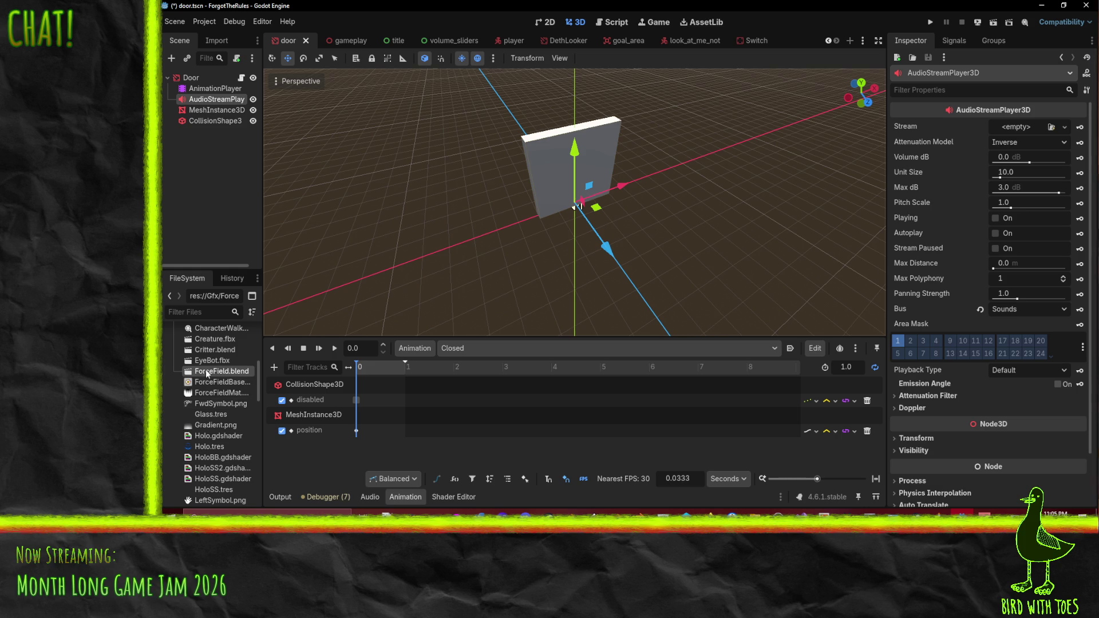
pyautogui.moveTo(221, 372)
pyautogui.mouseDown()
pyautogui.moveTo(316, 237)
pyautogui.moveTo(189, 80)
pyautogui.mouseUp()
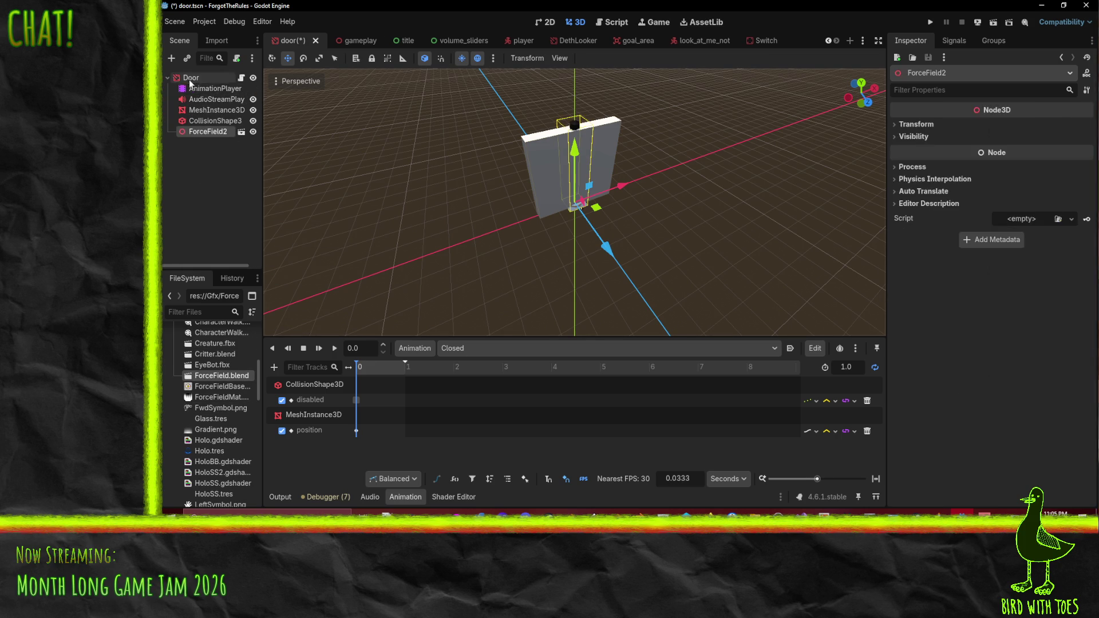
pyautogui.moveTo(515, 217)
pyautogui.mouseDown()
pyautogui.moveTo(637, 203)
pyautogui.moveTo(606, 200)
pyautogui.mouseUp()
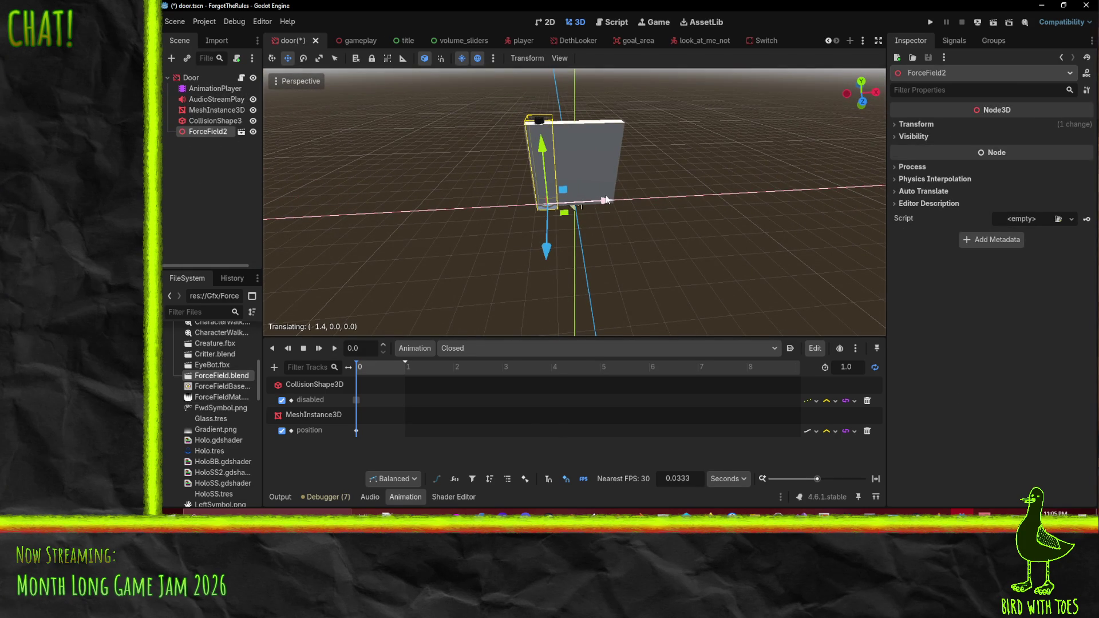
# Duplicate ForceField2 into ForceField3, ForceField4 and ForceField5, sliding each sideways along the door
pyautogui.rightClick(199, 131)
pyautogui.click(235, 286)
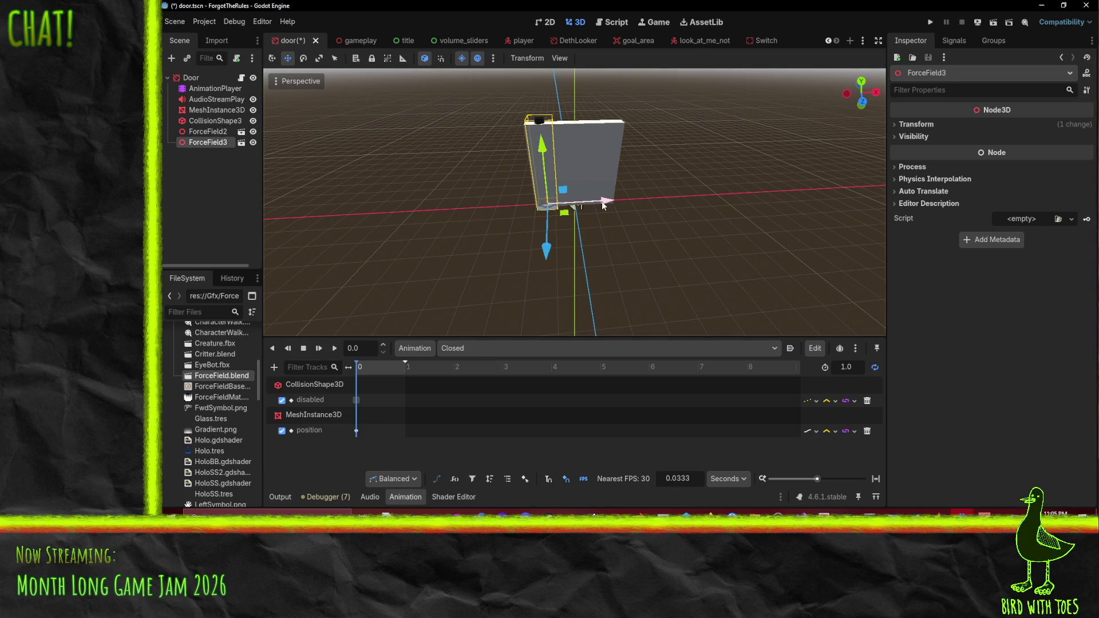
pyautogui.moveTo(606, 202); pyautogui.dragTo(646, 199)
pyautogui.rightClick(226, 144)
pyautogui.click(286, 293)
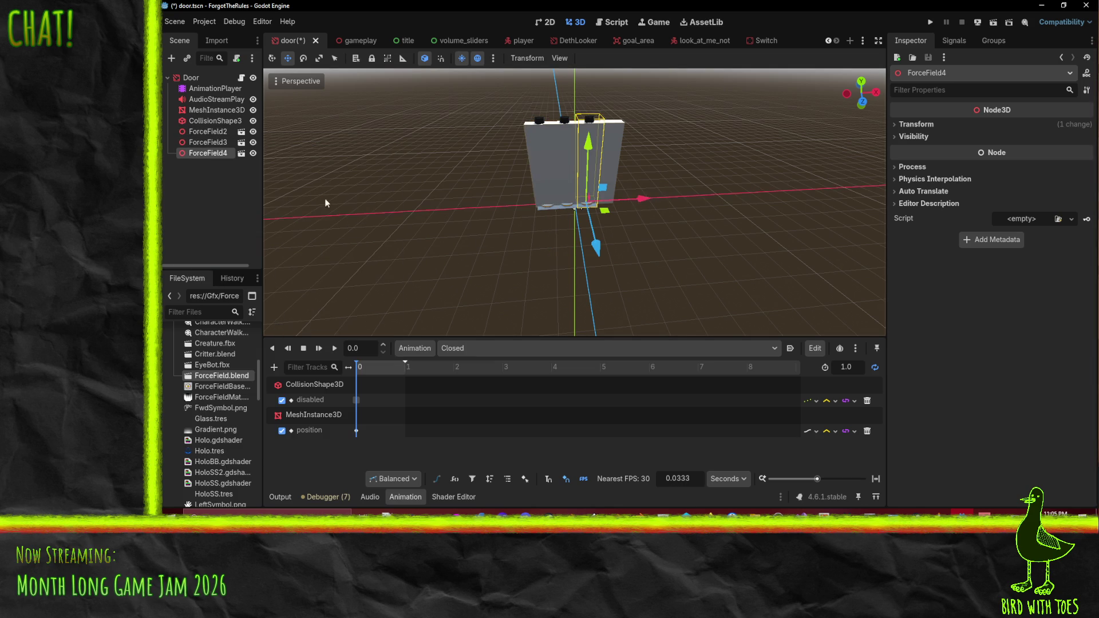
pyautogui.rightClick(221, 153)
pyautogui.click(259, 300)
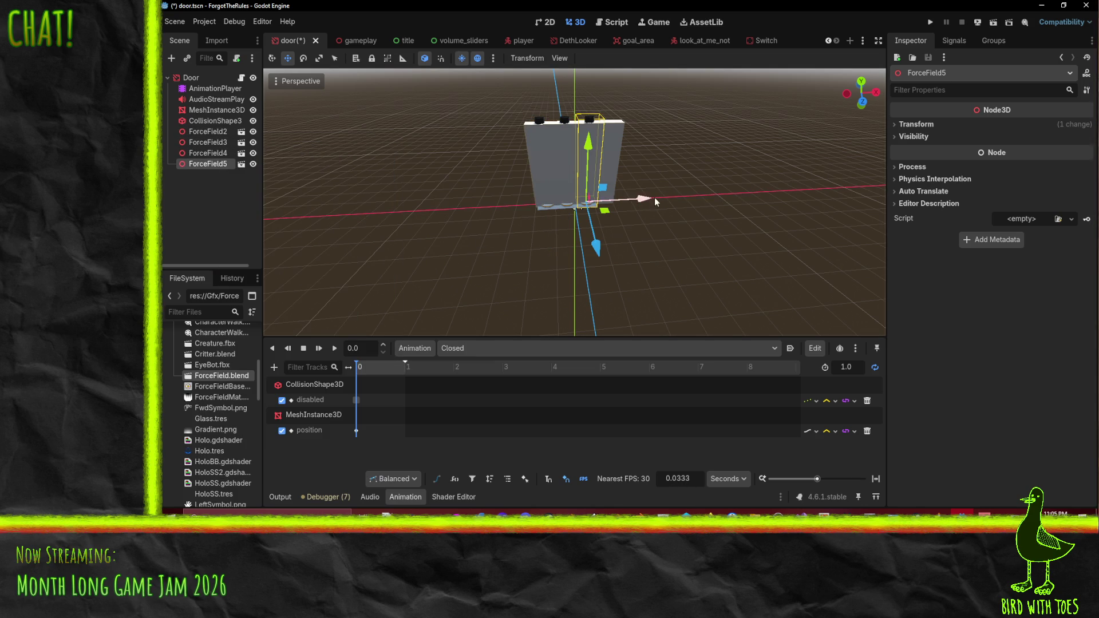
# Check the door's collision shape and mesh, then select all four force-field instances
pyautogui.moveTo(446, 204); pyautogui.dragTo(564, 228)
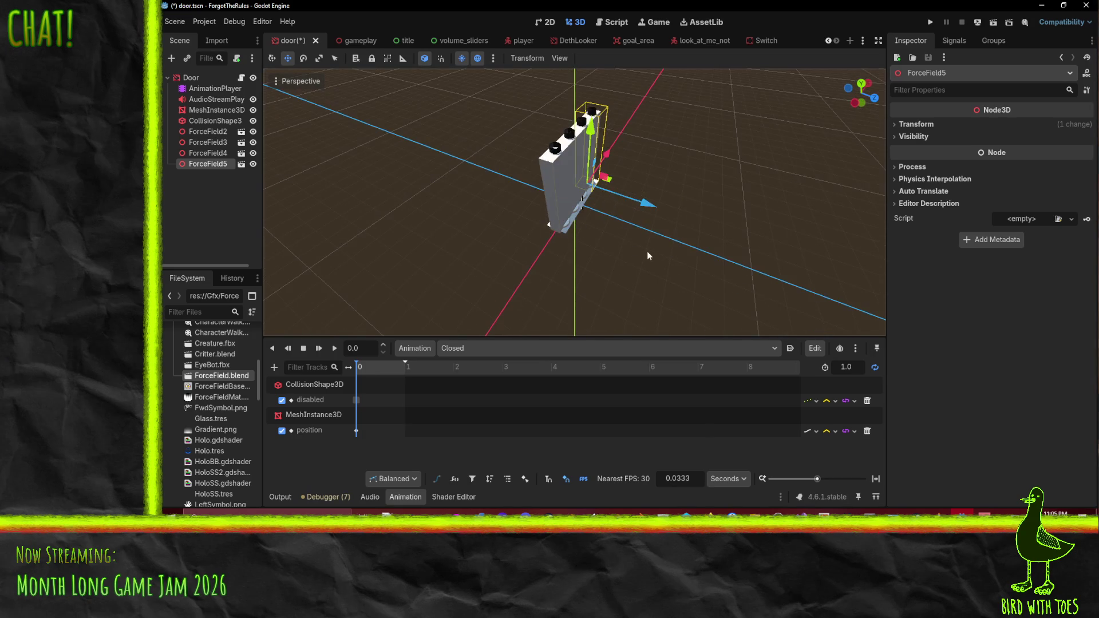
pyautogui.click(220, 121)
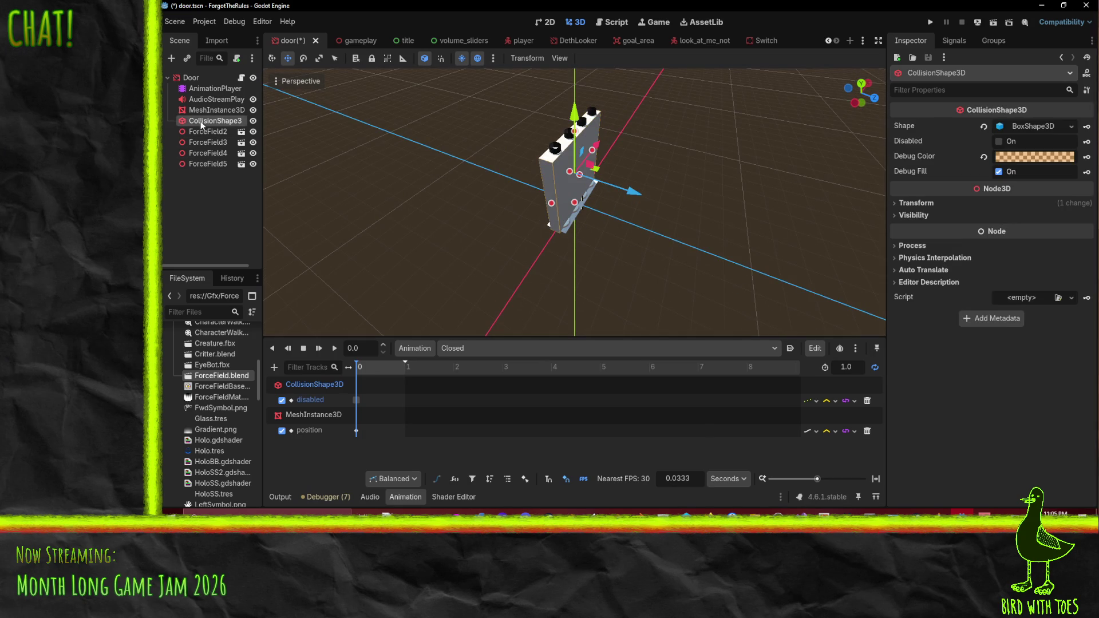
pyautogui.click(236, 111)
pyautogui.scroll(5, 564, 182)
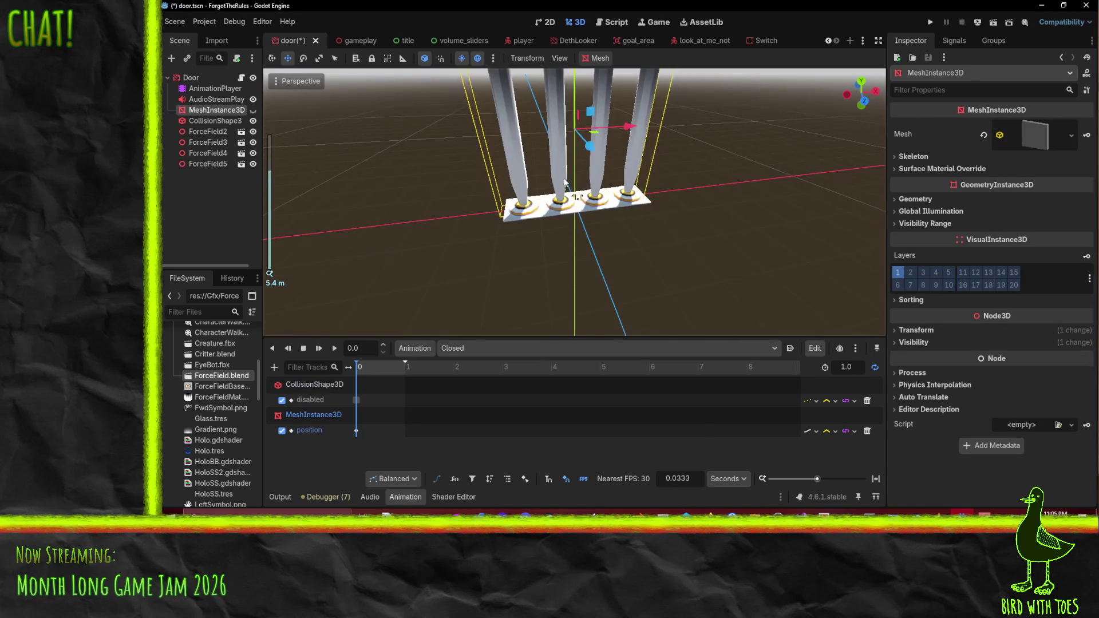
pyautogui.moveTo(564, 182)
pyautogui.mouseDown()
pyautogui.moveTo(504, 166)
pyautogui.moveTo(514, 182)
pyautogui.mouseUp()
pyautogui.click(208, 131)
pyautogui.keyDown('shift'); pyautogui.click(204, 165); pyautogui.keyUp('shift')
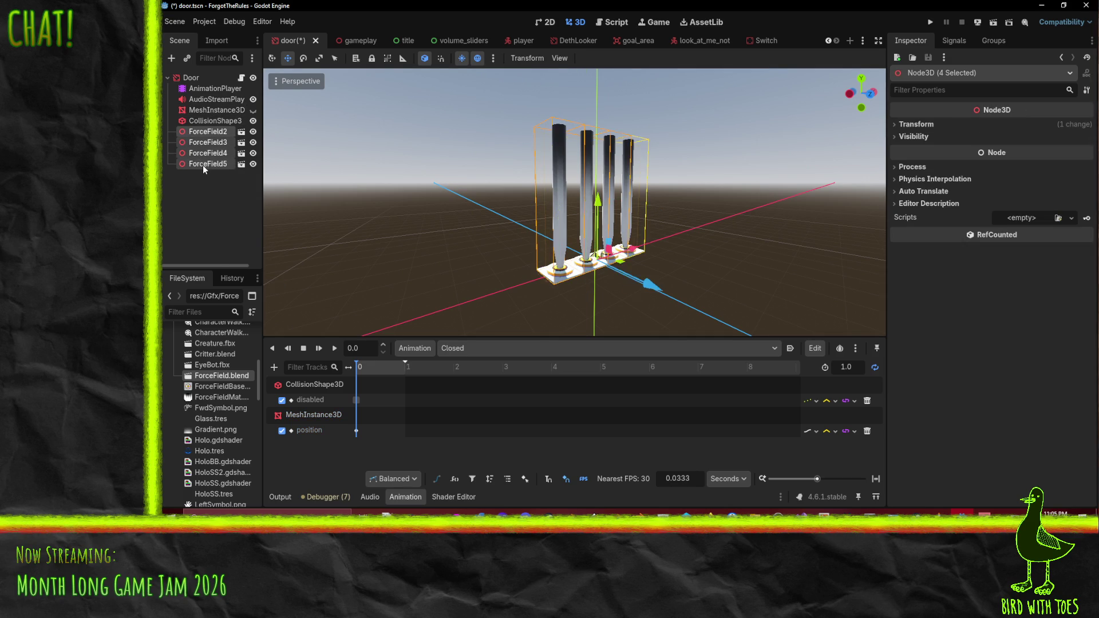
pyautogui.rightClick(203, 166)
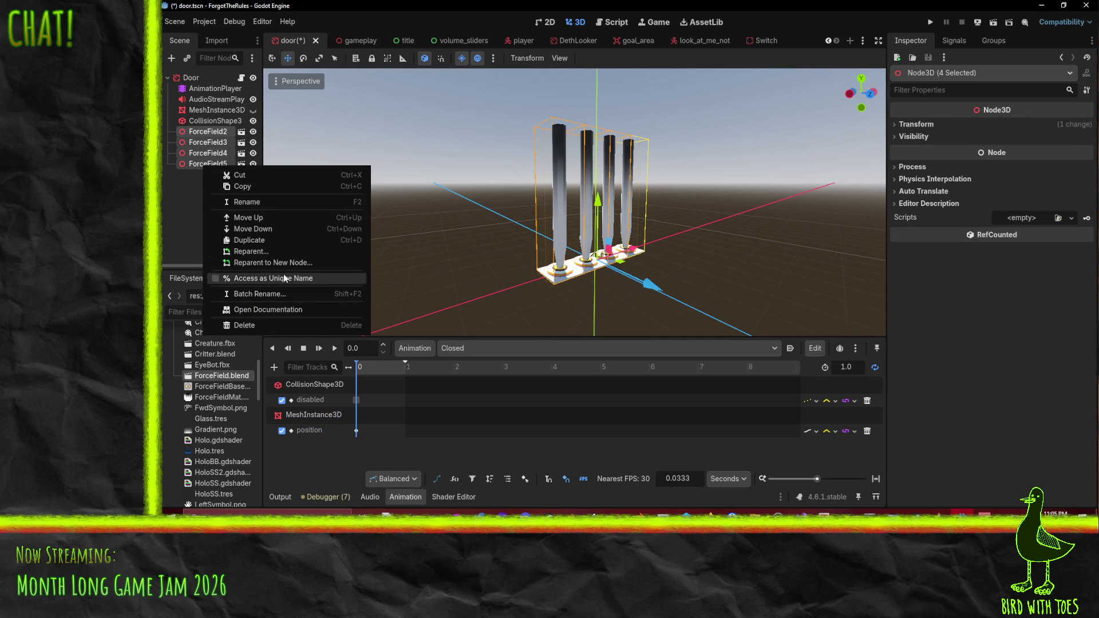
pyautogui.press('Escape')
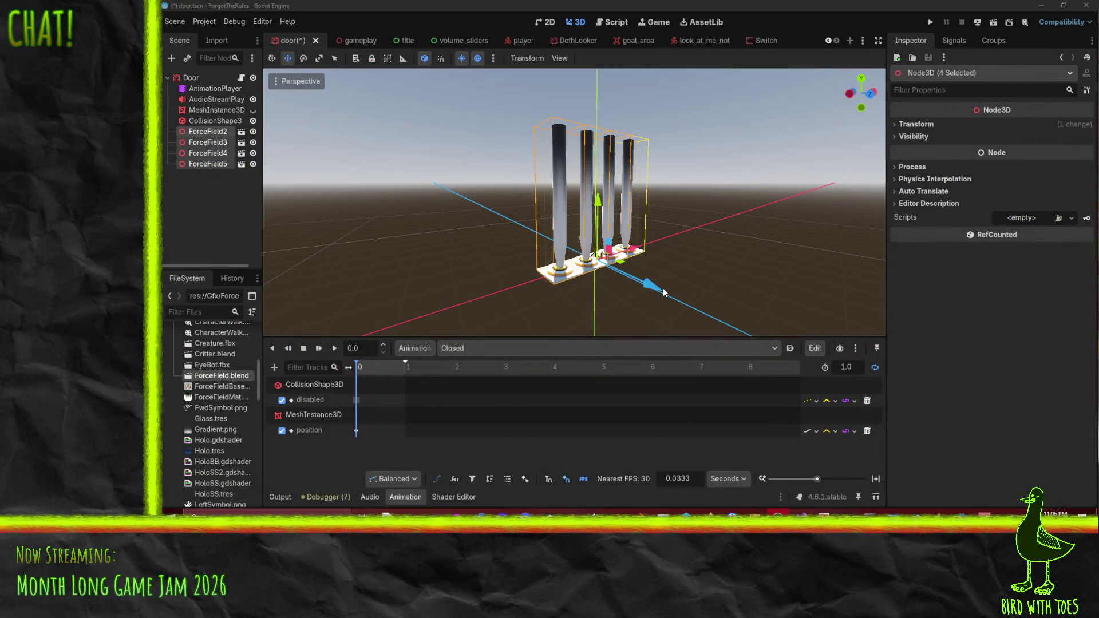
# Apply Make Local to ForceField2, ForceField3, ForceField4 and ForceField5, then select the AnimationPlayer
pyautogui.moveTo(663, 288)
pyautogui.mouseDown()
pyautogui.moveTo(589, 301)
pyautogui.moveTo(256, 171)
pyautogui.mouseUp()
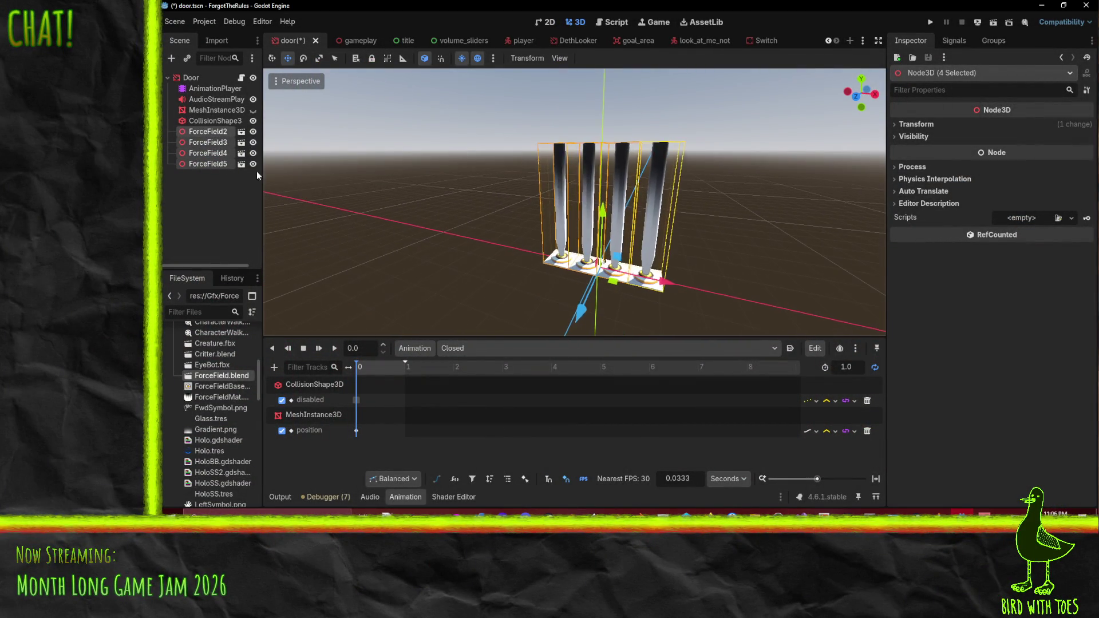
pyautogui.rightClick(212, 134)
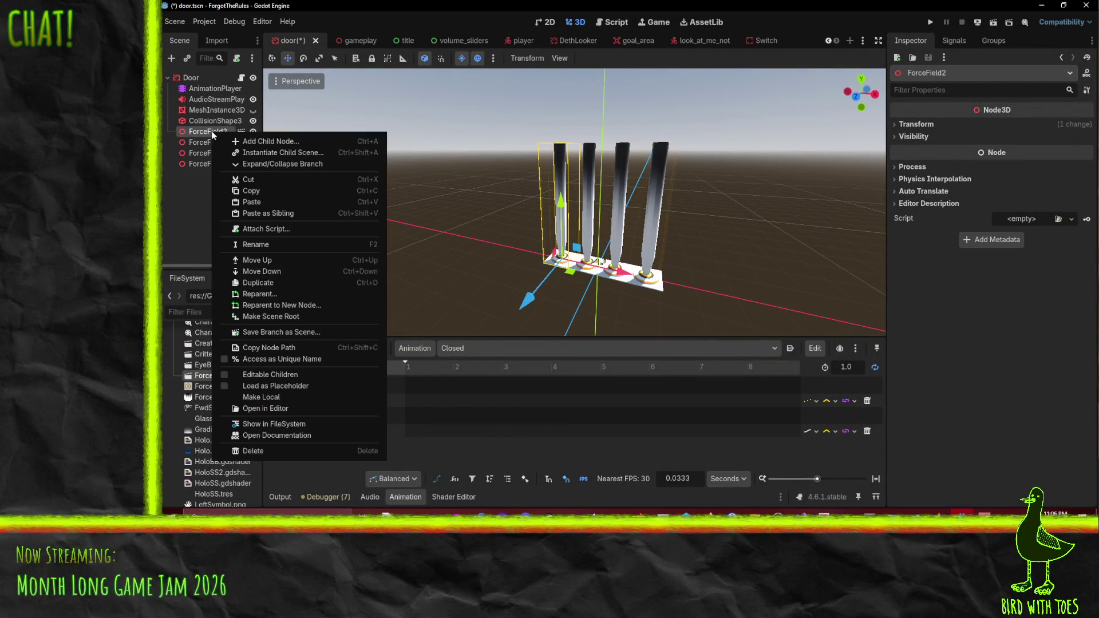
pyautogui.click(284, 394)
pyautogui.rightClick(192, 166)
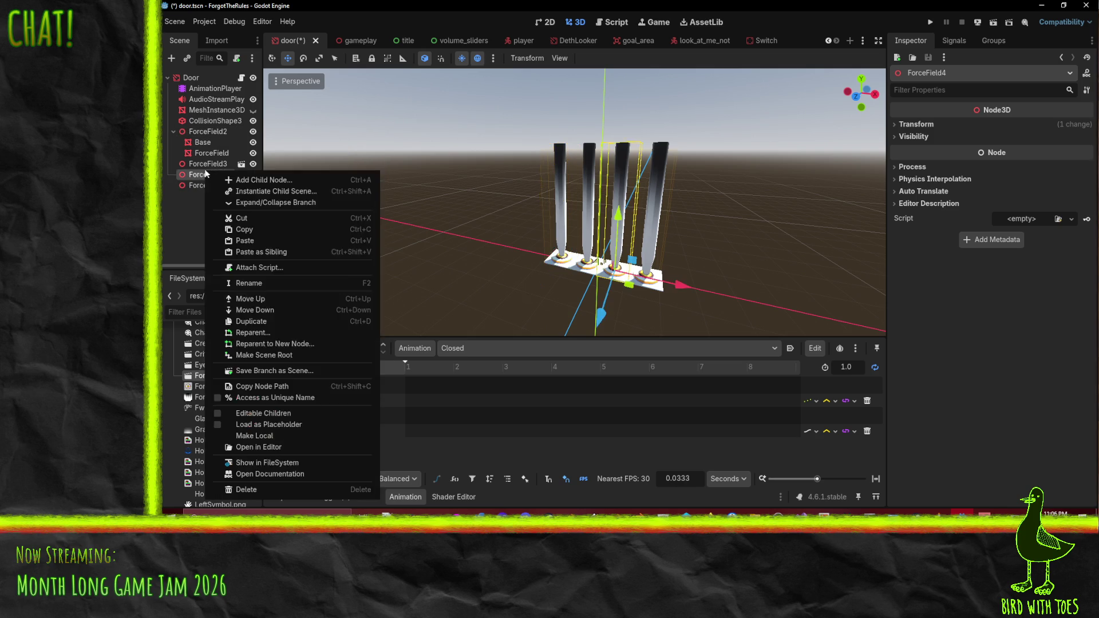
pyautogui.click(240, 428)
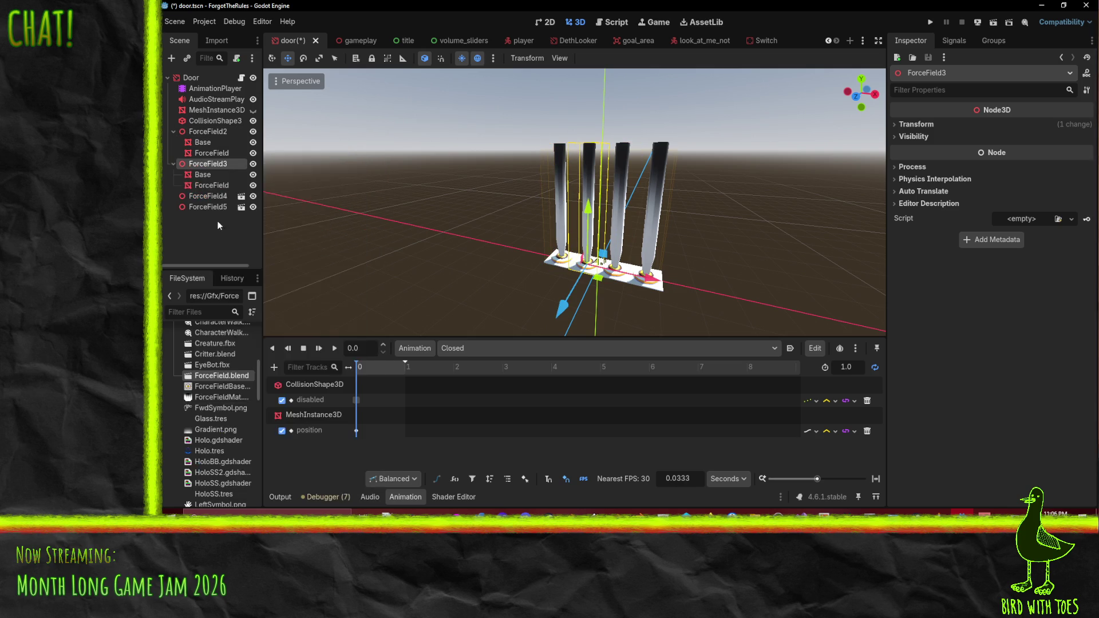
pyautogui.rightClick(224, 197)
pyautogui.click(277, 445)
pyautogui.rightClick(209, 218)
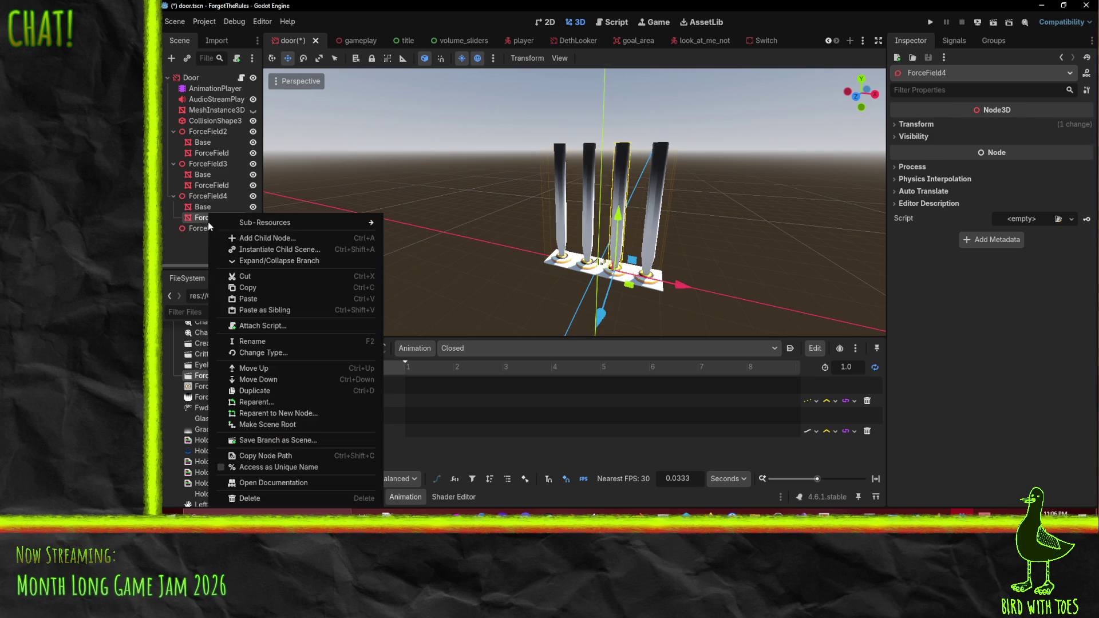
pyautogui.click(198, 231)
pyautogui.rightClick(198, 230)
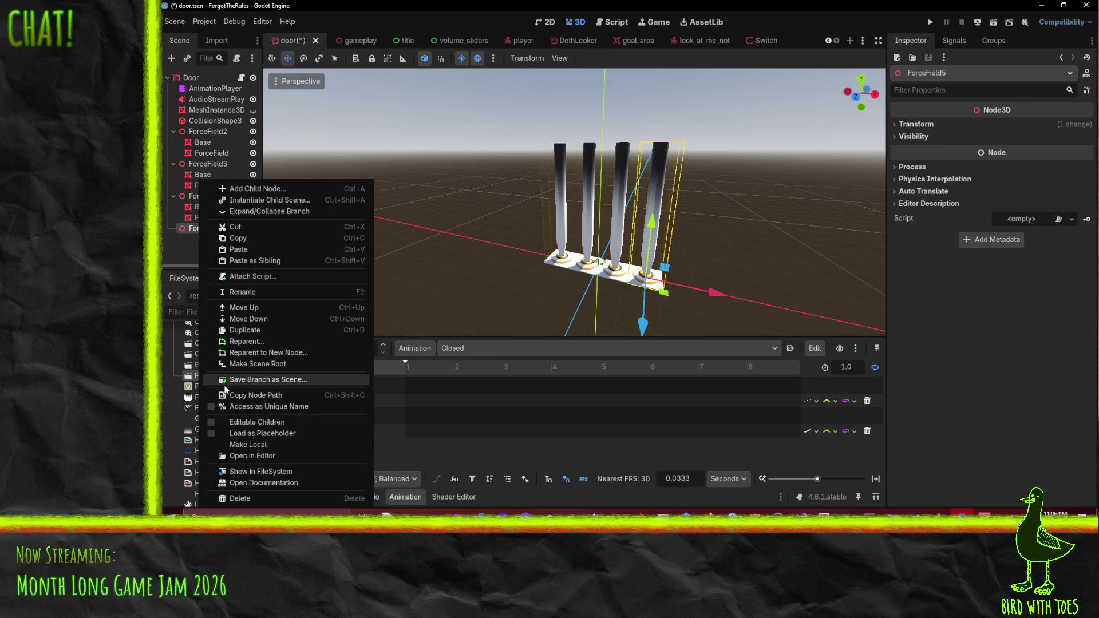
pyautogui.click(269, 442)
pyautogui.click(212, 99)
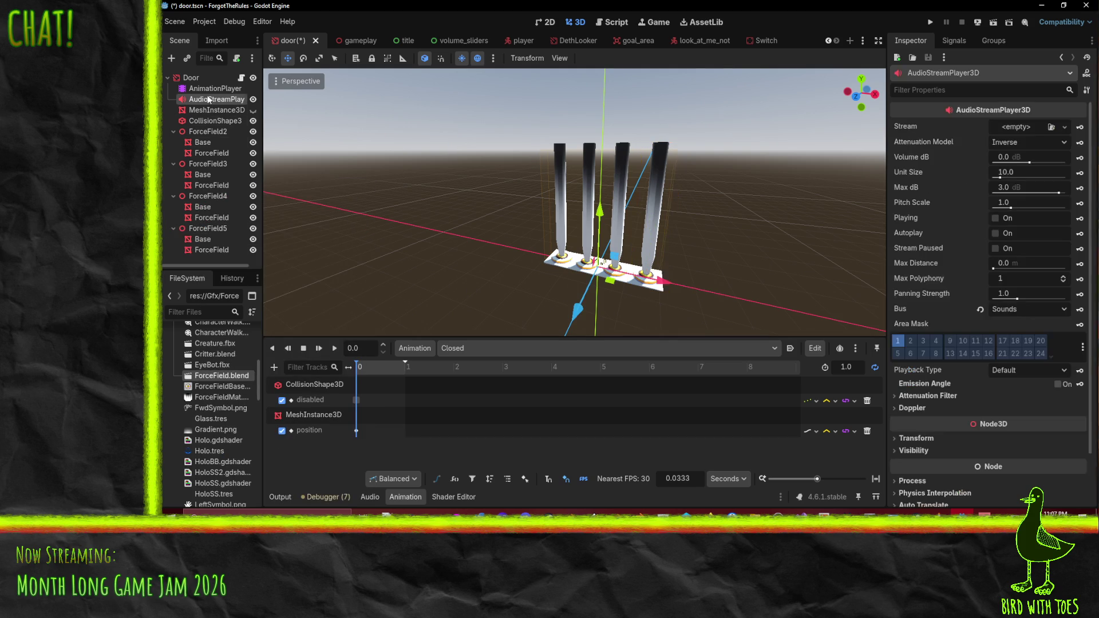
pyautogui.click(206, 90)
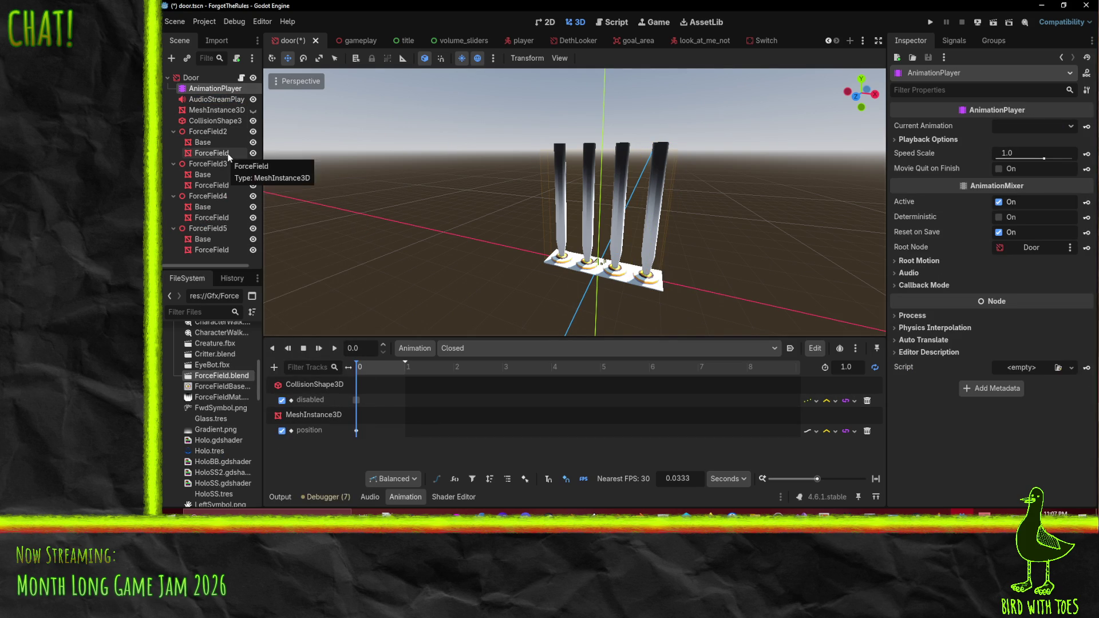
# With the Closed animation active, select the mesh children of all four ForceField instances
pyautogui.click(495, 349)
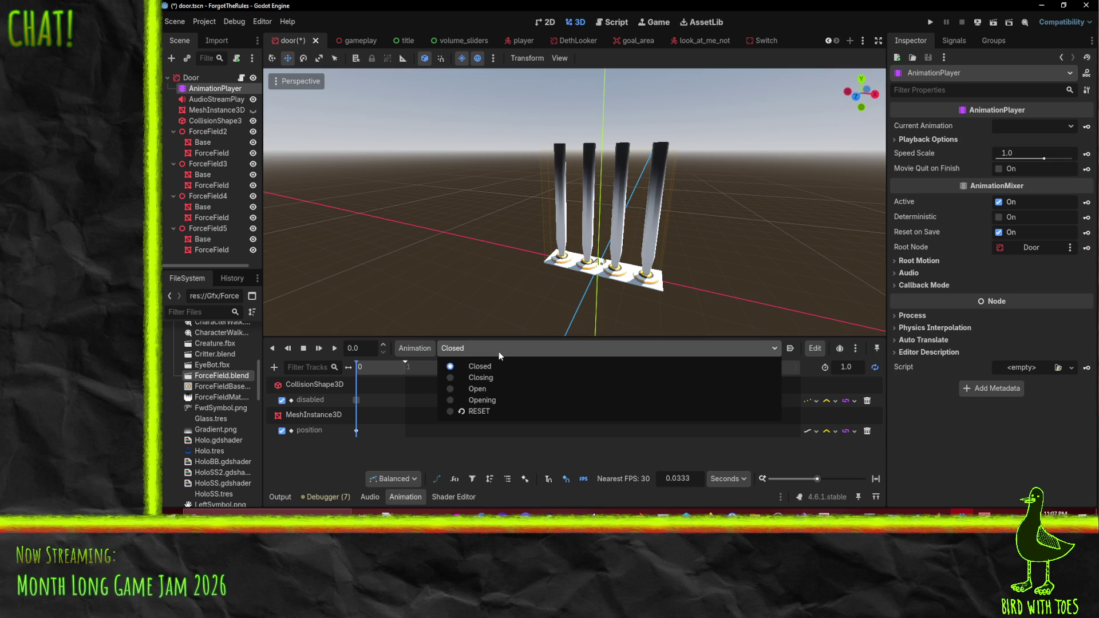
pyautogui.click(499, 351)
pyautogui.click(218, 153)
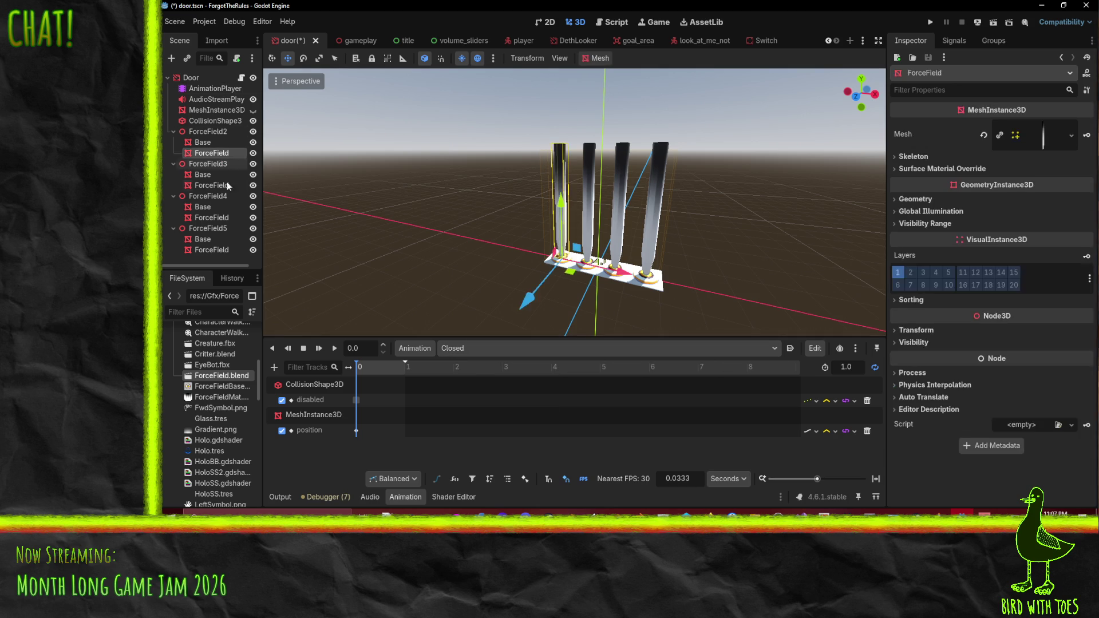
pyautogui.keyDown('ctrl'); pyautogui.click(223, 185); pyautogui.keyUp('ctrl')
pyautogui.keyDown('ctrl'); pyautogui.click(220, 222); pyautogui.keyUp('ctrl')
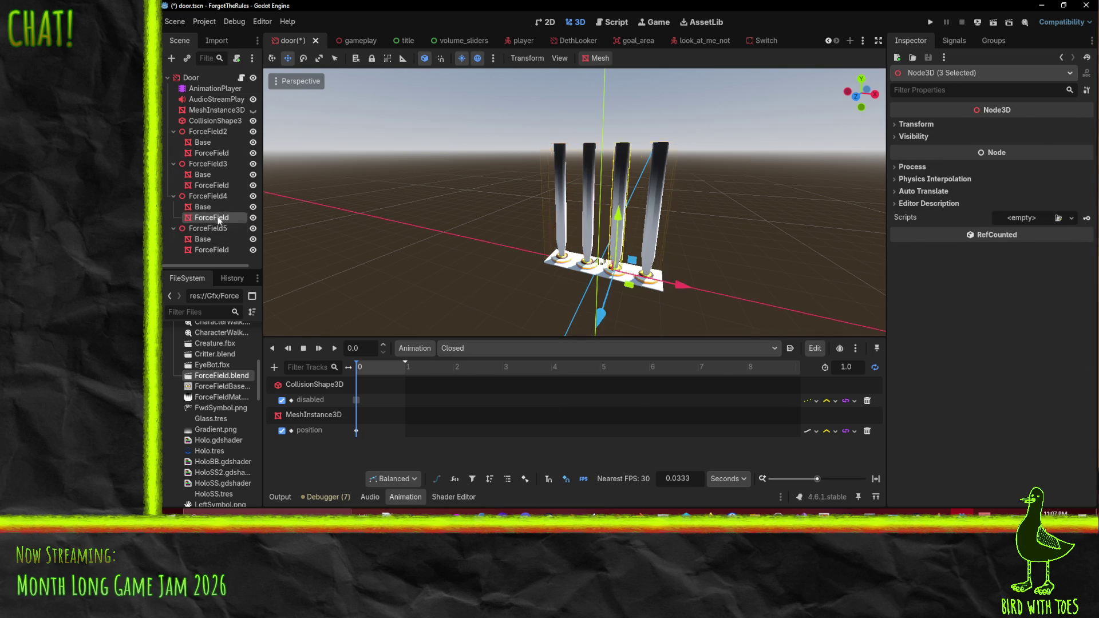
pyautogui.keyDown('ctrl'); pyautogui.click(222, 184); pyautogui.keyUp('ctrl')
pyautogui.keyDown('ctrl'); pyautogui.click(223, 195); pyautogui.keyUp('ctrl')
pyautogui.keyDown('ctrl'); pyautogui.click(223, 195); pyautogui.keyUp('ctrl')
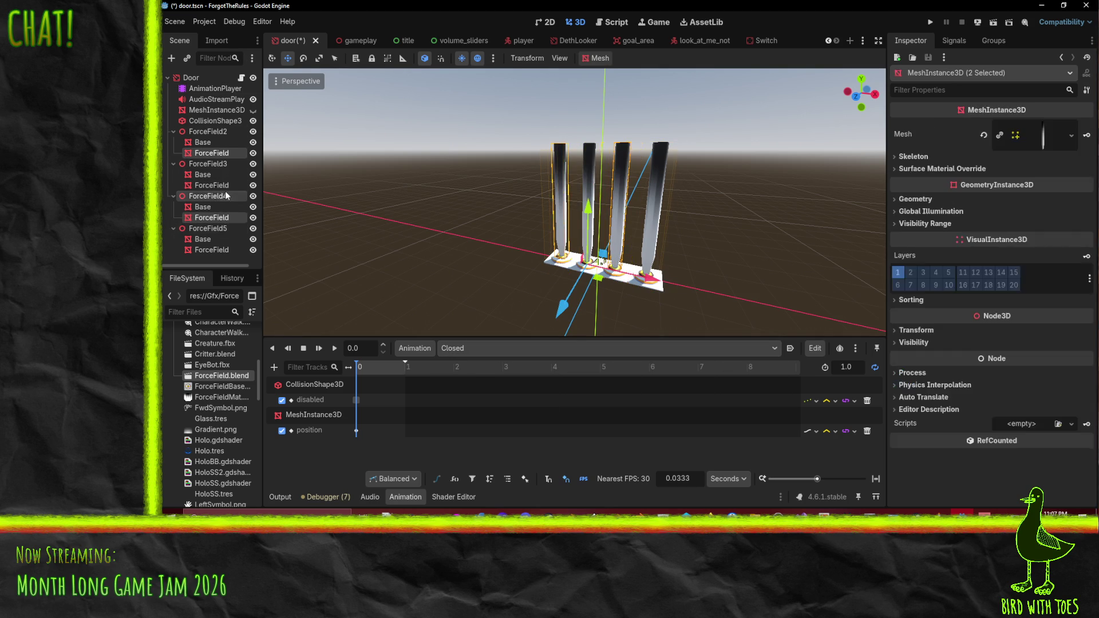
pyautogui.keyDown('ctrl'); pyautogui.click(222, 187); pyautogui.keyUp('ctrl')
pyautogui.keyDown('ctrl'); pyautogui.click(215, 250); pyautogui.keyUp('ctrl')
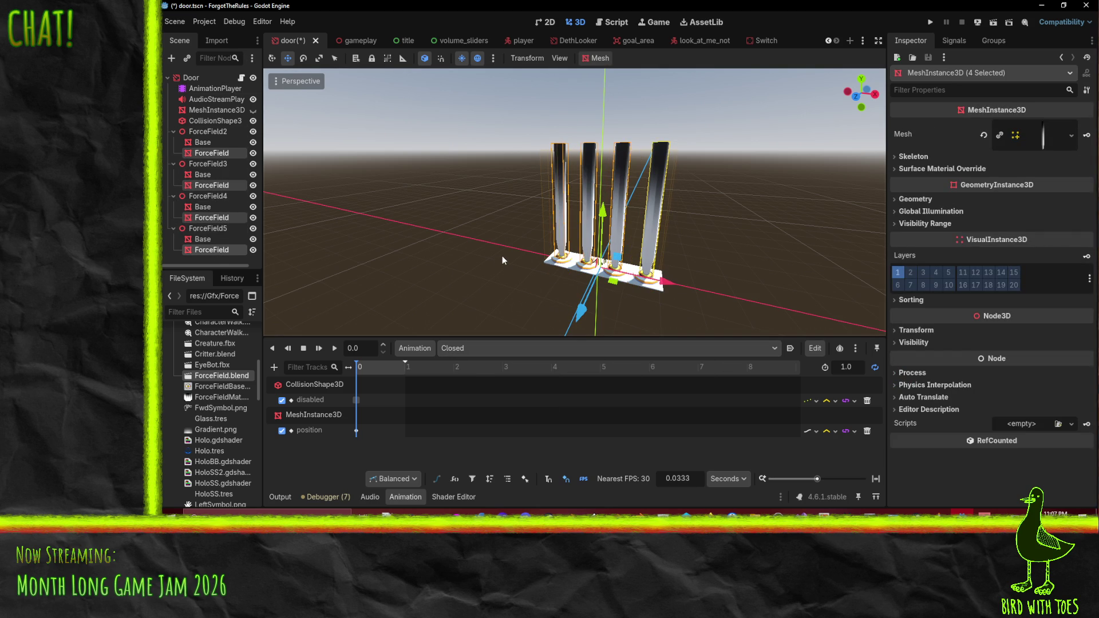
# Key the four meshes' Visible property as on in Closed, creating four tracks
pyautogui.scroll(4, 481, 281)
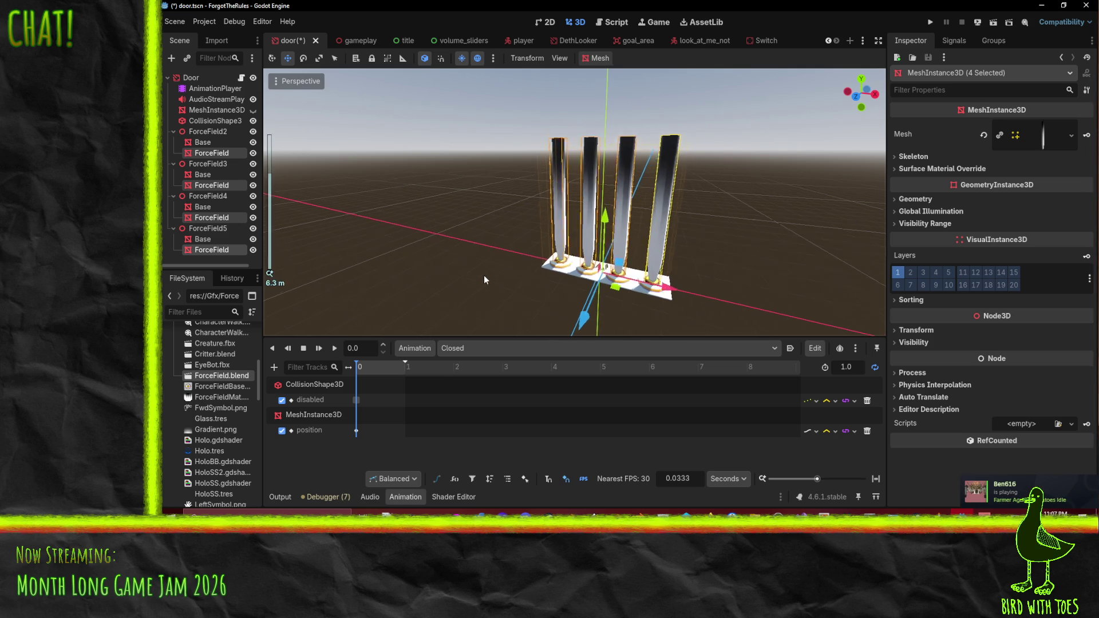
pyautogui.moveTo(432, 290); pyautogui.dragTo(453, 269)
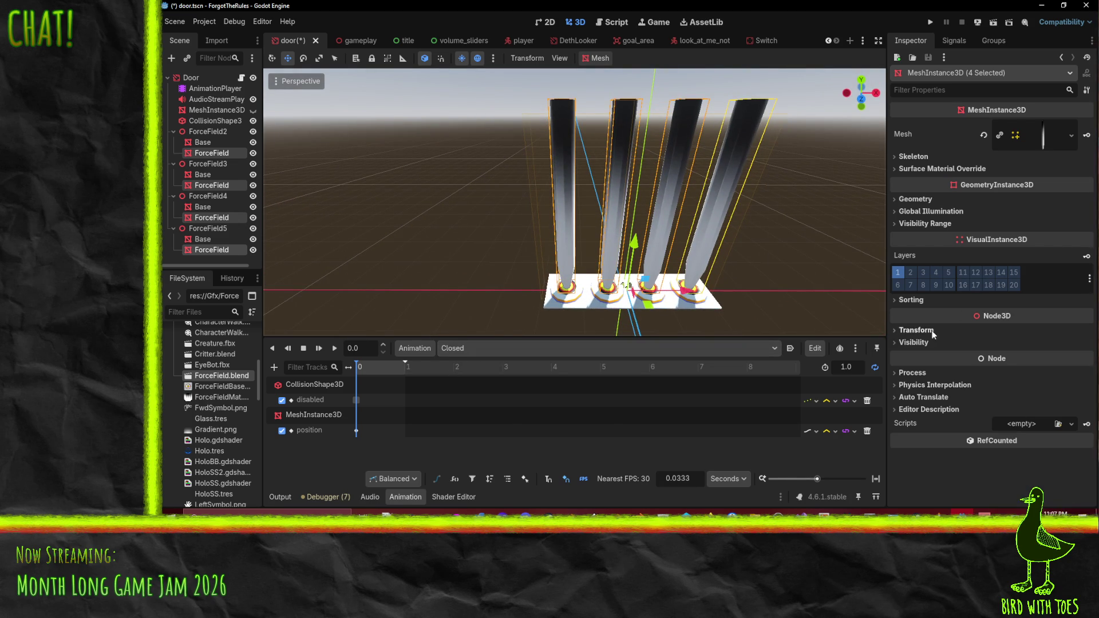
pyautogui.click(916, 342)
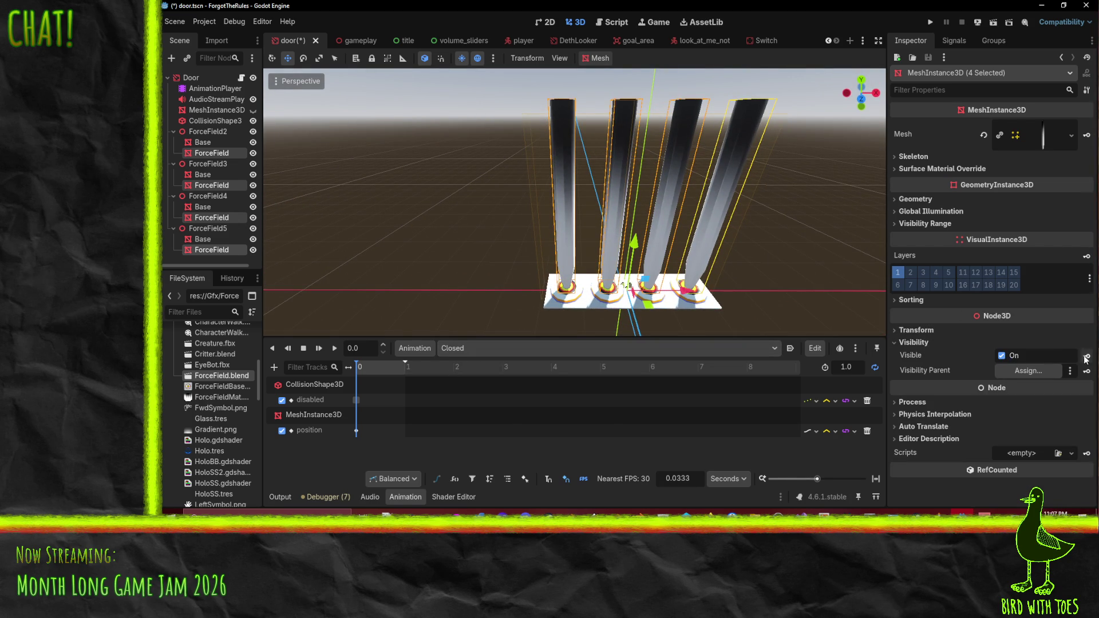
pyautogui.click(1086, 357)
pyautogui.click(582, 293)
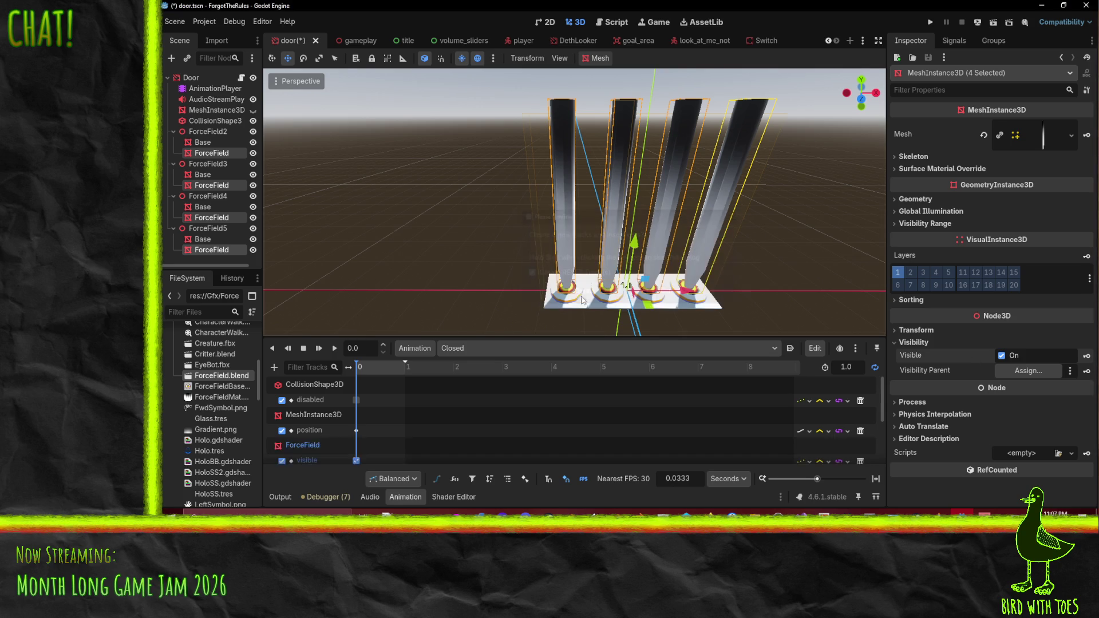
pyautogui.scroll(-3, 397, 407)
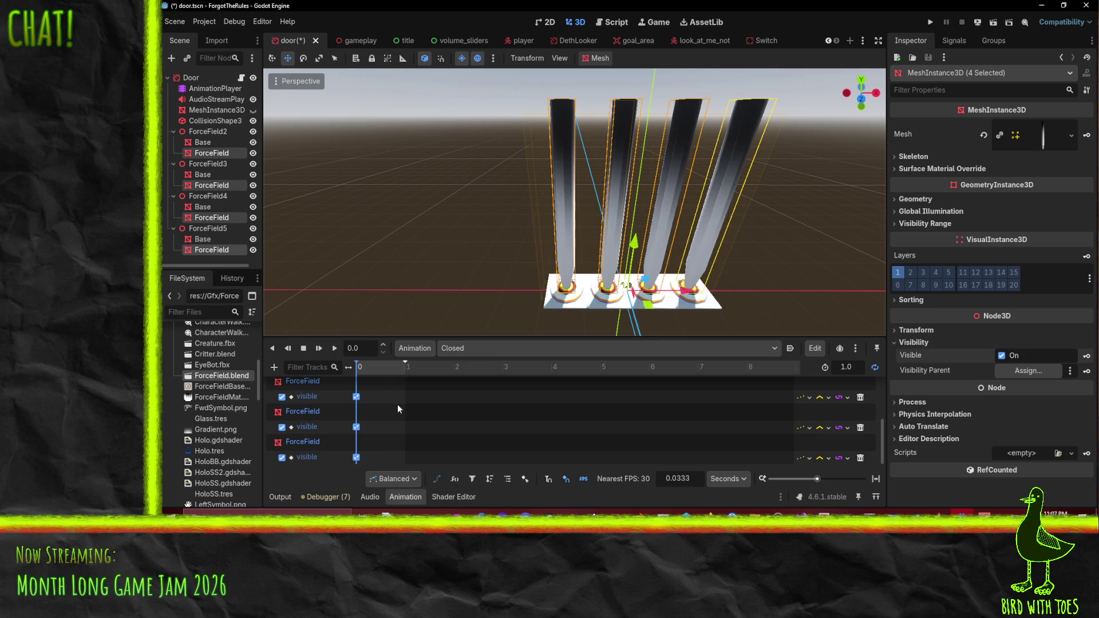
# In the Open animation, uncheck Visible on the four meshes and key it, creating tracks
pyautogui.click(476, 345)
pyautogui.click(491, 390)
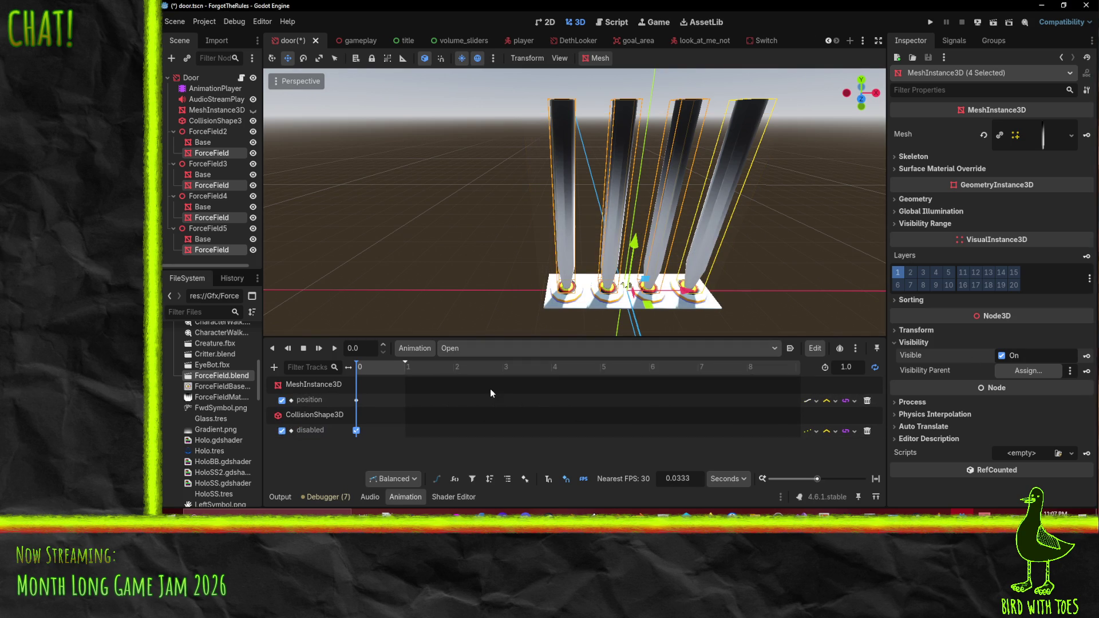
pyautogui.click(1002, 356)
pyautogui.click(1087, 356)
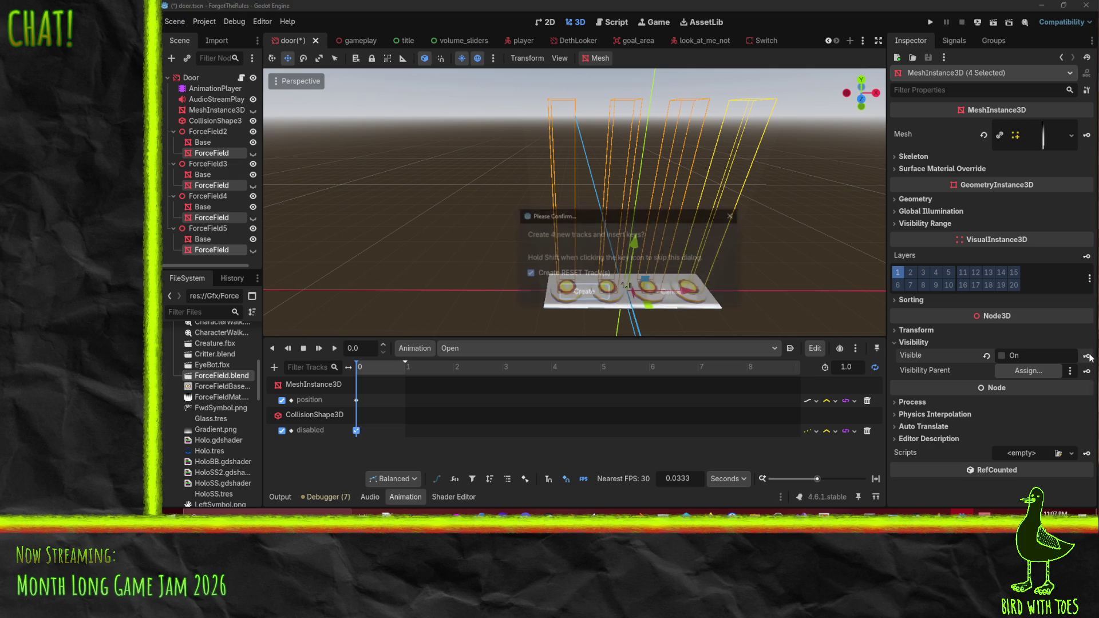
pyautogui.click(593, 302)
# Save the door scene and close the DethLooker, player, volume_sliders and title tabs
pyautogui.hotkey('ctrl', 's')
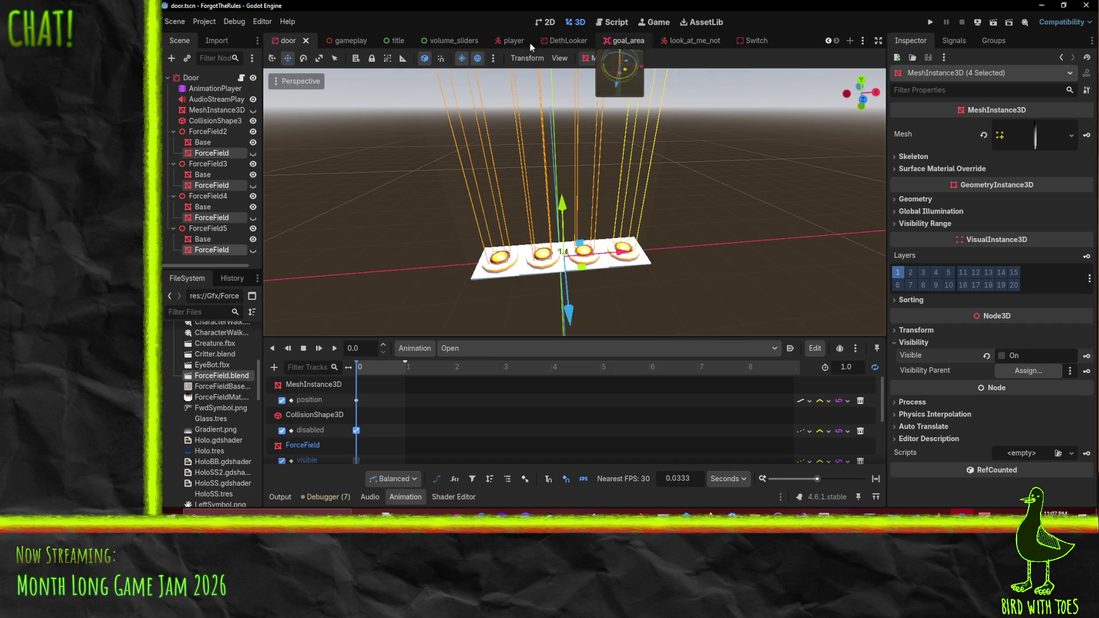
pyautogui.click(578, 40)
pyautogui.click(583, 41)
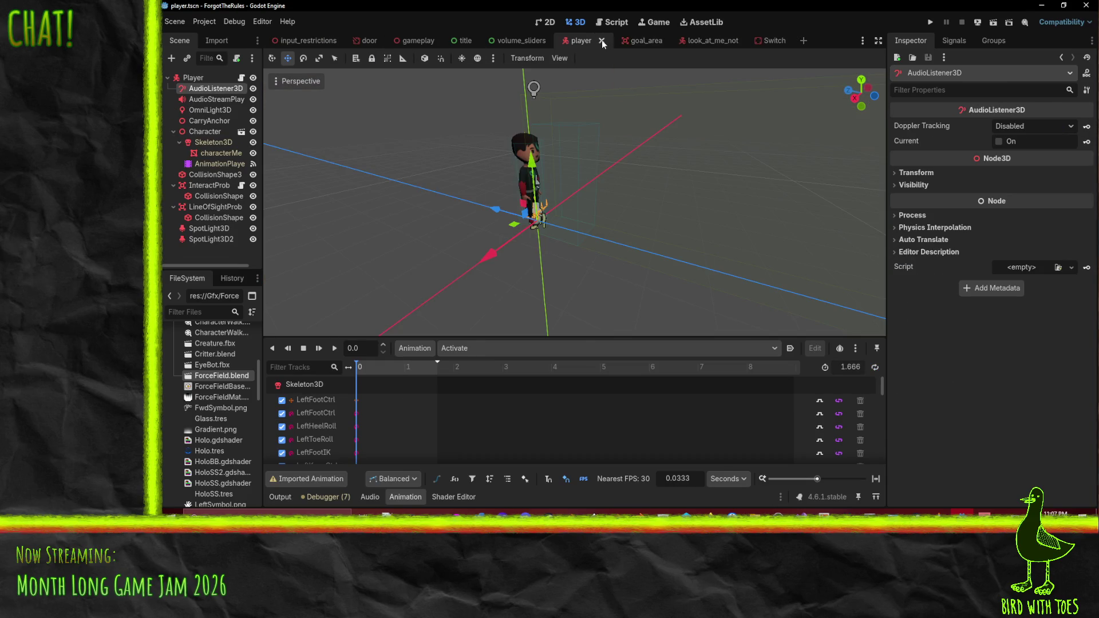
pyautogui.click(602, 39)
pyautogui.click(555, 40)
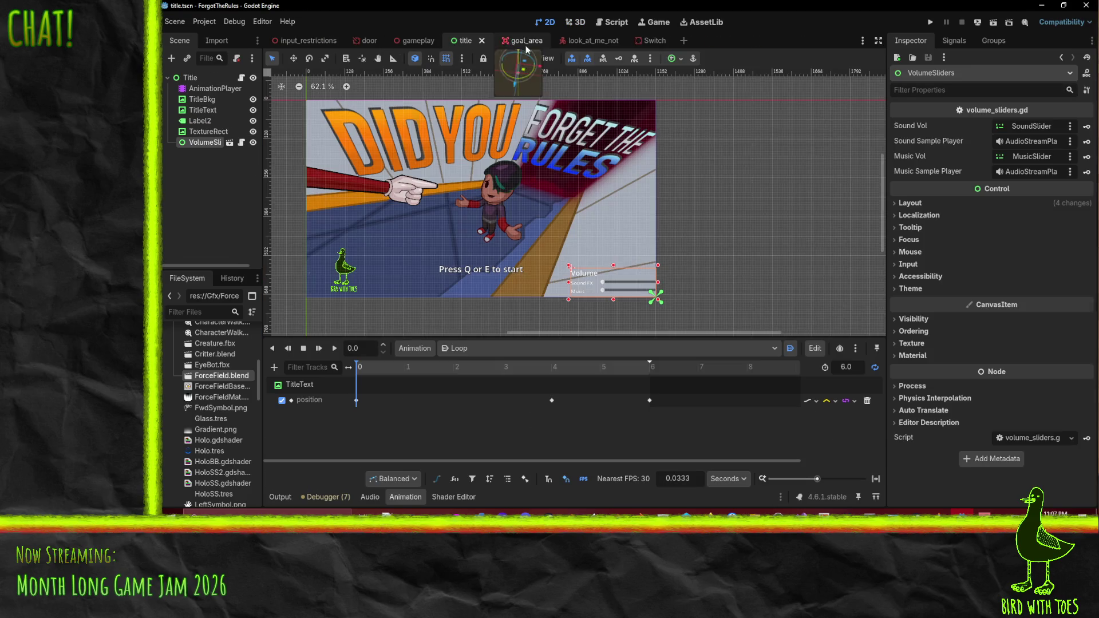
pyautogui.click(481, 41)
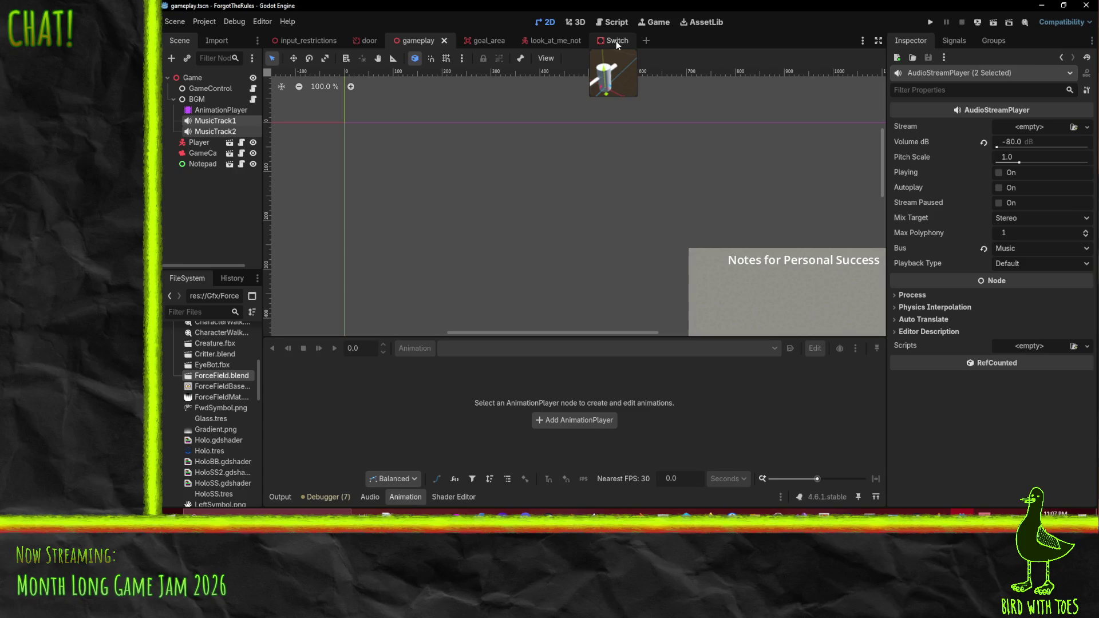
# Open Levels/input_restrictions.tscn, select the StartDoorNC door and save the level
pyautogui.scroll(-10, 208, 403)
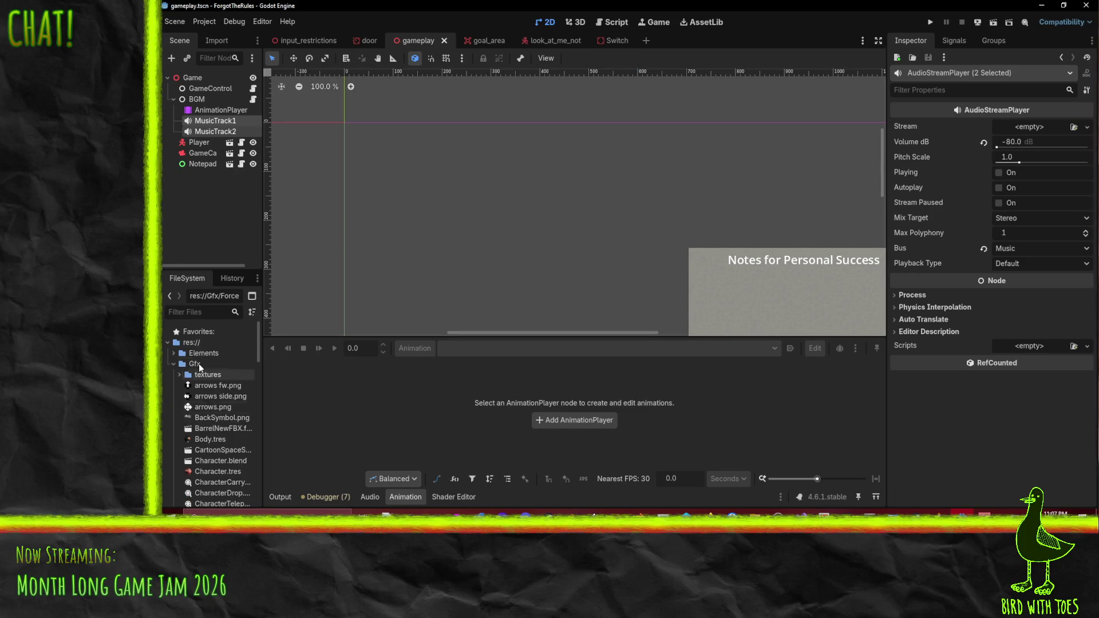
pyautogui.scroll(2, 198, 380)
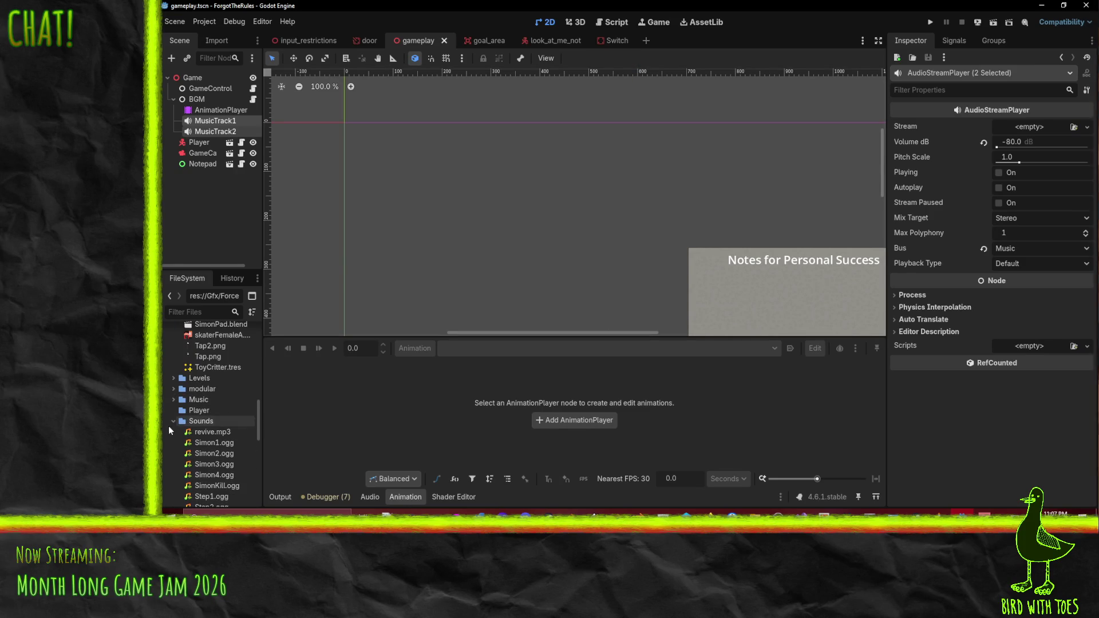
pyautogui.click(173, 378)
pyautogui.doubleClick(232, 402)
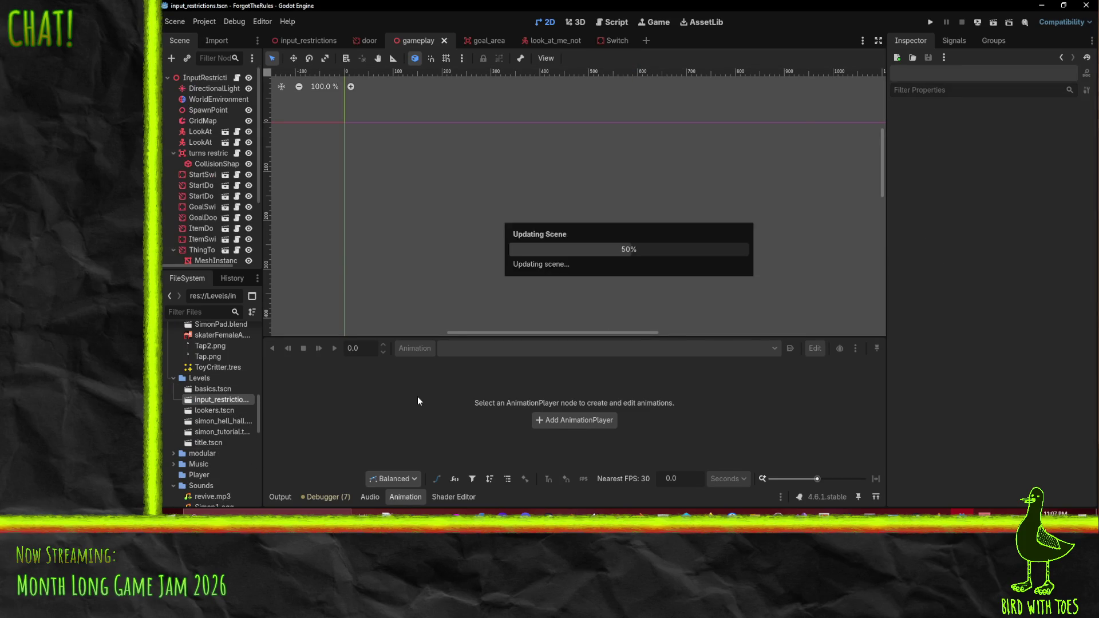
pyautogui.scroll(10, 617, 220)
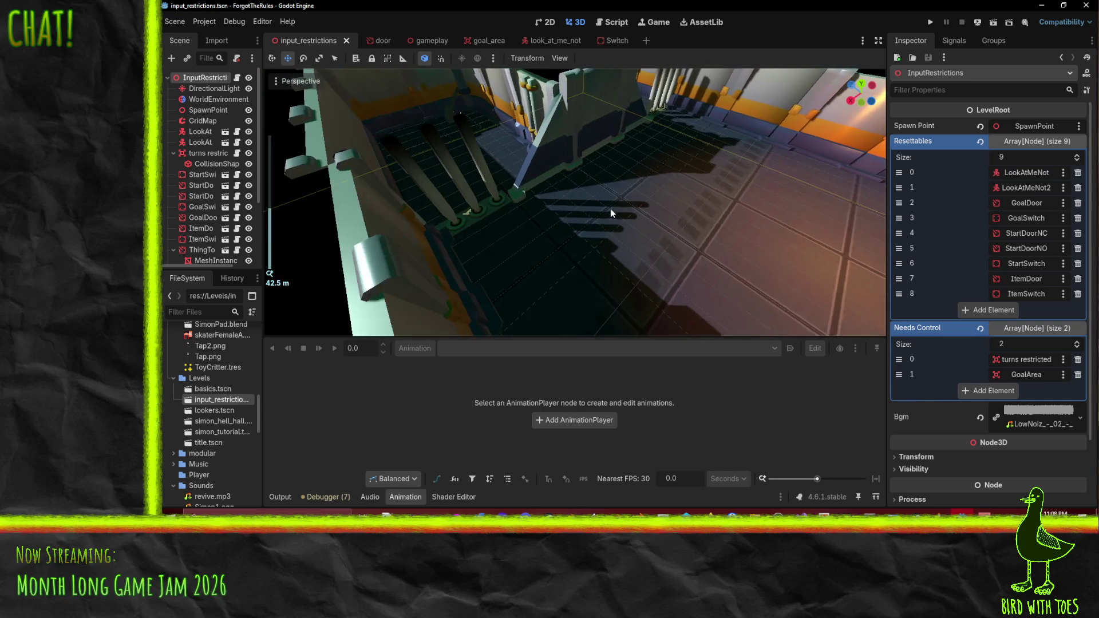
pyautogui.moveTo(610, 209)
pyautogui.mouseDown()
pyautogui.moveTo(478, 203)
pyautogui.moveTo(469, 213)
pyautogui.moveTo(493, 211)
pyautogui.moveTo(422, 242)
pyautogui.mouseUp()
pyautogui.click(493, 211)
pyautogui.hotkey('ctrl', 's')
# Inspect the StartDoorNO and StartDoorNC doors, then return to the door scene
pyautogui.moveTo(574, 224)
pyautogui.mouseDown()
pyautogui.moveTo(534, 213)
pyautogui.moveTo(520, 222)
pyautogui.moveTo(521, 249)
pyautogui.mouseUp()
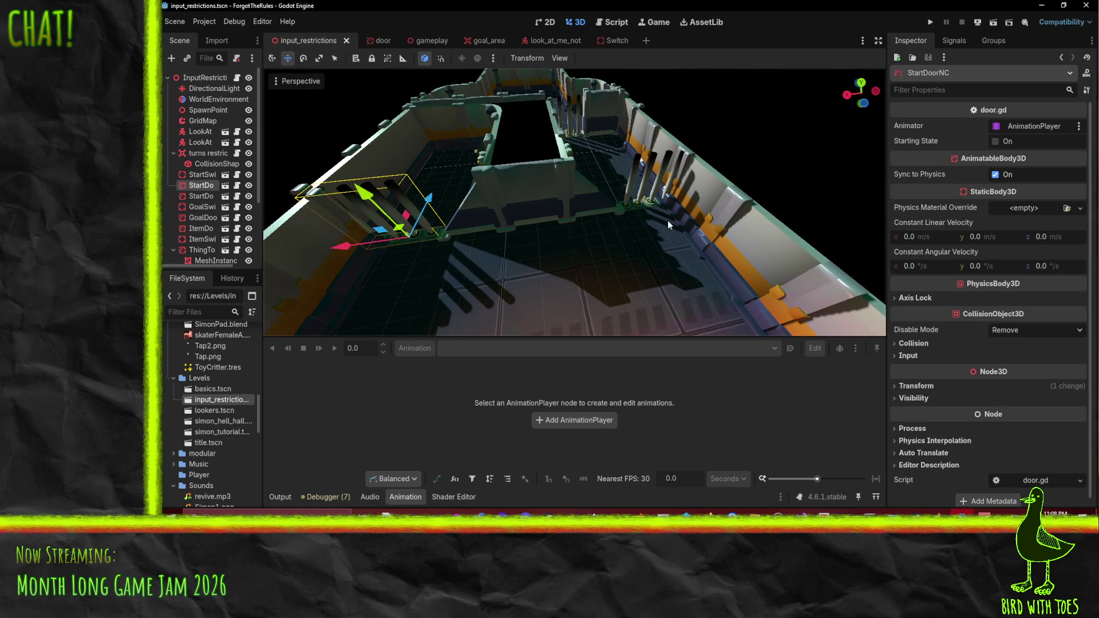
pyautogui.click(633, 191)
pyautogui.click(408, 227)
pyautogui.moveTo(486, 266)
pyautogui.mouseDown()
pyautogui.moveTo(545, 252)
pyautogui.moveTo(576, 269)
pyautogui.mouseUp()
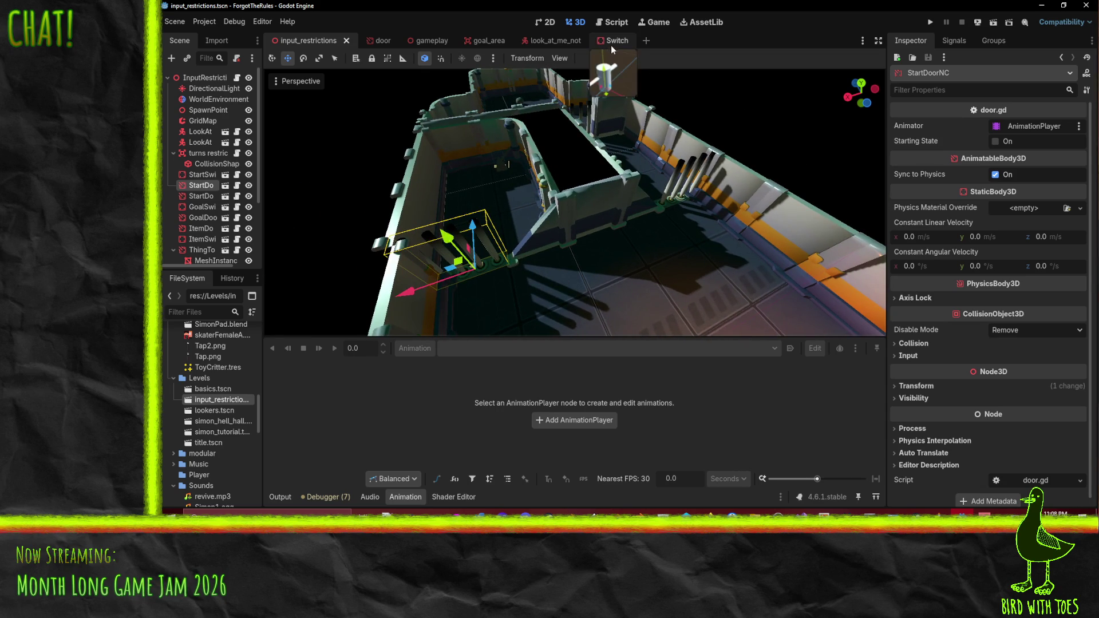
pyautogui.click(393, 39)
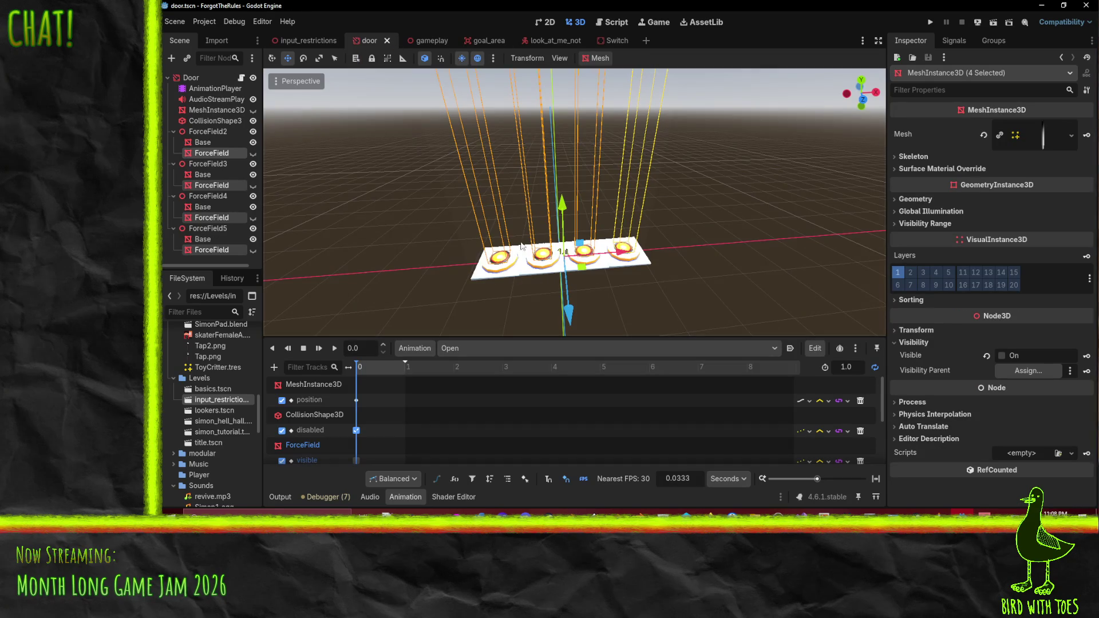
# Switch to the door's Closed animation and set its length to 2.0 seconds
pyautogui.click(467, 349)
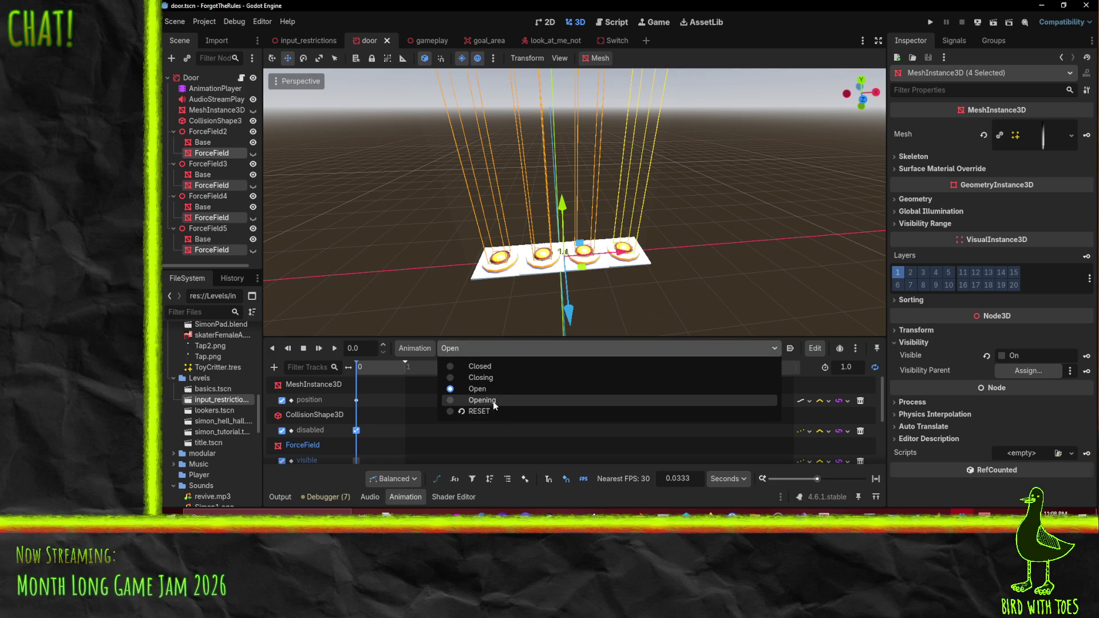
pyautogui.click(479, 367)
pyautogui.scroll(2, 522, 250)
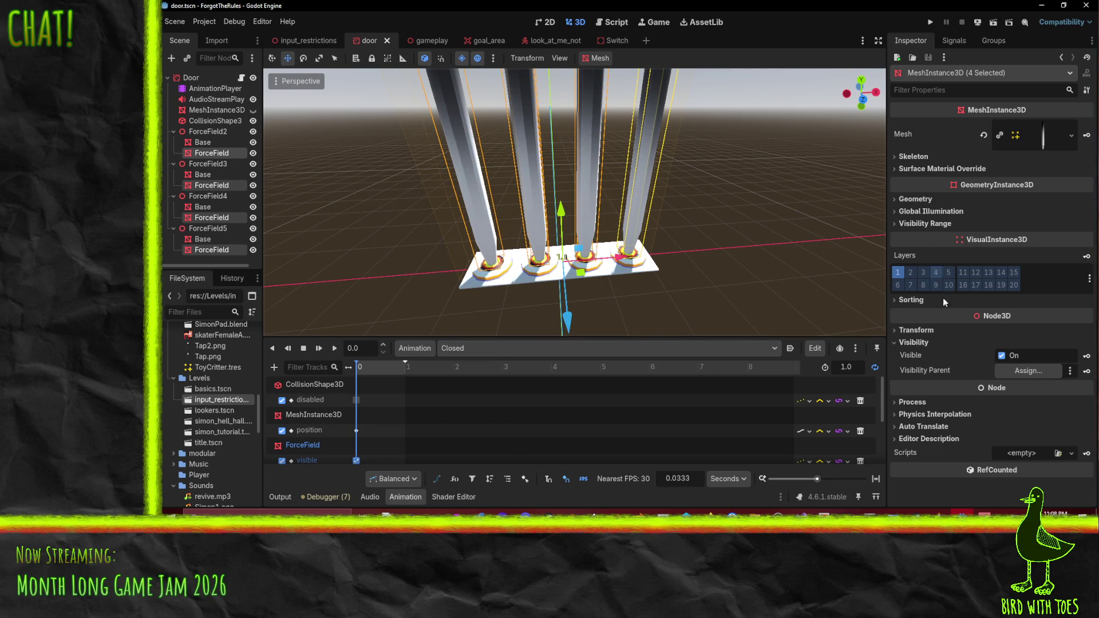
pyautogui.click(921, 331)
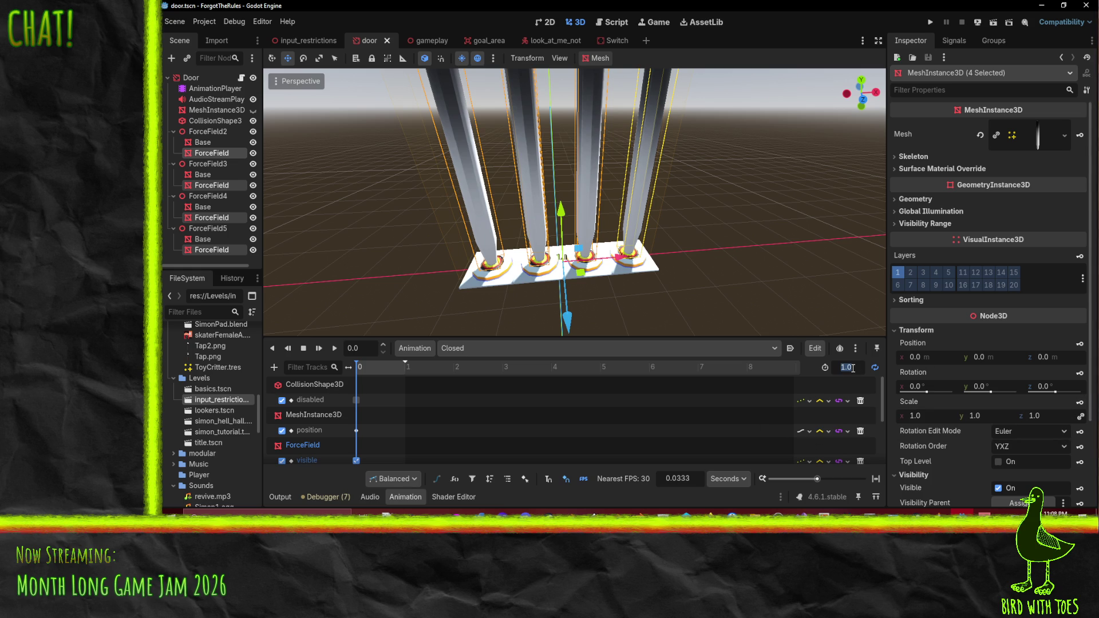
pyautogui.press('Return')
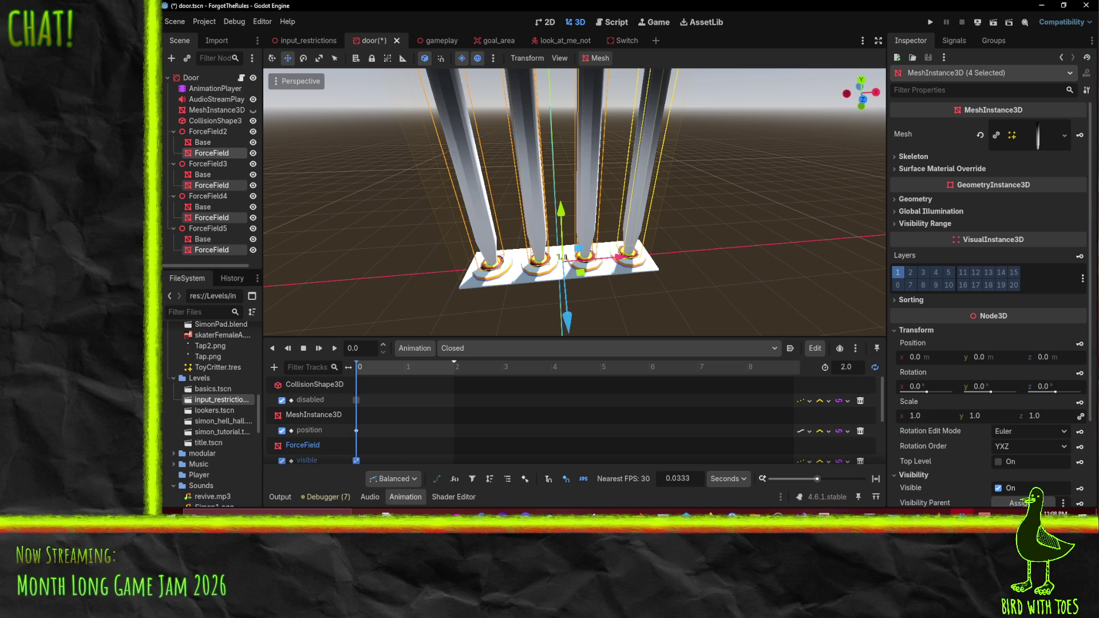
# Create scale key tracks for the four ForceField meshes in the Closed animation
pyautogui.click(1078, 403)
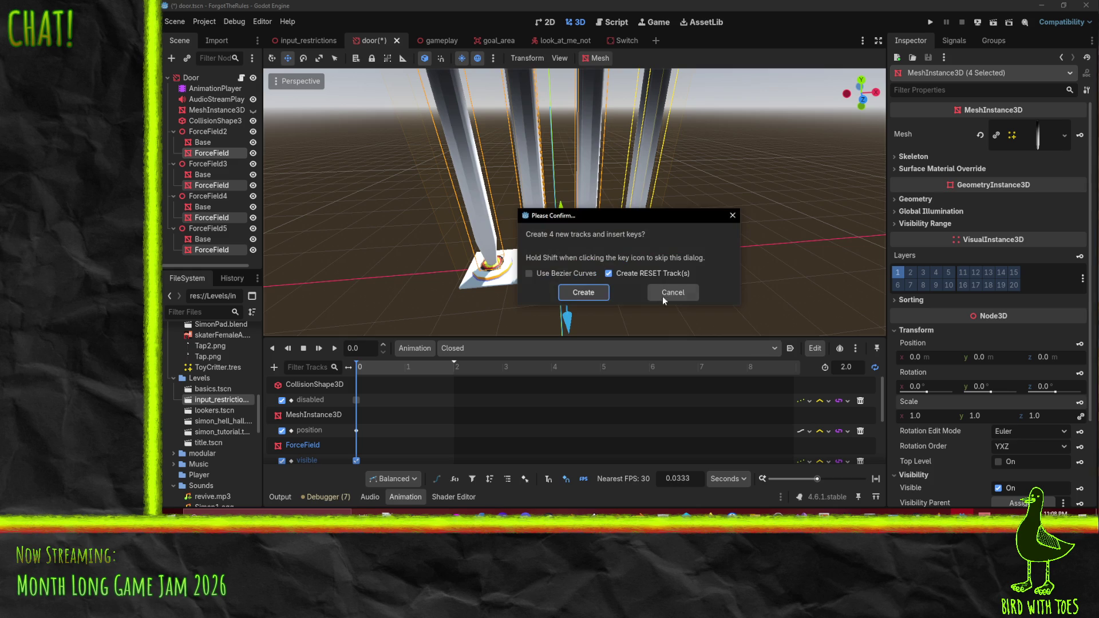
pyautogui.click(584, 293)
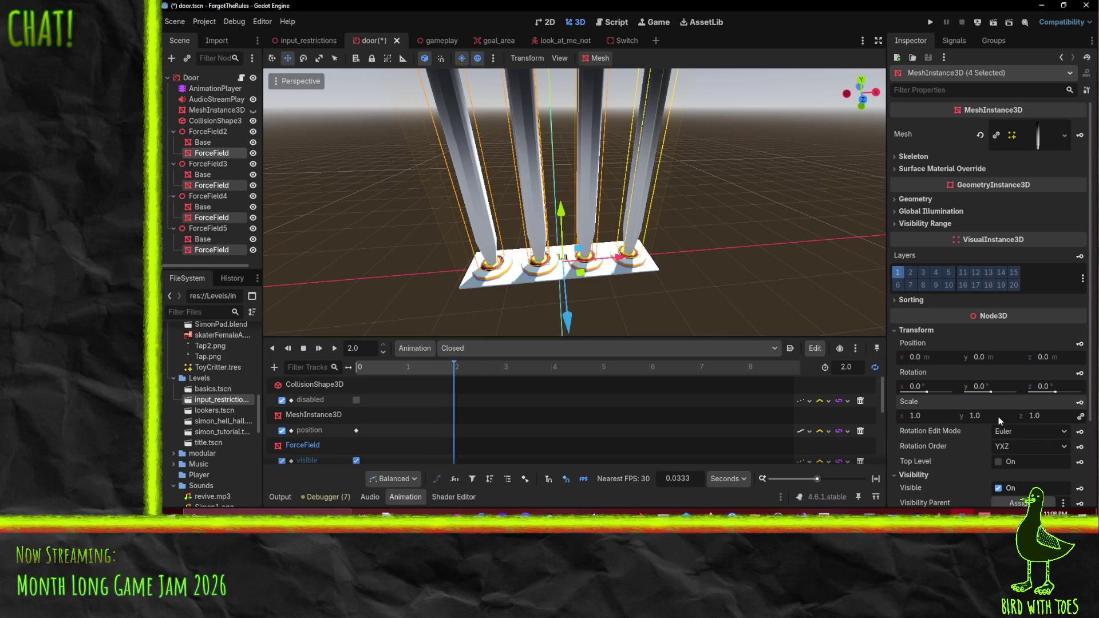
pyautogui.scroll(-3, 962, 431)
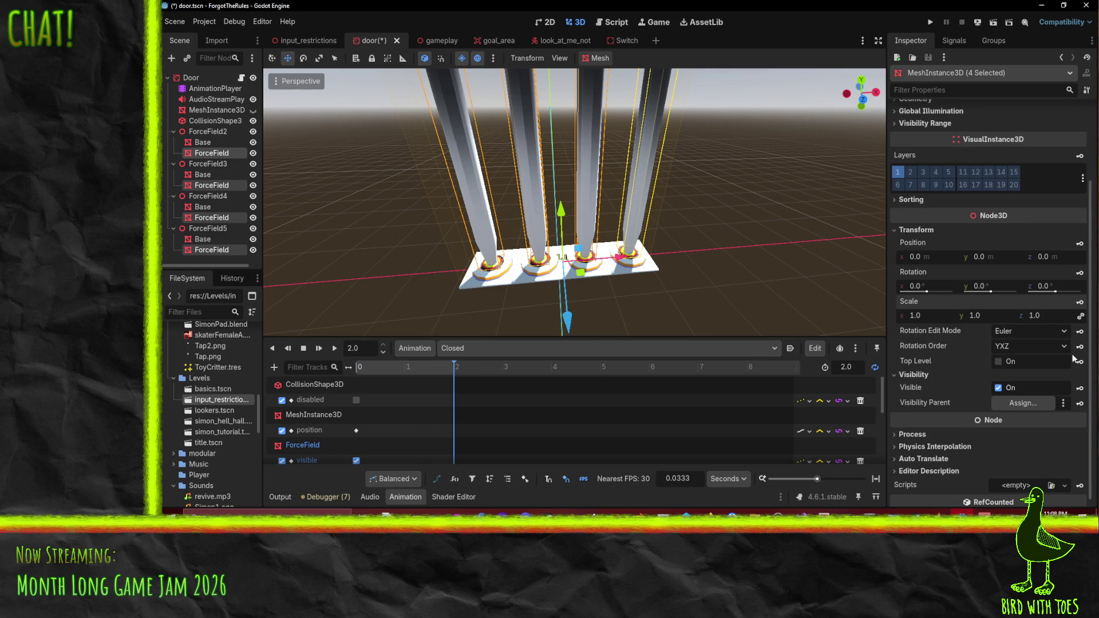
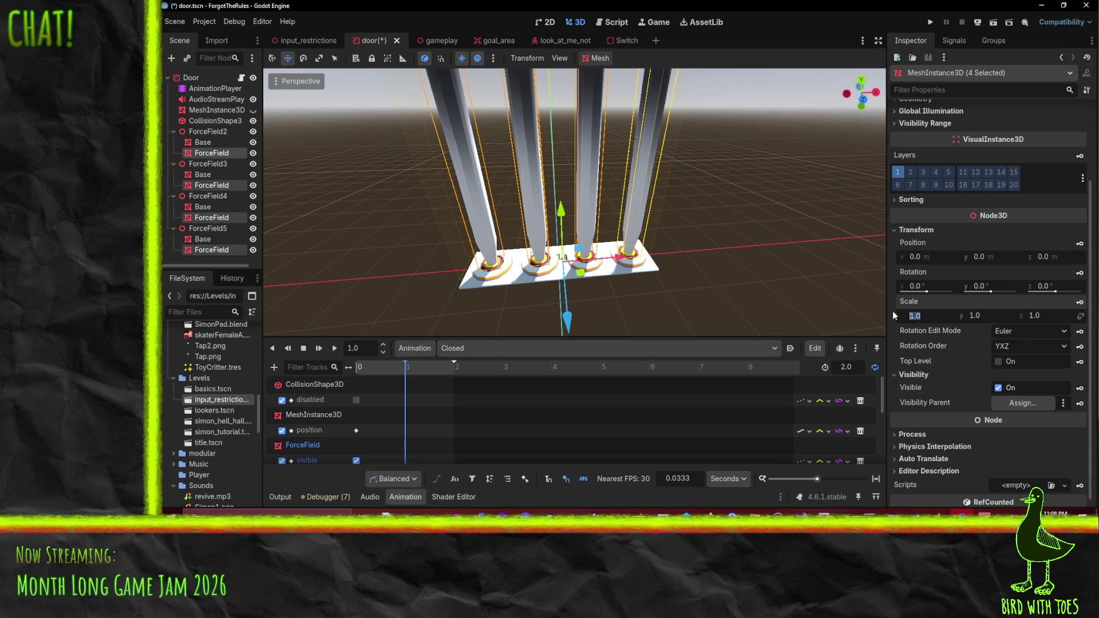
# Scale the four force-field pillars to 1.5 on X and Z, then play Closed from 0.0
pyautogui.write('1.5')
pyautogui.press('Return')
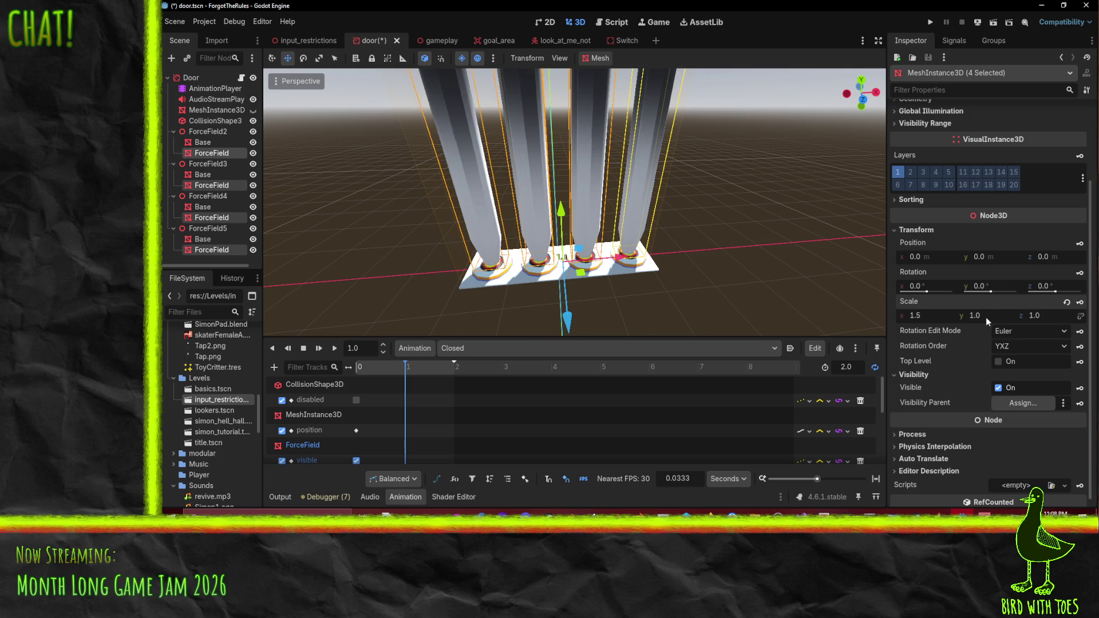
pyautogui.click(986, 317)
pyautogui.click(1039, 317)
pyautogui.write('1')
pyautogui.press('Return')
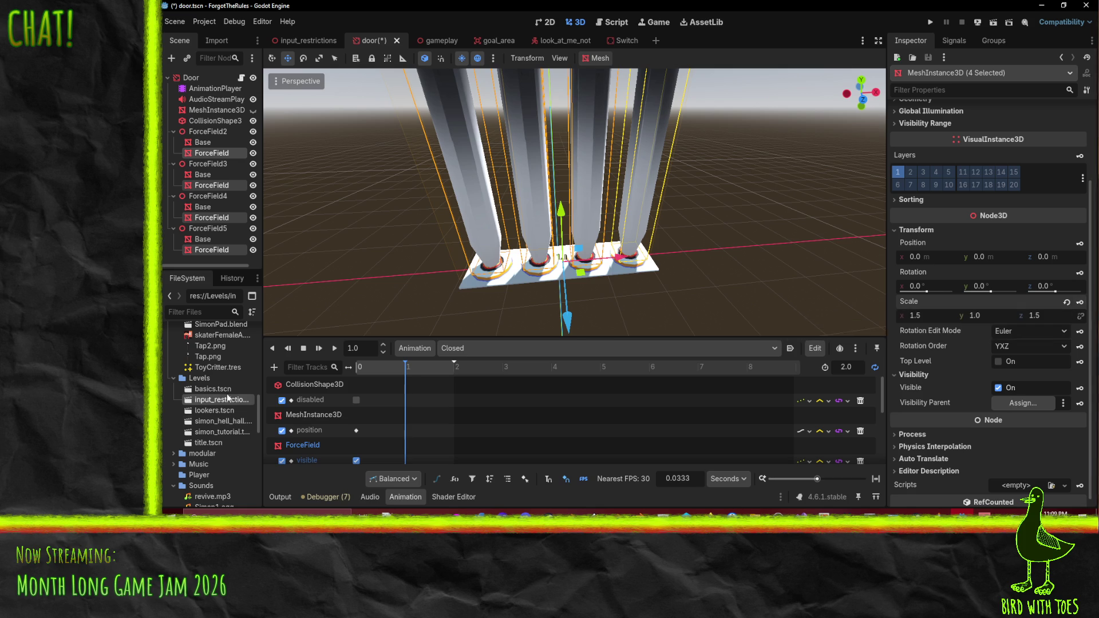
pyautogui.moveTo(410, 369); pyautogui.dragTo(346, 370)
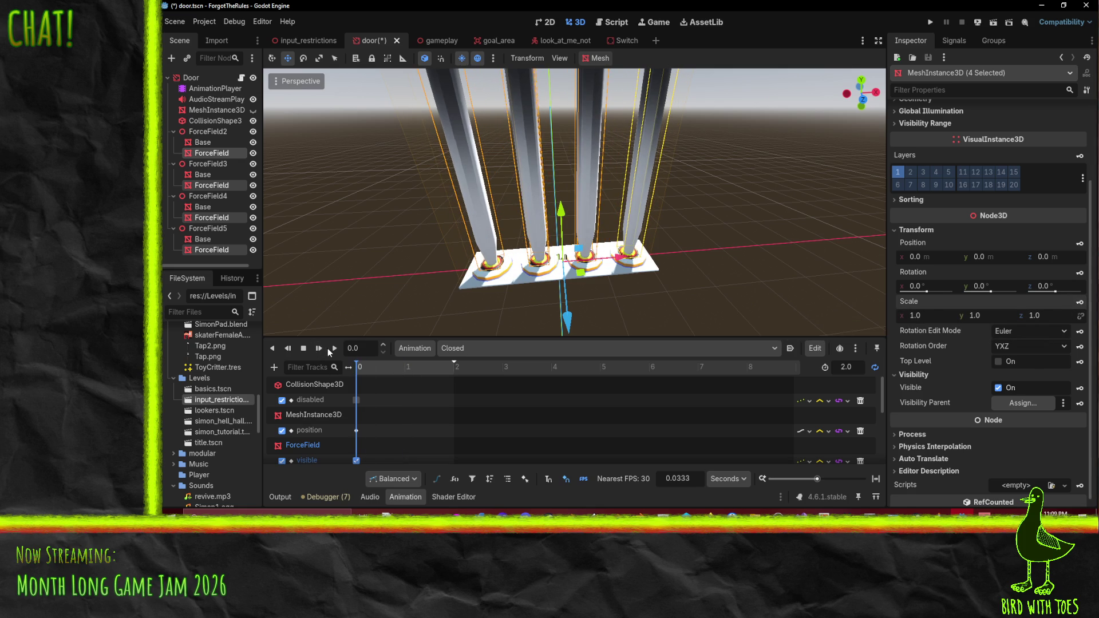
pyautogui.click(332, 349)
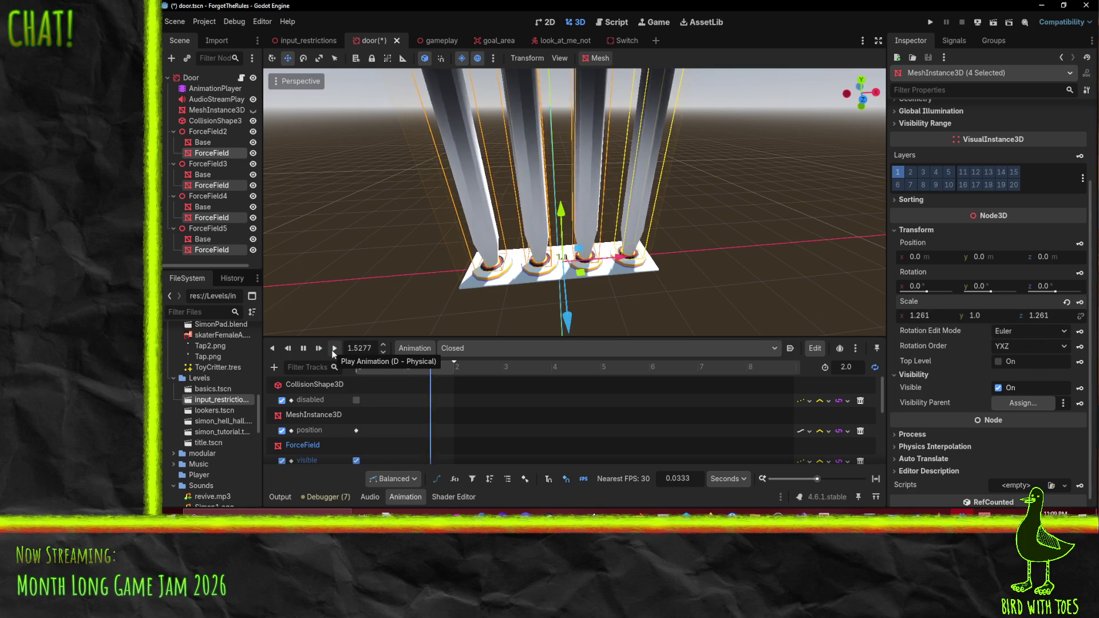
# Switch the first ForceField scale track's interpolation to Cubic
pyautogui.scroll(-5, 431, 242)
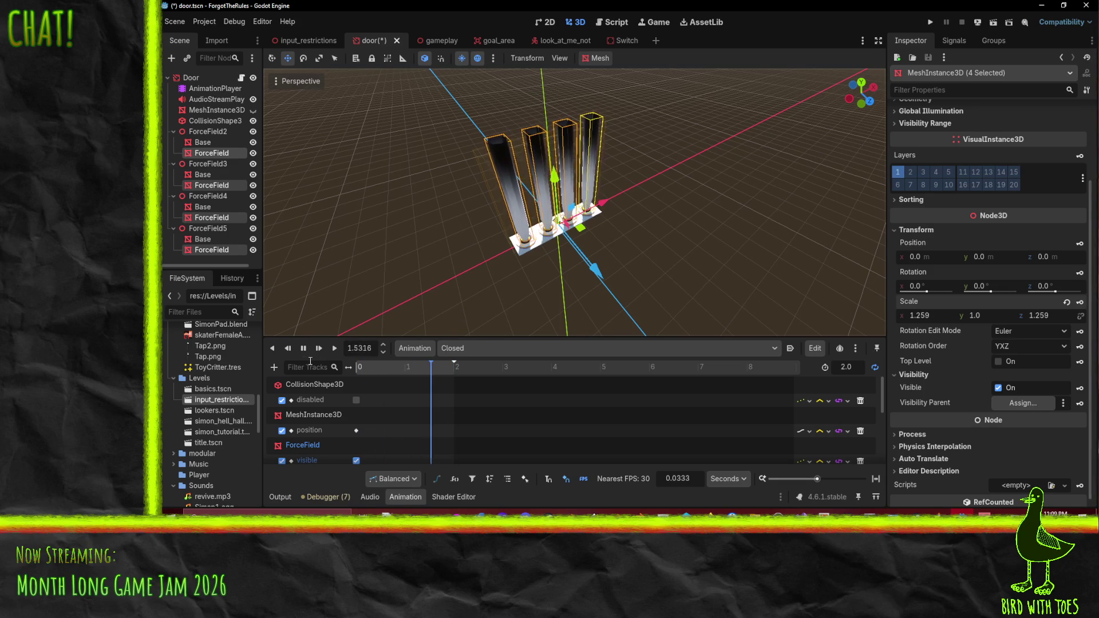
pyautogui.scroll(-5, 784, 444)
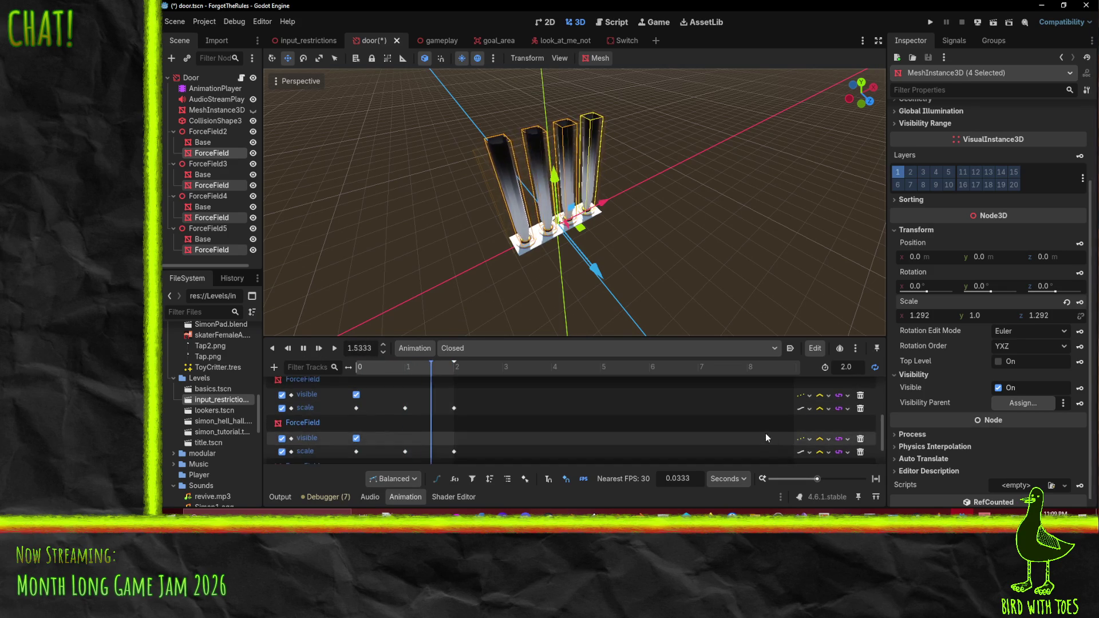
pyautogui.scroll(-2, 767, 438)
pyautogui.click(829, 425)
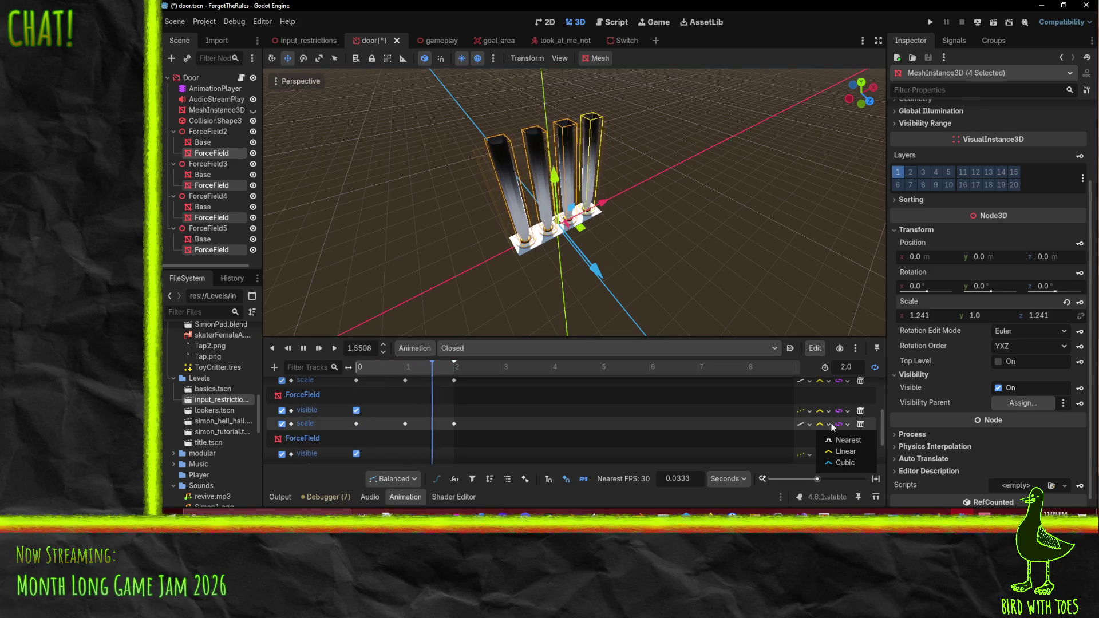
pyautogui.click(845, 462)
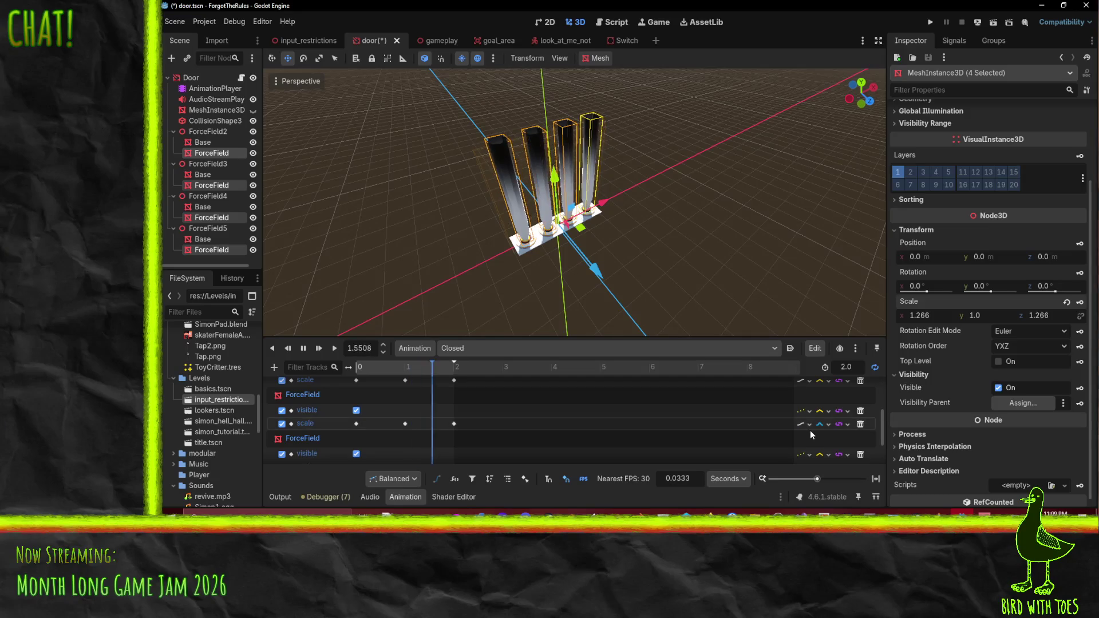
# Set the remaining ForceField scale tracks to Cubic interpolation and pause the looping playback
pyautogui.scroll(-1, 812, 438)
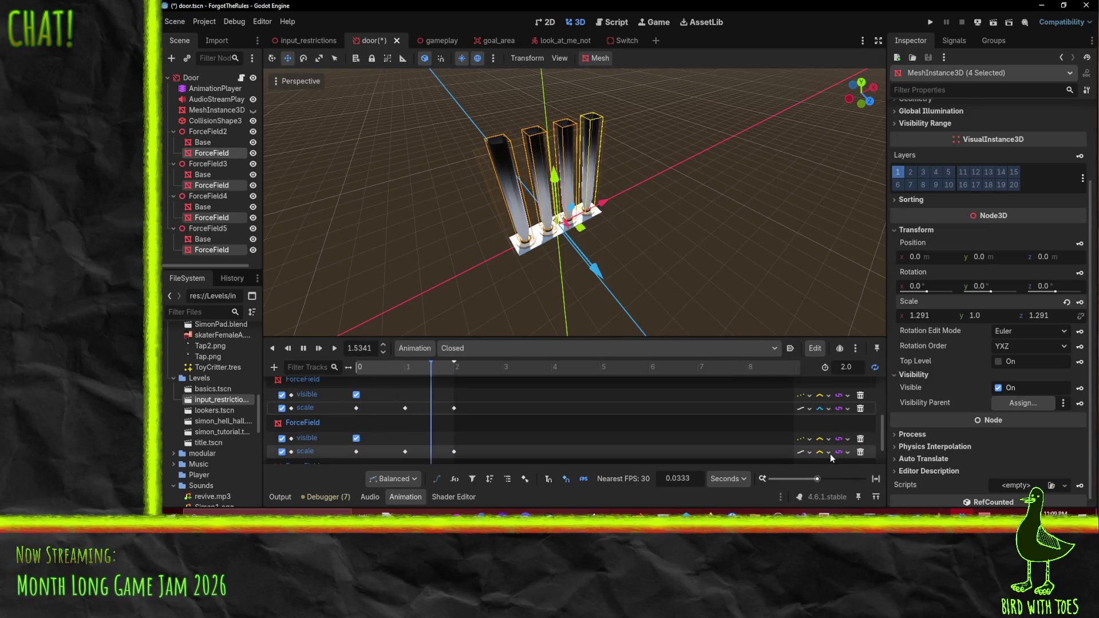
pyautogui.scroll(1, 824, 433)
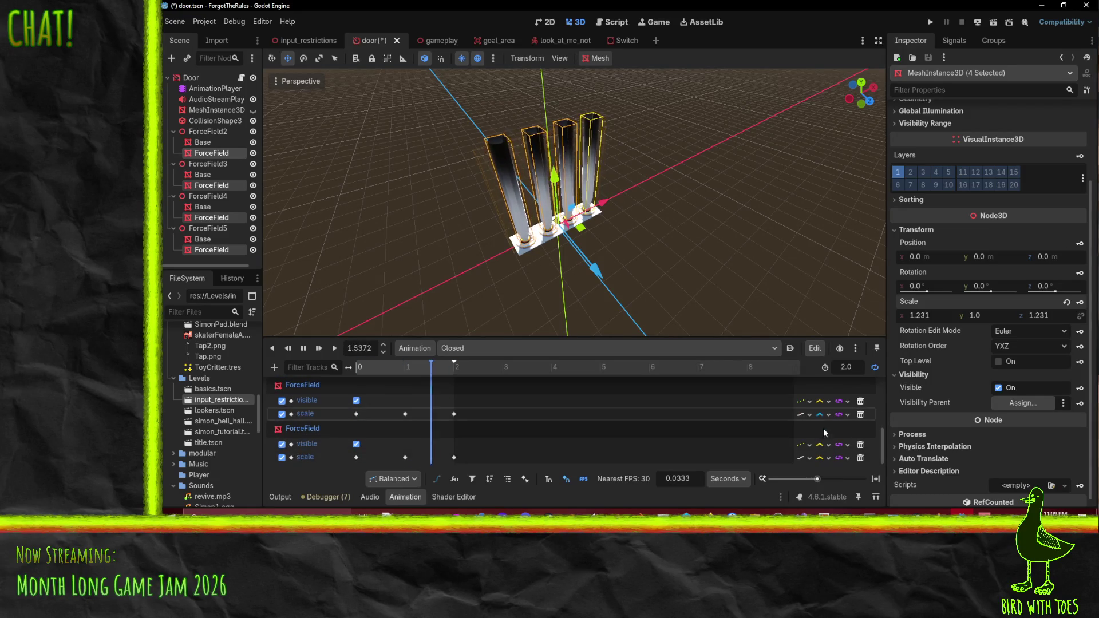
pyautogui.click(822, 458)
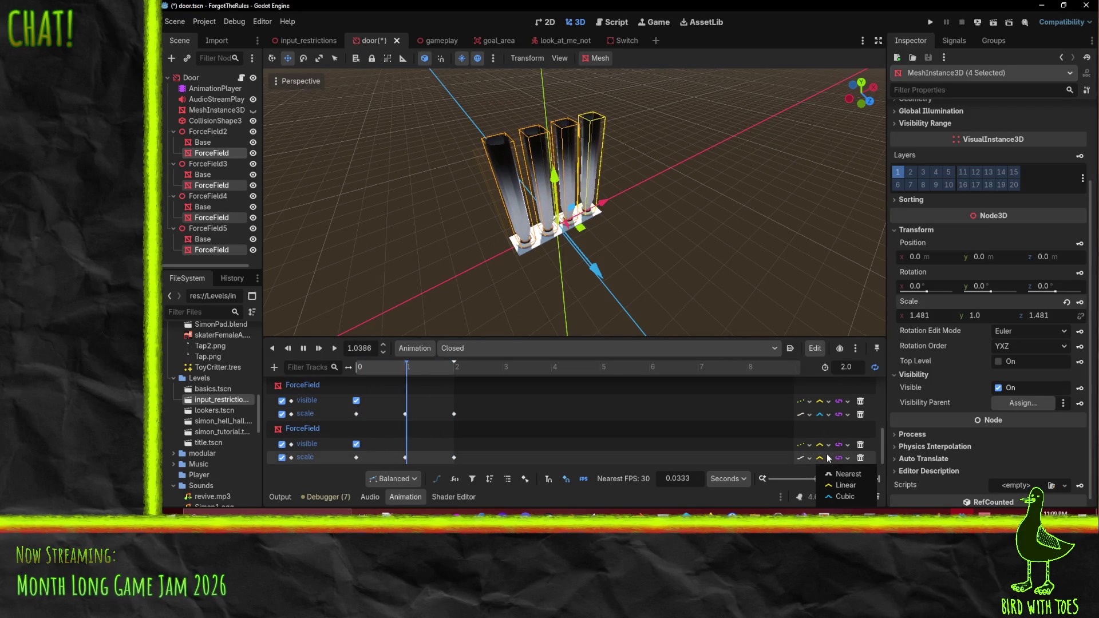
pyautogui.click(840, 497)
pyautogui.scroll(-1, 826, 438)
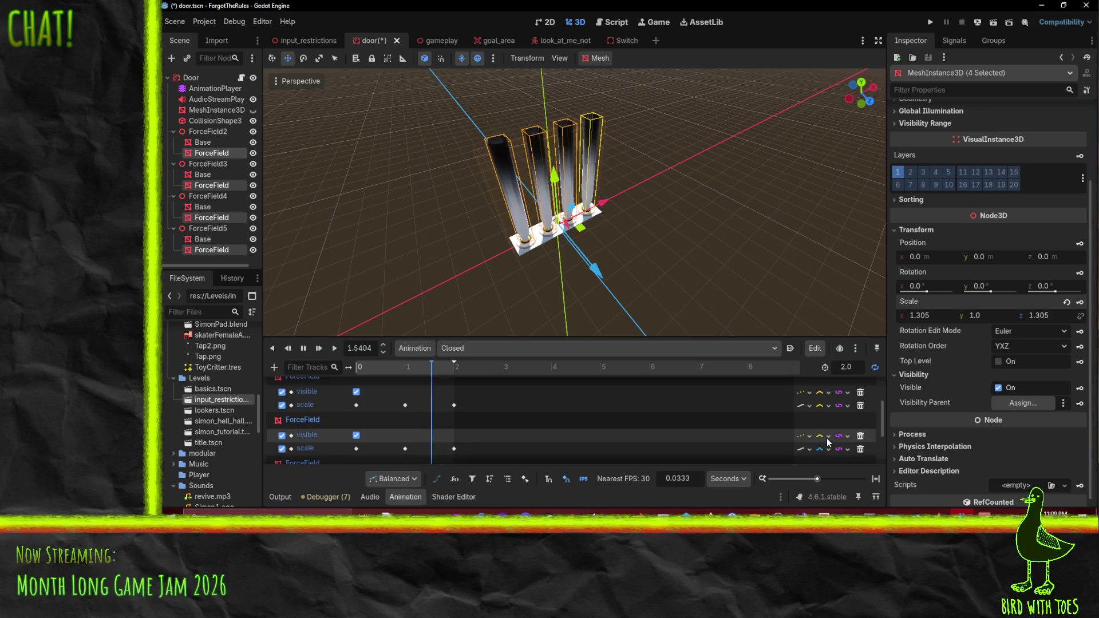
pyautogui.click(824, 405)
pyautogui.click(841, 444)
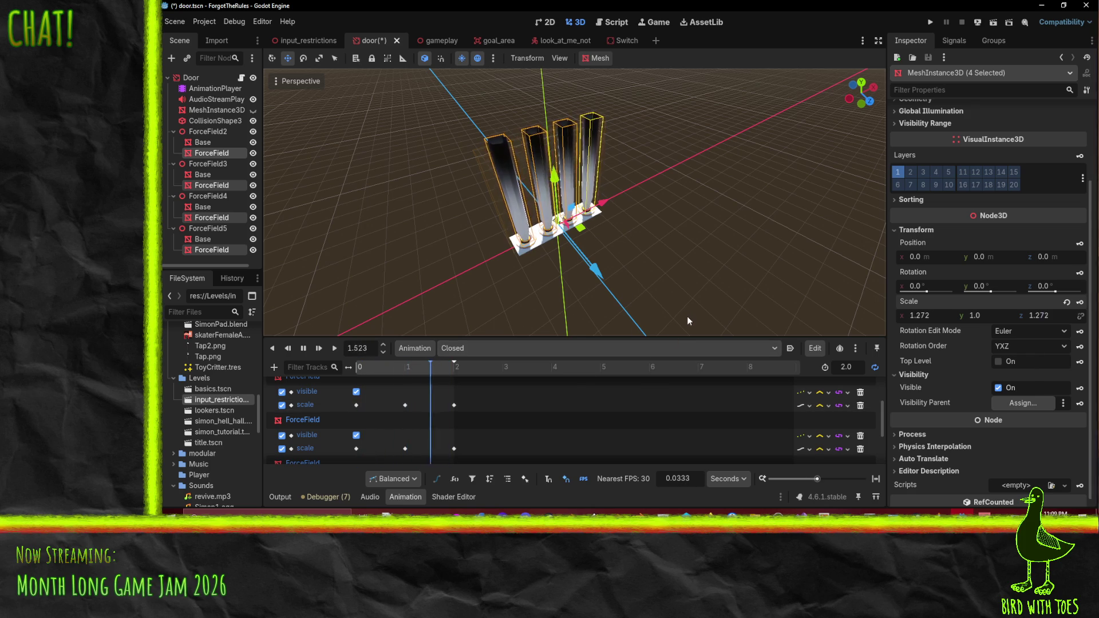
pyautogui.click(304, 348)
# Select the ForceField scale keys and set the Closed animation length to 0.5 seconds
pyautogui.click(405, 405)
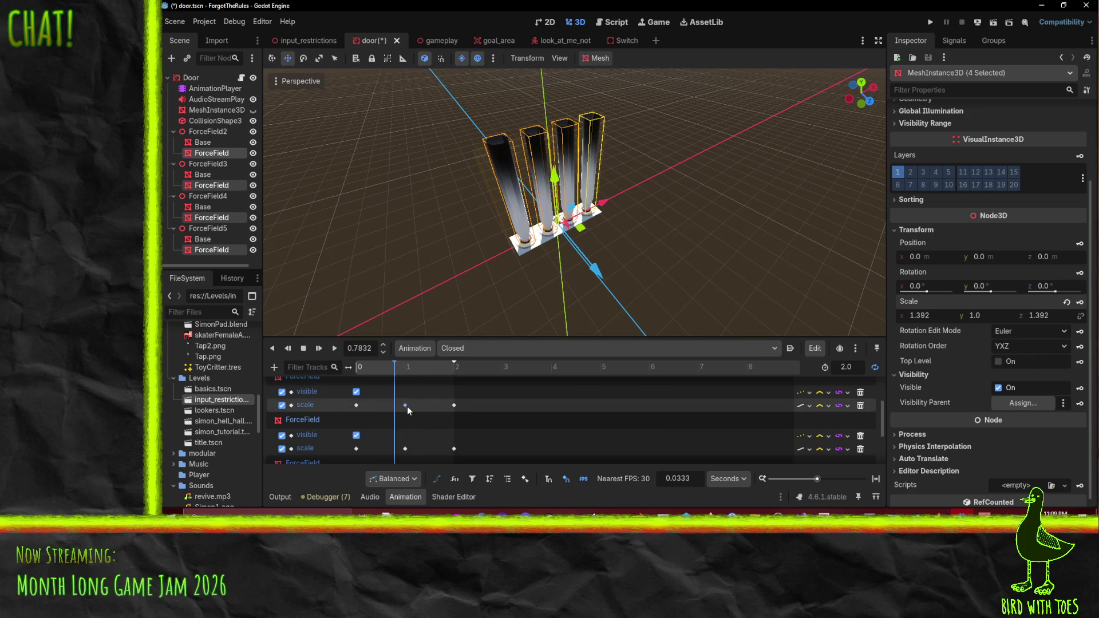
pyautogui.click(405, 405)
pyautogui.scroll(5, 418, 390)
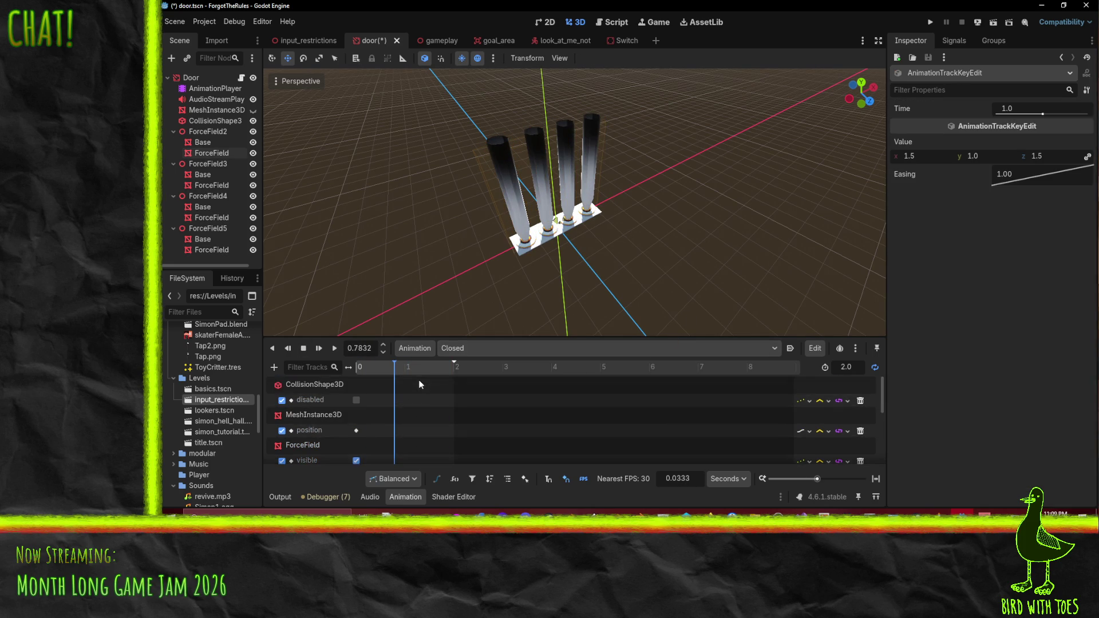
pyautogui.scroll(-5, 417, 390)
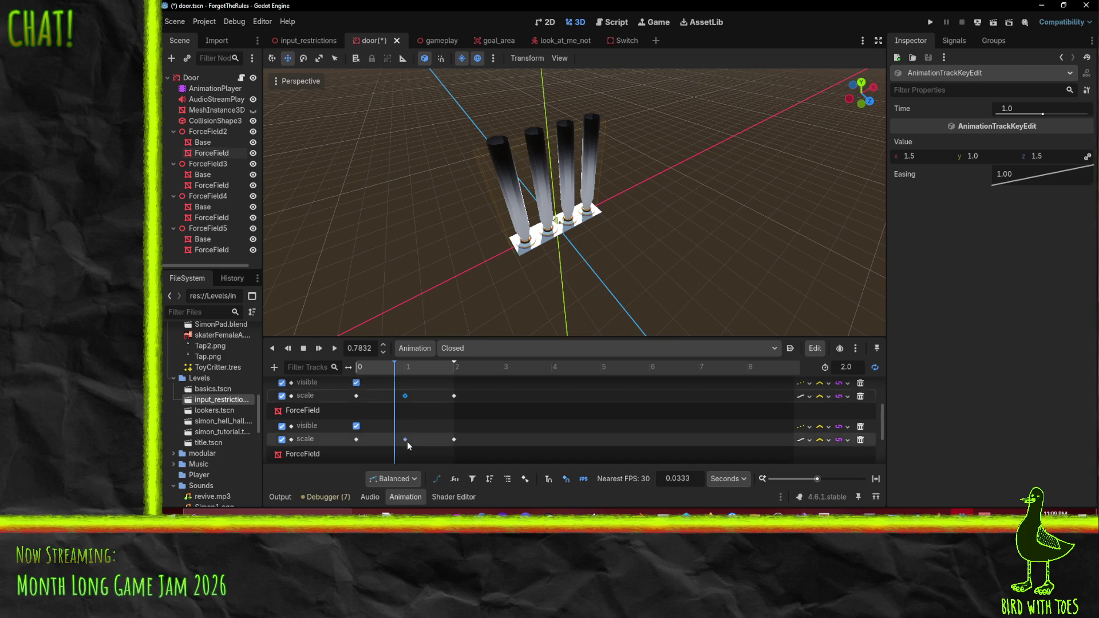
pyautogui.keyDown('shift'); pyautogui.click(406, 439); pyautogui.keyUp('shift')
pyautogui.scroll(1, 424, 450)
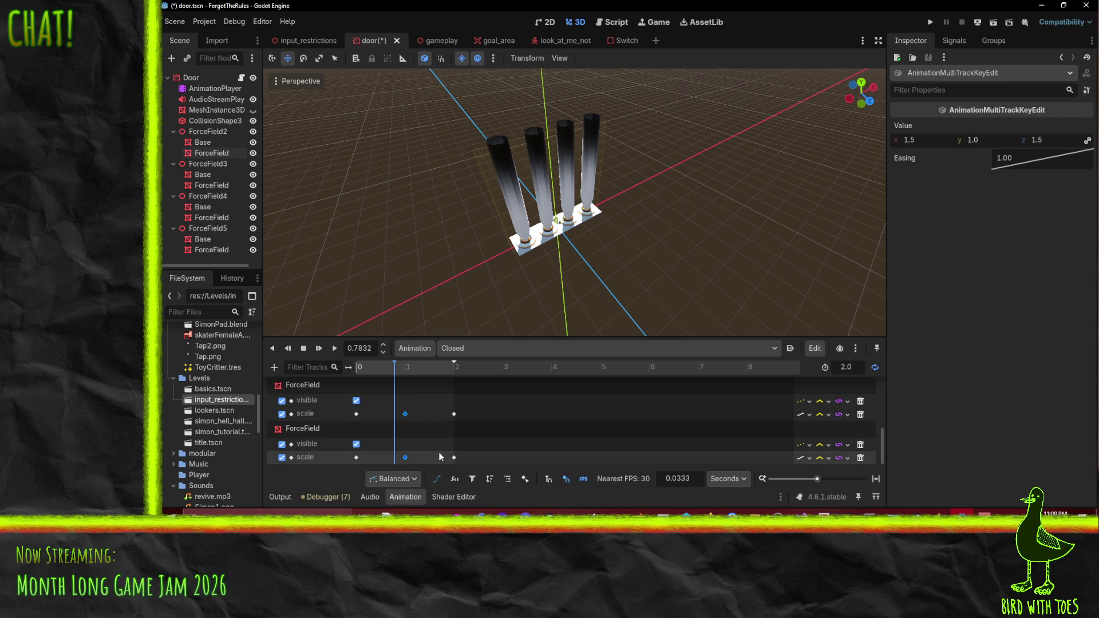
pyautogui.scroll(1, 454, 407)
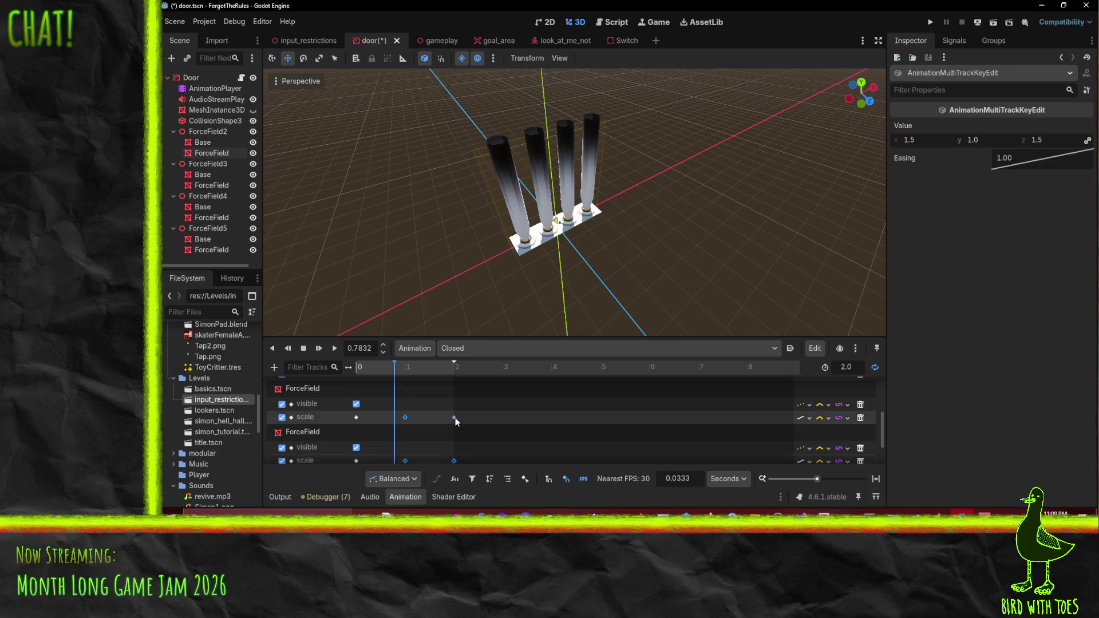
pyautogui.keyDown('shift'); pyautogui.click(453, 420); pyautogui.keyUp('shift')
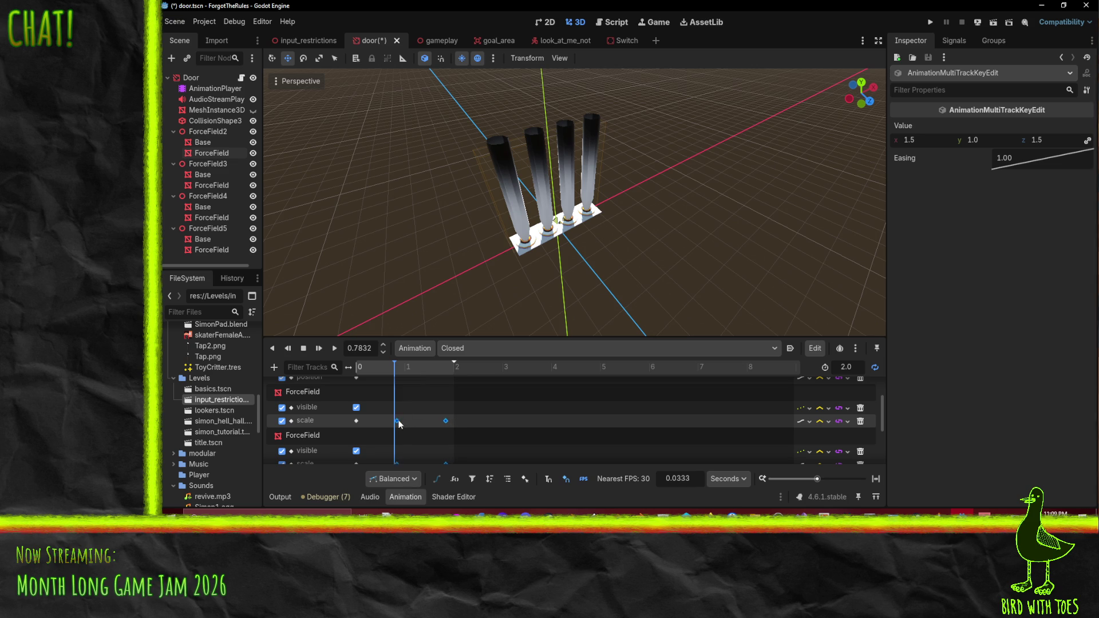
pyautogui.moveTo(422, 419); pyautogui.dragTo(426, 419)
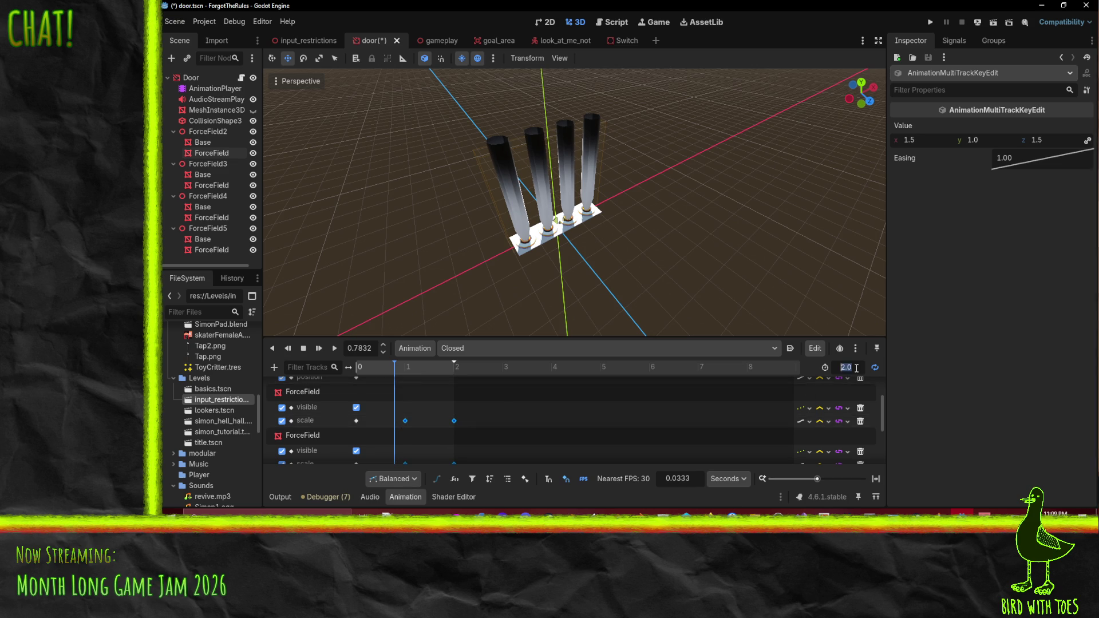
pyautogui.write('0.5')
pyautogui.press('Return')
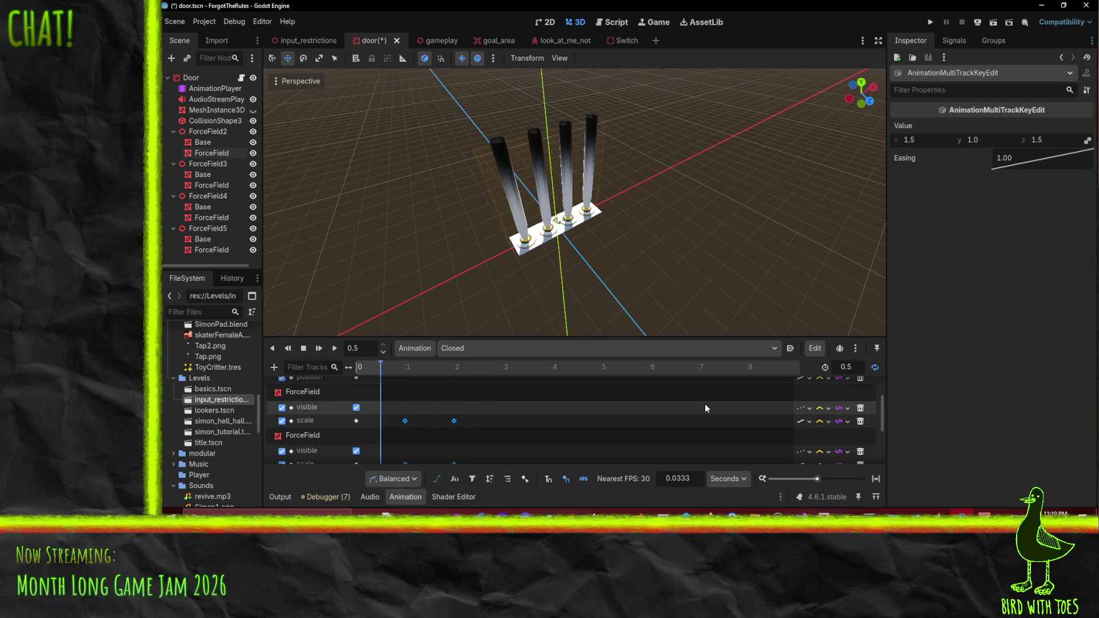
# Rearrange the ForceField scale keys on the shortened 0.5 s timeline
pyautogui.scroll(3, 365, 423)
pyautogui.scroll(-3, 394, 414)
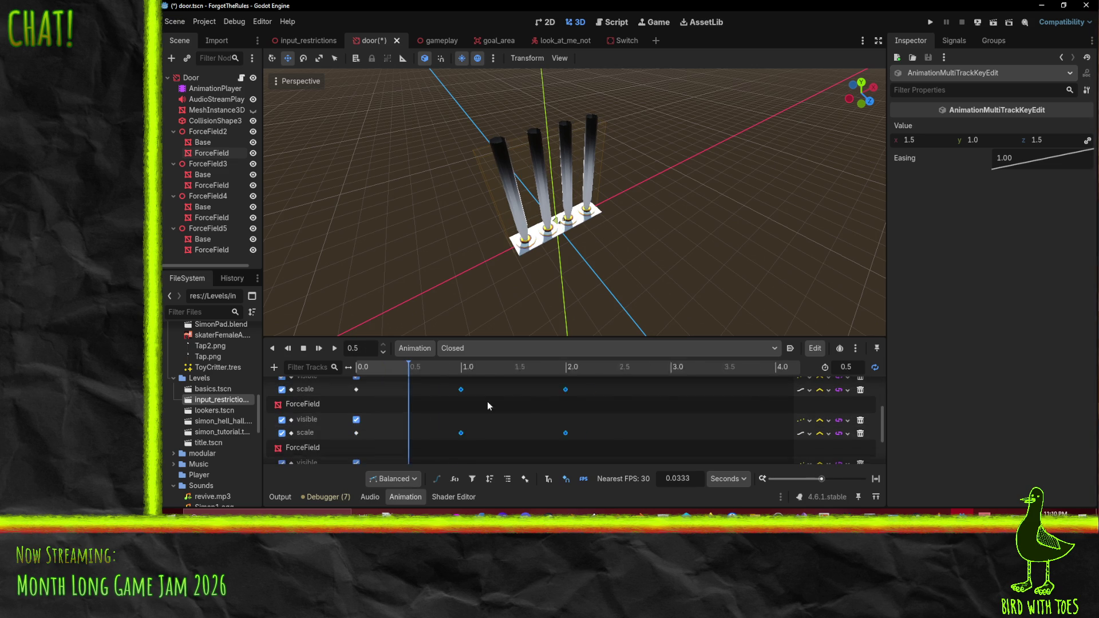
pyautogui.scroll(5, 487, 401)
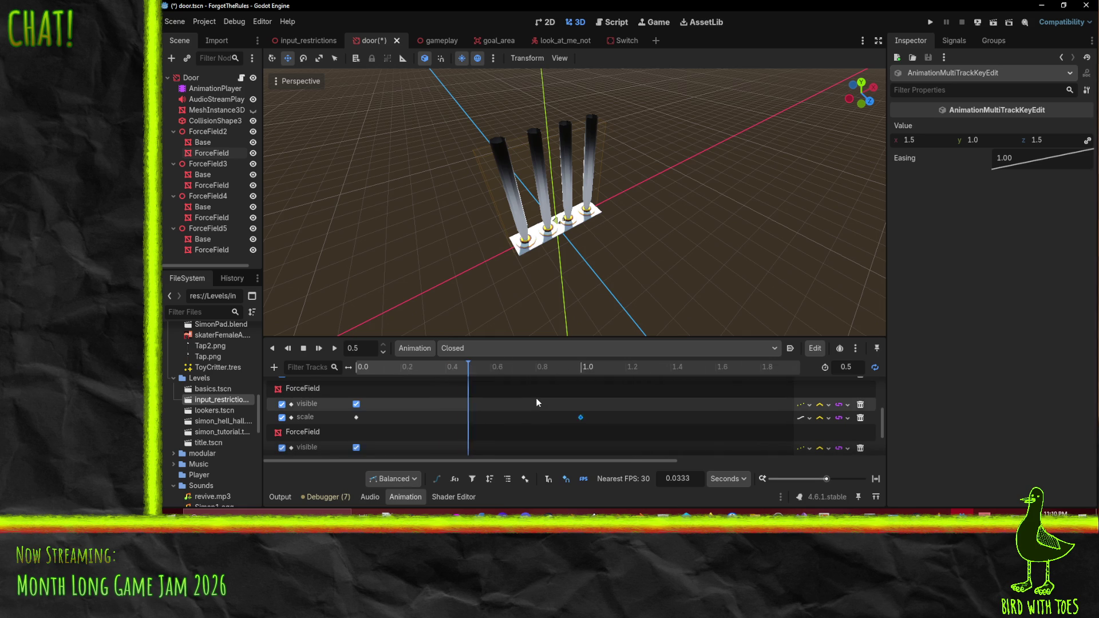
pyautogui.scroll(-2, 456, 412)
pyautogui.scroll(-1, 492, 407)
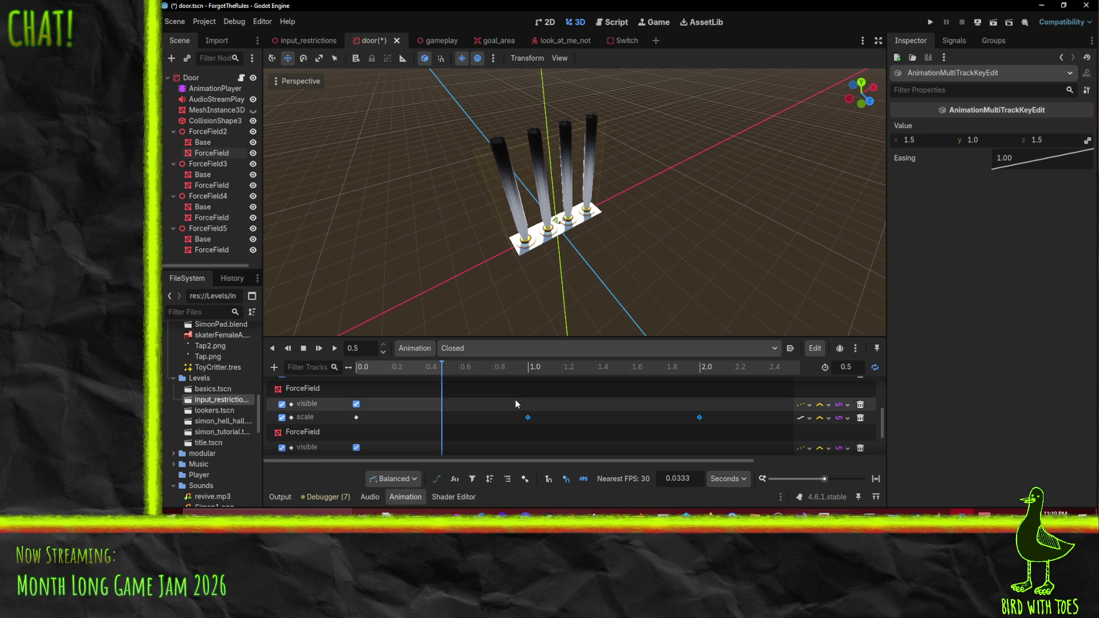
pyautogui.scroll(-1, 515, 399)
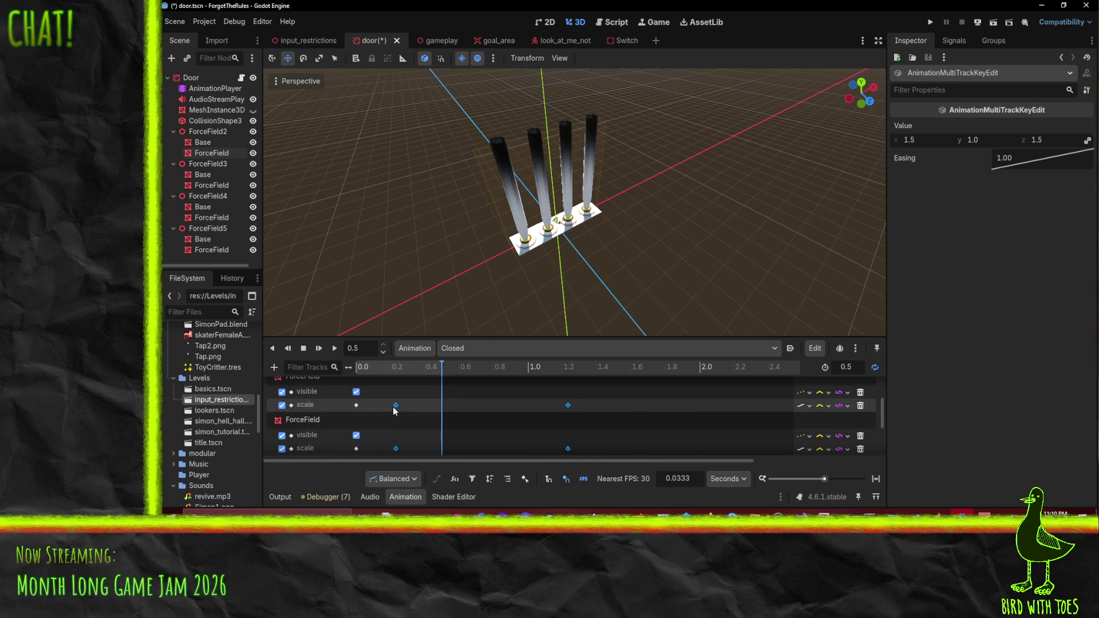
pyautogui.moveTo(558, 399); pyautogui.dragTo(561, 454)
pyautogui.scroll(4, 561, 446)
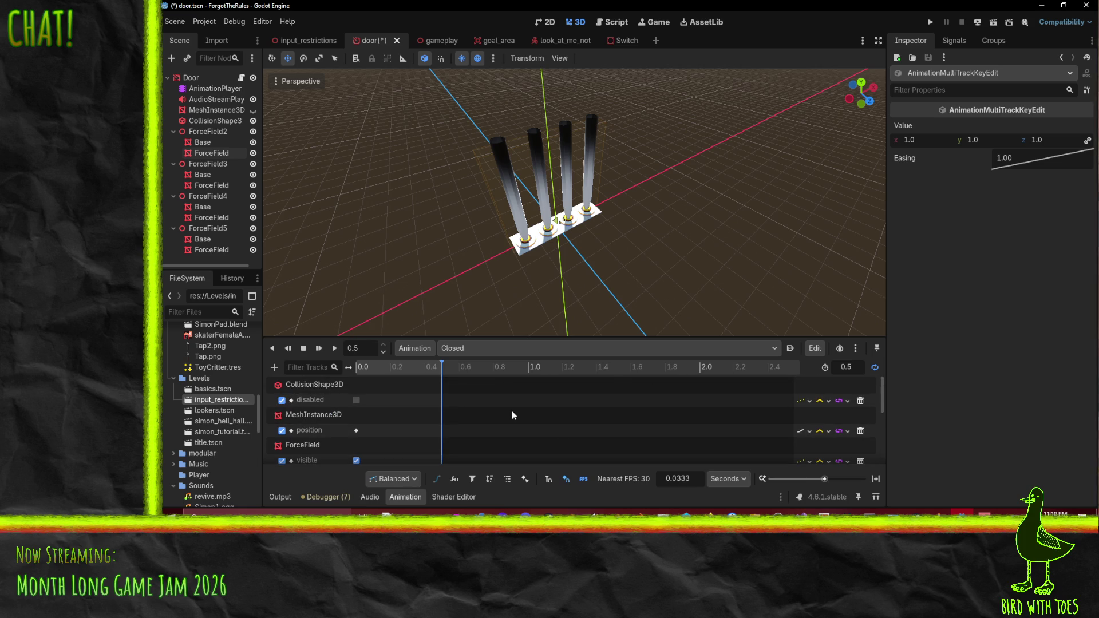
pyautogui.scroll(-2, 555, 387)
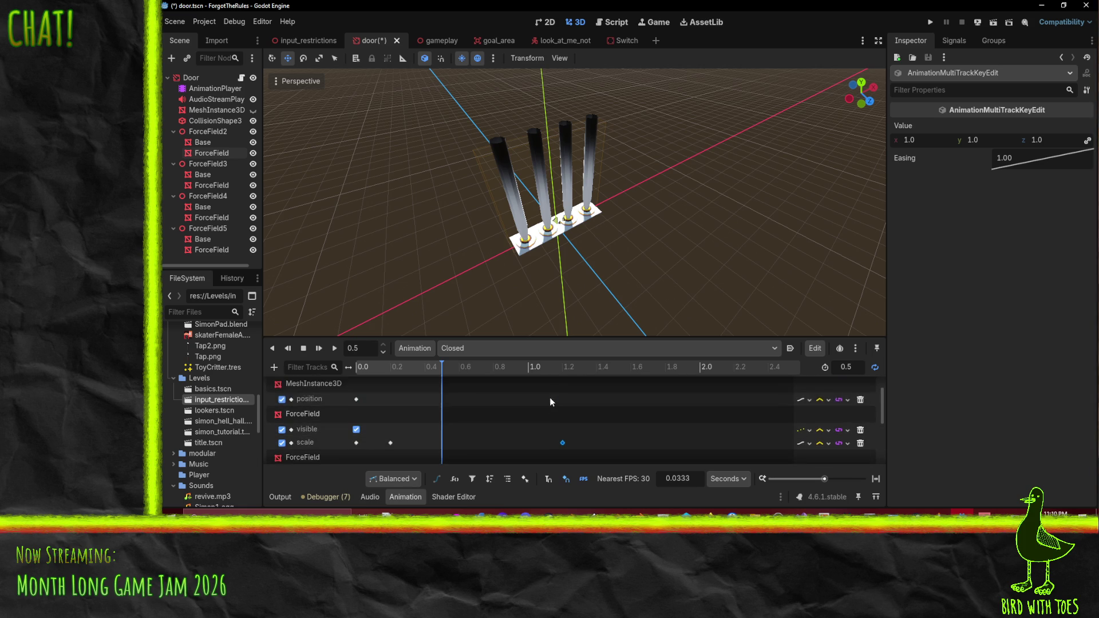
pyautogui.scroll(-2, 550, 401)
pyautogui.moveTo(563, 412); pyautogui.dragTo(456, 426)
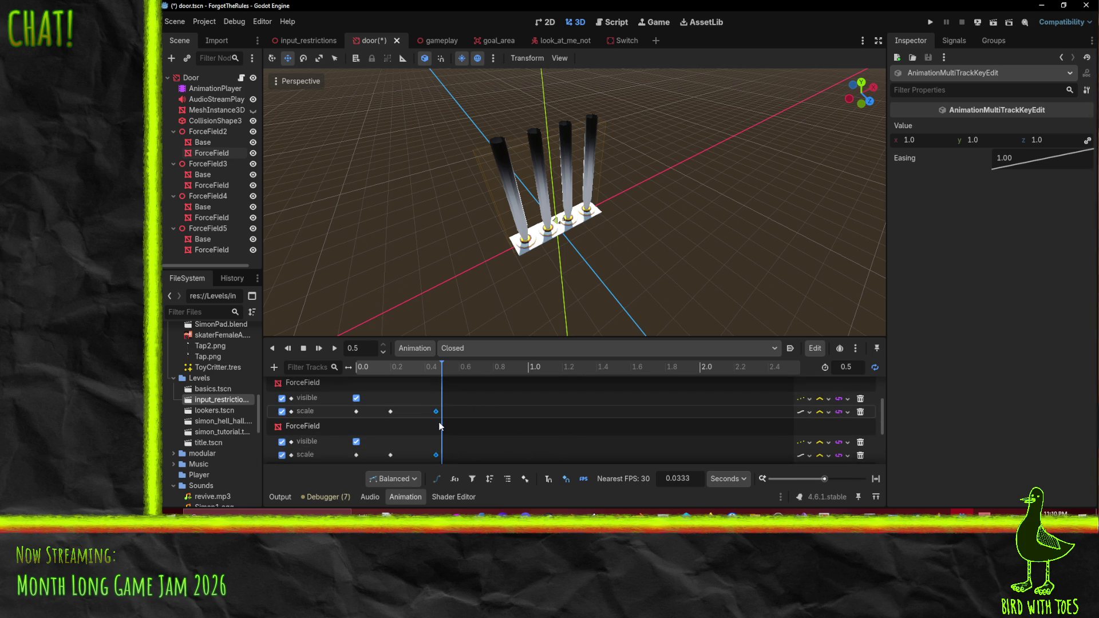
# Move the ForceField tracks' middle scale keys from 0.2 to 0.2333 seconds
pyautogui.click(390, 411)
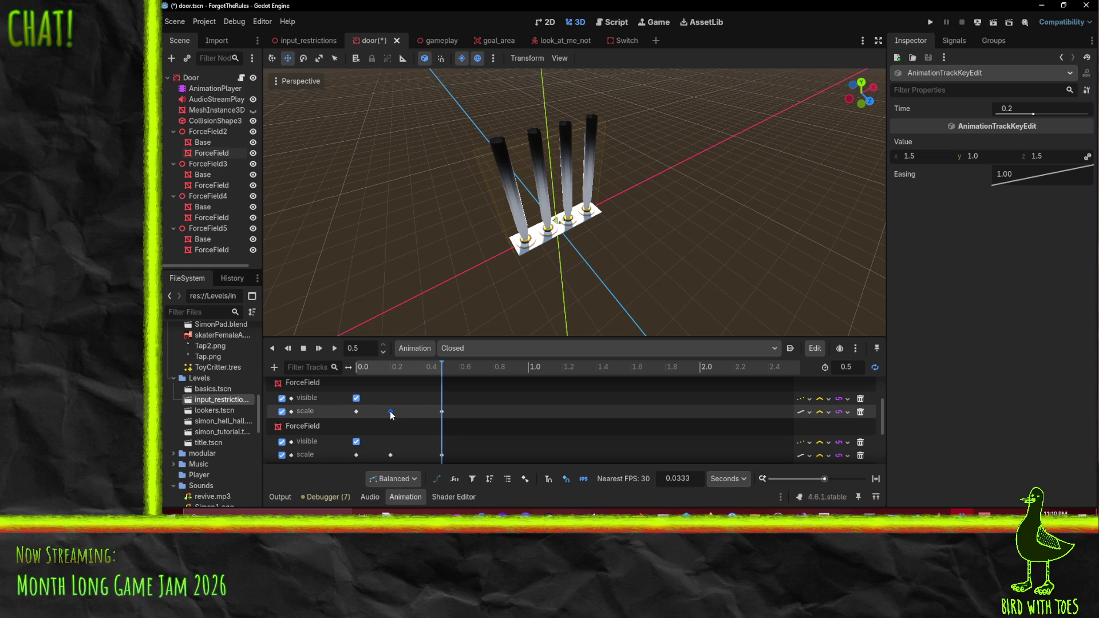
pyautogui.moveTo(398, 414); pyautogui.dragTo(403, 415)
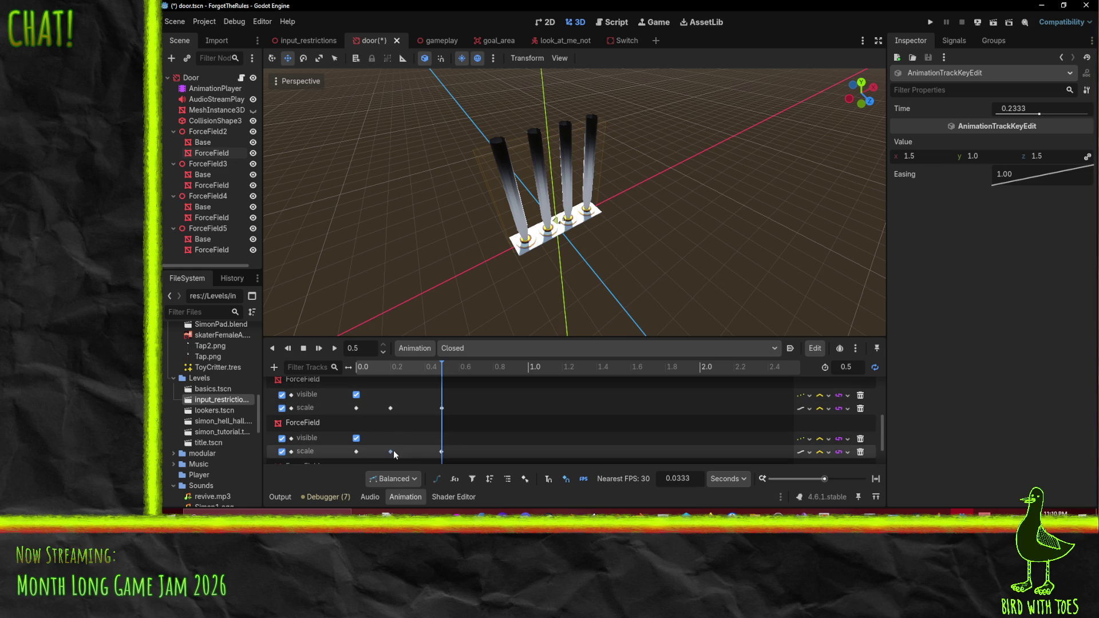
pyautogui.moveTo(397, 452); pyautogui.dragTo(408, 420)
pyautogui.scroll(-2, 404, 454)
pyautogui.scroll(-1, 408, 420)
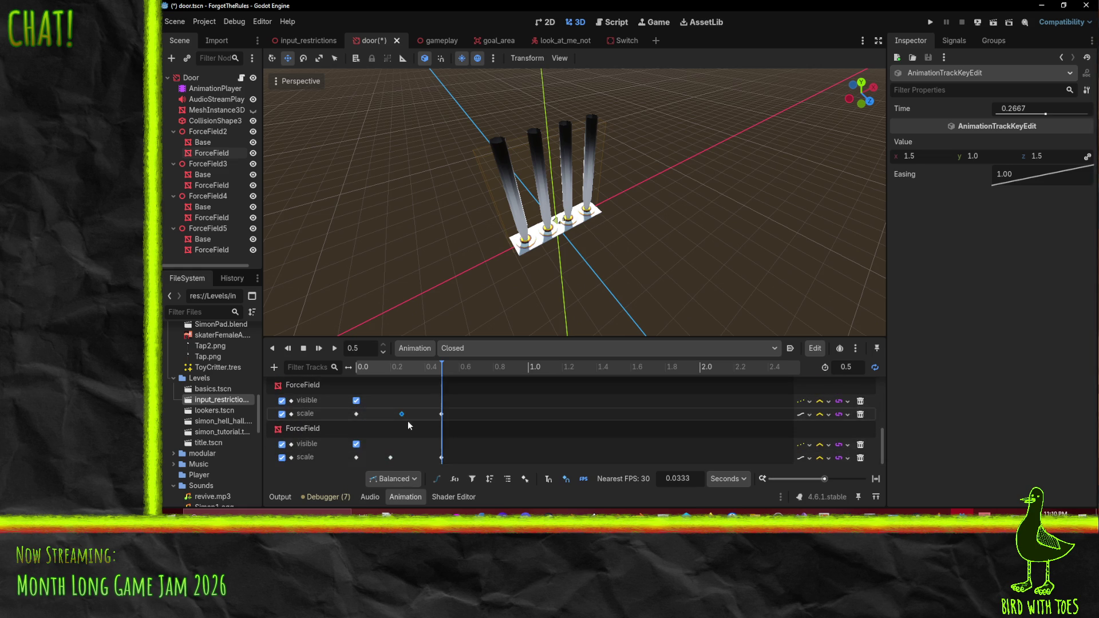
pyautogui.click(390, 458)
pyautogui.moveTo(398, 463); pyautogui.dragTo(399, 461)
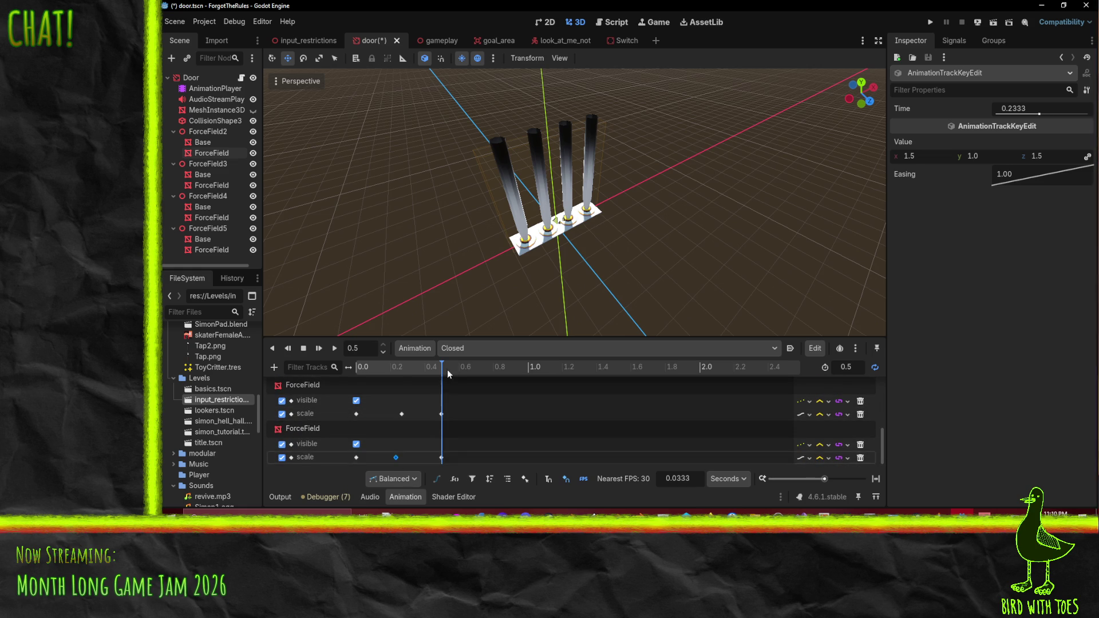
# Preview the 0.5 s Closed pillar scaling, then save door.tscn with Ctrl+S
pyautogui.click(338, 349)
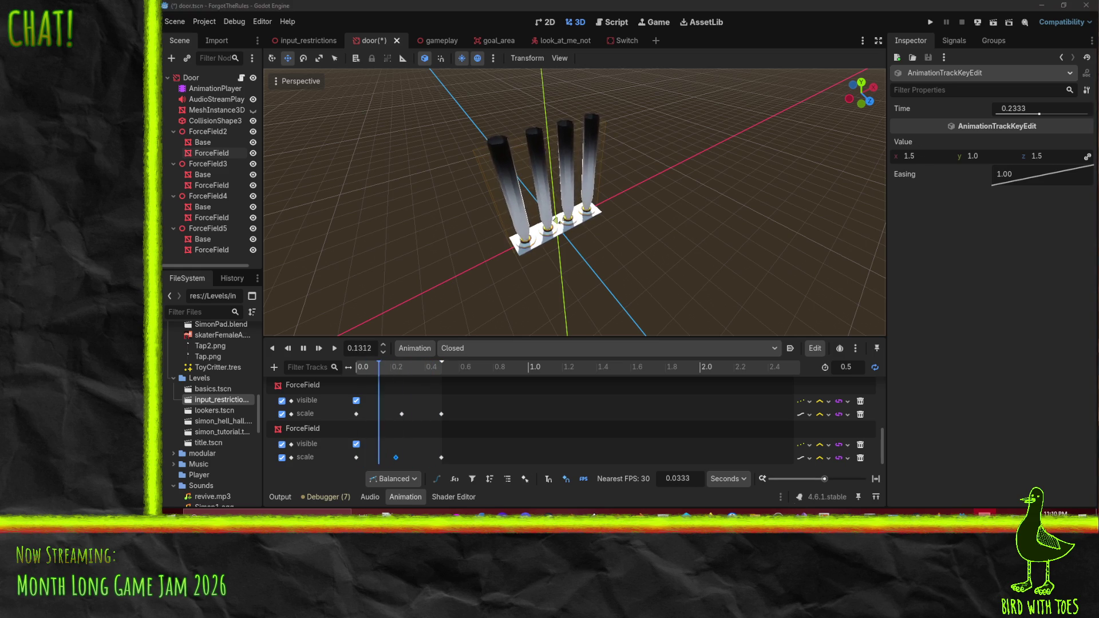
pyautogui.scroll(-2, 434, 426)
pyautogui.scroll(1, 424, 439)
pyautogui.scroll(1, 423, 434)
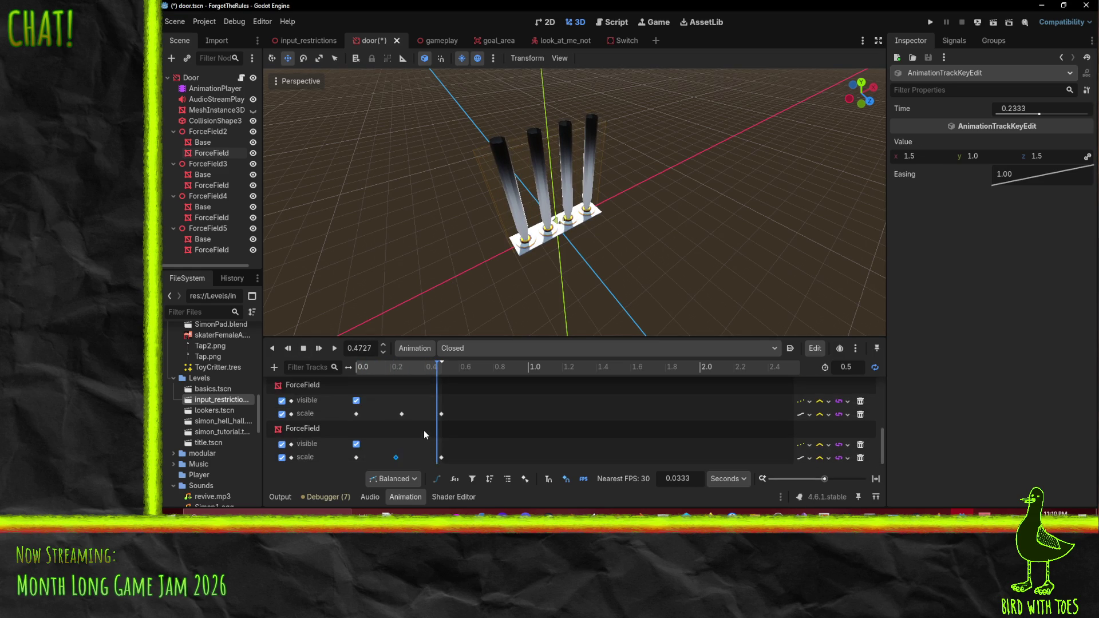
pyautogui.scroll(-3, 401, 449)
pyautogui.scroll(-2, 410, 441)
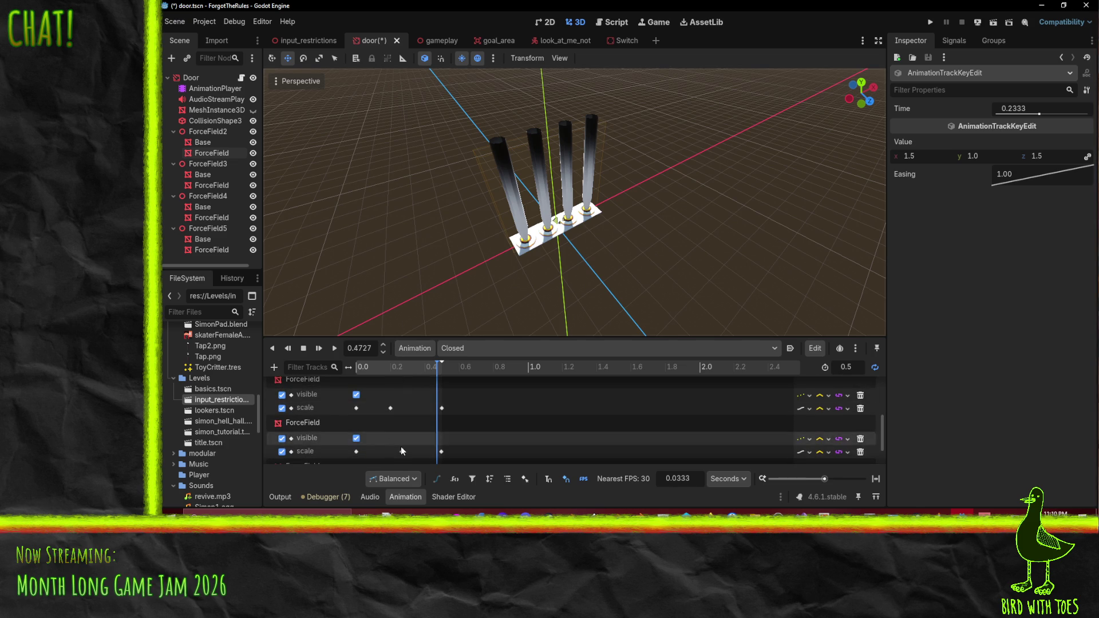
pyautogui.scroll(1, 410, 453)
pyautogui.scroll(5, 410, 449)
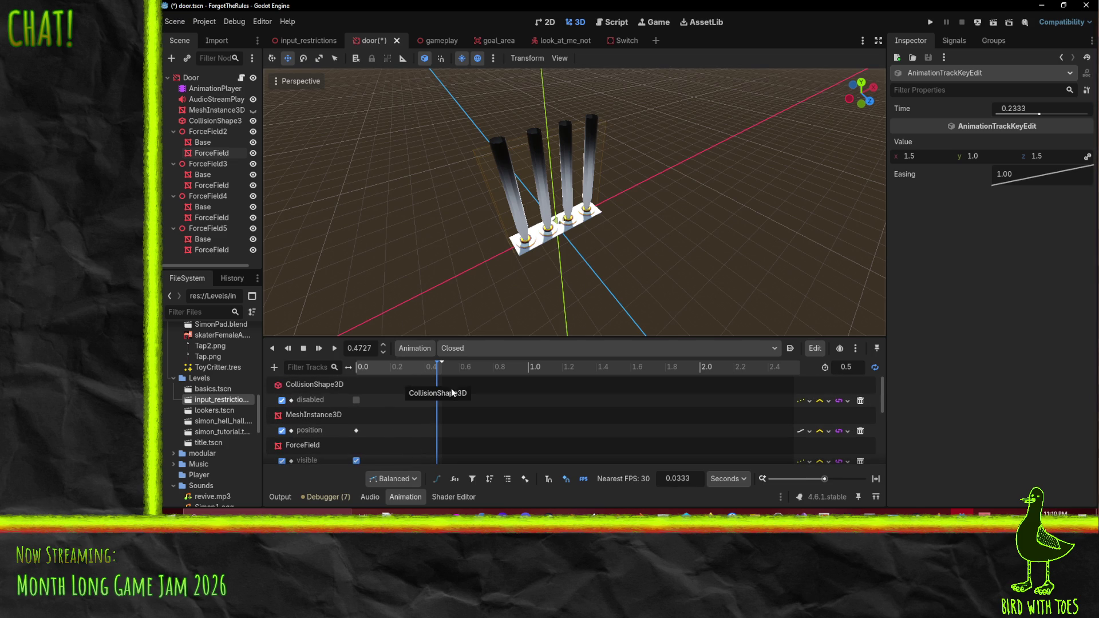
pyautogui.hotkey('ctrl', 's')
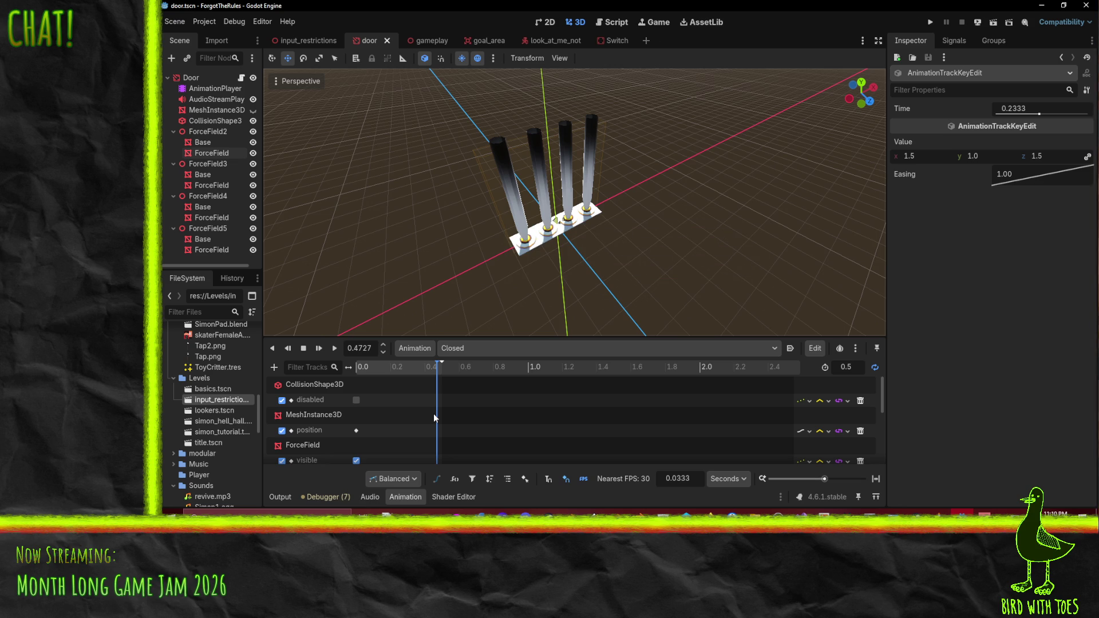
# Cycle the Animation dropdown through Open and Opening, ending on RESET
pyautogui.click(492, 344)
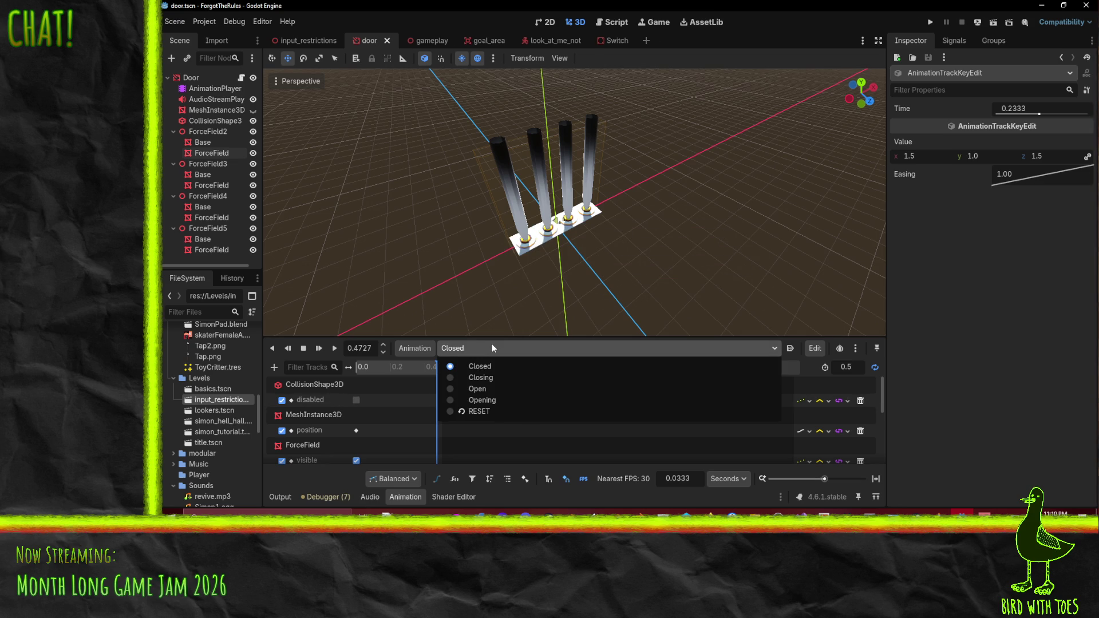
pyautogui.click(501, 388)
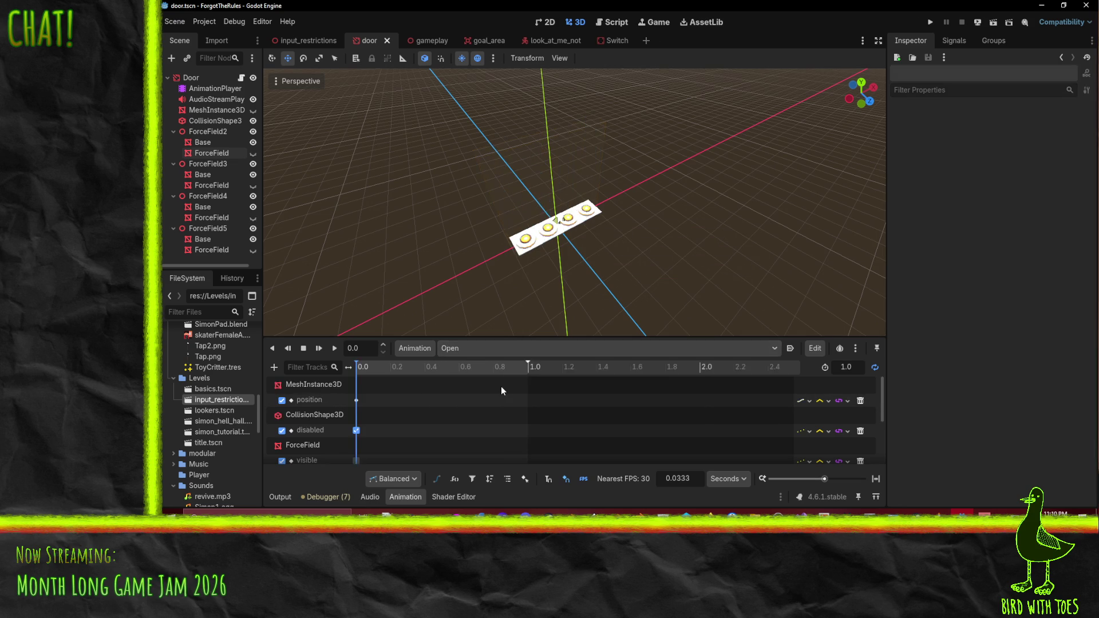
pyautogui.click(476, 350)
pyautogui.click(492, 400)
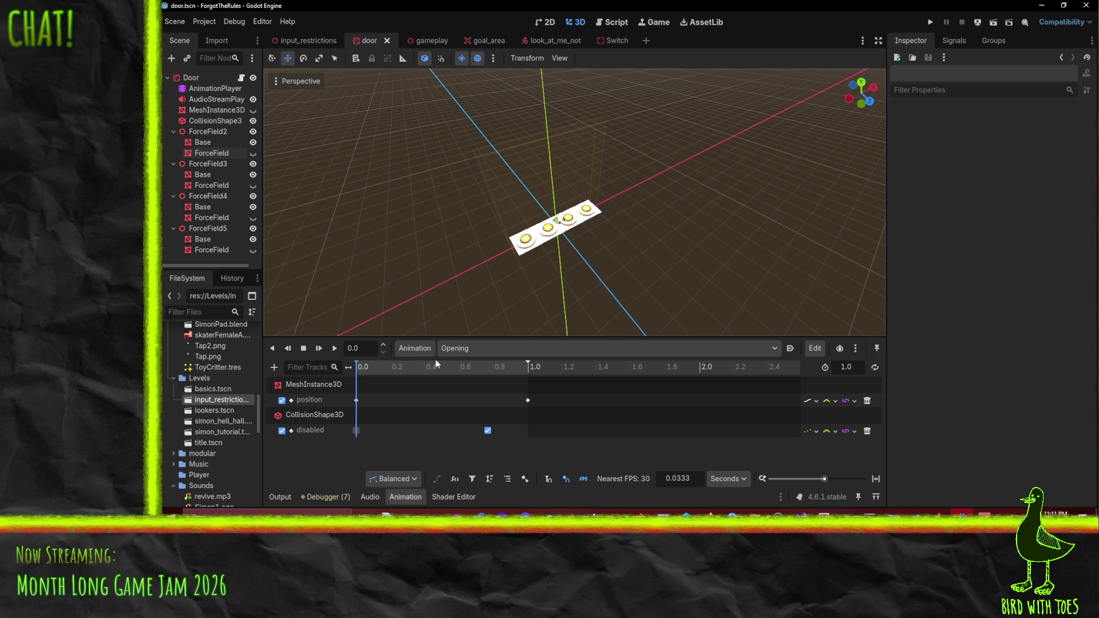
pyautogui.click(472, 348)
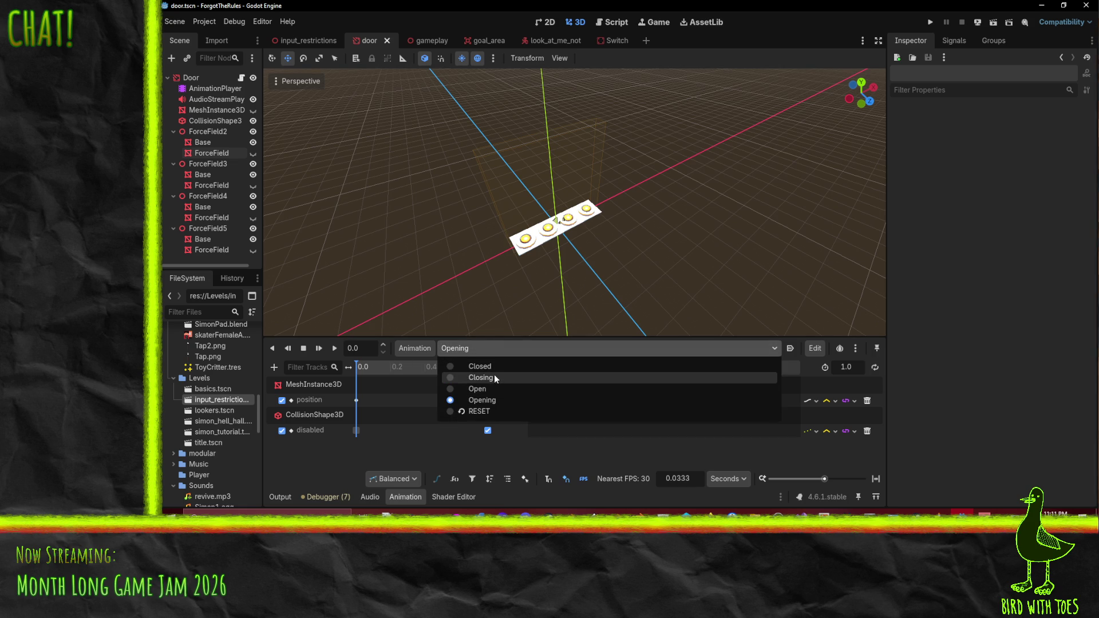
pyautogui.click(486, 411)
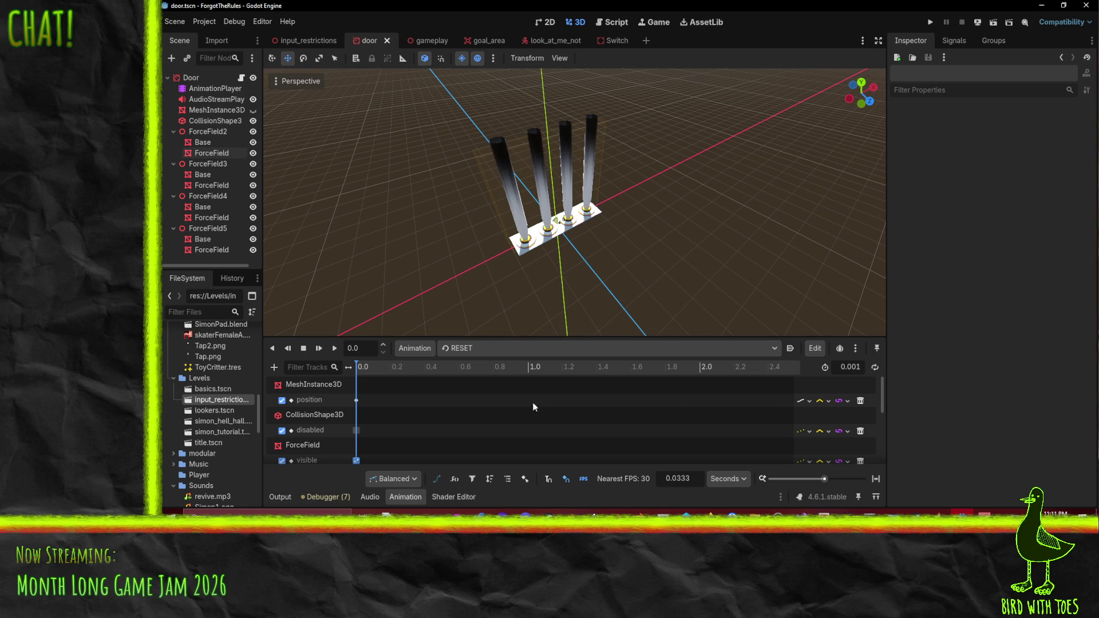
# Select ForceField2's ForceField mesh and open its empty Surface Material Override slot options
pyautogui.moveTo(554, 237)
pyautogui.mouseDown()
pyautogui.moveTo(527, 239)
pyautogui.moveTo(544, 274)
pyautogui.mouseUp()
pyautogui.click(222, 156)
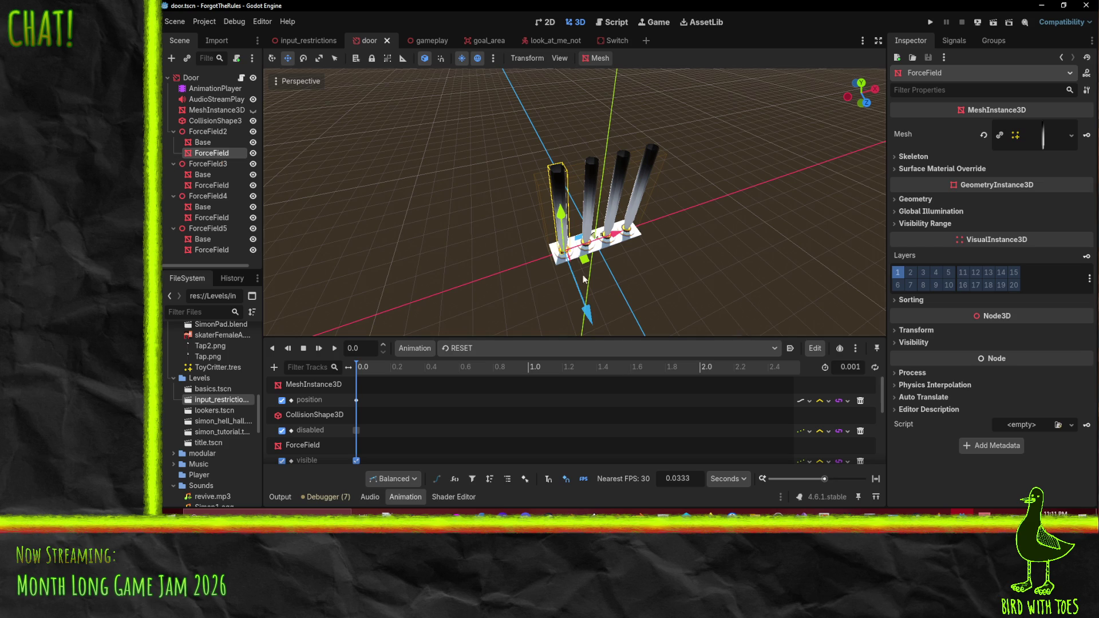
pyautogui.click(939, 168)
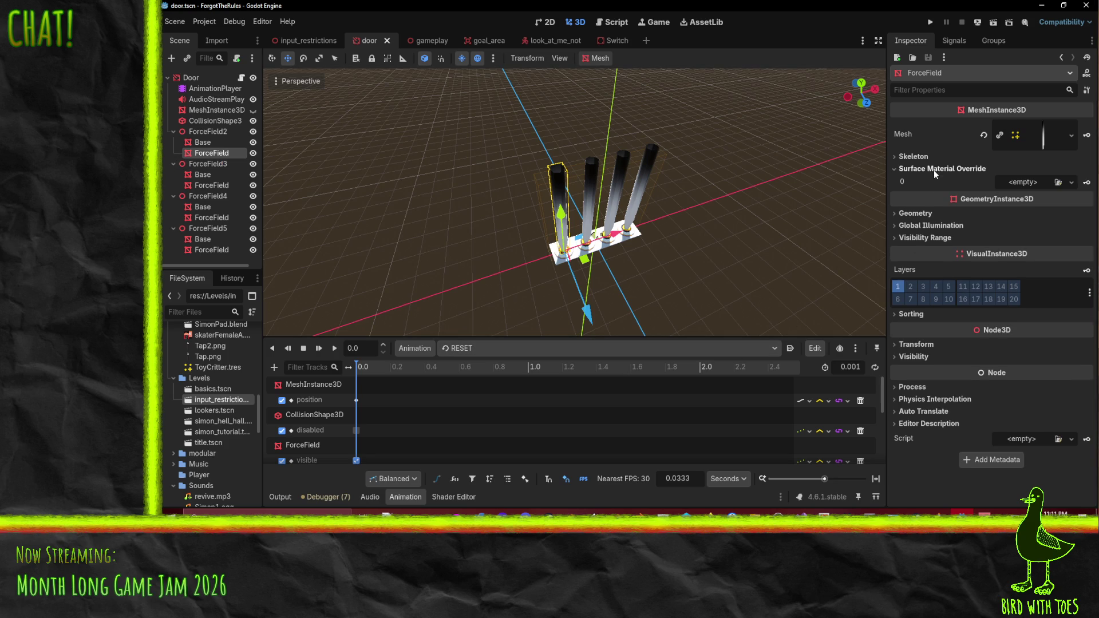
pyautogui.click(1070, 183)
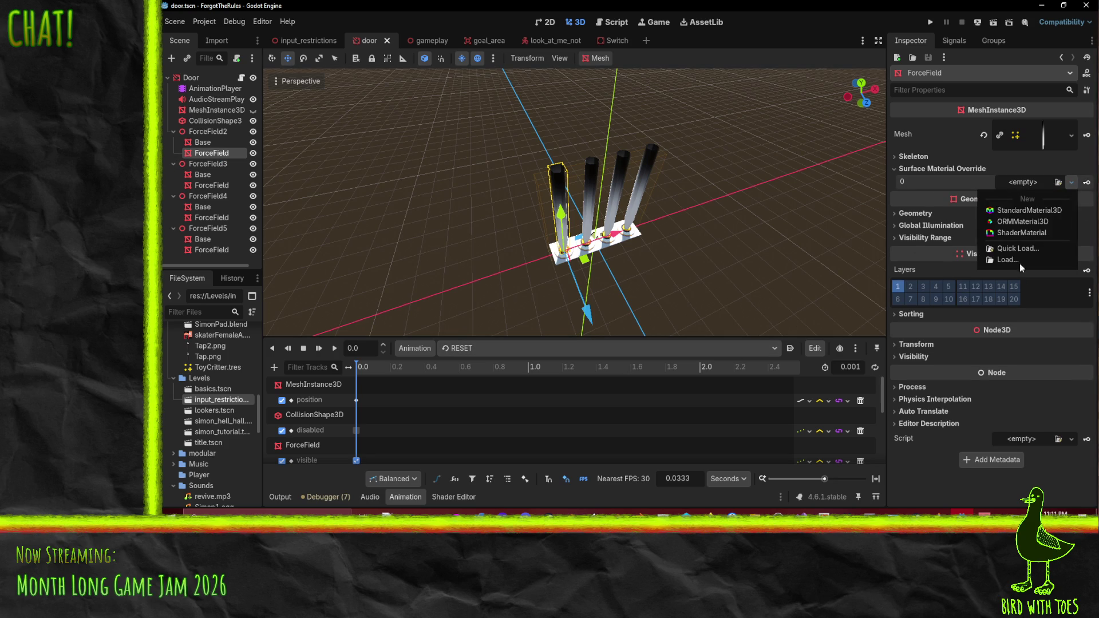
# Create a new StandardMaterial3D with Unshaded shading, leaving diffuse mode at Burley
pyautogui.click(1044, 207)
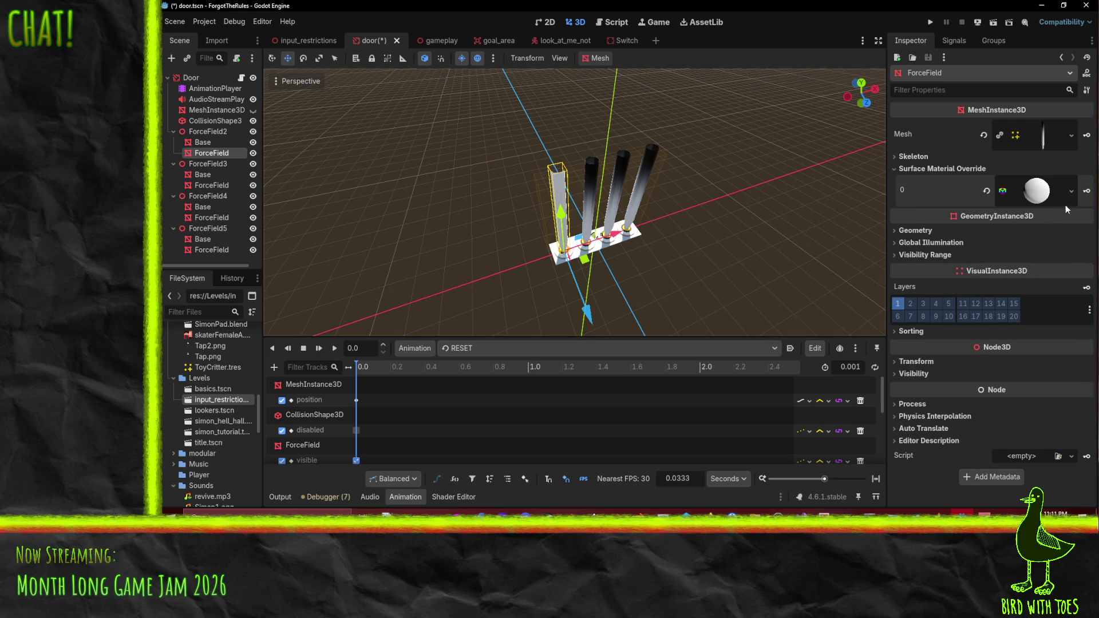
pyautogui.click(1030, 199)
pyautogui.scroll(-3, 973, 327)
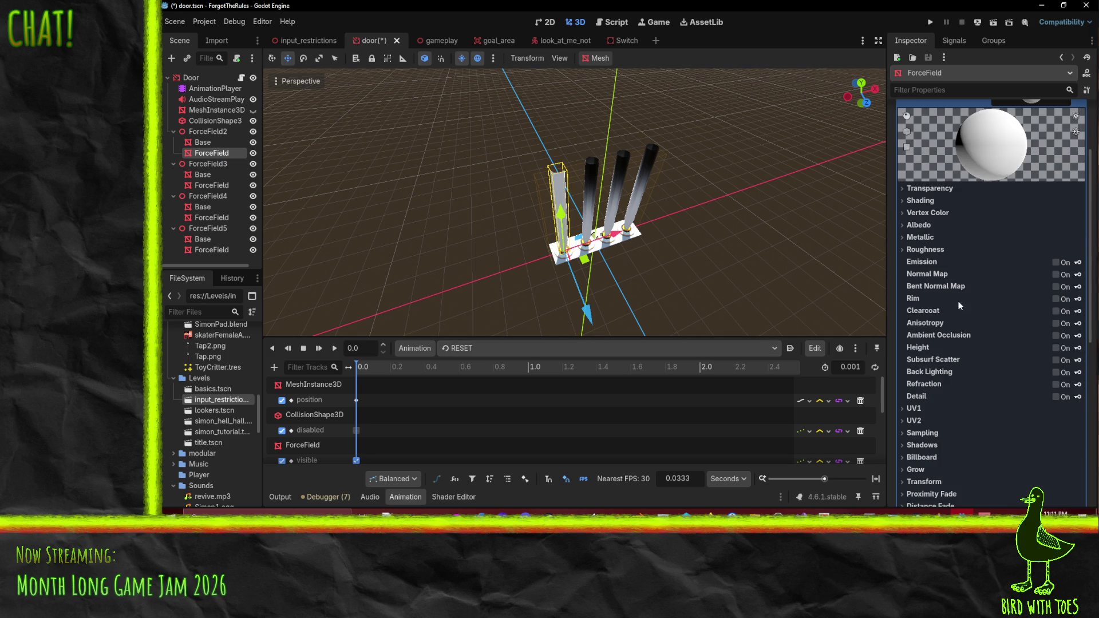
pyautogui.click(921, 201)
pyautogui.click(1059, 215)
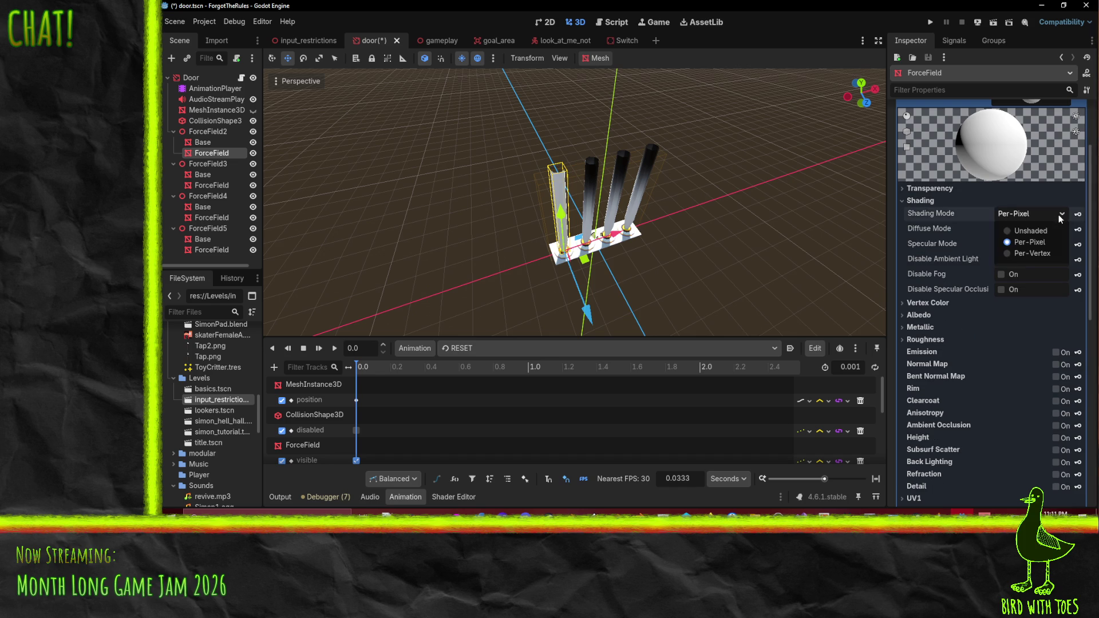
pyautogui.click(1059, 215)
pyautogui.click(1059, 215)
pyautogui.click(1057, 230)
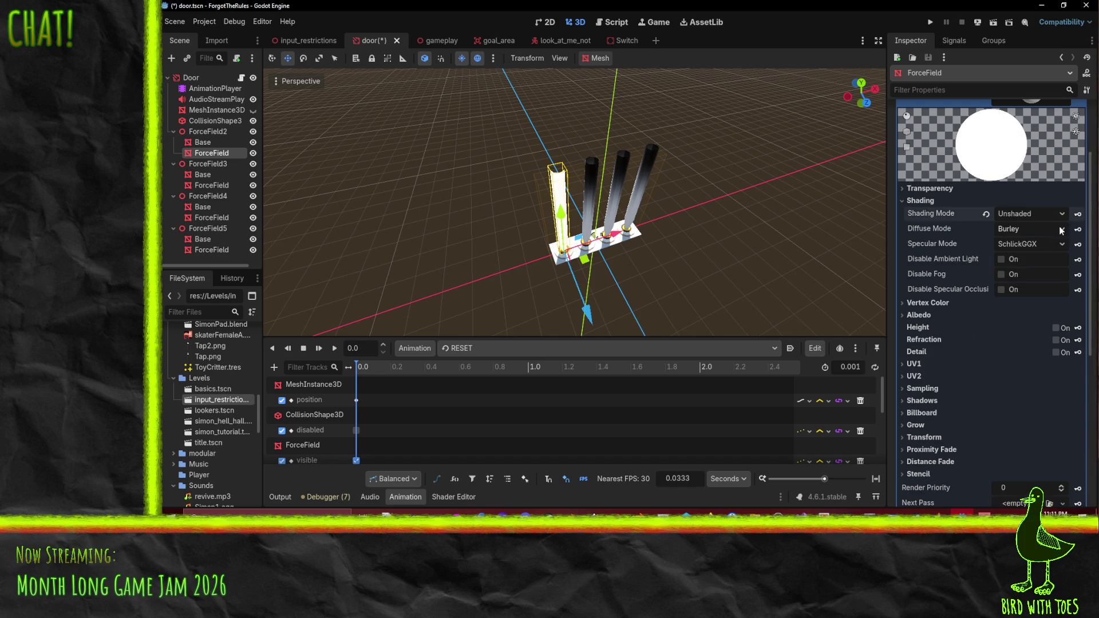
pyautogui.click(1062, 229)
pyautogui.click(1062, 229)
pyautogui.click(1062, 229)
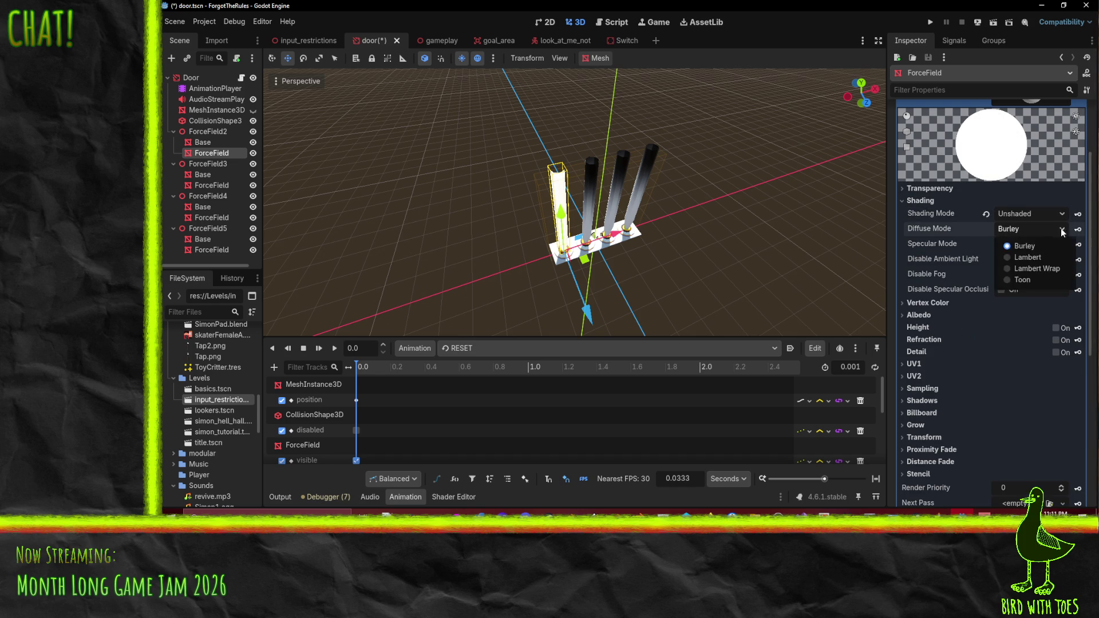
pyautogui.click(1045, 279)
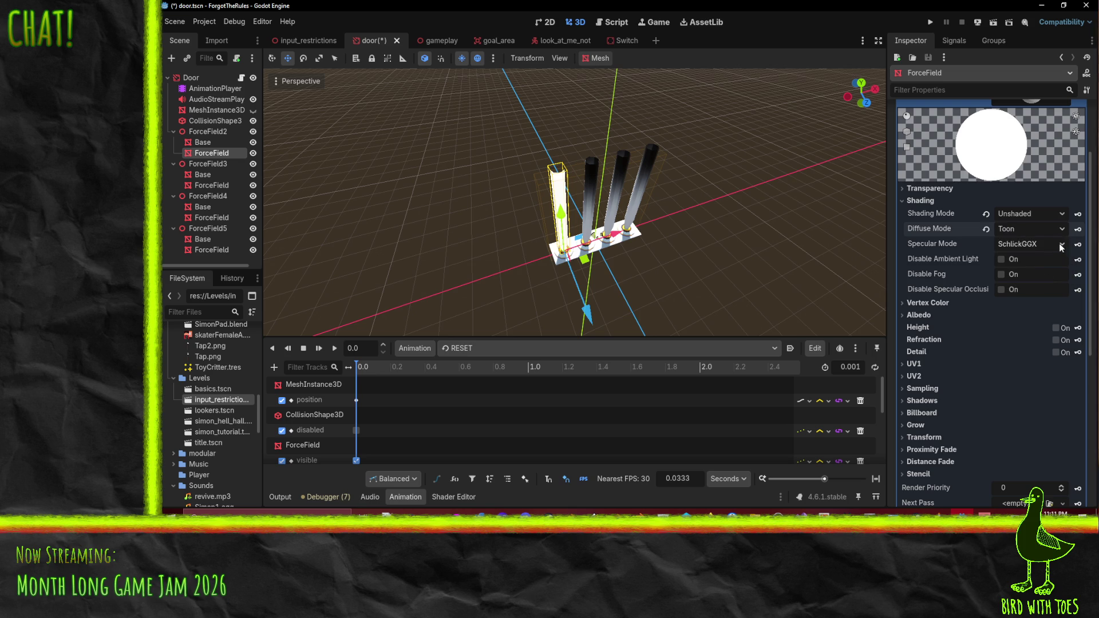
pyautogui.click(985, 230)
# Set the material's Blend Mode to Add and Cull Mode to Disabled
pyautogui.click(930, 189)
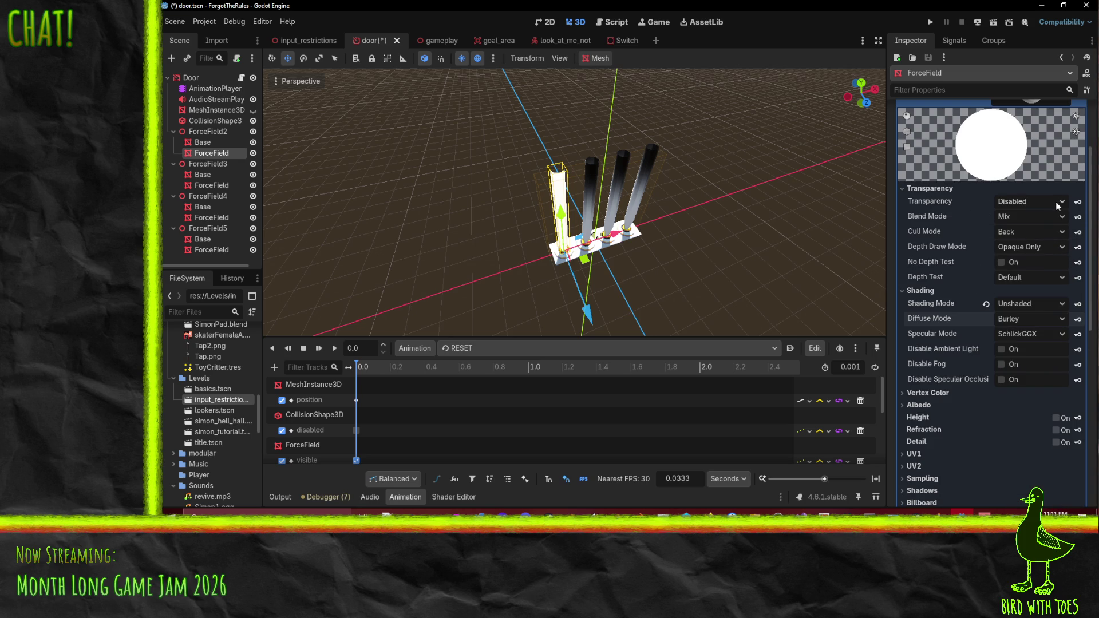
pyautogui.click(1030, 216)
pyautogui.click(1028, 245)
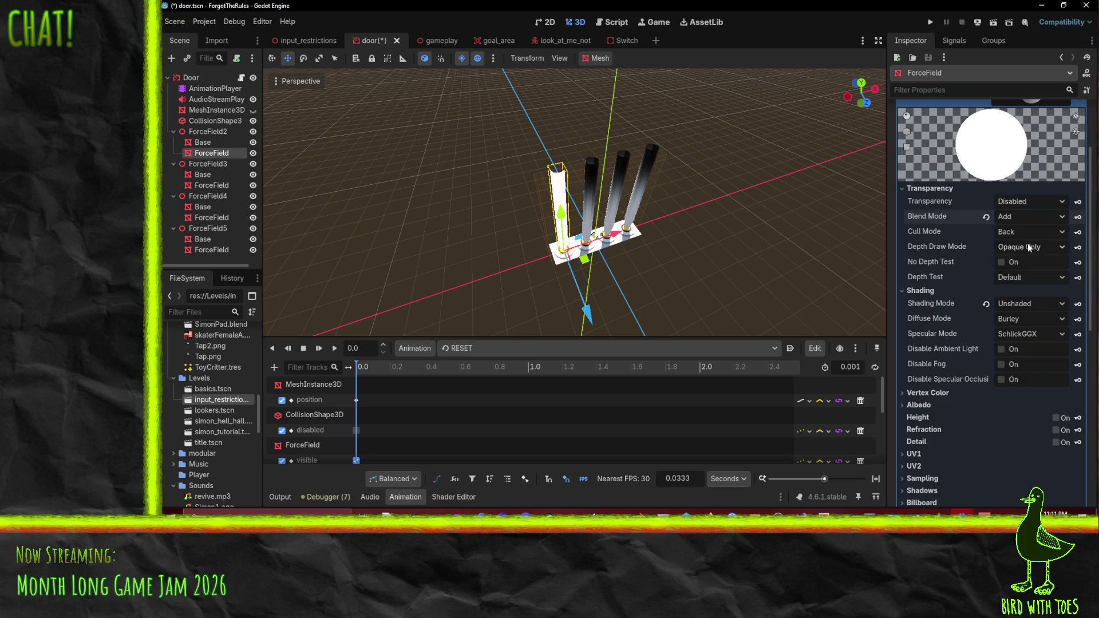
pyautogui.click(1042, 237)
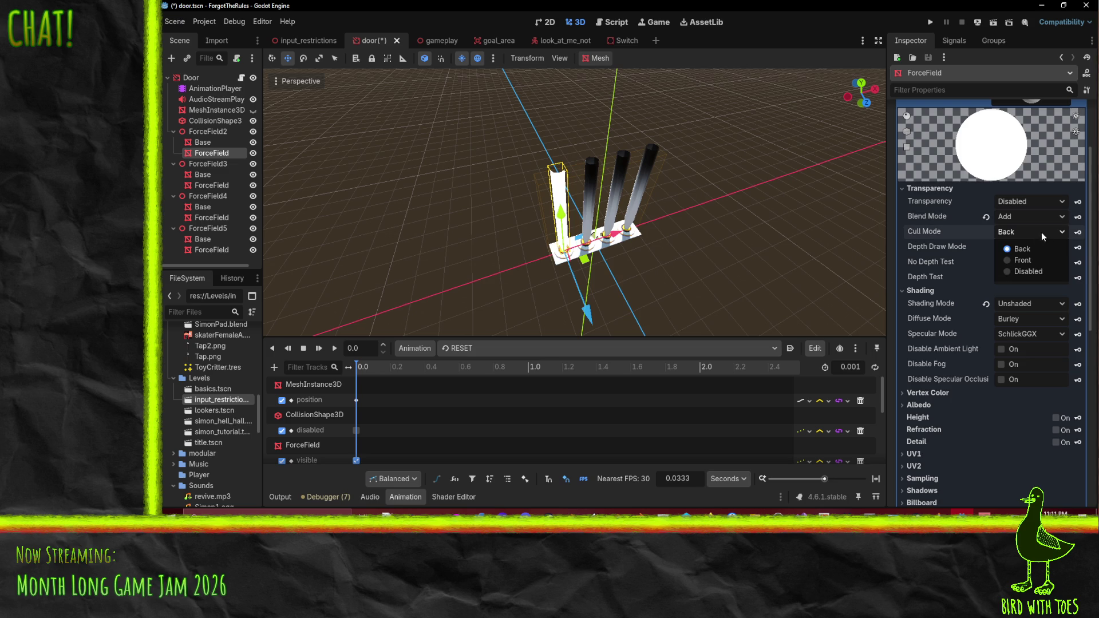
pyautogui.click(1012, 274)
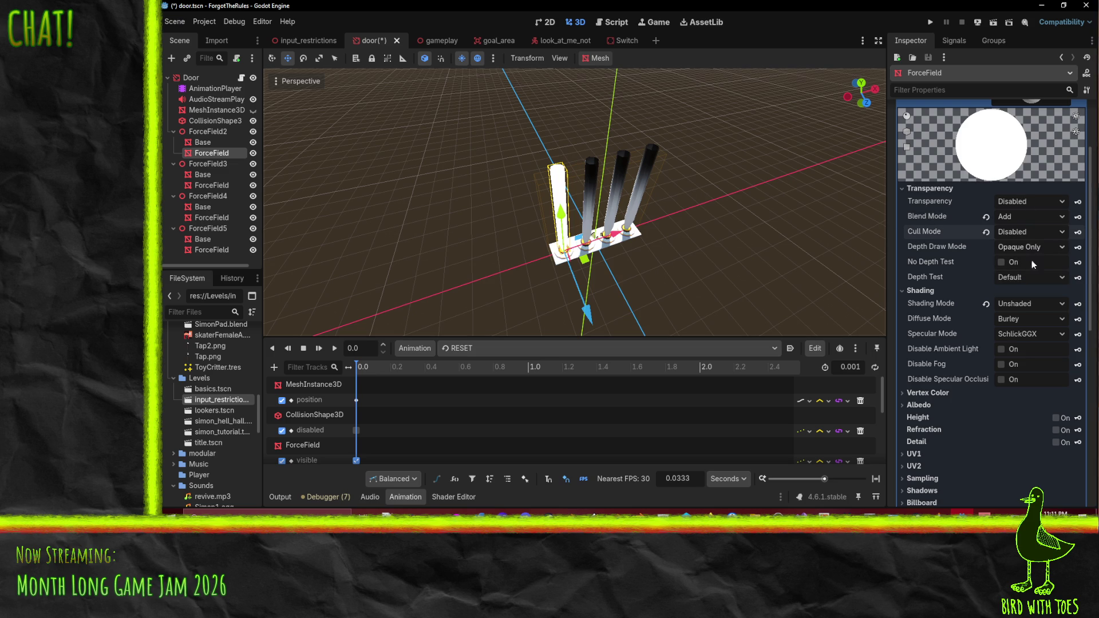
pyautogui.moveTo(680, 241); pyautogui.dragTo(625, 194)
pyautogui.scroll(4, 622, 206)
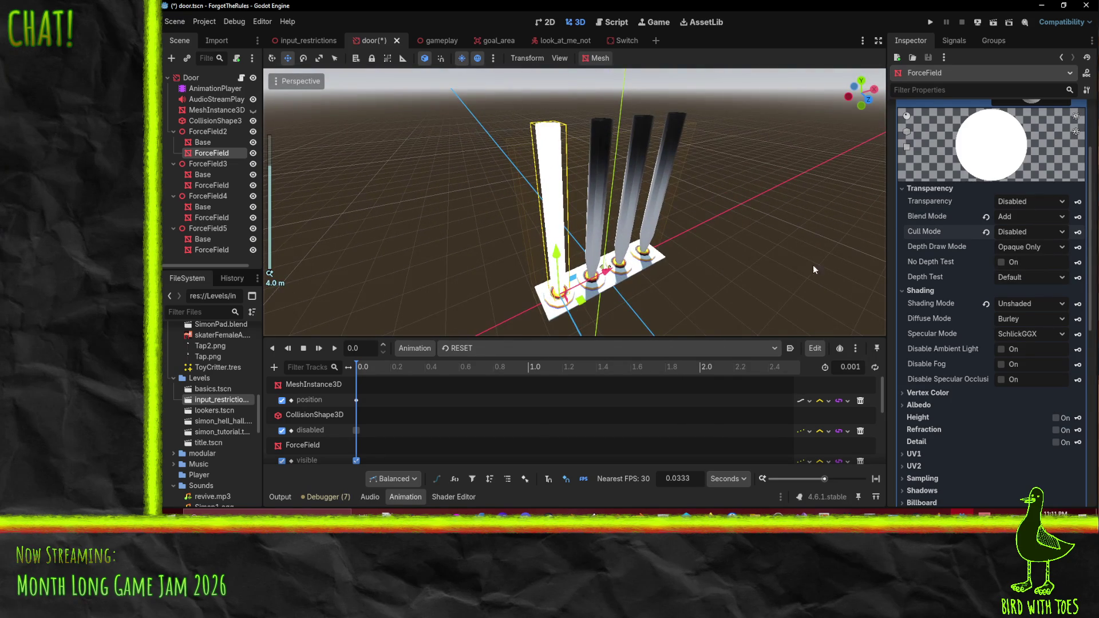
pyautogui.moveTo(730, 273)
pyautogui.mouseDown()
pyautogui.moveTo(617, 274)
pyautogui.moveTo(621, 314)
pyautogui.moveTo(686, 69)
pyautogui.moveTo(708, 233)
pyautogui.moveTo(723, 215)
pyautogui.moveTo(755, 260)
pyautogui.mouseUp()
# Save the door scene and inspect the door in the input_restrictions level
pyautogui.hotkey('ctrl', 's')
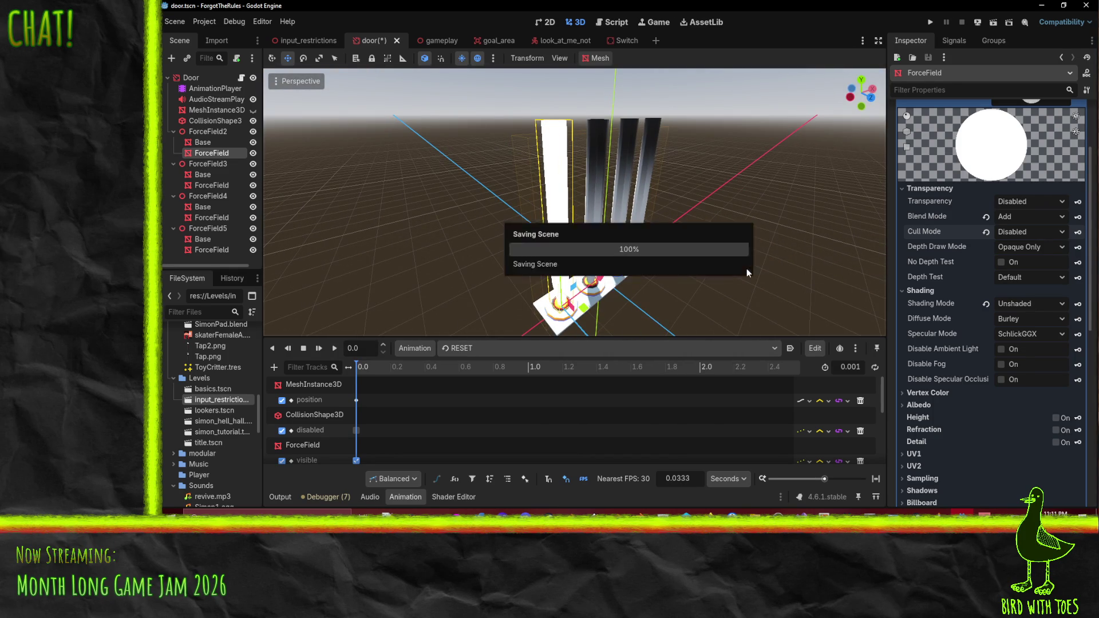
pyautogui.click(308, 43)
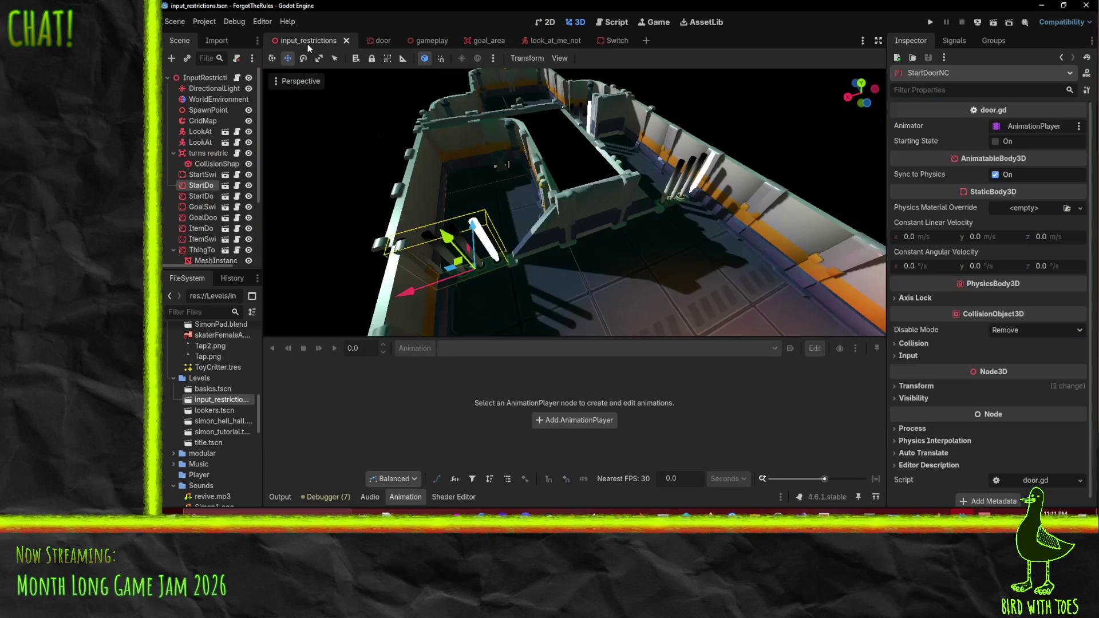
pyautogui.moveTo(528, 218); pyautogui.dragTo(791, 287)
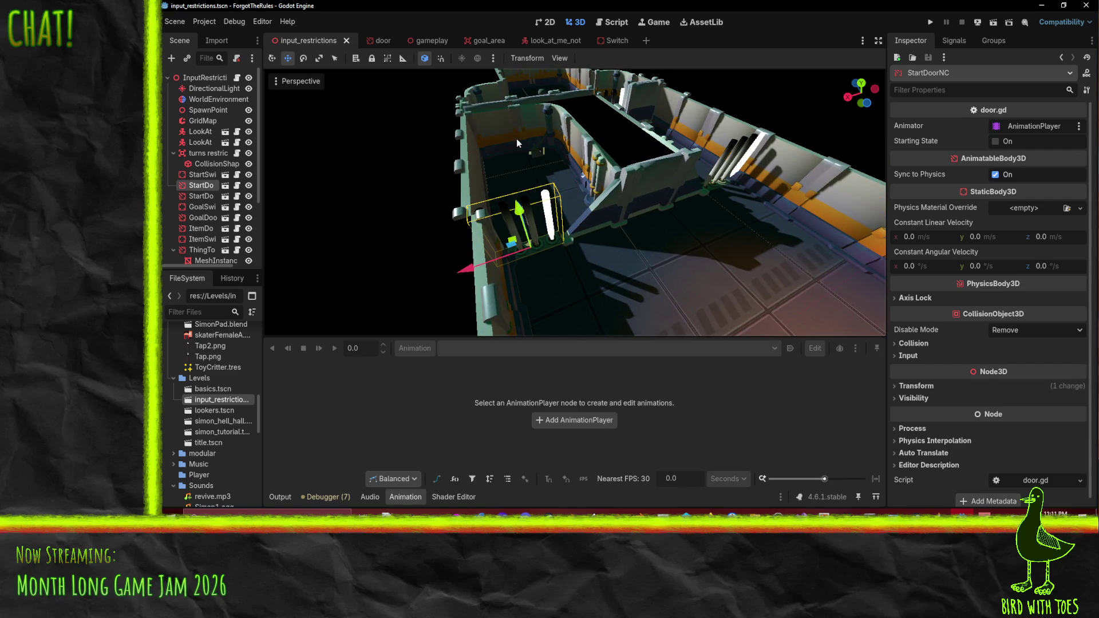
pyautogui.moveTo(564, 199); pyautogui.dragTo(318, 62)
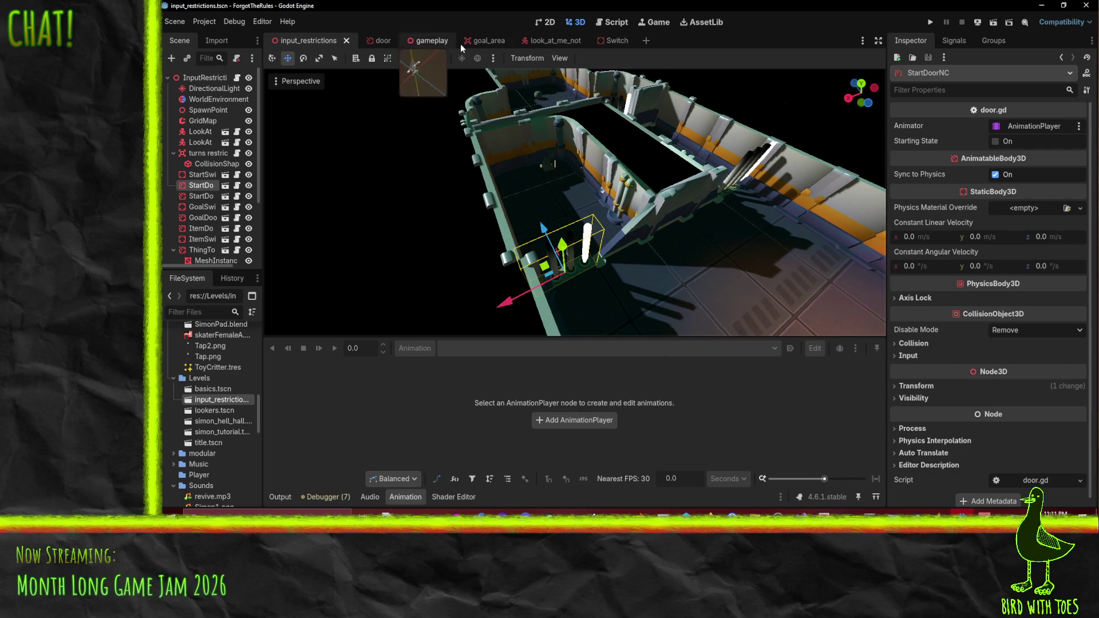
# Return to door.tscn and orbit around the four force-field pillars
pyautogui.click(376, 40)
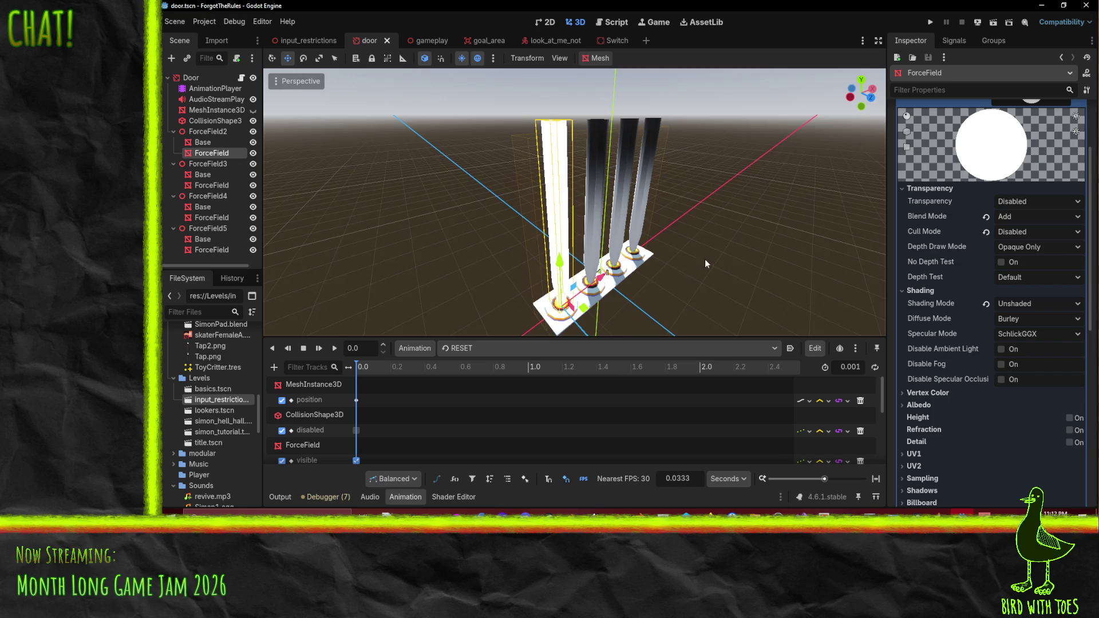
pyautogui.moveTo(706, 264); pyautogui.dragTo(629, 246)
pyautogui.scroll(-2, 515, 229)
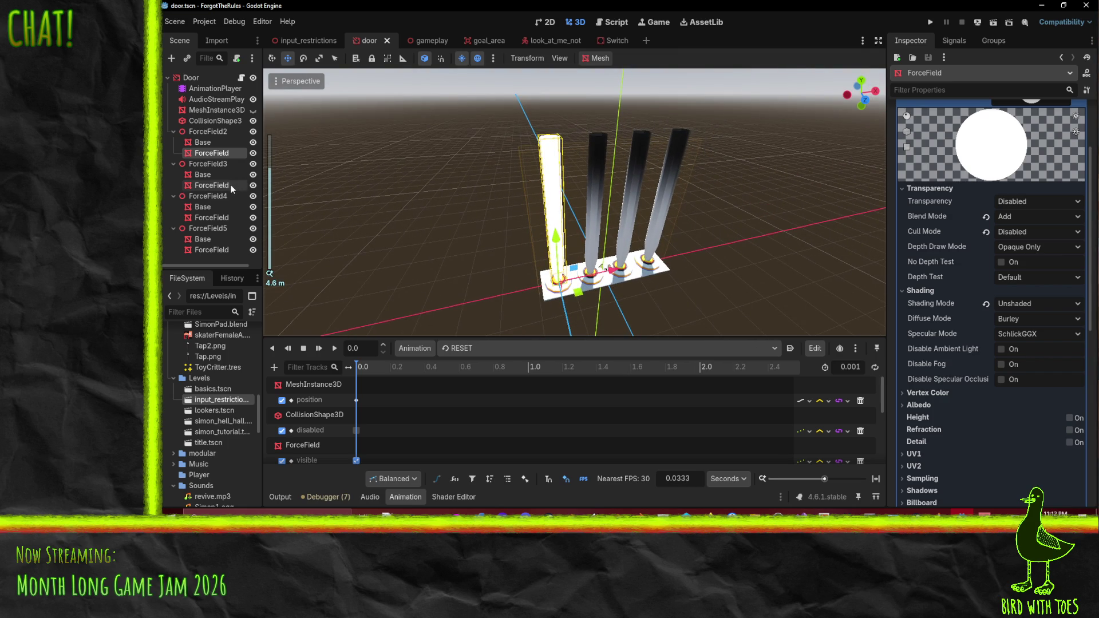
pyautogui.scroll(3, 992, 218)
# Save the pillar's material to res://Gfx/ForceField.tres
pyautogui.click(1065, 191)
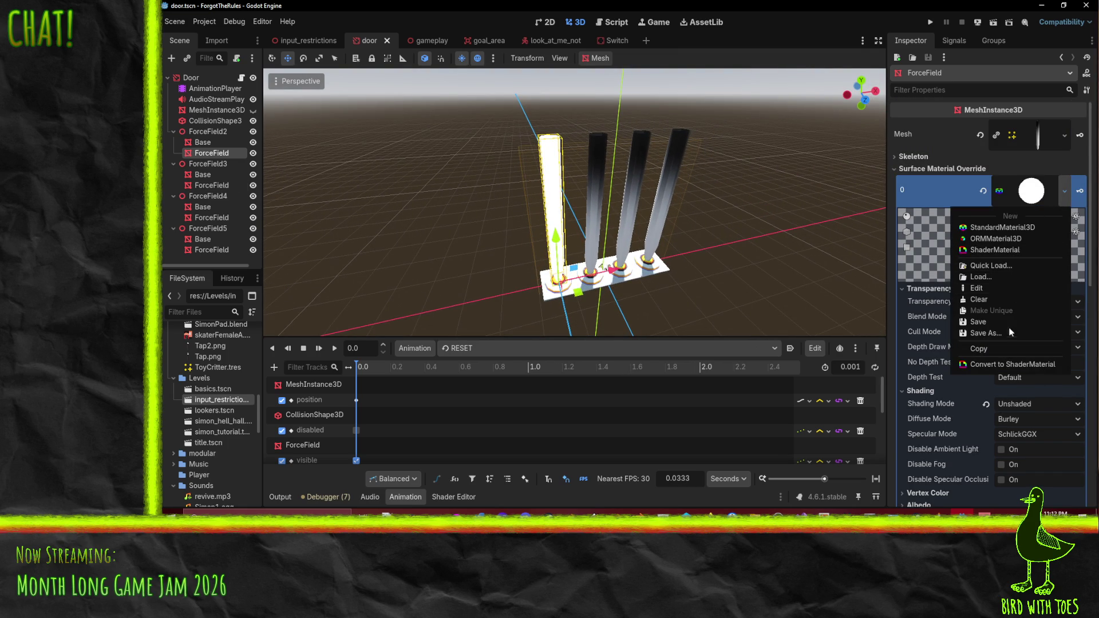
pyautogui.click(986, 333)
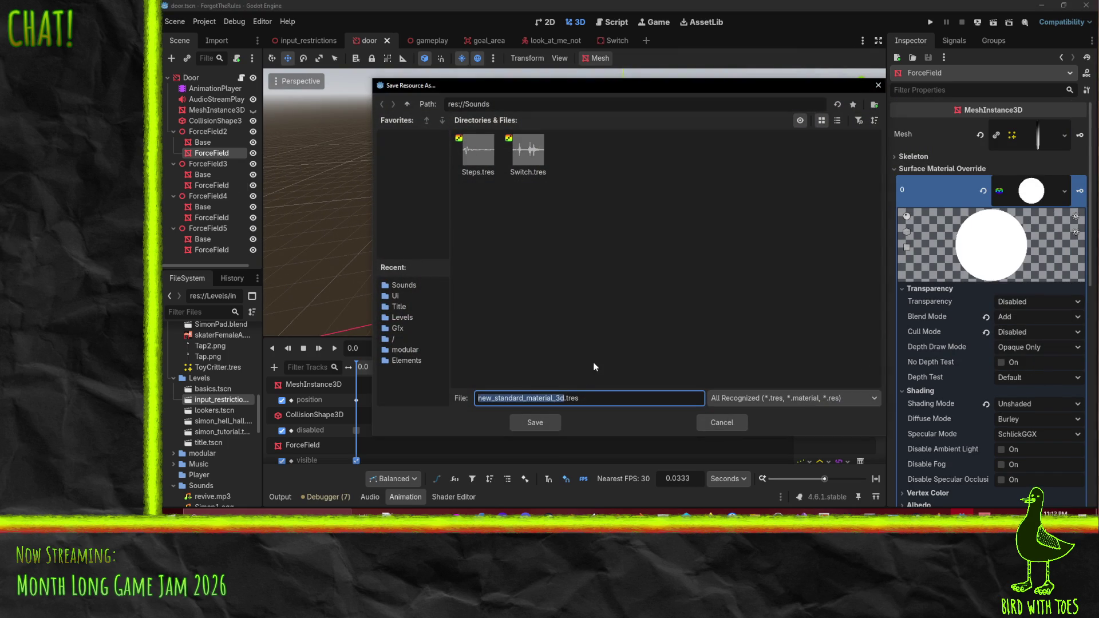
pyautogui.click(407, 105)
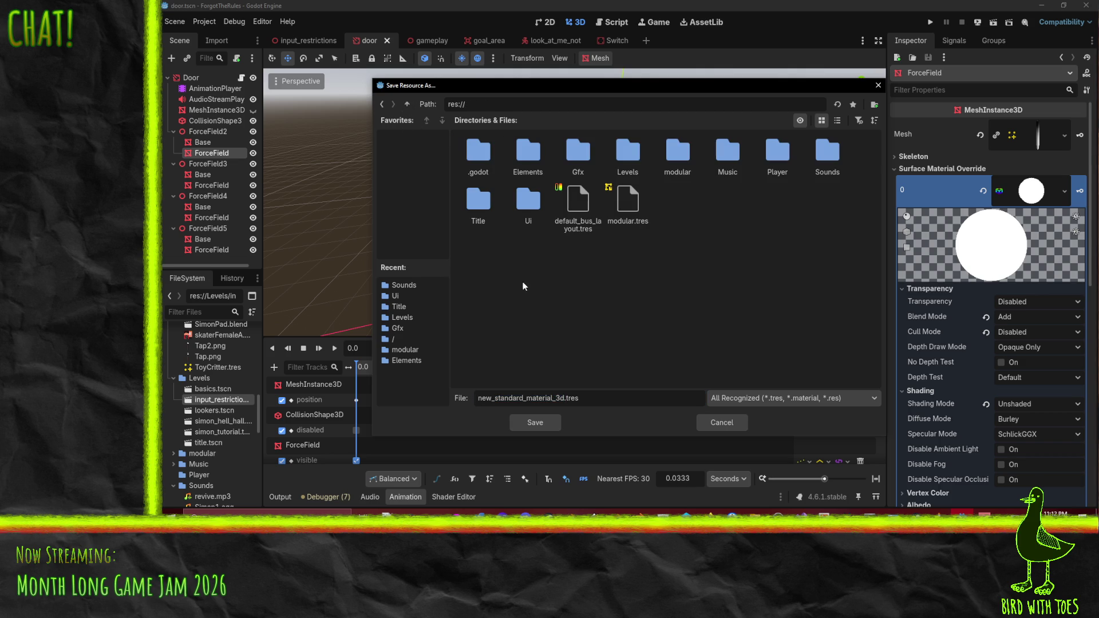
pyautogui.doubleClick(577, 154)
pyautogui.hotkey('shift', 'Home')
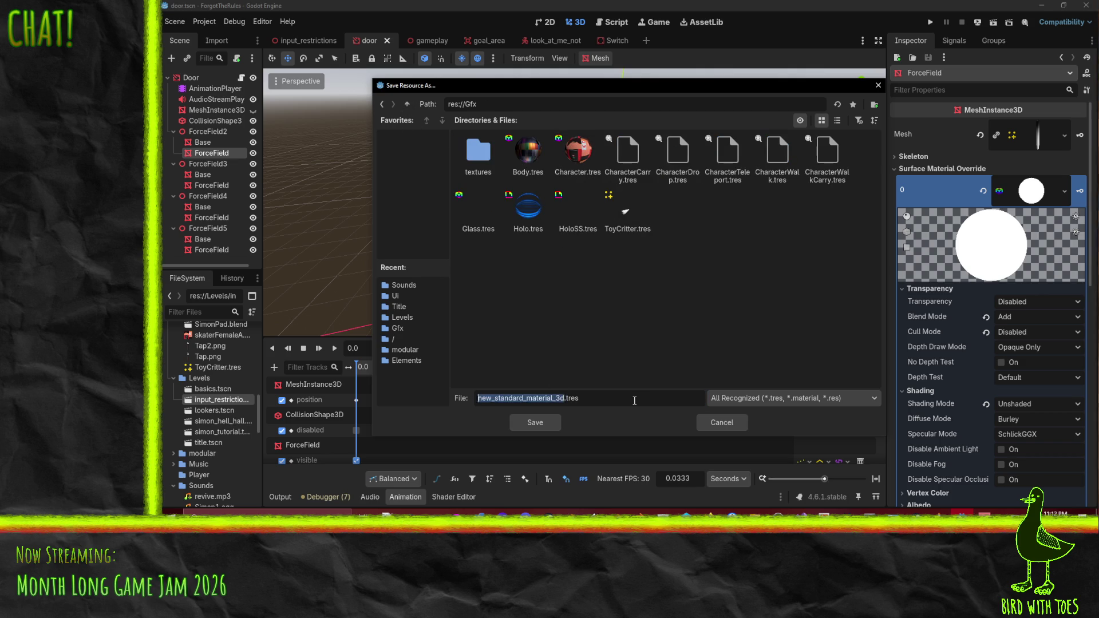
pyautogui.write('Fr')
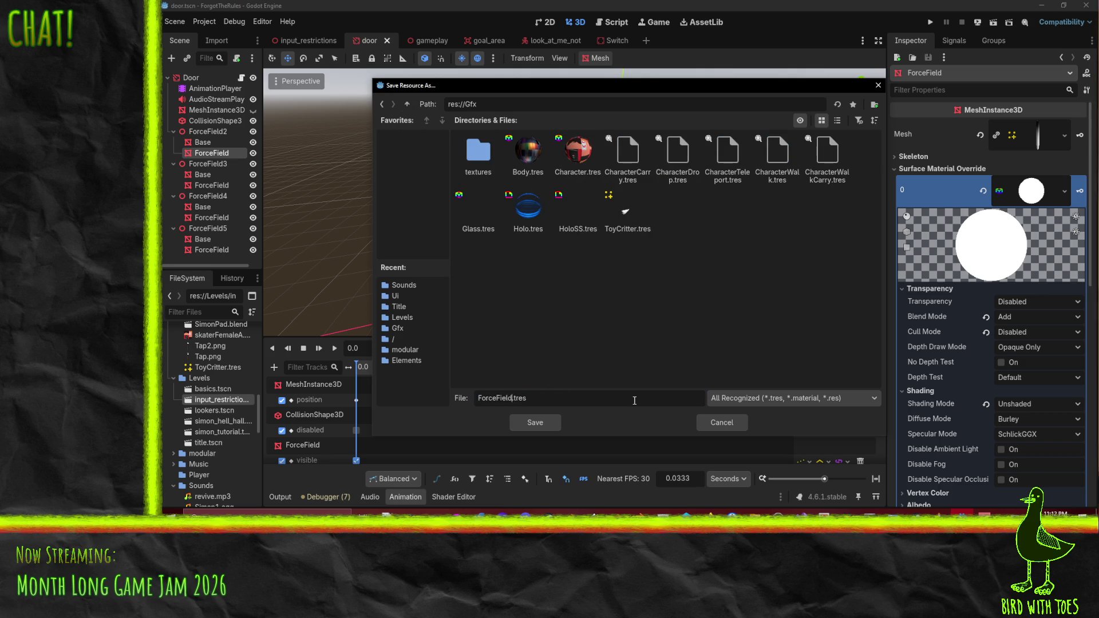
pyautogui.press('Return')
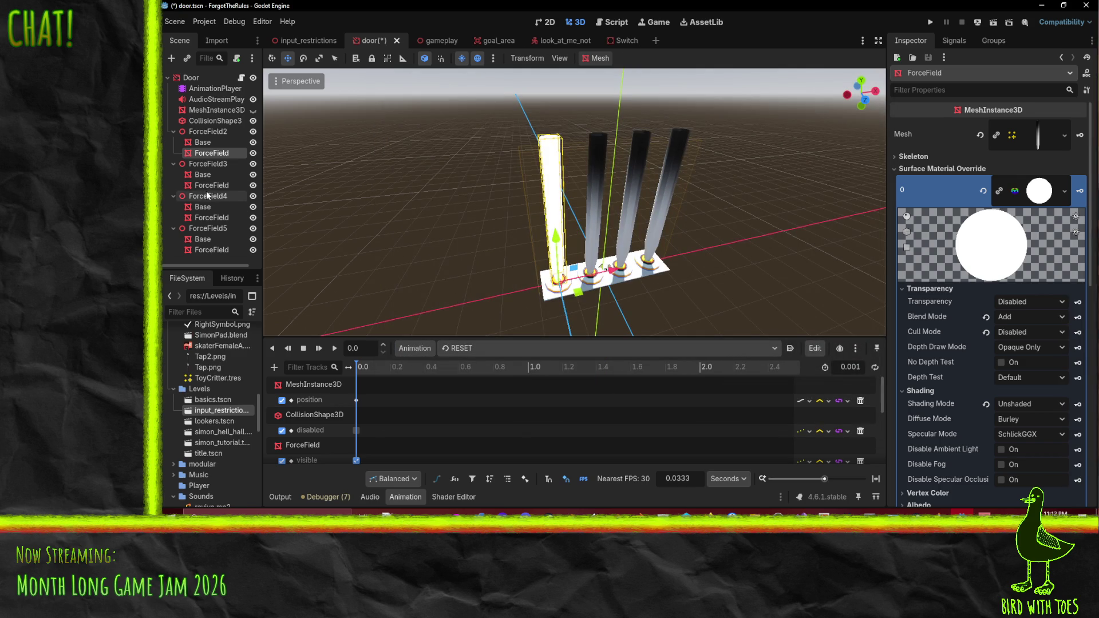
# Quick-load ForceField.tres onto the ForceField meshes of ForceField3, ForceField4 and ForceField5
pyautogui.click(211, 184)
pyautogui.keyDown('ctrl'); pyautogui.click(211, 217); pyautogui.keyUp('ctrl')
pyautogui.keyDown('ctrl'); pyautogui.click(212, 250); pyautogui.keyUp('ctrl')
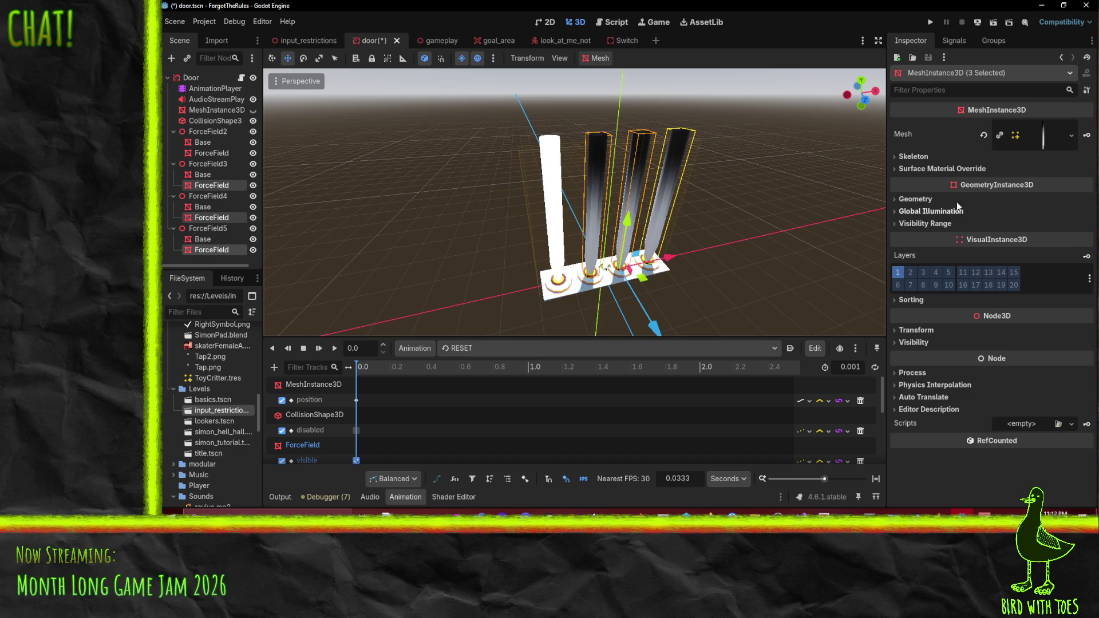
pyautogui.click(942, 169)
pyautogui.click(1071, 182)
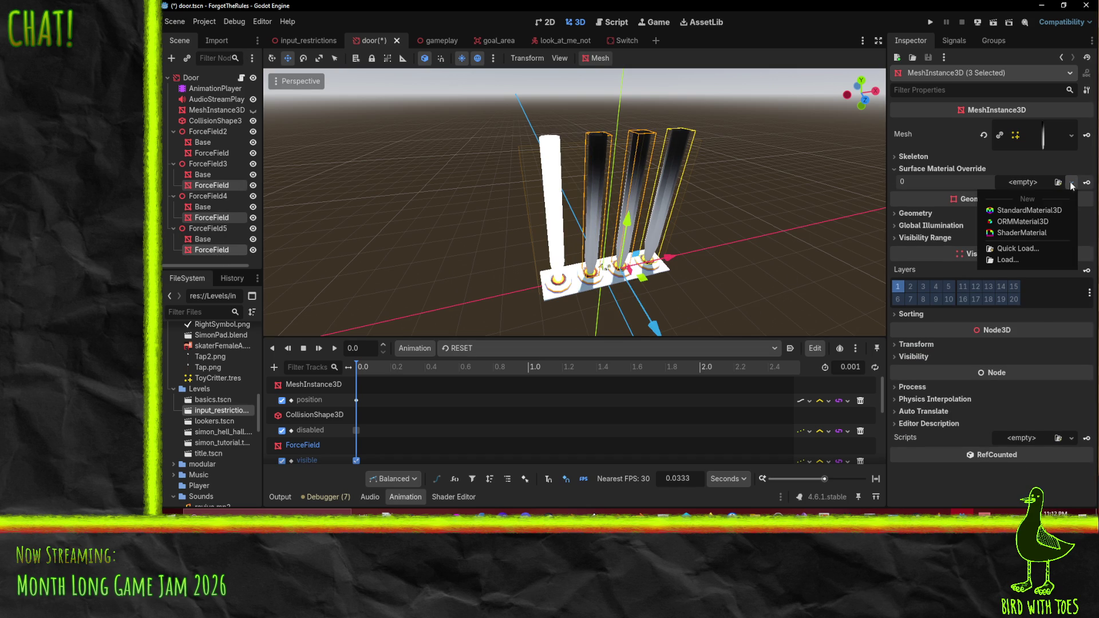
pyautogui.click(1029, 248)
pyautogui.click(754, 166)
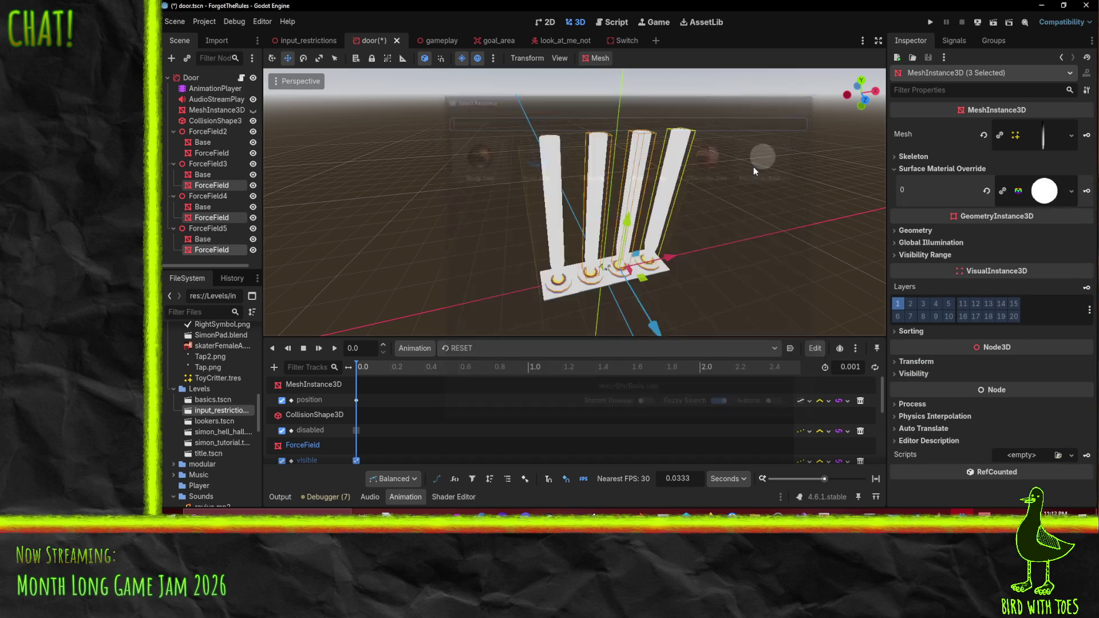
# Make the shared ForceField material Local to Scene on all four pillars and save
pyautogui.click(211, 250)
pyautogui.keyDown('ctrl'); pyautogui.click(211, 218); pyautogui.keyUp('ctrl')
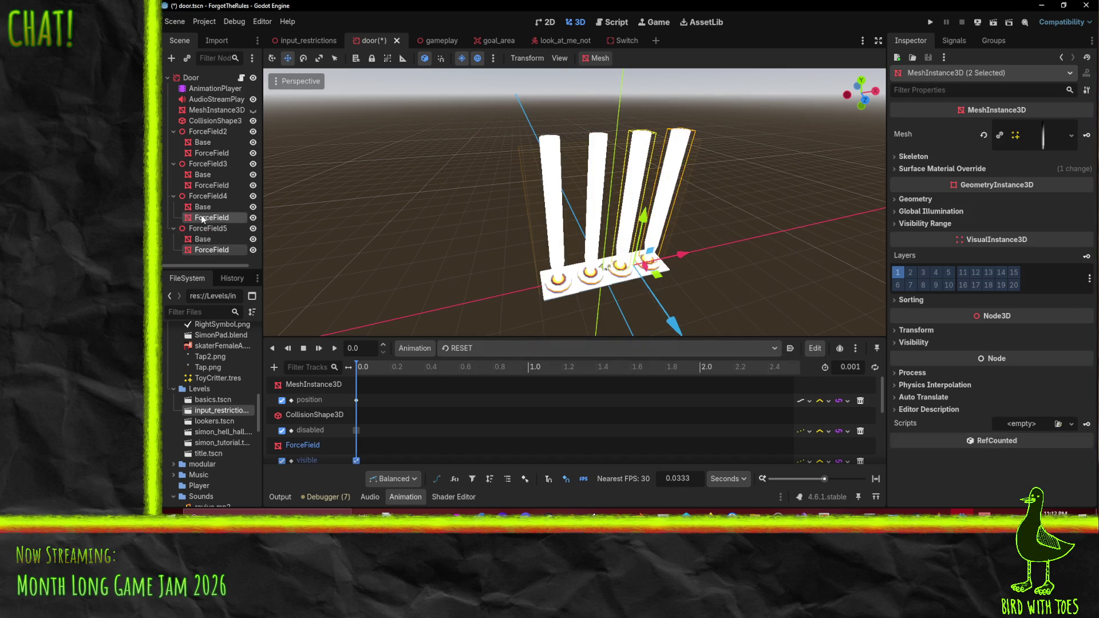
pyautogui.keyDown('ctrl'); pyautogui.click(212, 185); pyautogui.keyUp('ctrl')
pyautogui.keyDown('ctrl'); pyautogui.click(212, 153); pyautogui.keyUp('ctrl')
pyautogui.click(947, 169)
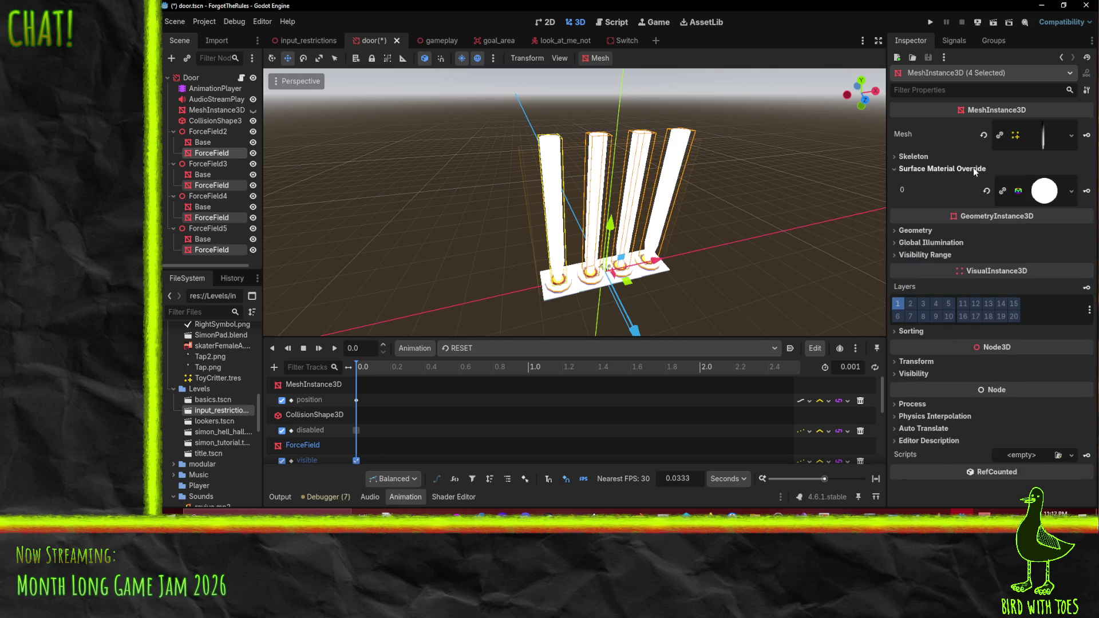
pyautogui.click(1030, 184)
pyautogui.scroll(-5, 1001, 268)
pyautogui.scroll(-3, 1001, 269)
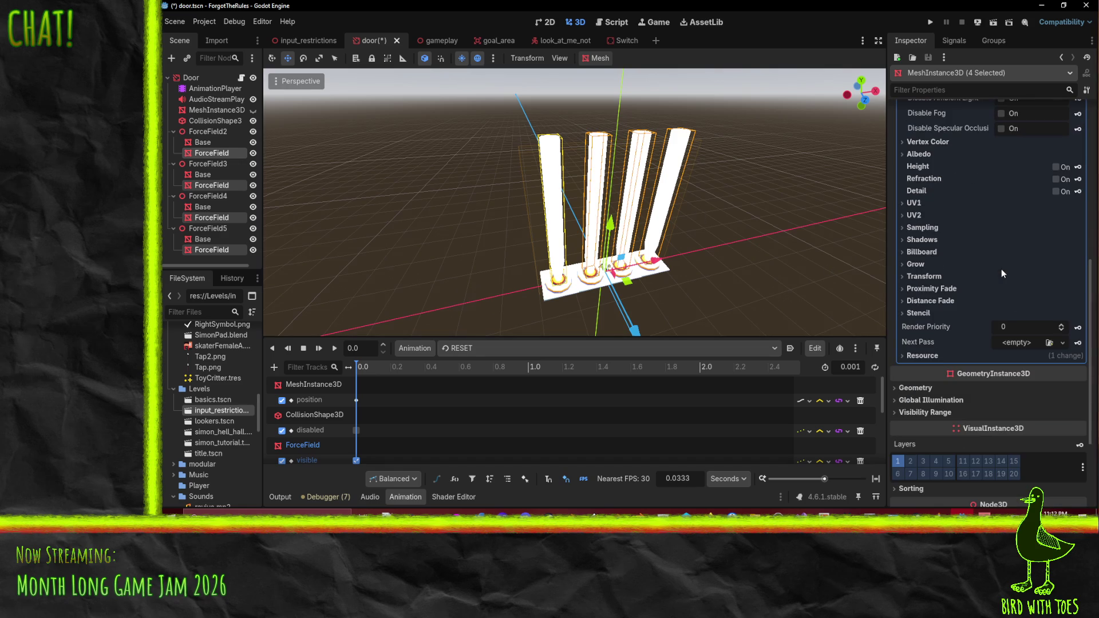
pyautogui.click(932, 357)
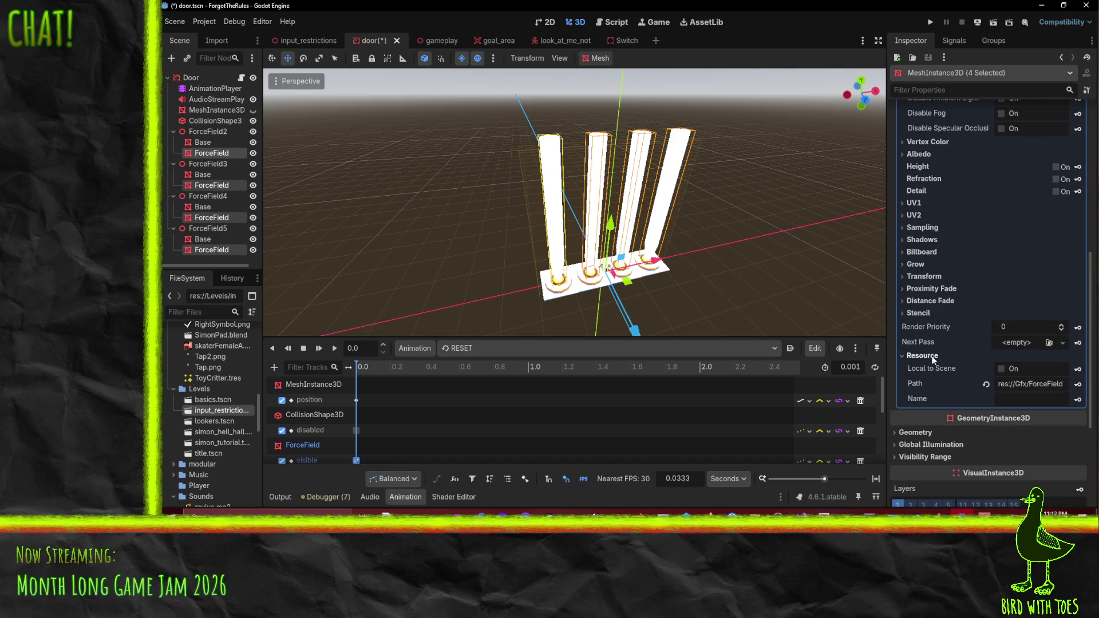
pyautogui.click(1002, 369)
pyautogui.hotkey('ctrl', 's')
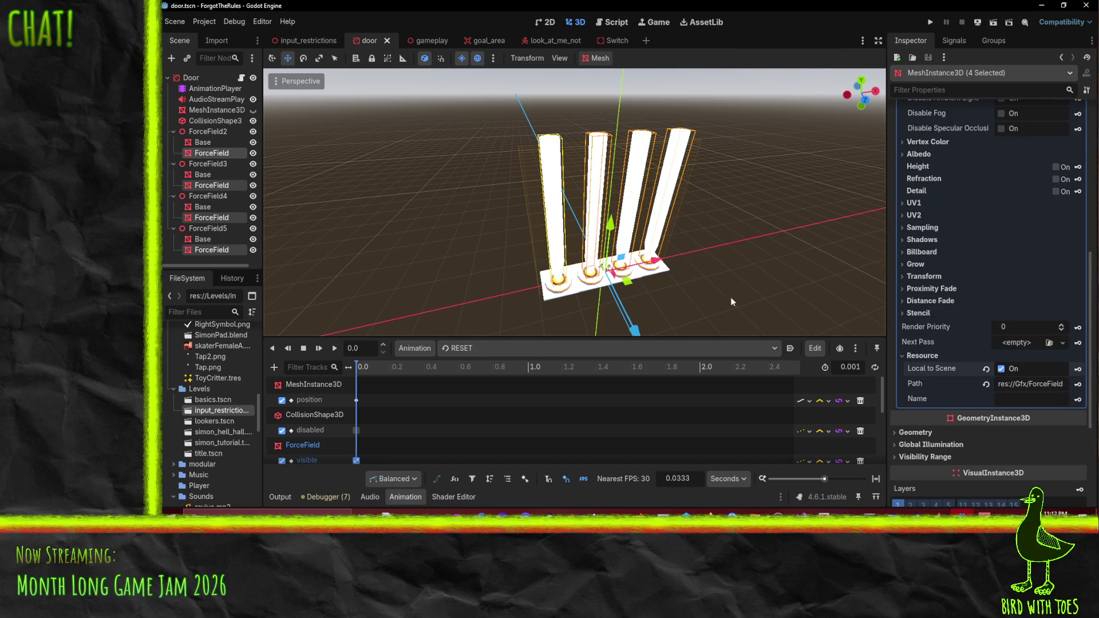
pyautogui.moveTo(781, 257)
pyautogui.mouseDown()
pyautogui.moveTo(717, 239)
pyautogui.moveTo(772, 227)
pyautogui.mouseUp()
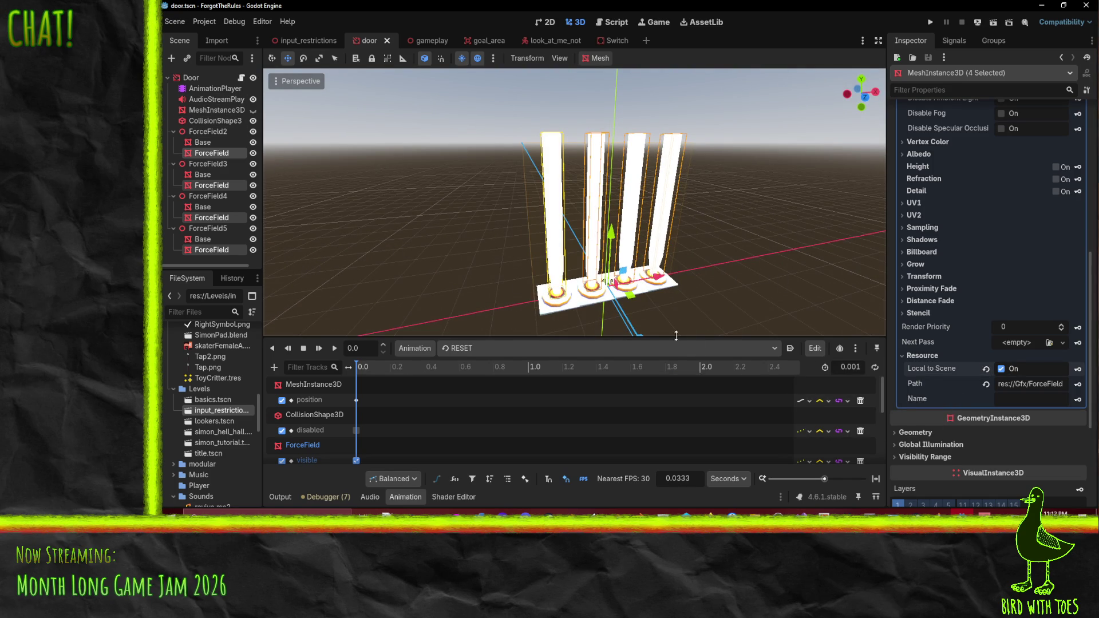
# Quick-load the gradient force-field texture as the material's albedo texture
pyautogui.scroll(2, 968, 351)
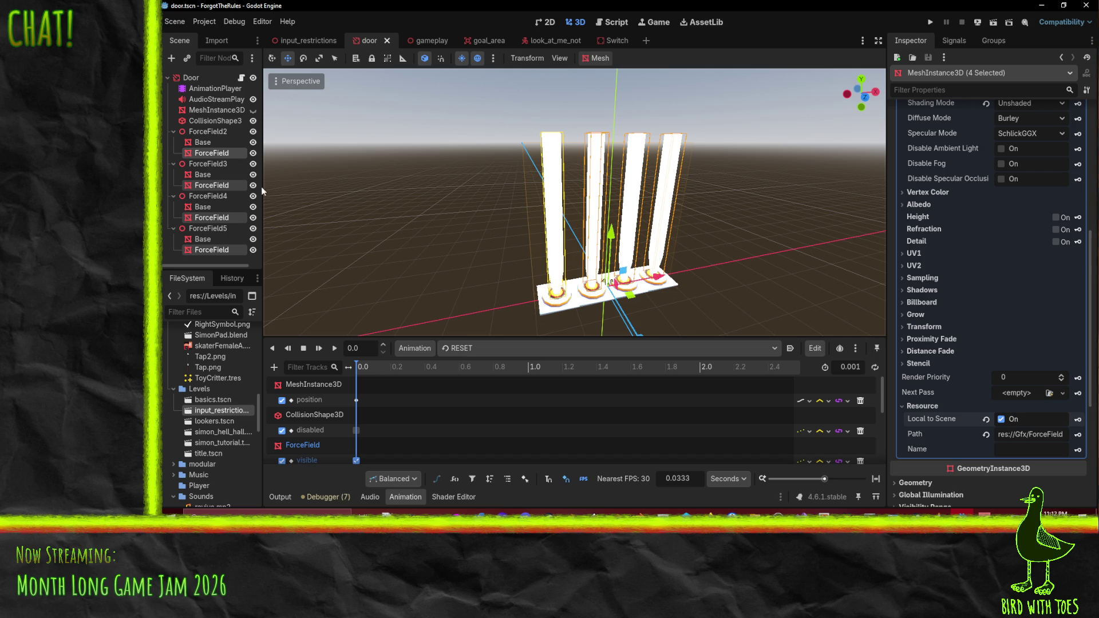
pyautogui.click(919, 204)
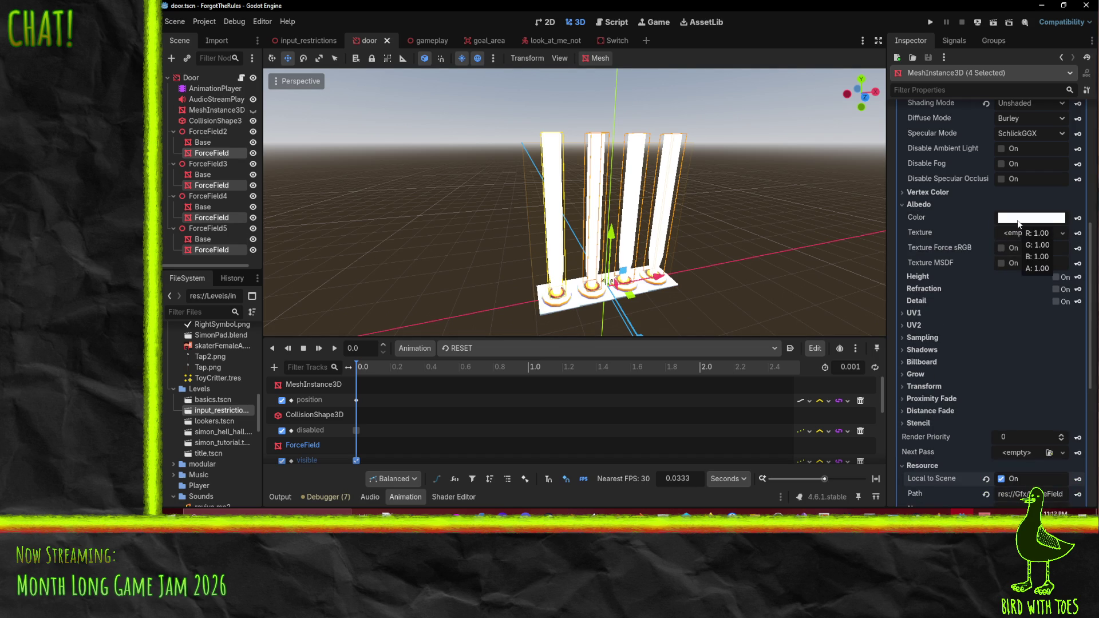
pyautogui.click(1066, 233)
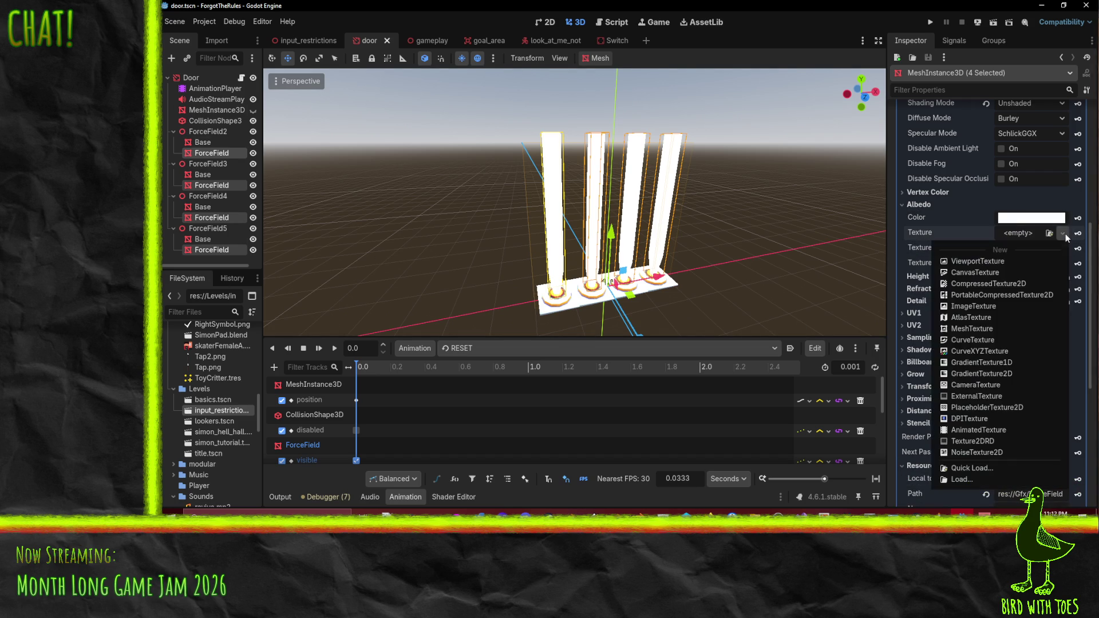
pyautogui.click(1014, 481)
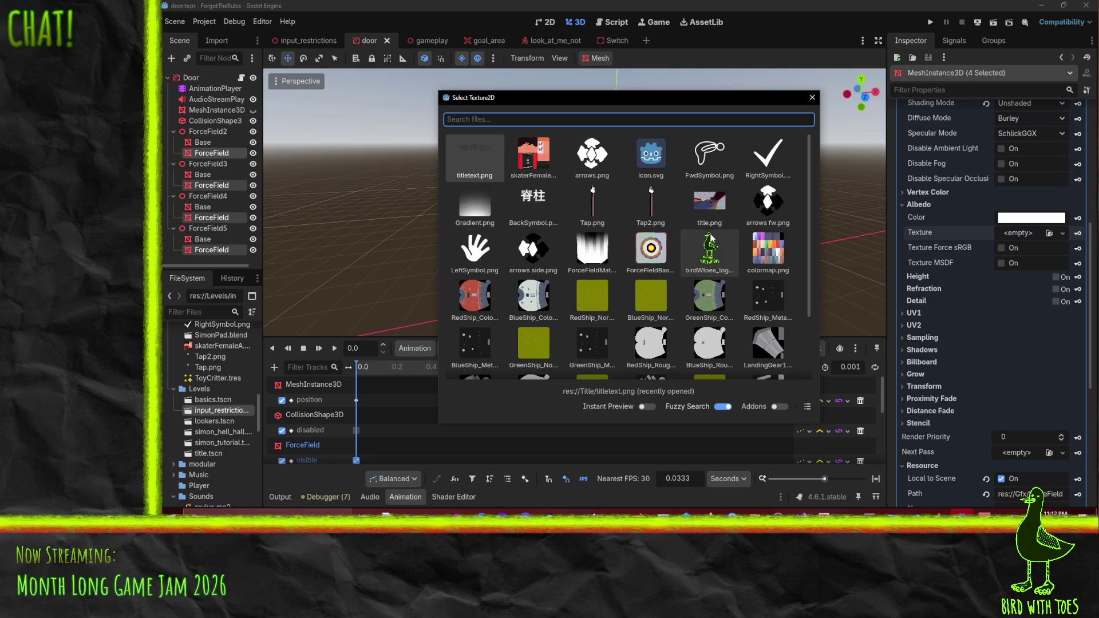
pyautogui.click(592, 249)
pyautogui.moveTo(628, 231)
pyautogui.mouseDown()
pyautogui.moveTo(682, 261)
pyautogui.moveTo(652, 290)
pyautogui.moveTo(682, 261)
pyautogui.mouseUp()
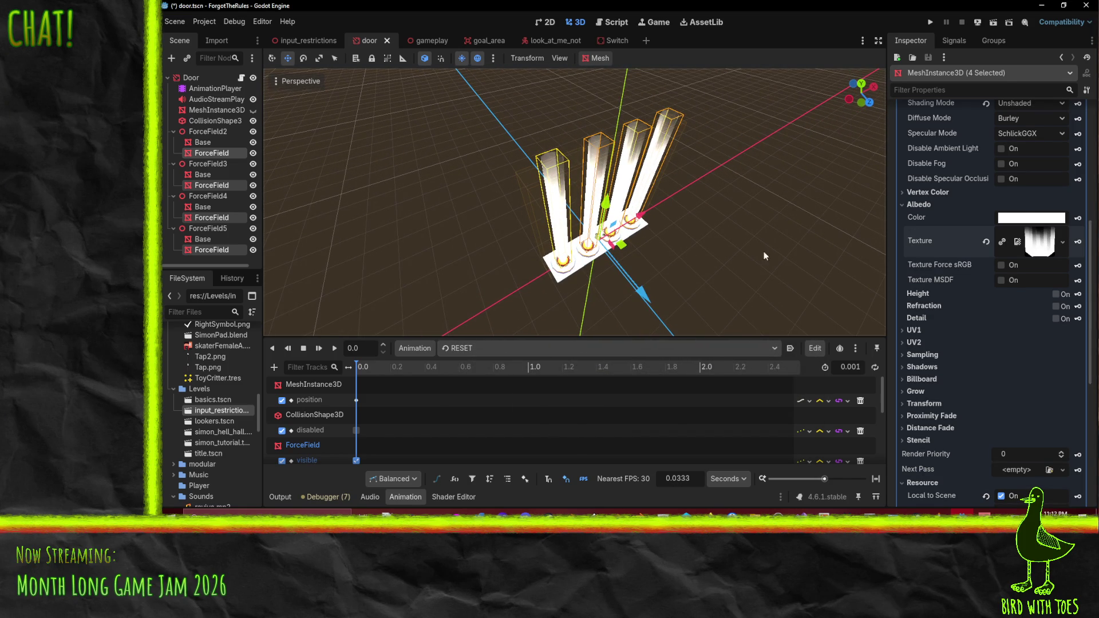
# Tint the albedo pure red (ff0000), save, and view the door in input_restrictions
pyautogui.click(1045, 218)
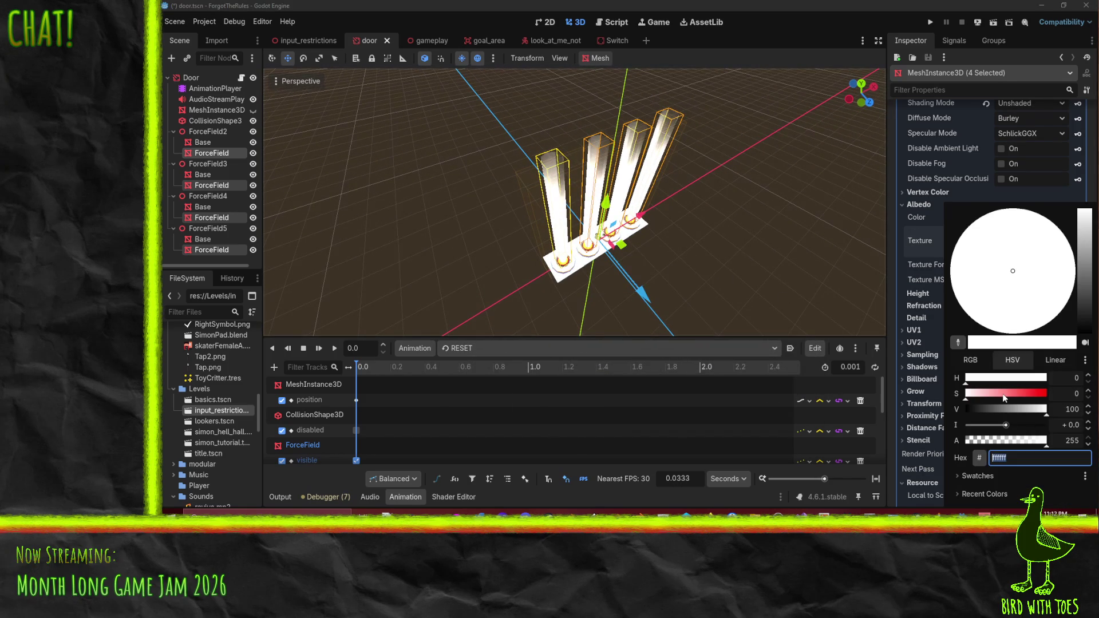
pyautogui.moveTo(1004, 398); pyautogui.dragTo(1050, 394)
pyautogui.click(815, 264)
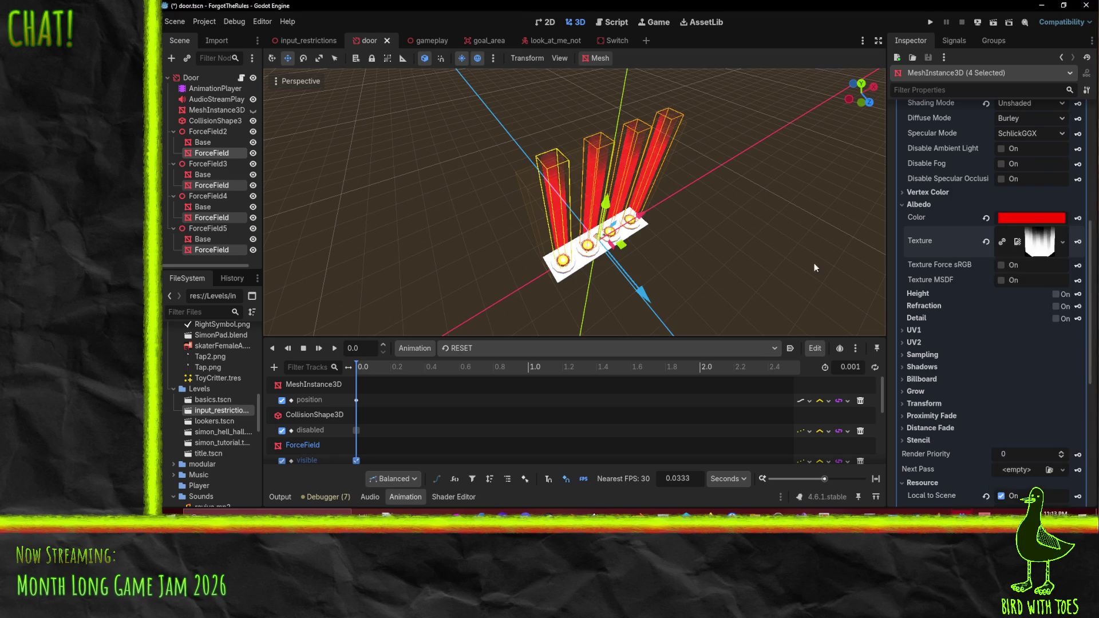
pyautogui.moveTo(786, 254)
pyautogui.mouseDown()
pyautogui.moveTo(701, 215)
pyautogui.moveTo(761, 239)
pyautogui.mouseUp()
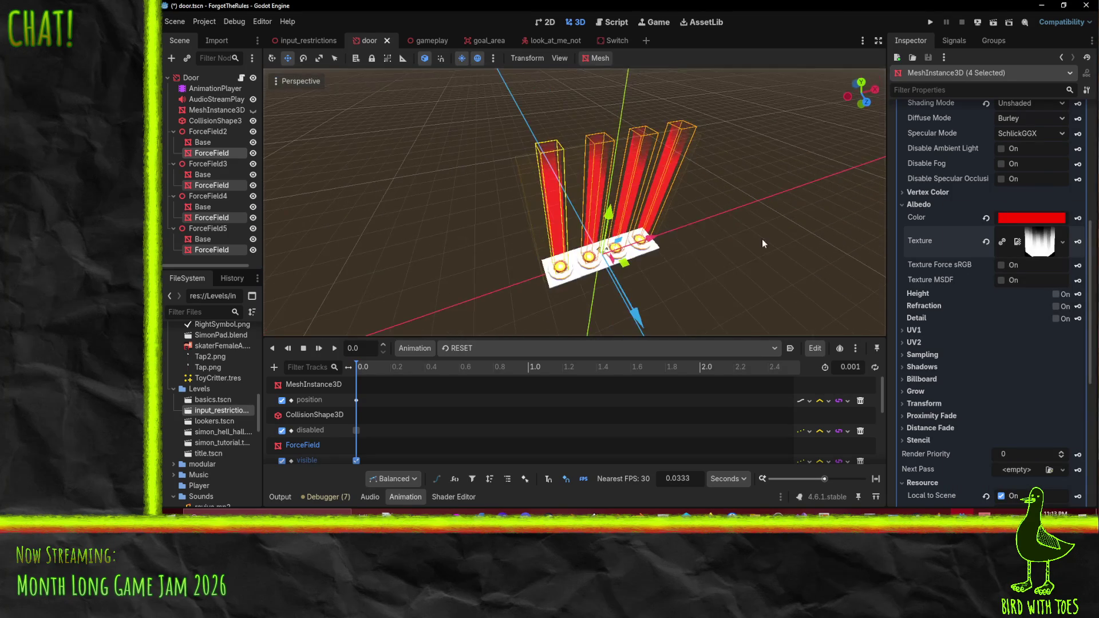
pyautogui.hotkey('ctrl', 's')
pyautogui.click(295, 40)
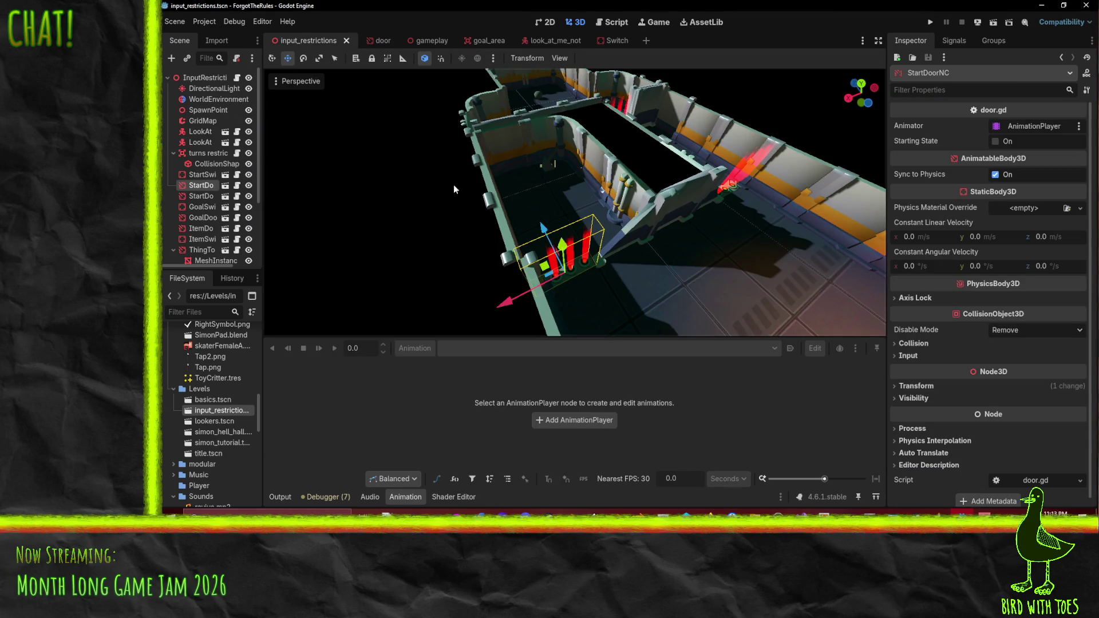
# Frame the StartDoorNC door and nudge it slightly along the X axis
pyautogui.moveTo(592, 205)
pyautogui.mouseDown()
pyautogui.moveTo(587, 190)
pyautogui.moveTo(639, 217)
pyautogui.moveTo(610, 217)
pyautogui.moveTo(636, 216)
pyautogui.moveTo(582, 115)
pyautogui.mouseUp()
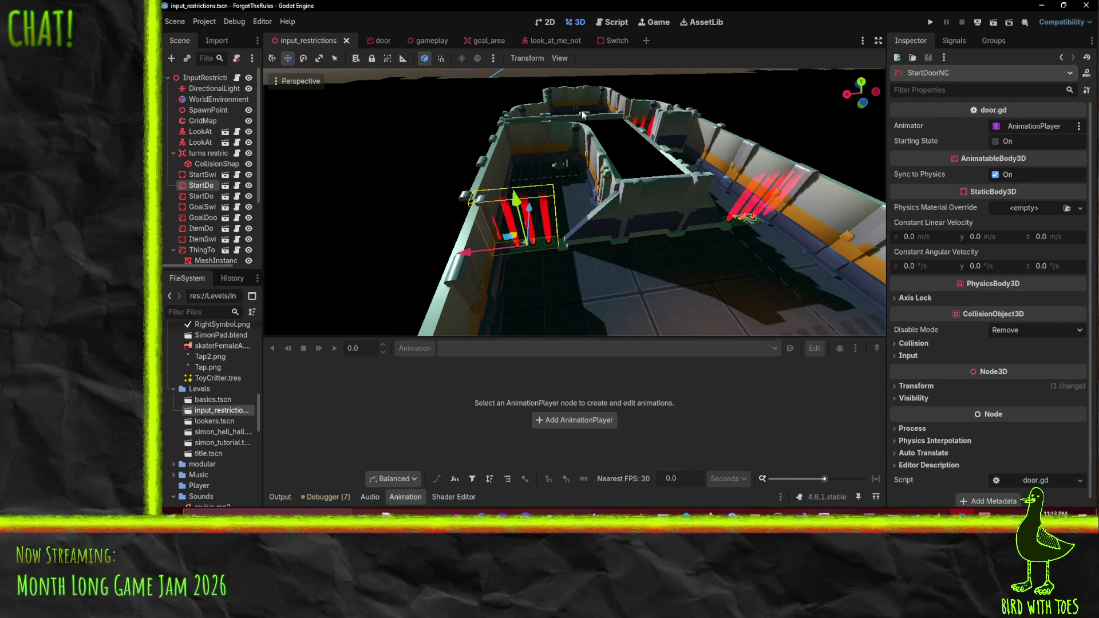
pyautogui.press('f')
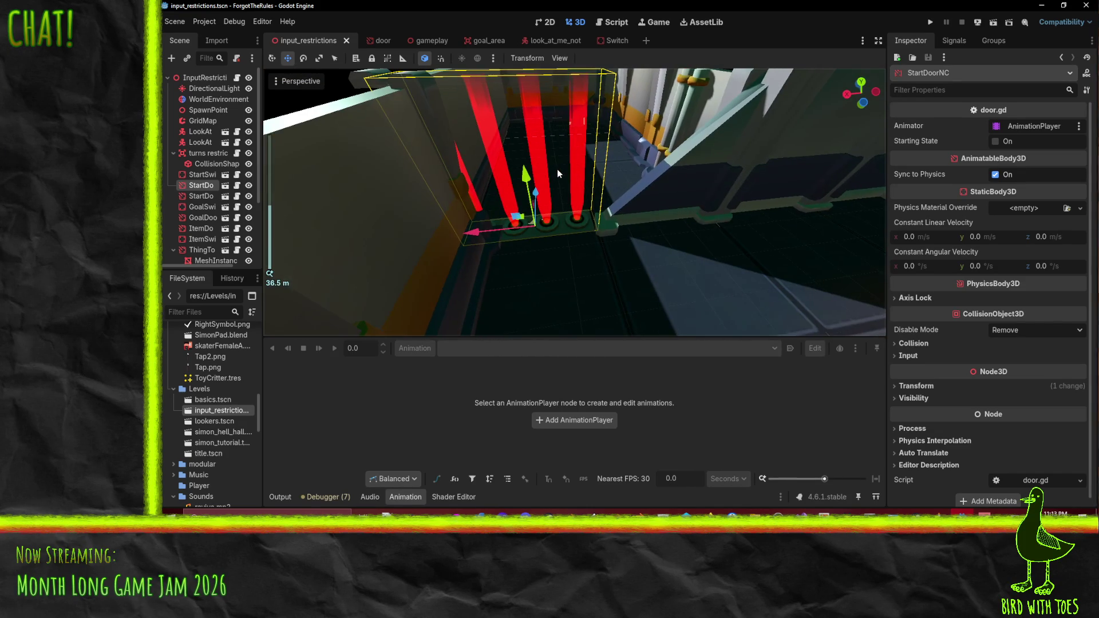
pyautogui.scroll(3, 598, 185)
pyautogui.scroll(-5, 599, 185)
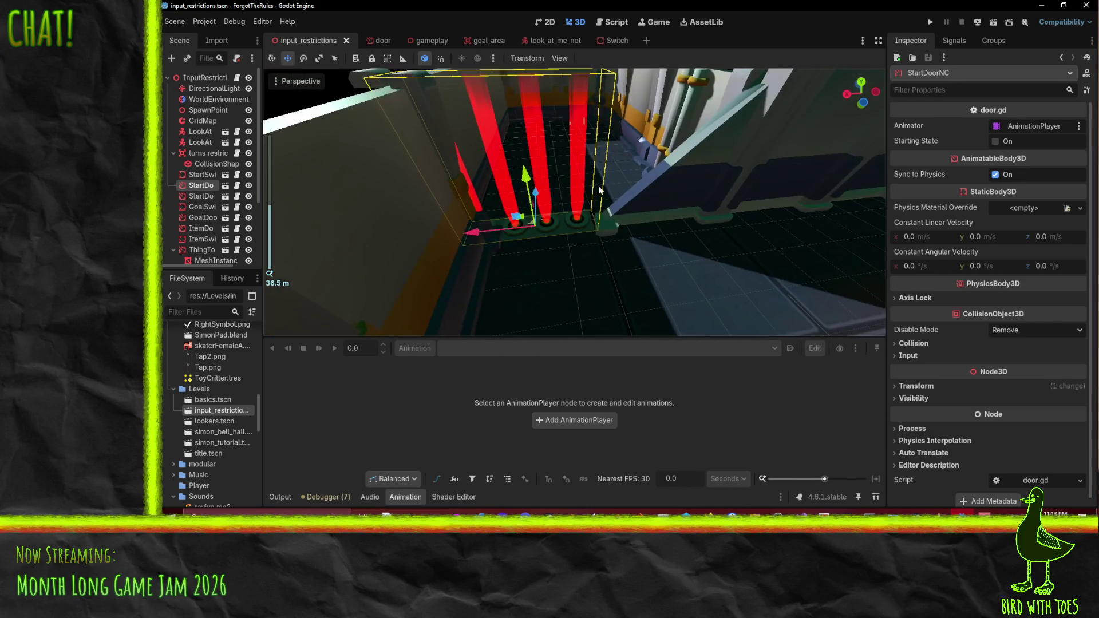
pyautogui.moveTo(607, 199)
pyautogui.mouseDown()
pyautogui.moveTo(627, 195)
pyautogui.moveTo(549, 193)
pyautogui.moveTo(599, 216)
pyautogui.moveTo(548, 270)
pyautogui.moveTo(583, 259)
pyautogui.mouseUp()
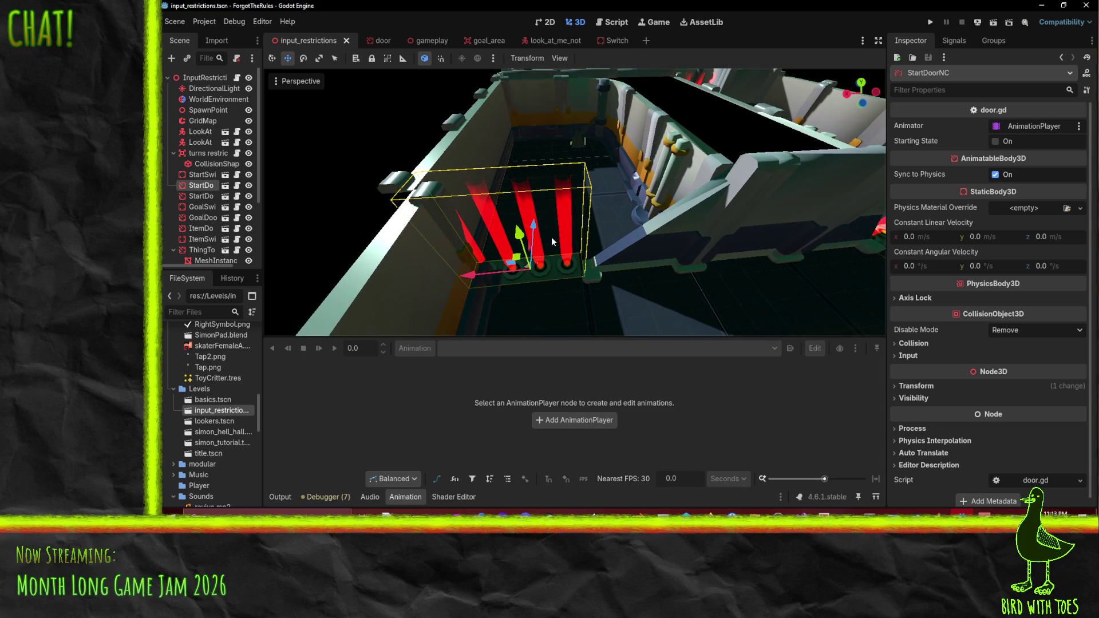
pyautogui.scroll(-5, 552, 237)
pyautogui.moveTo(575, 264)
pyautogui.mouseDown()
pyautogui.moveTo(588, 218)
pyautogui.moveTo(568, 221)
pyautogui.moveTo(541, 202)
pyautogui.moveTo(563, 234)
pyautogui.mouseUp()
pyautogui.scroll(1, 563, 232)
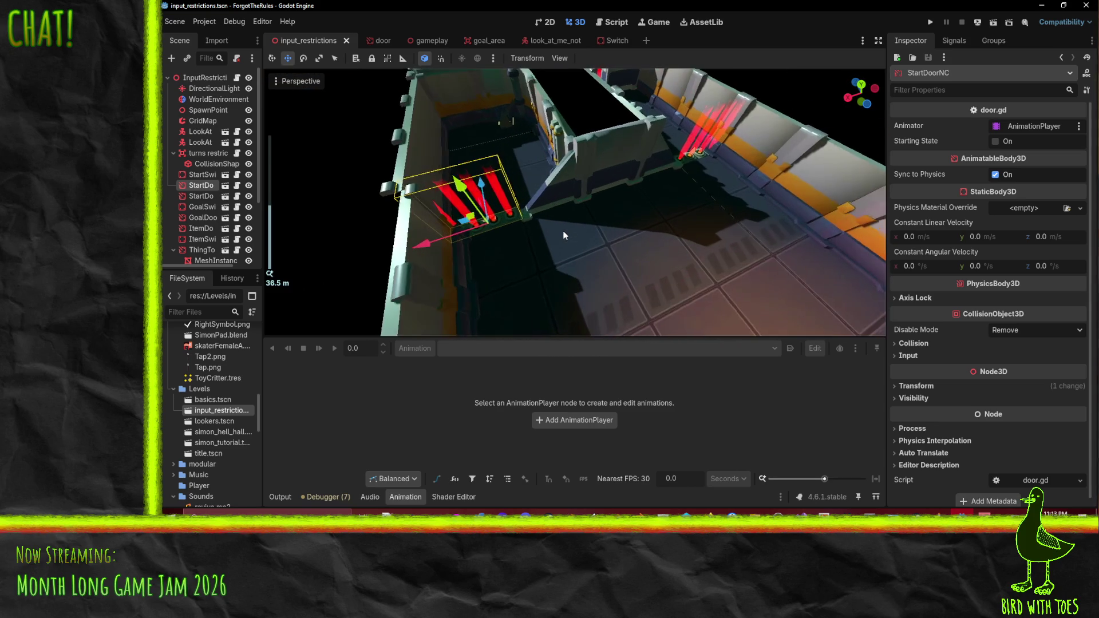
pyautogui.scroll(-3, 563, 231)
pyautogui.scroll(2, 567, 220)
pyautogui.scroll(3, 569, 210)
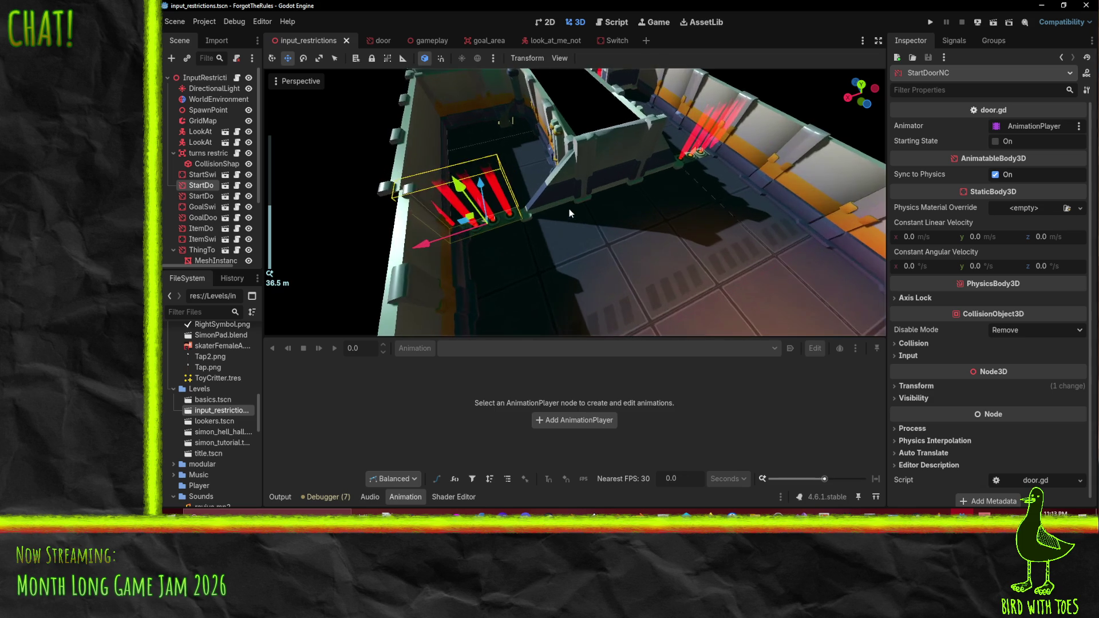
pyautogui.moveTo(427, 245); pyautogui.dragTo(428, 244)
pyautogui.scroll(3, 589, 214)
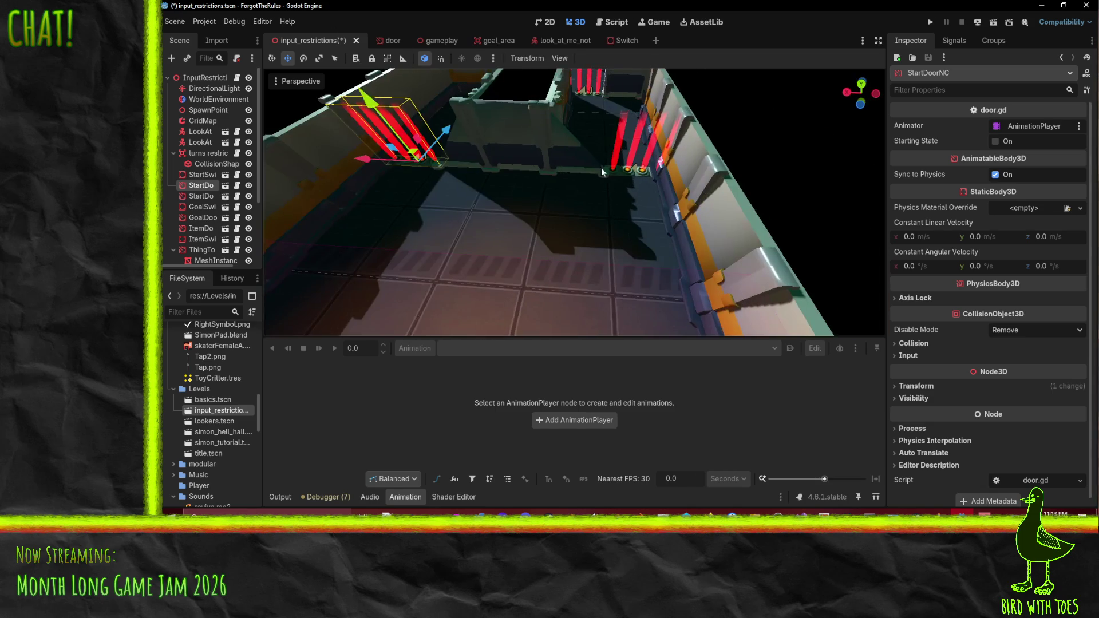
# Move the StartDoorNO door along the X axis with G then X
pyautogui.click(617, 166)
pyautogui.press('g')
pyautogui.press('x')
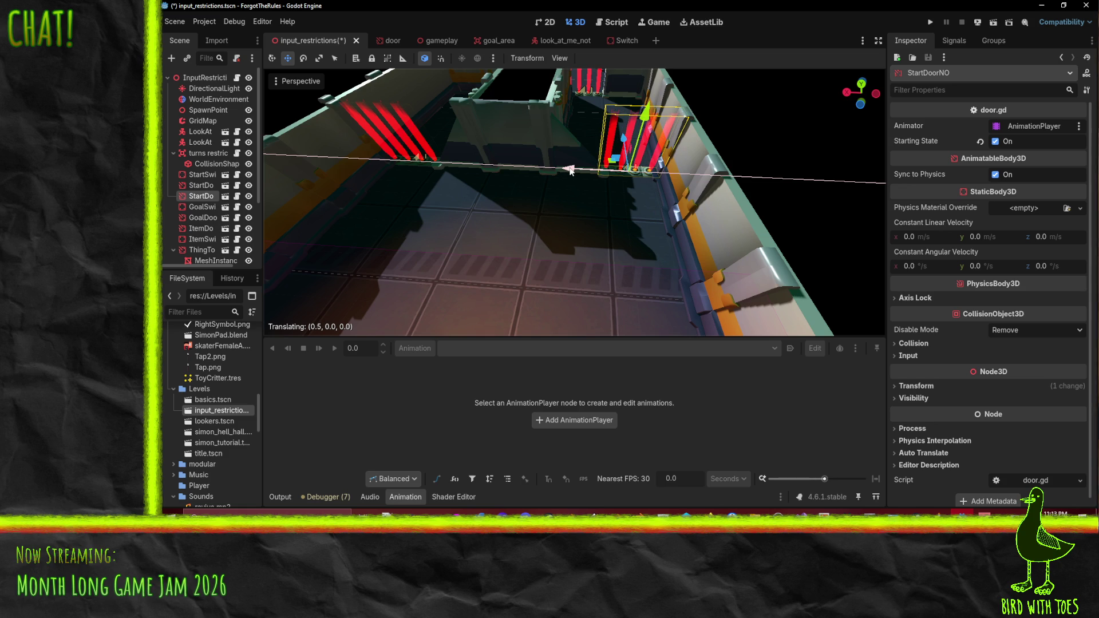
pyautogui.click(570, 170)
pyautogui.scroll(-6, 568, 232)
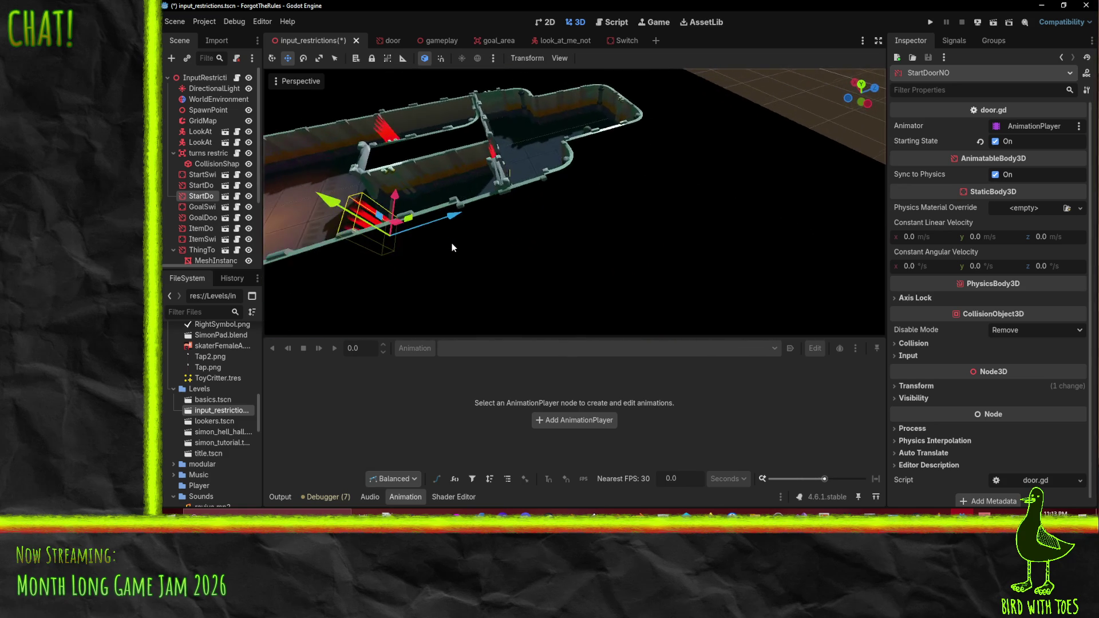
pyautogui.scroll(6, 585, 170)
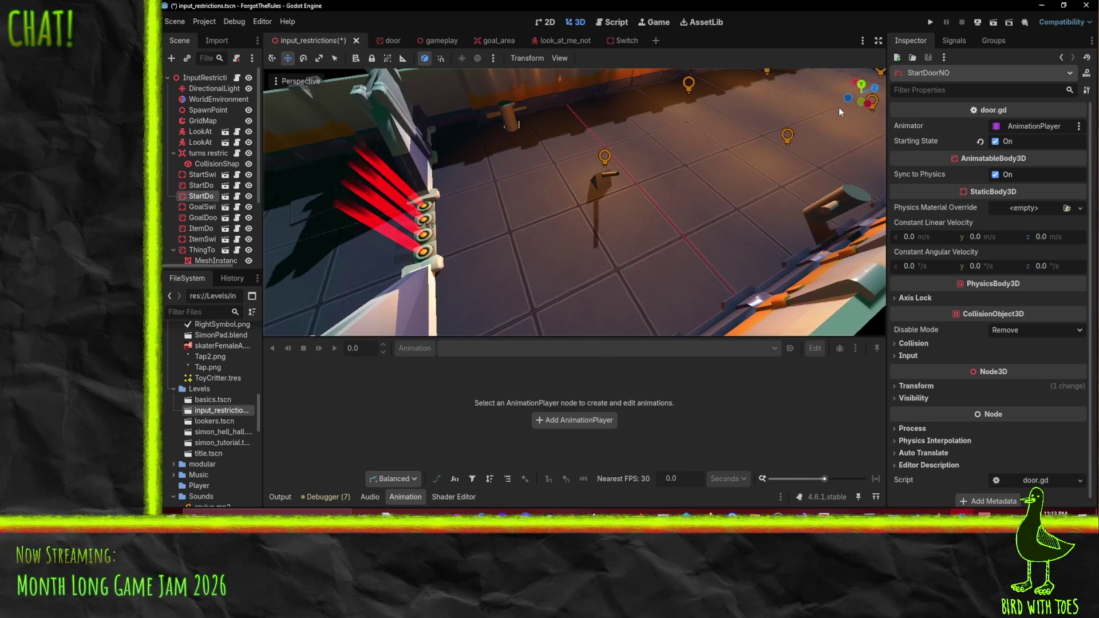
pyautogui.scroll(-5, 668, 156)
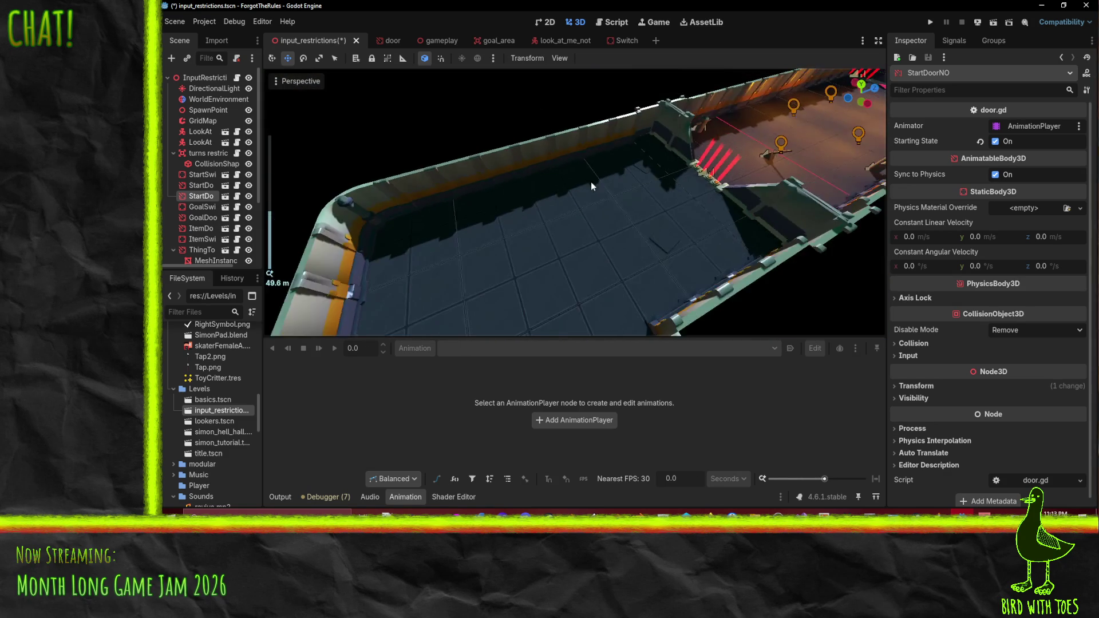
pyautogui.scroll(-3, 591, 181)
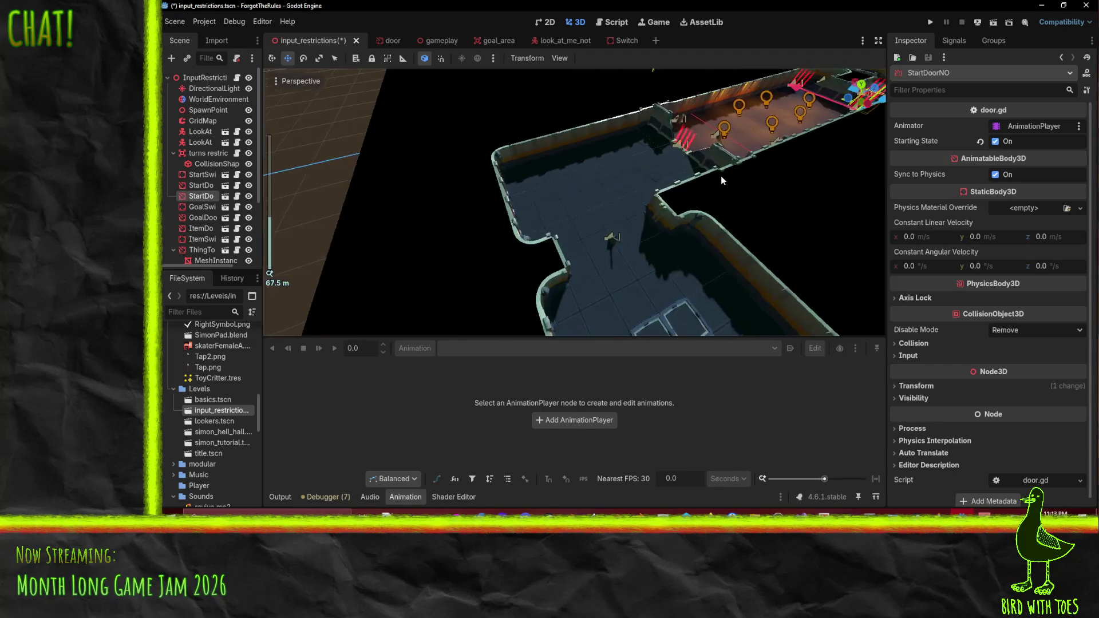
# Save the input_restrictions scene
pyautogui.moveTo(720, 176)
pyautogui.mouseDown()
pyautogui.moveTo(648, 95)
pyautogui.moveTo(720, 204)
pyautogui.moveTo(624, 214)
pyautogui.moveTo(427, 153)
pyautogui.moveTo(645, 208)
pyautogui.moveTo(697, 185)
pyautogui.moveTo(651, 197)
pyautogui.moveTo(667, 194)
pyautogui.moveTo(687, 216)
pyautogui.mouseUp()
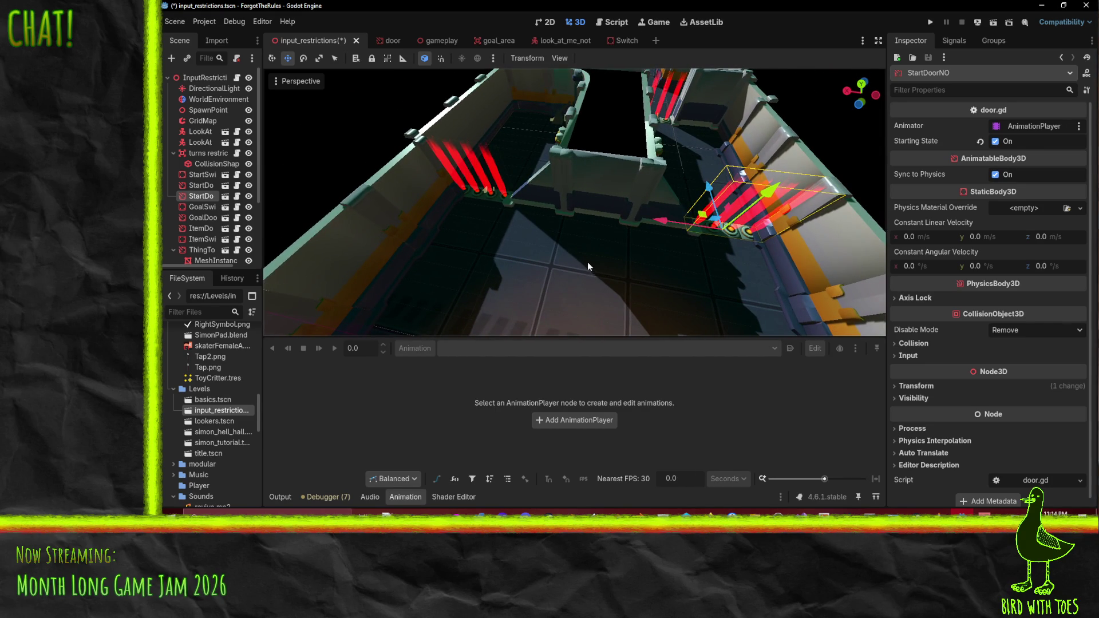
pyautogui.moveTo(587, 262)
pyautogui.mouseDown()
pyautogui.moveTo(662, 272)
pyautogui.moveTo(585, 288)
pyautogui.moveTo(697, 266)
pyautogui.moveTo(665, 266)
pyautogui.mouseUp()
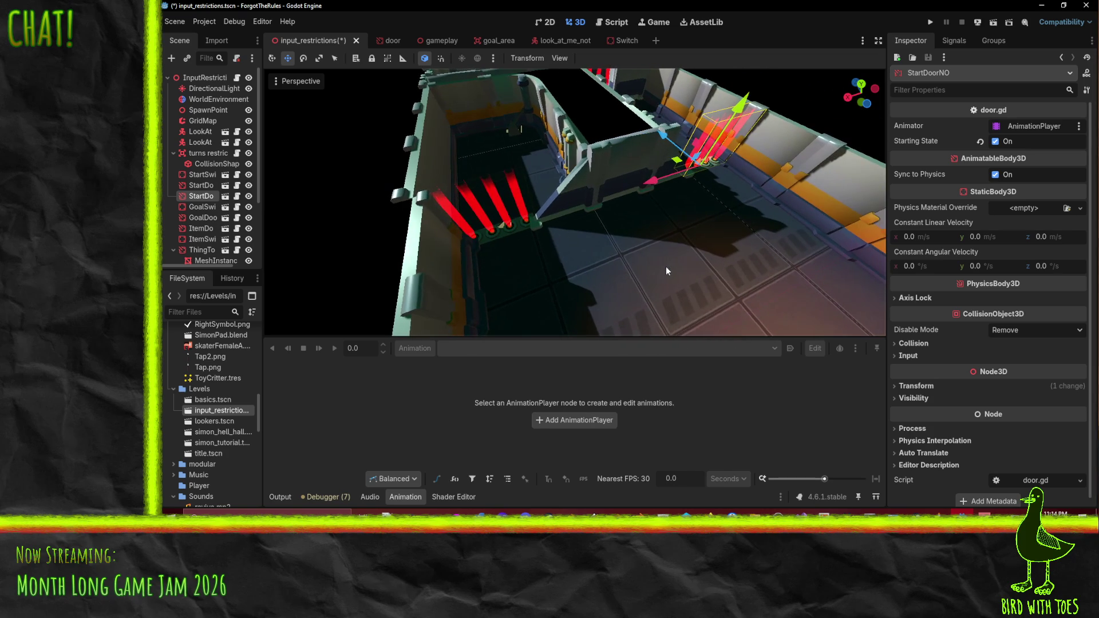
pyautogui.hotkey('ctrl', 's')
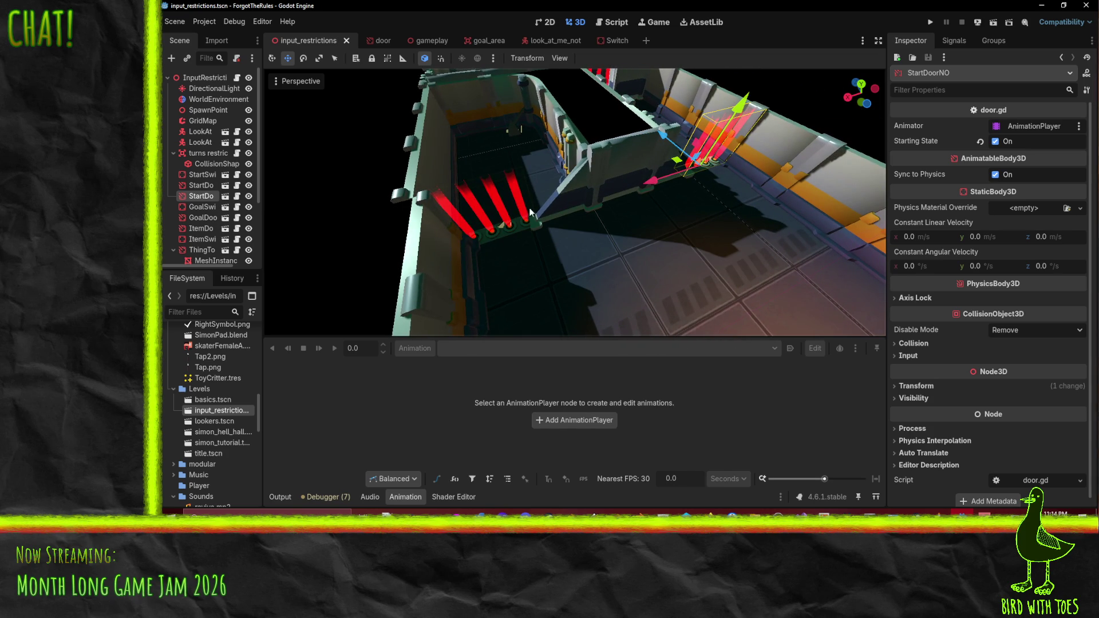
# Switch to the door scene and select the Opening animation
pyautogui.click(376, 41)
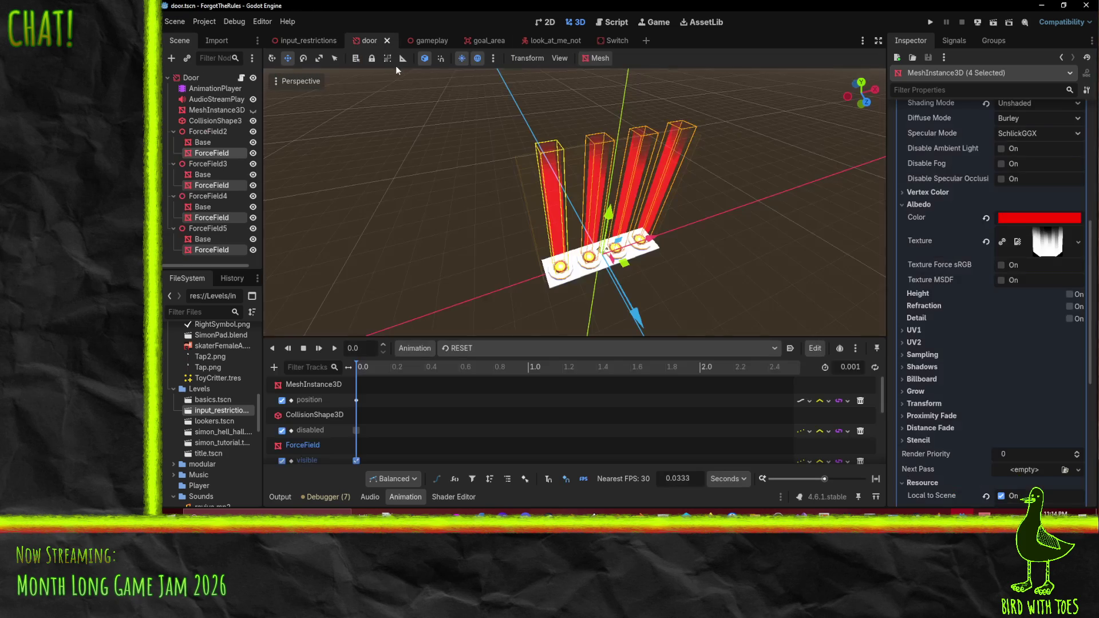
pyautogui.click(493, 348)
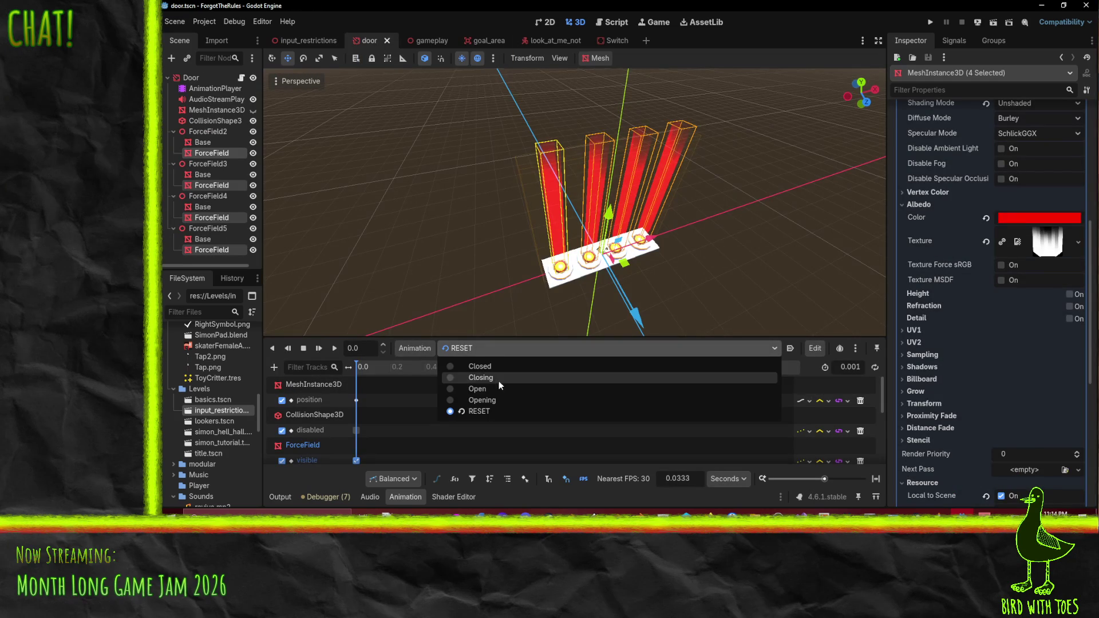
pyautogui.click(504, 404)
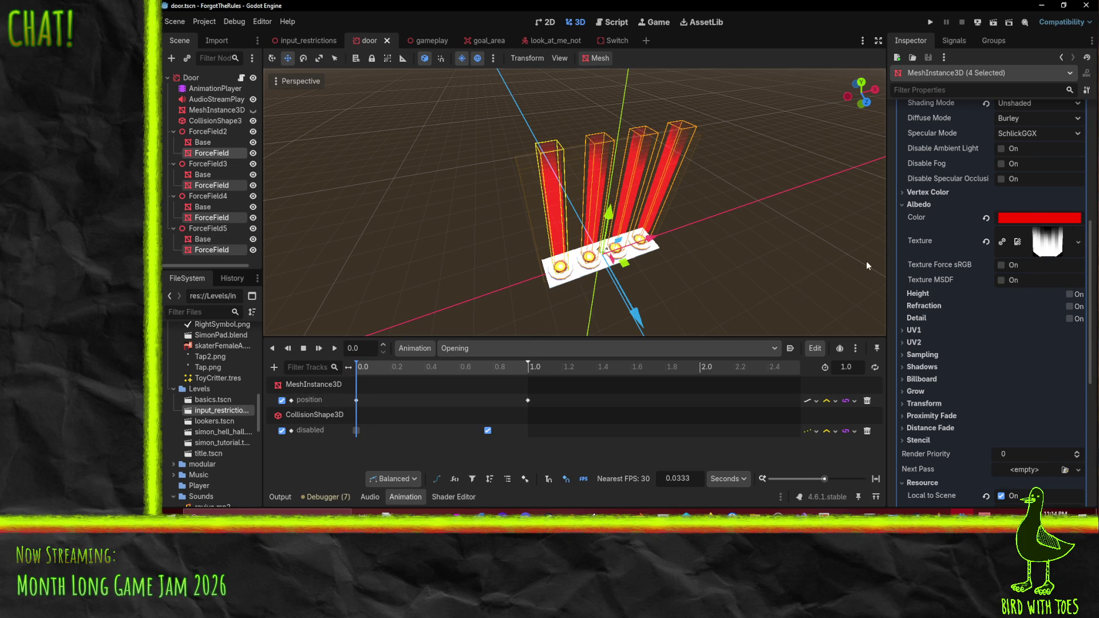
pyautogui.click(1019, 218)
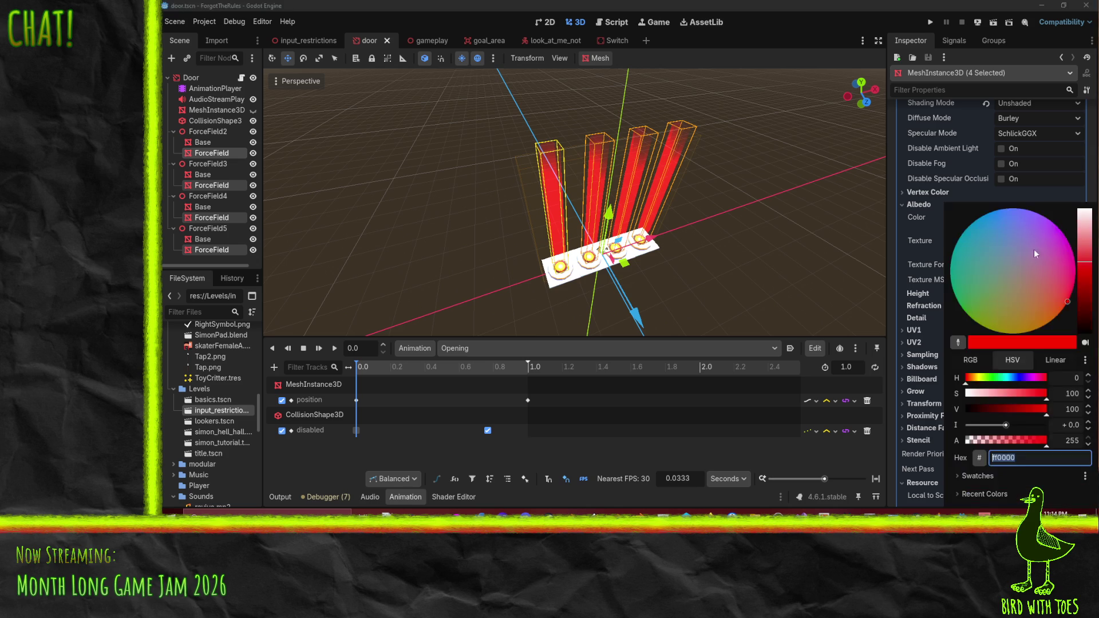
pyautogui.click(949, 362)
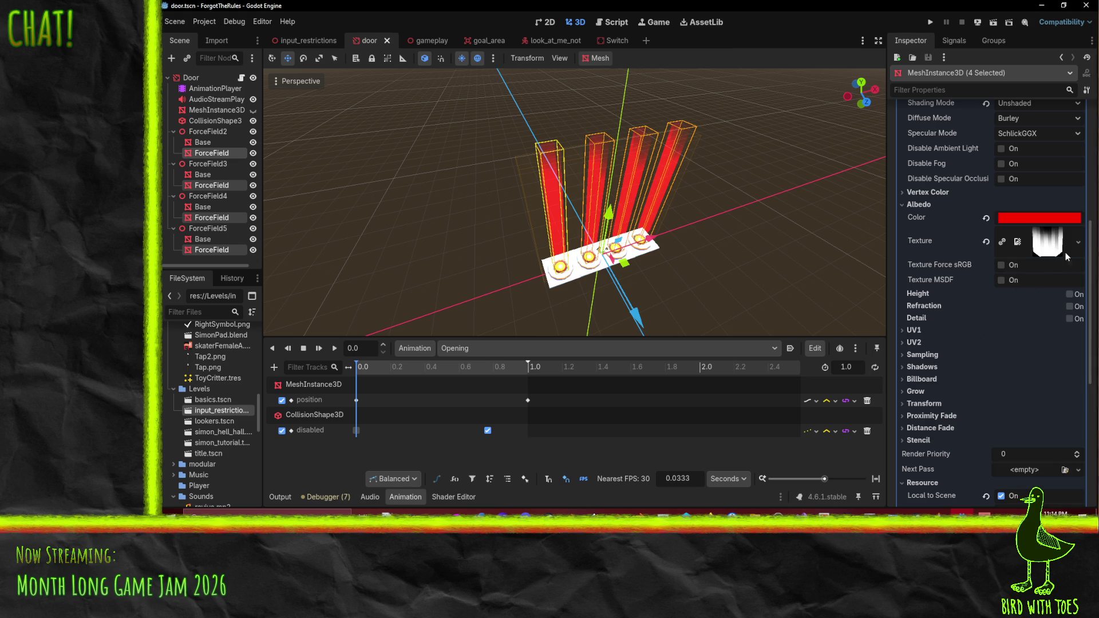
# Multi-select the ForceField meshes under ForceField2 through ForceField5
pyautogui.click(204, 89)
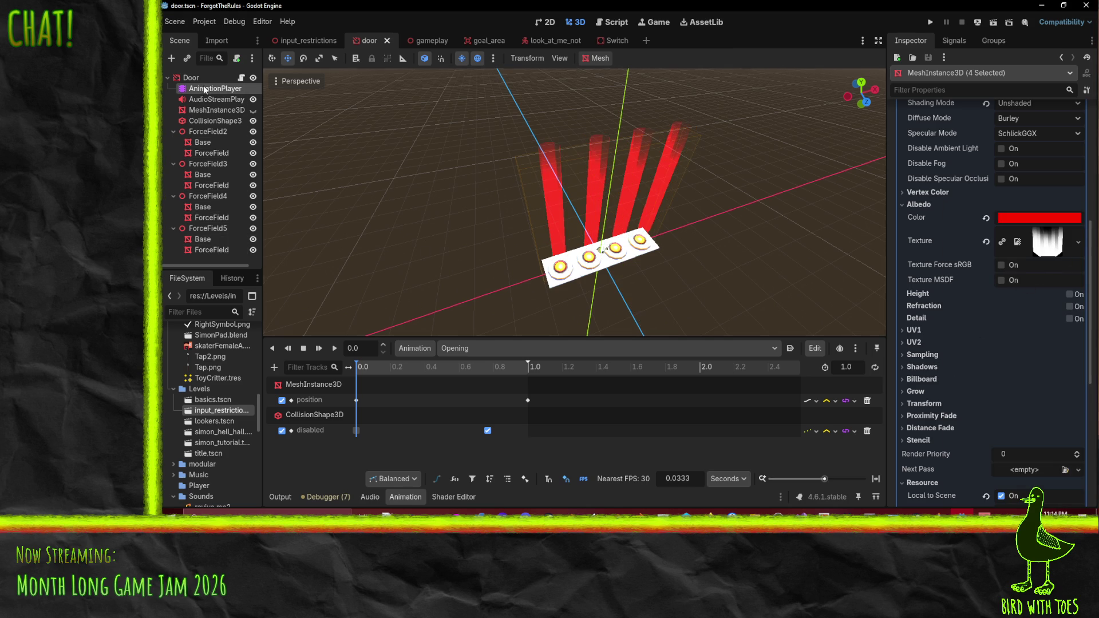
pyautogui.click(212, 153)
pyautogui.keyDown('ctrl'); pyautogui.click(212, 184); pyautogui.keyUp('ctrl')
pyautogui.keyDown('ctrl'); pyautogui.click(225, 219); pyautogui.keyUp('ctrl')
pyautogui.keyDown('ctrl'); pyautogui.click(219, 250); pyautogui.keyUp('ctrl')
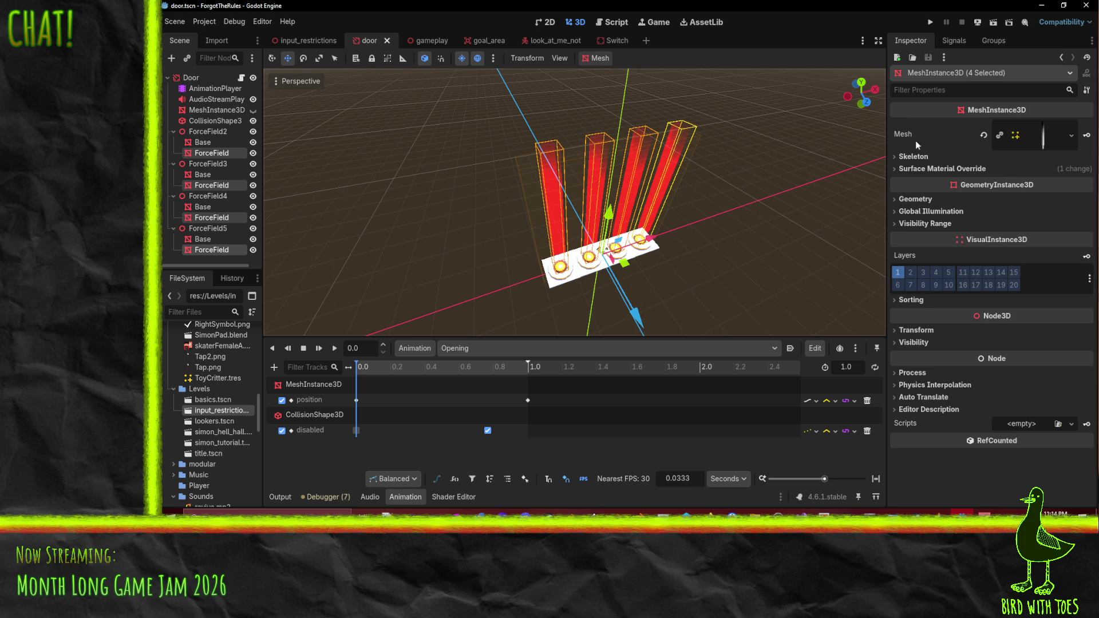
# Key the red override material's Albedo Color in the Opening animation
pyautogui.click(933, 169)
pyautogui.click(1051, 187)
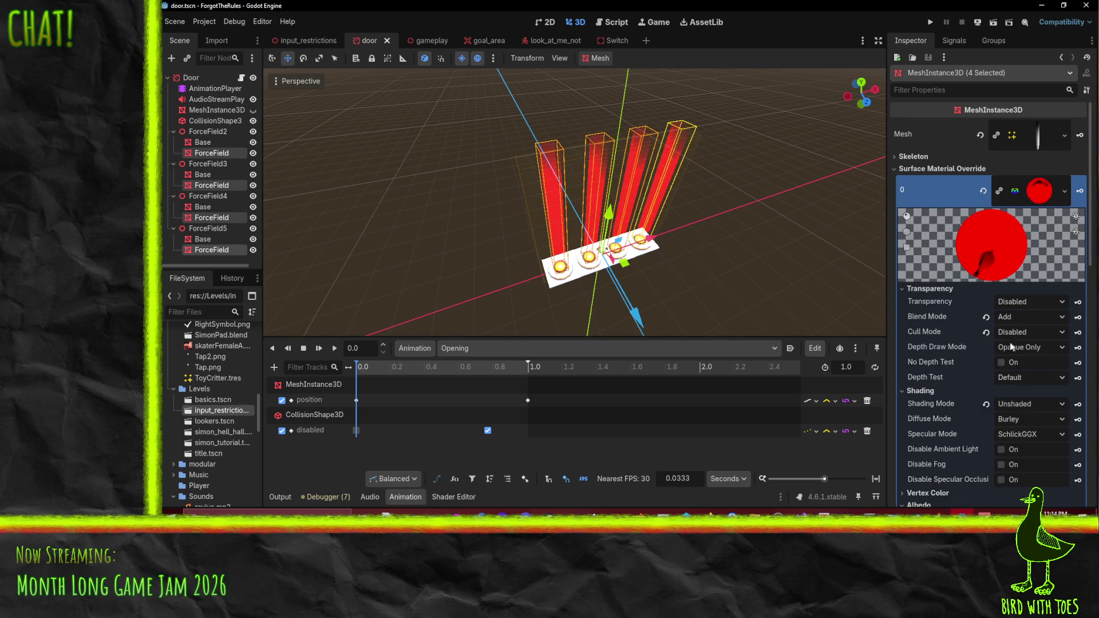
pyautogui.scroll(-5, 977, 322)
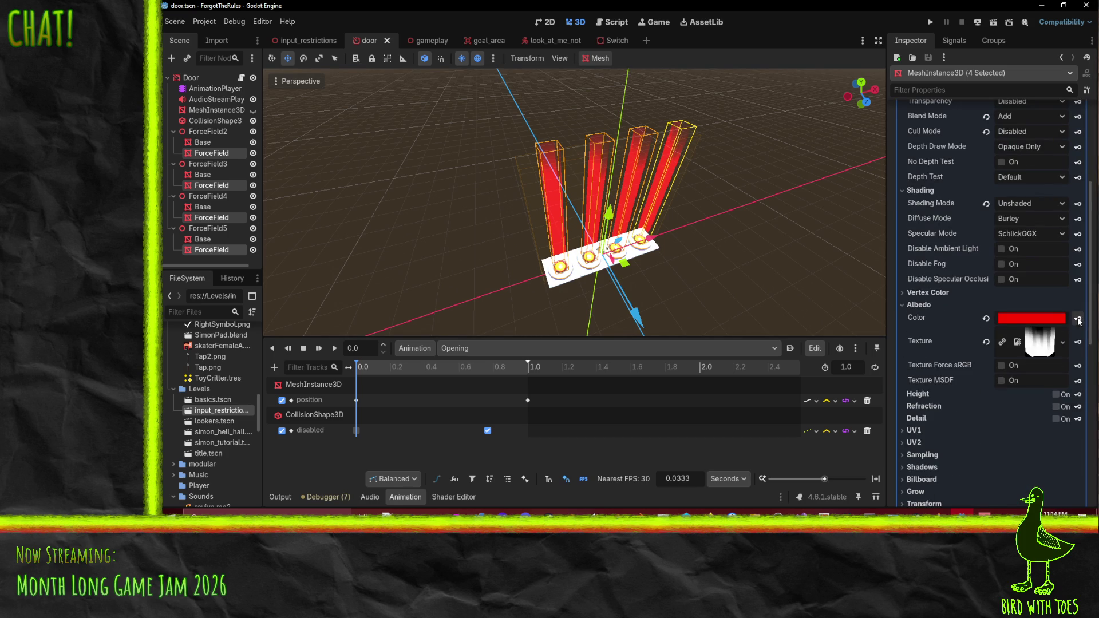
pyautogui.click(1077, 318)
# Create the four albedo tracks in Opening, and key the same red in Closing
pyautogui.click(575, 294)
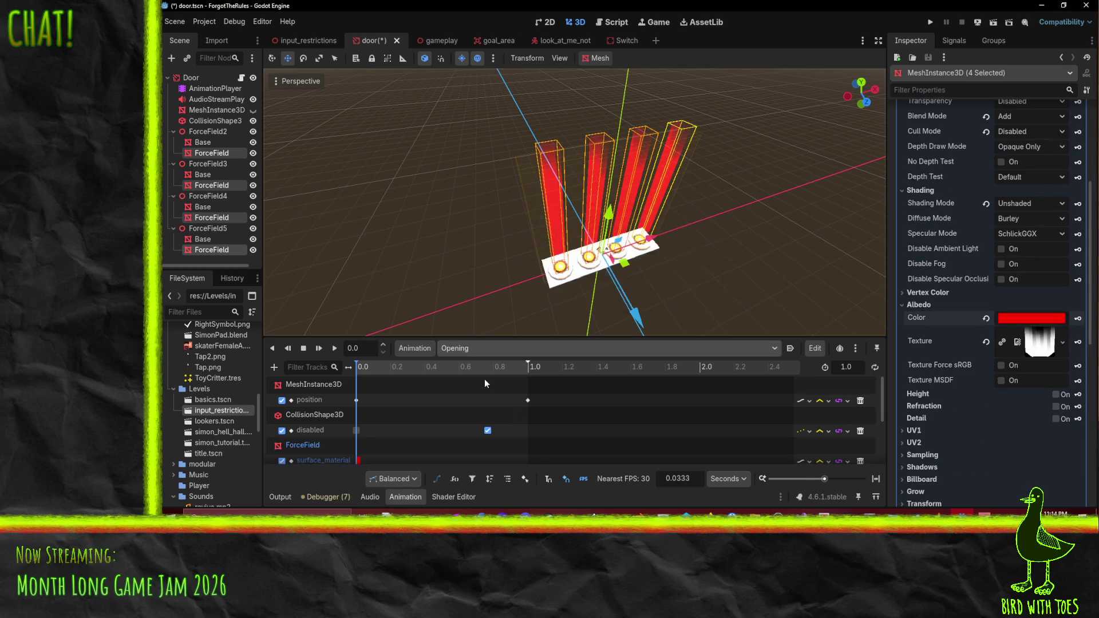
pyautogui.click(490, 352)
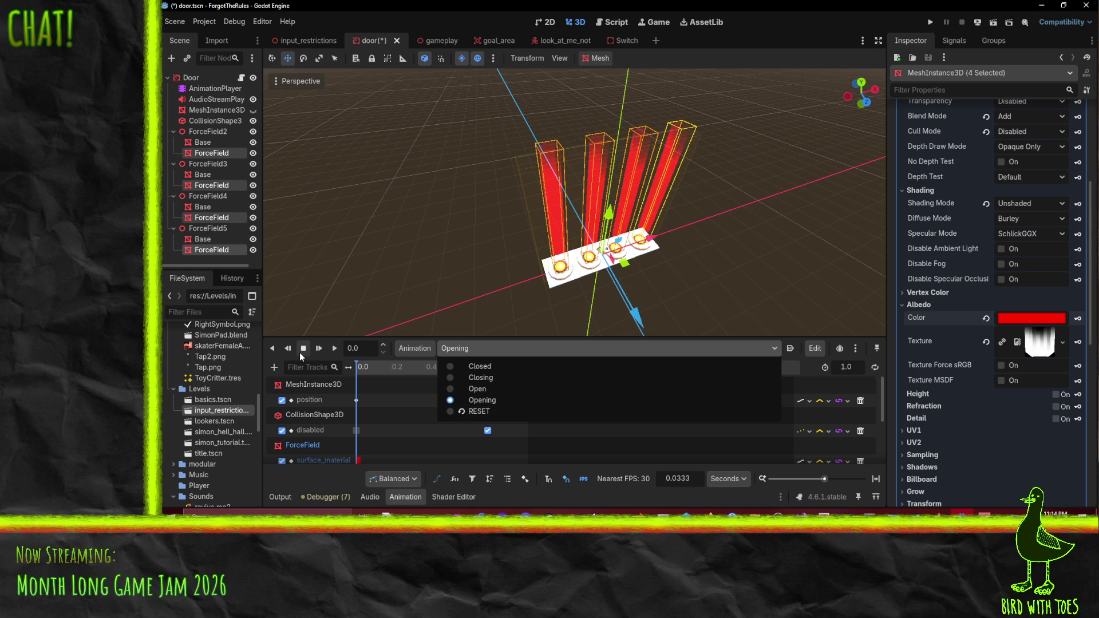
pyautogui.click(491, 377)
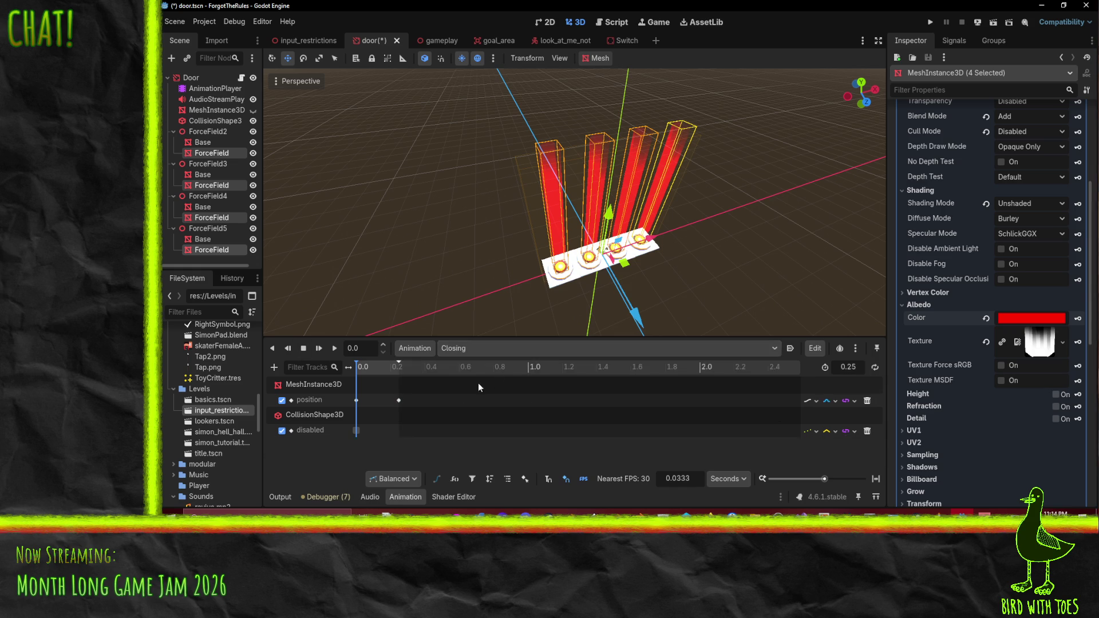
pyautogui.click(1078, 318)
pyautogui.click(582, 293)
# Return to Opening, shift the albedo hue toward yellow, and place the playhead at 0.2 s
pyautogui.click(475, 347)
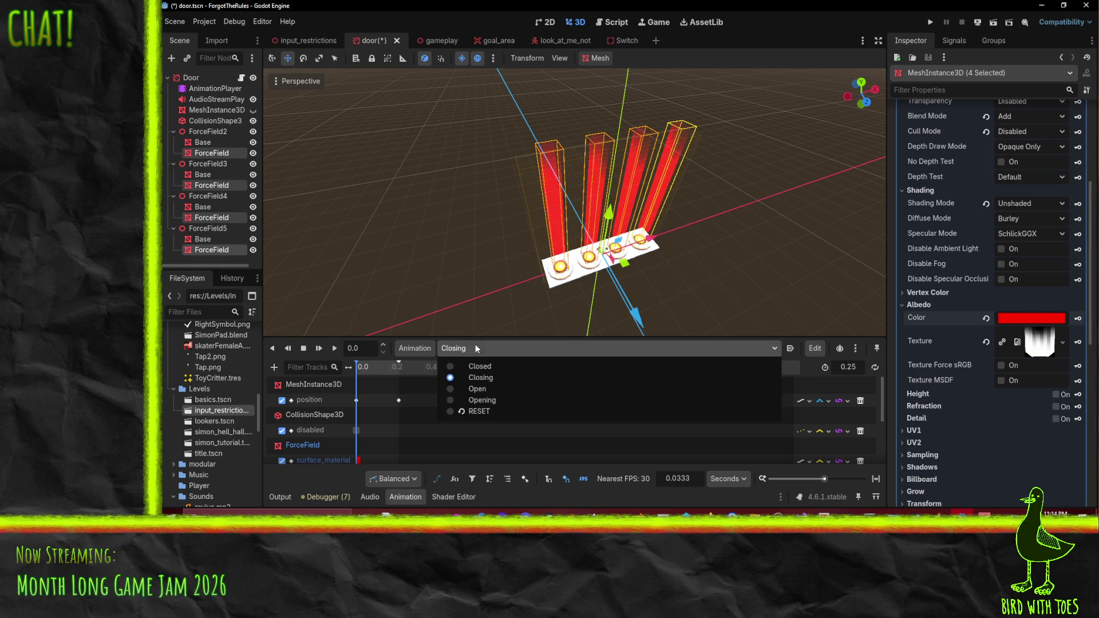
pyautogui.click(504, 402)
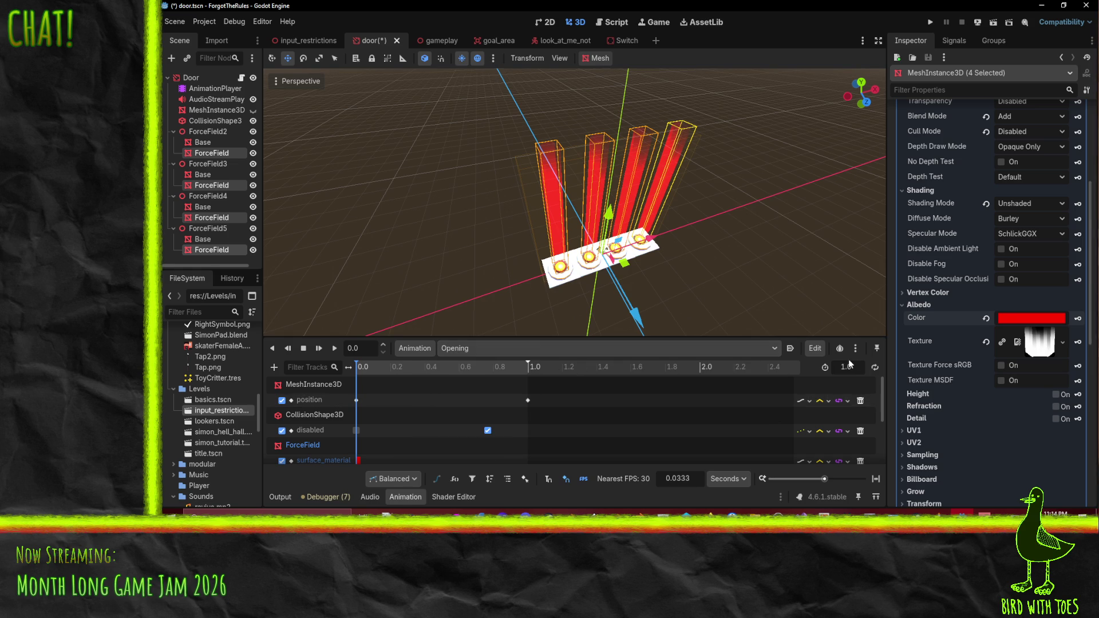
pyautogui.click(1028, 319)
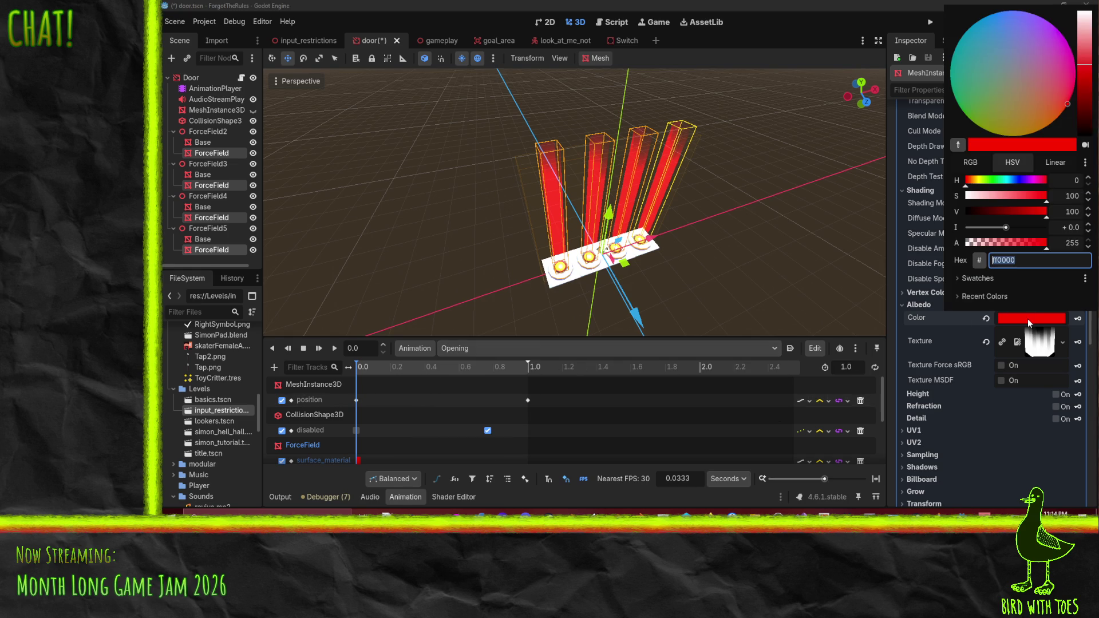
pyautogui.click(980, 182)
pyautogui.moveTo(980, 182); pyautogui.dragTo(980, 182)
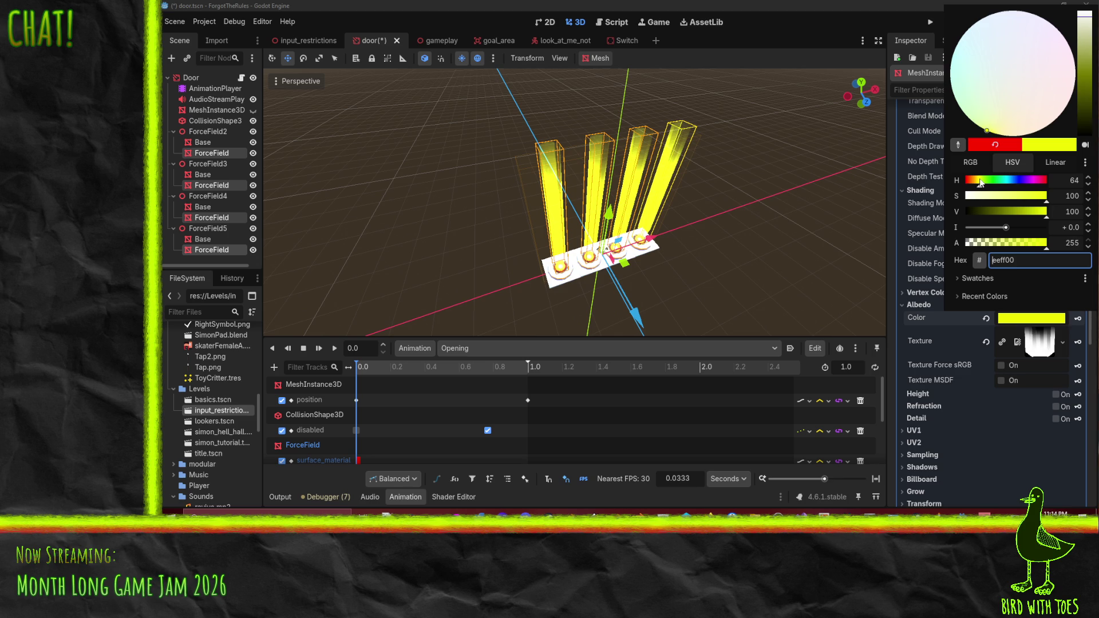
pyautogui.click(389, 366)
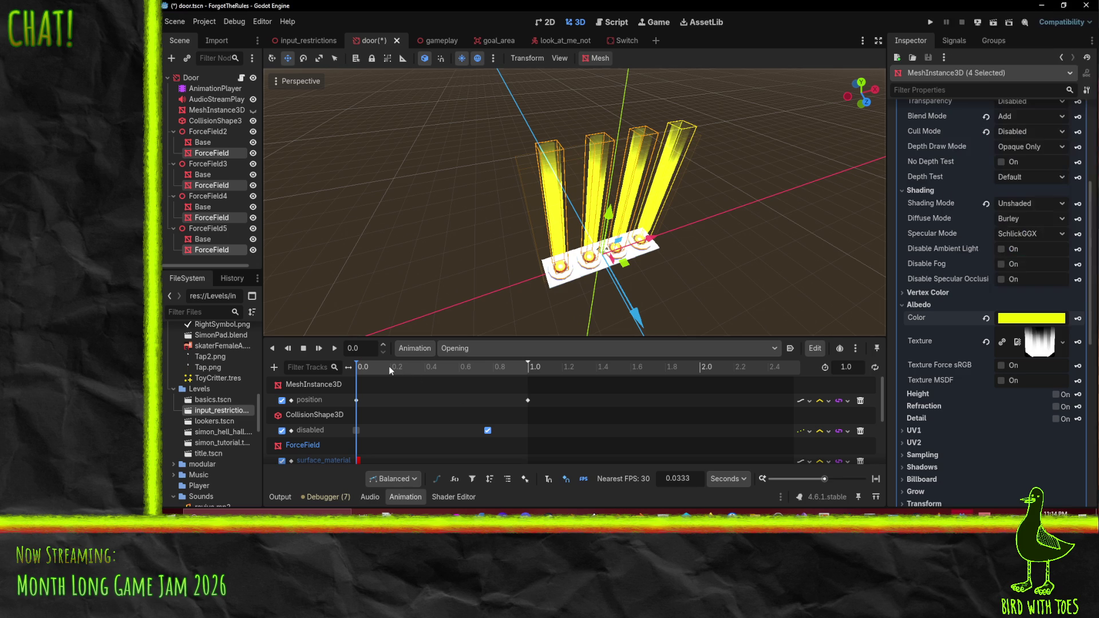
pyautogui.click(389, 367)
pyautogui.click(391, 366)
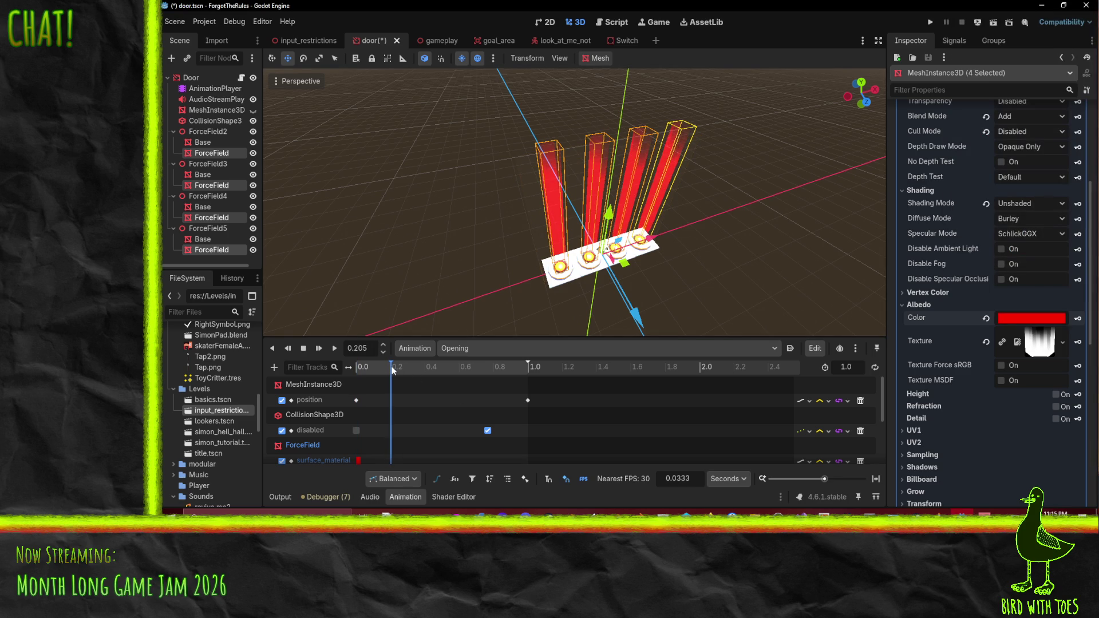
pyautogui.press('BackSpace')
pyautogui.press('BackSpace')
# Set the albedo colour to yellow e1ff00 and key it at 0.2 s
pyautogui.click(1005, 319)
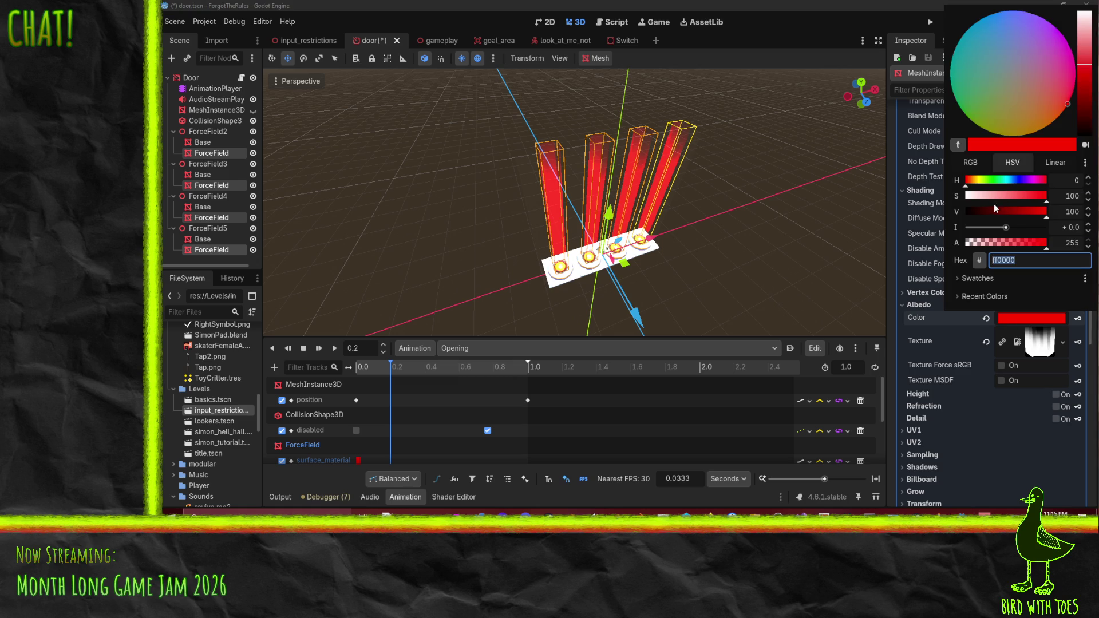
pyautogui.write('e1ff00')
pyautogui.press('Return')
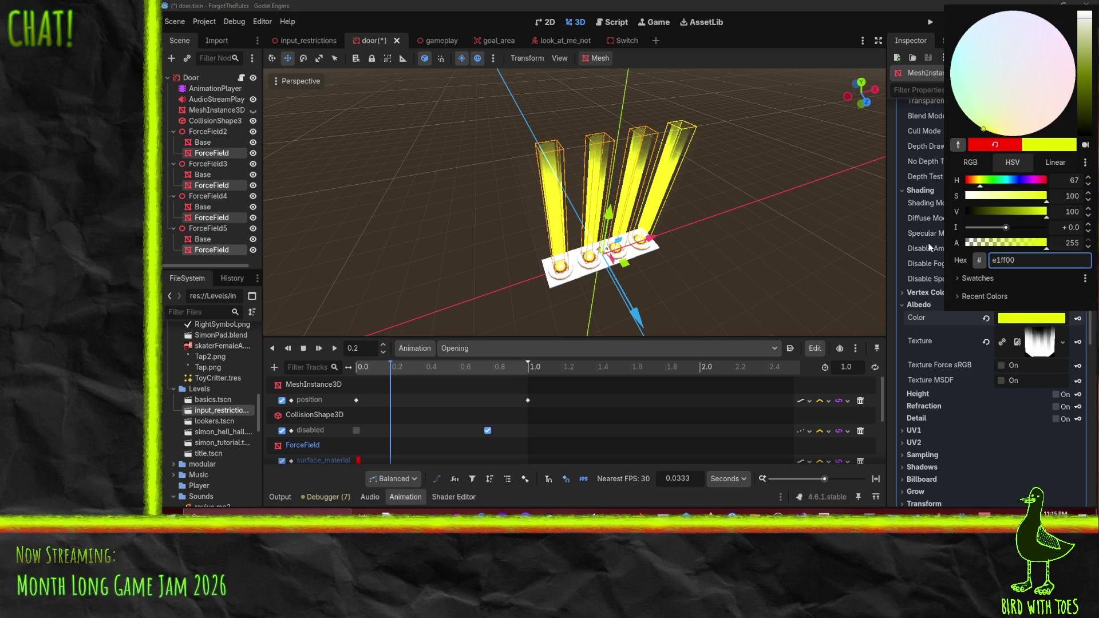
pyautogui.click(900, 335)
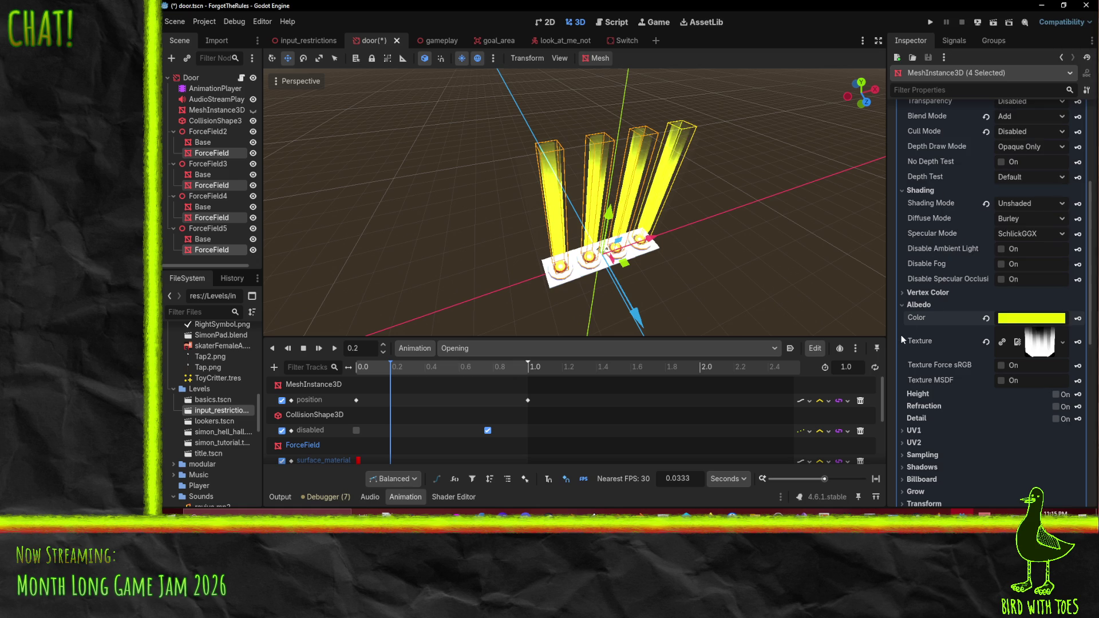
pyautogui.click(1076, 320)
pyautogui.click(1030, 319)
# Make the yellow almost fully transparent and re-key it at 0.2 s
pyautogui.moveTo(1045, 243); pyautogui.dragTo(965, 250)
pyautogui.click(912, 338)
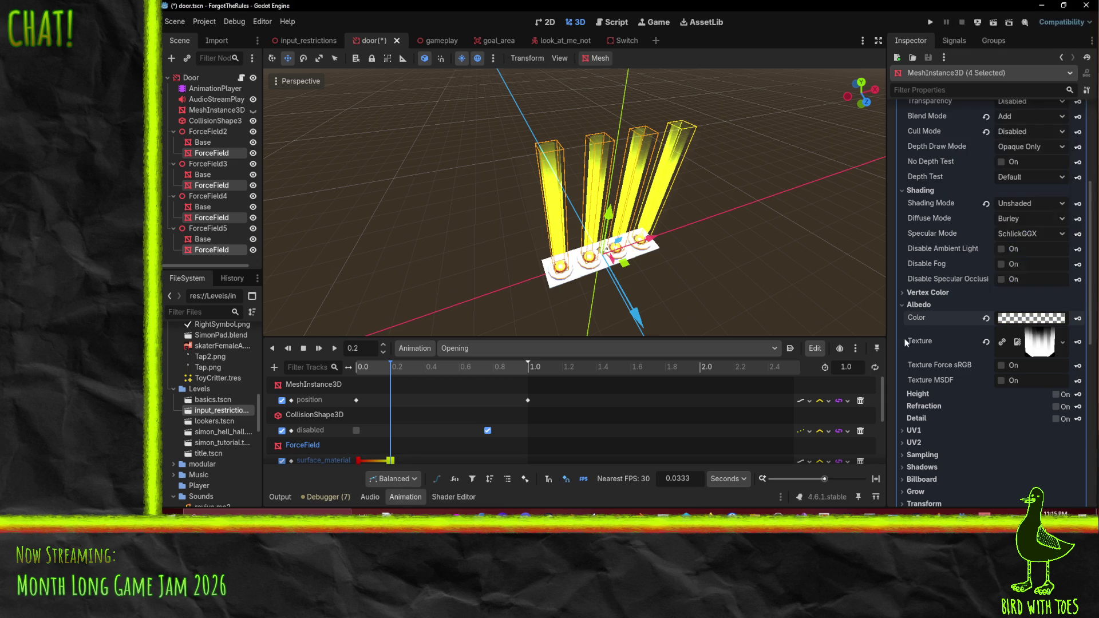
pyautogui.click(1077, 320)
pyautogui.scroll(5, 1002, 305)
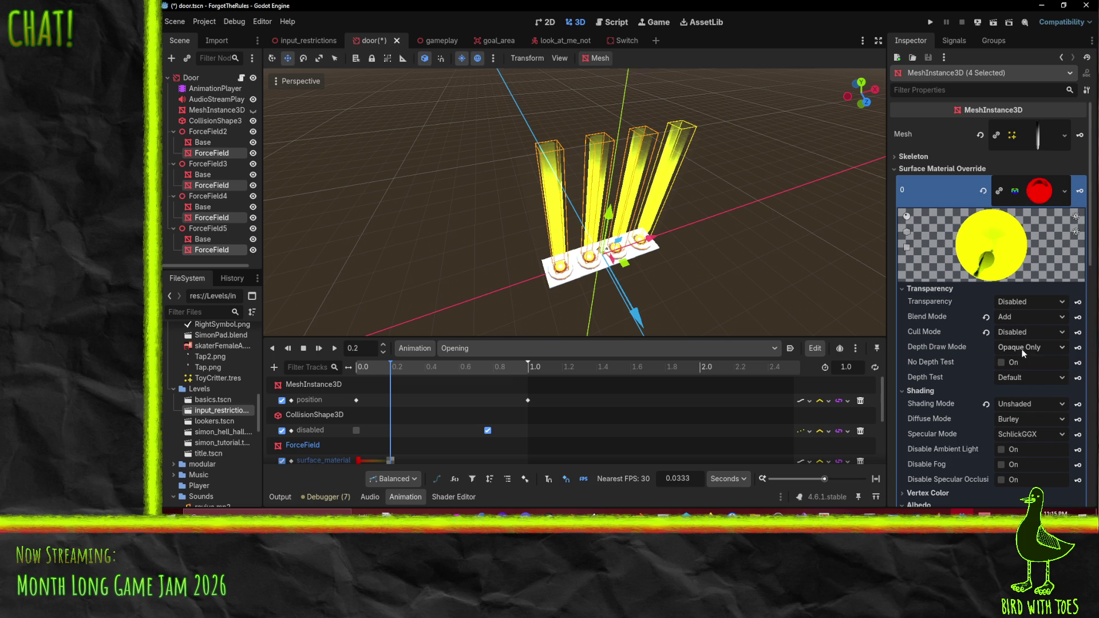
# Try Premultiplied Alpha blend mode, revert to Add, and preview the 0–0.2 s fade
pyautogui.click(1056, 318)
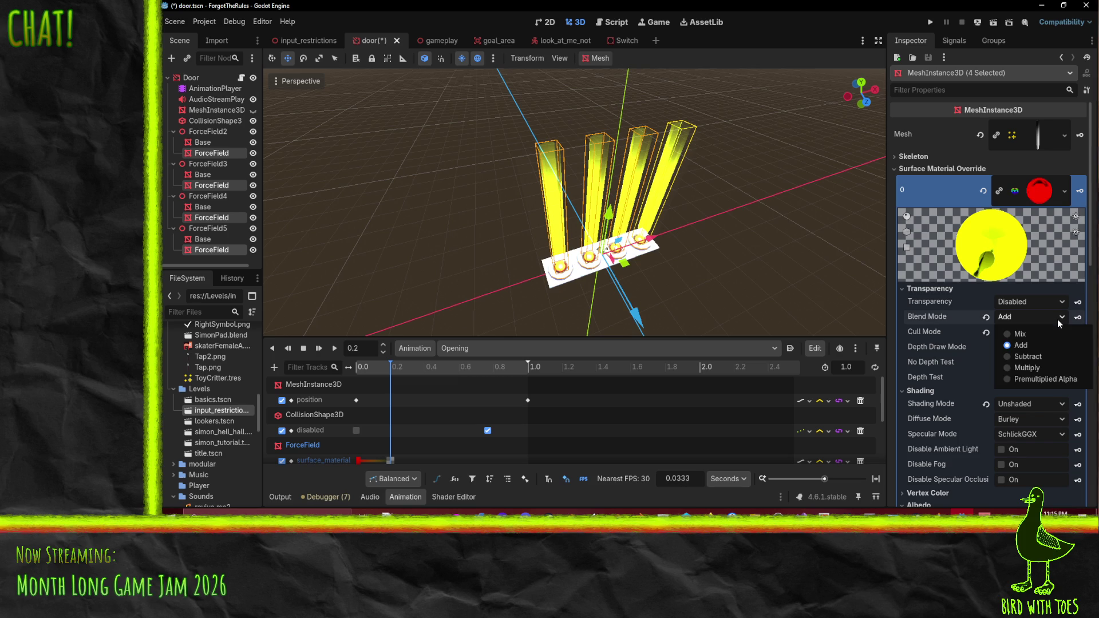
pyautogui.click(1049, 376)
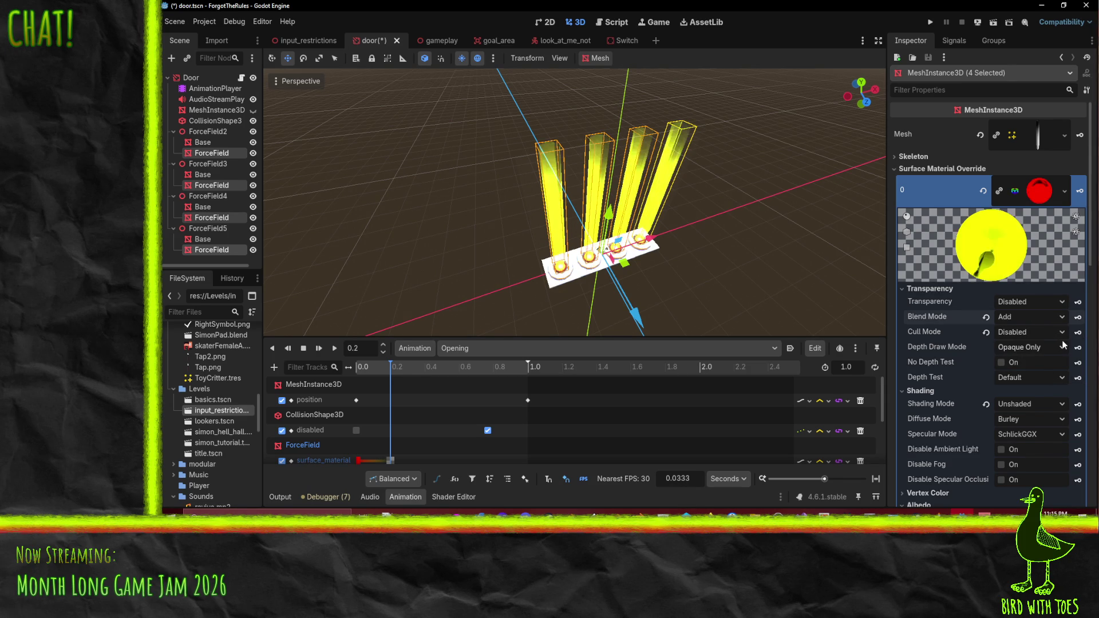
pyautogui.hotkey('ctrl', 'z')
pyautogui.scroll(-3, 581, 400)
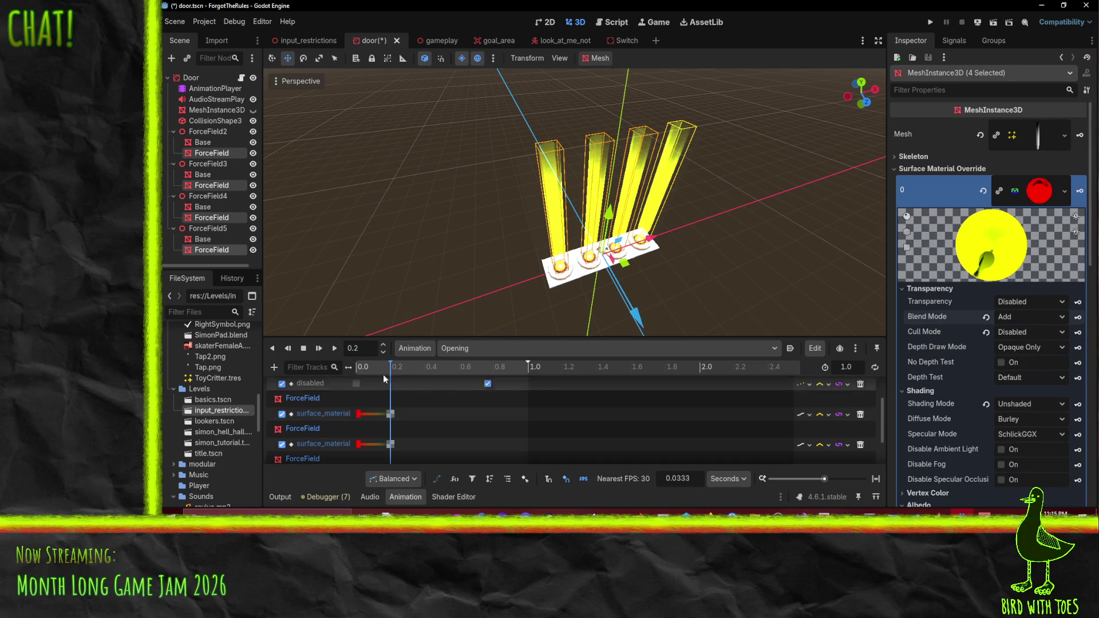
pyautogui.scroll(-10, 977, 392)
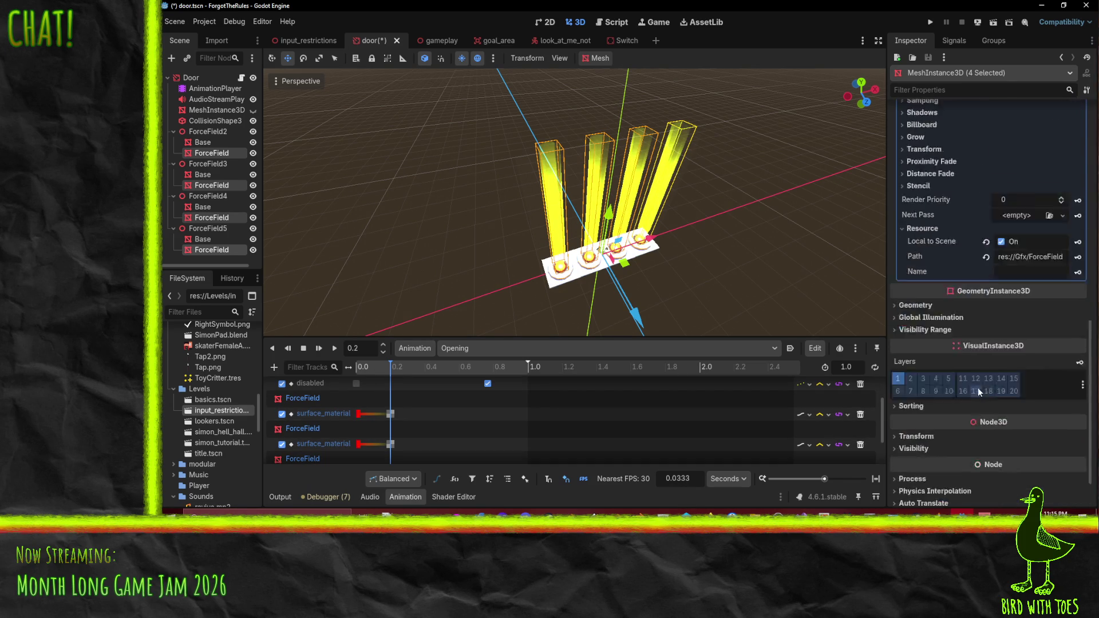
pyautogui.scroll(5, 973, 389)
pyautogui.scroll(2, 970, 390)
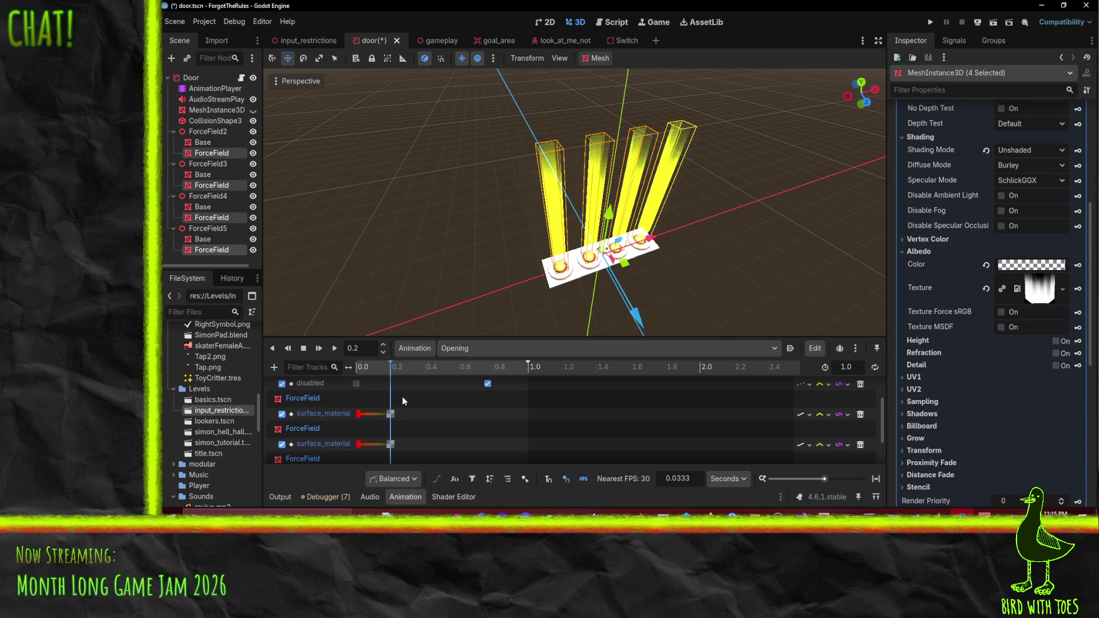
pyautogui.moveTo(392, 373)
pyautogui.mouseDown()
pyautogui.moveTo(338, 375)
pyautogui.moveTo(397, 387)
pyautogui.moveTo(389, 389)
pyautogui.mouseUp()
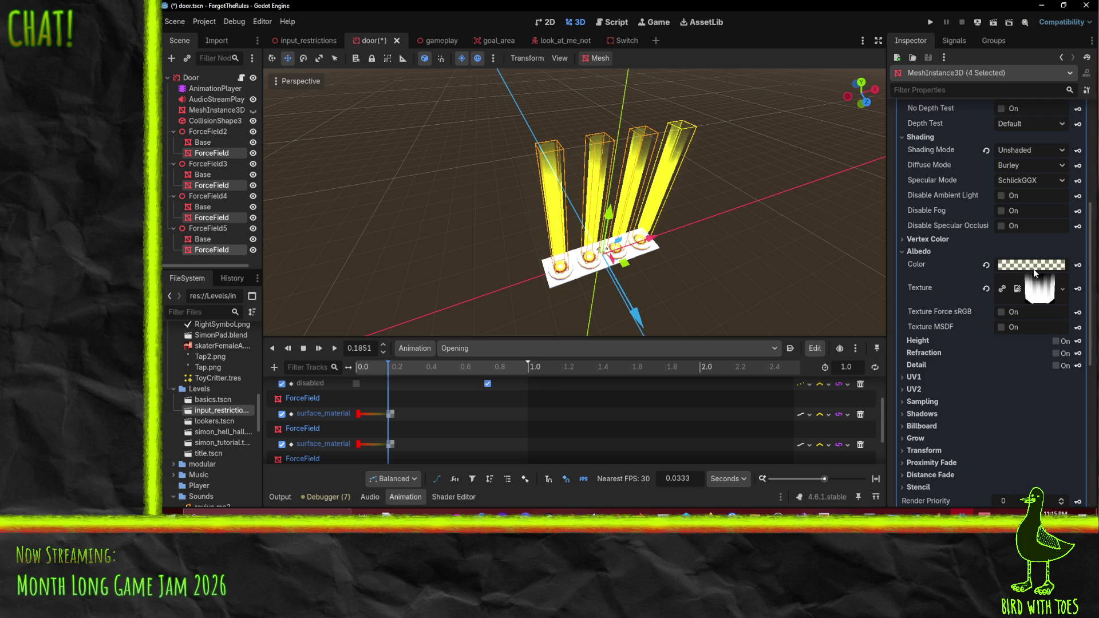
# Bring up the material's Transparency mode options
pyautogui.moveTo(1033, 269)
pyautogui.scroll(3, 1033, 297)
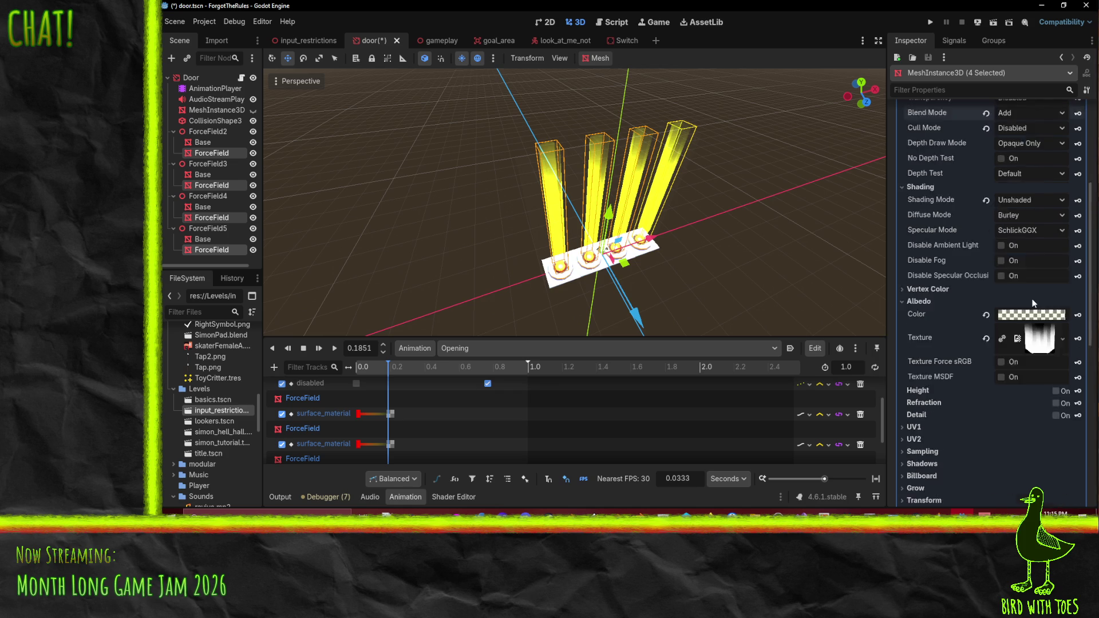
pyautogui.scroll(3, 1034, 302)
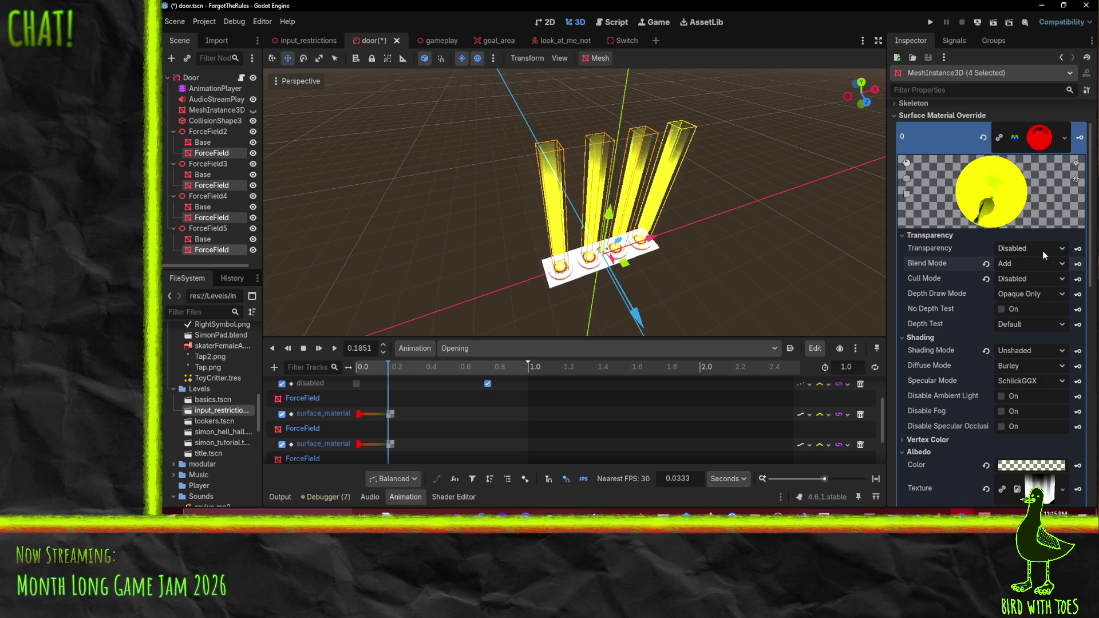
pyautogui.scroll(2, 1038, 248)
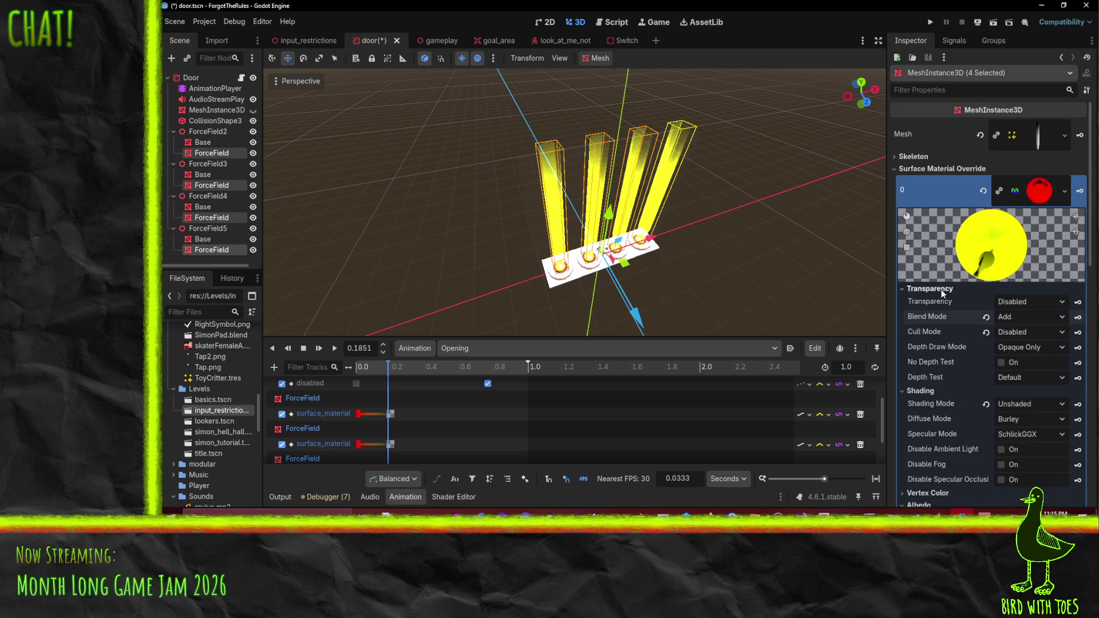
pyautogui.click(1025, 301)
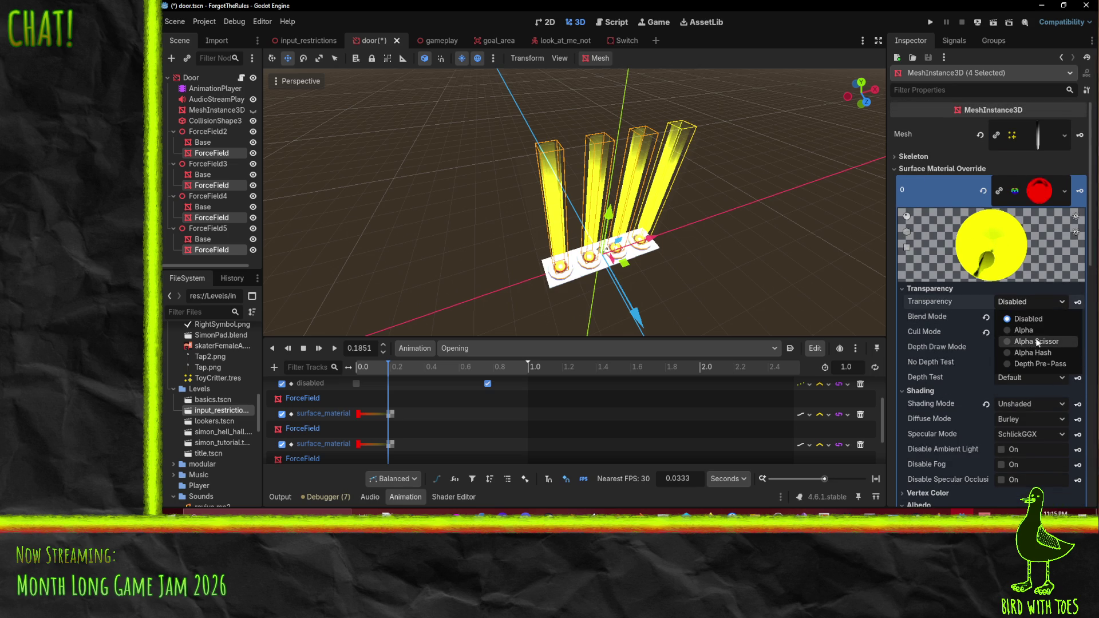
pyautogui.press('Escape')
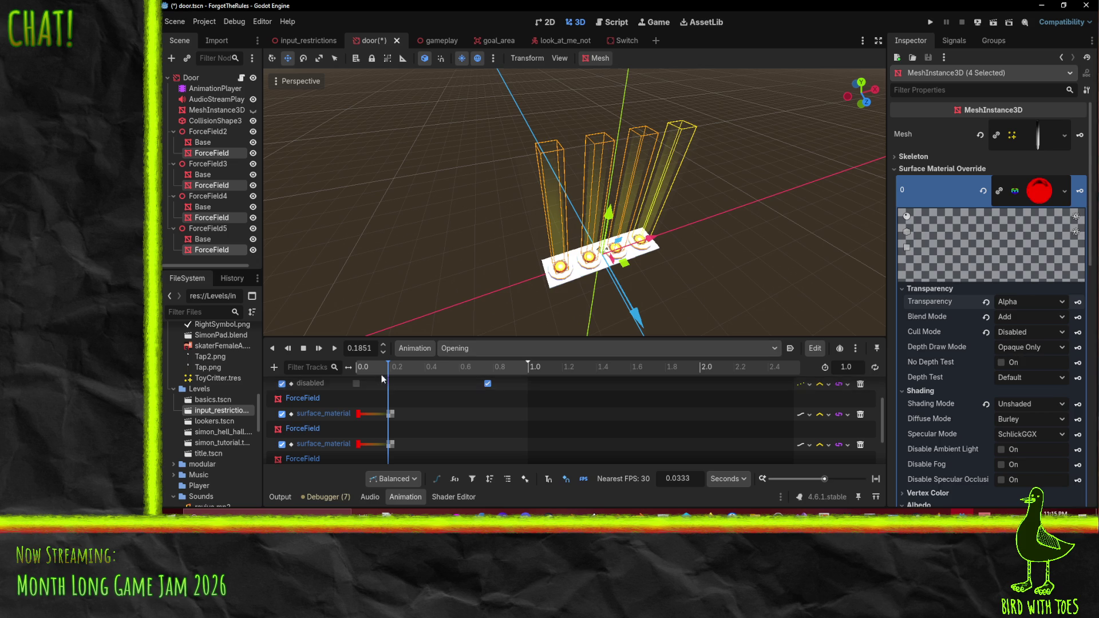
# Set Transparency to Alpha and play Opening to check the pillar fade
pyautogui.click(395, 368)
pyautogui.moveTo(395, 369); pyautogui.dragTo(362, 367)
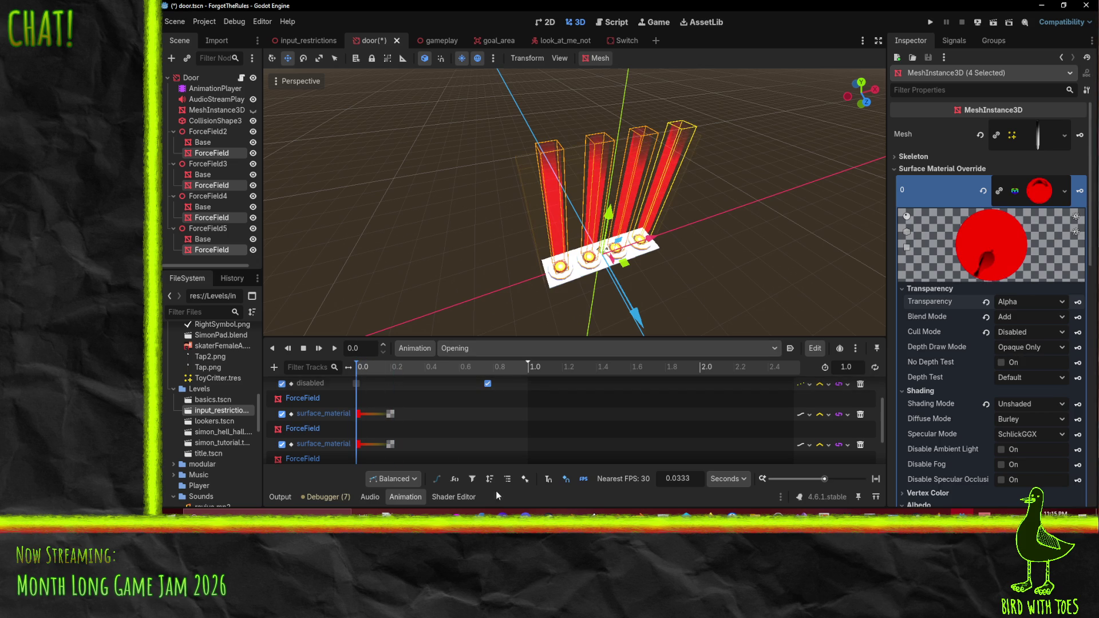
pyautogui.click(336, 348)
pyautogui.click(335, 348)
pyautogui.moveTo(426, 369); pyautogui.dragTo(358, 364)
# Move the four material end keys from 0.2 s to about 0.4333 s
pyautogui.moveTo(389, 415); pyautogui.dragTo(440, 409)
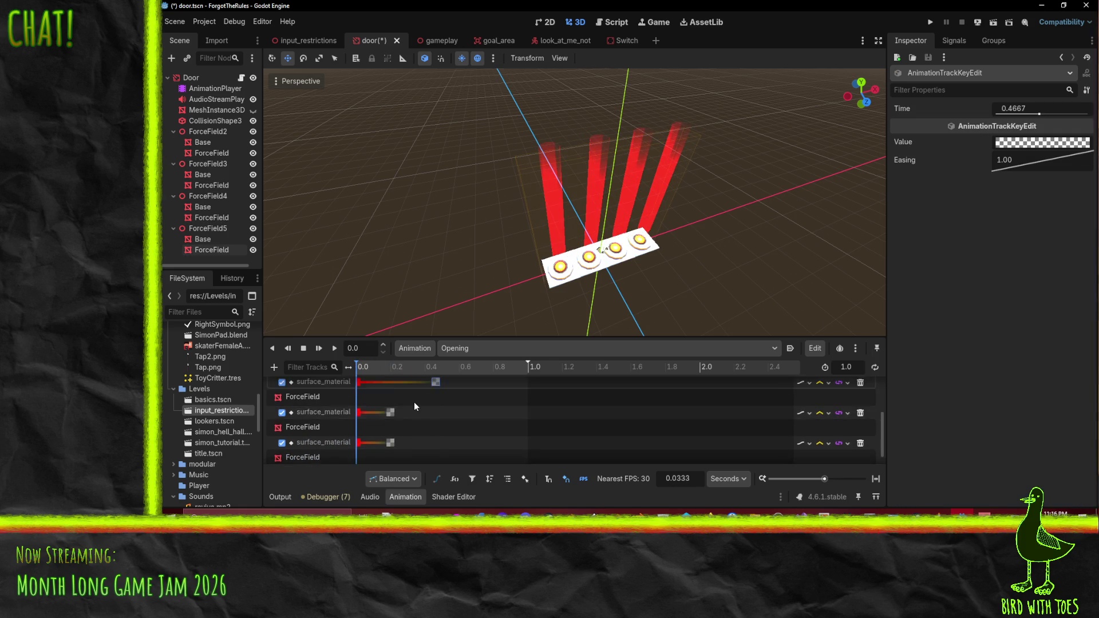
pyautogui.moveTo(390, 444)
pyautogui.mouseDown()
pyautogui.moveTo(442, 442)
pyautogui.moveTo(434, 459)
pyautogui.mouseUp()
pyautogui.scroll(-2, 405, 435)
pyautogui.click(392, 443)
pyautogui.scroll(-1, 443, 441)
pyautogui.click(403, 455)
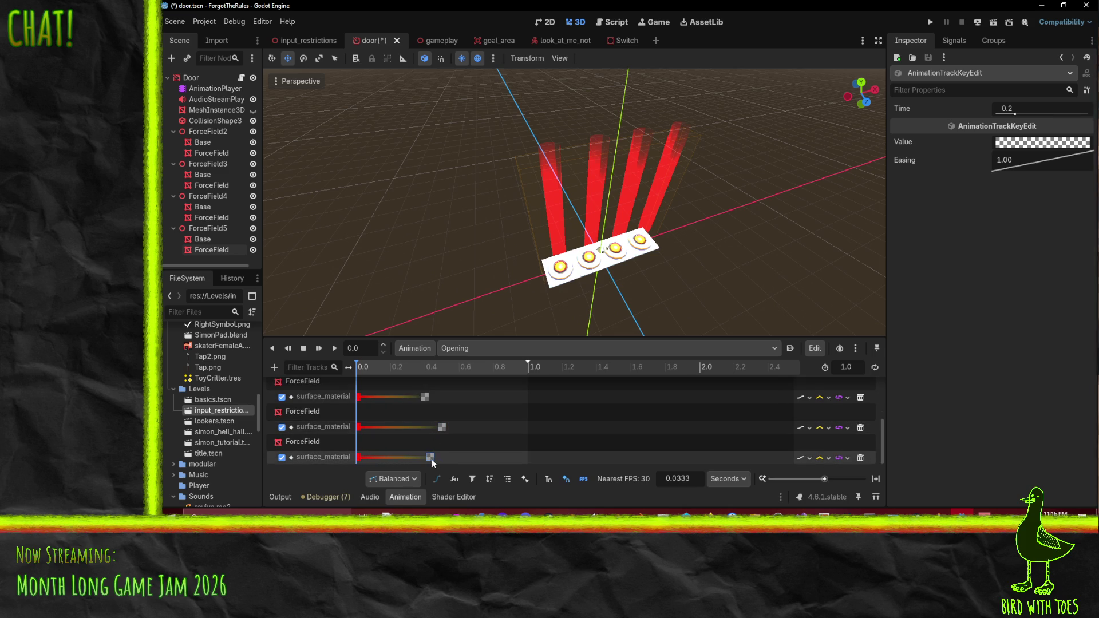
pyautogui.scroll(3, 431, 427)
# Play back the new timing and set the playhead to 0.5 s
pyautogui.click(334, 350)
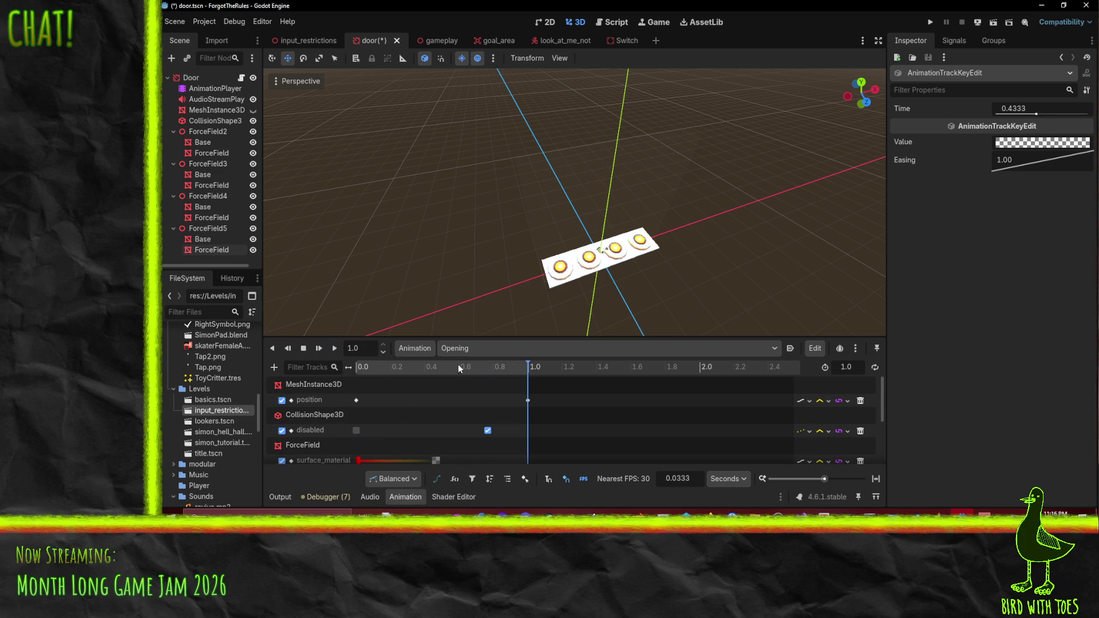
pyautogui.moveTo(440, 367)
pyautogui.mouseDown()
pyautogui.moveTo(408, 369)
pyautogui.moveTo(435, 373)
pyautogui.mouseUp()
pyautogui.press('BackSpace')
pyautogui.press('BackSpace')
pyautogui.press('BackSpace')
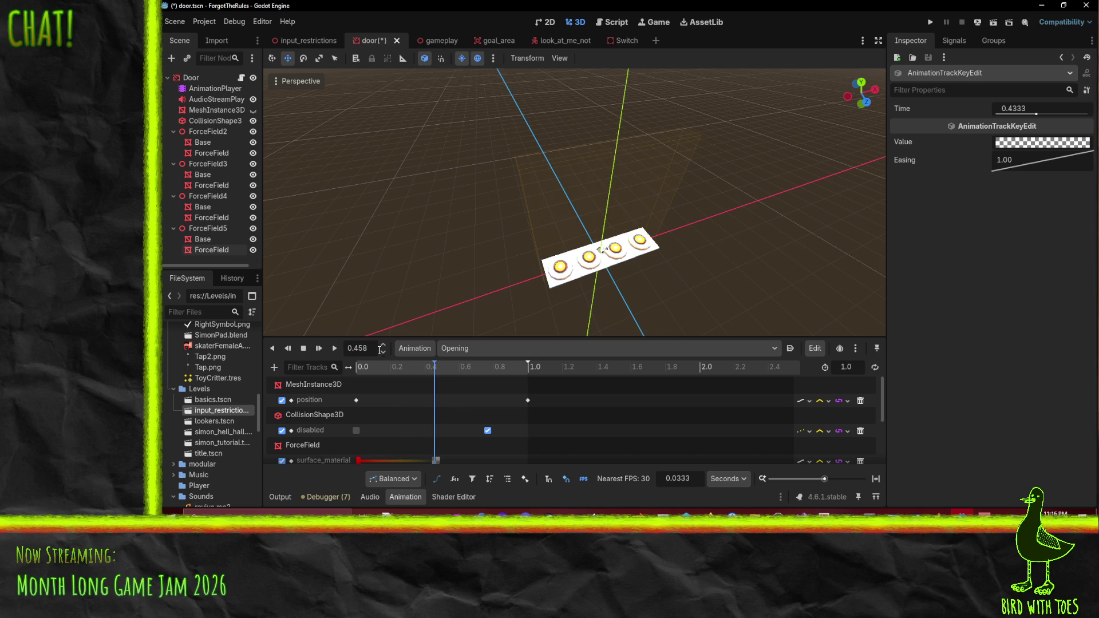
pyautogui.write('5')
pyautogui.press('Return')
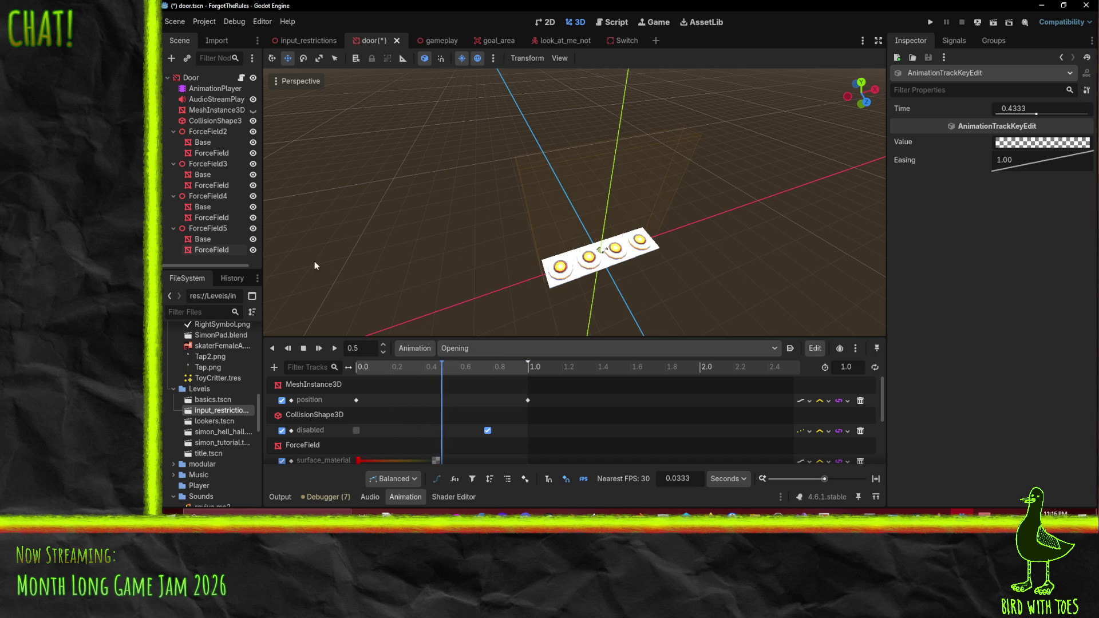
# Select all four force-field pillar meshes and show their transform
pyautogui.click(208, 251)
pyautogui.keyDown('ctrl'); pyautogui.click(210, 218); pyautogui.keyUp('ctrl')
pyautogui.keyDown('ctrl'); pyautogui.click(211, 185); pyautogui.keyUp('ctrl')
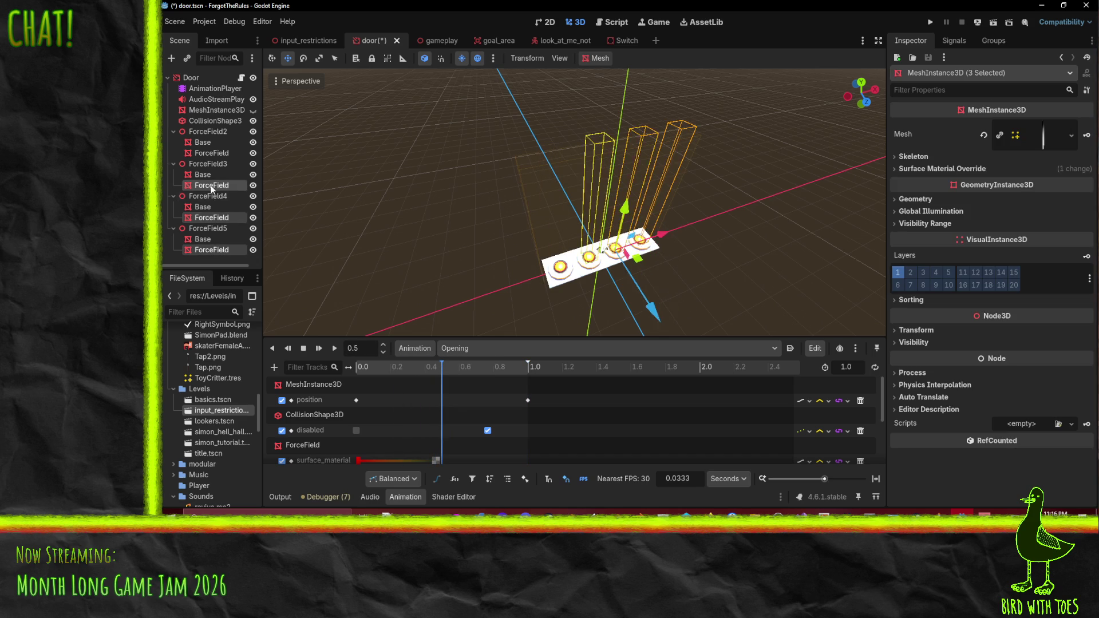
pyautogui.keyDown('ctrl'); pyautogui.click(211, 152); pyautogui.keyUp('ctrl')
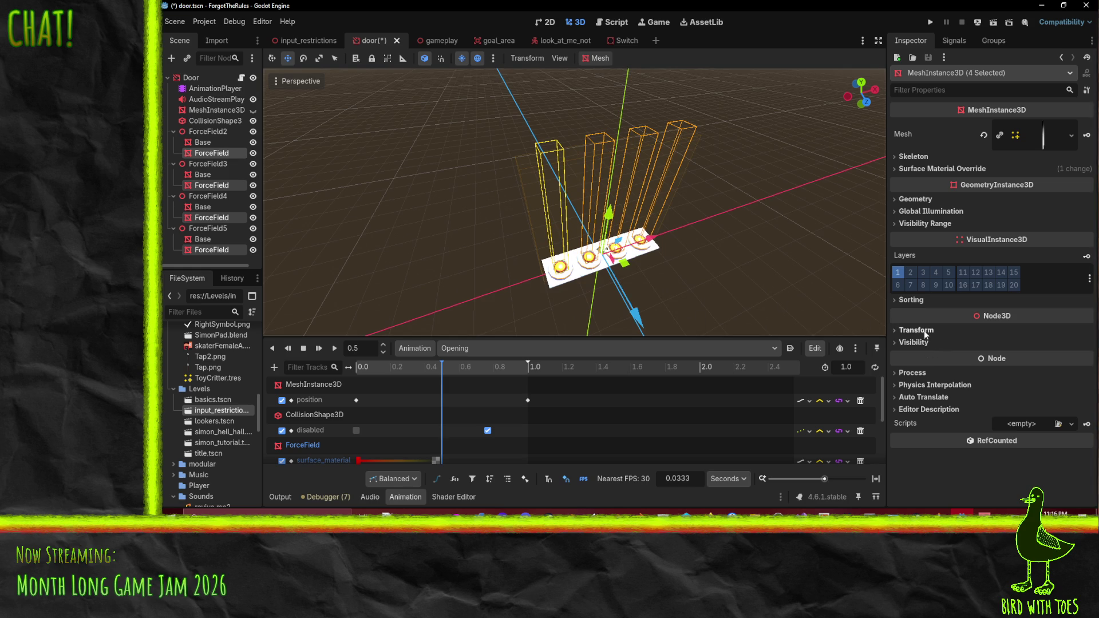
pyautogui.click(939, 332)
pyautogui.scroll(-1, 940, 335)
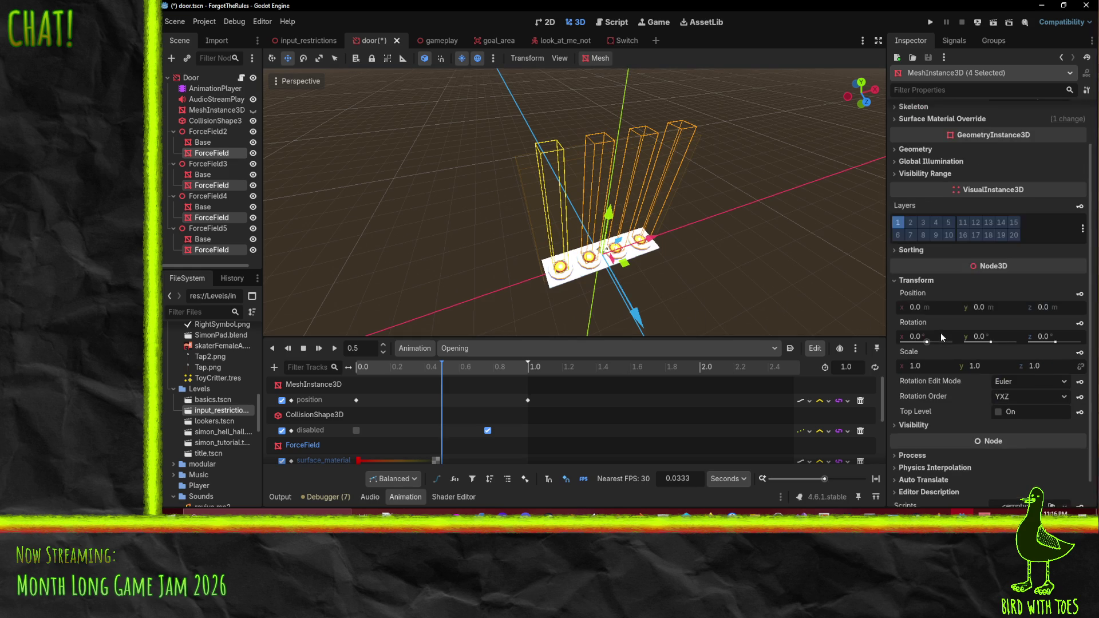
# Set the pillars' scale to 2, 0.5, 2
pyautogui.click(1040, 366)
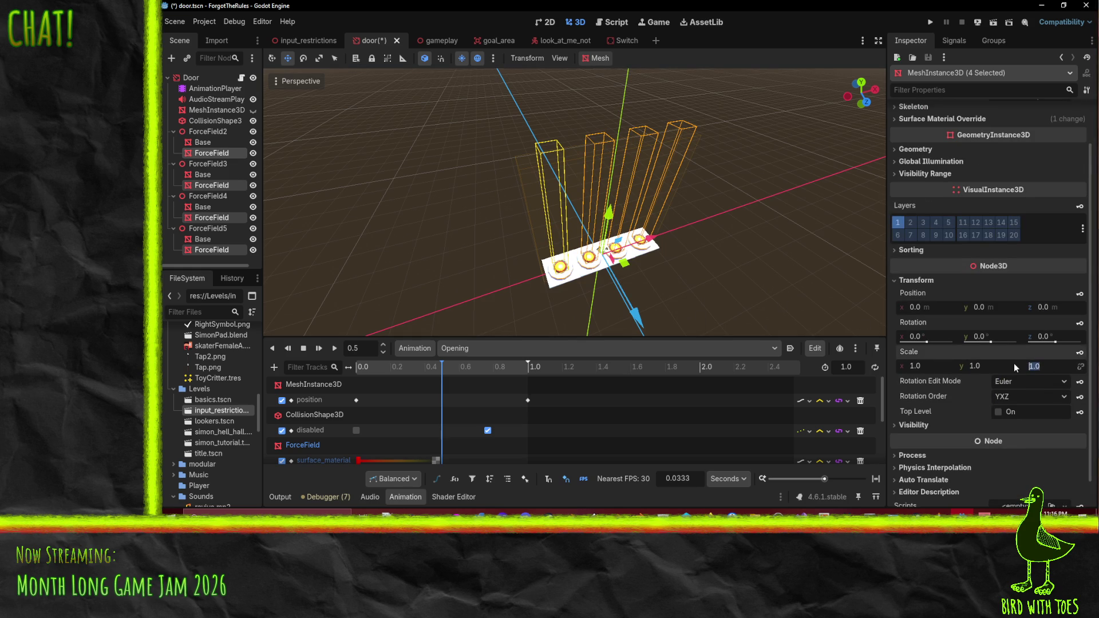
pyautogui.write('0.5')
pyautogui.press('Return')
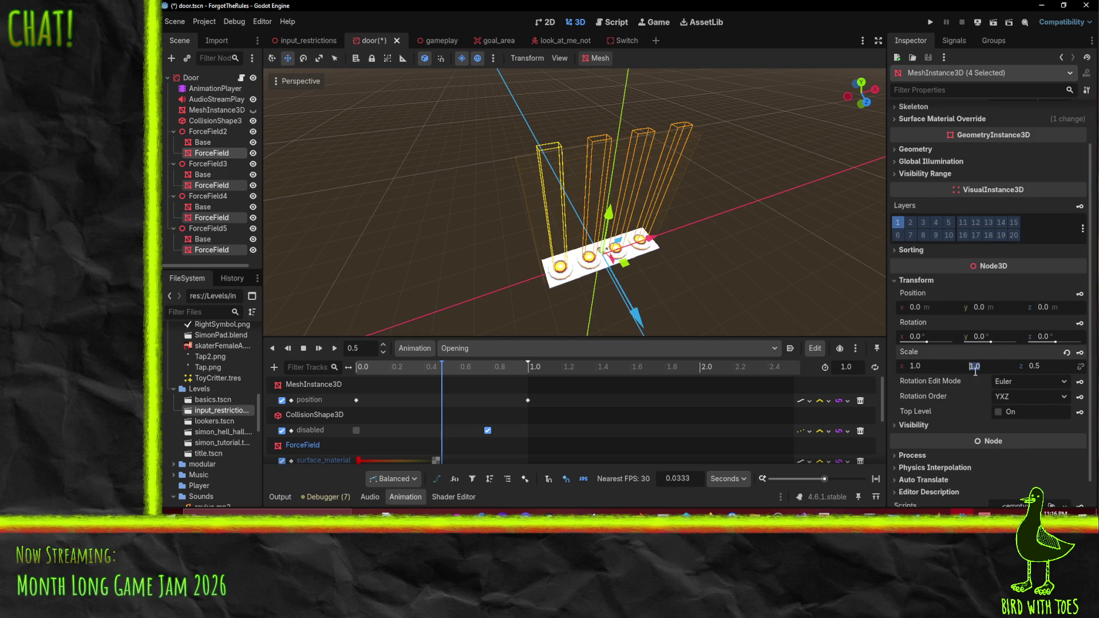
pyautogui.click(976, 365)
pyautogui.write('2')
pyautogui.press('Return')
pyautogui.click(940, 367)
pyautogui.write('2')
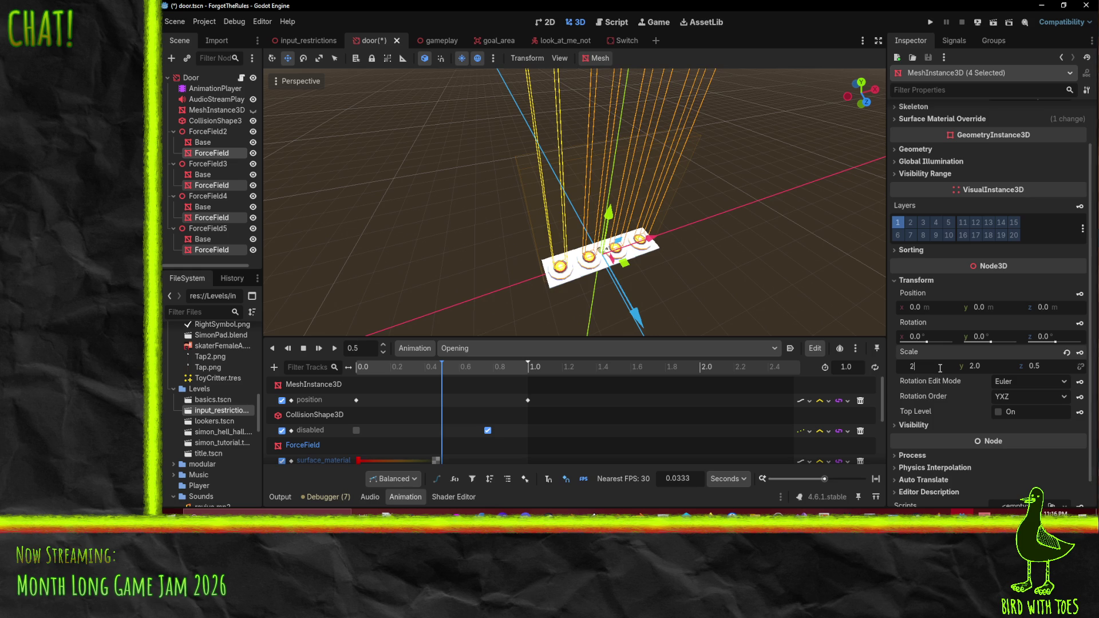
pyautogui.press('Return')
pyautogui.click(979, 367)
pyautogui.write('0.5')
pyautogui.press('Return')
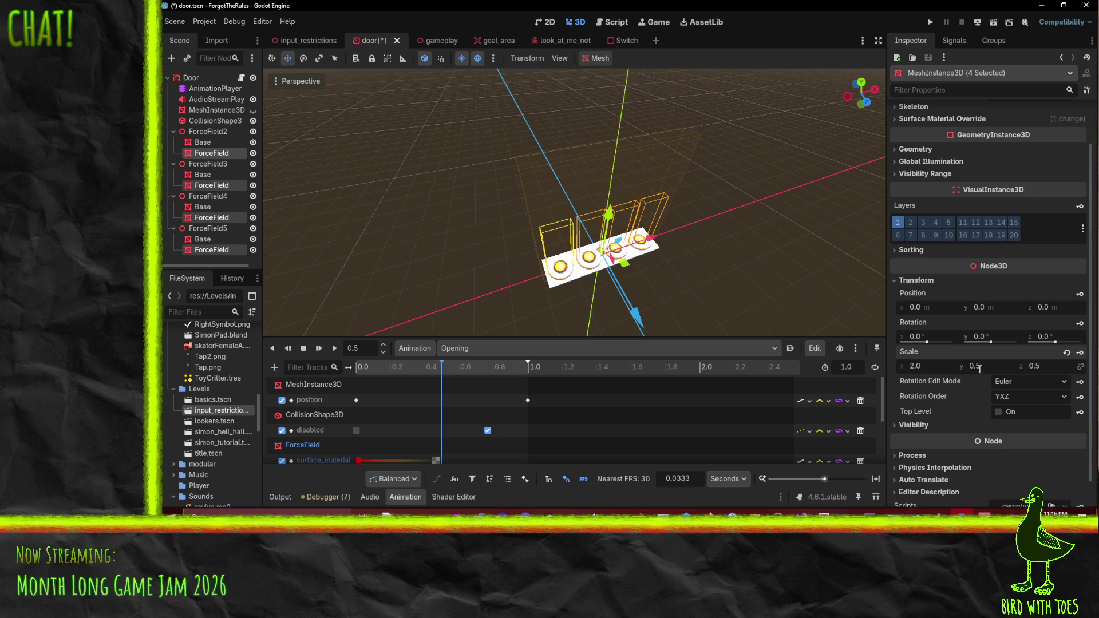
pyautogui.click(1046, 367)
pyautogui.write('2')
pyautogui.press('Return')
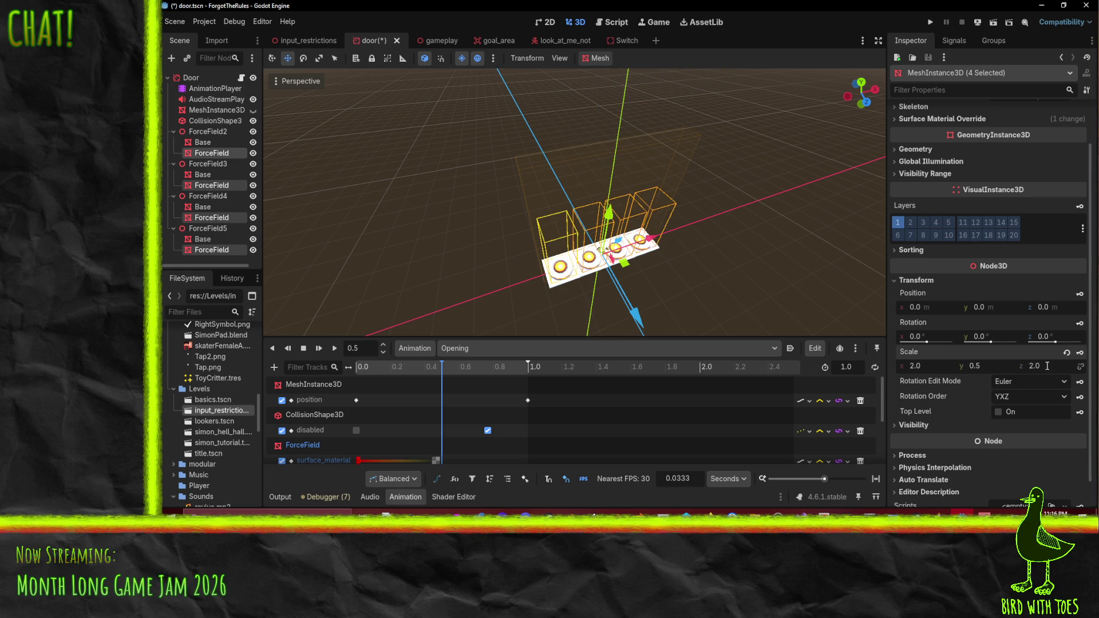
# Key that scale at 0.5 s, reset the scale, and preview the Opening animation
pyautogui.click(1080, 354)
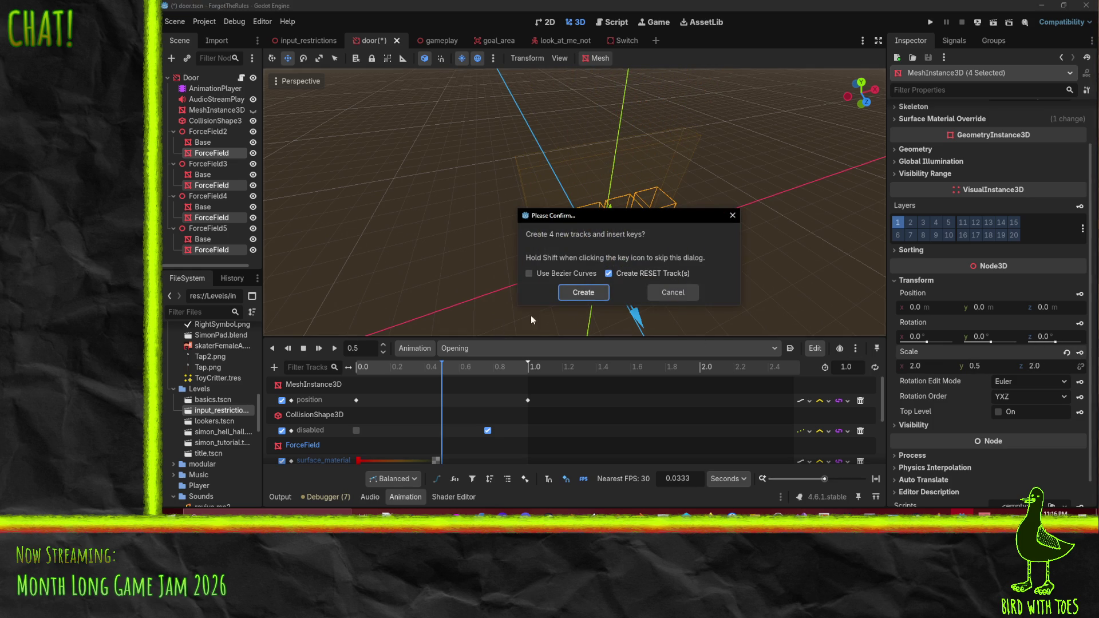
pyautogui.click(582, 293)
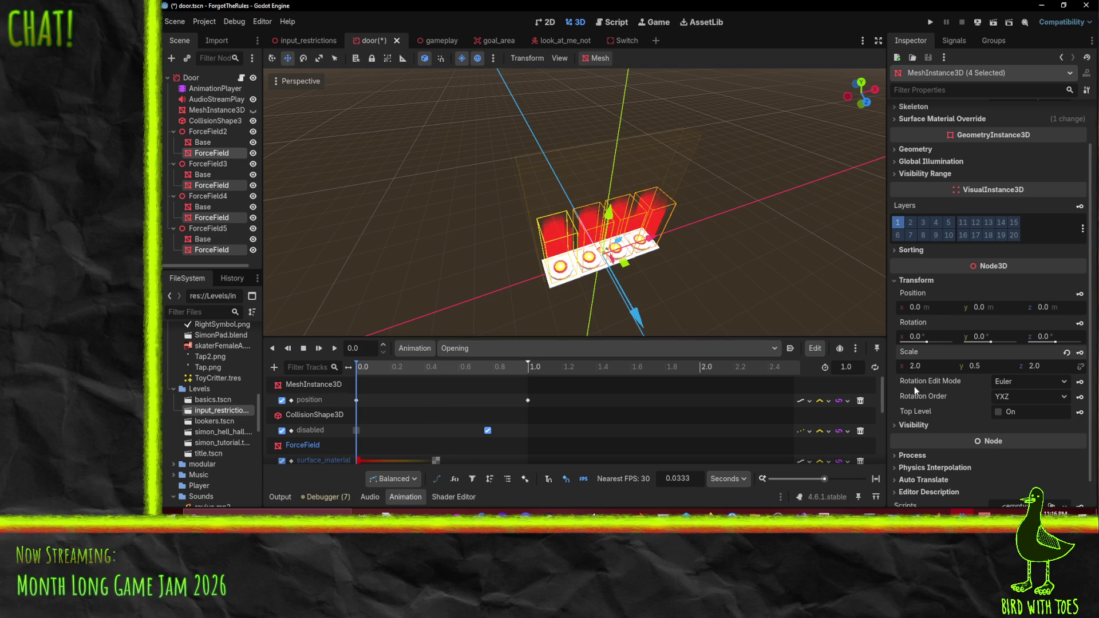
pyautogui.click(1066, 352)
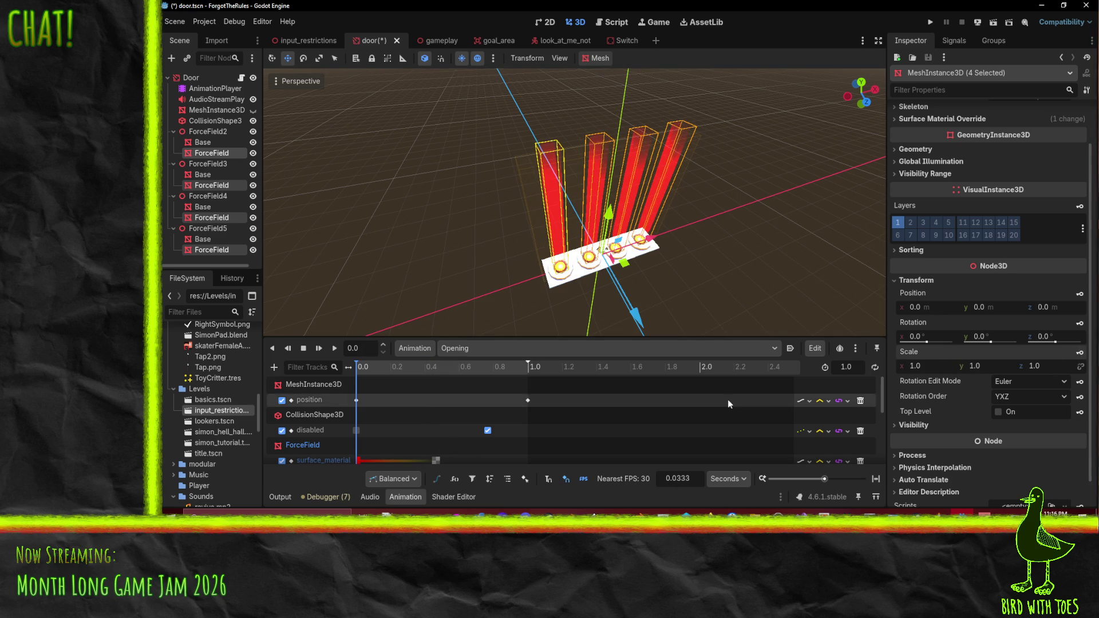
pyautogui.click(333, 349)
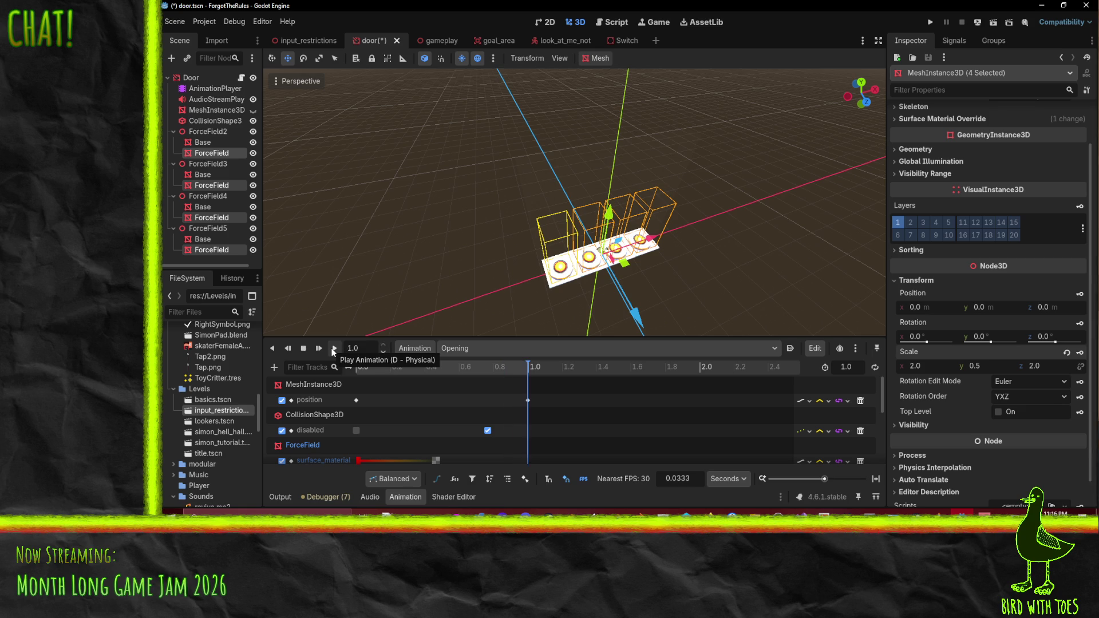
pyautogui.scroll(2, 477, 310)
pyautogui.moveTo(477, 310)
pyautogui.mouseDown()
pyautogui.moveTo(466, 281)
pyautogui.moveTo(490, 258)
pyautogui.mouseUp()
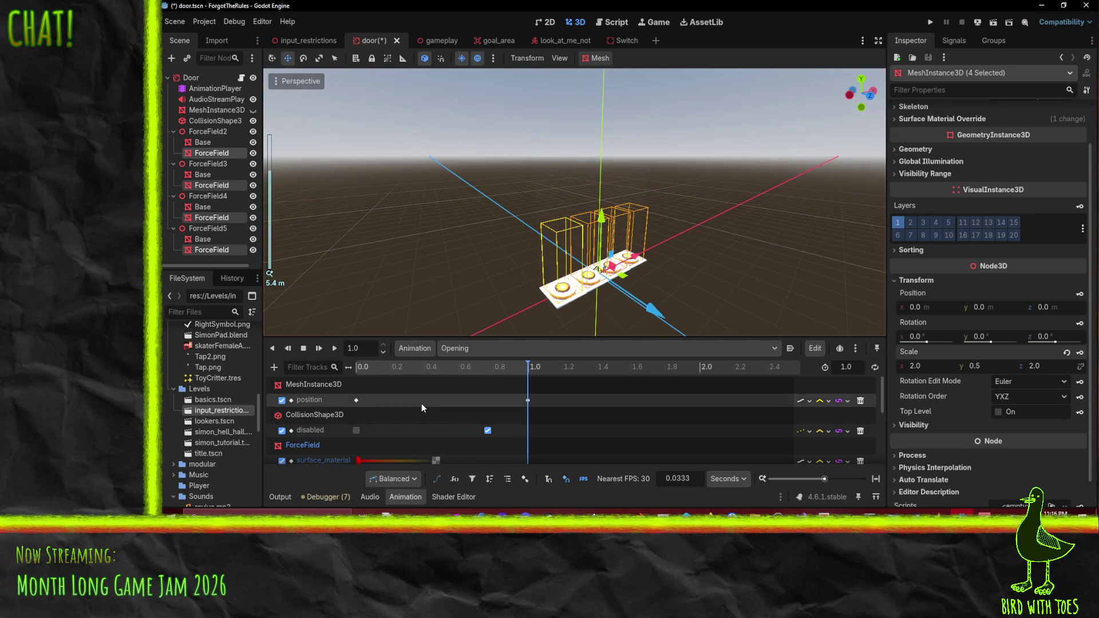
pyautogui.scroll(-2, 421, 404)
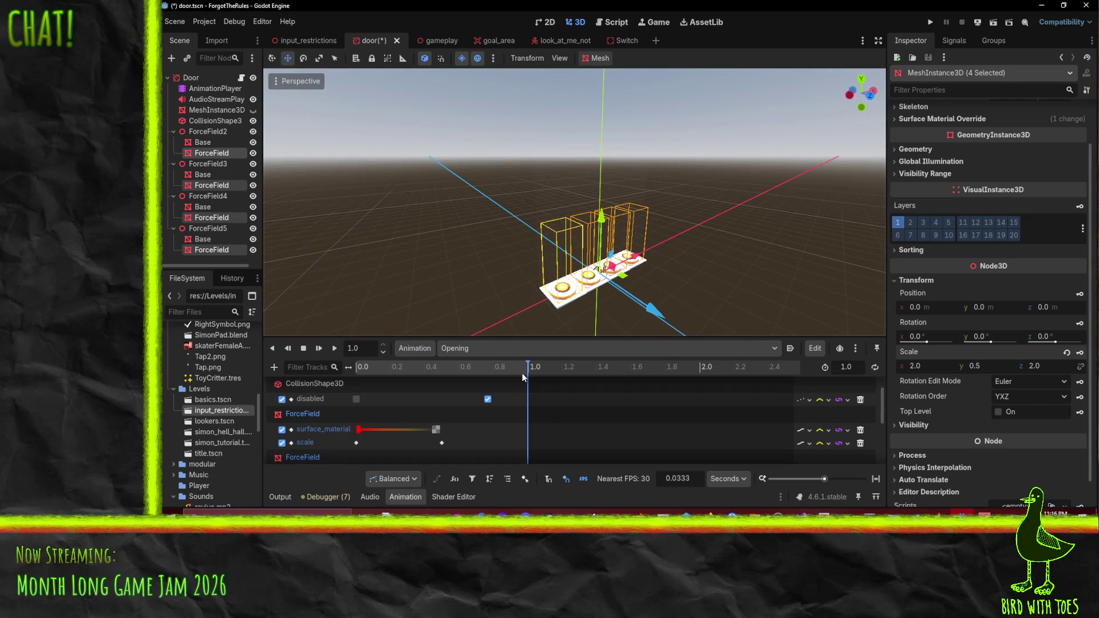
pyautogui.moveTo(439, 370)
pyautogui.mouseDown()
pyautogui.moveTo(345, 370)
pyautogui.moveTo(451, 374)
pyautogui.moveTo(347, 389)
pyautogui.mouseUp()
# Save the door scene and switch to the Closing animation
pyautogui.hotkey('ctrl', 's')
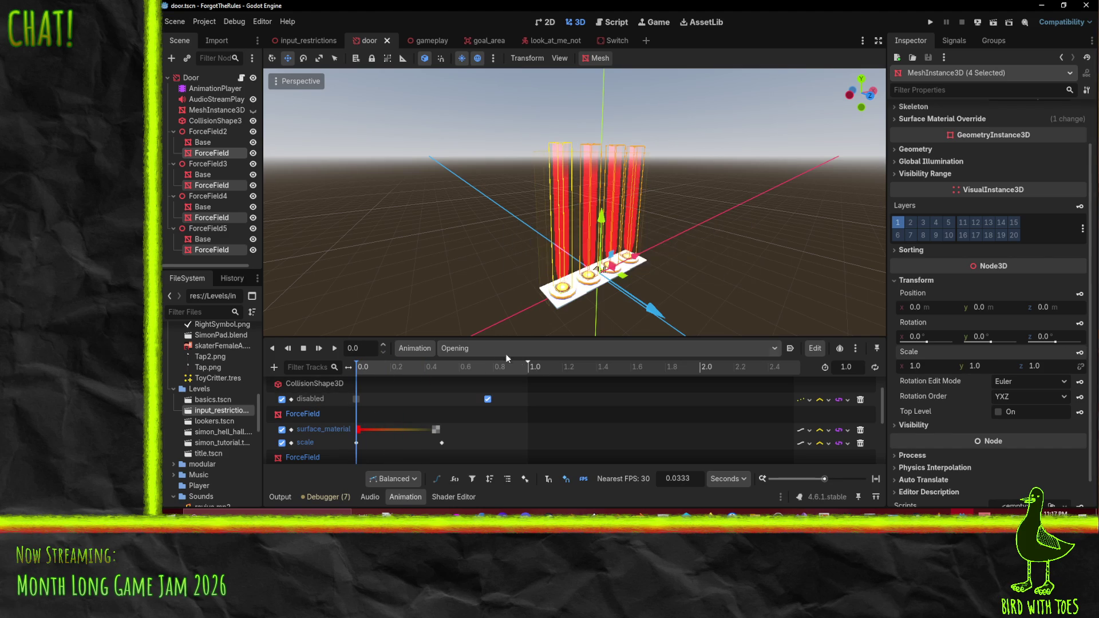
pyautogui.click(506, 349)
pyautogui.click(496, 375)
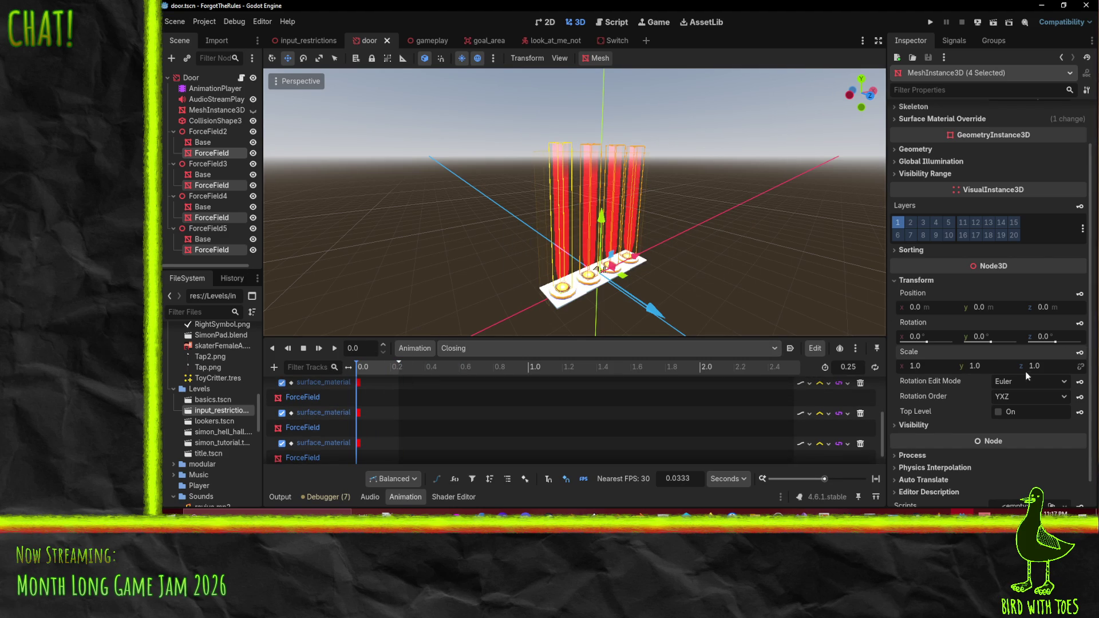
# Key the pillars flattened to 0.1 y scale, then restore full 1.0 height at the end
pyautogui.click(988, 366)
pyautogui.press('Return')
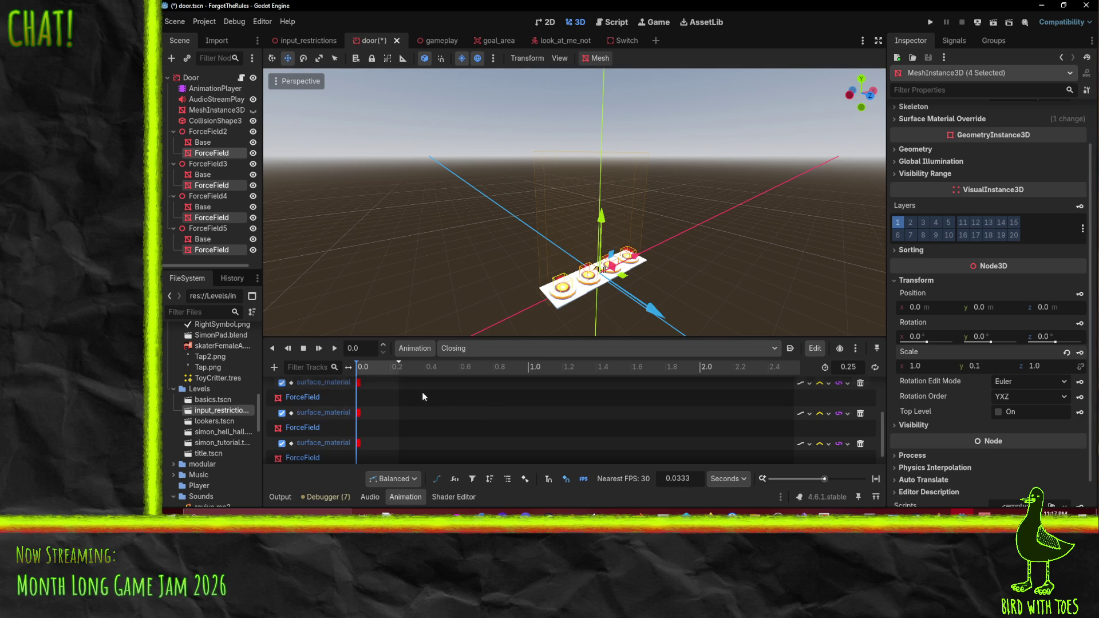
pyautogui.click(1080, 353)
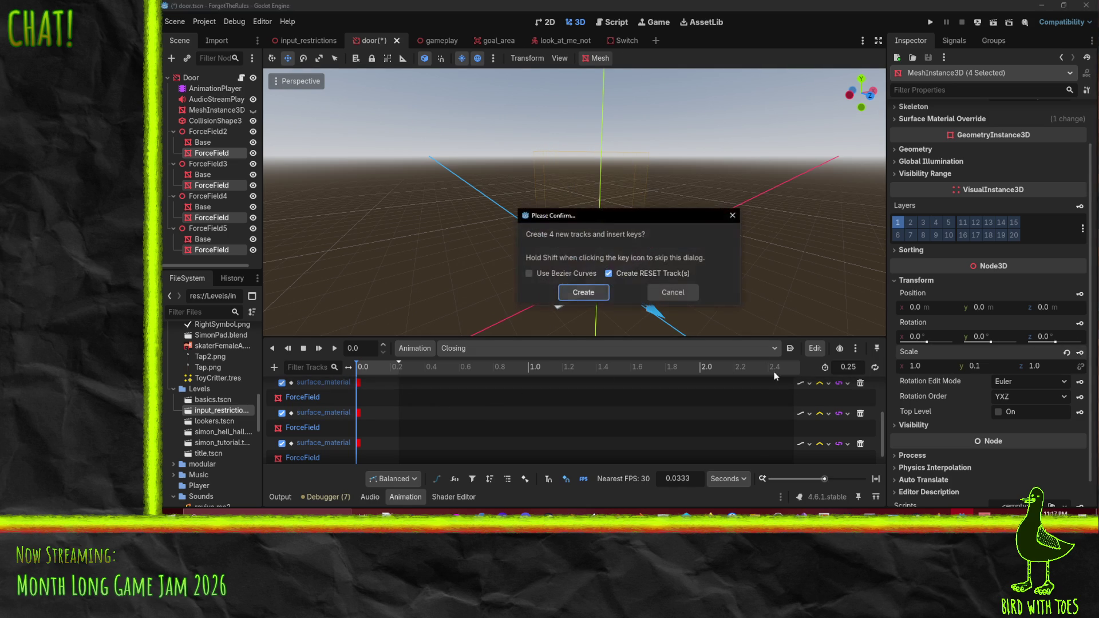
pyautogui.click(583, 293)
pyautogui.click(411, 371)
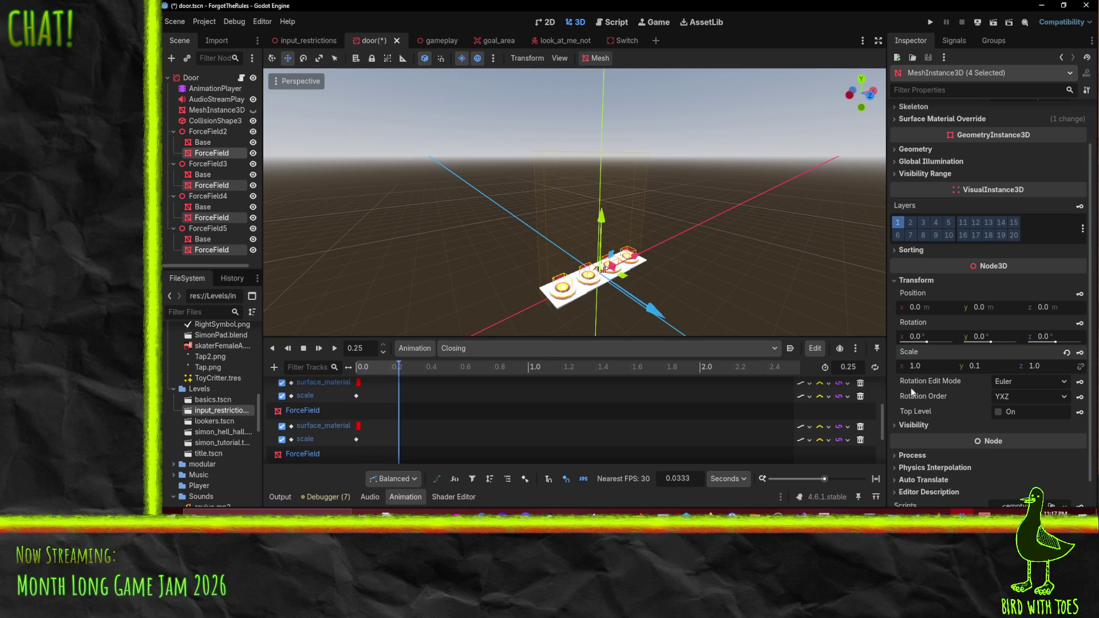
pyautogui.press('Return')
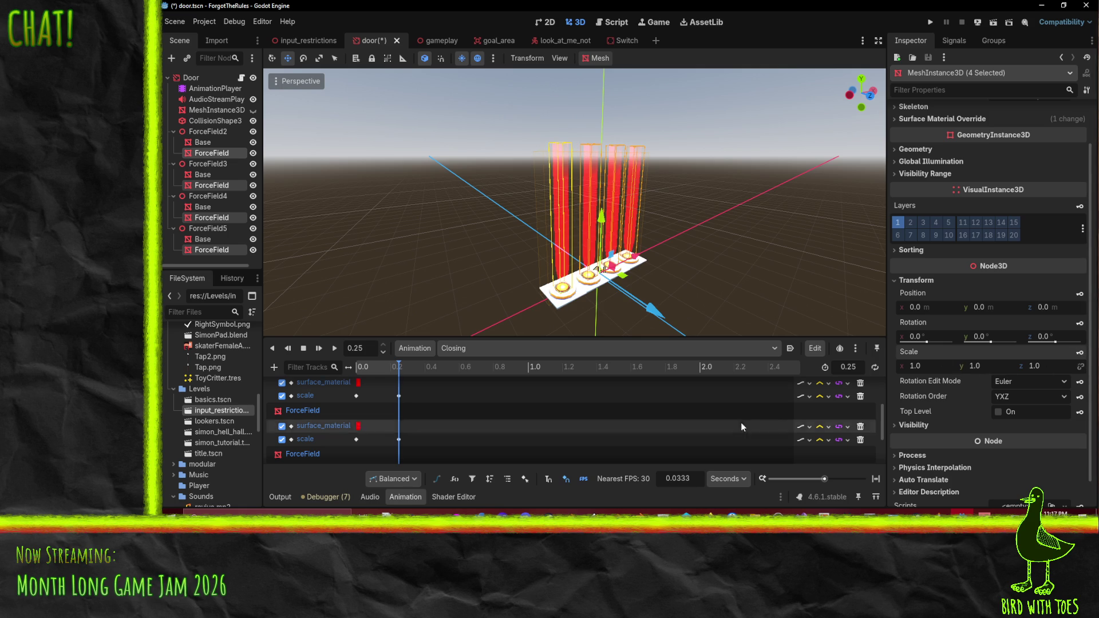
pyautogui.click(985, 366)
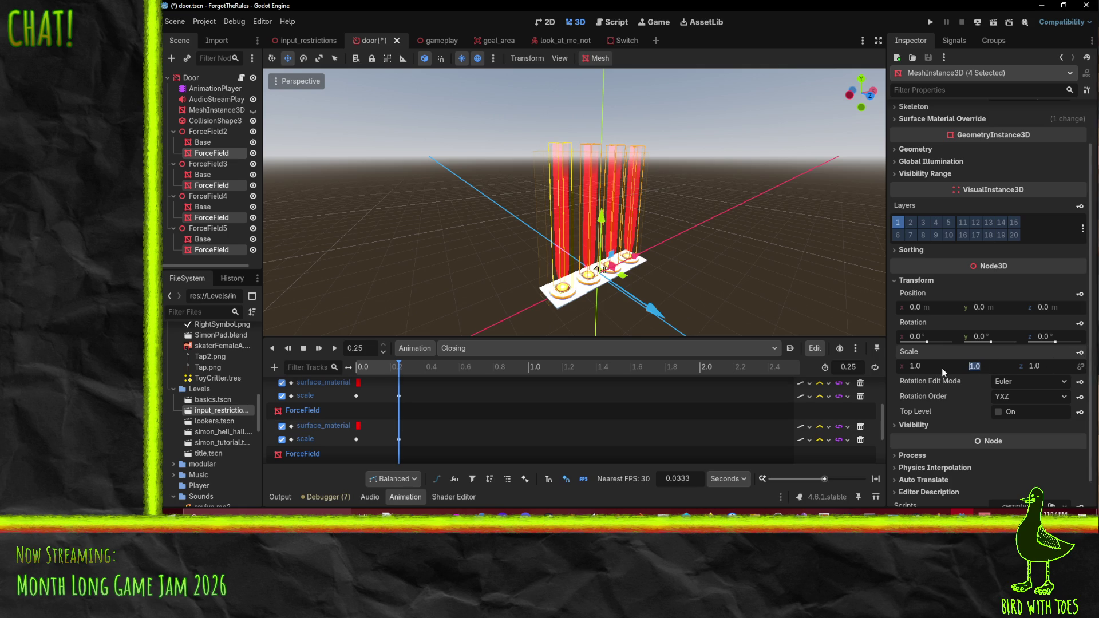
pyautogui.press('Return')
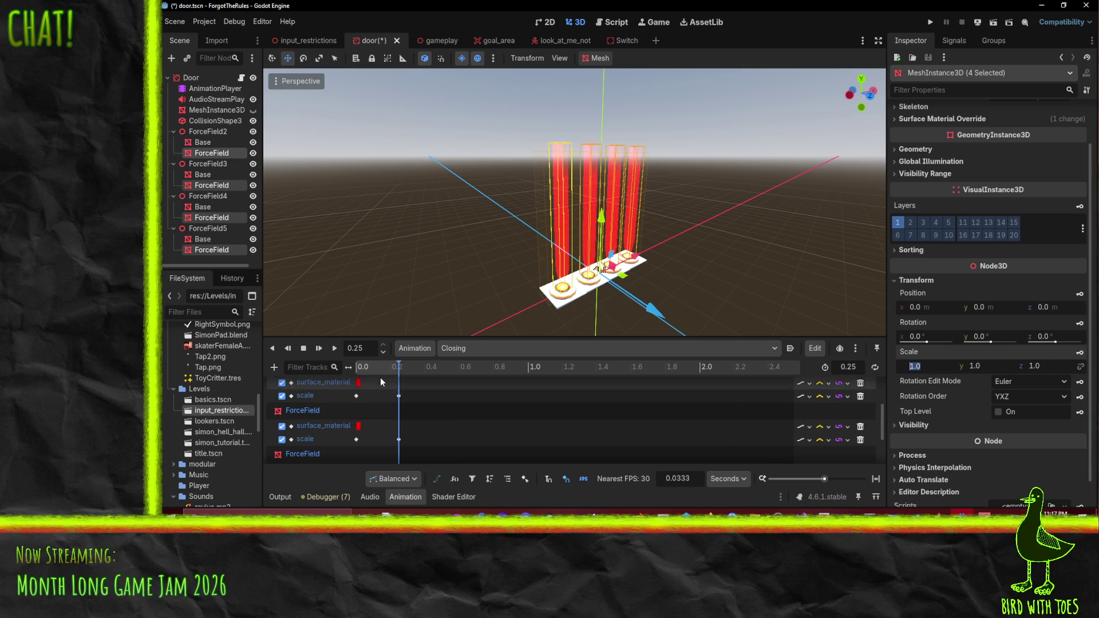
# Key a widened 2.0, 0.643, 2.0 scale at about 0.15 s
pyautogui.moveTo(376, 372)
pyautogui.mouseDown()
pyautogui.moveTo(394, 371)
pyautogui.moveTo(383, 376)
pyautogui.mouseUp()
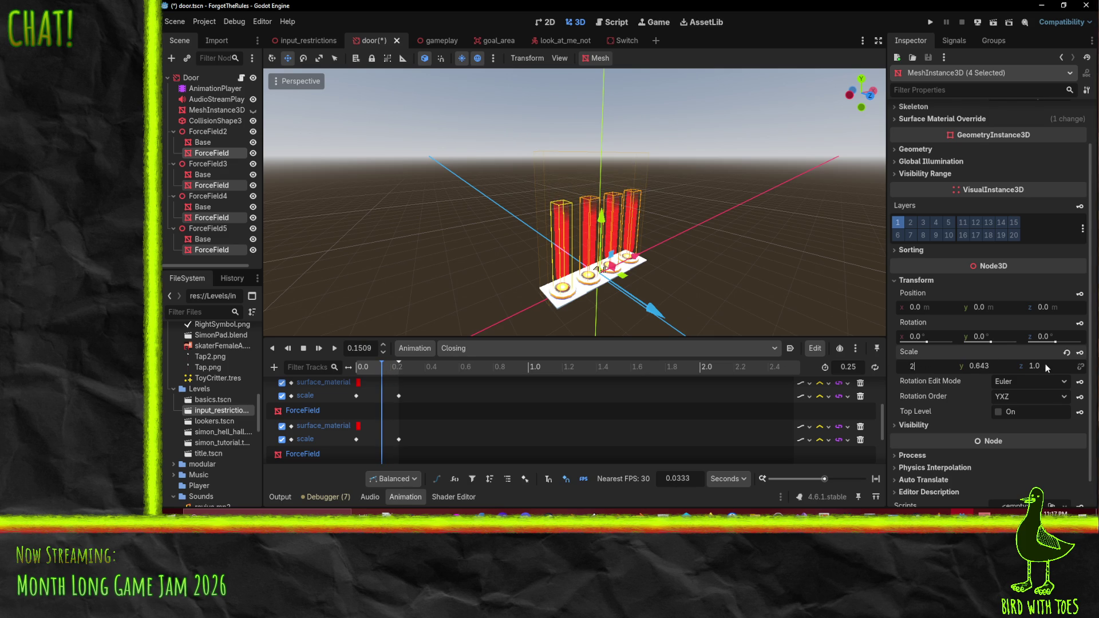
pyautogui.press('Return')
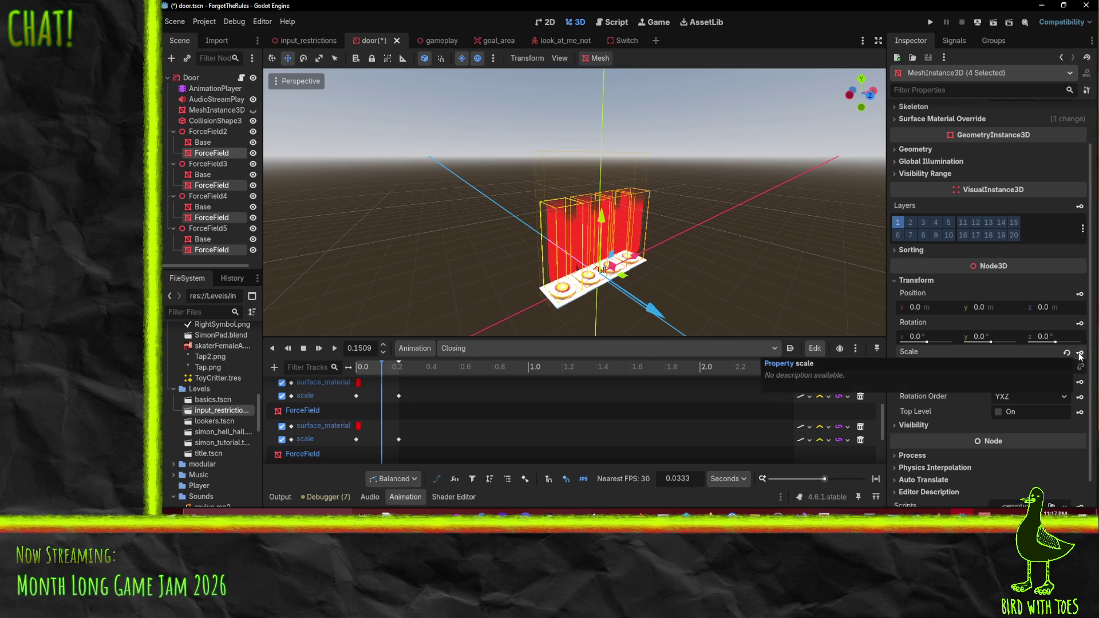
pyautogui.click(1080, 355)
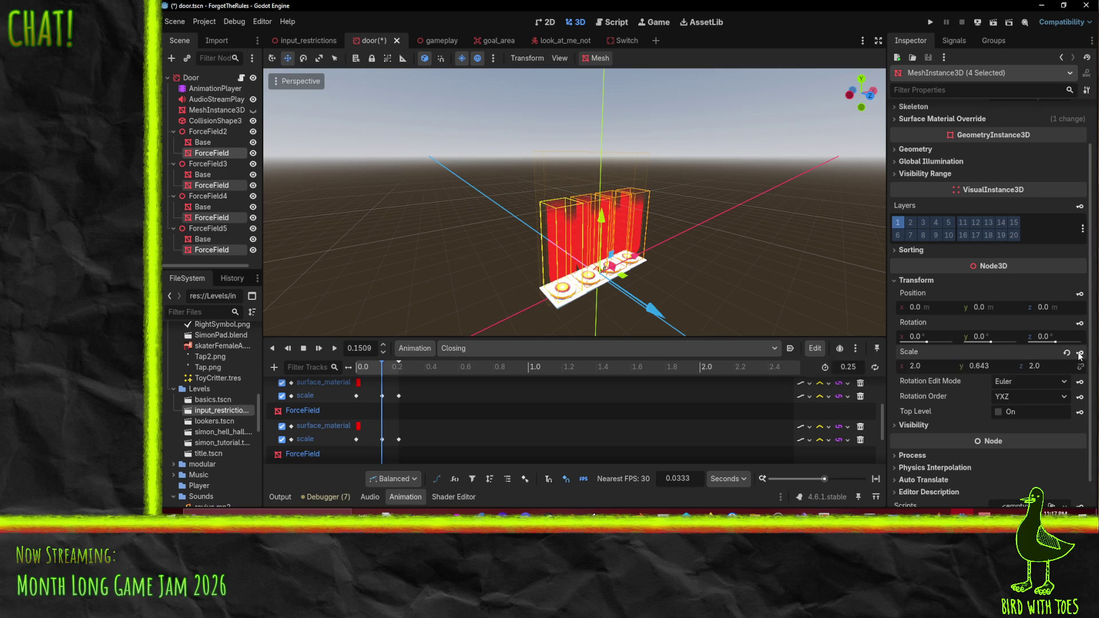
pyautogui.click(383, 396)
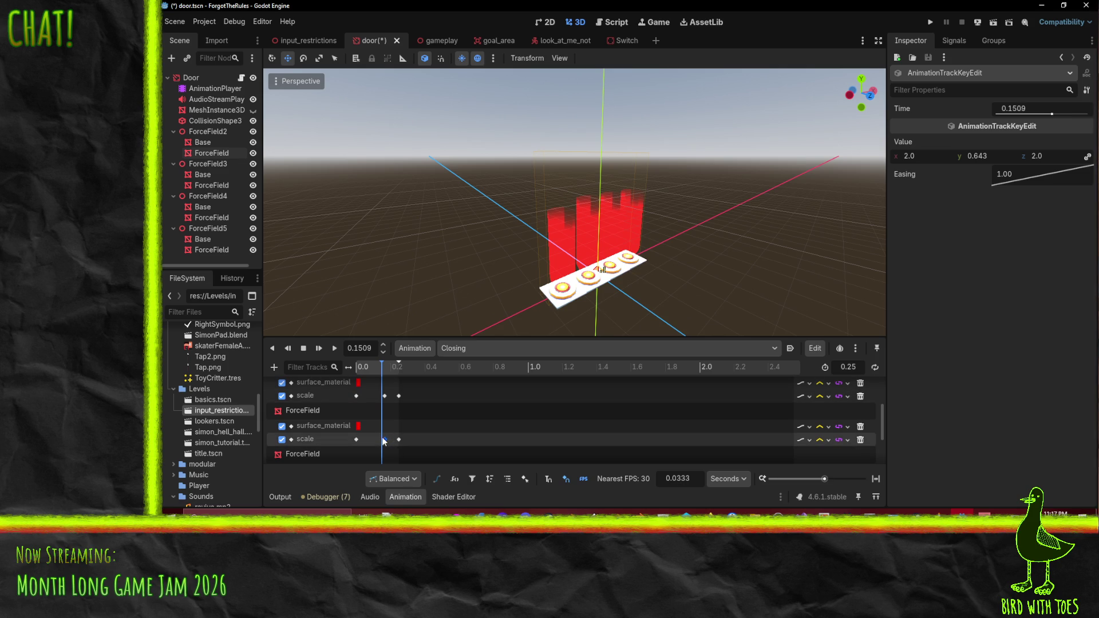
# Retime the Closing keys, keeping the starting colour key at 0 and moving the lower one later
pyautogui.scroll(-2, 383, 441)
pyautogui.moveTo(383, 421); pyautogui.dragTo(382, 426)
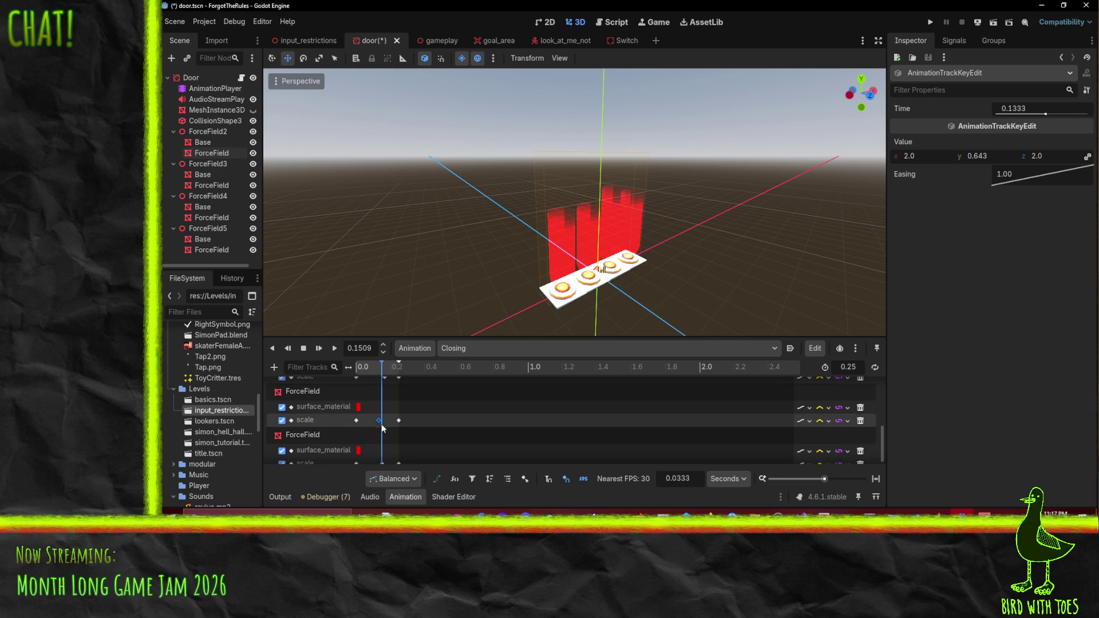
pyautogui.scroll(-1, 383, 435)
pyautogui.click(385, 457)
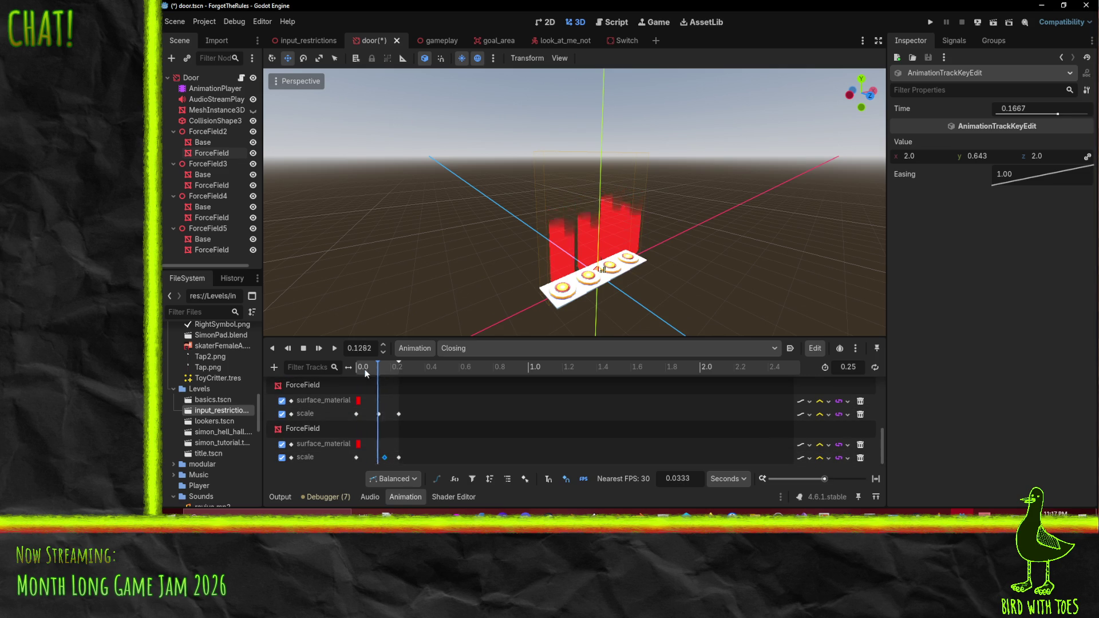
pyautogui.click(330, 349)
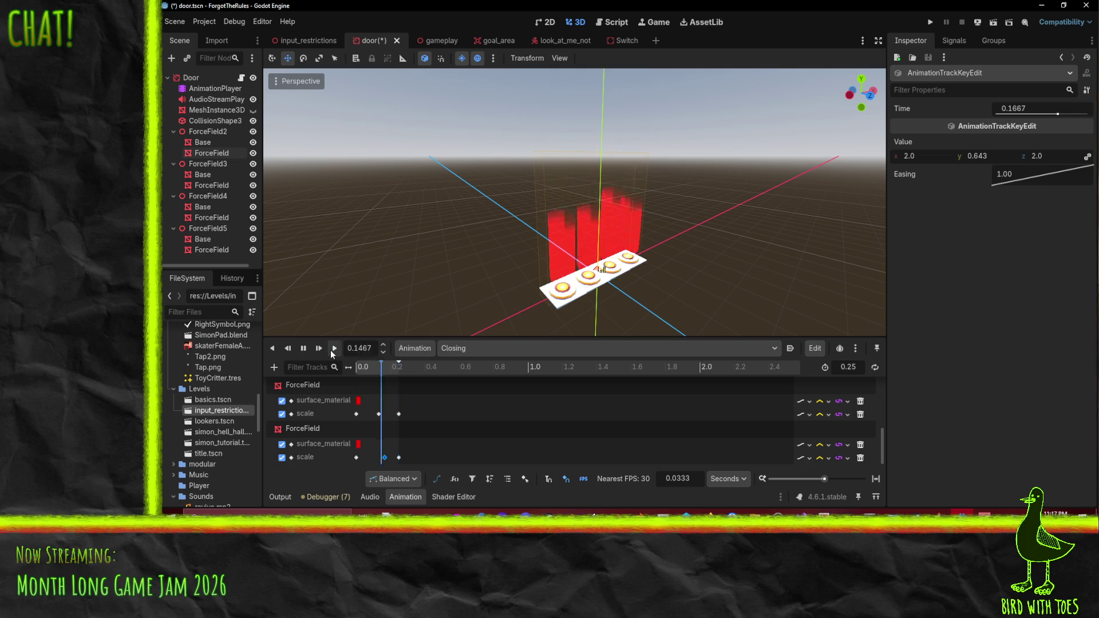
pyautogui.scroll(2, 378, 383)
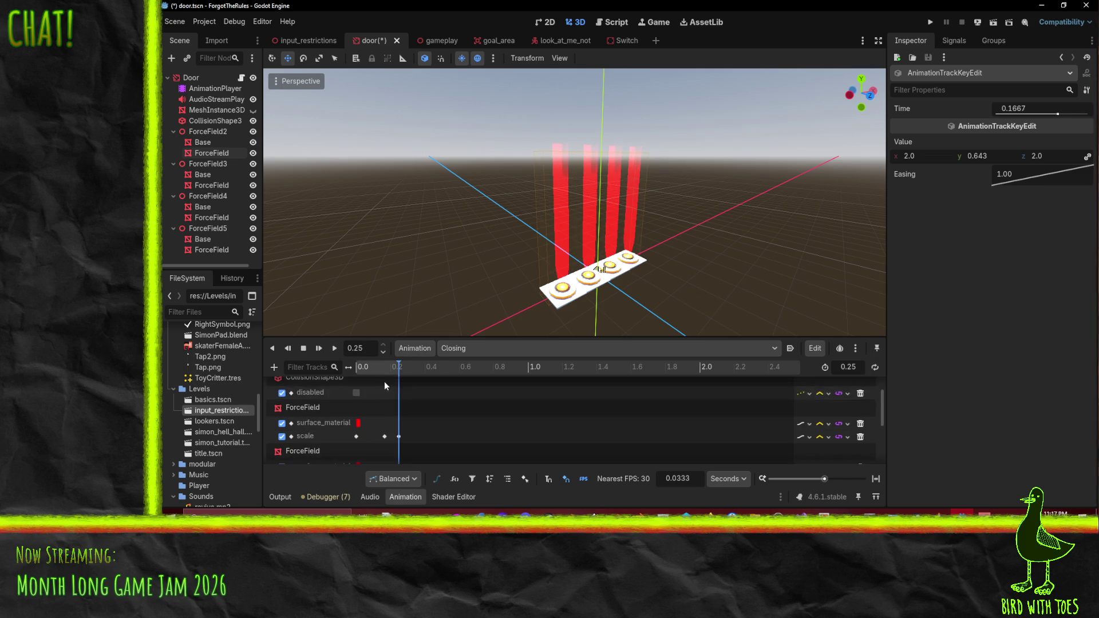
pyautogui.scroll(2, 384, 384)
pyautogui.click(377, 370)
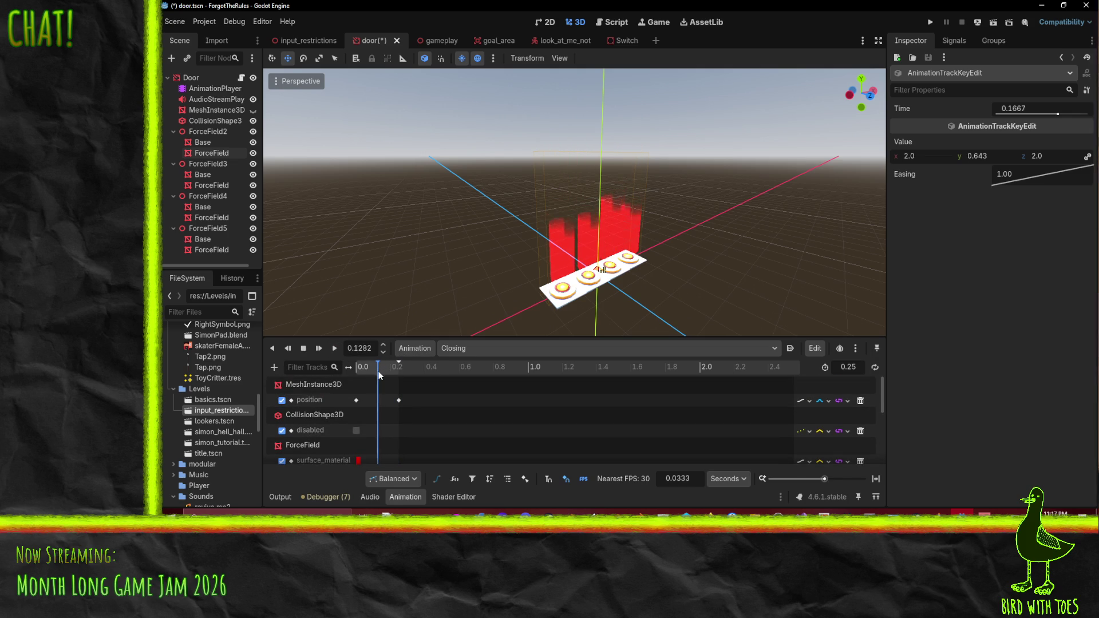
pyautogui.scroll(-2, 368, 437)
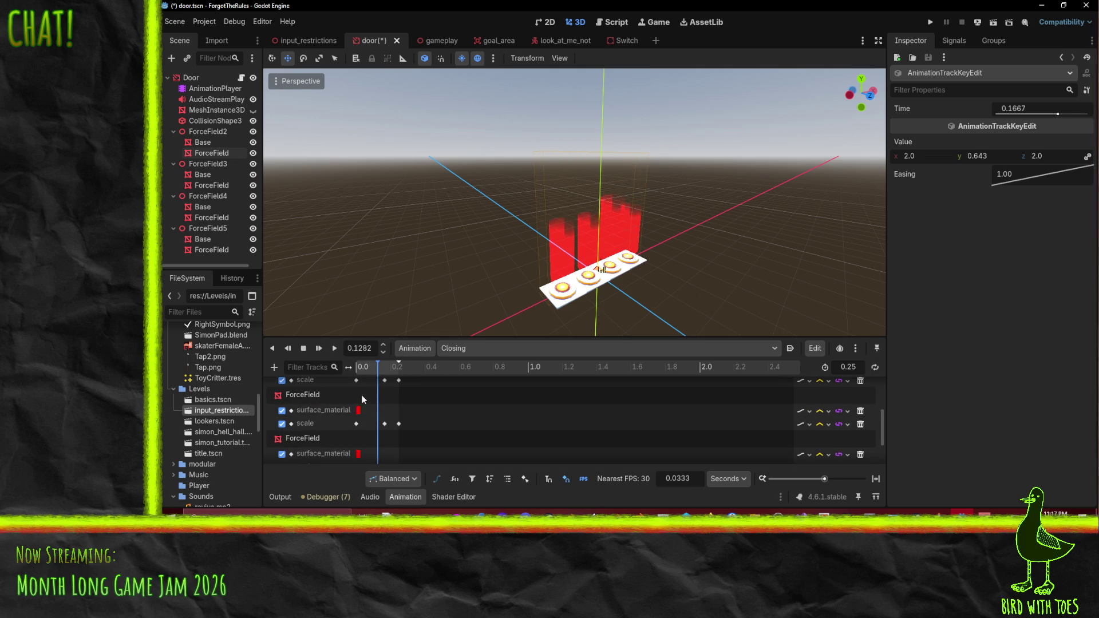
pyautogui.click(358, 415)
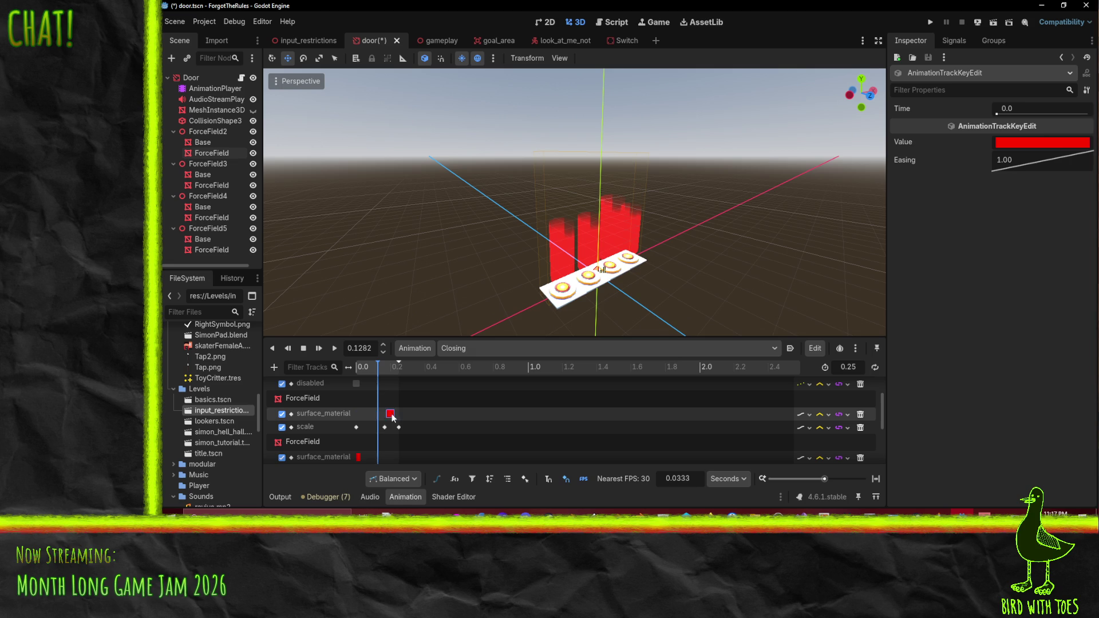
pyautogui.moveTo(399, 419)
pyautogui.mouseDown()
pyautogui.moveTo(356, 410)
pyautogui.moveTo(389, 411)
pyautogui.mouseUp()
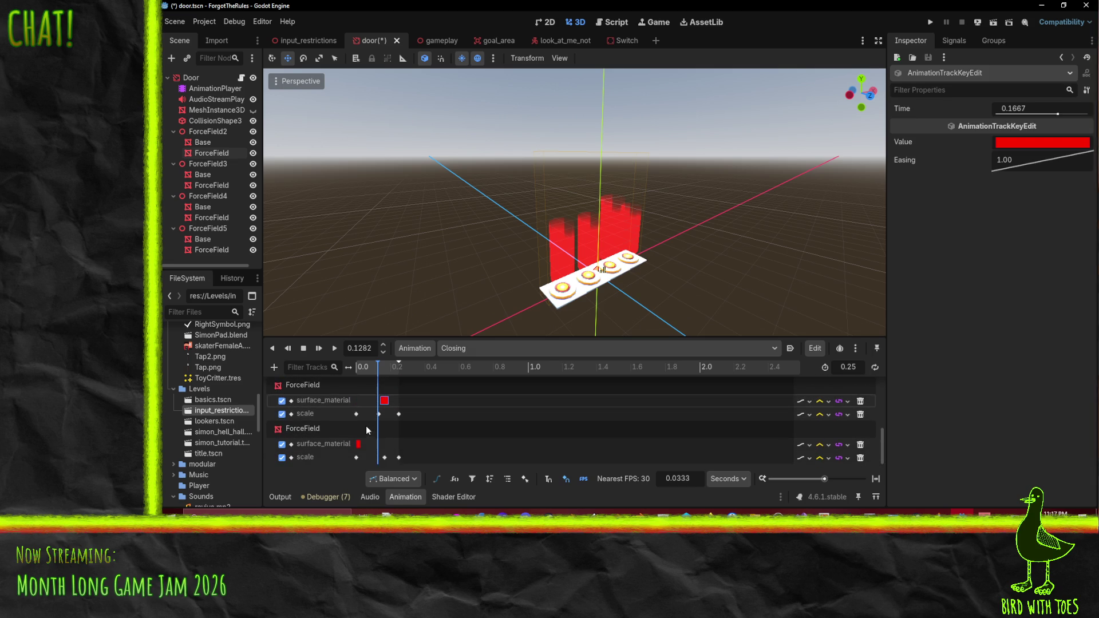
pyautogui.moveTo(358, 445); pyautogui.dragTo(399, 447)
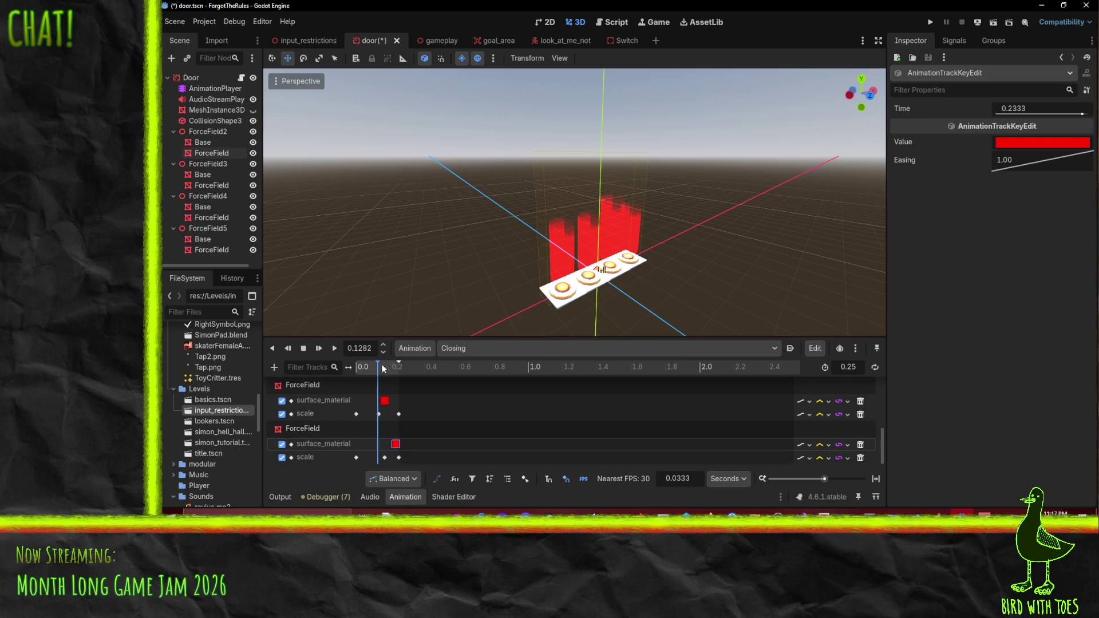
# Lower the albedo saturation of the four ForceField pillars' override material to pale cream
pyautogui.click(211, 250)
pyautogui.keyDown('ctrl'); pyautogui.click(211, 218); pyautogui.keyUp('ctrl')
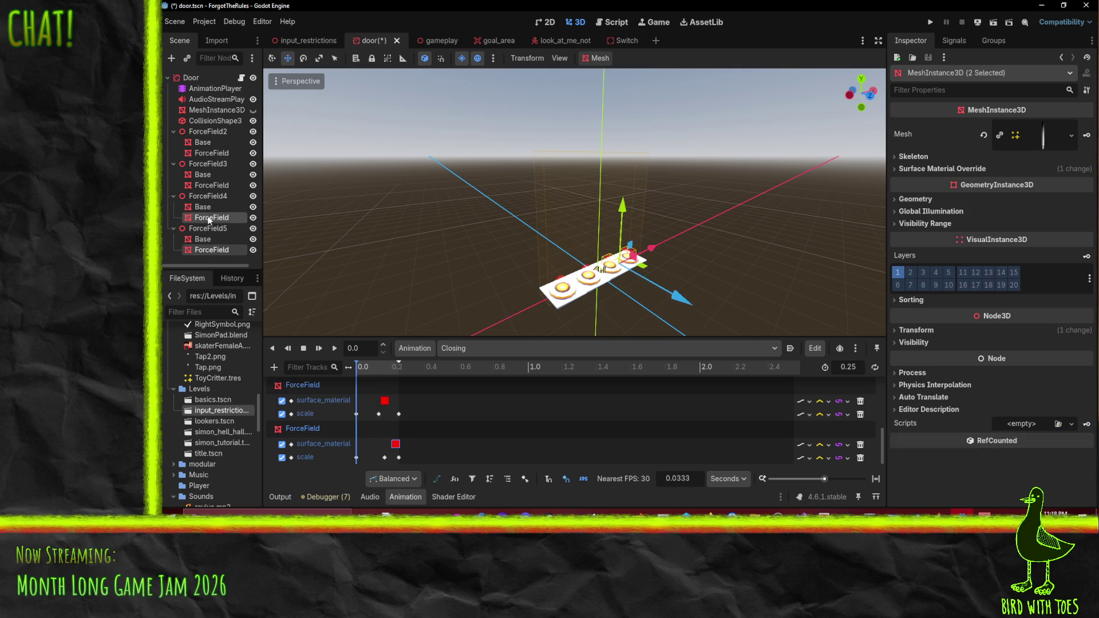
pyautogui.keyDown('ctrl'); pyautogui.click(211, 185); pyautogui.keyUp('ctrl')
pyautogui.keyDown('ctrl'); pyautogui.click(212, 153); pyautogui.keyUp('ctrl')
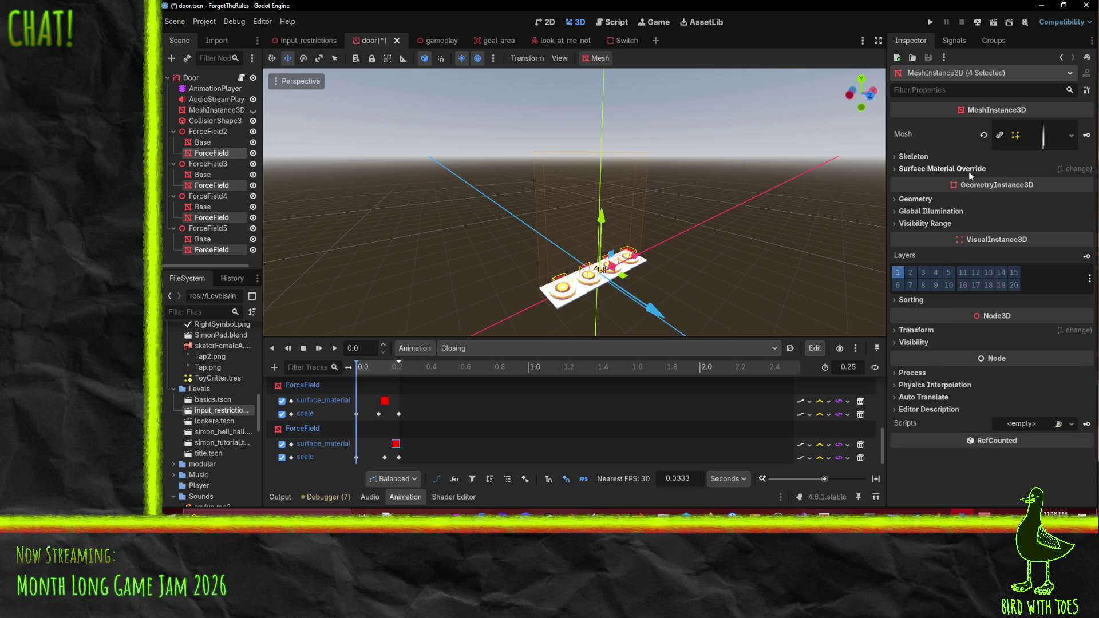
pyautogui.click(933, 168)
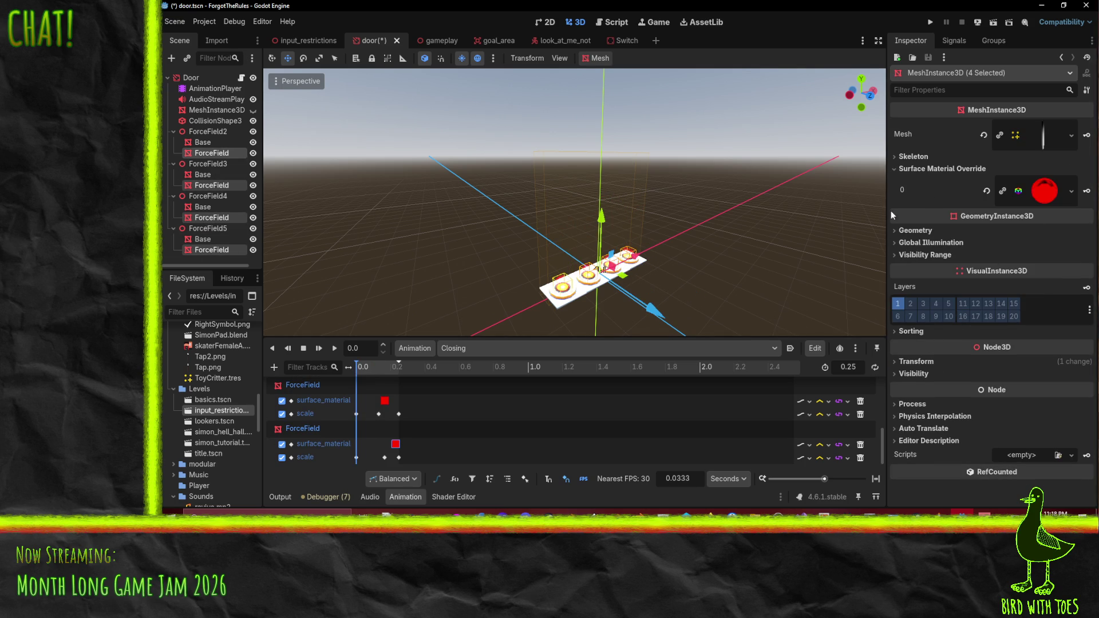
pyautogui.click(1038, 196)
pyautogui.scroll(-8, 1024, 400)
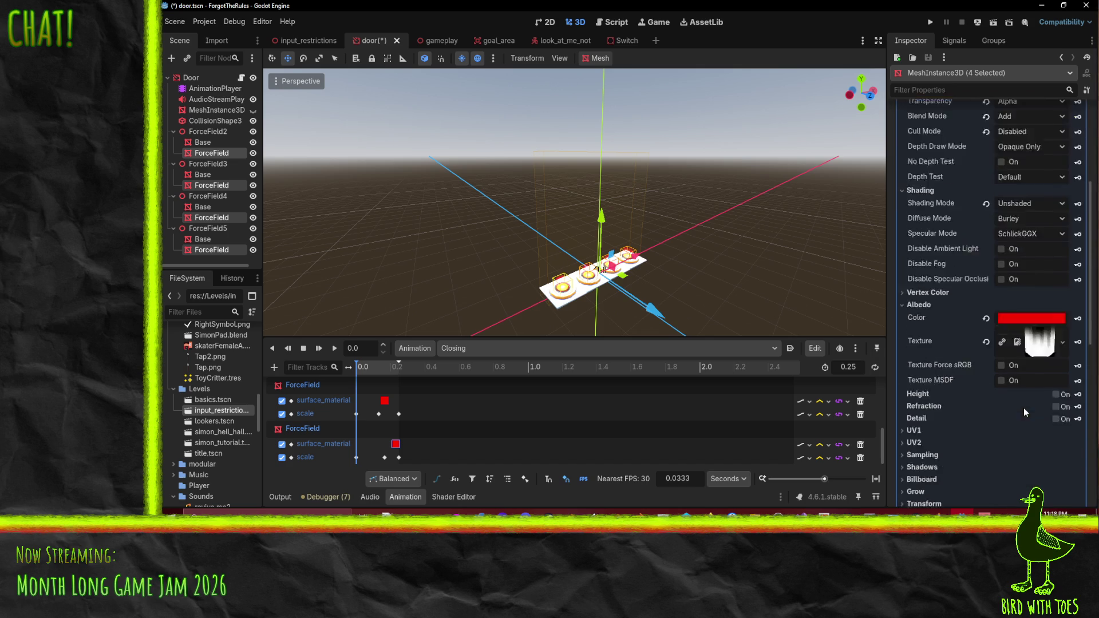
pyautogui.scroll(2, 1027, 396)
pyautogui.click(1035, 318)
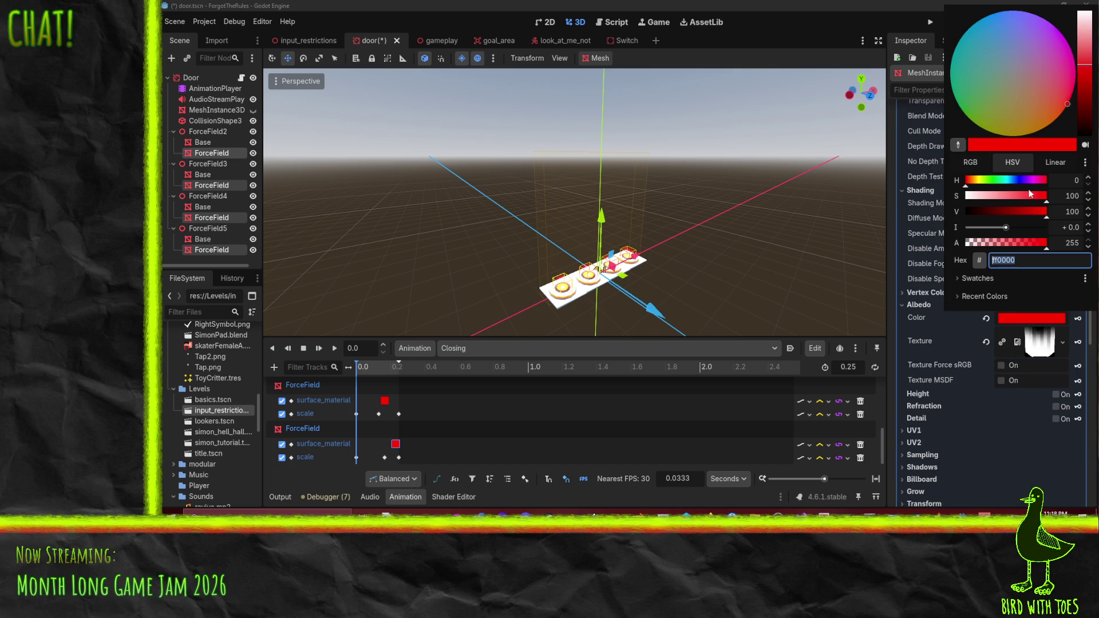
pyautogui.moveTo(1030, 194)
pyautogui.mouseDown()
pyautogui.moveTo(977, 200)
pyautogui.moveTo(988, 200)
pyautogui.moveTo(977, 184)
pyautogui.mouseUp()
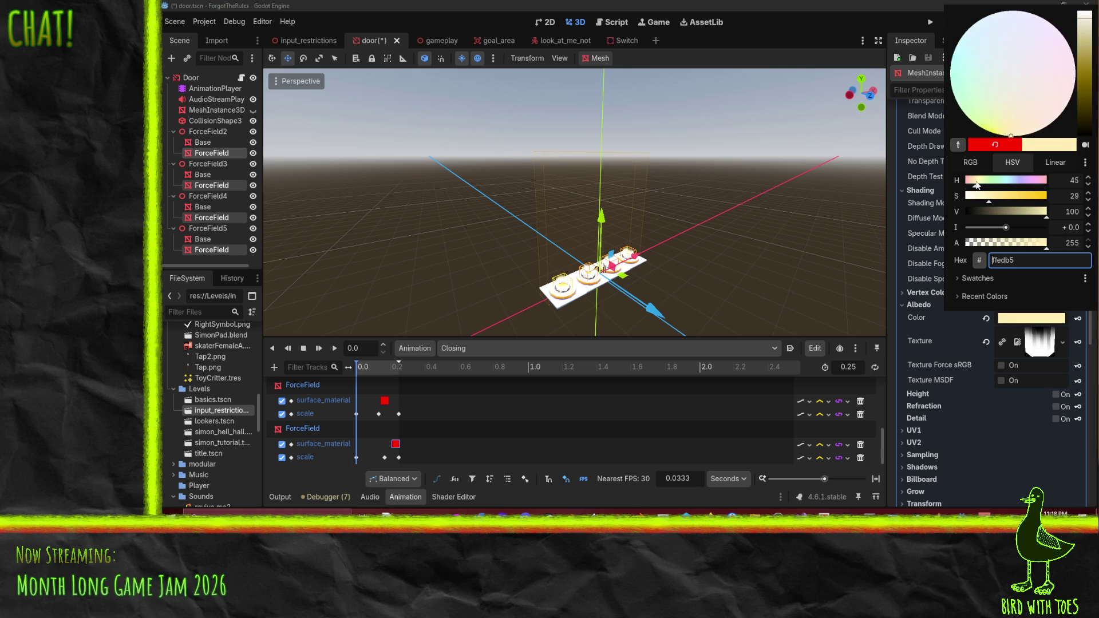
pyautogui.click(927, 331)
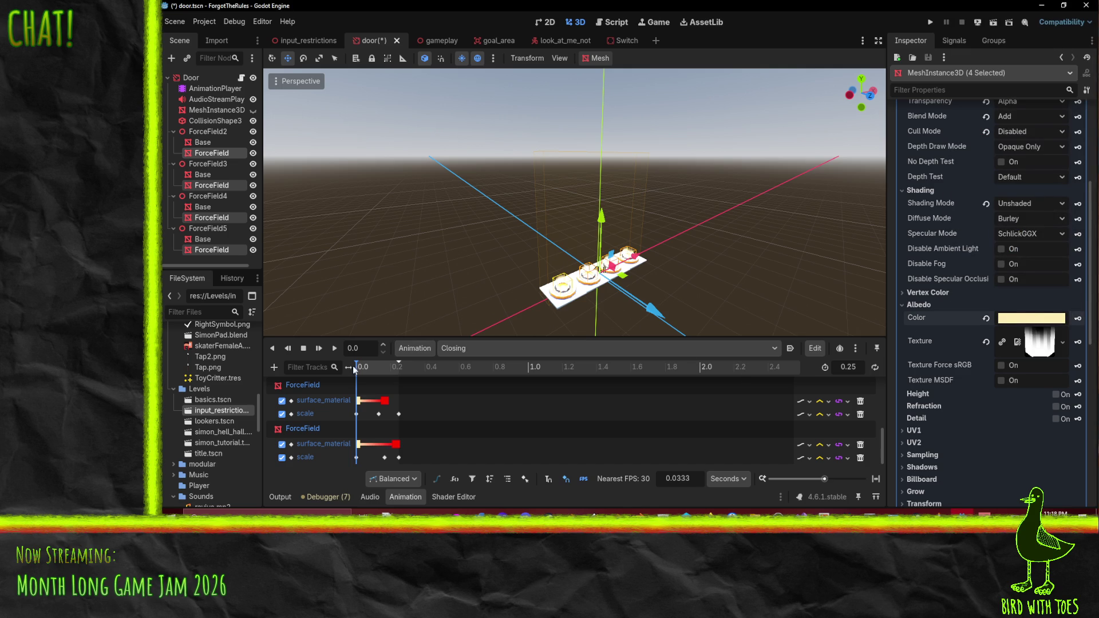
# Preview the Closing animation several times and save the door scene
pyautogui.click(336, 349)
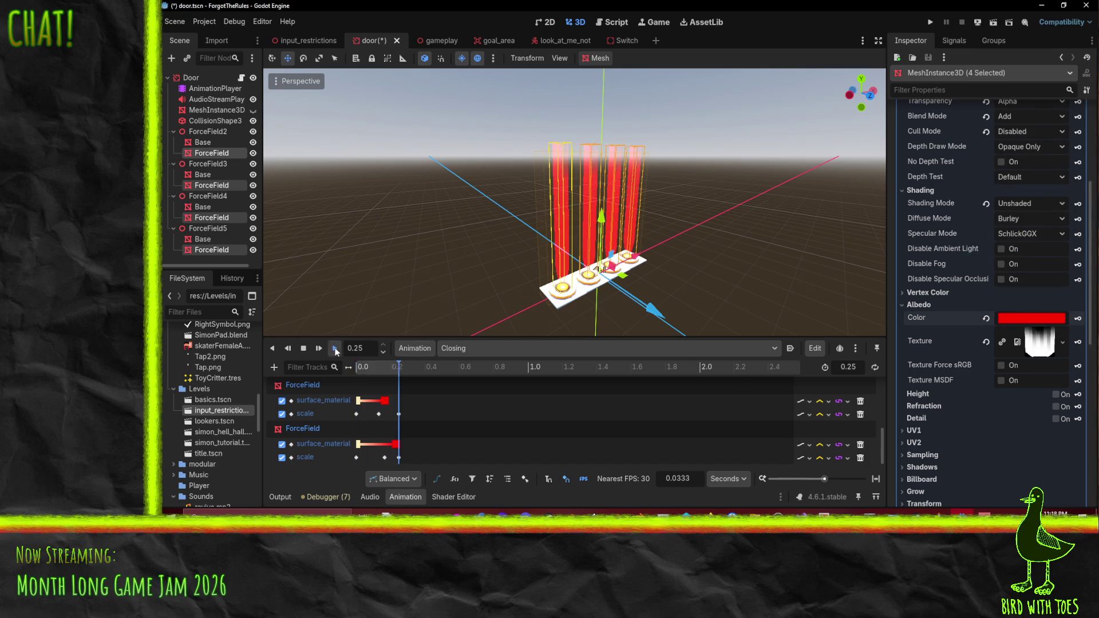
pyautogui.click(335, 348)
pyautogui.click(335, 349)
pyautogui.click(336, 349)
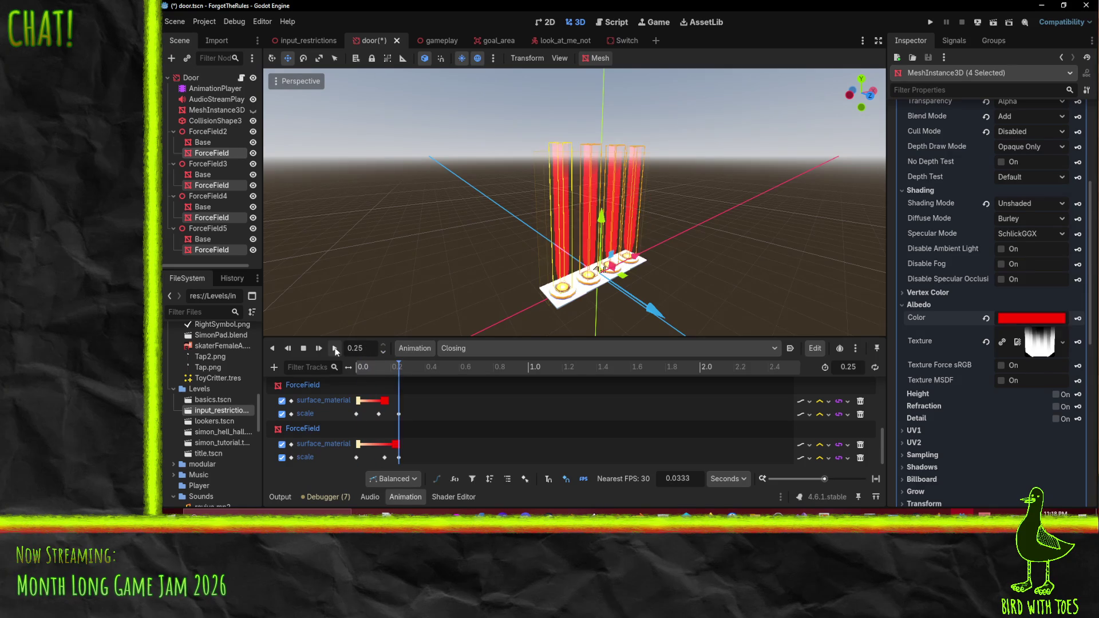
pyautogui.hotkey('ctrl', 's')
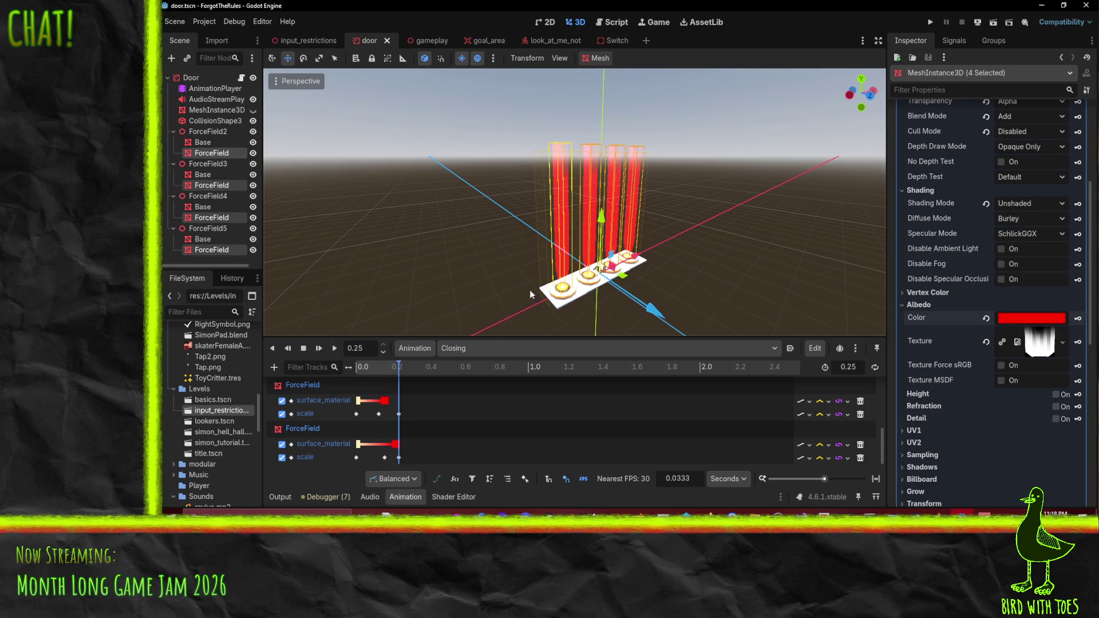
pyautogui.moveTo(486, 250)
pyautogui.mouseDown()
pyautogui.moveTo(493, 267)
pyautogui.moveTo(527, 281)
pyautogui.mouseUp()
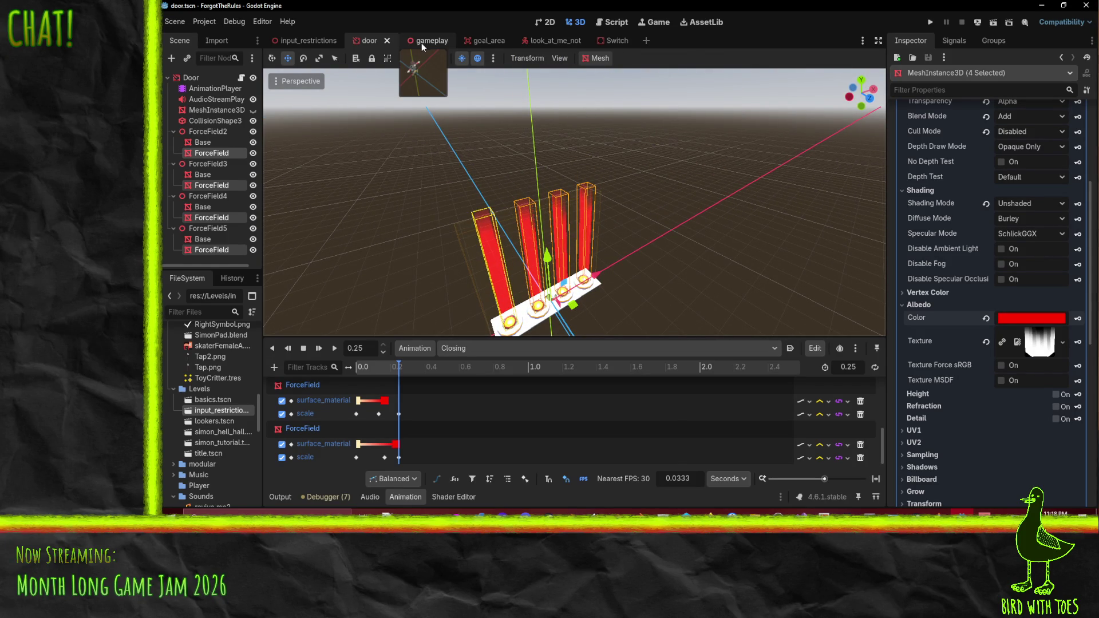
pyautogui.click(292, 43)
pyautogui.scroll(-5, 699, 191)
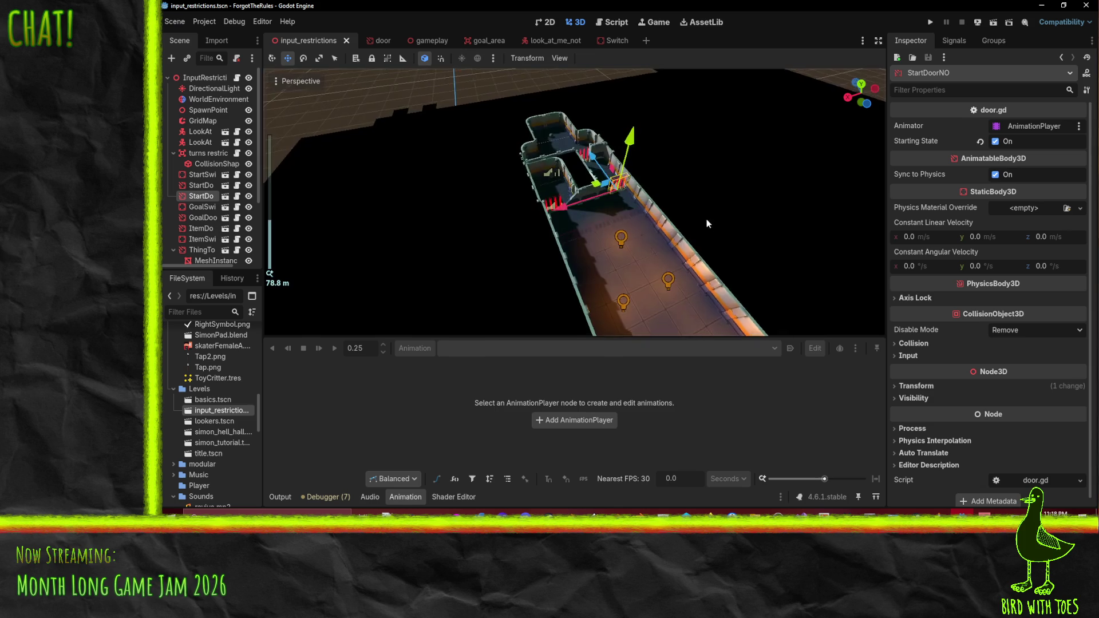
pyautogui.moveTo(740, 176)
pyautogui.mouseDown()
pyautogui.moveTo(486, 196)
pyautogui.moveTo(615, 191)
pyautogui.moveTo(590, 199)
pyautogui.moveTo(681, 217)
pyautogui.moveTo(637, 210)
pyautogui.mouseUp()
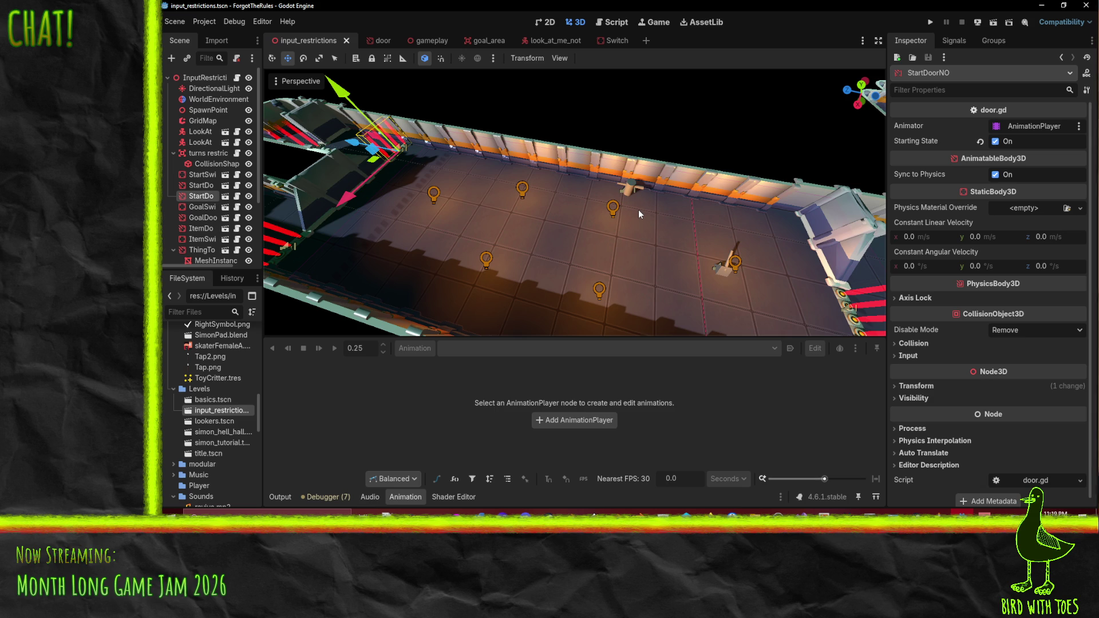
pyautogui.moveTo(489, 233)
pyautogui.mouseDown()
pyautogui.moveTo(409, 224)
pyautogui.moveTo(448, 225)
pyautogui.moveTo(434, 220)
pyautogui.mouseUp()
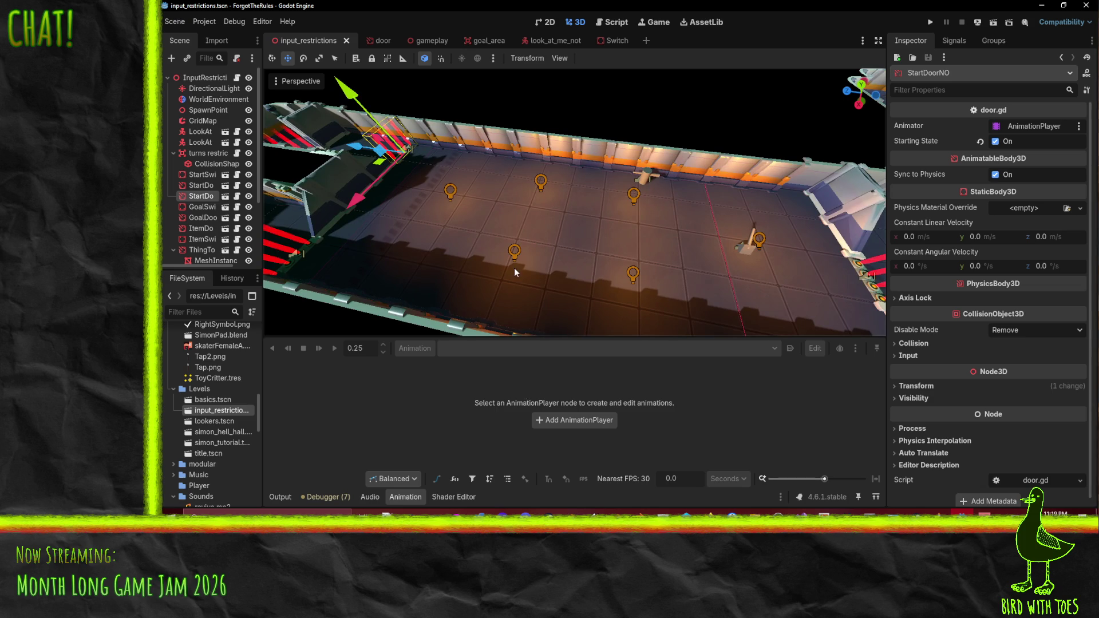
pyautogui.moveTo(514, 265); pyautogui.dragTo(561, 187)
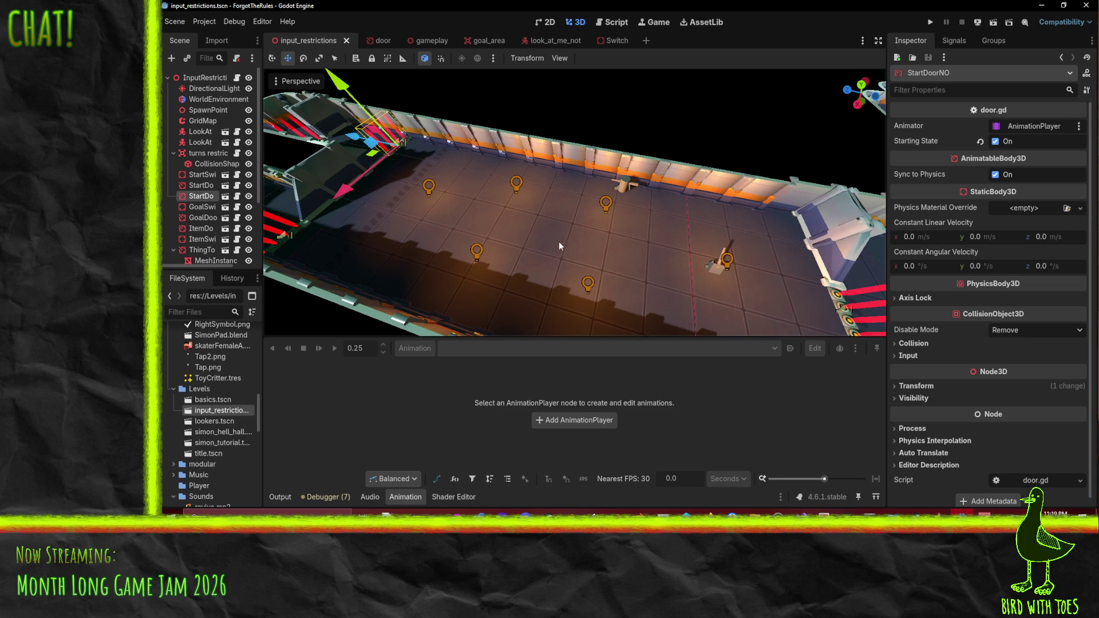
pyautogui.scroll(-3, 553, 250)
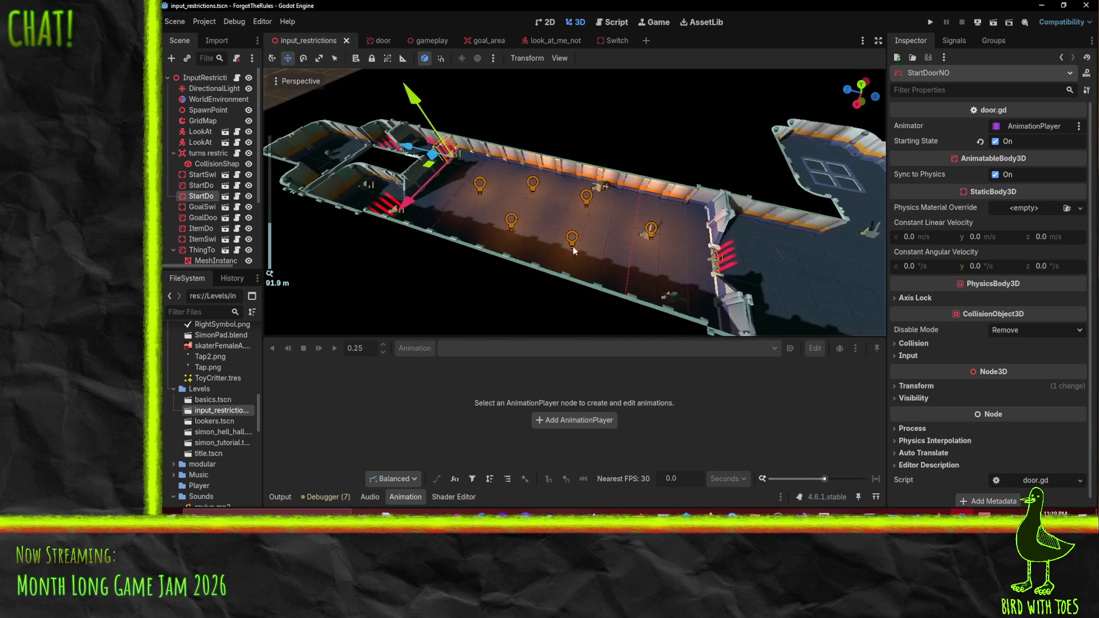
pyautogui.moveTo(606, 250); pyautogui.dragTo(631, 255)
pyautogui.scroll(2, 620, 252)
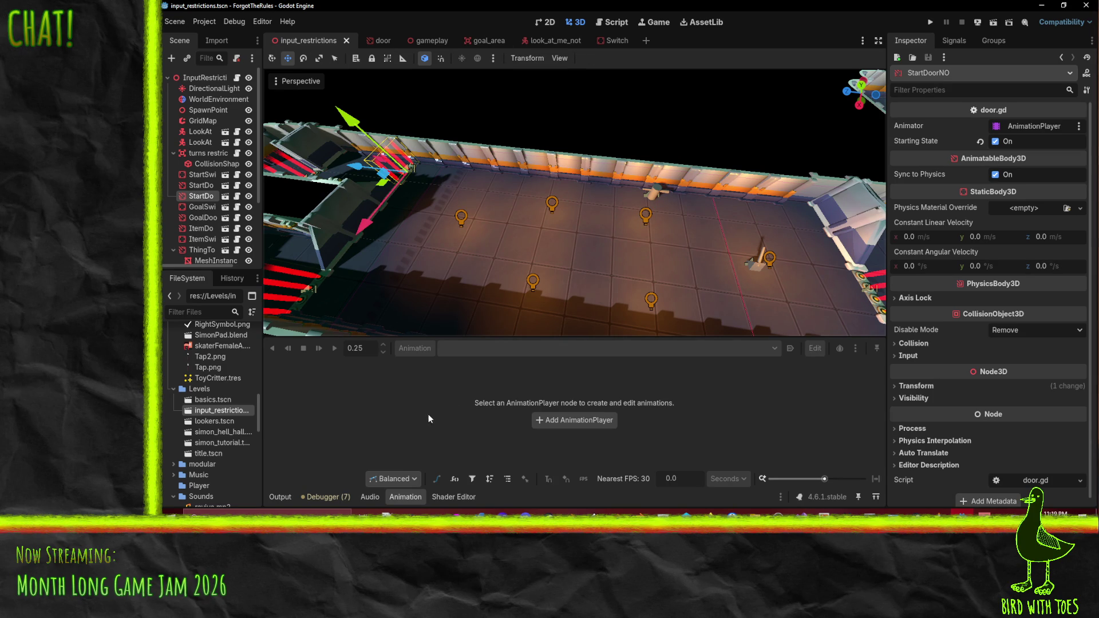
# Return to the door scene, switch to the Closed animation, and play then stop it
pyautogui.click(382, 41)
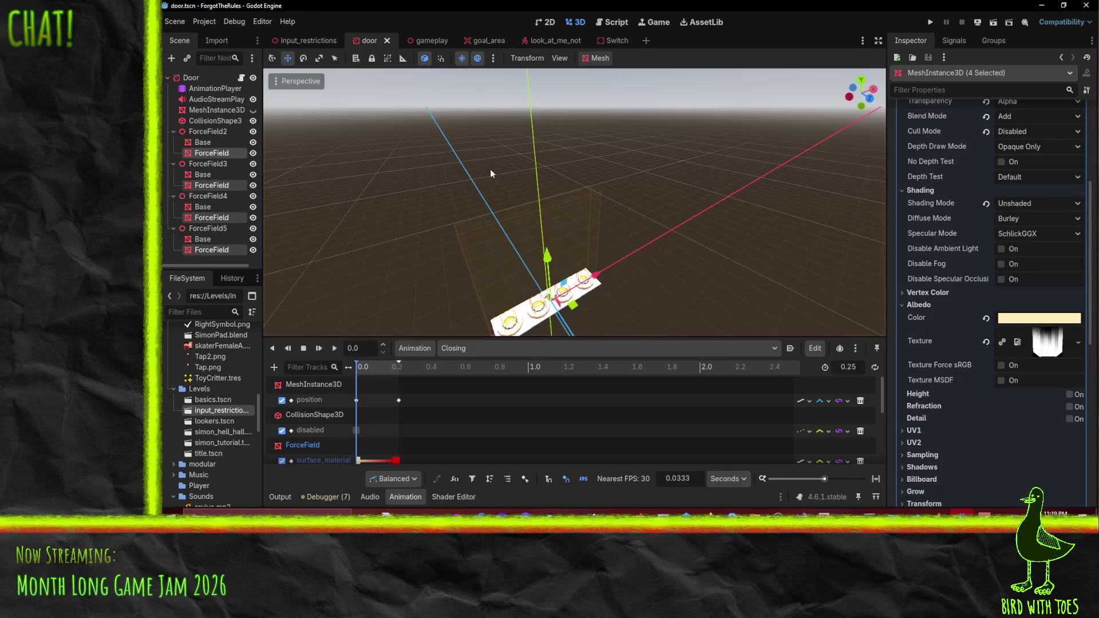
pyautogui.click(458, 348)
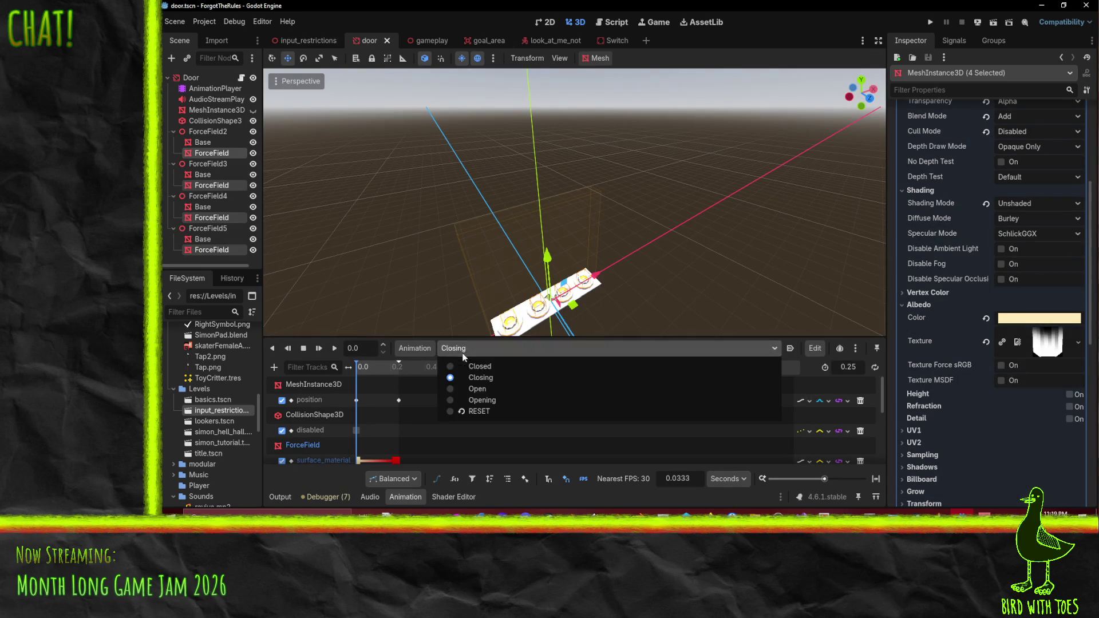
pyautogui.click(439, 370)
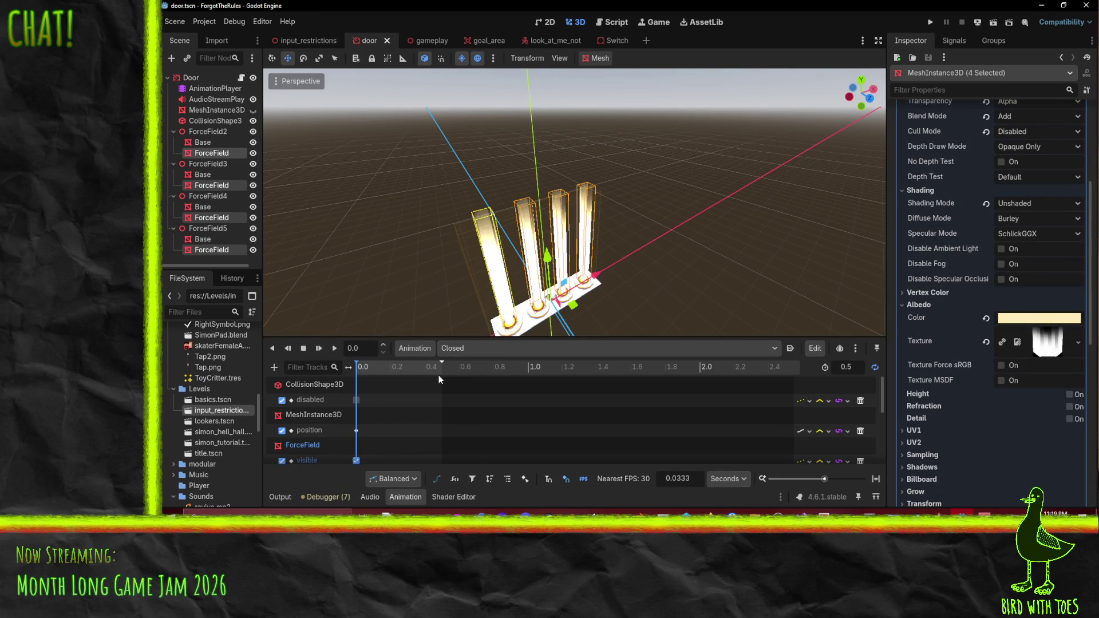
pyautogui.click(336, 350)
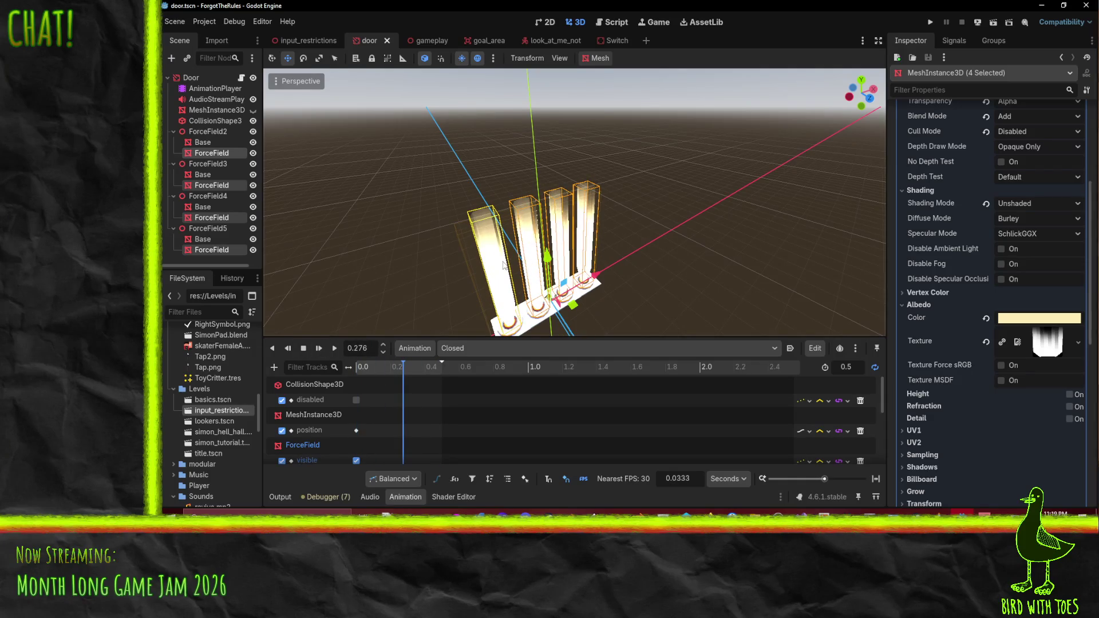
pyautogui.press('s')
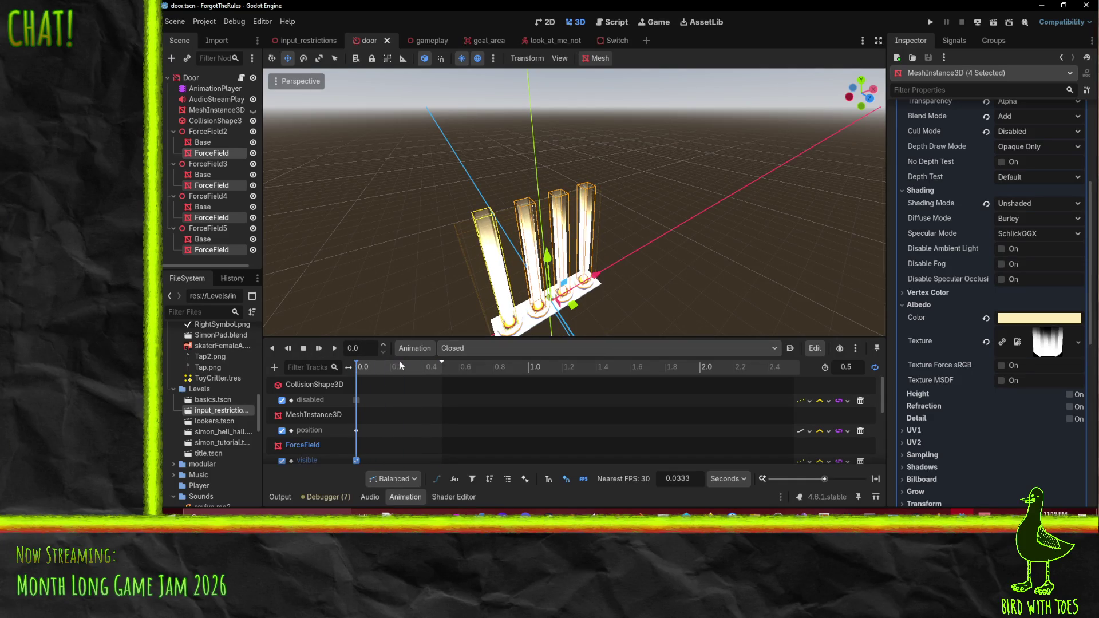
pyautogui.scroll(-2, 447, 407)
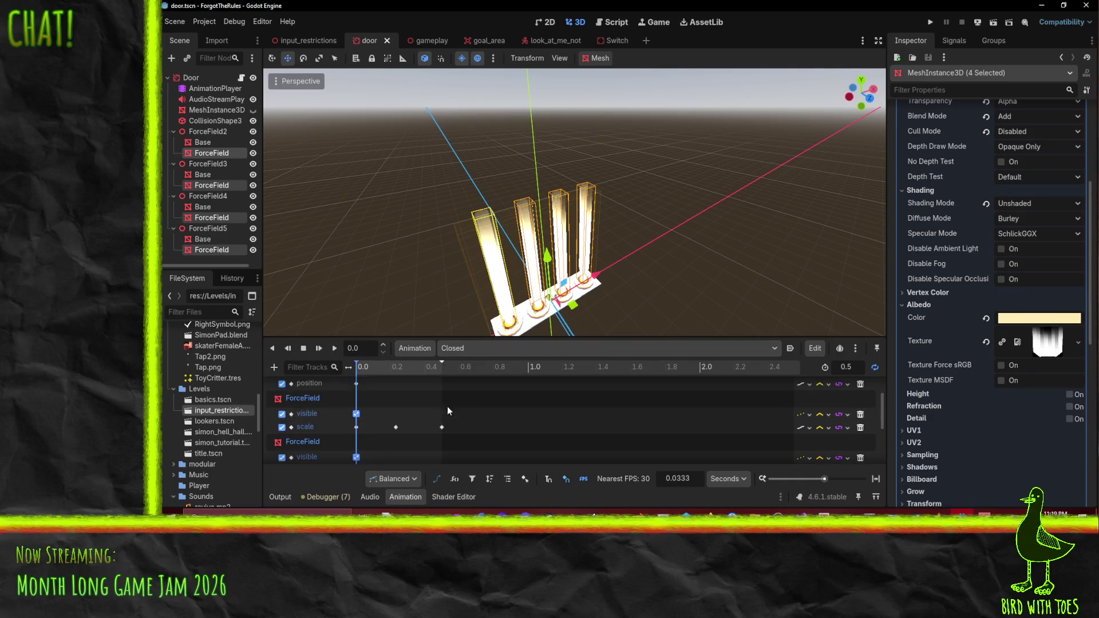
pyautogui.scroll(-1, 447, 406)
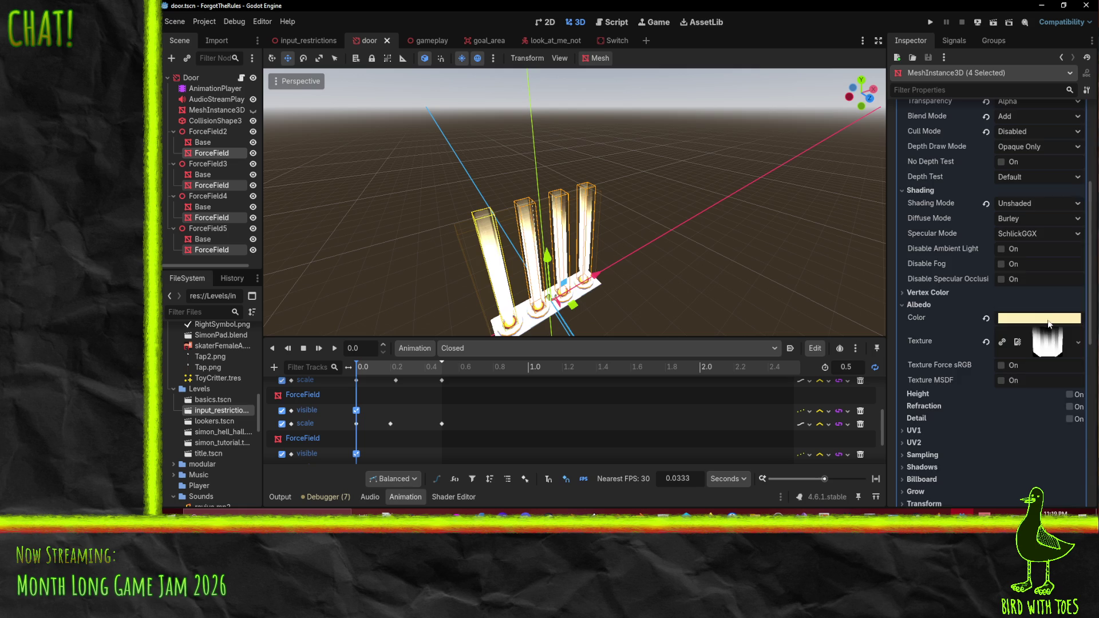
pyautogui.scroll(-3, 1049, 324)
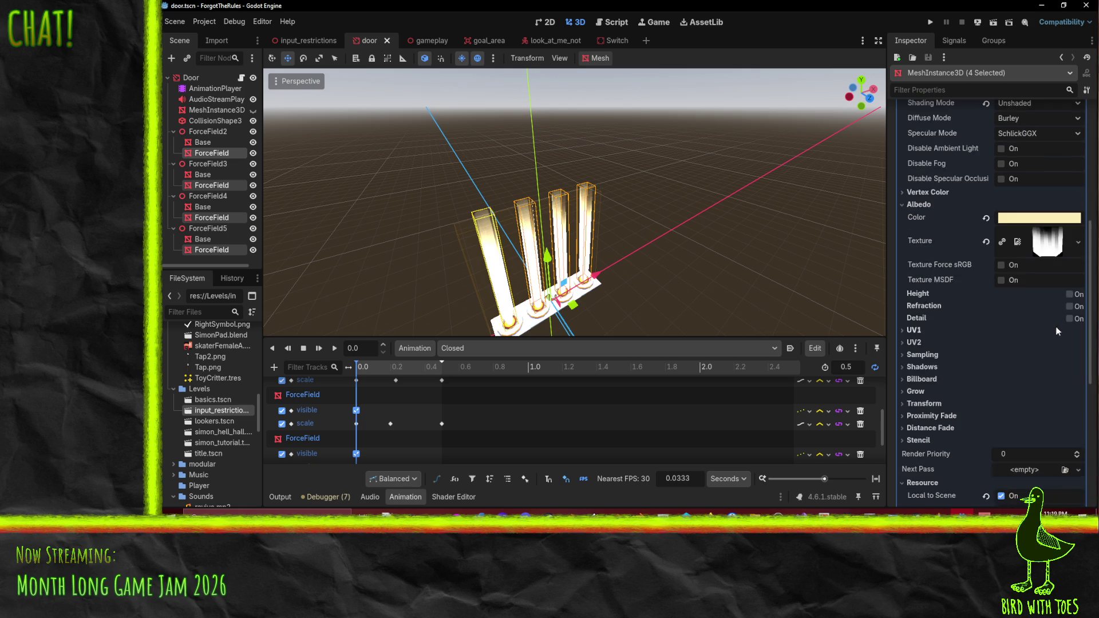
# Select the four ForceField pillars and key their override material's albedo colour
pyautogui.click(221, 90)
pyautogui.click(221, 153)
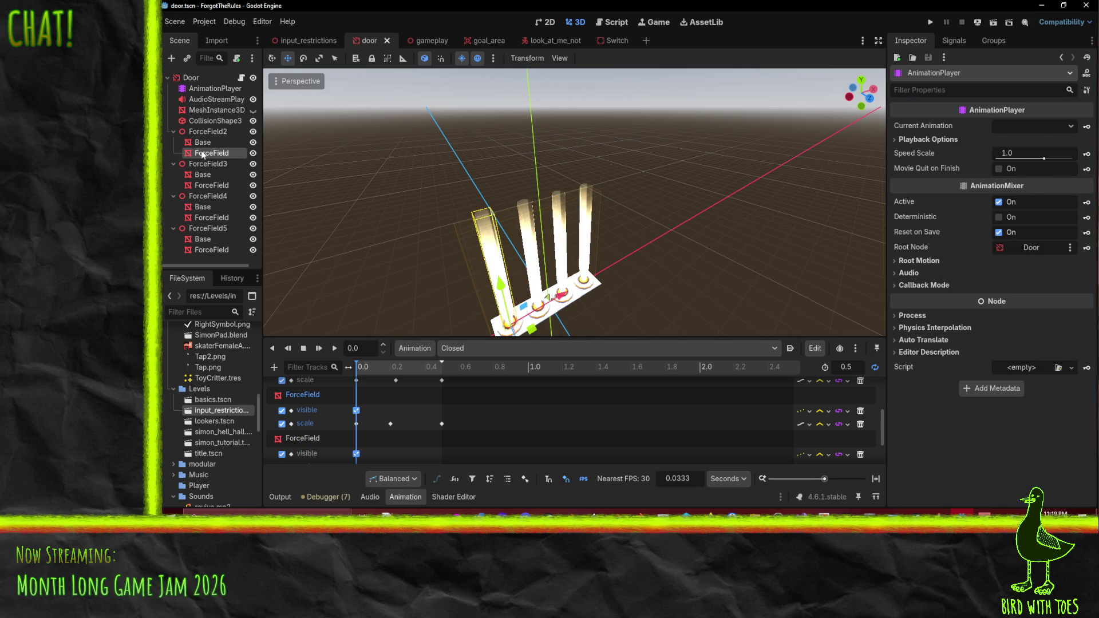
pyautogui.keyDown('ctrl'); pyautogui.click(219, 185); pyautogui.keyUp('ctrl')
pyautogui.keyDown('ctrl'); pyautogui.click(217, 217); pyautogui.keyUp('ctrl')
pyautogui.keyDown('ctrl'); pyautogui.click(214, 250); pyautogui.keyUp('ctrl')
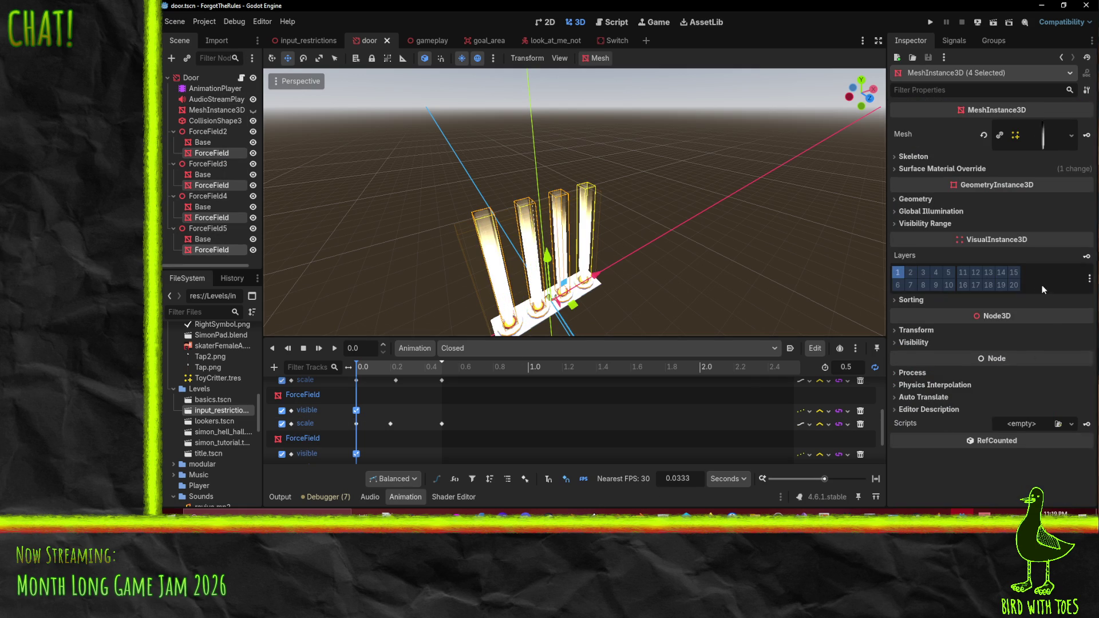
pyautogui.click(953, 156)
pyautogui.click(929, 157)
pyautogui.click(942, 168)
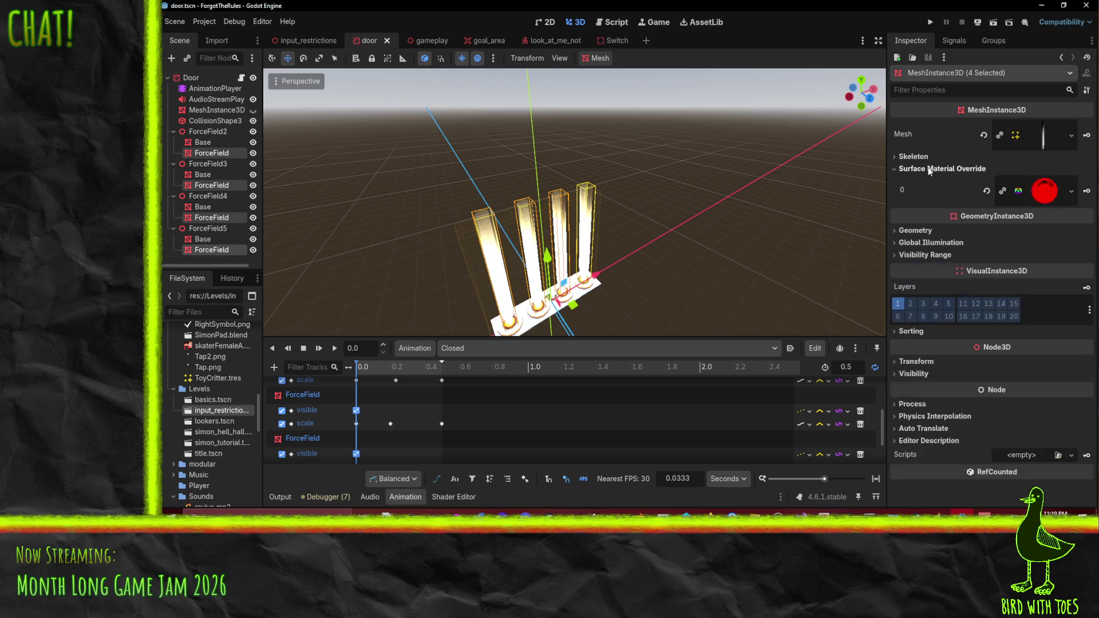
pyautogui.click(1038, 190)
pyautogui.scroll(-5, 1071, 389)
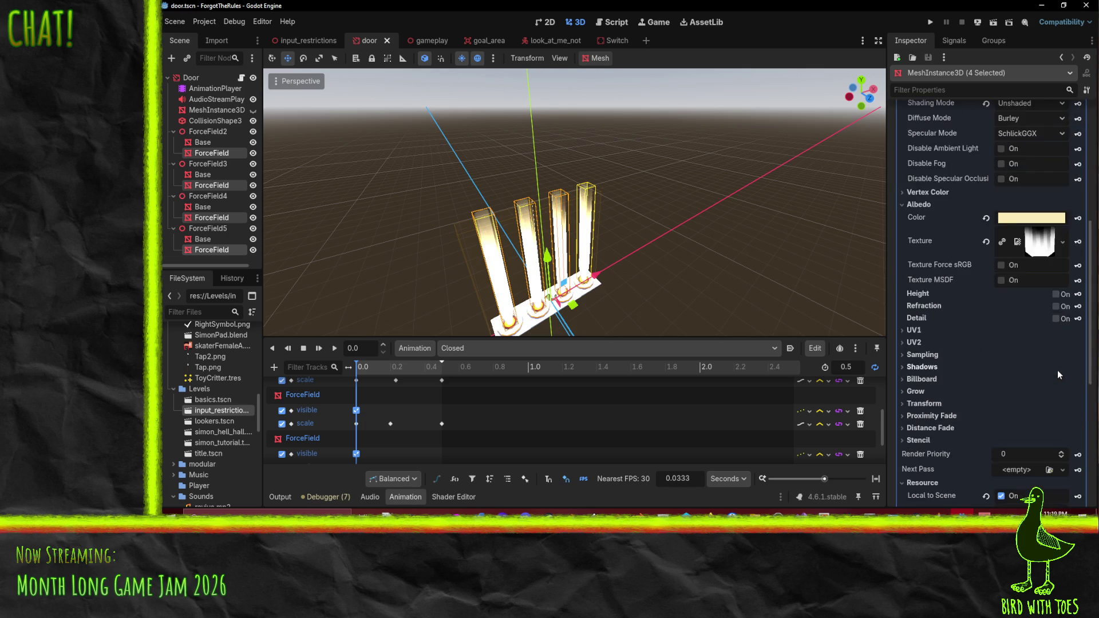
pyautogui.click(1078, 218)
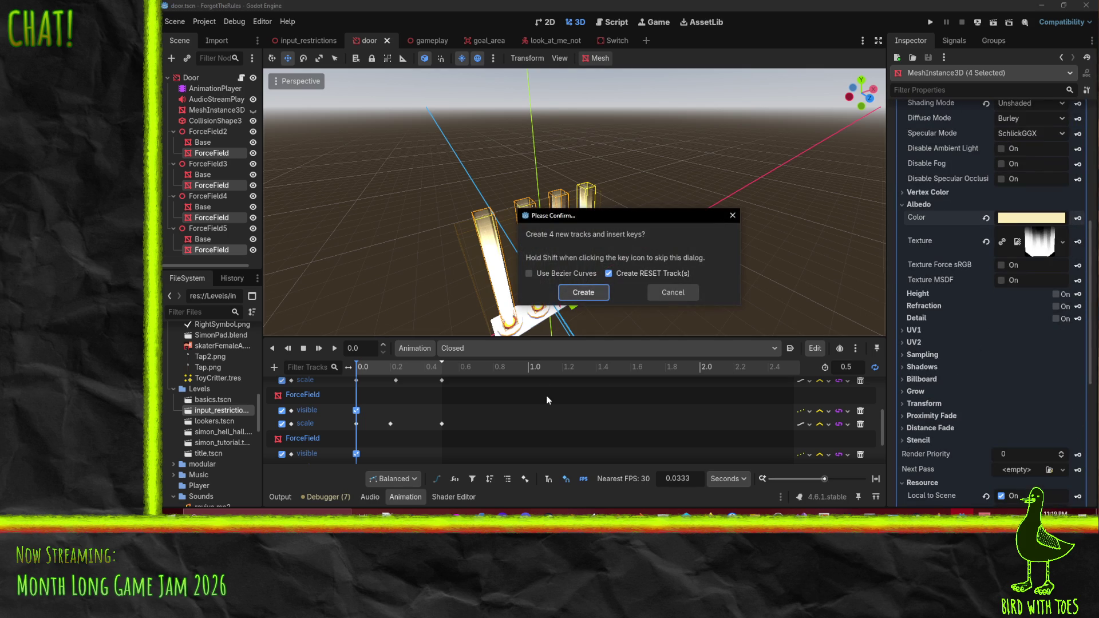
# Confirm the four new colour tracks and drag the first surface_material key to about 0.37 s
pyautogui.click(583, 293)
pyautogui.scroll(-3, 393, 407)
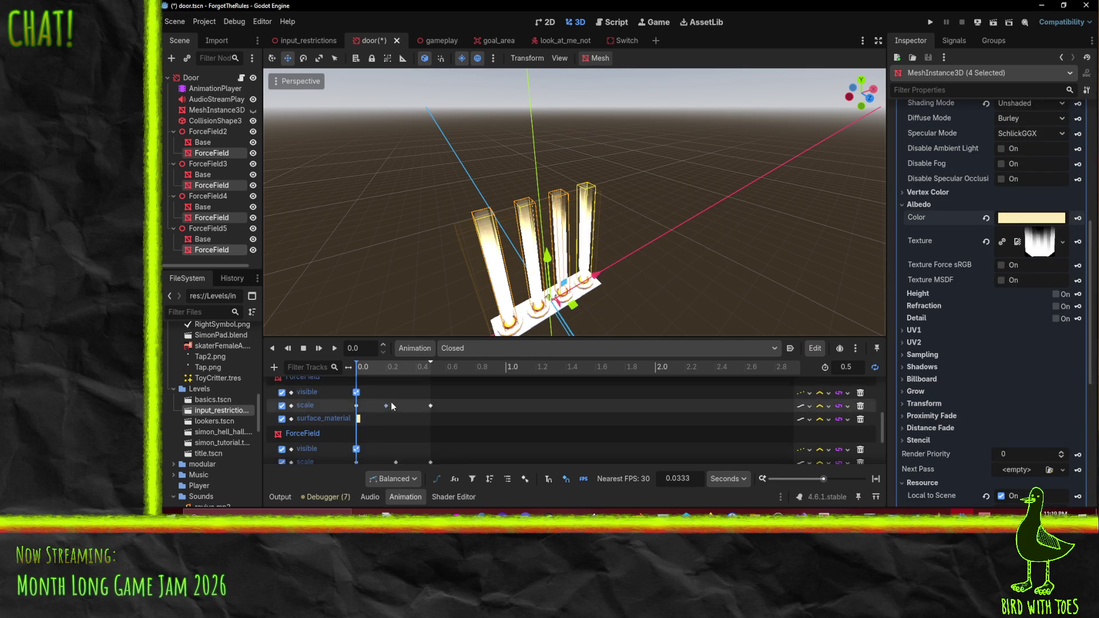
pyautogui.click(359, 423)
pyautogui.moveTo(360, 424); pyautogui.dragTo(403, 428)
pyautogui.scroll(-1, 395, 423)
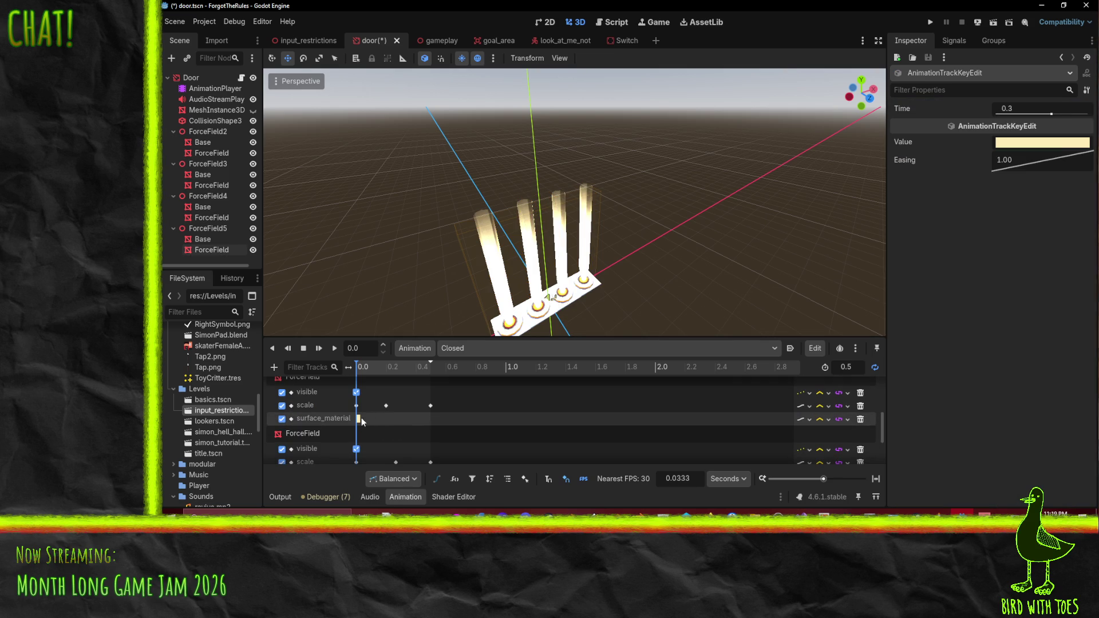
pyautogui.moveTo(360, 419); pyautogui.dragTo(367, 419)
pyautogui.scroll(-1, 391, 429)
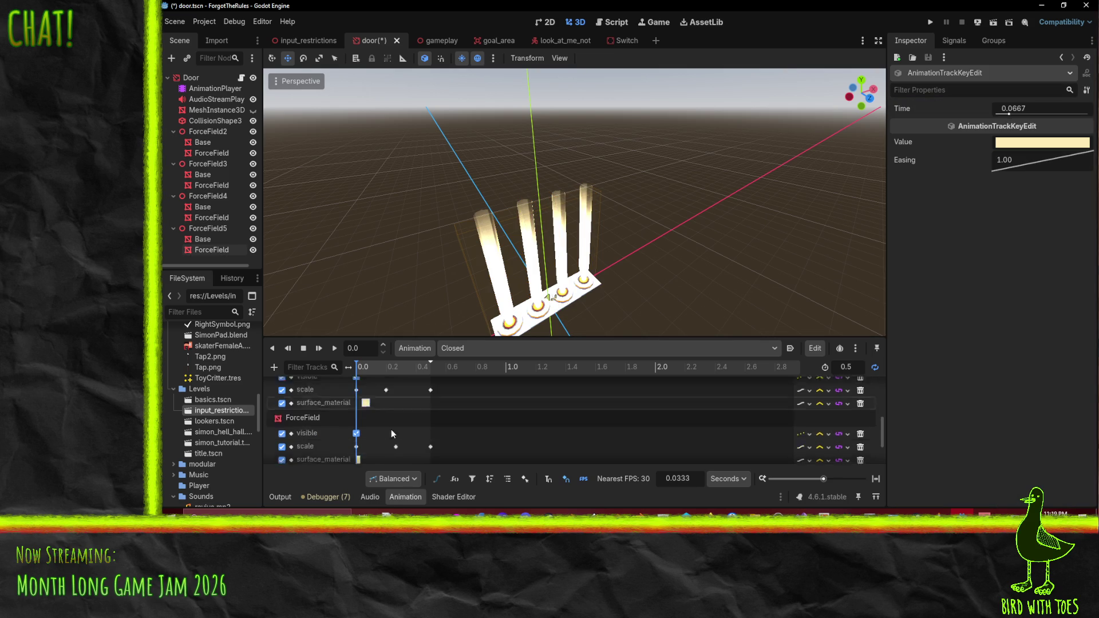
pyautogui.scroll(-4, 392, 433)
# Select the next ForceFields' material keys and scrub the Closed timeline to preview
pyautogui.click(358, 458)
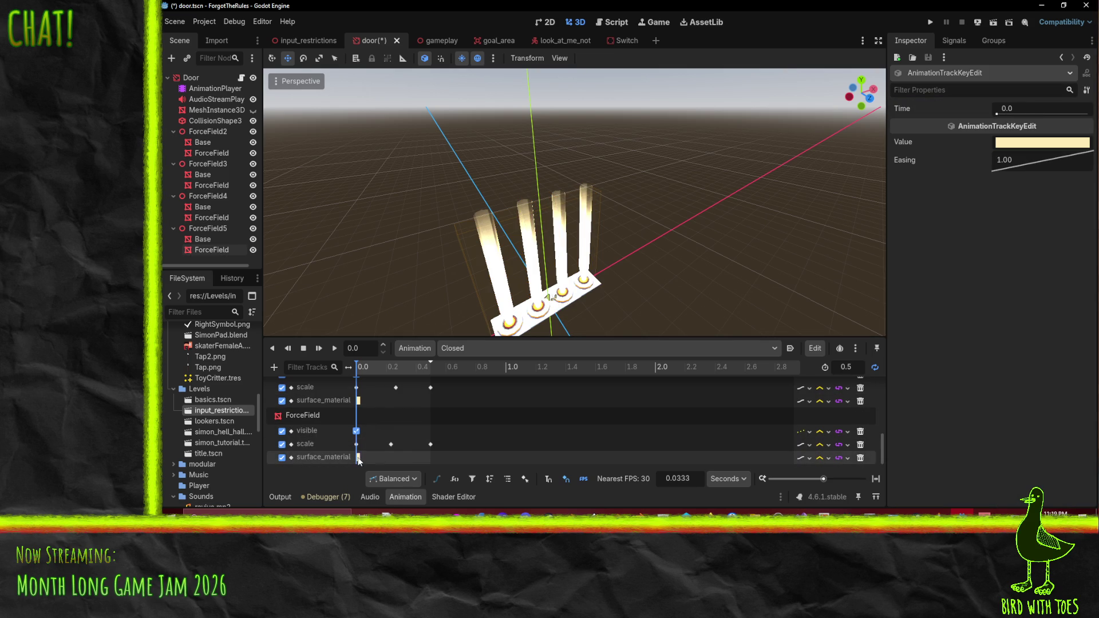
pyautogui.moveTo(414, 455); pyautogui.dragTo(414, 454)
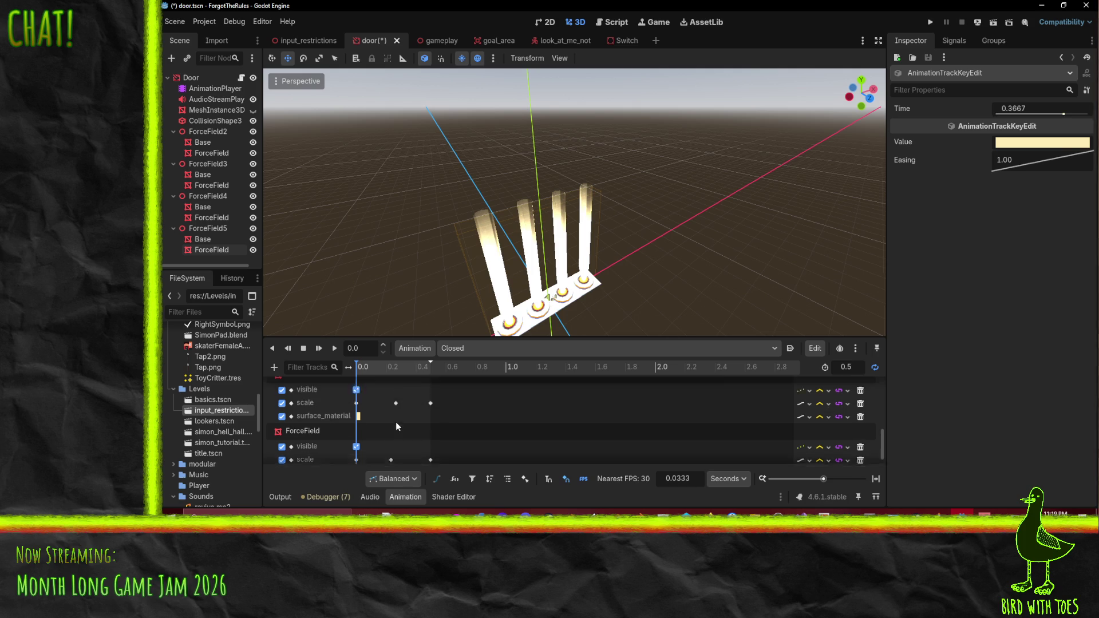
pyautogui.scroll(-3, 396, 422)
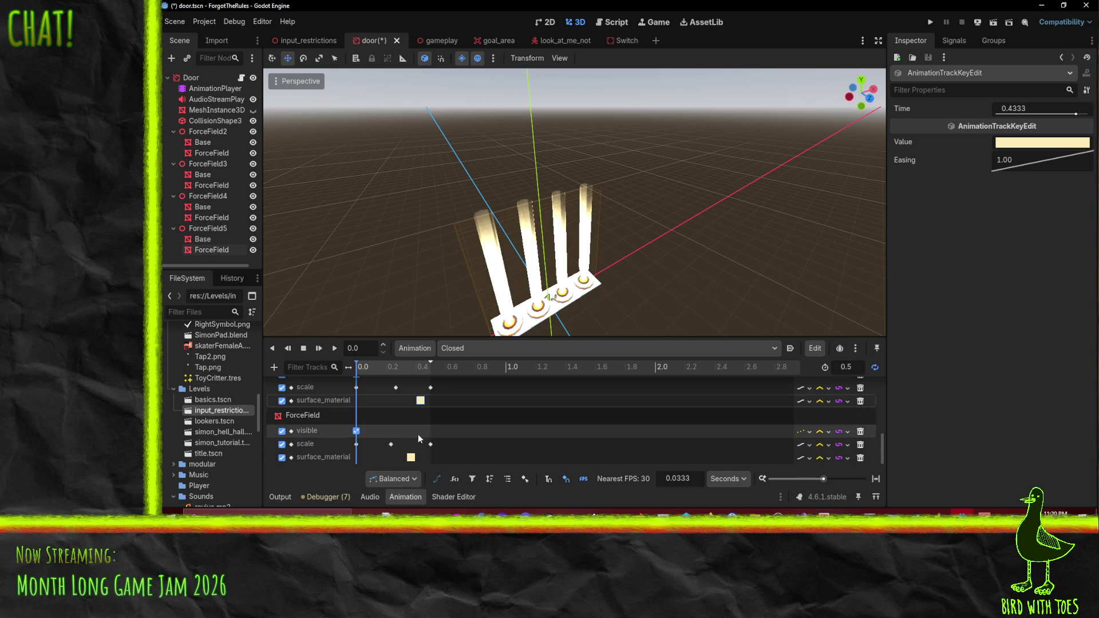
pyautogui.scroll(-2, 418, 434)
pyautogui.click(406, 458)
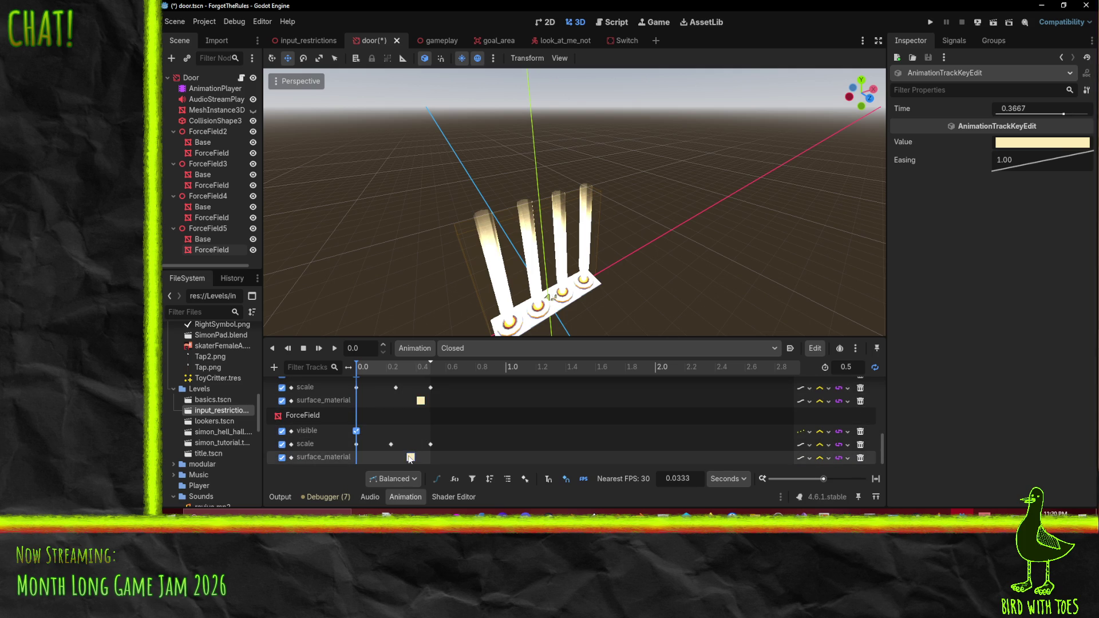
pyautogui.scroll(-3, 403, 428)
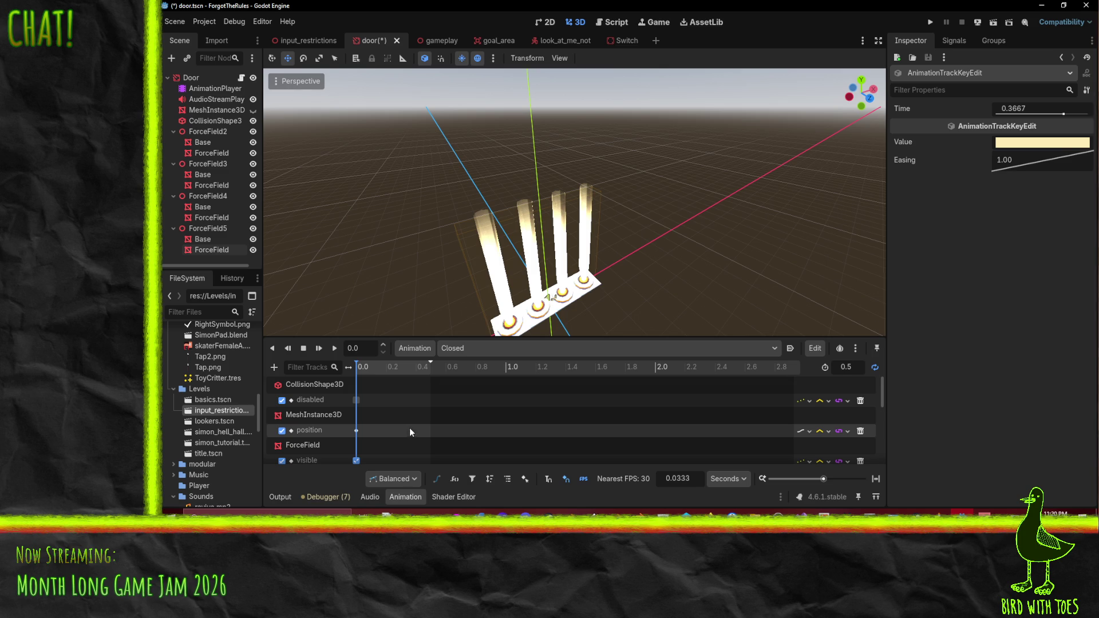
pyautogui.scroll(-4, 408, 428)
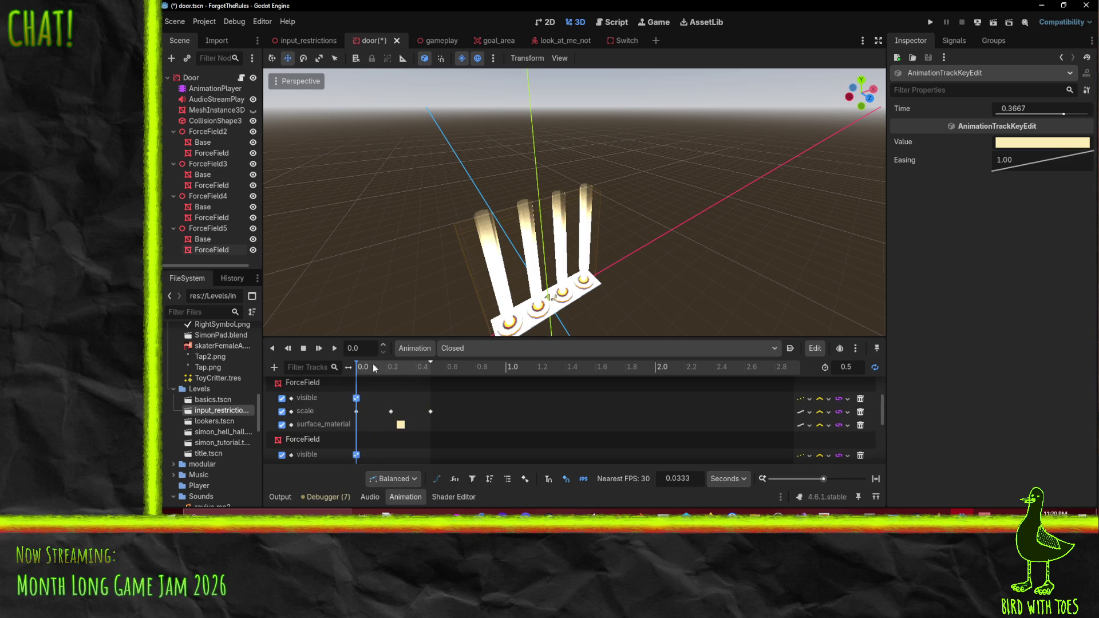
pyautogui.moveTo(402, 367); pyautogui.dragTo(320, 366)
# Set the four ForceField pillars' albedo to red ff0000 and key it at 0.0
pyautogui.click(211, 154)
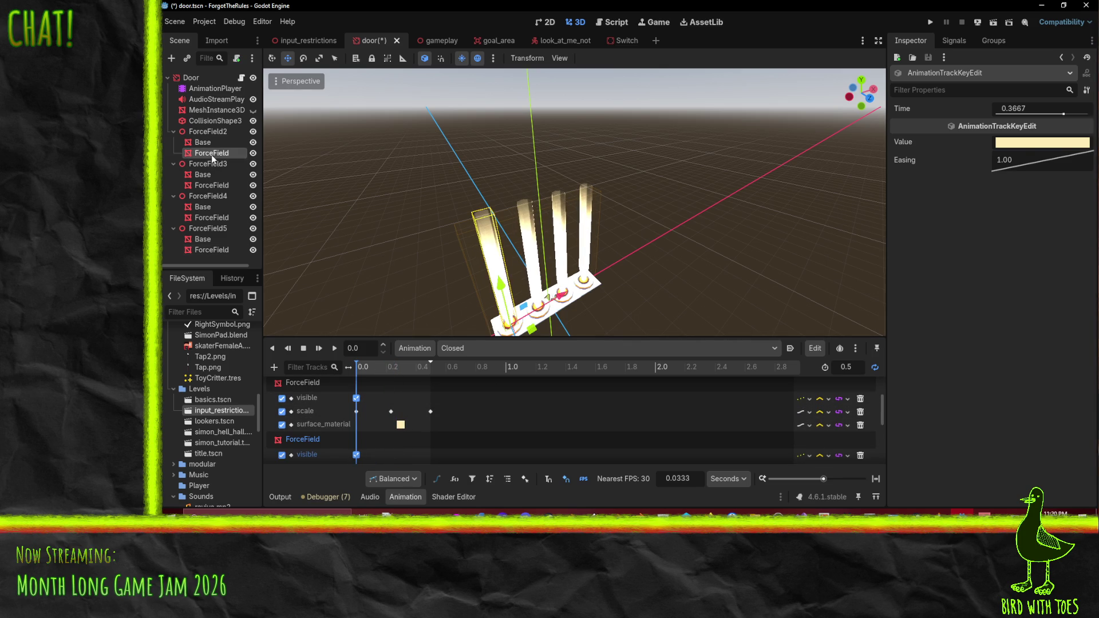
pyautogui.keyDown('ctrl'); pyautogui.click(212, 186); pyautogui.keyUp('ctrl')
pyautogui.keyDown('ctrl'); pyautogui.click(213, 218); pyautogui.keyUp('ctrl')
pyautogui.keyDown('ctrl'); pyautogui.click(213, 250); pyautogui.keyUp('ctrl')
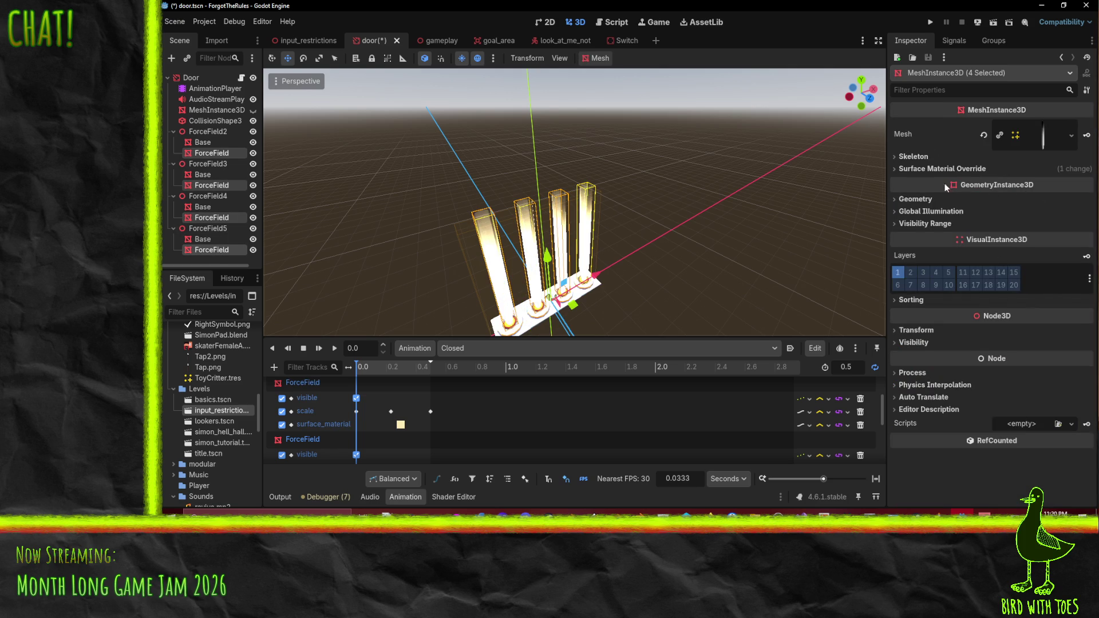
pyautogui.click(942, 168)
pyautogui.click(1038, 188)
pyautogui.scroll(-5, 1017, 319)
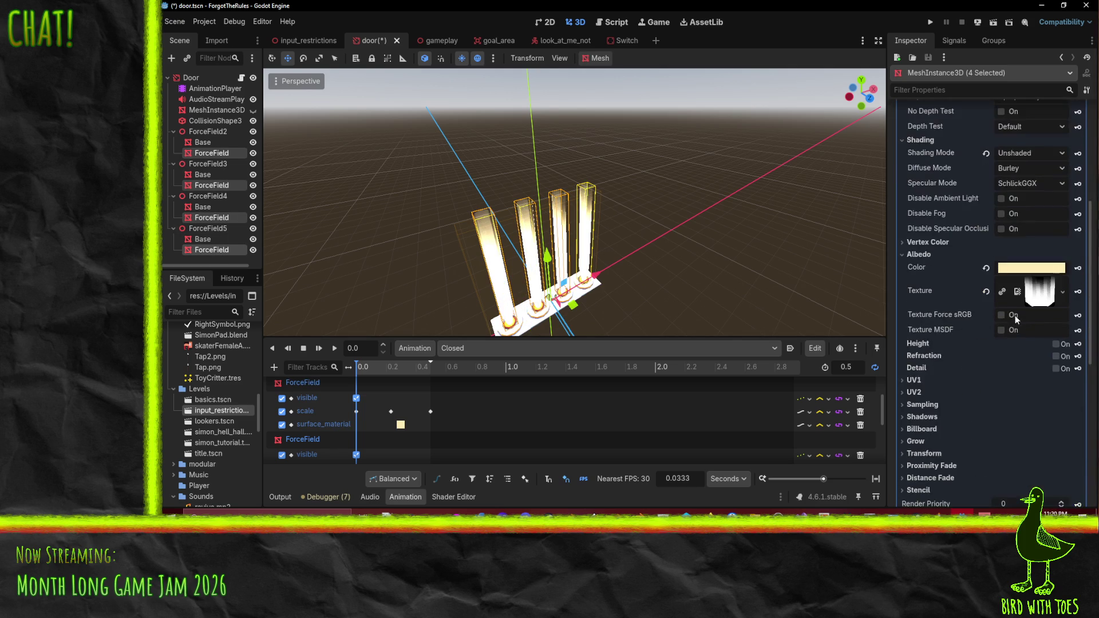
pyautogui.click(1034, 269)
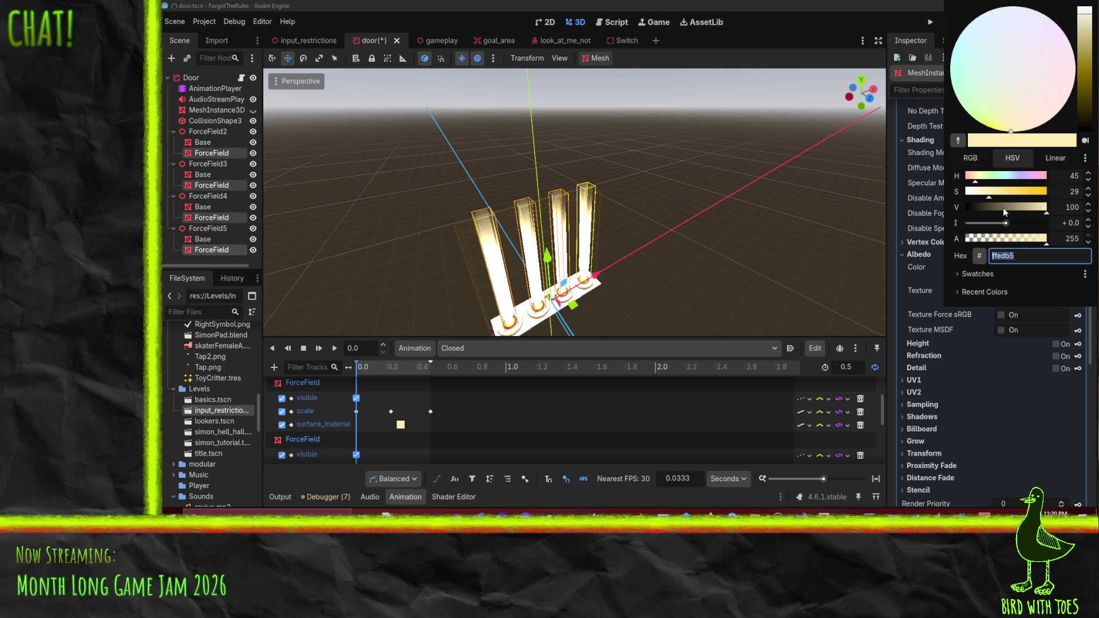
pyautogui.write('ff0000')
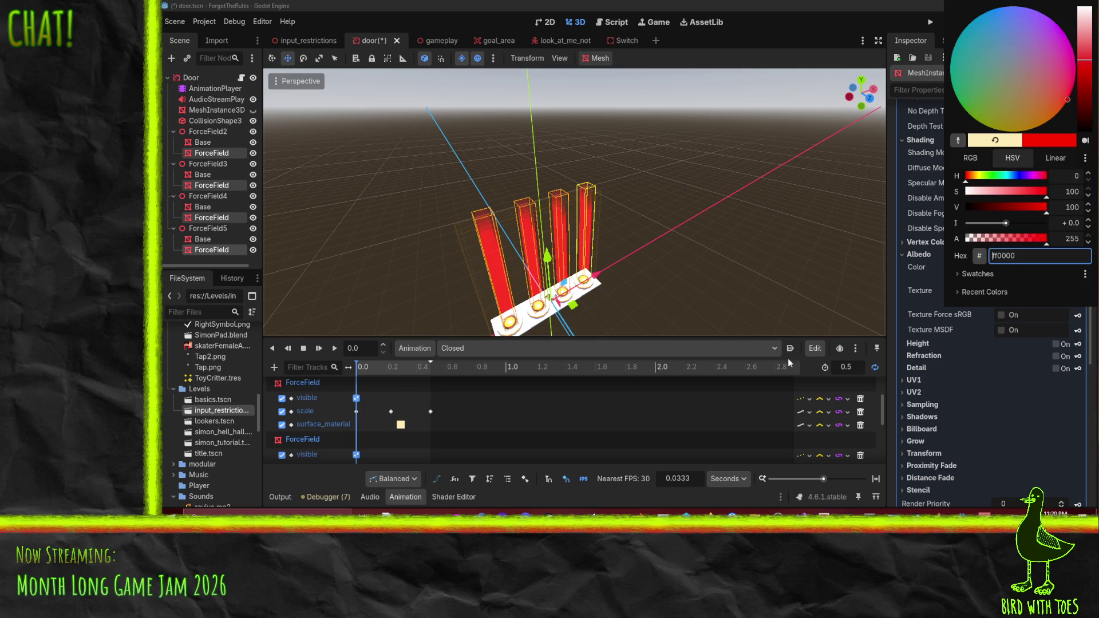
pyautogui.click(297, 373)
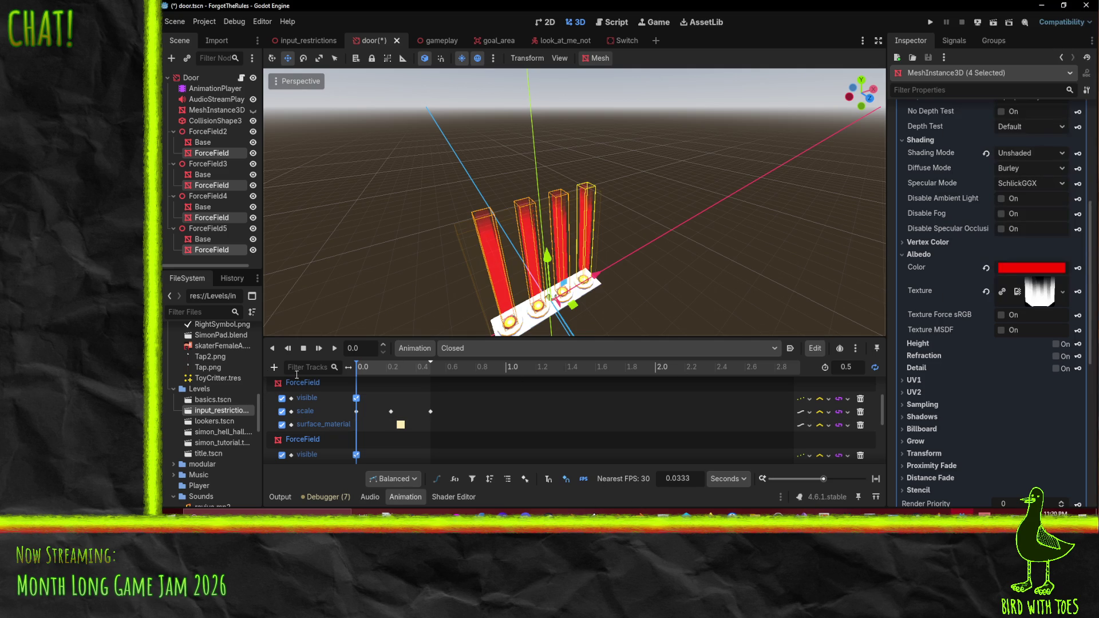
pyautogui.click(1078, 268)
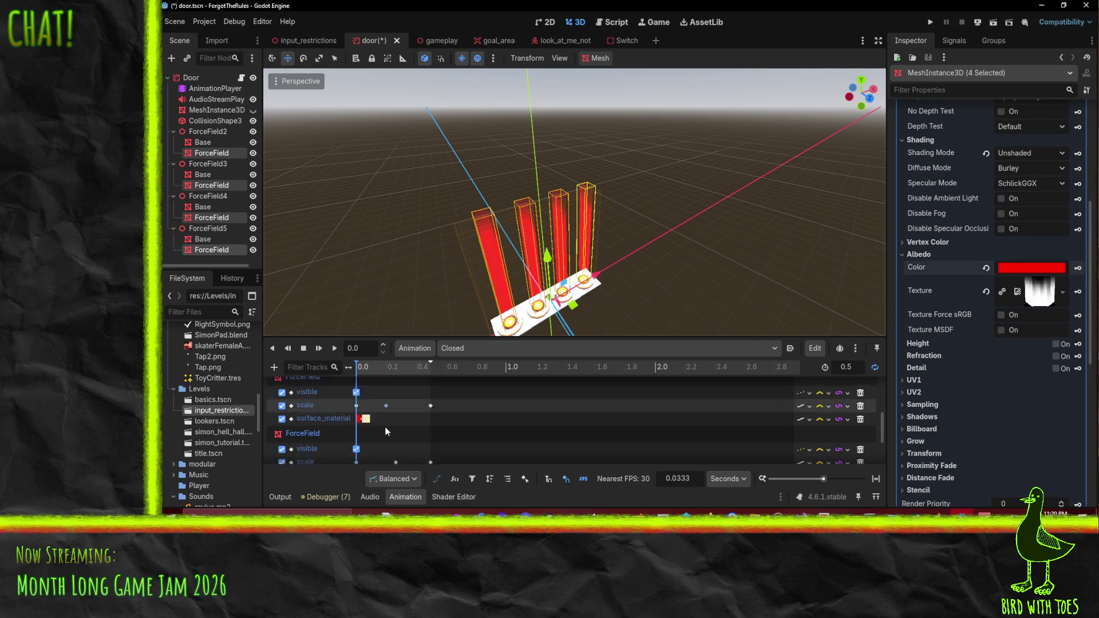
# Preview the red fade at the start of the Closed animation
pyautogui.scroll(-1, 387, 426)
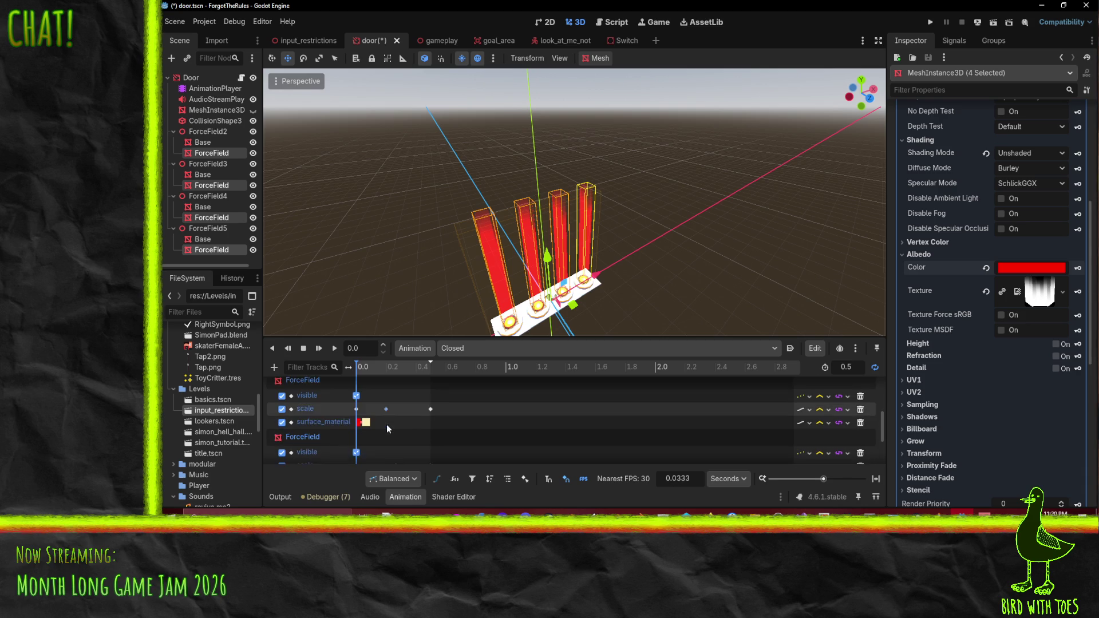
pyautogui.keyDown('ctrl'); pyautogui.scroll(6, 376, 421); pyautogui.keyUp('ctrl')
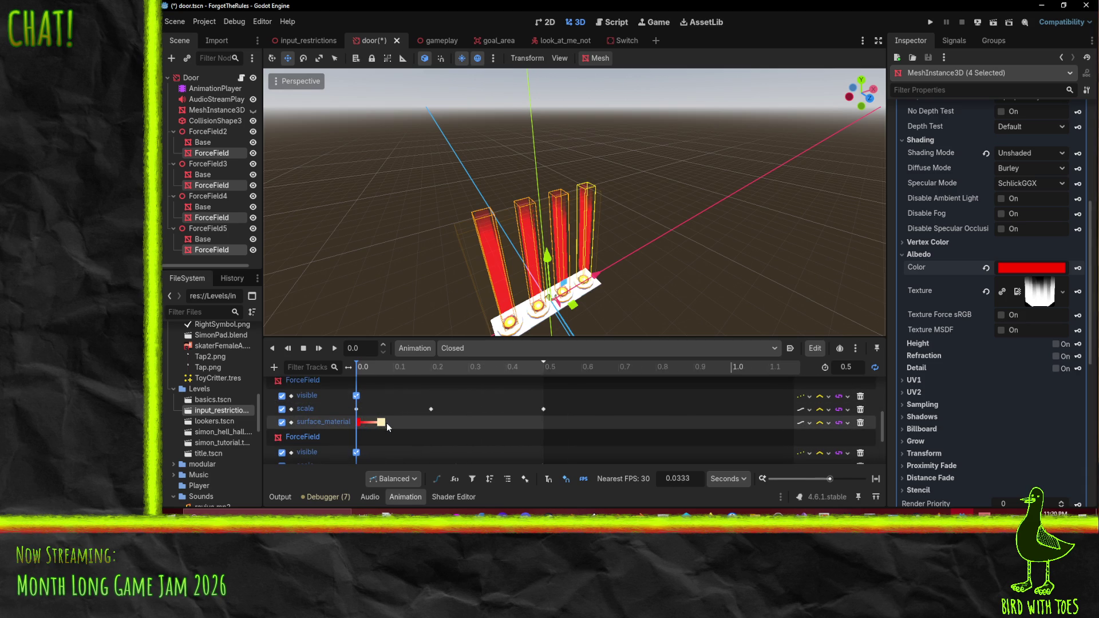
pyautogui.keyDown('ctrl'); pyautogui.scroll(-2, 386, 423); pyautogui.keyUp('ctrl')
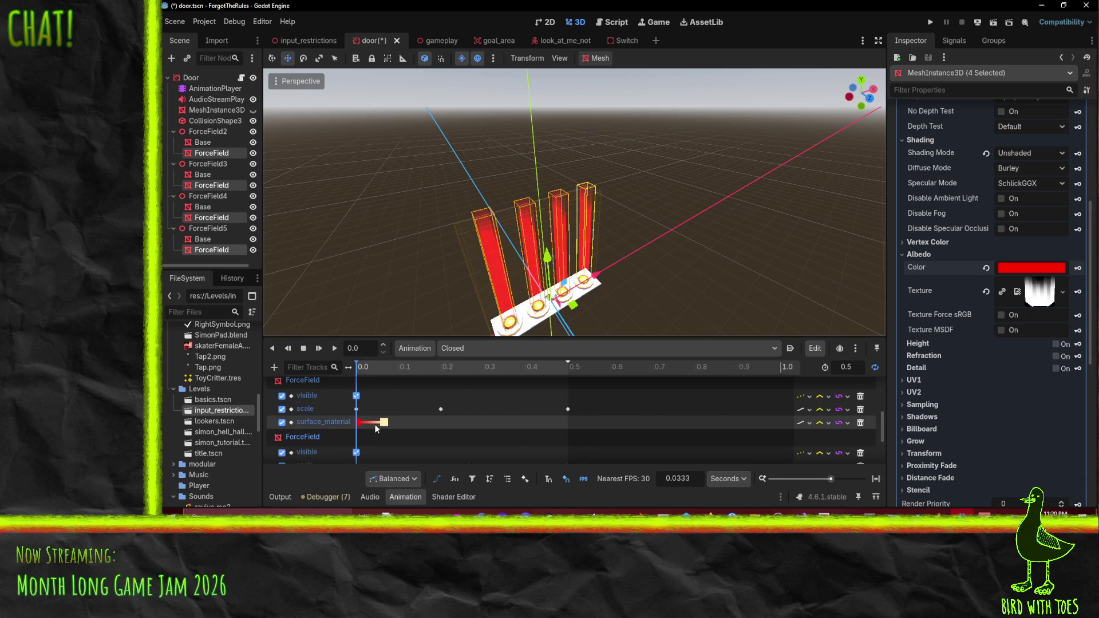
pyautogui.click(380, 368)
pyautogui.moveTo(382, 369); pyautogui.dragTo(376, 368)
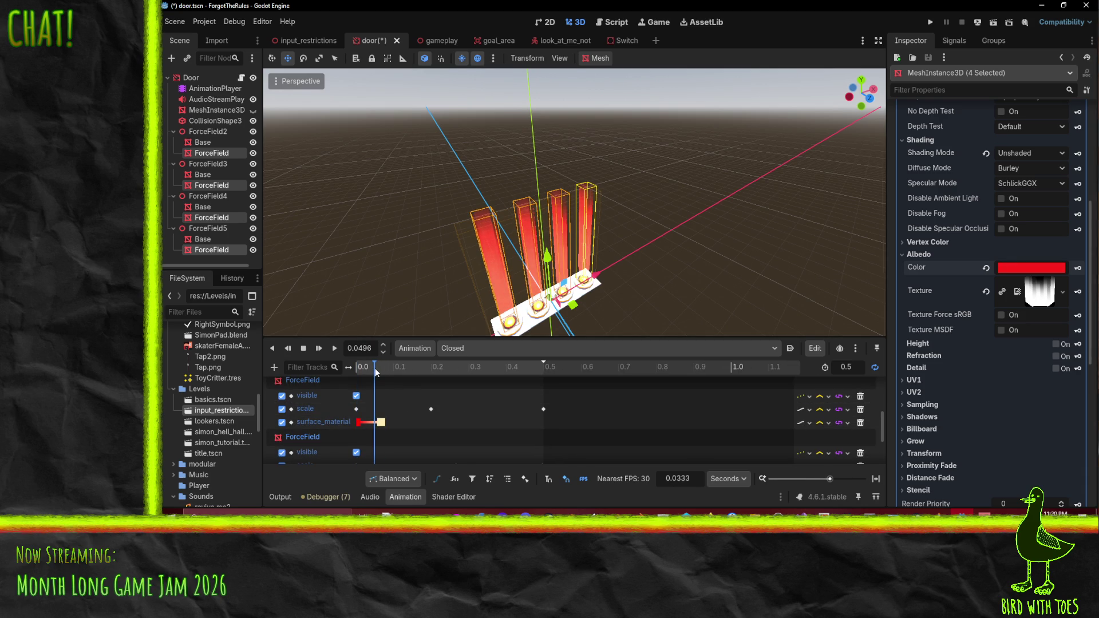
pyautogui.rightClick(359, 423)
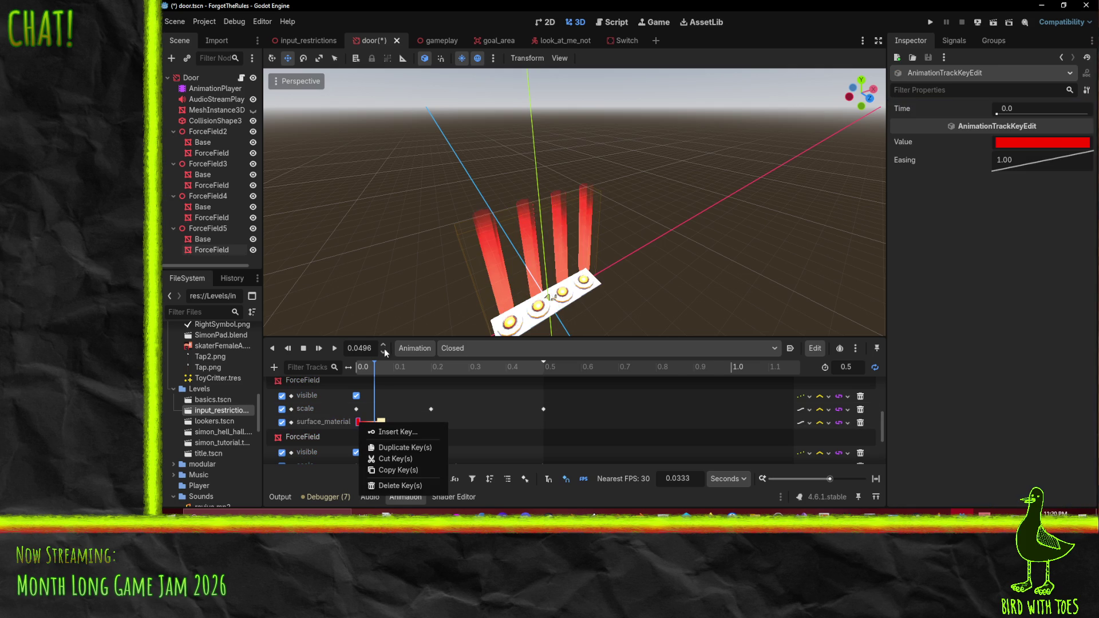
pyautogui.click(379, 432)
pyautogui.press('d')
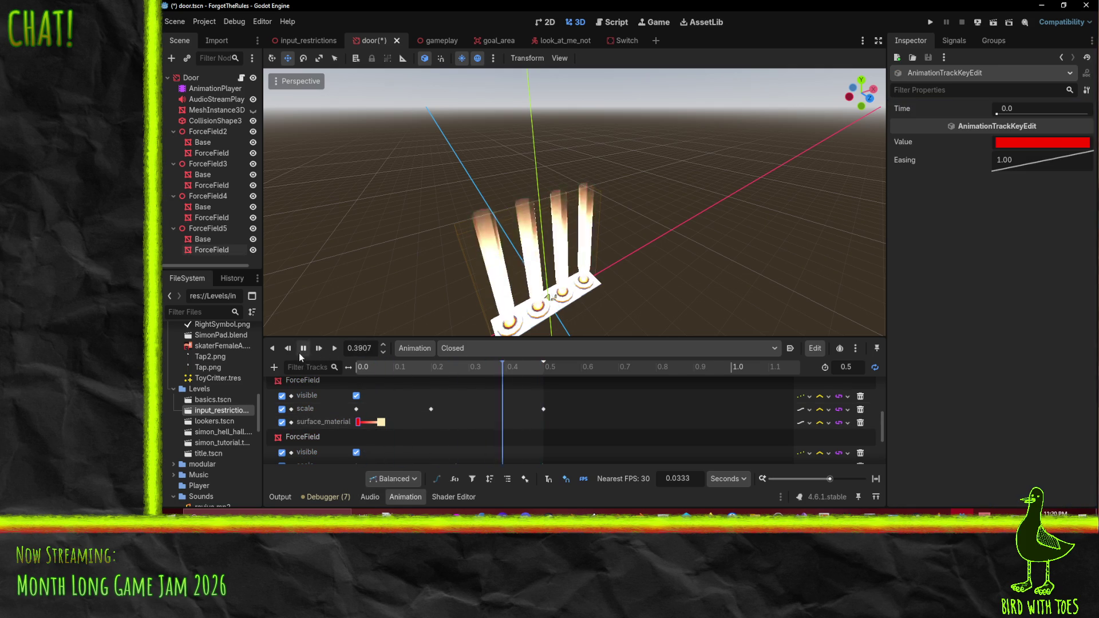
pyautogui.press('s')
# Move the first ForceField's material key to 0.2725 s and drag the red key later
pyautogui.scroll(1, 360, 424)
pyautogui.scroll(-3, 360, 420)
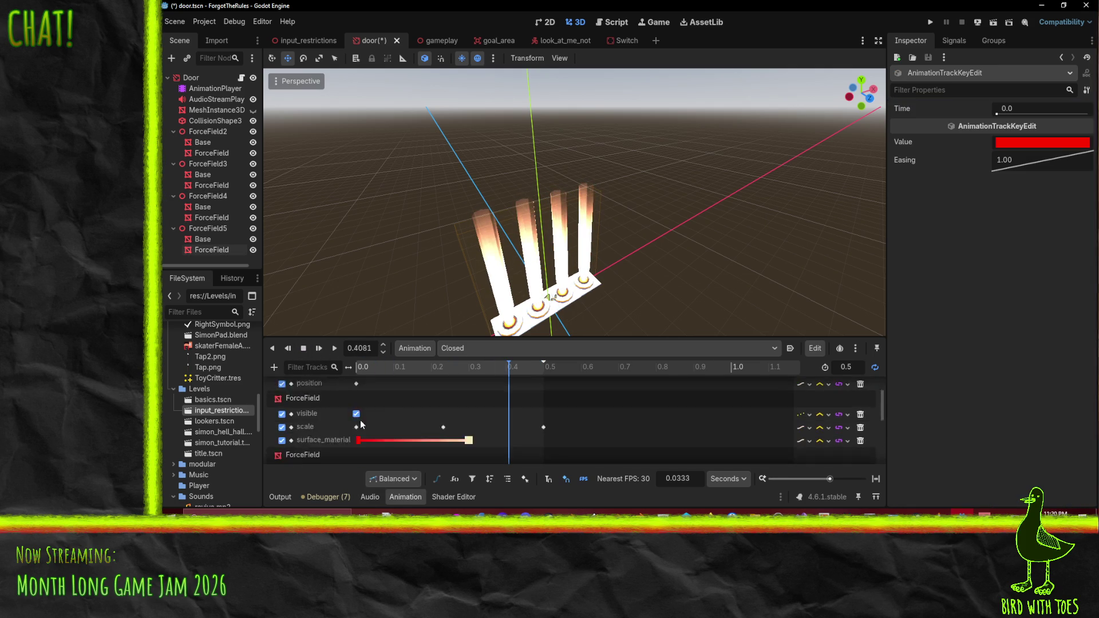
pyautogui.rightClick(360, 394)
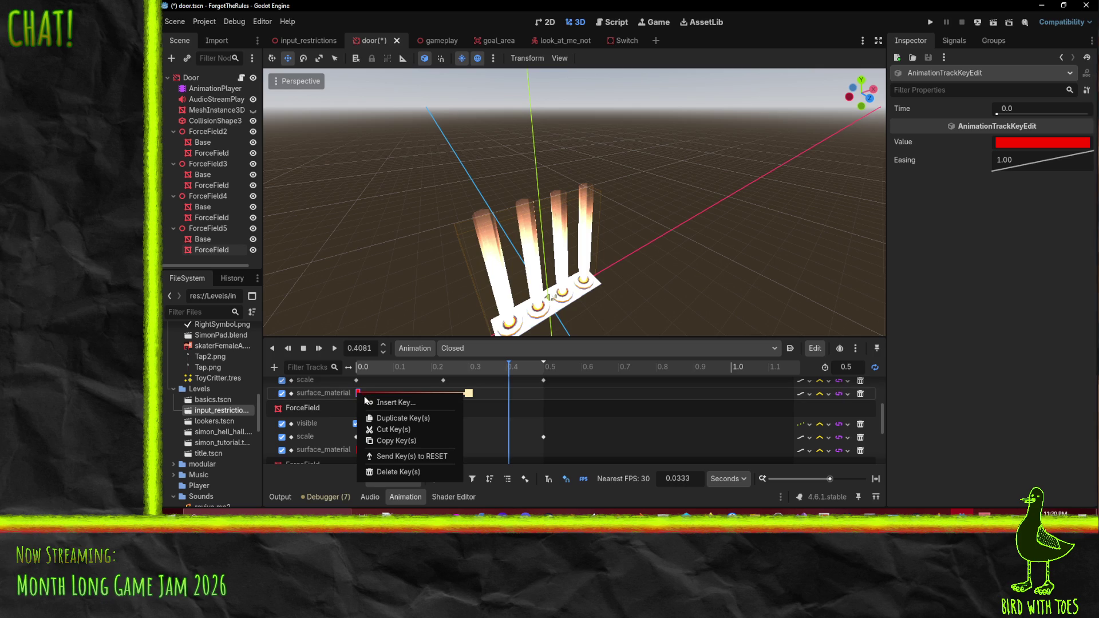
pyautogui.click(455, 377)
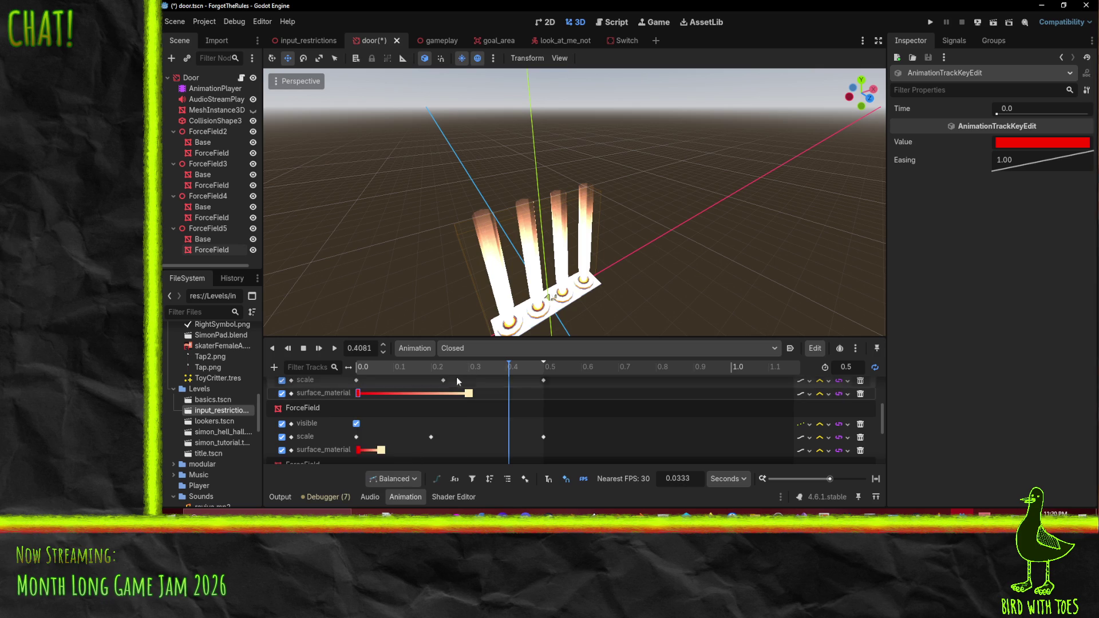
pyautogui.click(458, 372)
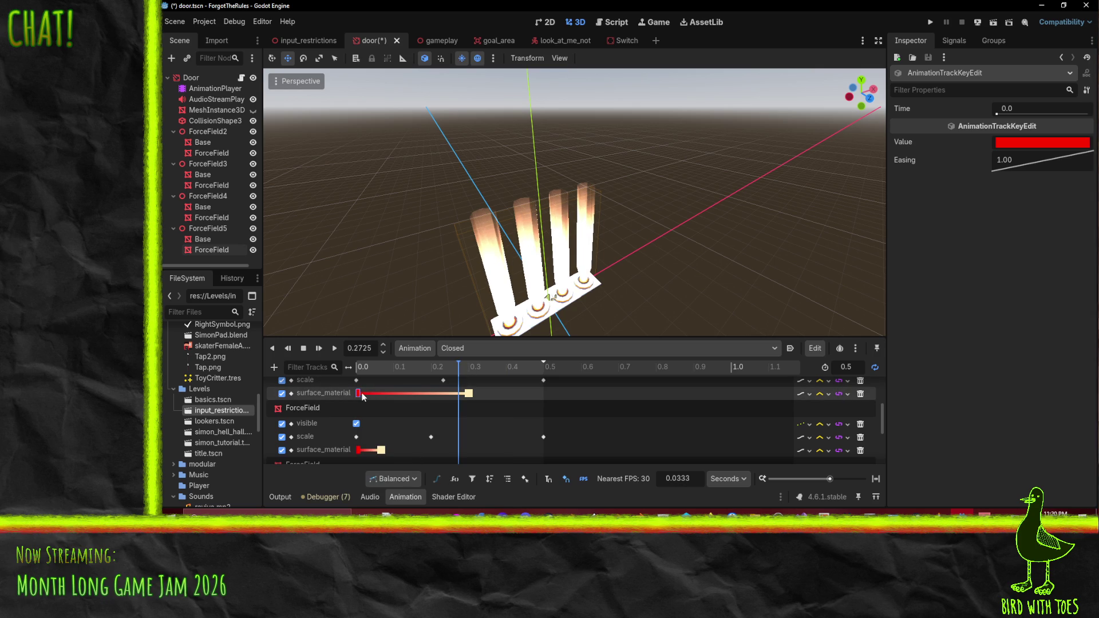
pyautogui.press('[')
pyautogui.scroll(-2, 390, 400)
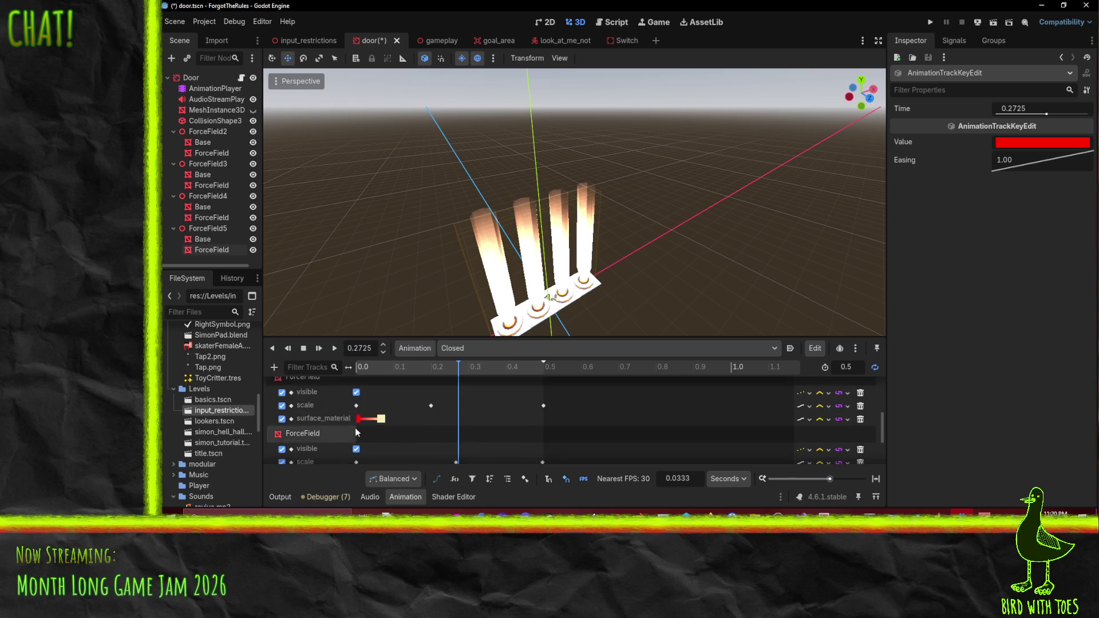
pyautogui.click(374, 402)
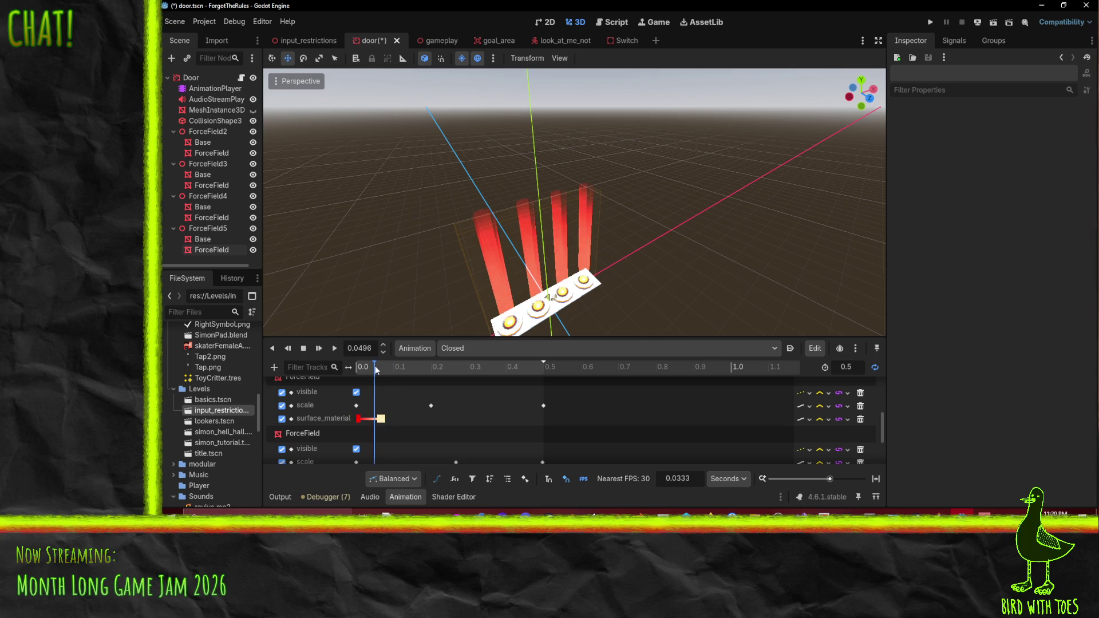
pyautogui.click(359, 421)
pyautogui.moveTo(394, 423); pyautogui.dragTo(511, 415)
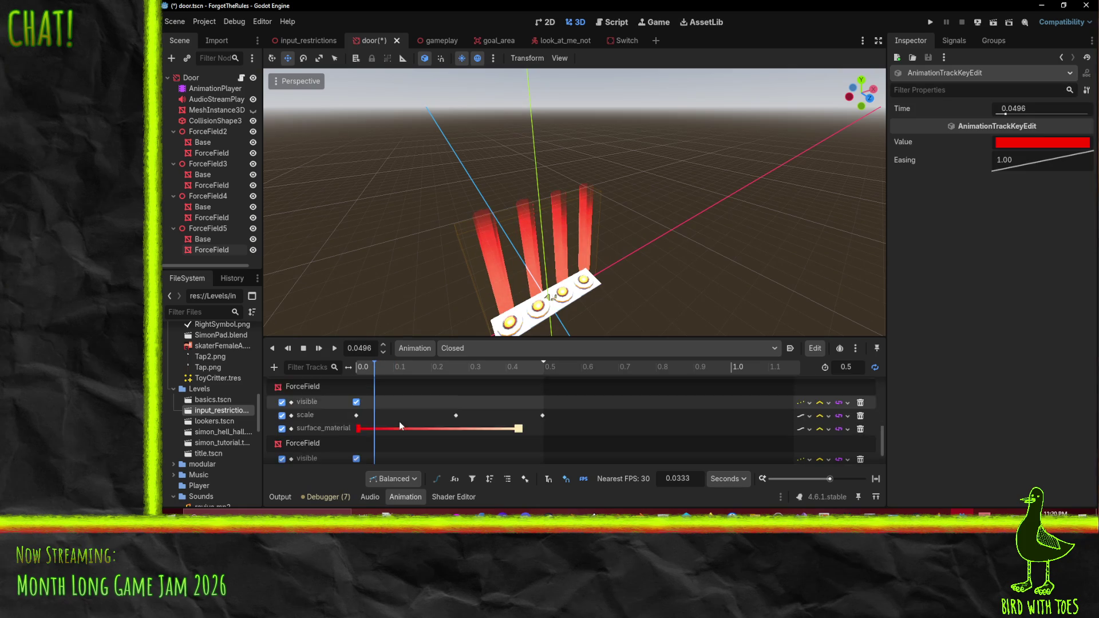
pyautogui.scroll(-1, 512, 412)
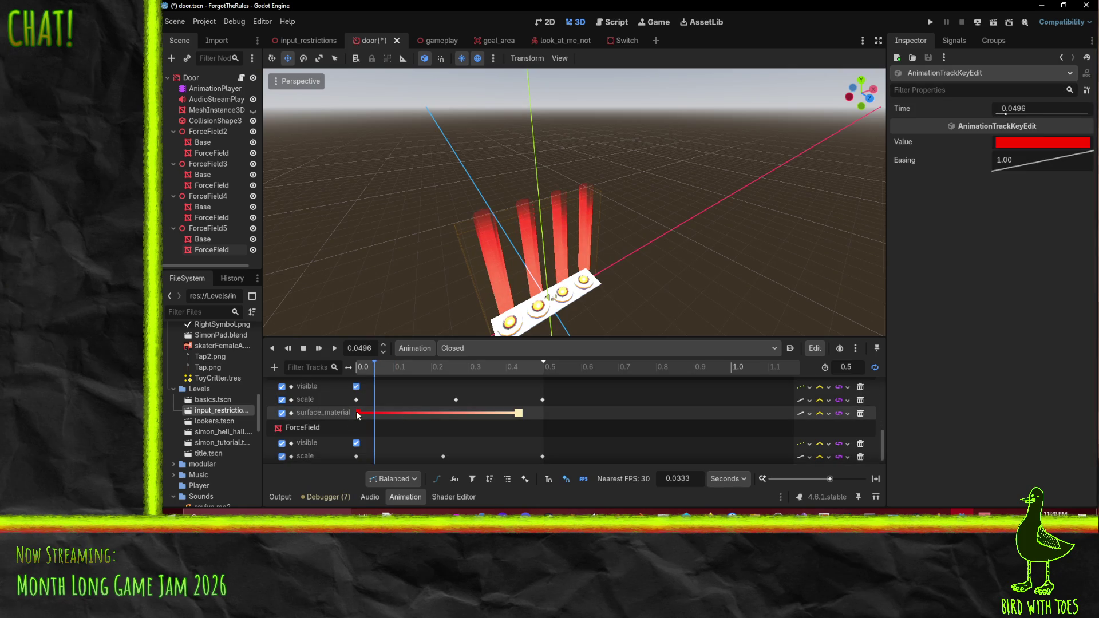
pyautogui.click(513, 370)
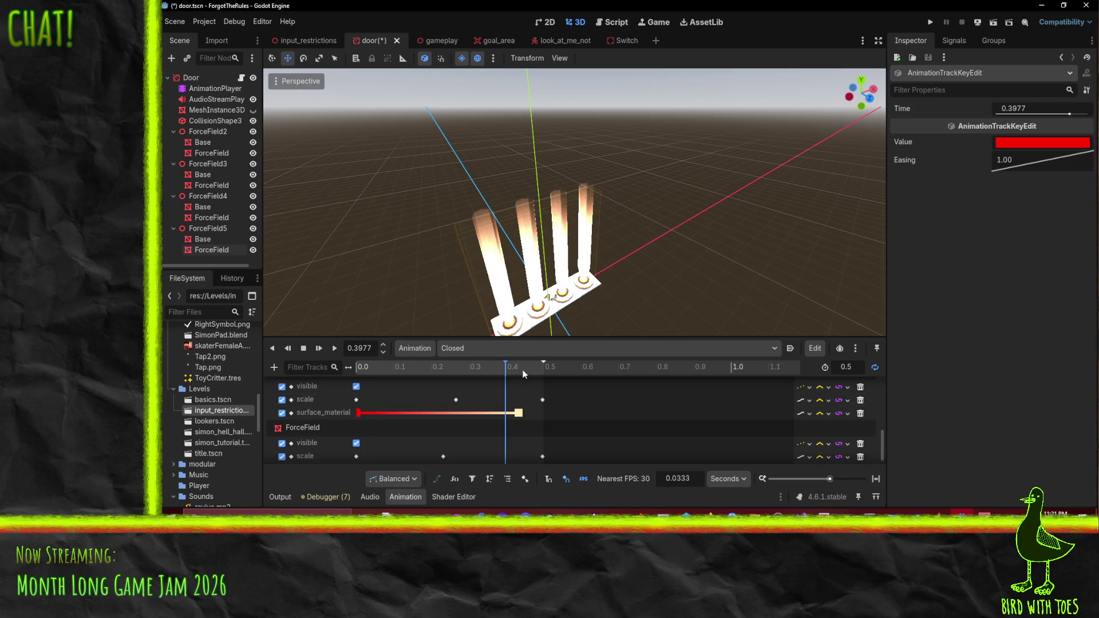
# Drag the lower surface_material key later and undo an accidentally pasted JacobianIK node
pyautogui.scroll(-2, 518, 407)
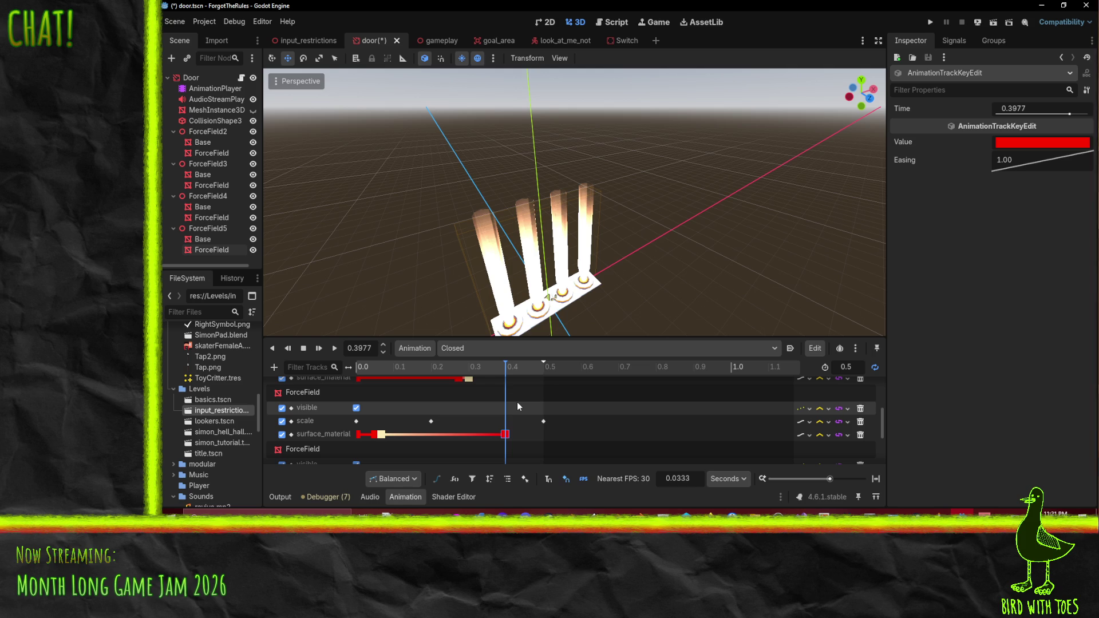
pyautogui.scroll(-3, 517, 402)
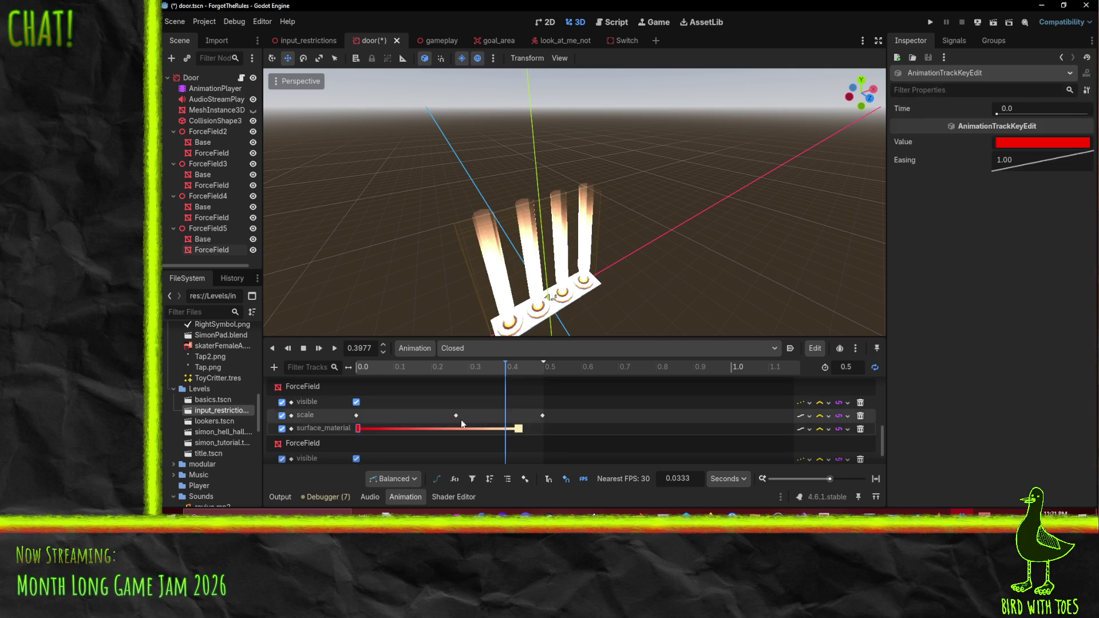
pyautogui.scroll(-2, 484, 418)
pyautogui.moveTo(360, 457); pyautogui.dragTo(506, 457)
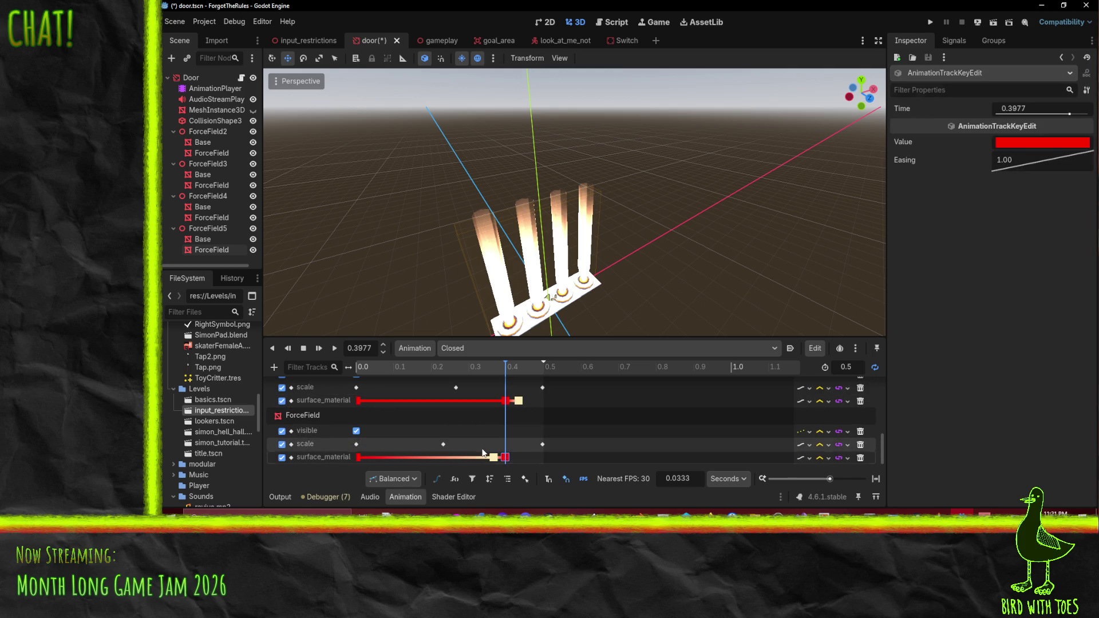
pyautogui.click(484, 373)
pyautogui.click(505, 401)
pyautogui.click(380, 459)
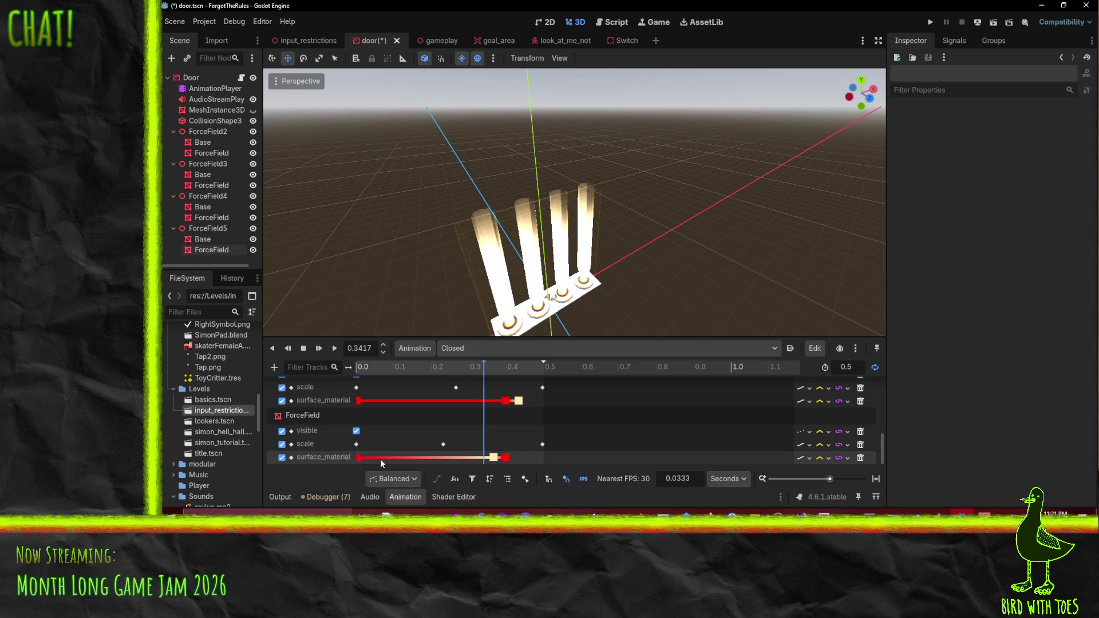
pyautogui.rightClick(360, 458)
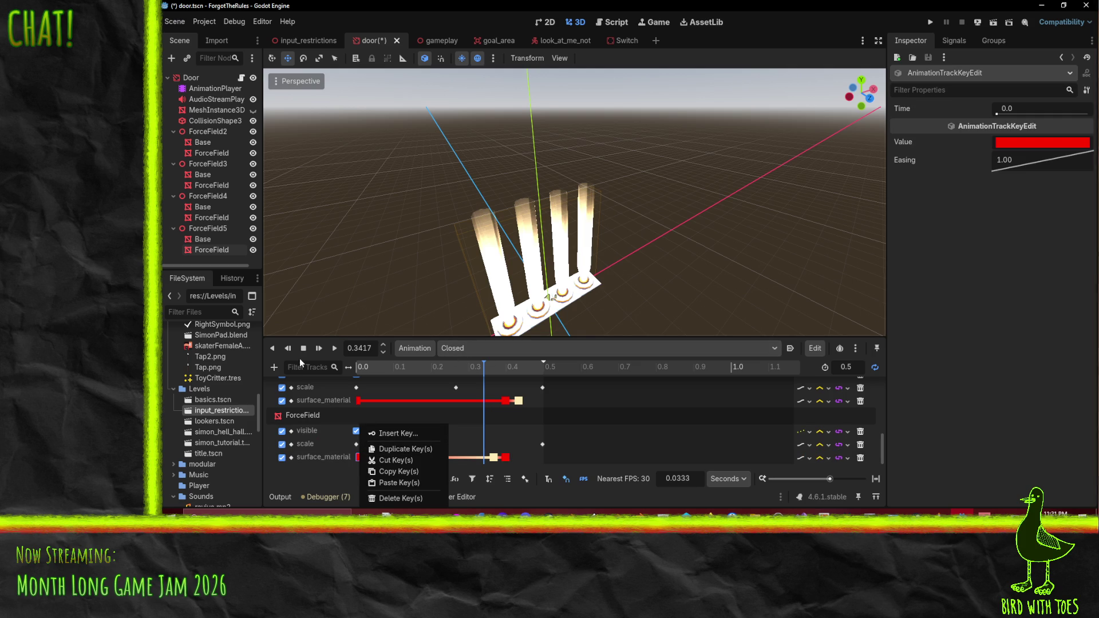
pyautogui.press('Escape')
pyautogui.hotkey('ctrl', 'v')
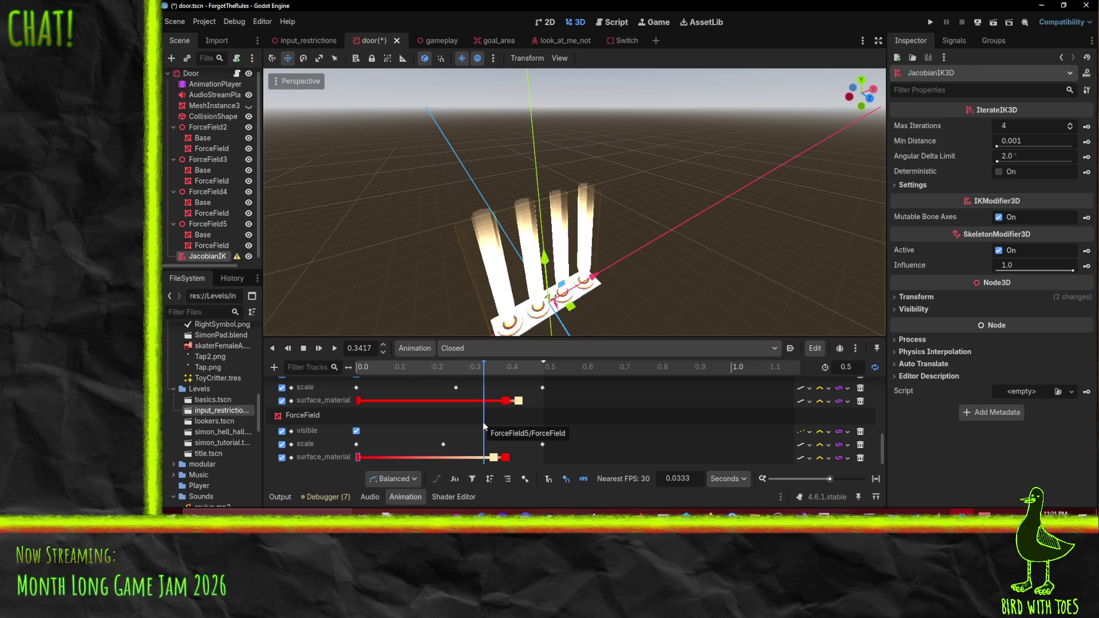
pyautogui.hotkey('ctrl', 'z')
pyautogui.hotkey('ctrl', 'v')
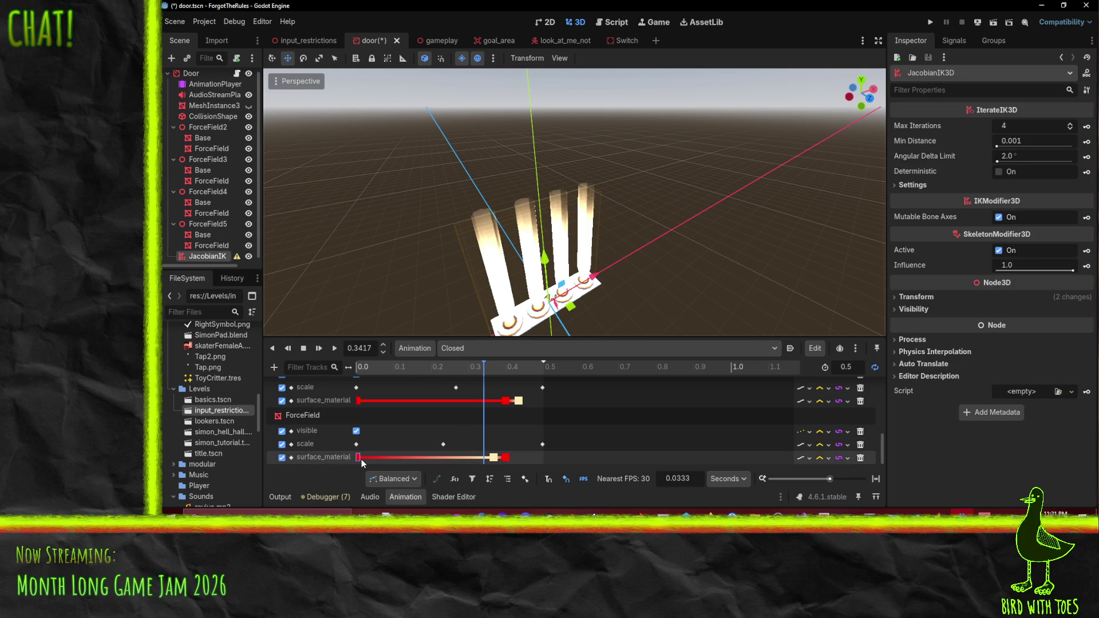
pyautogui.hotkey('ctrl', 'z')
# Reposition the surface_material key at the playhead and add a red colour key near 0.33 s
pyautogui.click(359, 457)
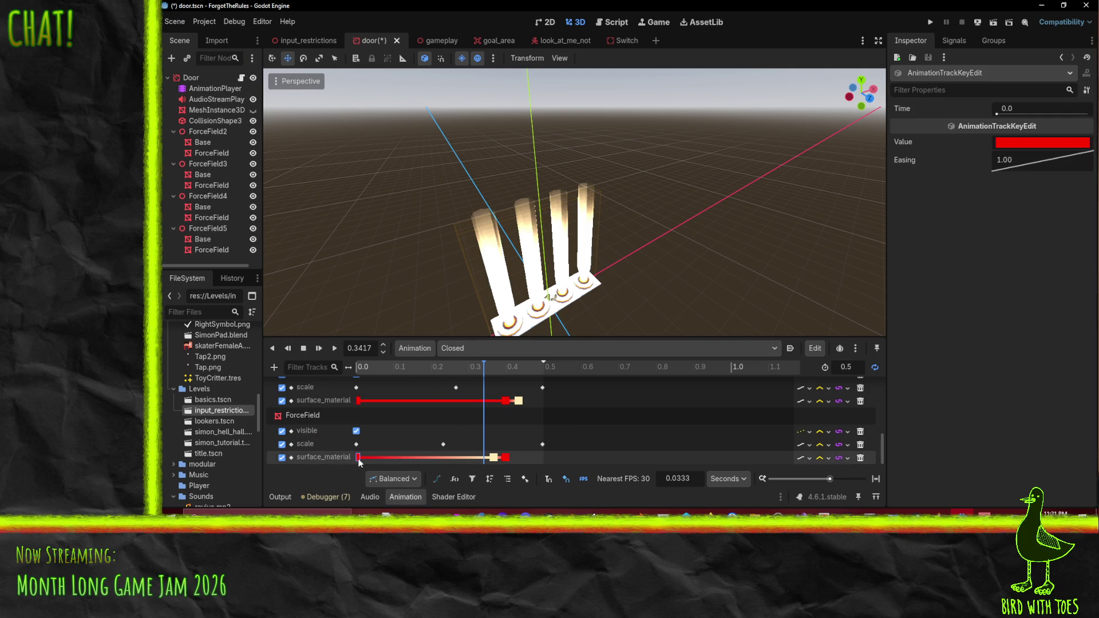
pyautogui.press('[')
pyautogui.scroll(-4, 459, 435)
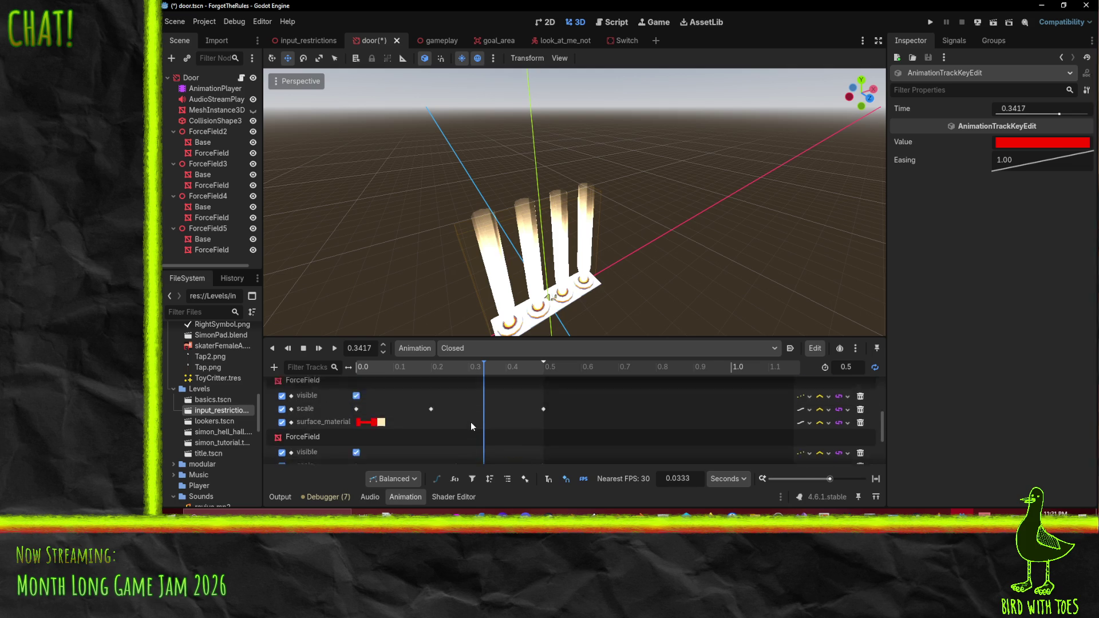
pyautogui.scroll(-1, 471, 421)
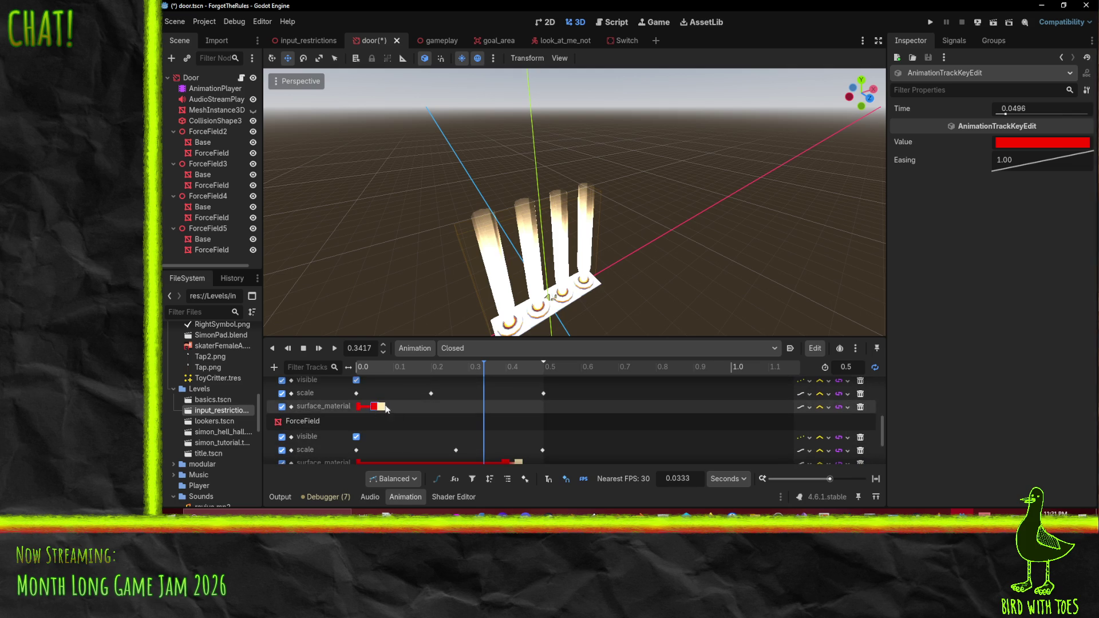
pyautogui.click(391, 368)
pyautogui.press('[')
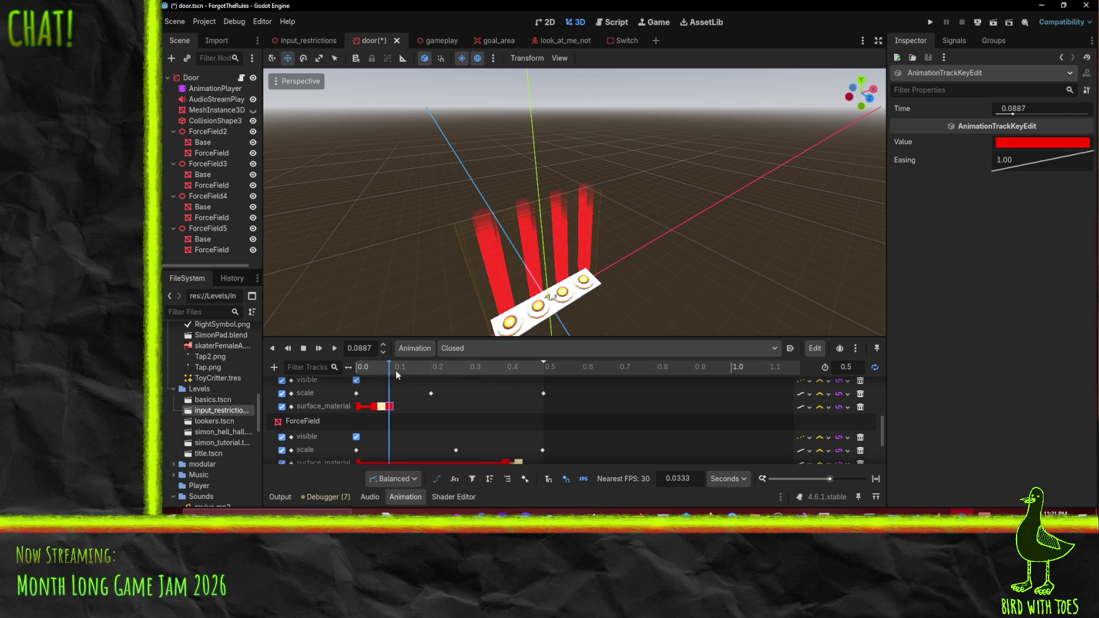
pyautogui.scroll(5, 410, 398)
pyautogui.click(479, 369)
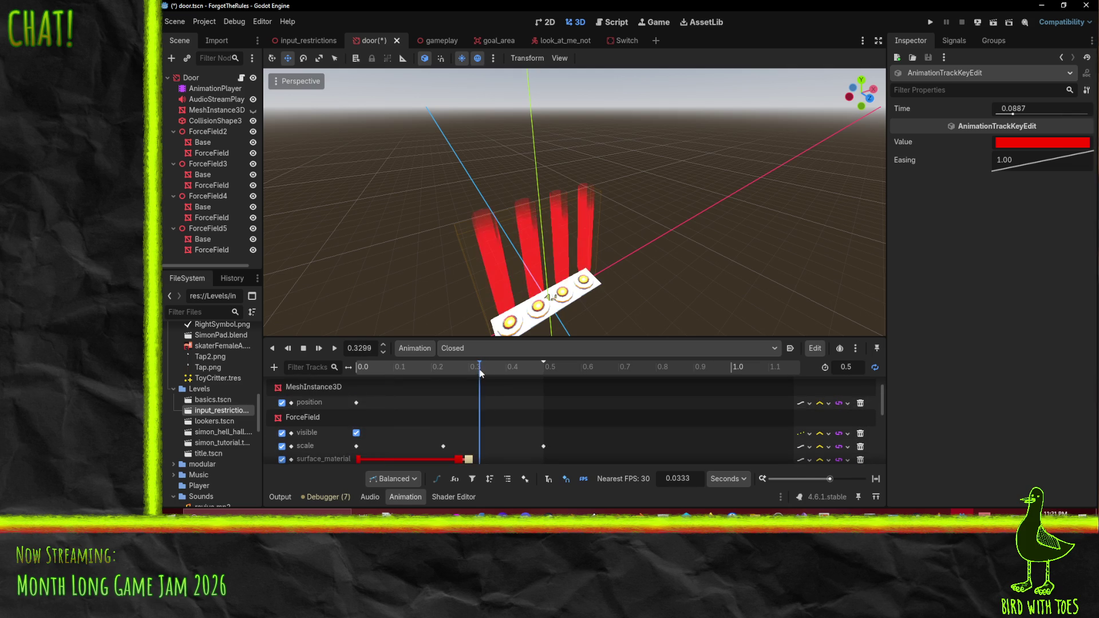
pyautogui.rightClick(480, 459)
pyautogui.click(488, 464)
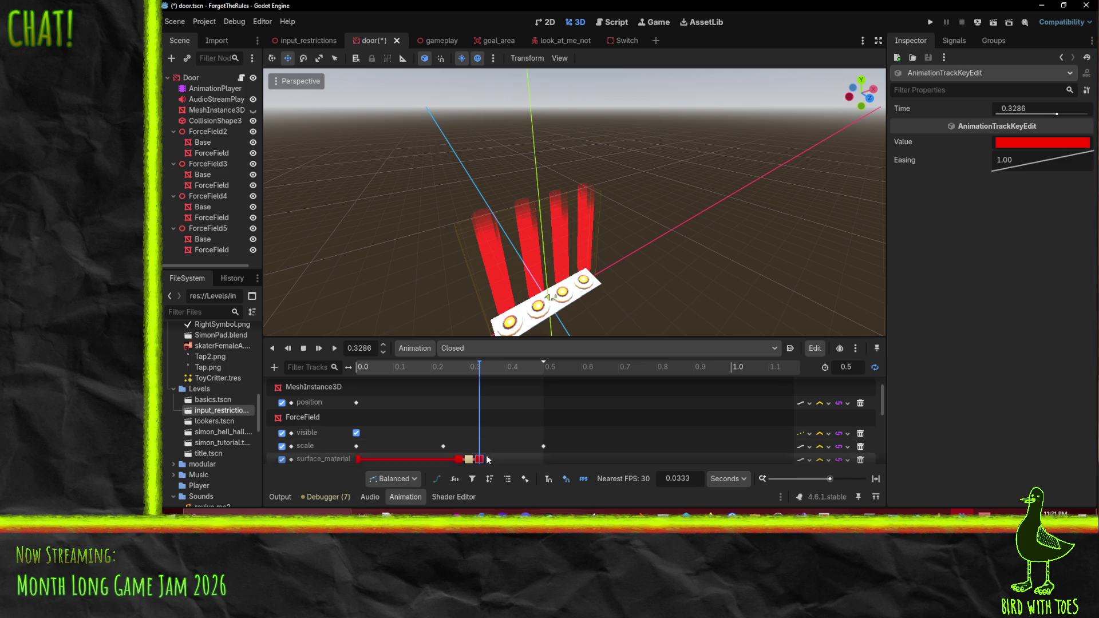
# Rewind and play the Closed animation to preview the colour change
pyautogui.scroll(-5, 487, 435)
pyautogui.click(359, 367)
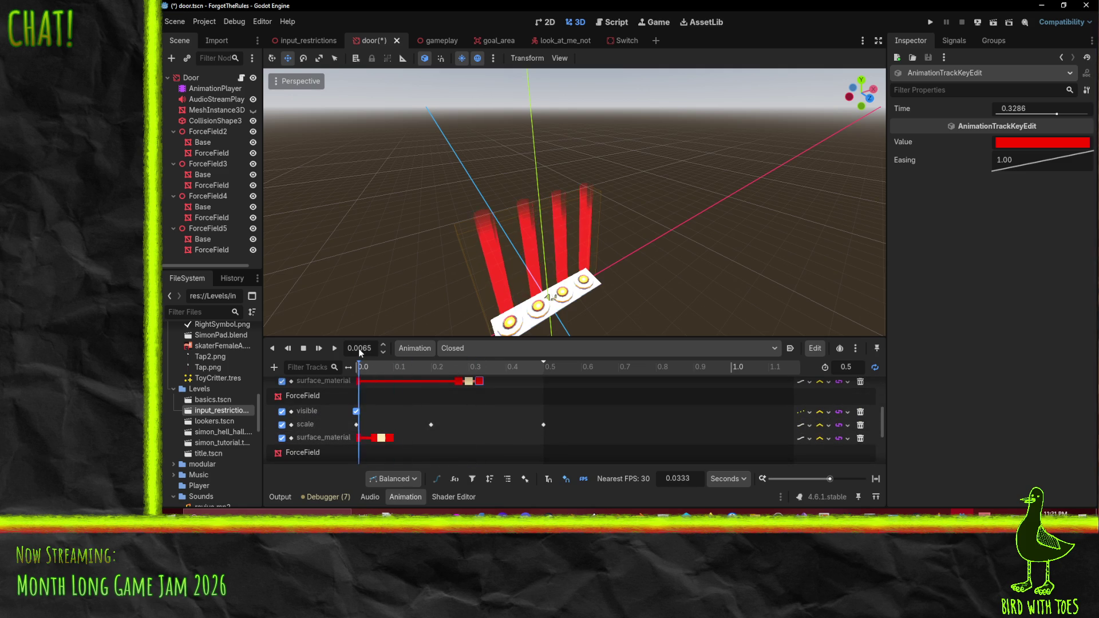
pyautogui.click(335, 349)
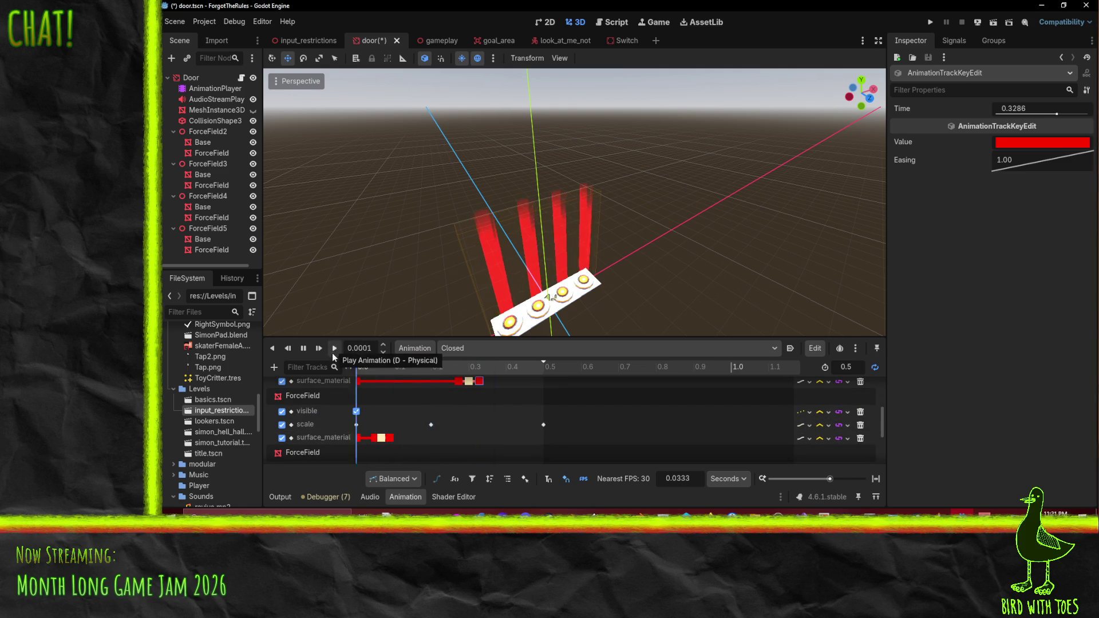
pyautogui.click(303, 348)
pyautogui.scroll(-3, 414, 432)
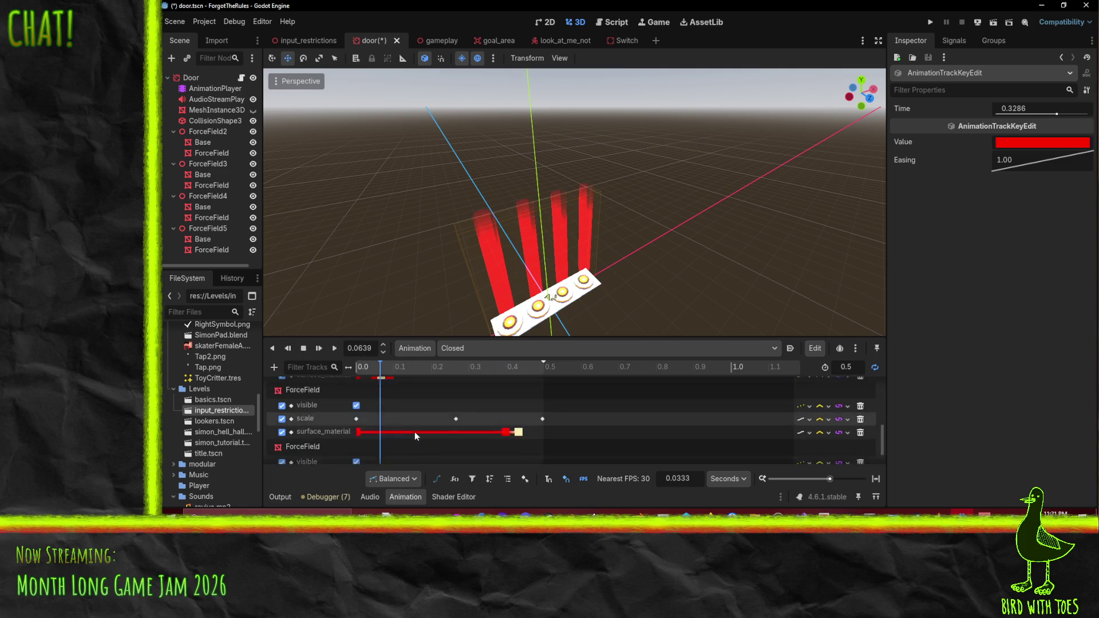
pyautogui.scroll(-4, 418, 427)
pyautogui.moveTo(370, 371)
pyautogui.mouseDown()
pyautogui.moveTo(359, 371)
pyautogui.moveTo(403, 371)
pyautogui.moveTo(344, 369)
pyautogui.mouseUp()
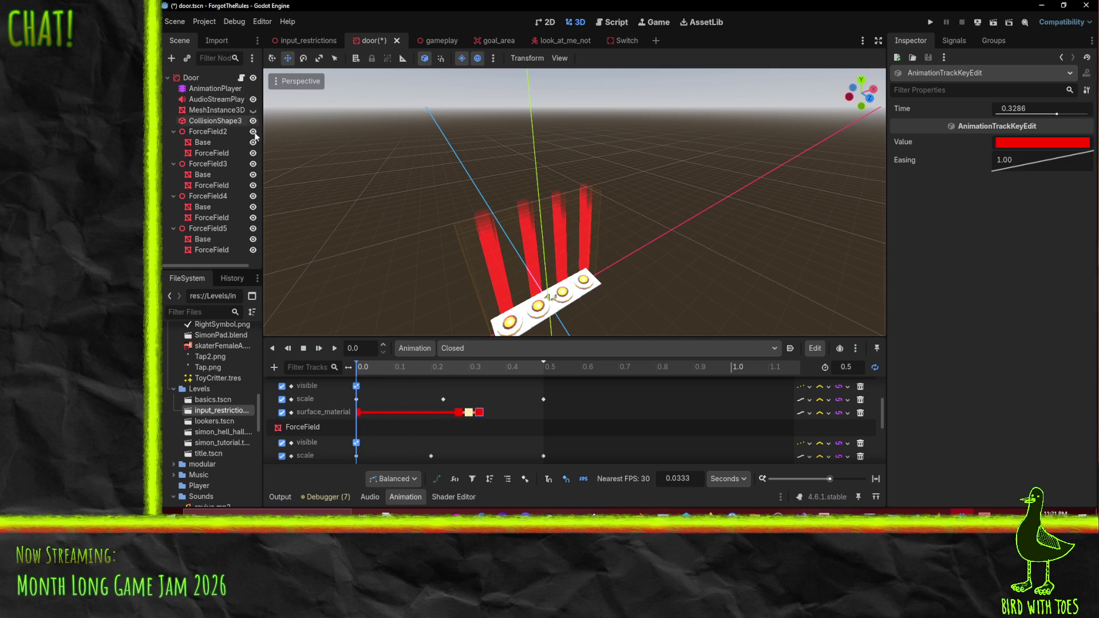
# Check ForceField2's material, then make ForceField3's surface material override unique
pyautogui.click(212, 153)
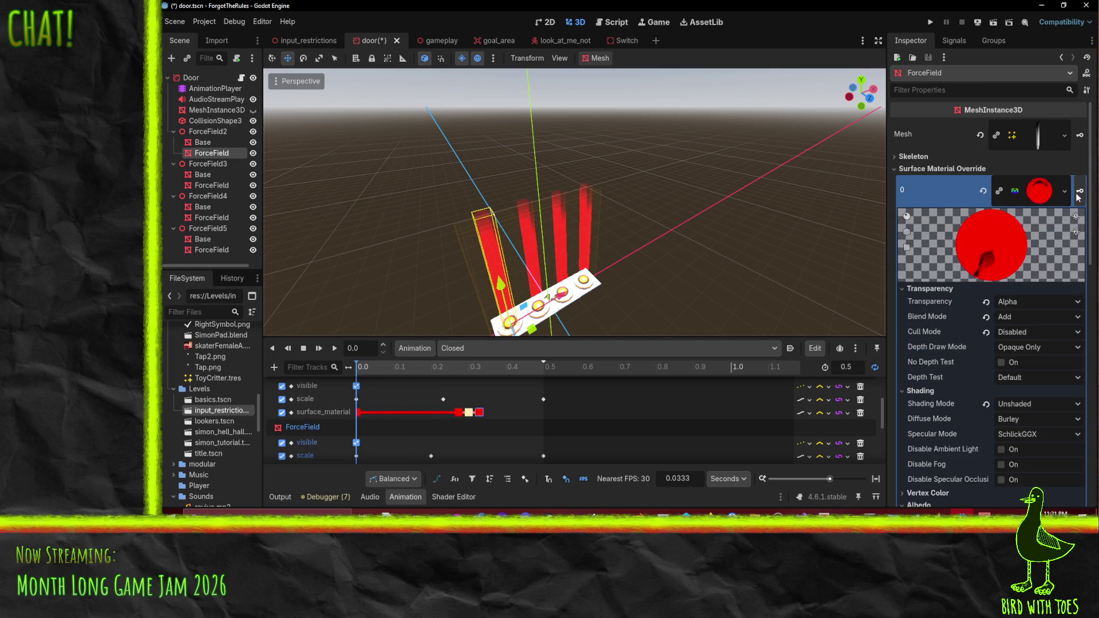
pyautogui.scroll(-1, 1034, 271)
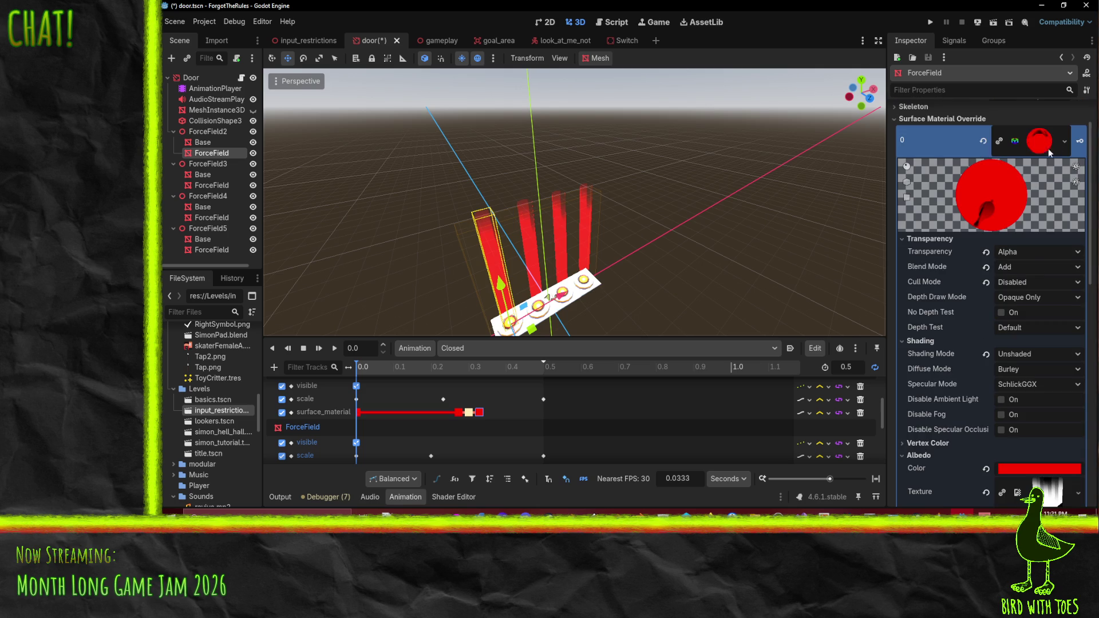
pyautogui.click(1064, 141)
pyautogui.click(1064, 141)
pyautogui.click(212, 184)
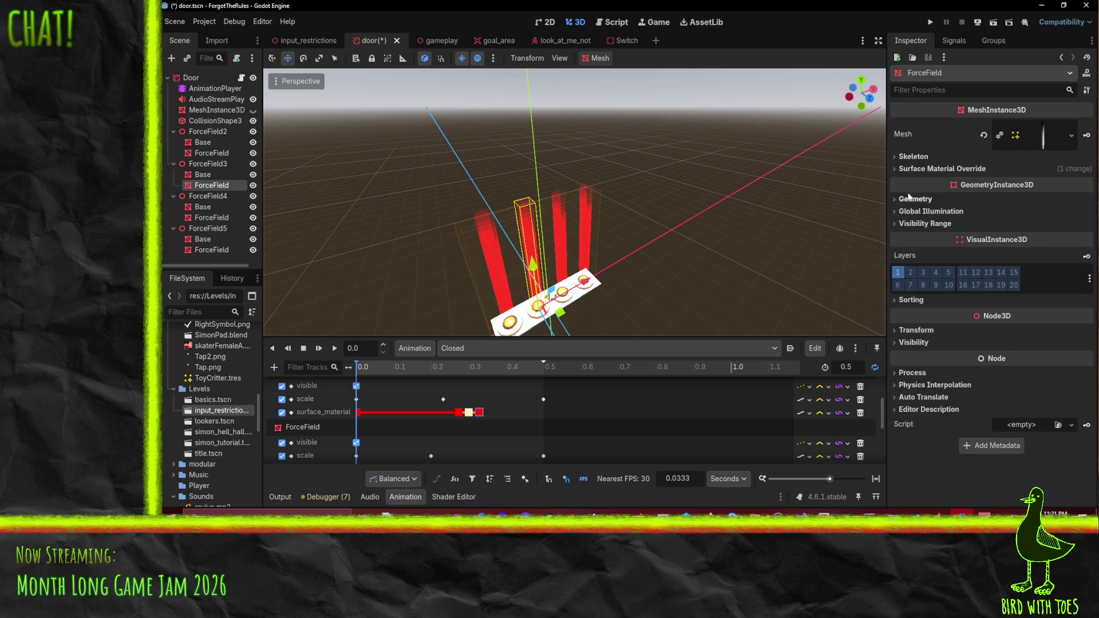
pyautogui.click(938, 169)
pyautogui.click(1072, 191)
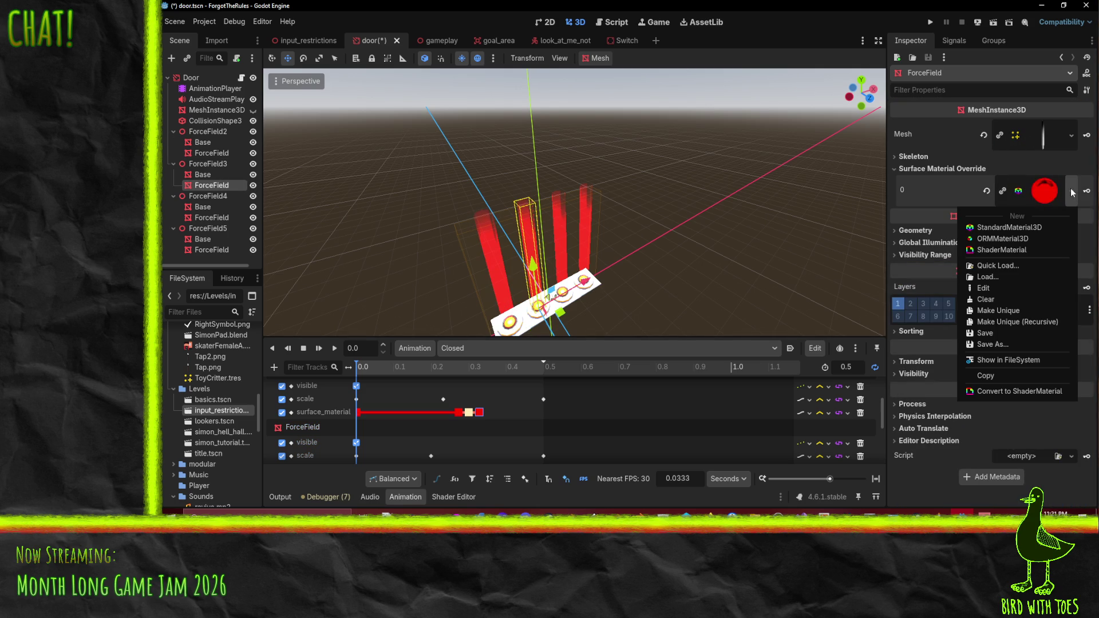
pyautogui.click(1012, 313)
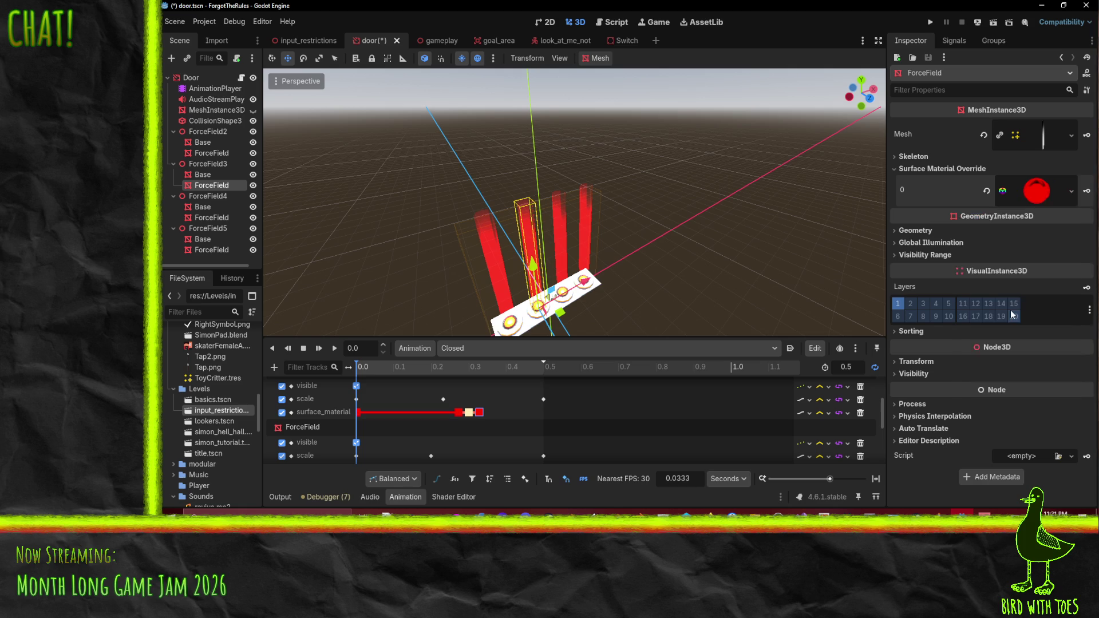
# Make the ForceField4 and ForceField5 pillar materials unique and save the door scene
pyautogui.click(212, 217)
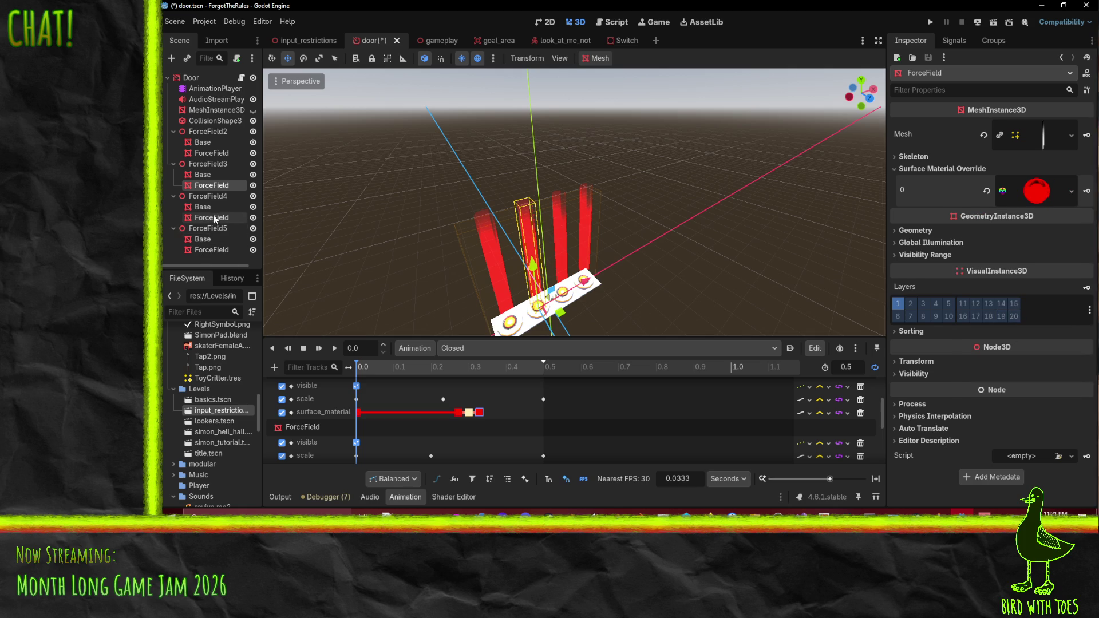
pyautogui.click(929, 169)
pyautogui.click(1071, 191)
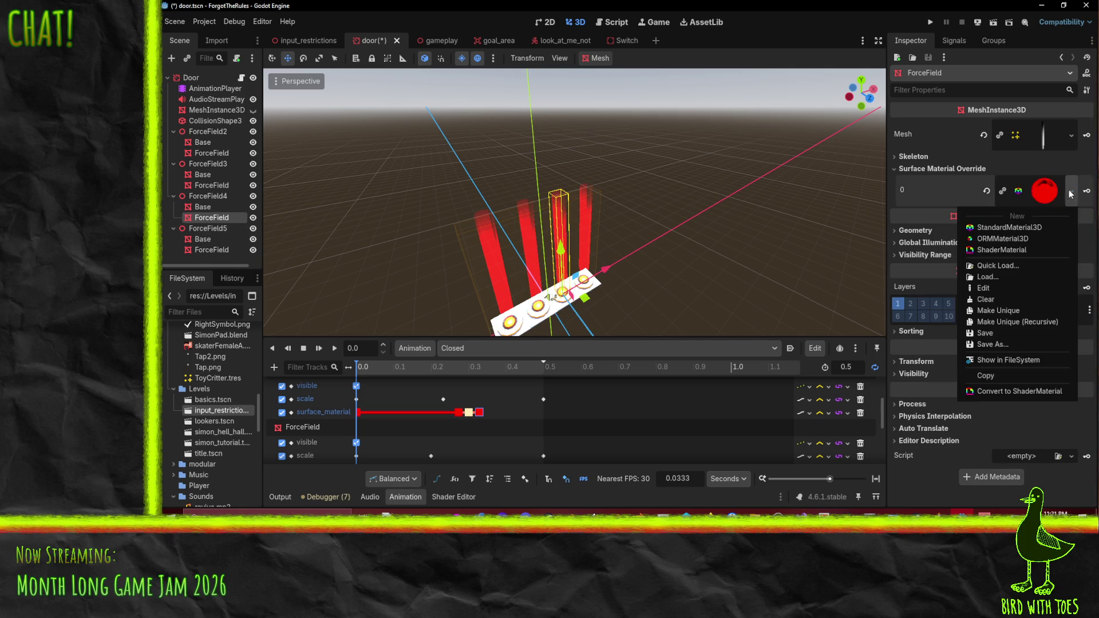
pyautogui.click(1010, 315)
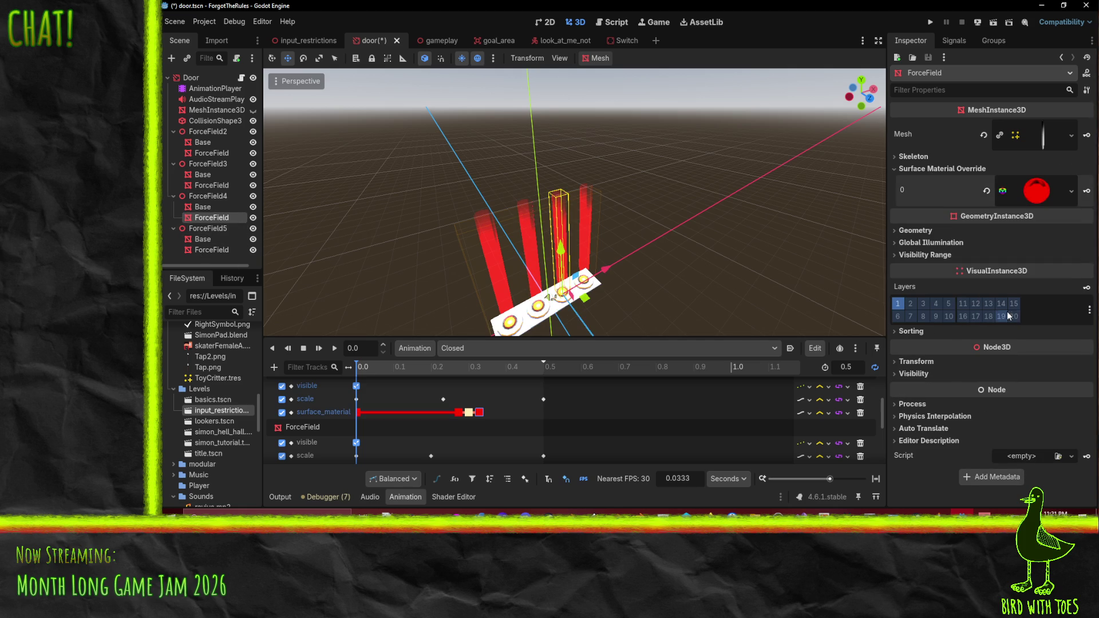
pyautogui.click(212, 250)
pyautogui.click(1007, 170)
pyautogui.click(1071, 191)
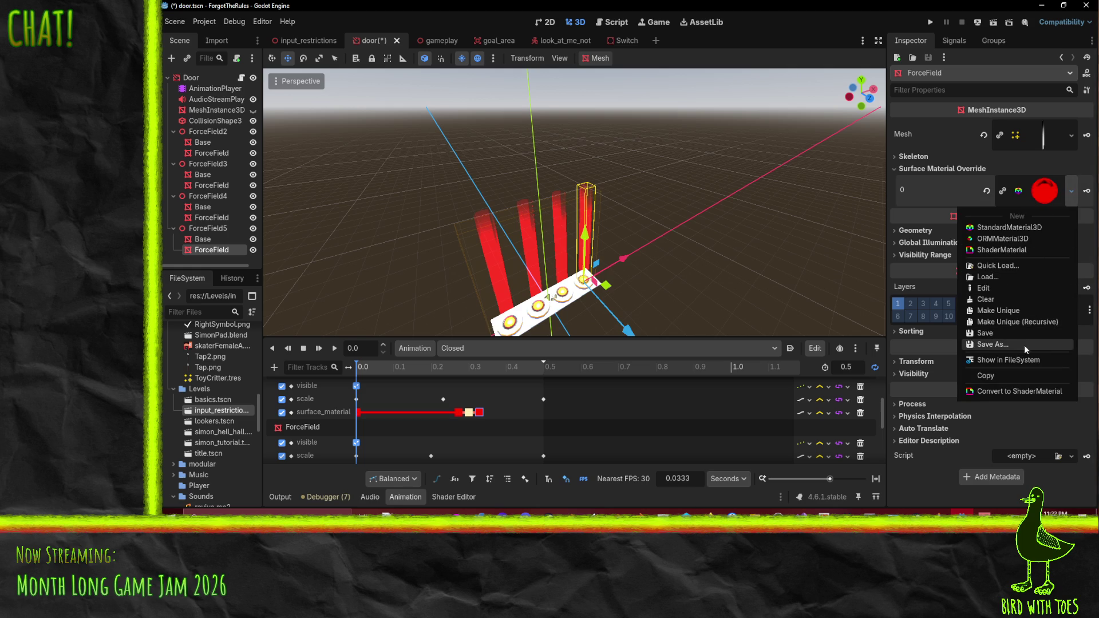
pyautogui.click(1021, 319)
pyautogui.hotkey('ctrl', 's')
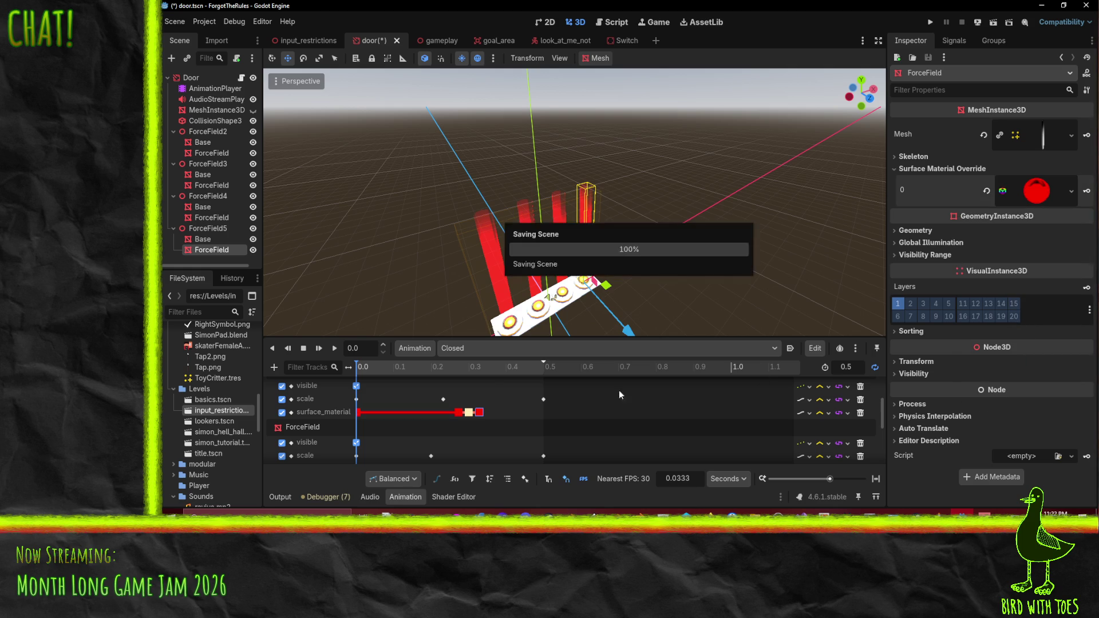
# Play and stop the Closed animation, bringing the ForceField scale tracks into view
pyautogui.click(333, 350)
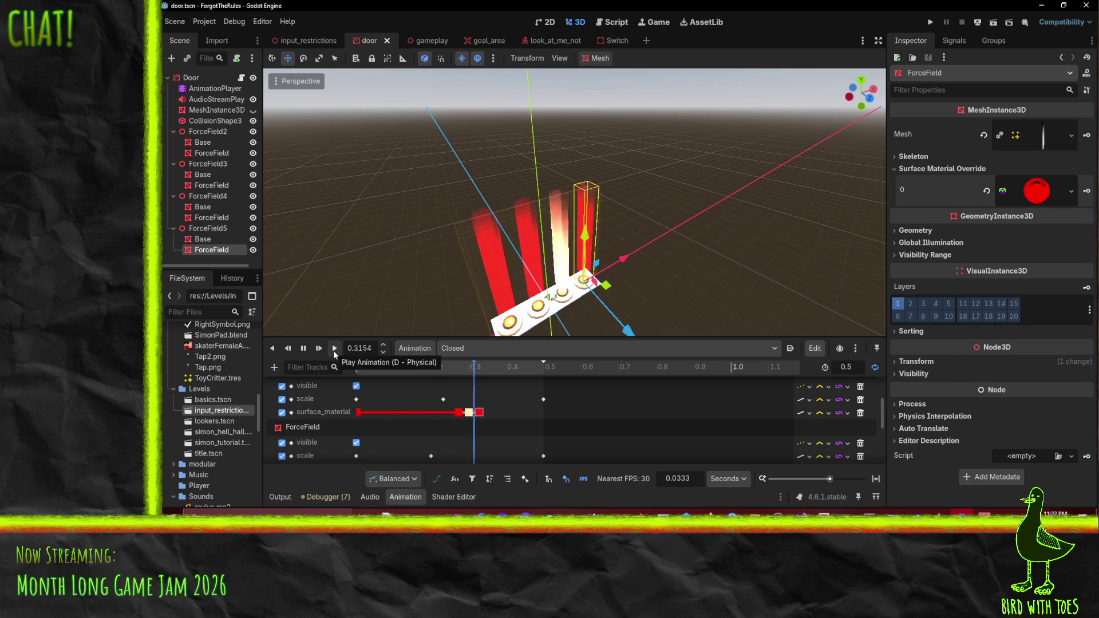
pyautogui.scroll(-5, 598, 247)
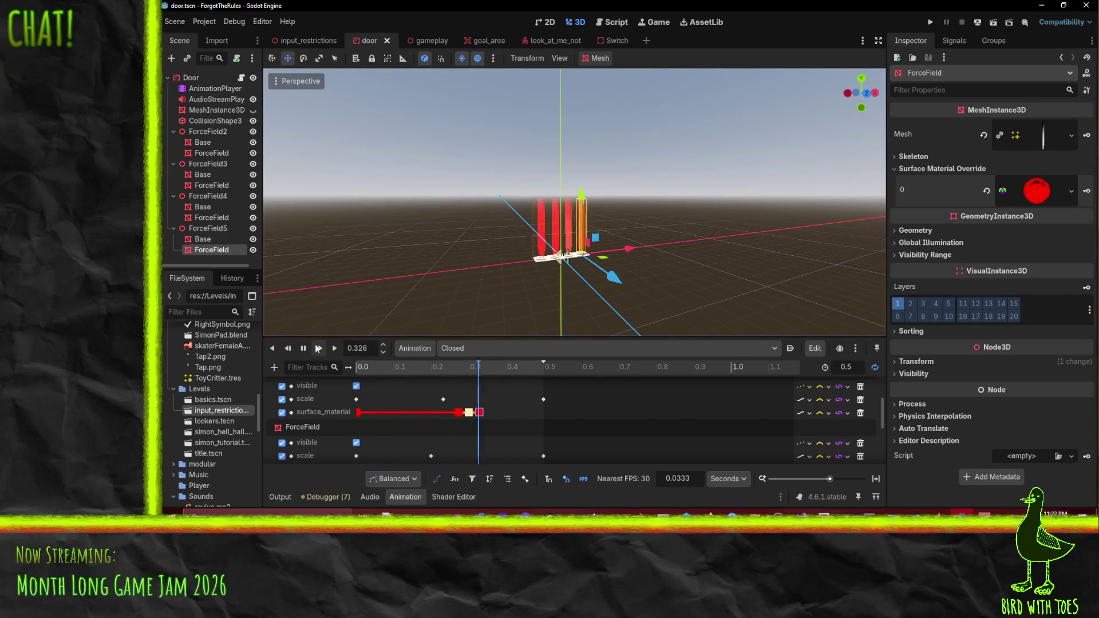
pyautogui.press('s')
pyautogui.scroll(-2, 449, 400)
pyautogui.keyDown('ctrl'); pyautogui.scroll(-2, 450, 398); pyautogui.keyUp('ctrl')
pyautogui.scroll(-3, 441, 404)
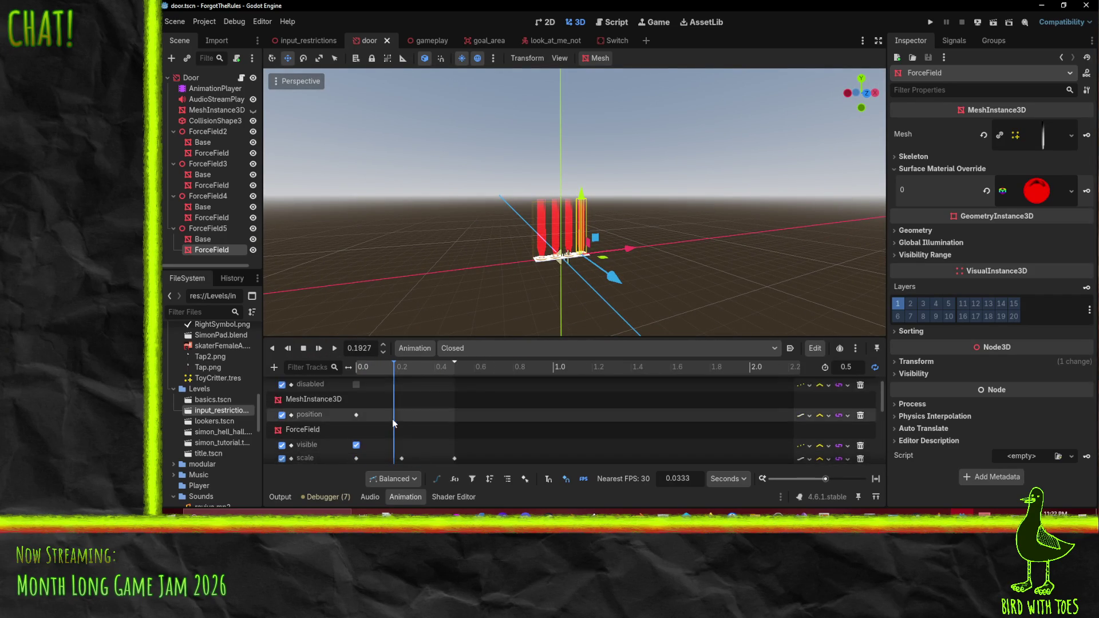
pyautogui.scroll(-2, 354, 428)
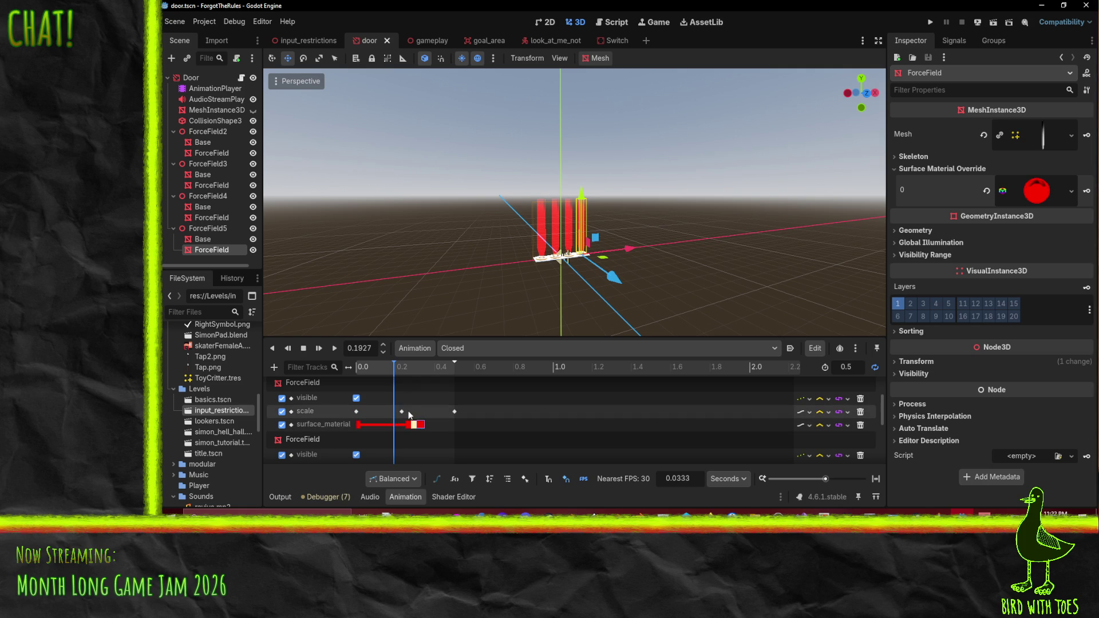
# Delete the middle scale key at about 0.23 s and scrub later times to preview
pyautogui.rightClick(409, 416)
pyautogui.click(427, 511)
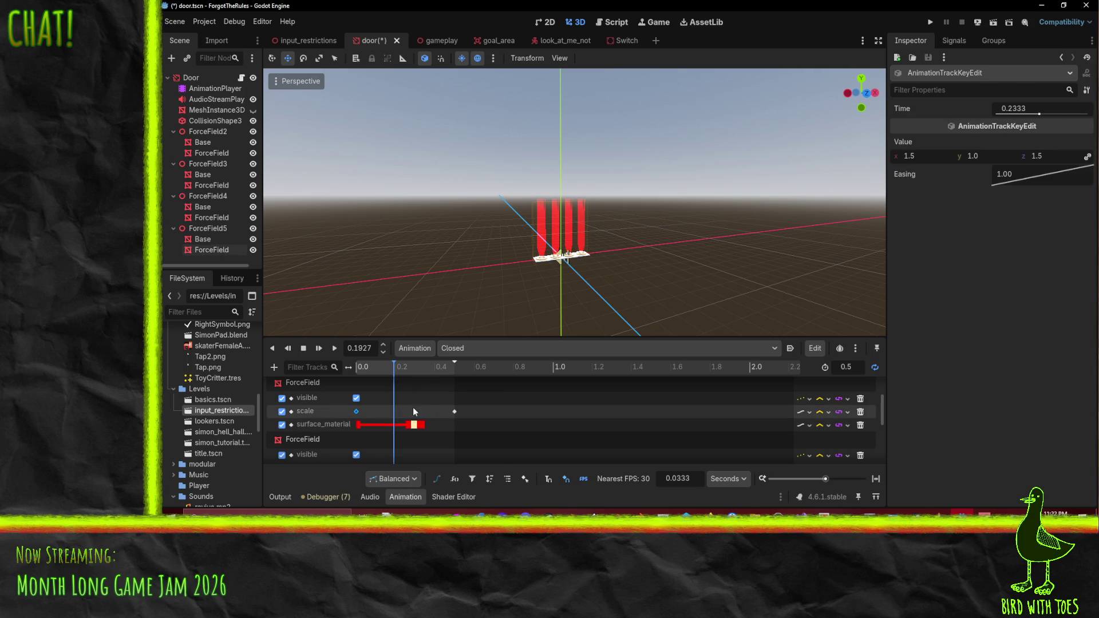
pyautogui.moveTo(400, 367)
pyautogui.mouseDown()
pyautogui.moveTo(359, 367)
pyautogui.moveTo(441, 370)
pyautogui.moveTo(386, 372)
pyautogui.mouseUp()
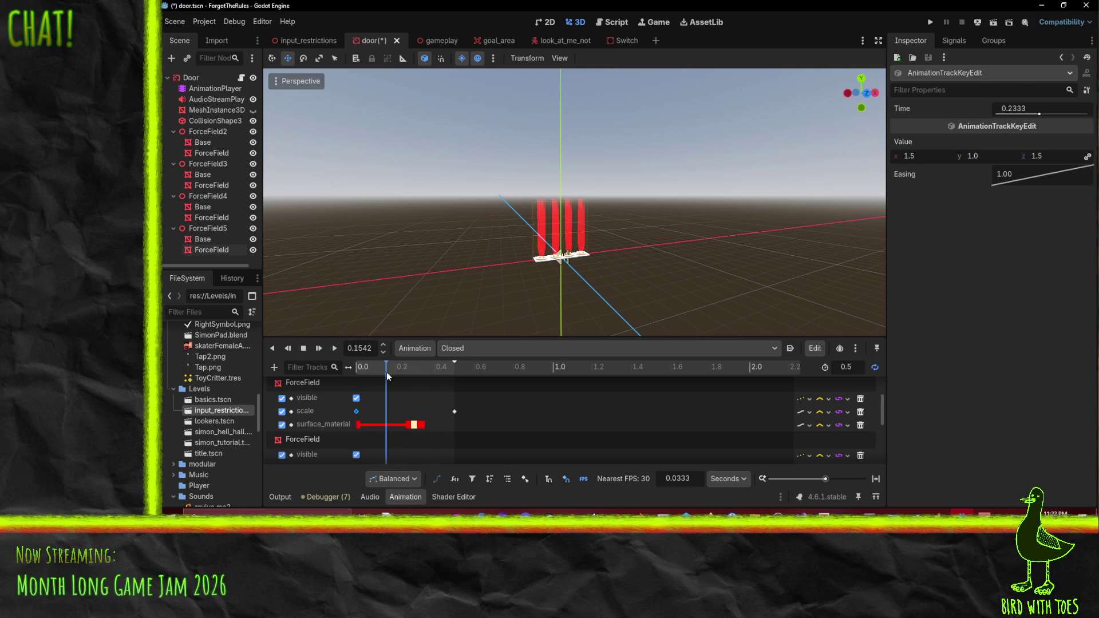
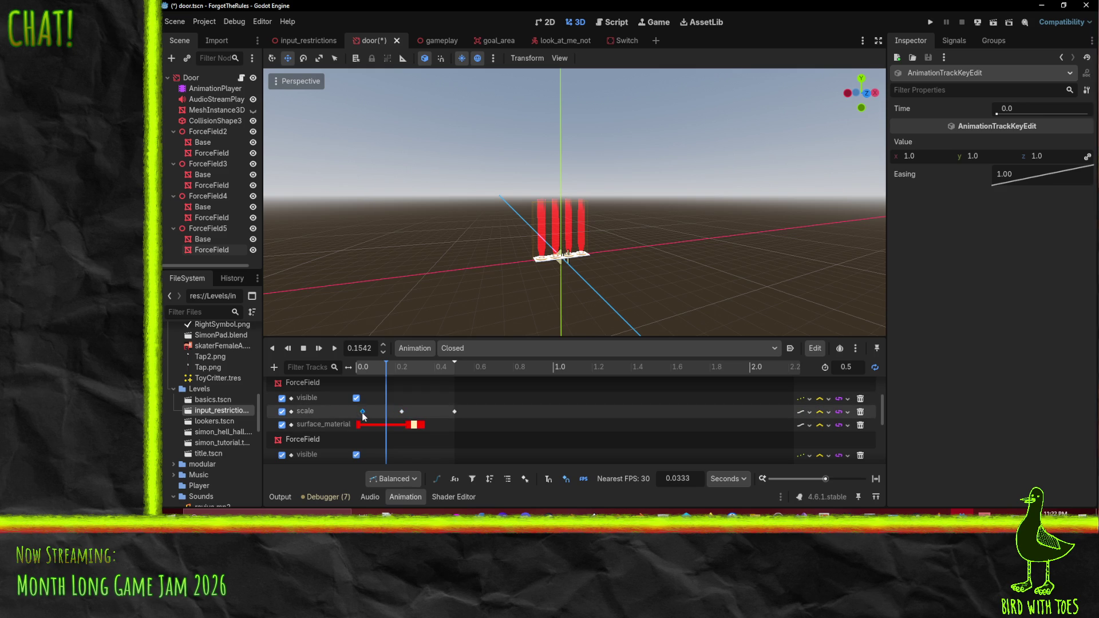
# Select the scale key at about 0.23 seconds and move the playhead to 0.5 seconds
pyautogui.rightClick(401, 412)
pyautogui.press('Escape')
pyautogui.click(397, 415)
pyautogui.click(402, 411)
pyautogui.scroll(2, 410, 412)
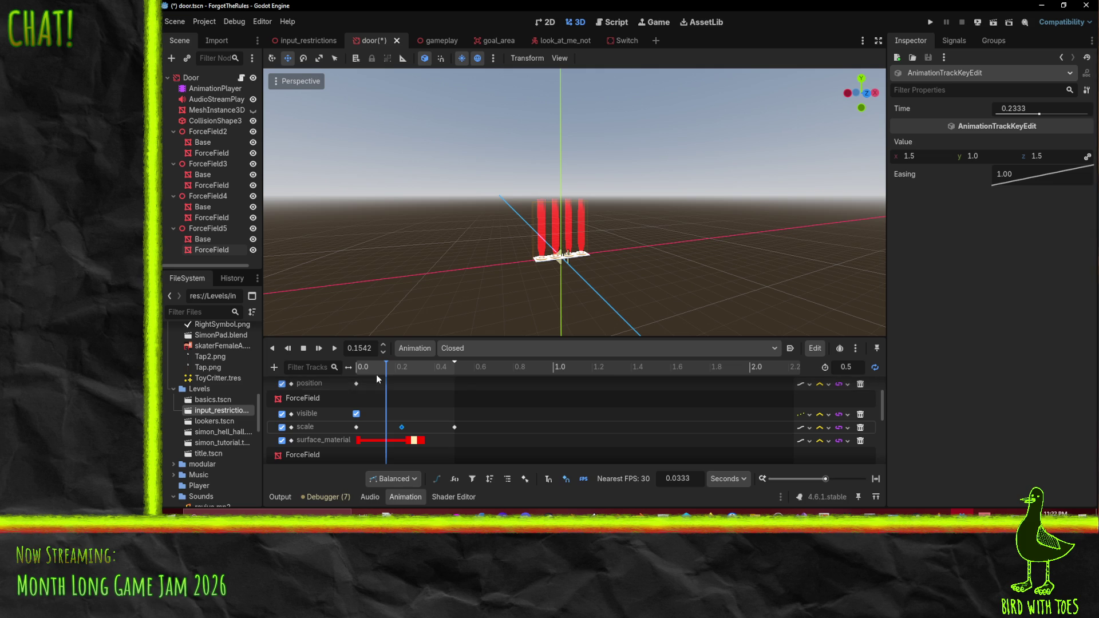
pyautogui.click(462, 369)
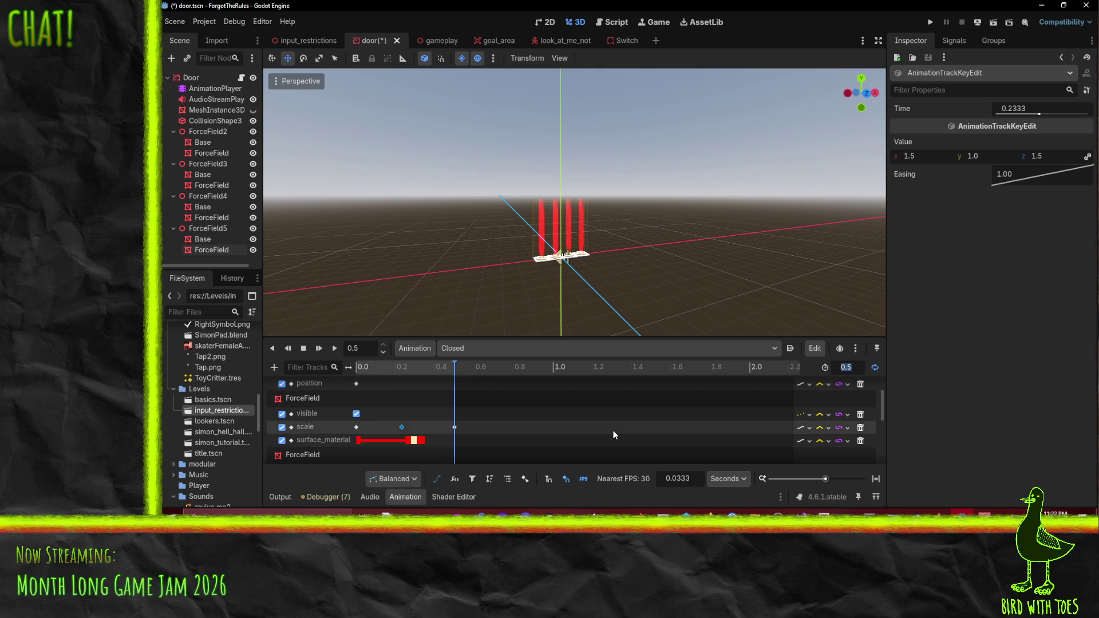
# Set the Closed animation length to 2.0 seconds
pyautogui.press('Return')
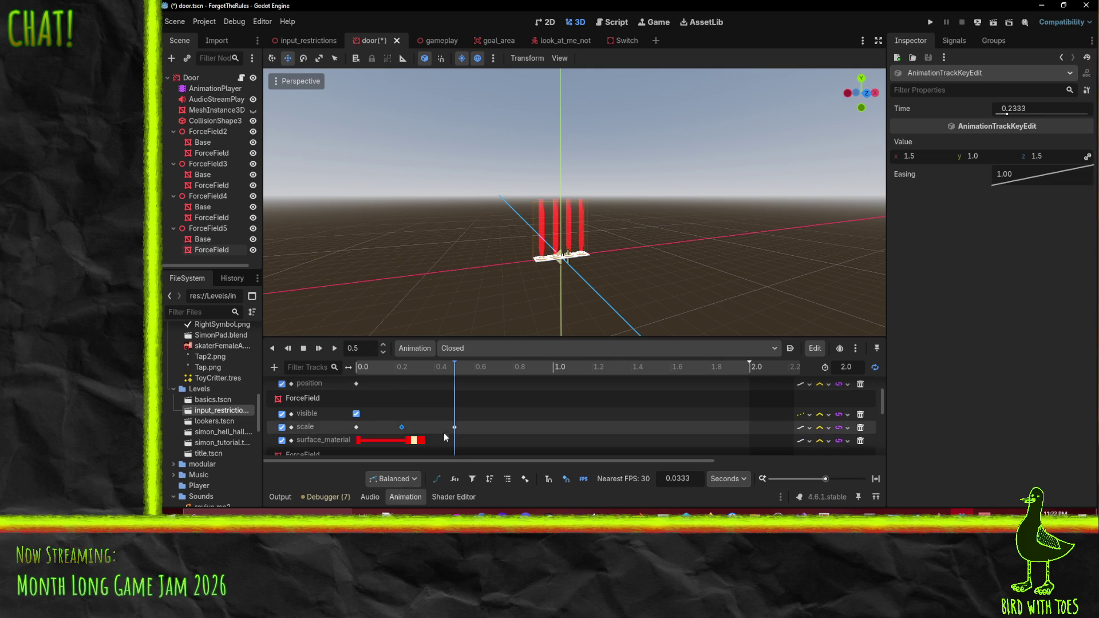
pyautogui.moveTo(444, 433)
pyautogui.mouseDown()
pyautogui.moveTo(395, 424)
pyautogui.moveTo(447, 410)
pyautogui.moveTo(413, 399)
pyautogui.mouseUp()
pyautogui.scroll(-1, 458, 428)
pyautogui.scroll(-1, 453, 402)
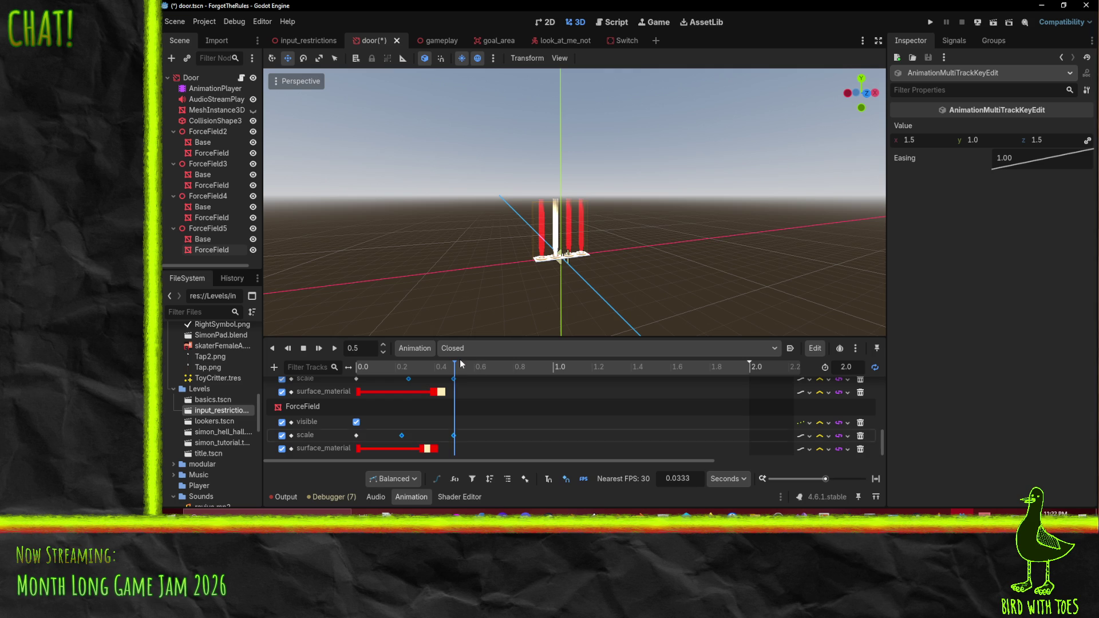
# Deselect the 0.0 scale keys and select the scale keyframe at about 0.5 seconds
pyautogui.moveTo(555, 370)
pyautogui.mouseDown()
pyautogui.moveTo(512, 389)
pyautogui.moveTo(456, 368)
pyautogui.mouseUp()
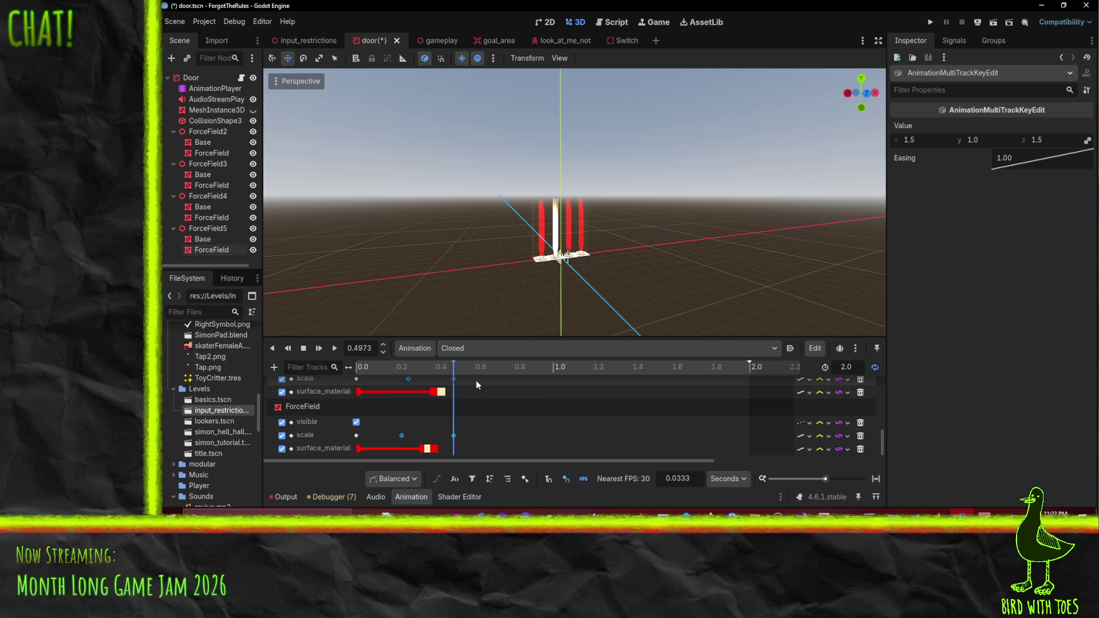
pyautogui.click(487, 370)
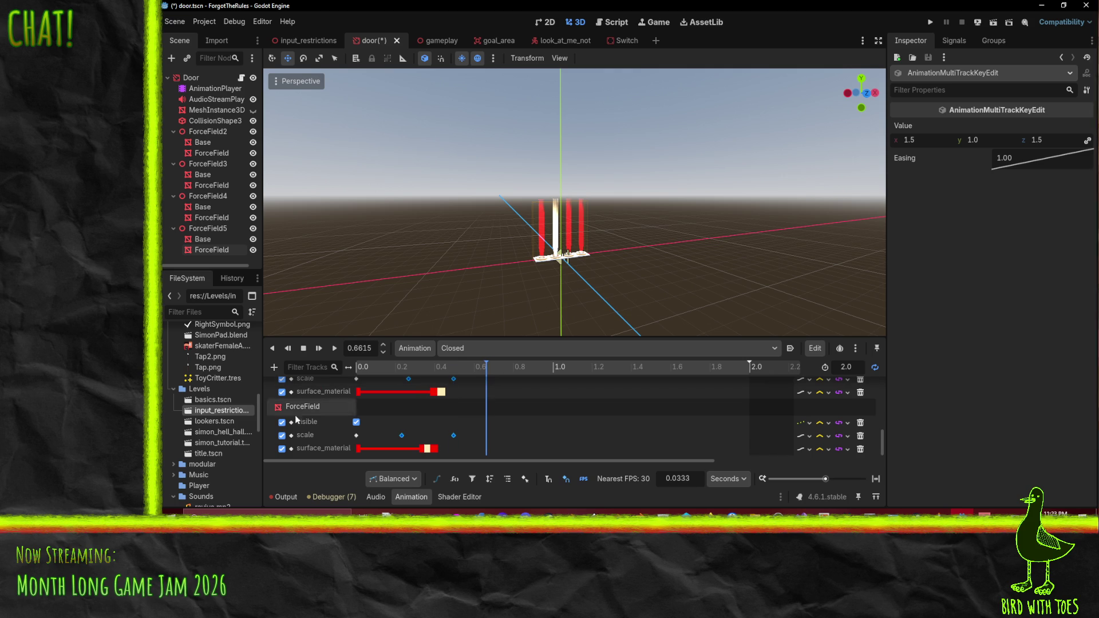
pyautogui.click(556, 369)
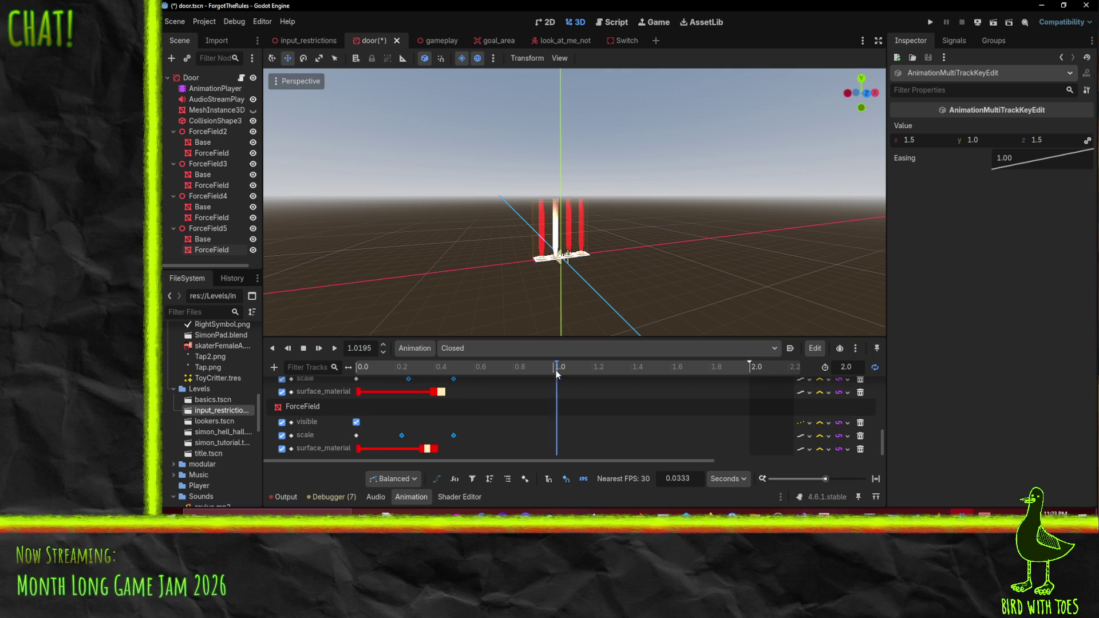
pyautogui.click(364, 386)
pyautogui.scroll(3, 361, 401)
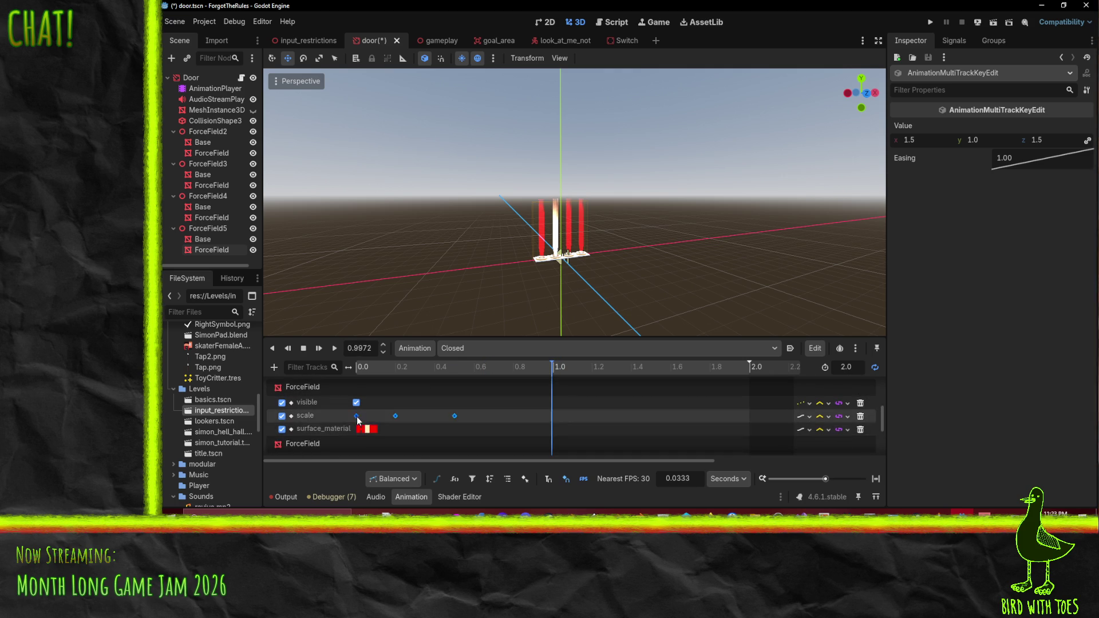
pyautogui.click(454, 422)
pyautogui.moveTo(469, 367); pyautogui.dragTo(456, 367)
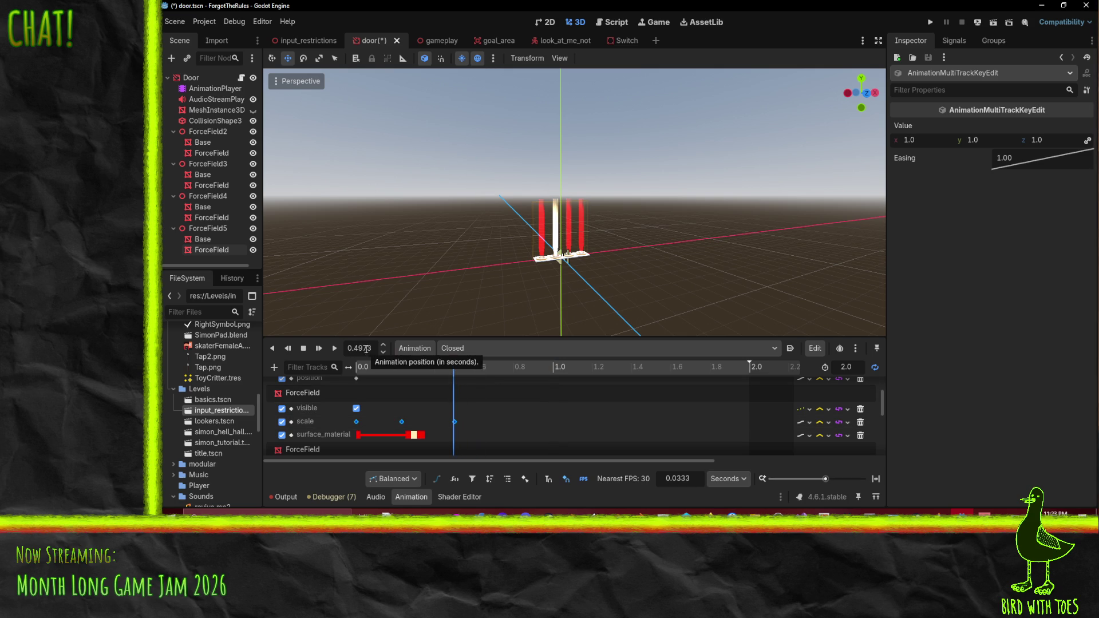
# Set the playhead time to exactly 0.5 seconds
pyautogui.moveTo(371, 349); pyautogui.dragTo(363, 348)
pyautogui.write('5')
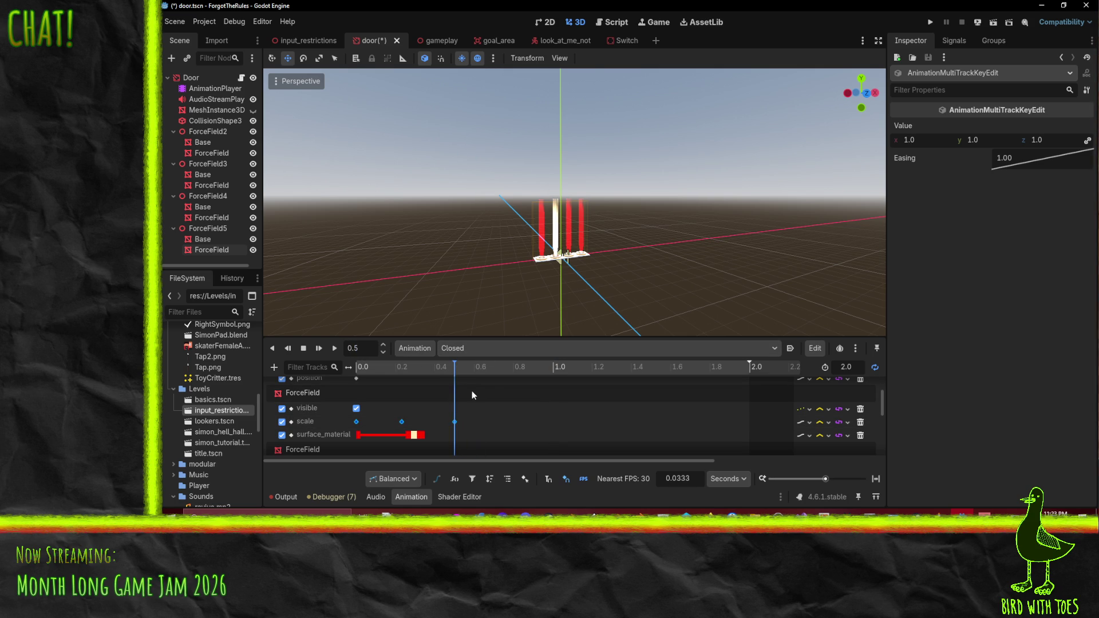
pyautogui.scroll(4, 481, 421)
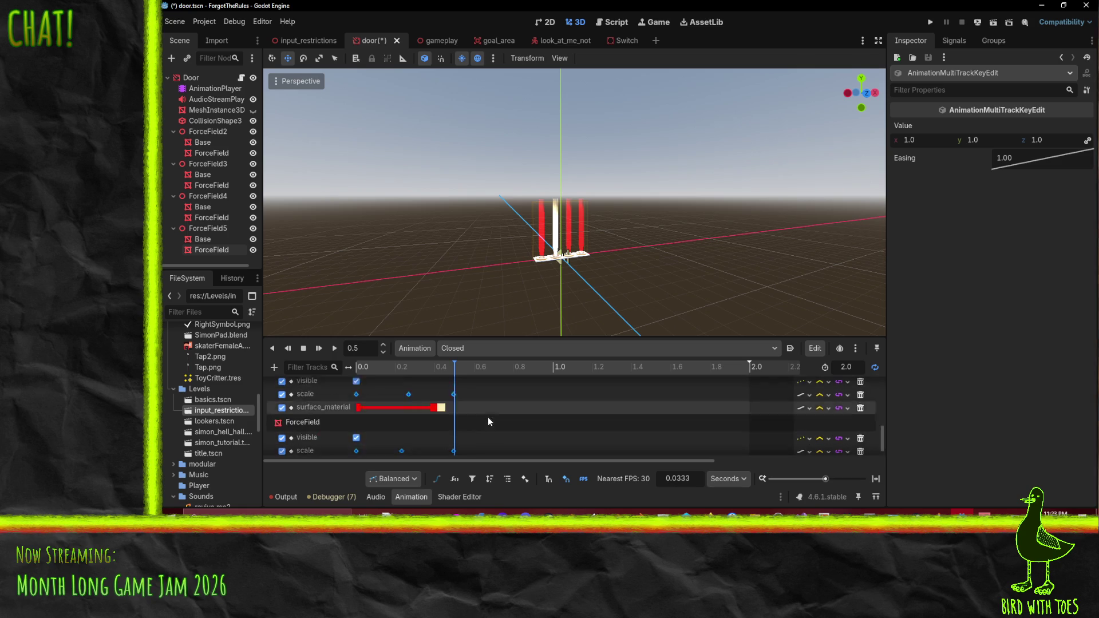
pyautogui.scroll(-7, 482, 420)
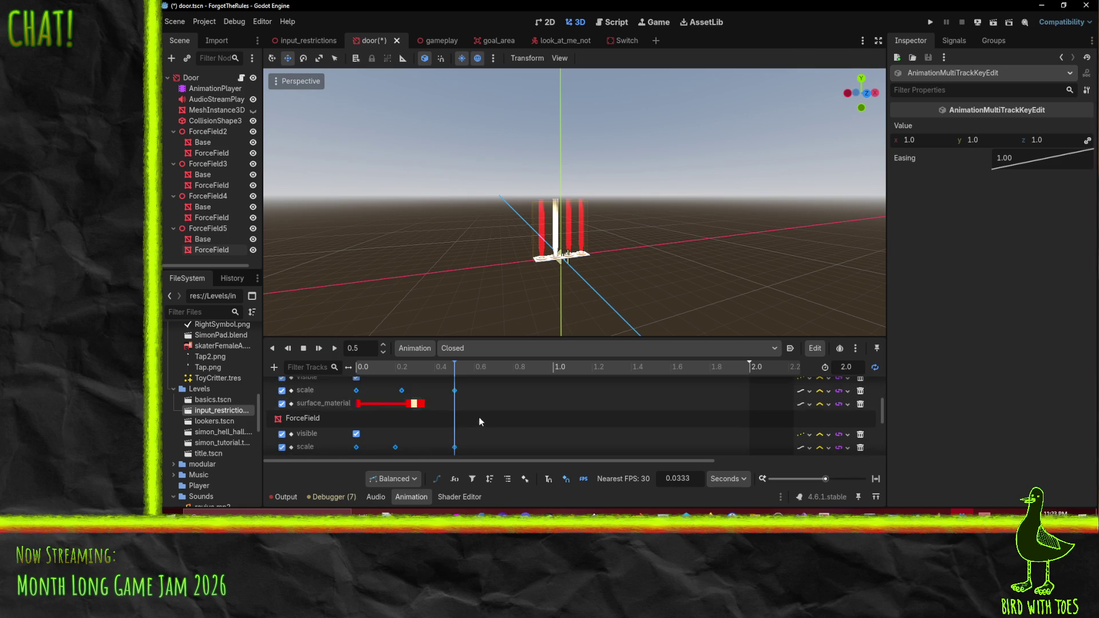
# Duplicate the selected scale keys at the playhead, shift them later, and return the playhead to 0.0
pyautogui.rightClick(361, 393)
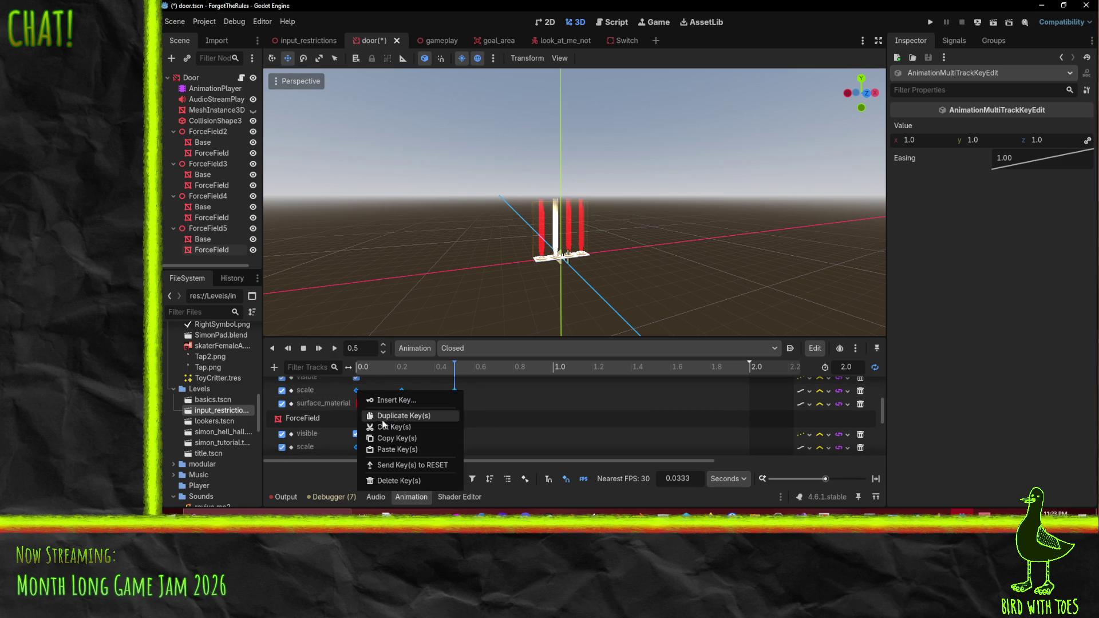
pyautogui.click(422, 419)
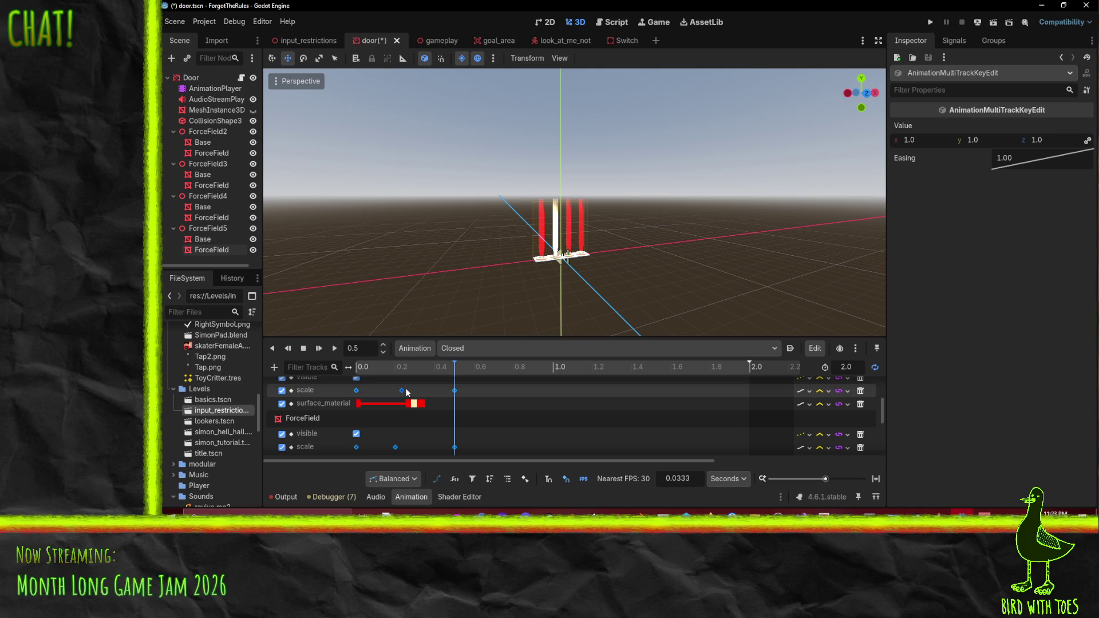
pyautogui.moveTo(410, 392); pyautogui.dragTo(602, 391)
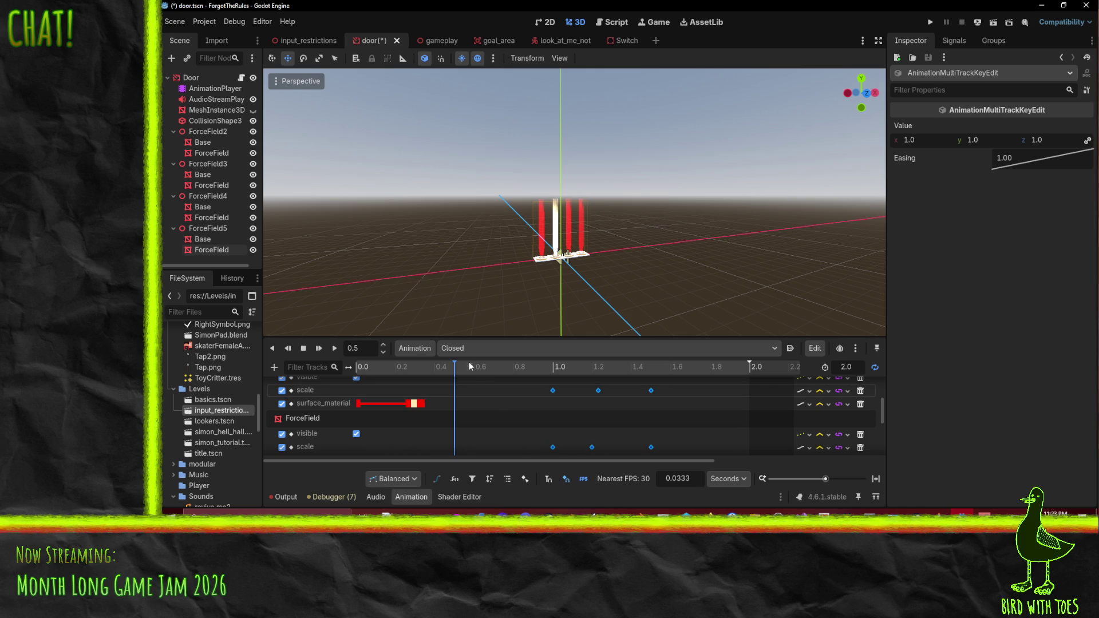
pyautogui.moveTo(469, 364); pyautogui.dragTo(354, 368)
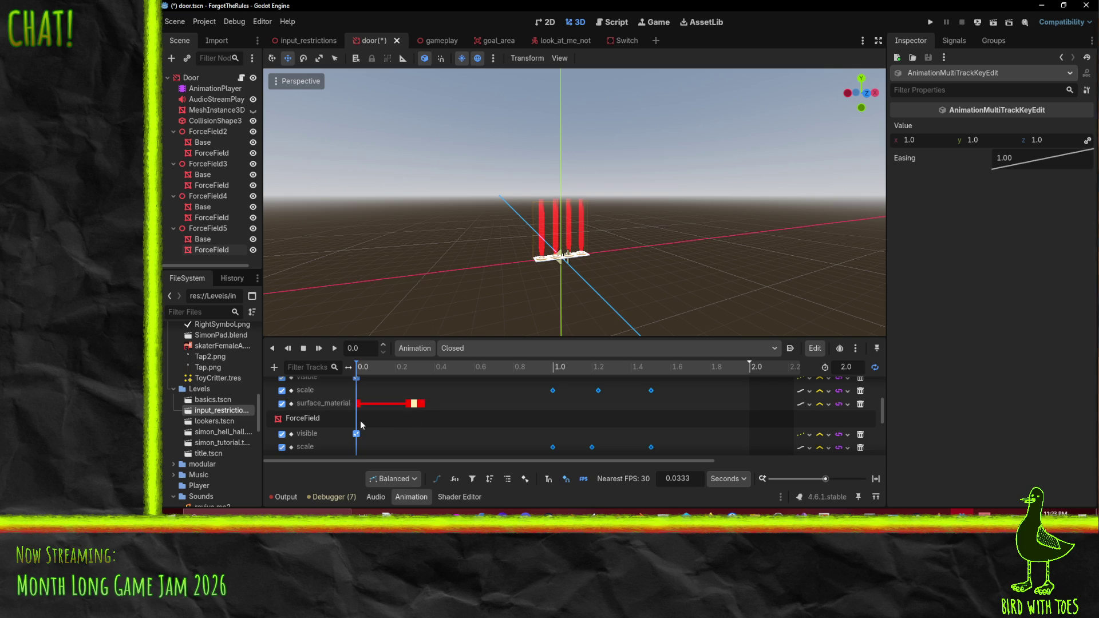
# Duplicate the scale keys starting at 0.0
pyautogui.rightClick(358, 399)
pyautogui.click(396, 419)
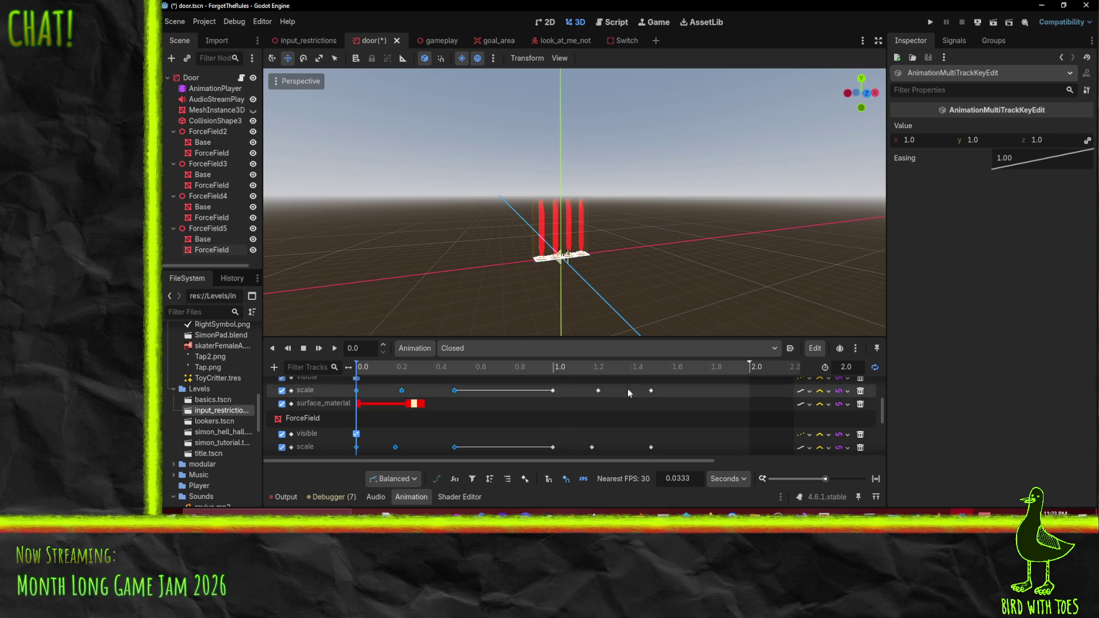
pyautogui.scroll(3, 490, 411)
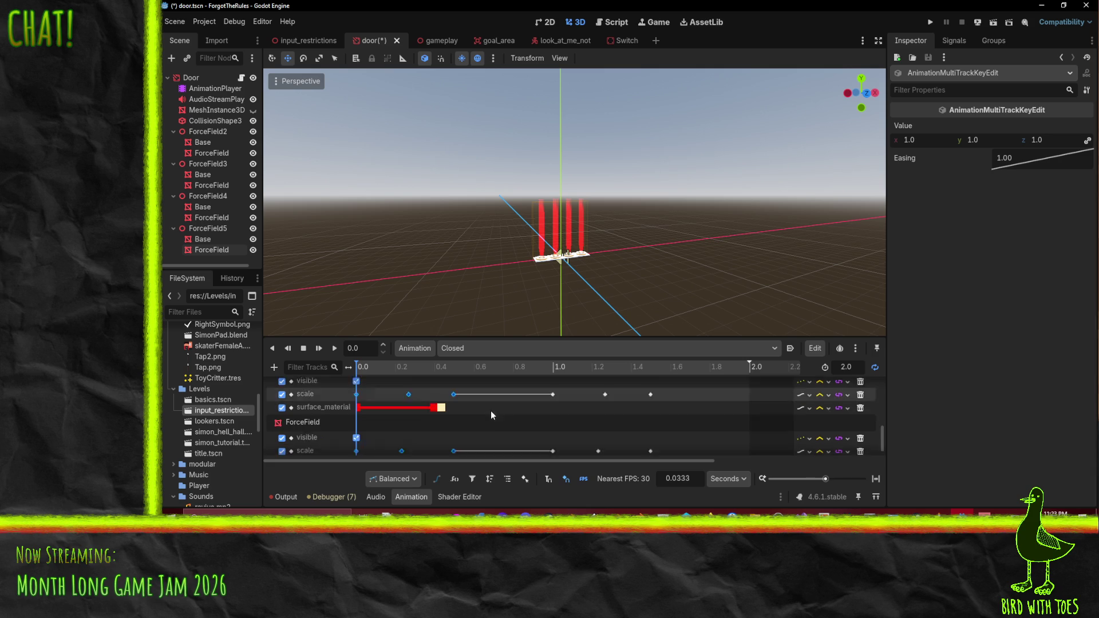
pyautogui.scroll(-2, 491, 412)
# Set the playhead time to exactly 1.5 seconds
pyautogui.click(650, 367)
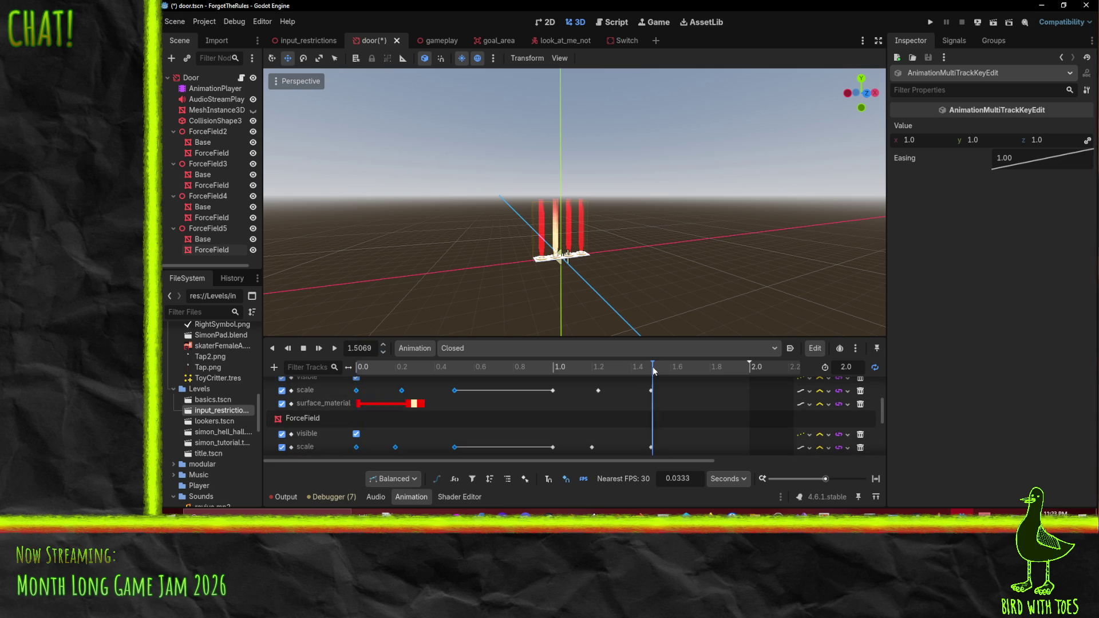
pyautogui.moveTo(651, 369); pyautogui.dragTo(653, 369)
pyautogui.click(370, 350)
pyautogui.press('BackSpace')
pyautogui.press('BackSpace')
pyautogui.press('Return')
# Delete the scale keys near 1.5 seconds
pyautogui.rightClick(650, 391)
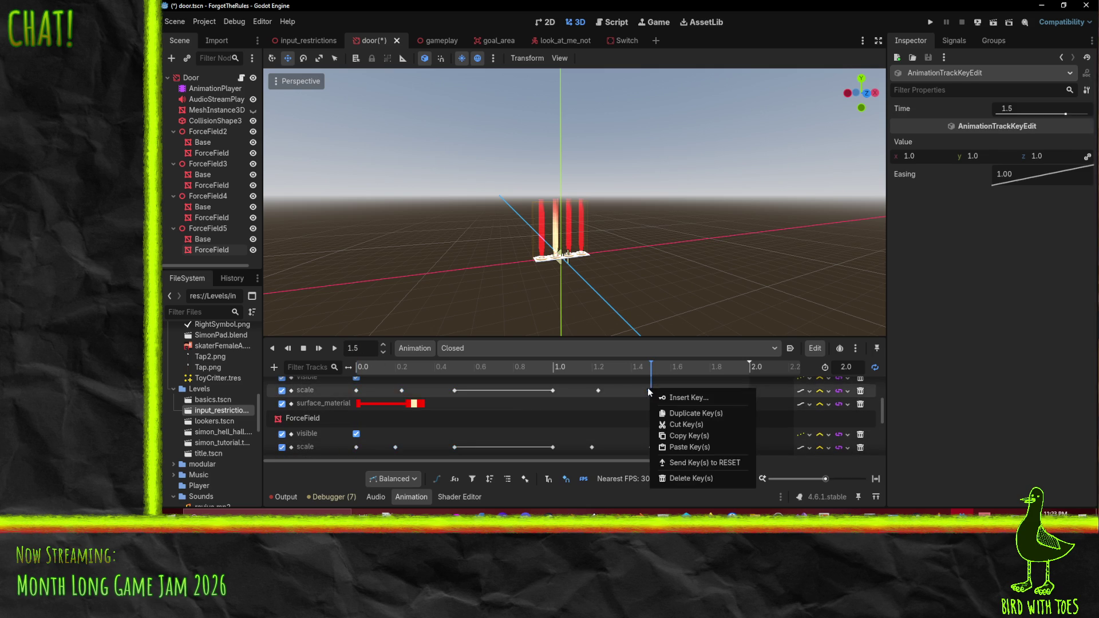
pyautogui.click(690, 410)
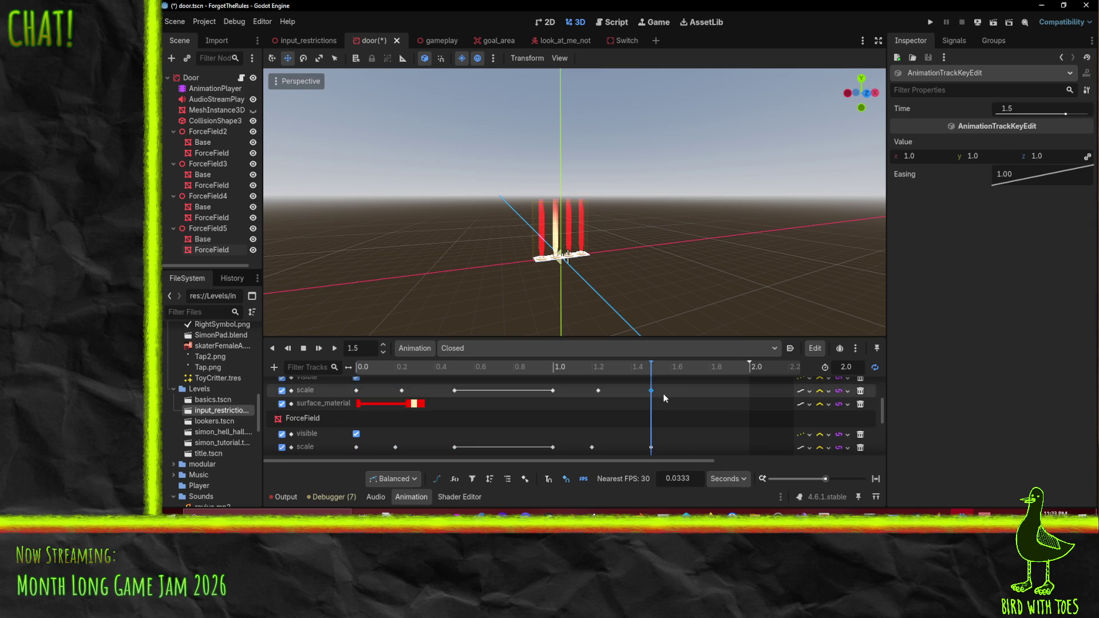
pyautogui.scroll(-1, 663, 395)
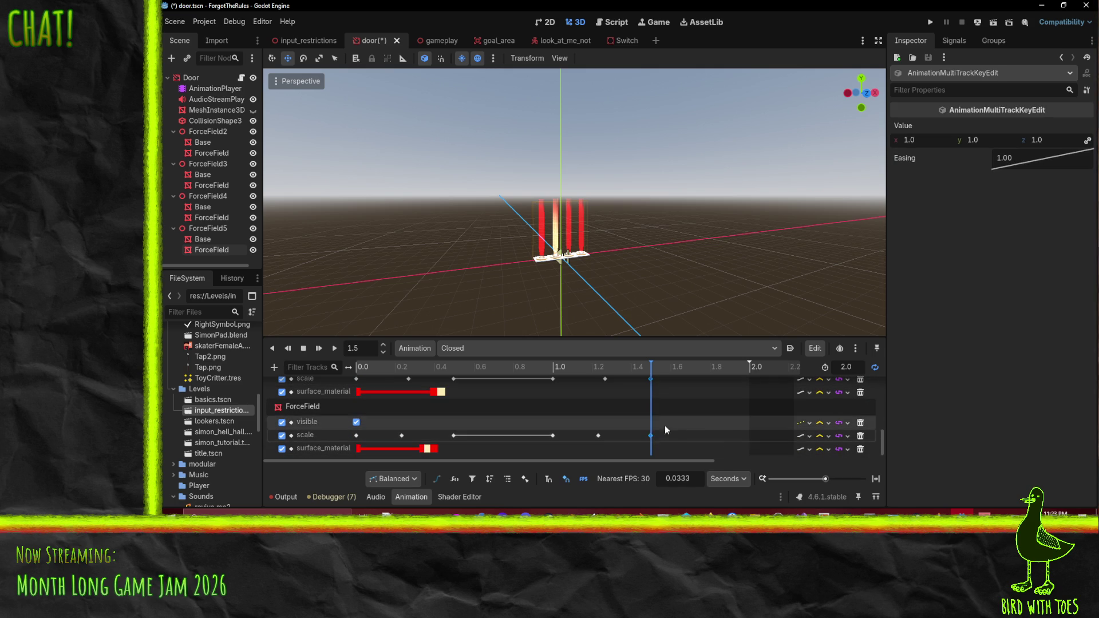
pyautogui.press('Delete')
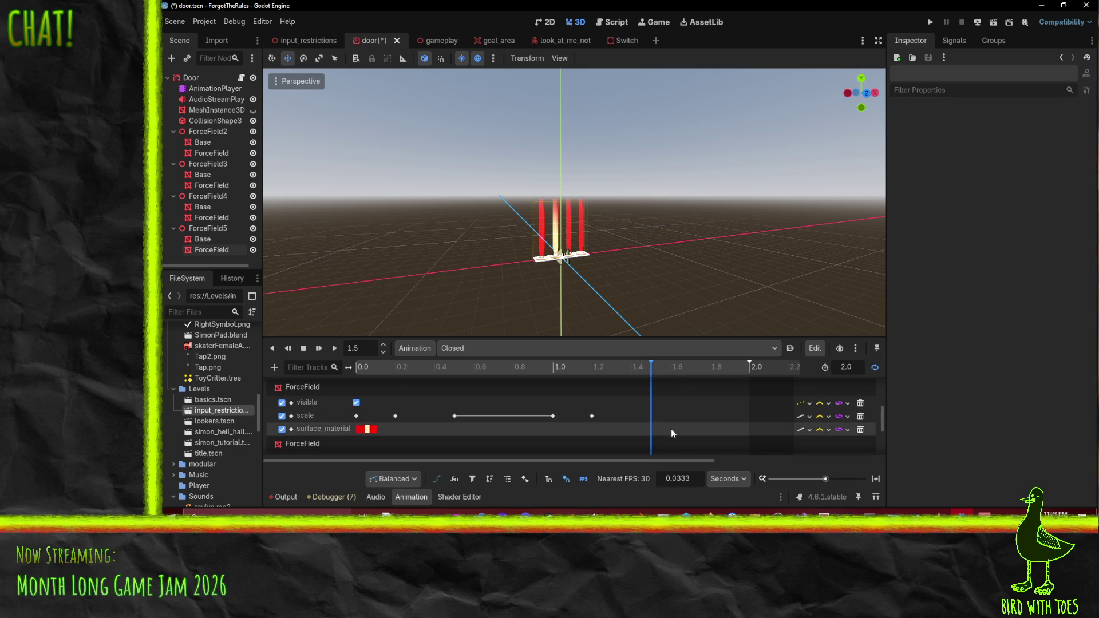
pyautogui.scroll(2, 661, 420)
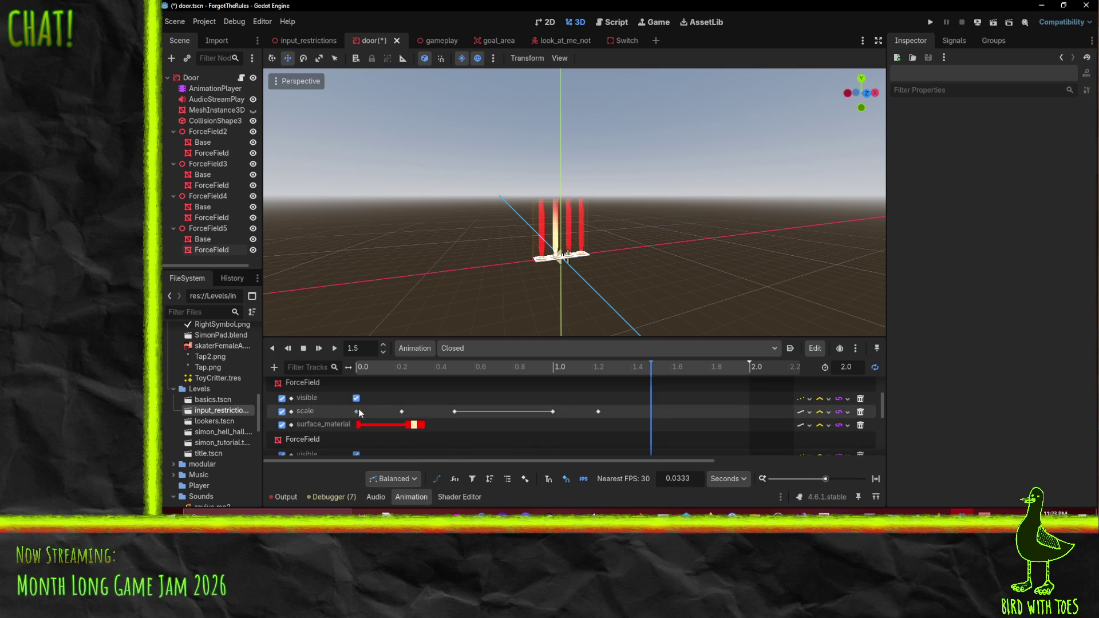
# Move the first scale key to about 0.18 seconds and duplicate the 0.23-second key
pyautogui.rightClick(357, 412)
pyautogui.moveTo(357, 411)
pyautogui.mouseDown()
pyautogui.moveTo(424, 407)
pyautogui.moveTo(396, 415)
pyautogui.mouseUp()
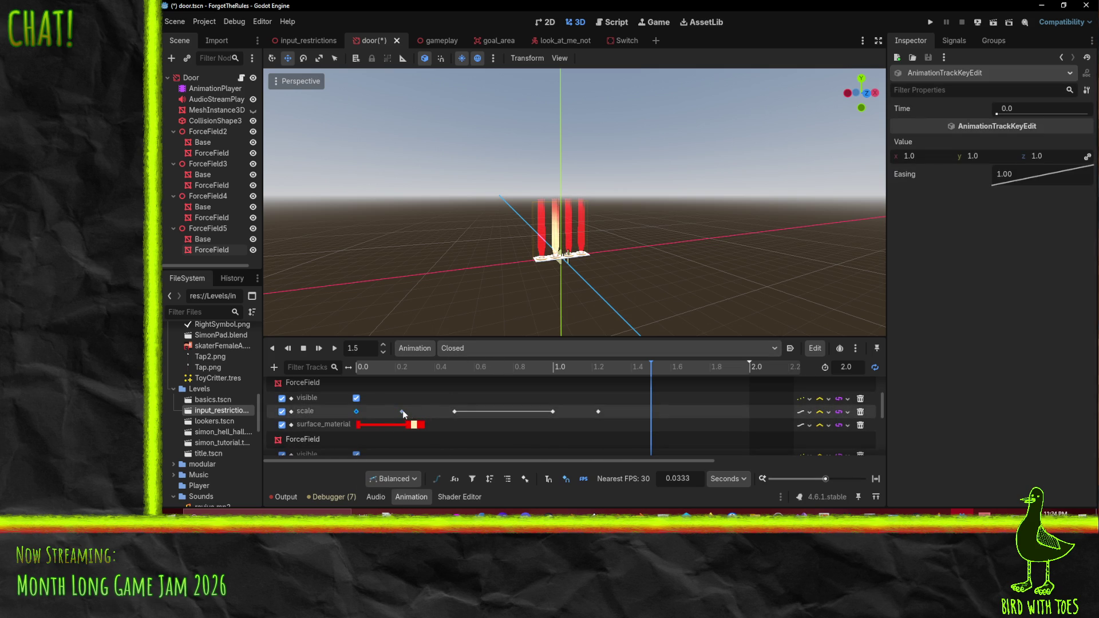
pyautogui.rightClick(403, 410)
pyautogui.click(356, 412)
pyautogui.hotkey('ctrl', 'd')
pyautogui.click(435, 411)
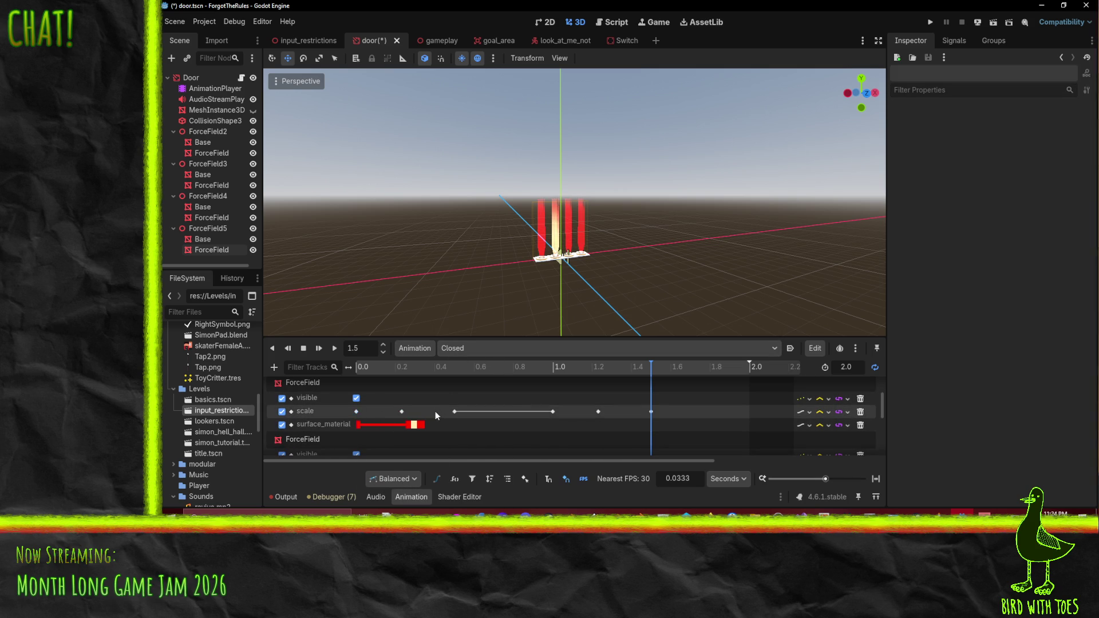
# Select the scale keys at 0.0 and 0.23 on both tracks and preview the Closed animation
pyautogui.click(357, 411)
pyautogui.keyDown('shift'); pyautogui.click(402, 412); pyautogui.keyUp('shift')
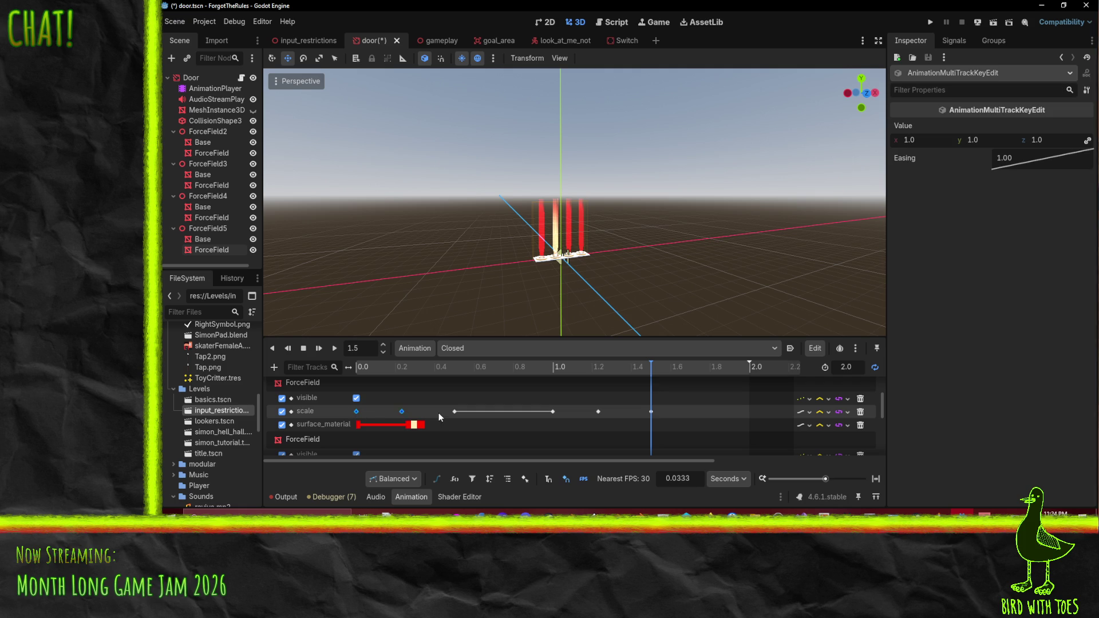
pyautogui.scroll(-3, 455, 416)
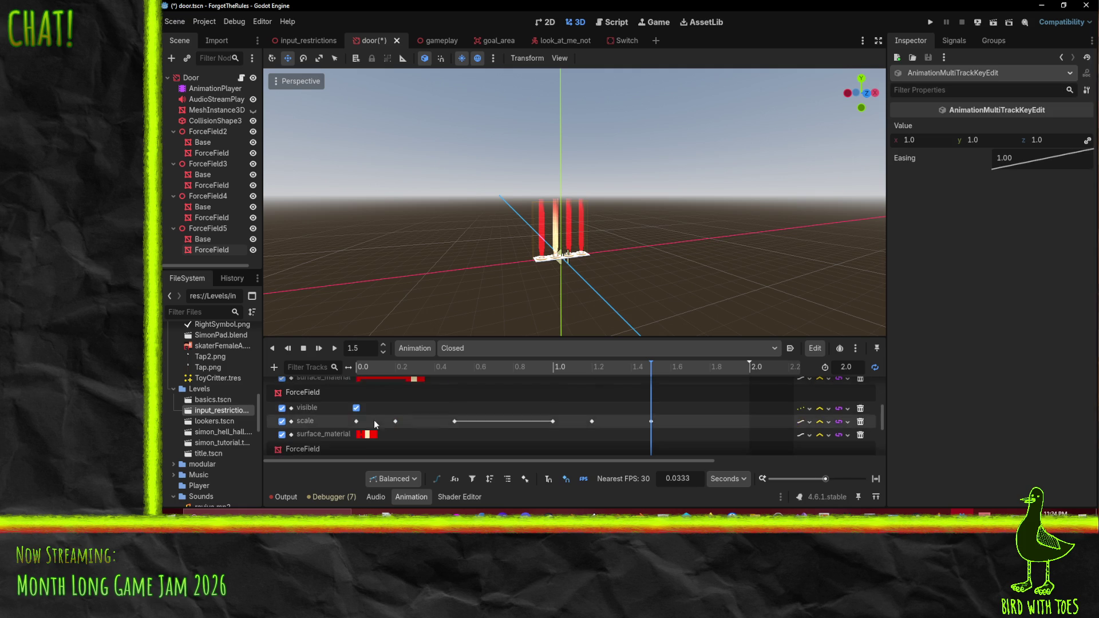
pyautogui.scroll(3, 409, 406)
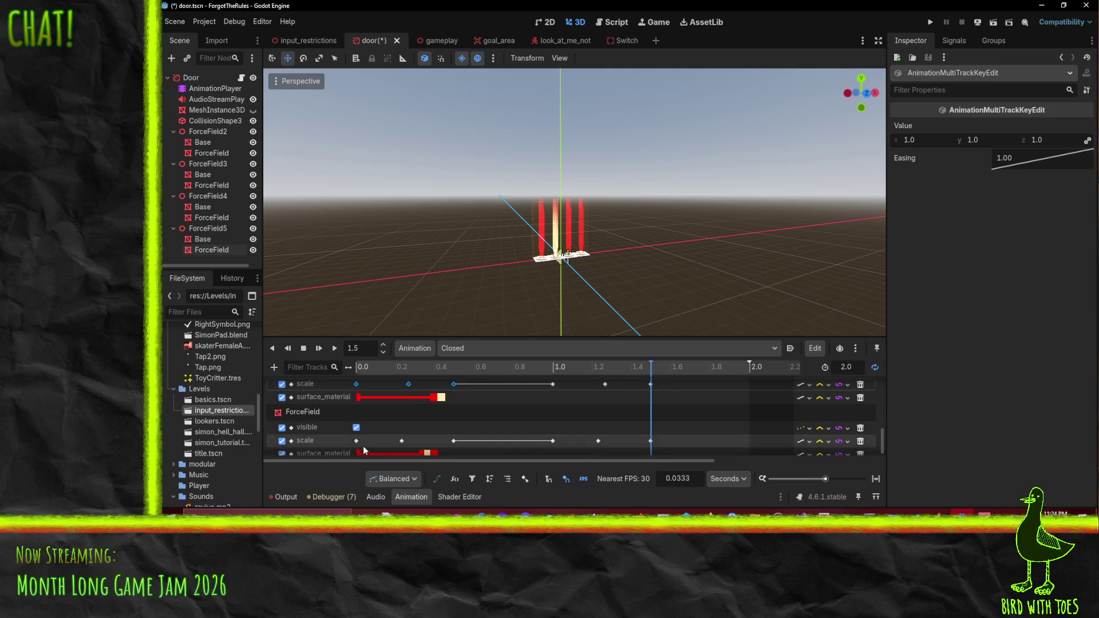
pyautogui.keyDown('shift'); pyautogui.click(357, 441); pyautogui.keyUp('shift')
pyautogui.keyDown('shift'); pyautogui.click(401, 441); pyautogui.keyUp('shift')
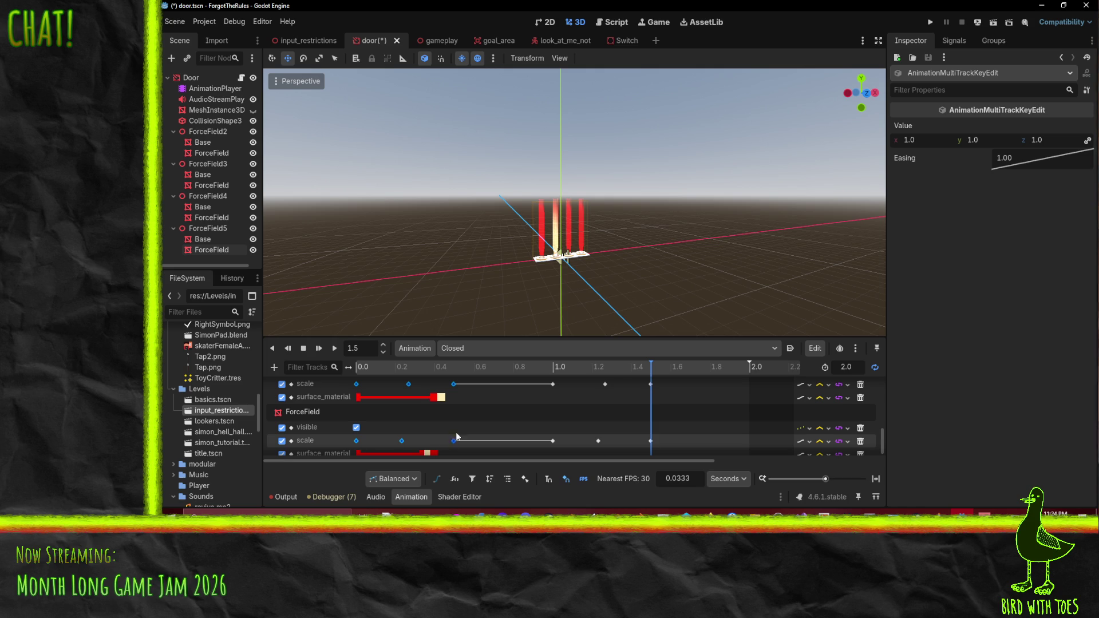
pyautogui.hotkey('shift', 'd')
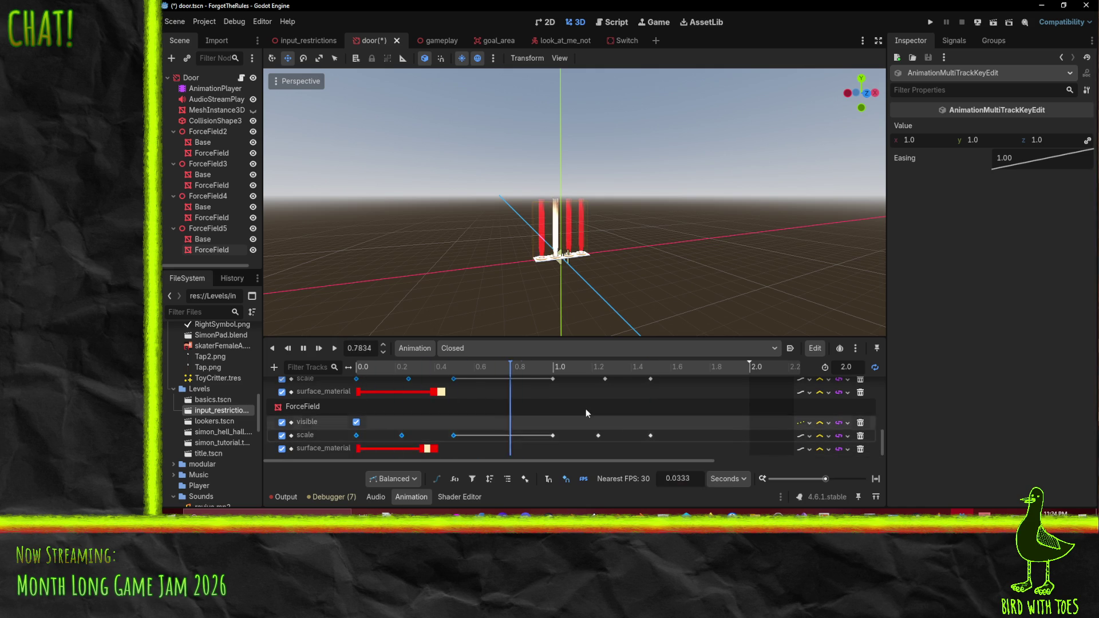
pyautogui.click(304, 350)
# Delete the scale keyframe at 1.5 seconds
pyautogui.rightClick(650, 435)
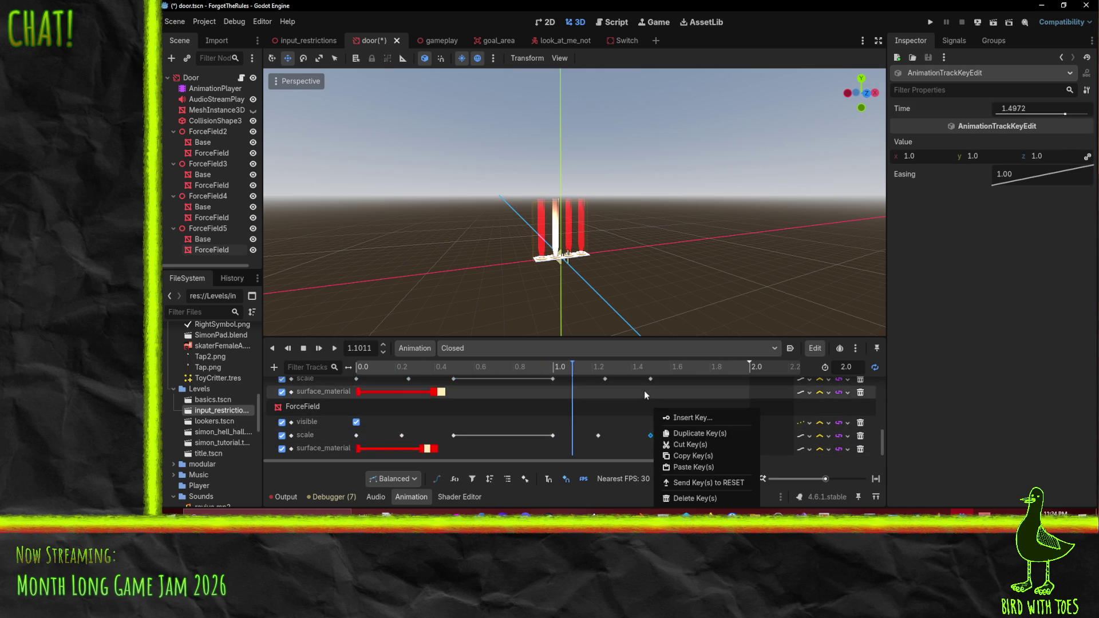
pyautogui.click(651, 379)
pyautogui.keyDown('shift'); pyautogui.click(650, 435); pyautogui.keyUp('shift')
pyautogui.scroll(2, 654, 438)
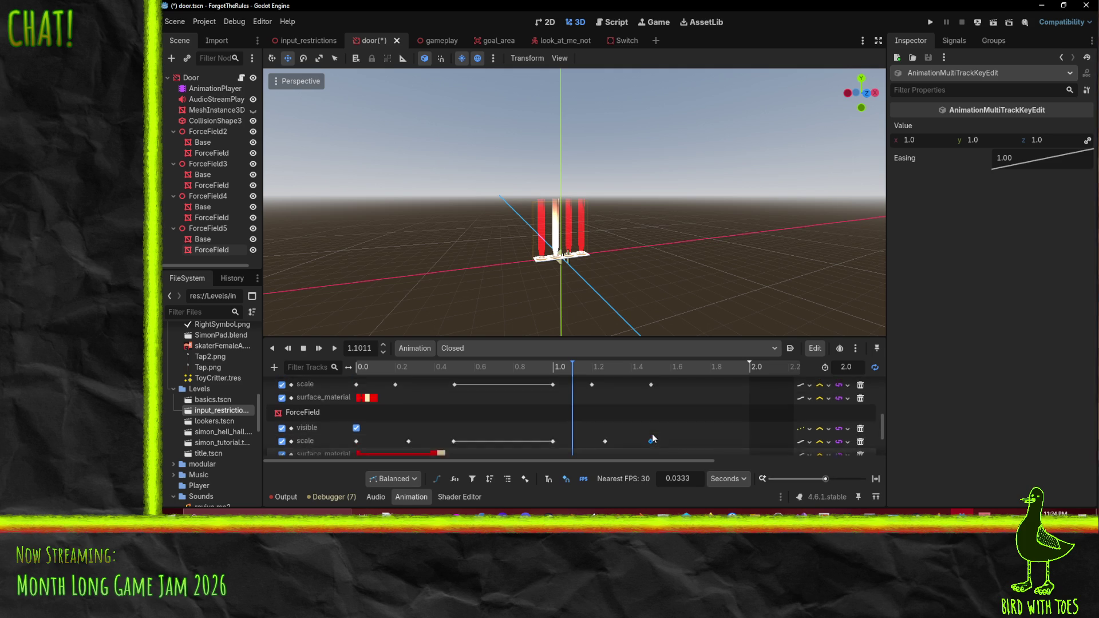
pyautogui.scroll(-2, 653, 435)
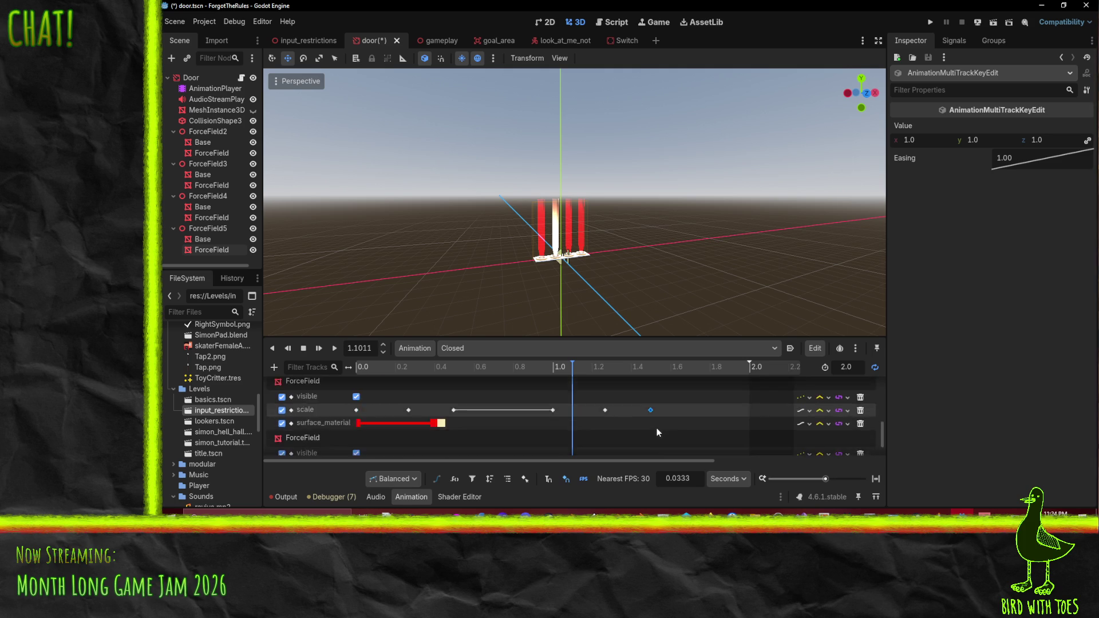
pyautogui.scroll(-2, 657, 433)
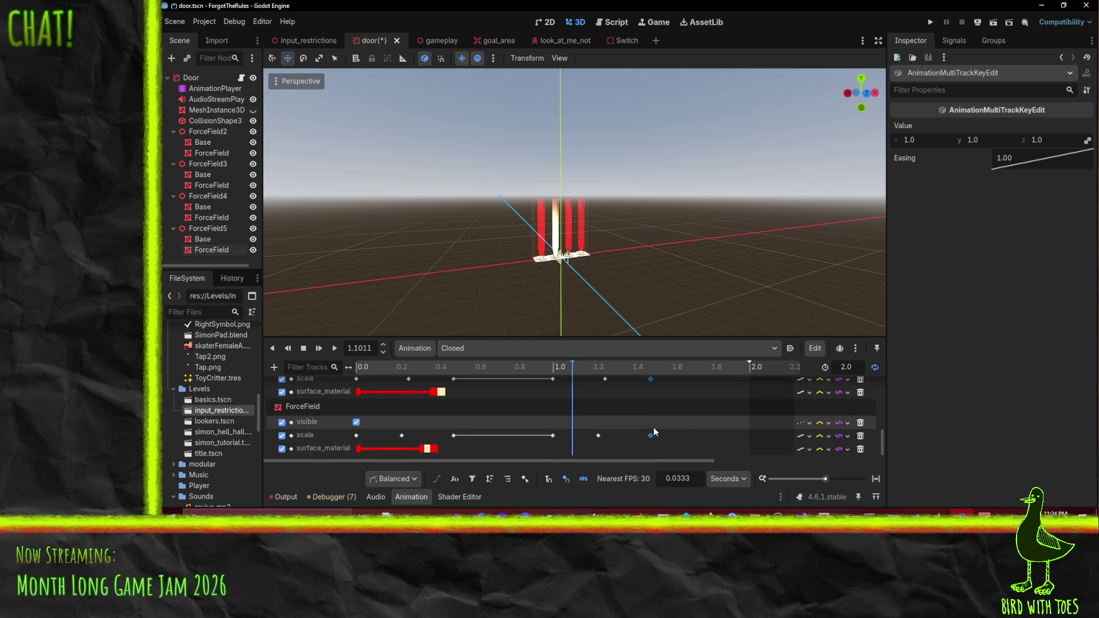
pyautogui.click(654, 427)
pyautogui.scroll(-2, 651, 427)
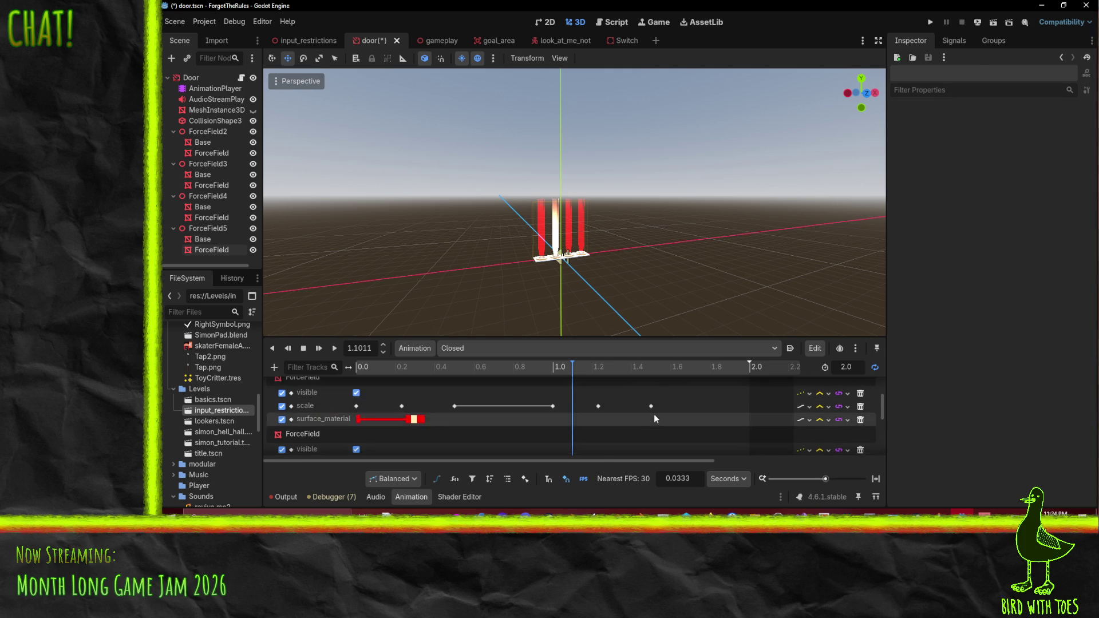
pyautogui.click(650, 406)
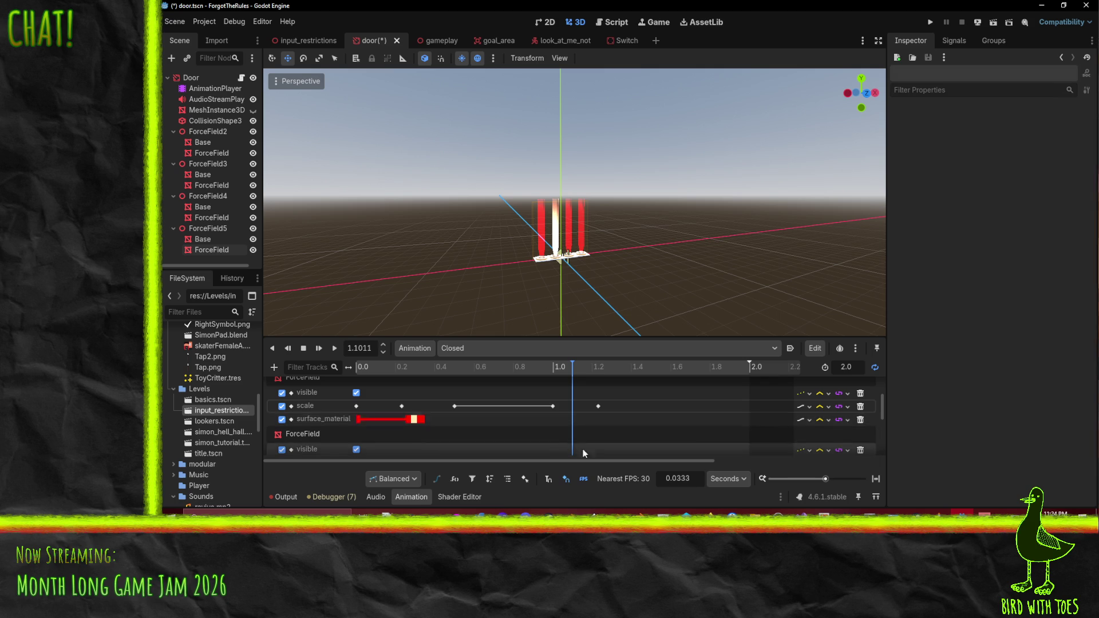
pyautogui.press('Delete')
# Undo the accidental move of the first keyframe to about 0.4 seconds and clear the selection
pyautogui.click(356, 406)
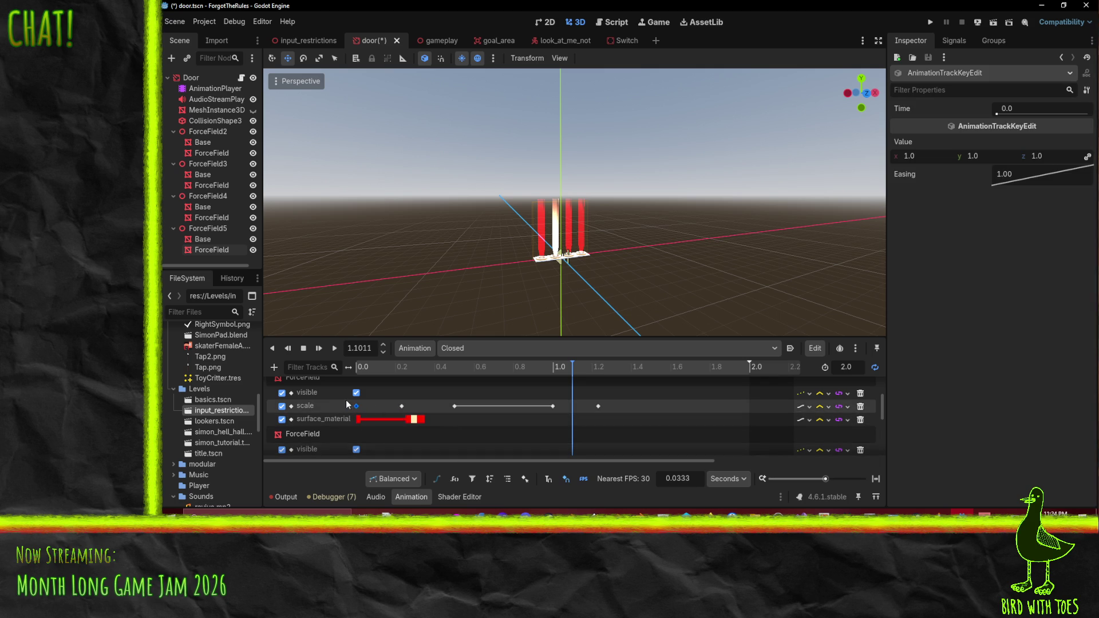
pyautogui.moveTo(356, 393); pyautogui.dragTo(437, 416)
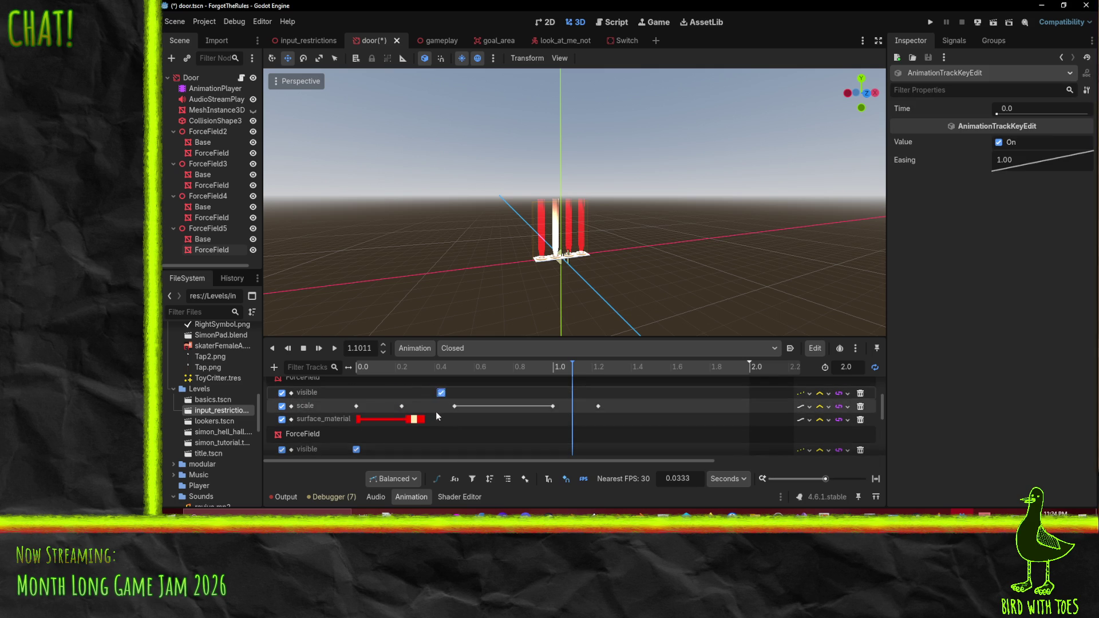
pyautogui.hotkey('ctrl', 'z')
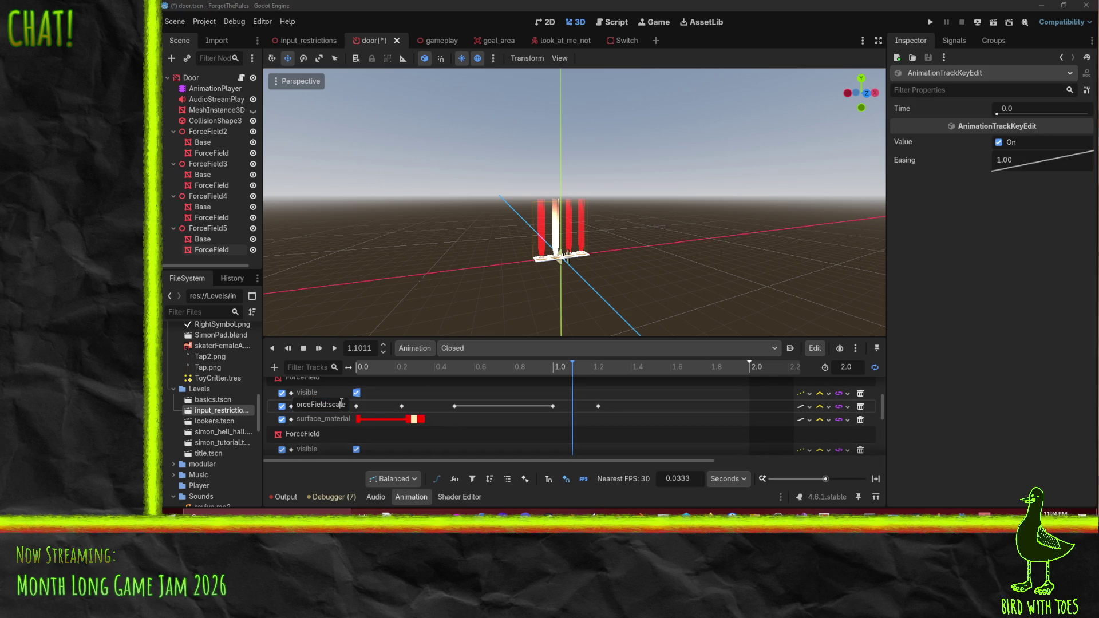
pyautogui.click(355, 406)
pyautogui.moveTo(452, 415)
pyautogui.mouseDown()
pyautogui.moveTo(464, 411)
pyautogui.moveTo(355, 400)
pyautogui.mouseUp()
pyautogui.scroll(-1, 464, 411)
pyautogui.scroll(-1, 438, 406)
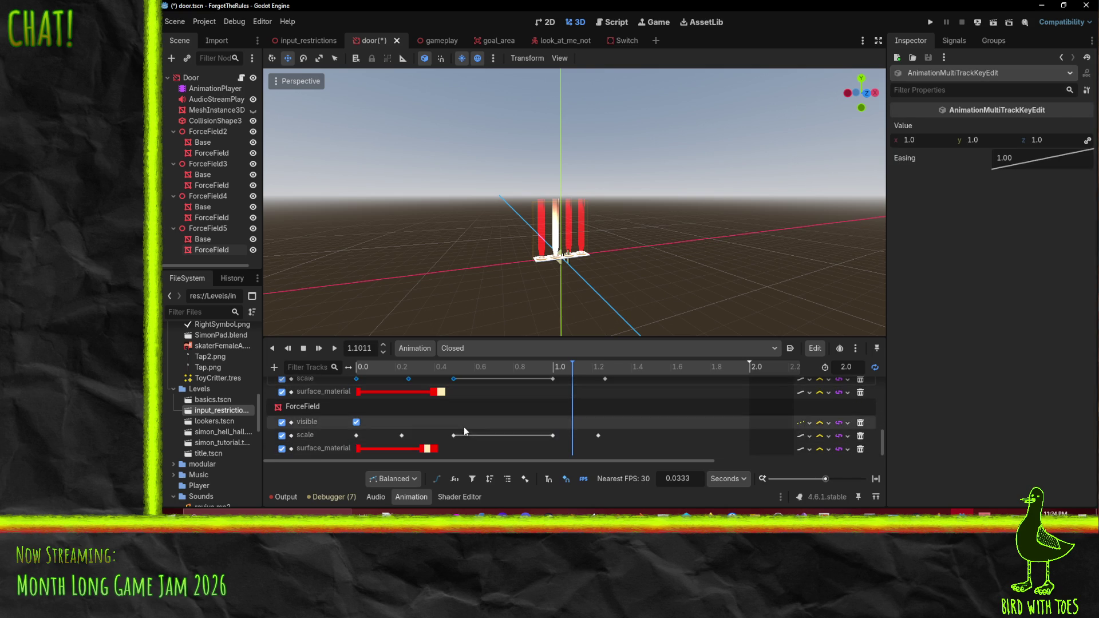
pyautogui.moveTo(464, 428); pyautogui.dragTo(345, 438)
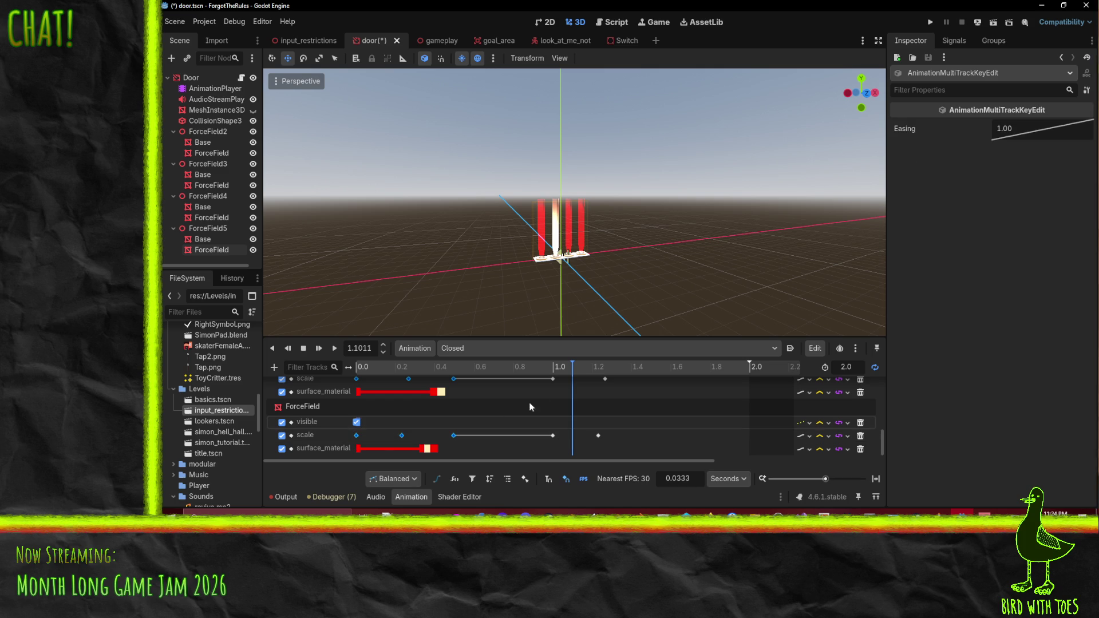
# Set the playhead to 1.5 seconds and duplicate the selected scale keyframes there
pyautogui.click(648, 366)
pyautogui.click(376, 348)
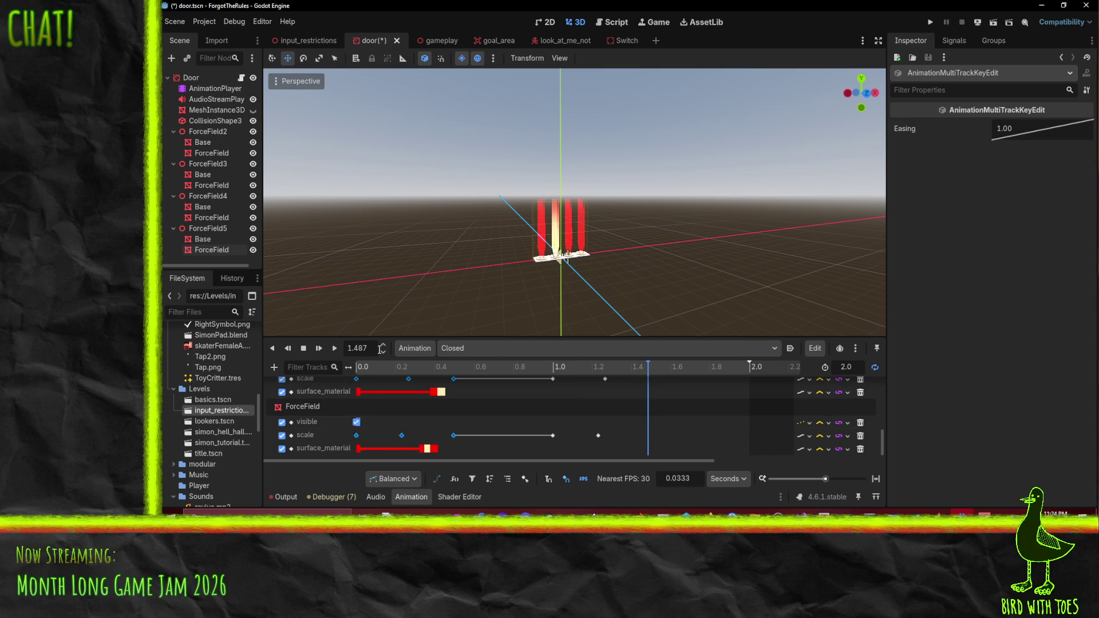
pyautogui.press('BackSpace')
pyautogui.press('BackSpace')
pyautogui.press('BackSpace')
pyautogui.write('.5')
pyautogui.press('Return')
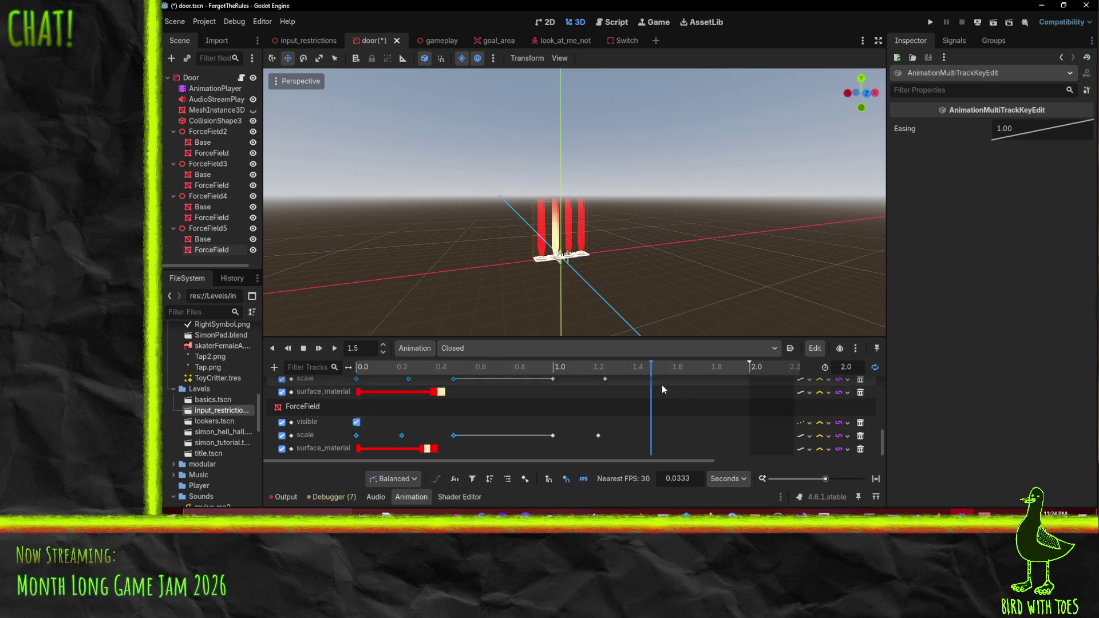
pyautogui.rightClick(655, 386)
pyautogui.click(703, 411)
pyautogui.scroll(-1, 686, 414)
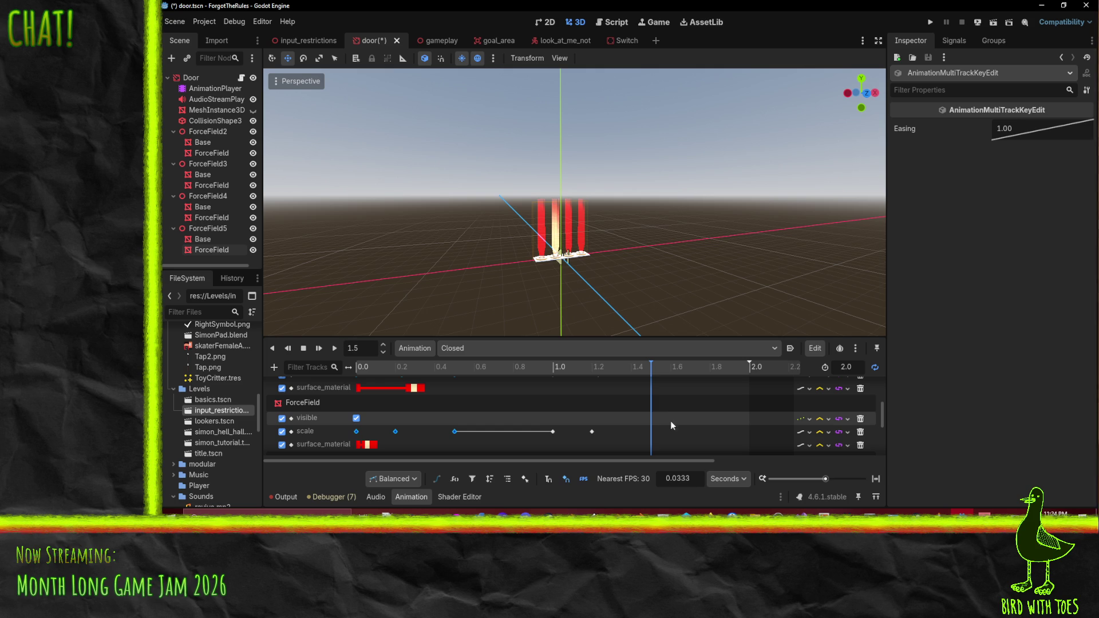
pyautogui.click(651, 429)
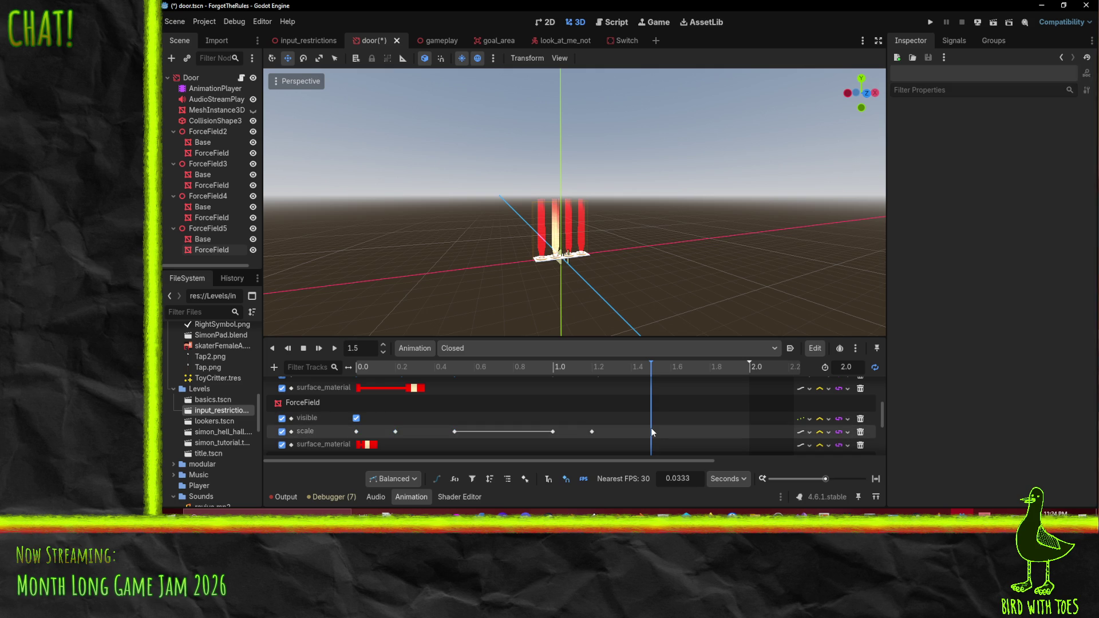
# Select the scale keyframes at 0.0, 0.23 and 0.5 seconds on both ForceField tracks
pyautogui.click(455, 432)
pyautogui.moveTo(397, 434); pyautogui.dragTo(403, 434)
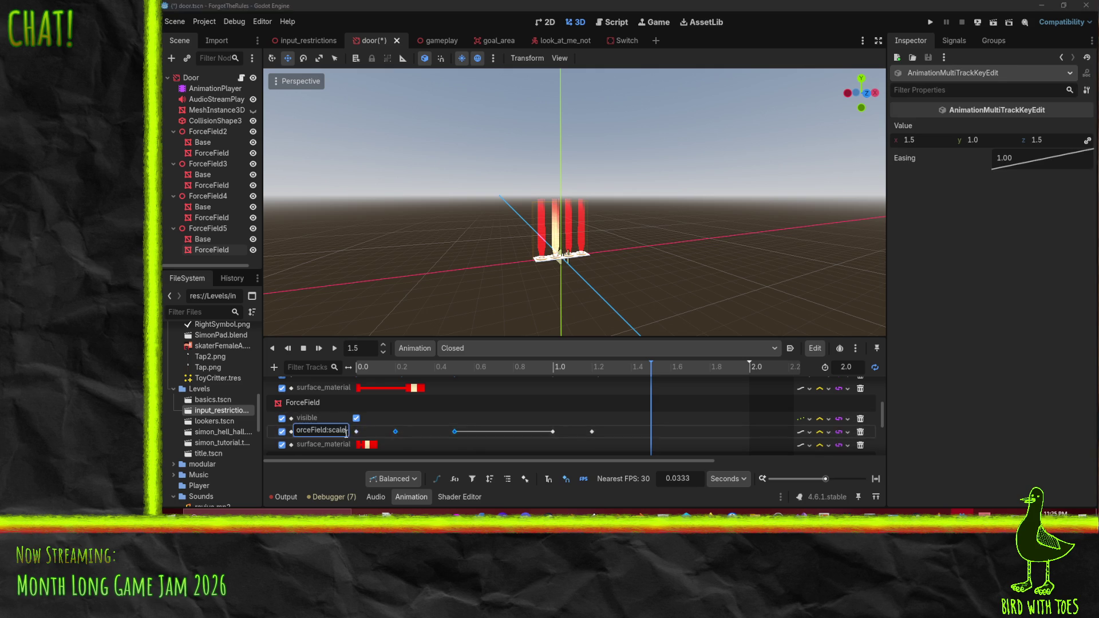
pyautogui.scroll(2, 429, 438)
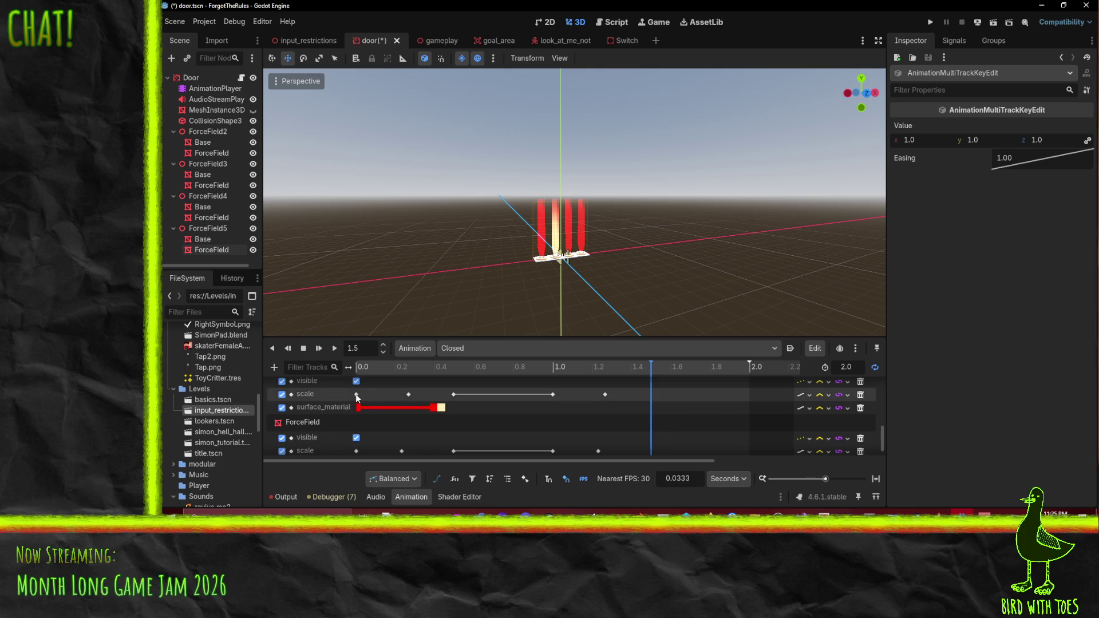
pyautogui.moveTo(400, 388); pyautogui.dragTo(464, 401)
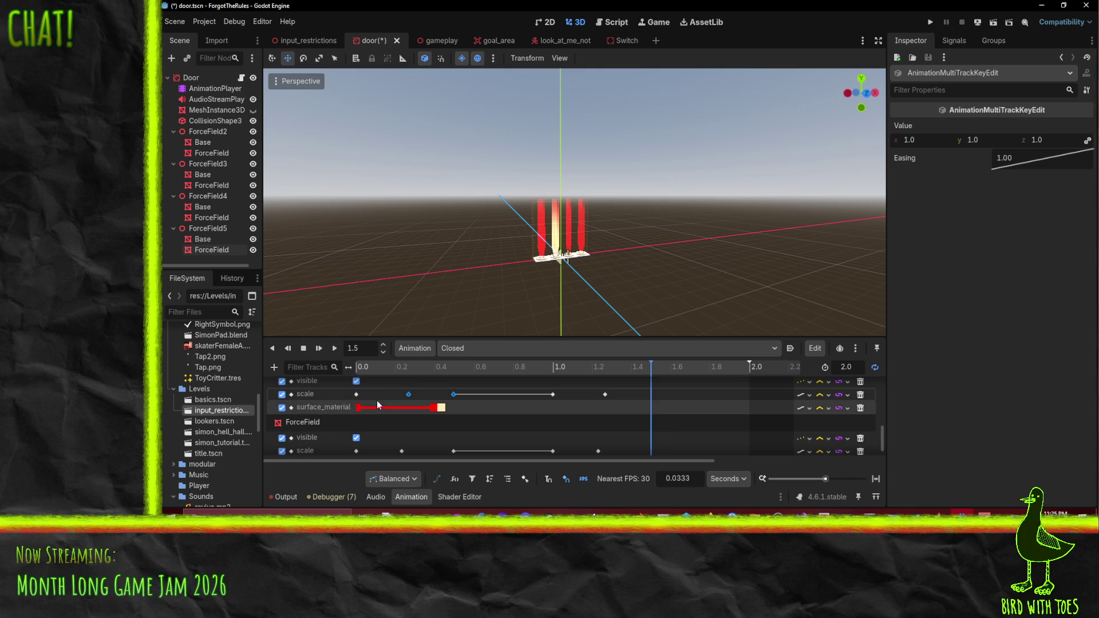
pyautogui.keyDown('shift'); pyautogui.click(356, 394); pyautogui.keyUp('shift')
pyautogui.keyDown('shift'); pyautogui.click(360, 452); pyautogui.keyUp('shift')
pyautogui.keyDown('shift'); pyautogui.click(402, 452); pyautogui.keyUp('shift')
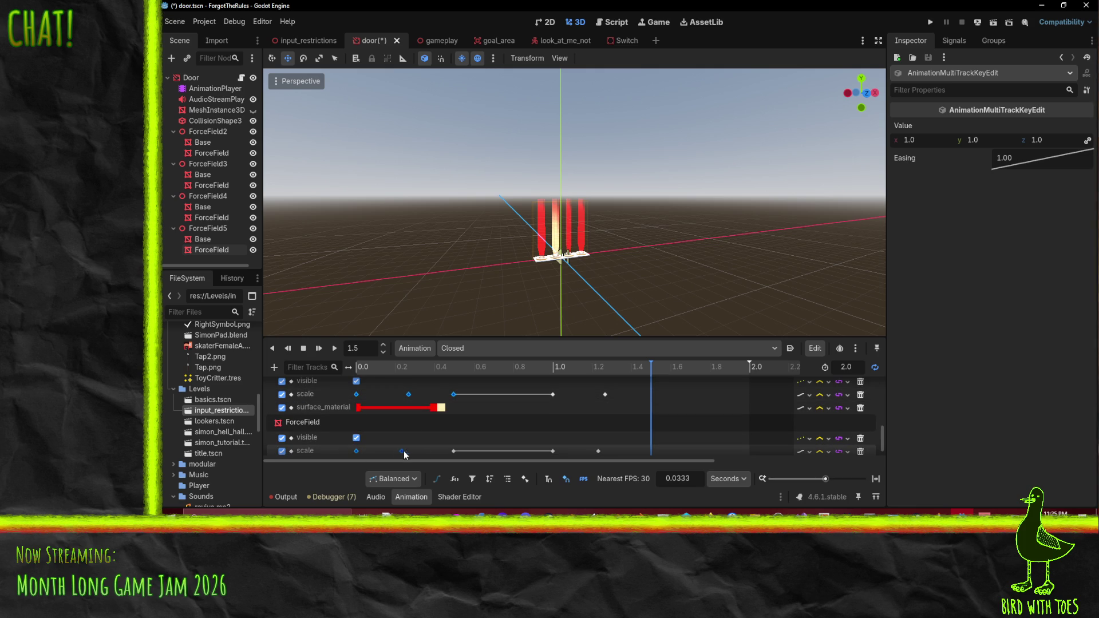
pyautogui.keyDown('shift'); pyautogui.click(453, 451); pyautogui.keyUp('shift')
pyautogui.scroll(-1, 458, 450)
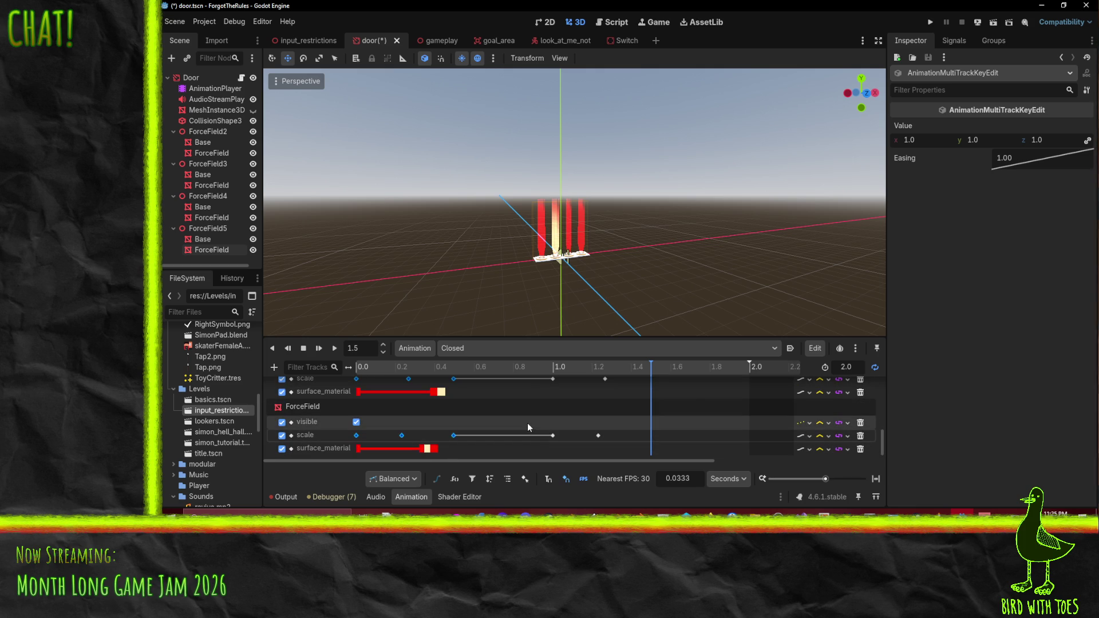
pyautogui.scroll(-3, 664, 399)
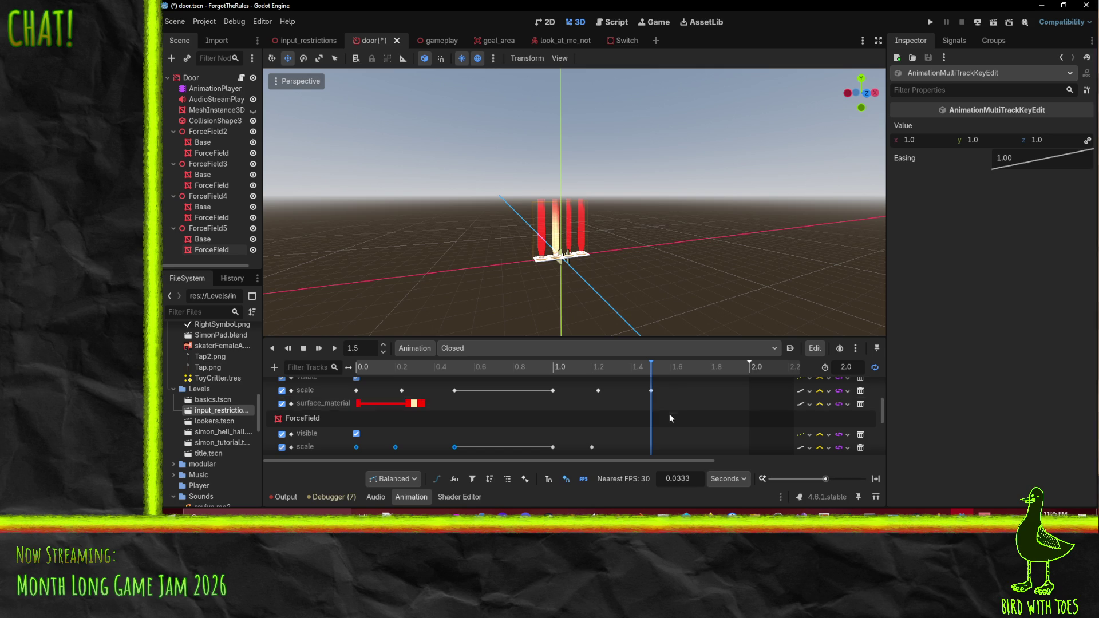
pyautogui.scroll(1, 666, 424)
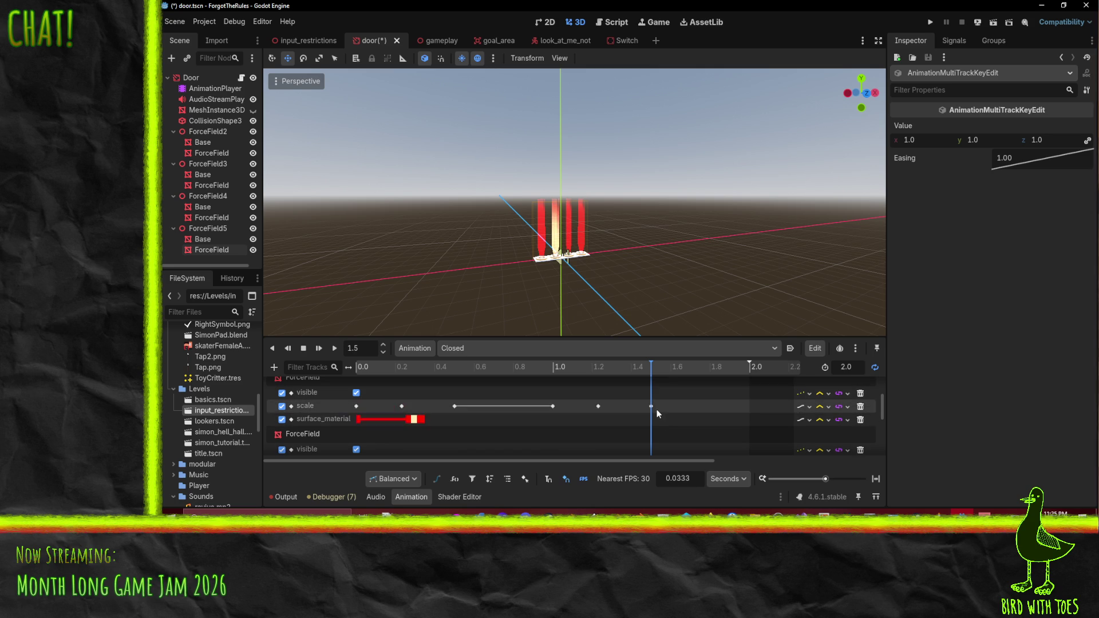
# Replace the 1.5-second scale keyframe with the pasted selection at the playhead
pyautogui.click(653, 406)
pyautogui.press('Delete')
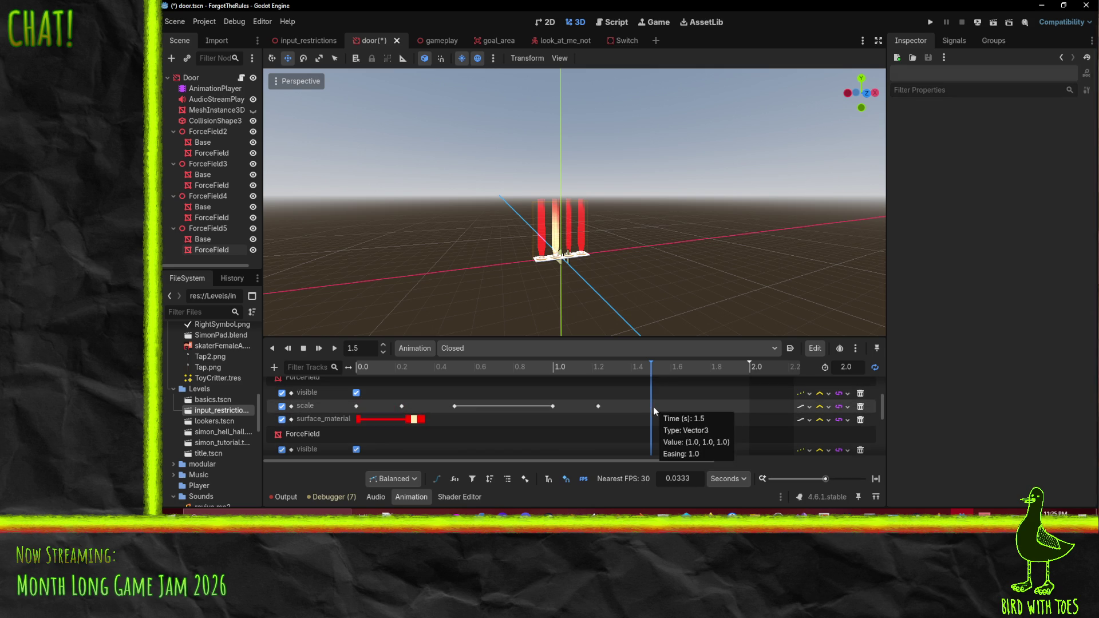
pyautogui.hotkey('ctrl', 'v')
pyautogui.scroll(-1, 653, 415)
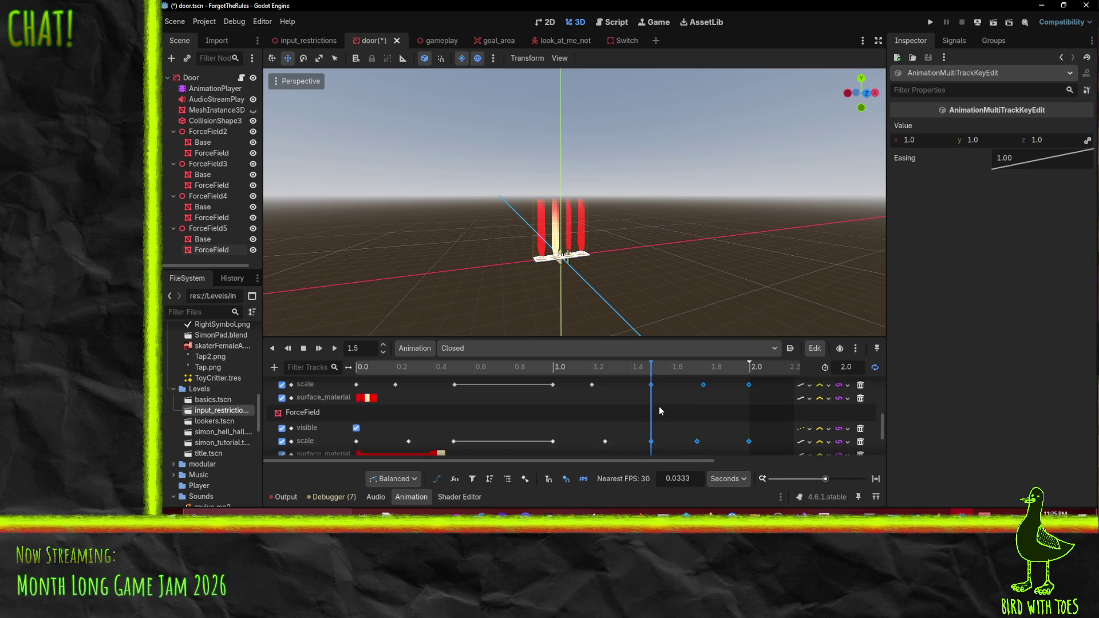
pyautogui.scroll(-3, 647, 412)
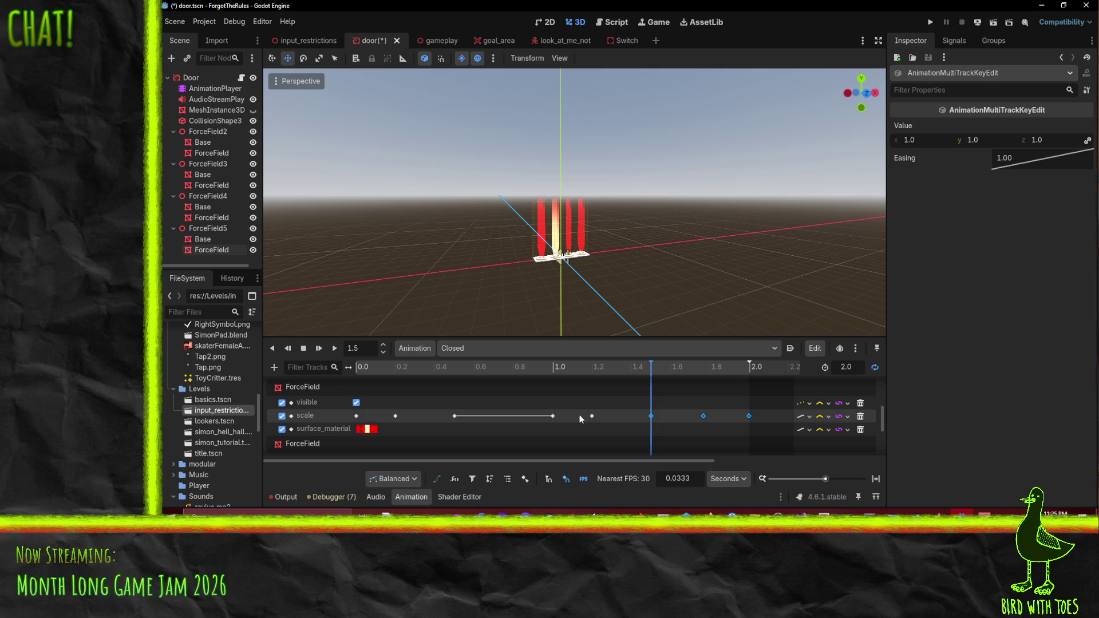
pyautogui.click(455, 400)
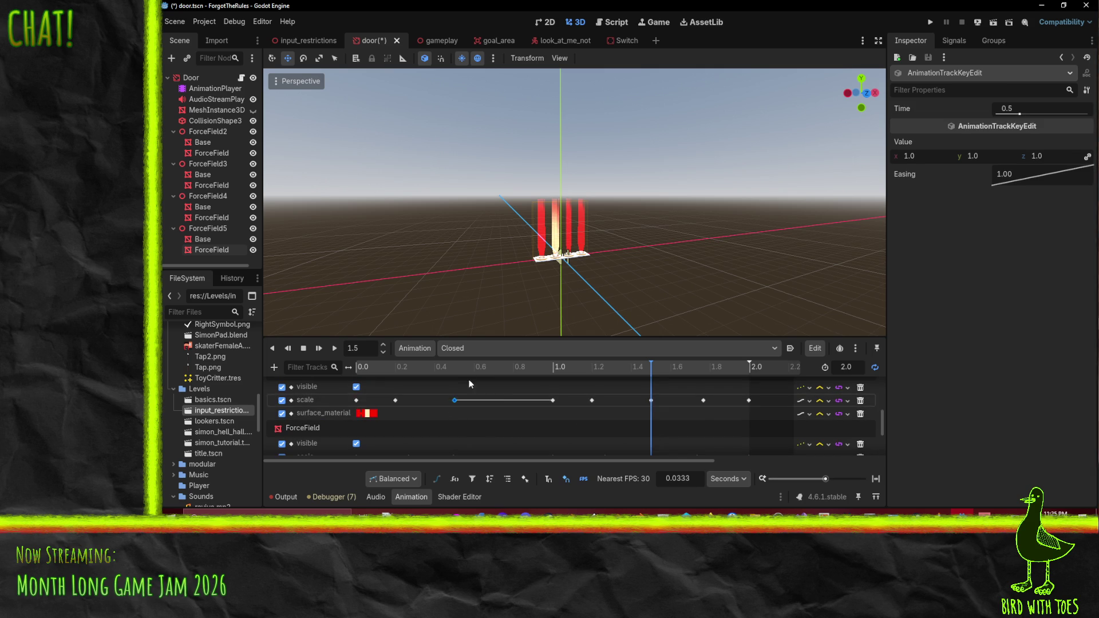